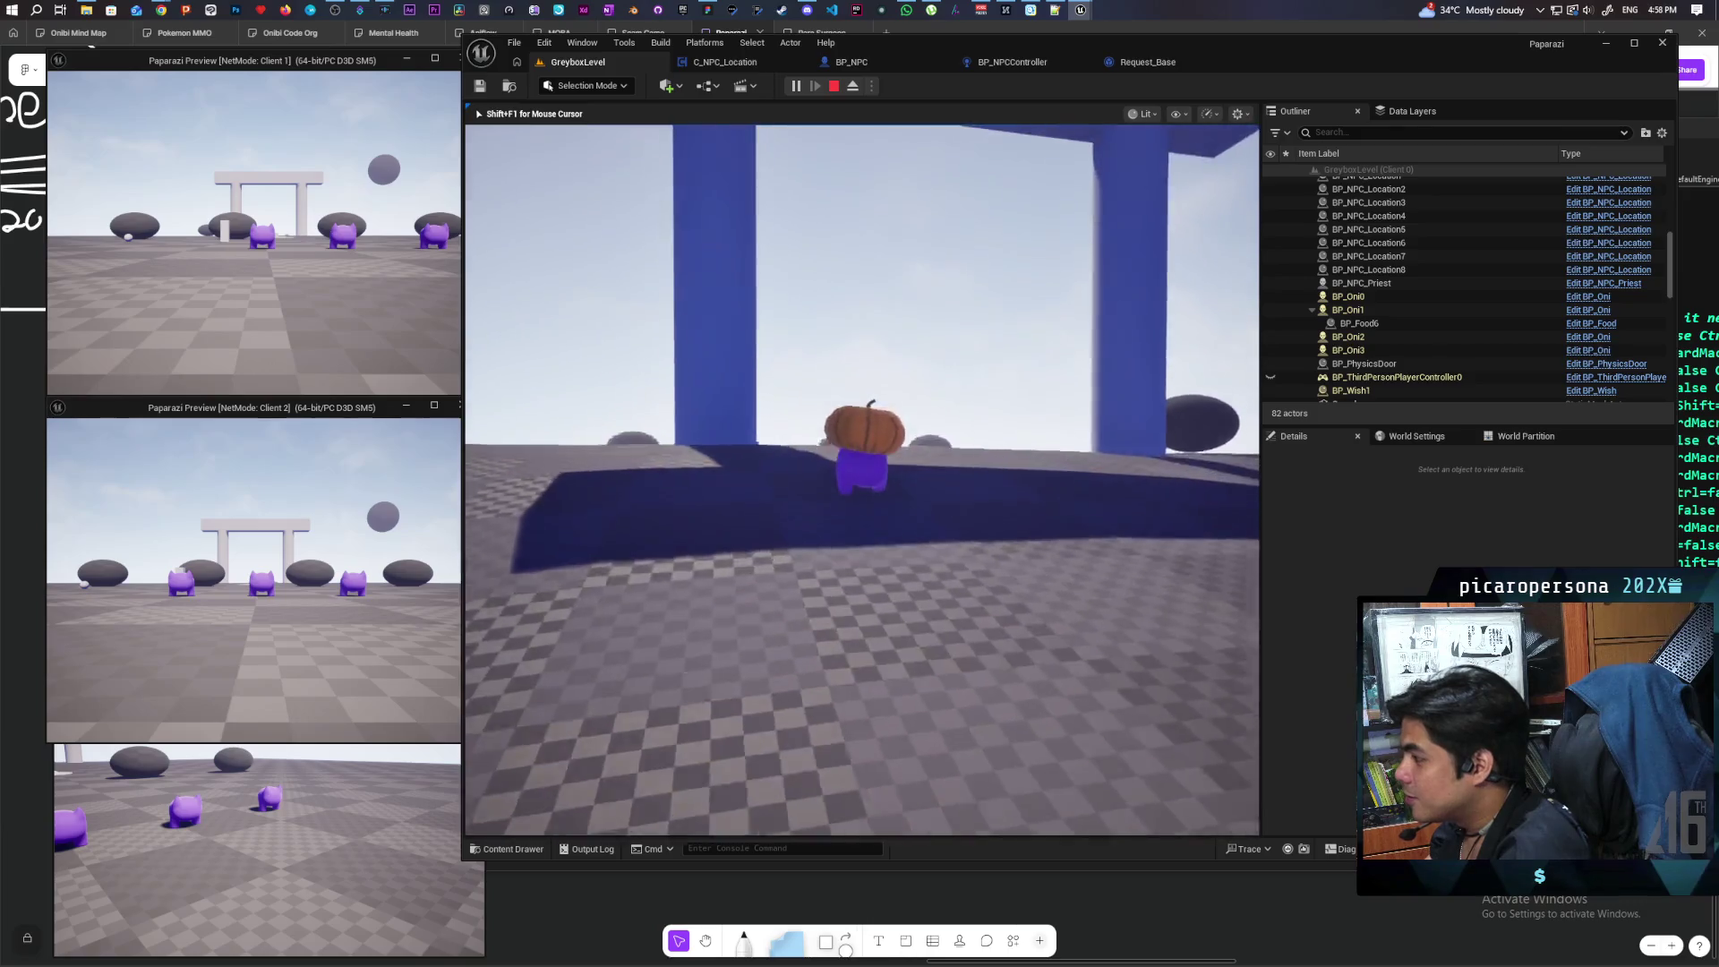
Step: Walk the character past the pillar and the pumpkin-platform rocks to the large grey rock by the wall
key("w")
key("w")
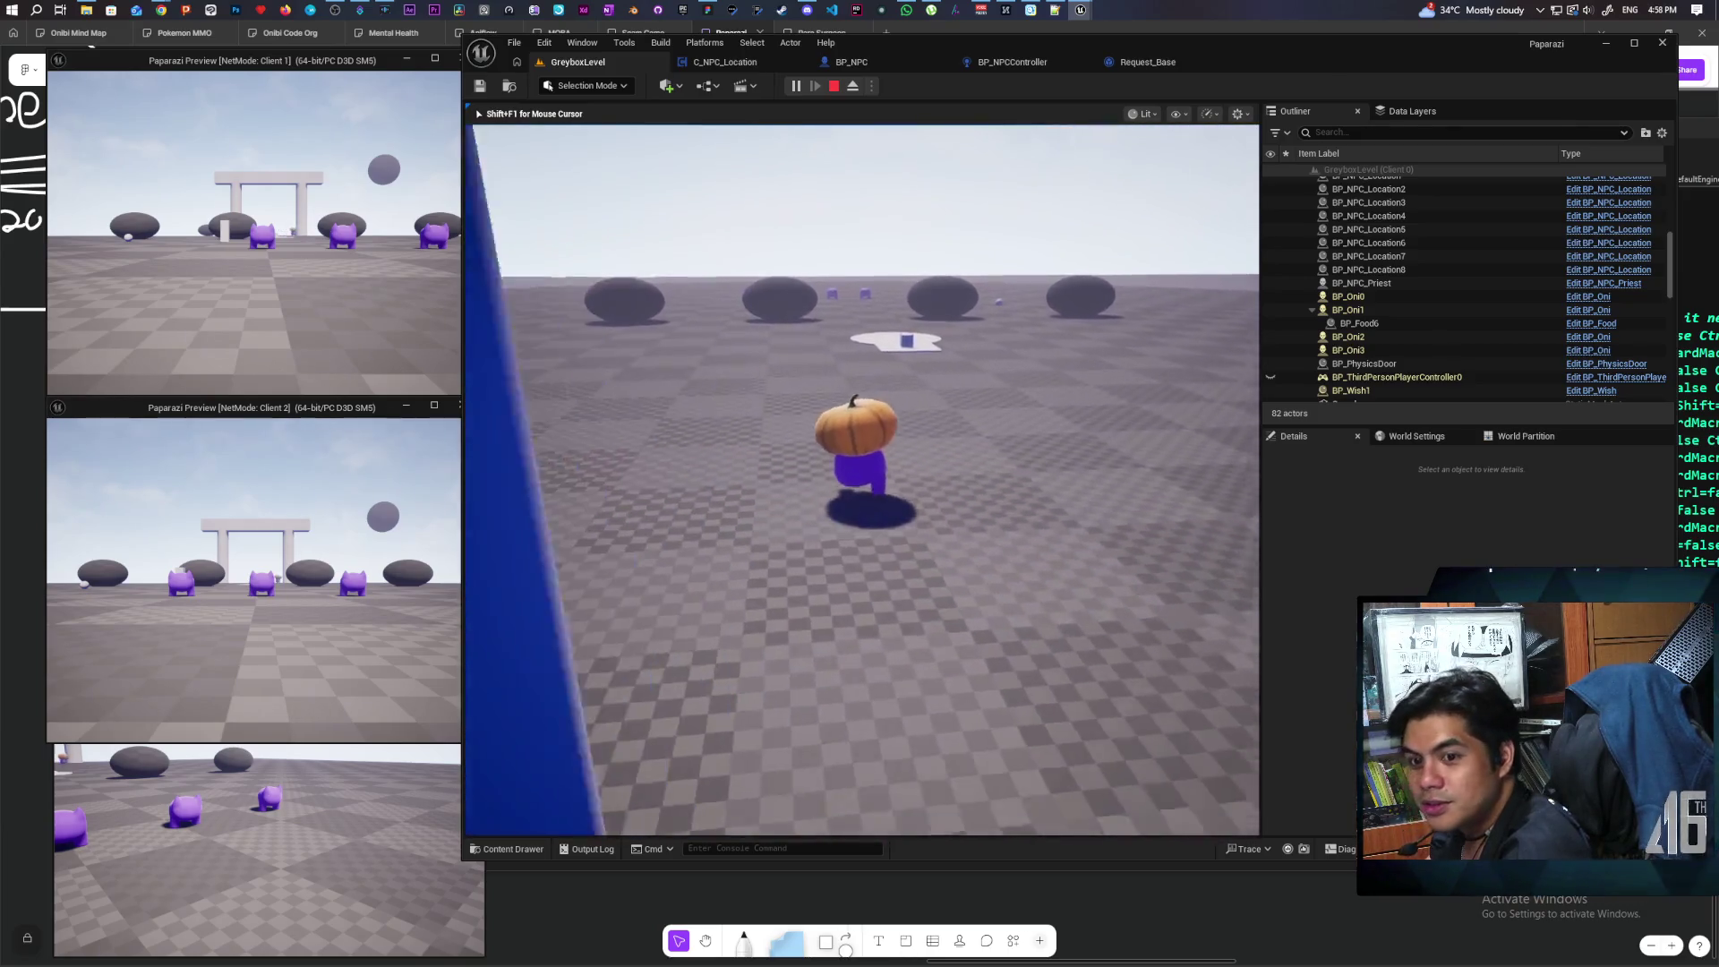
key("w")
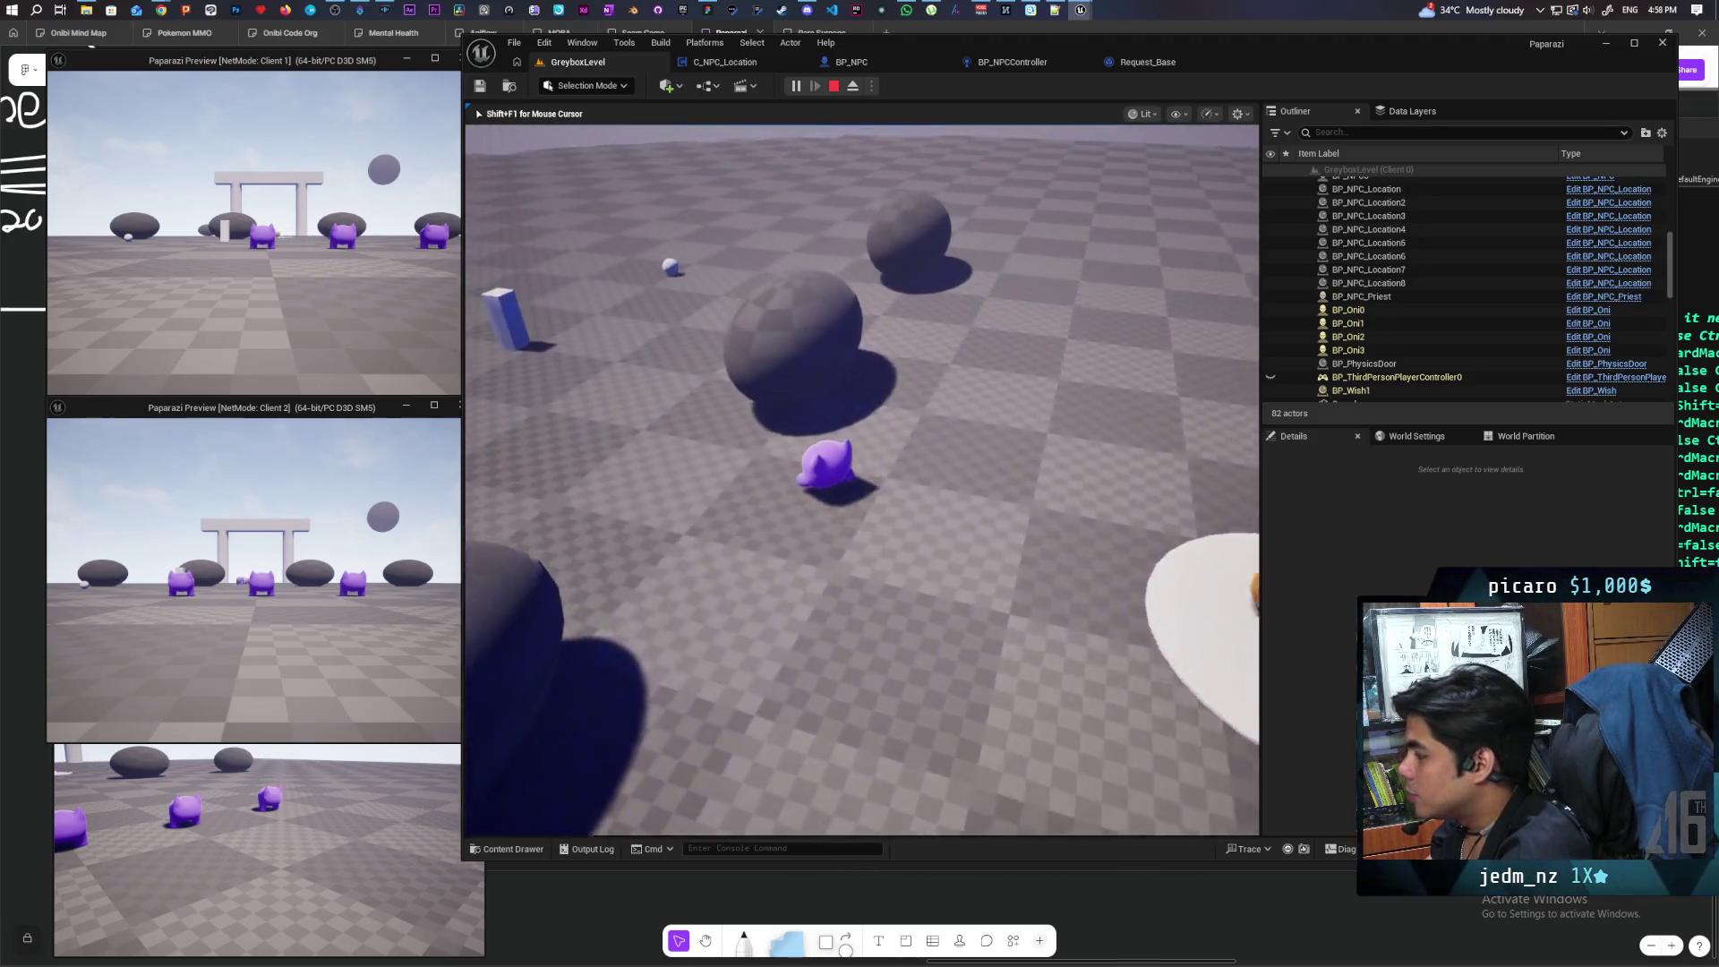
key("w")
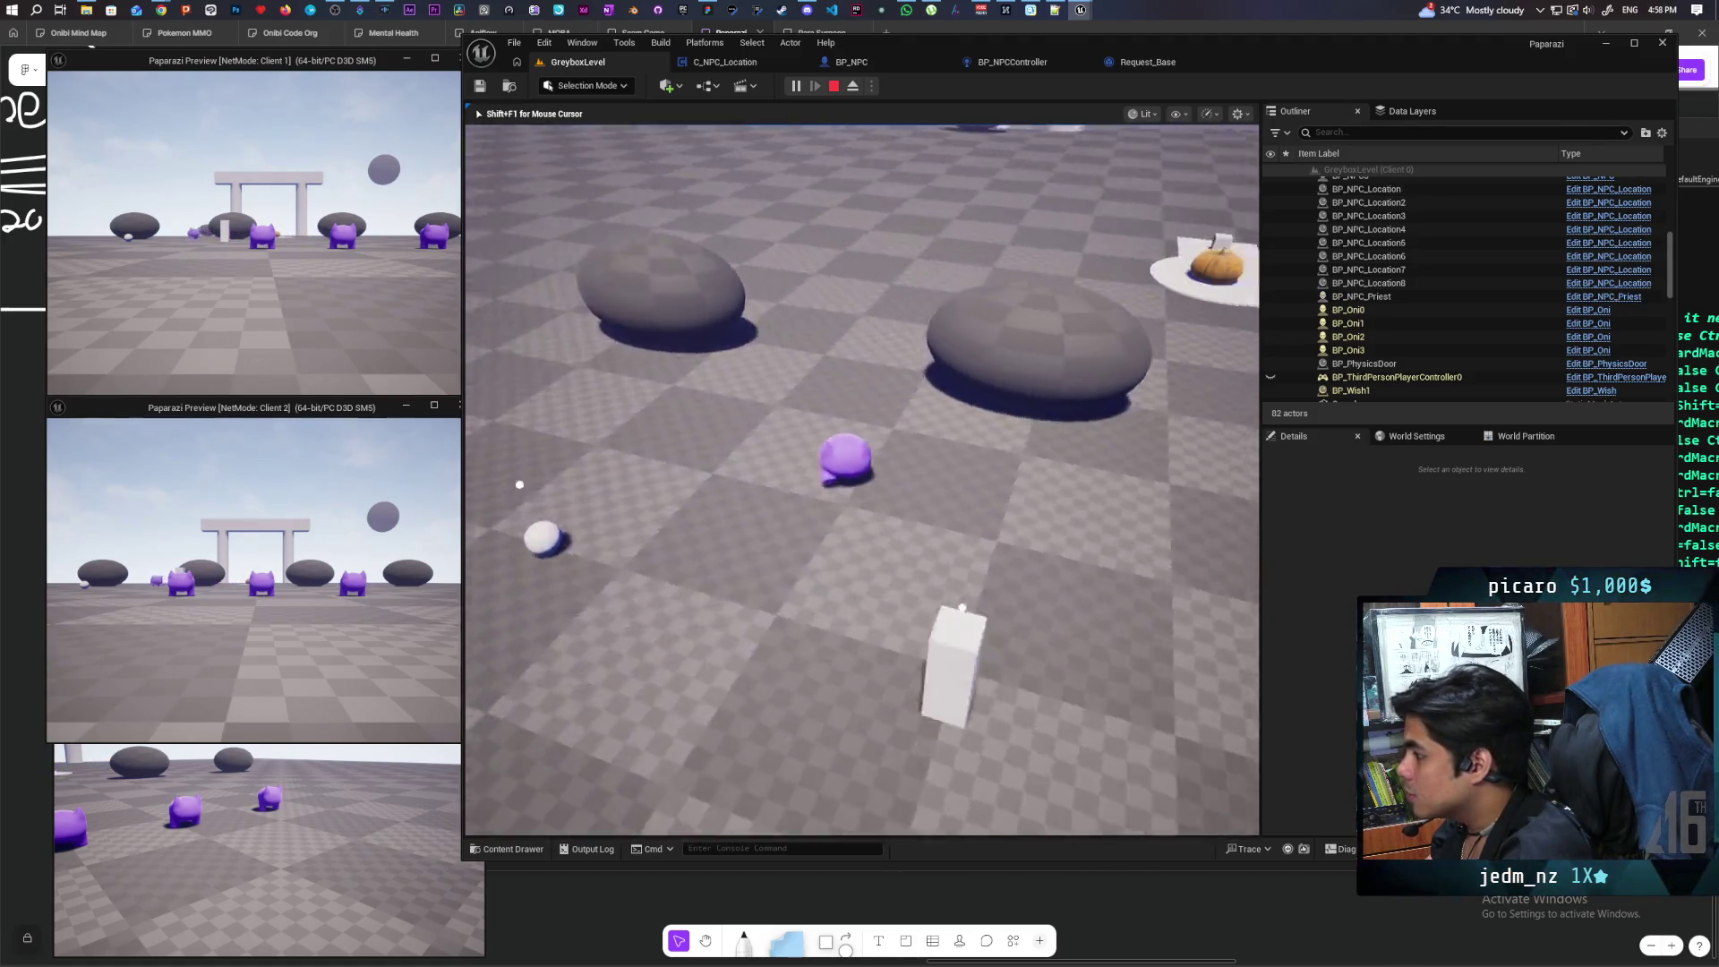
key("w")
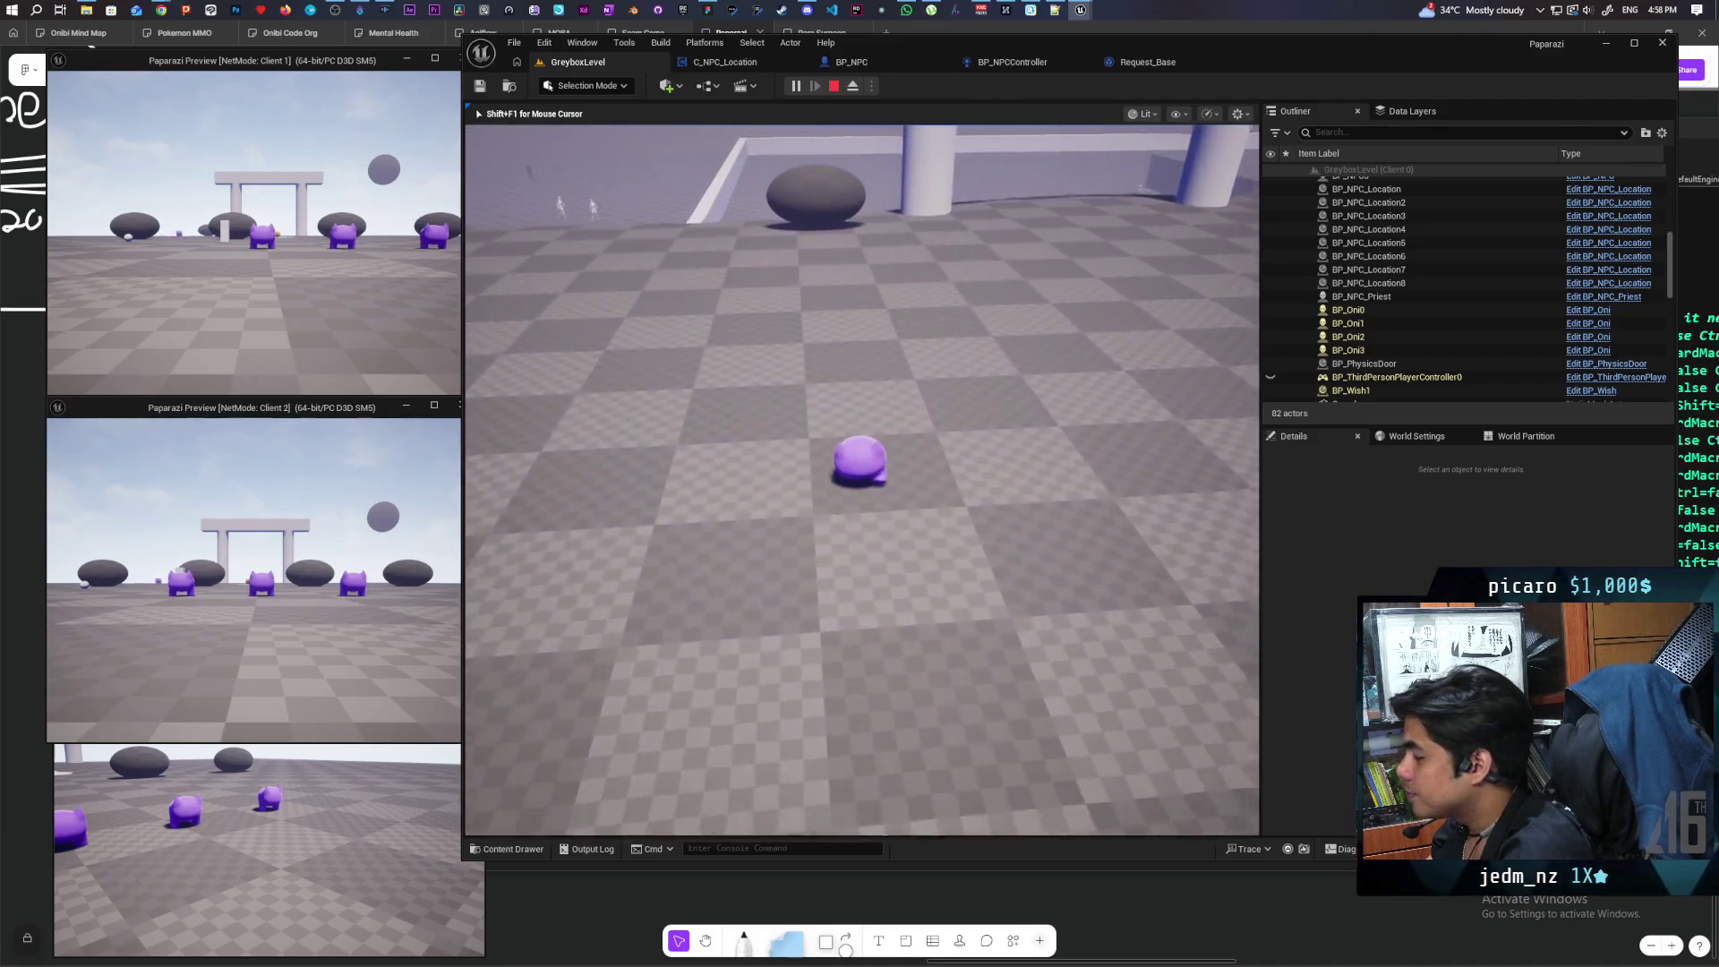
key("w")
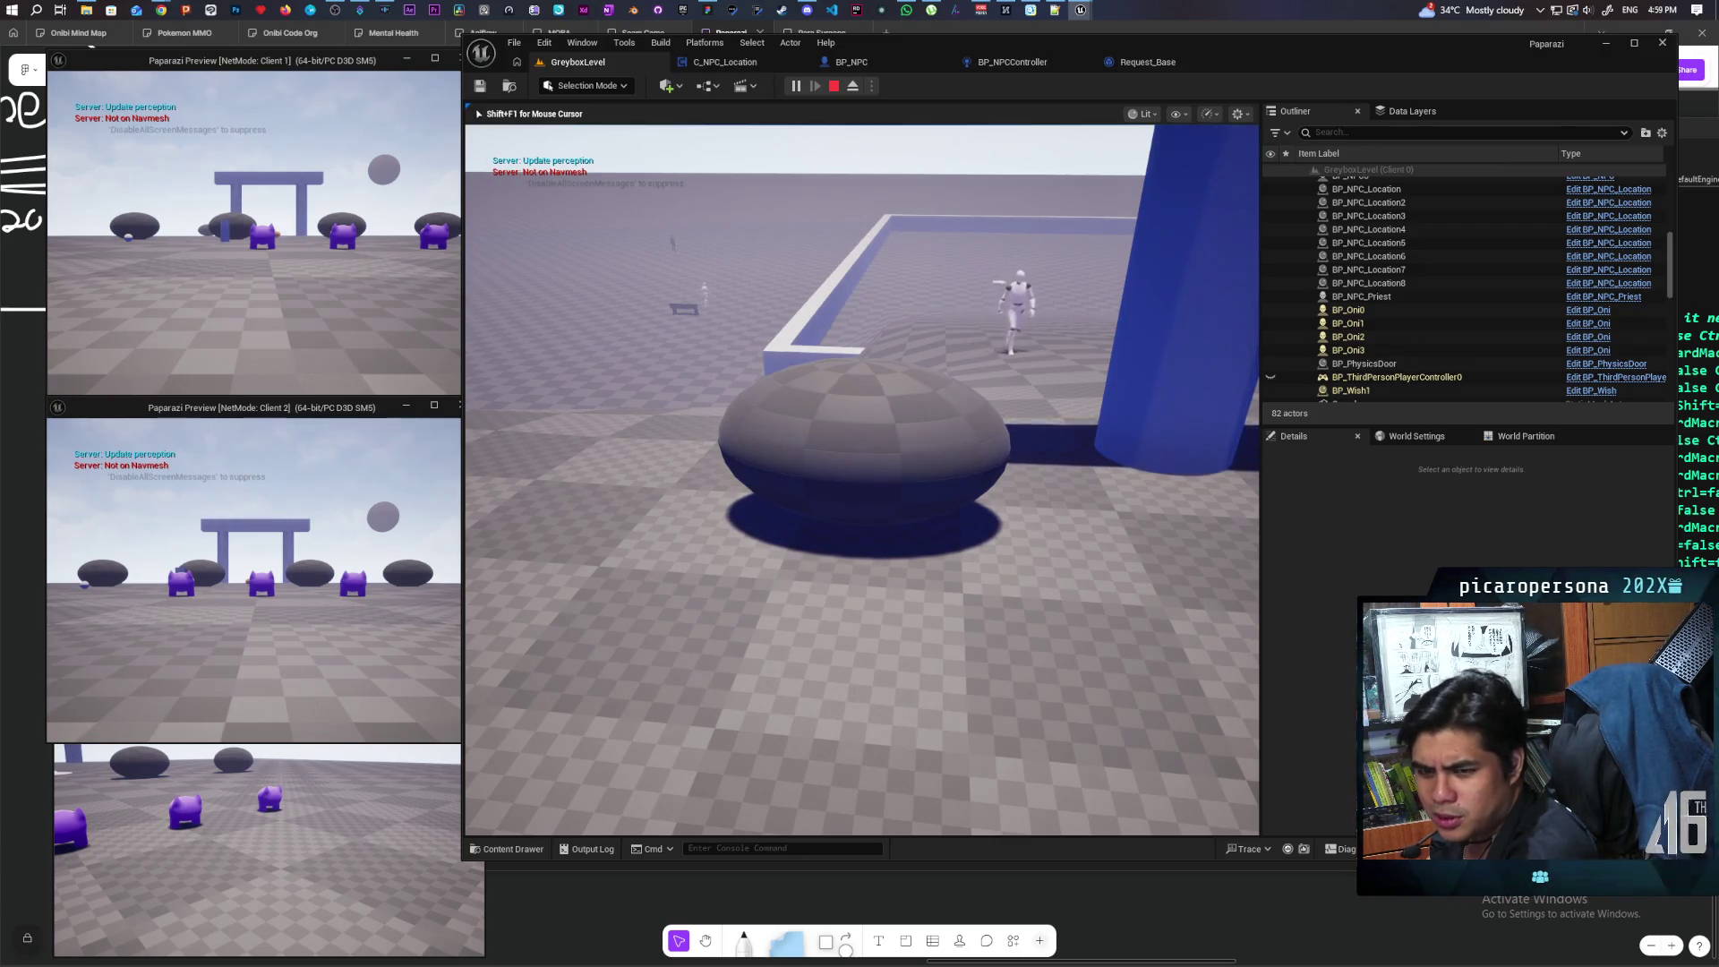
Step: Circle the character around to the side of the rock and turn to face it
mouse_move(862, 479)
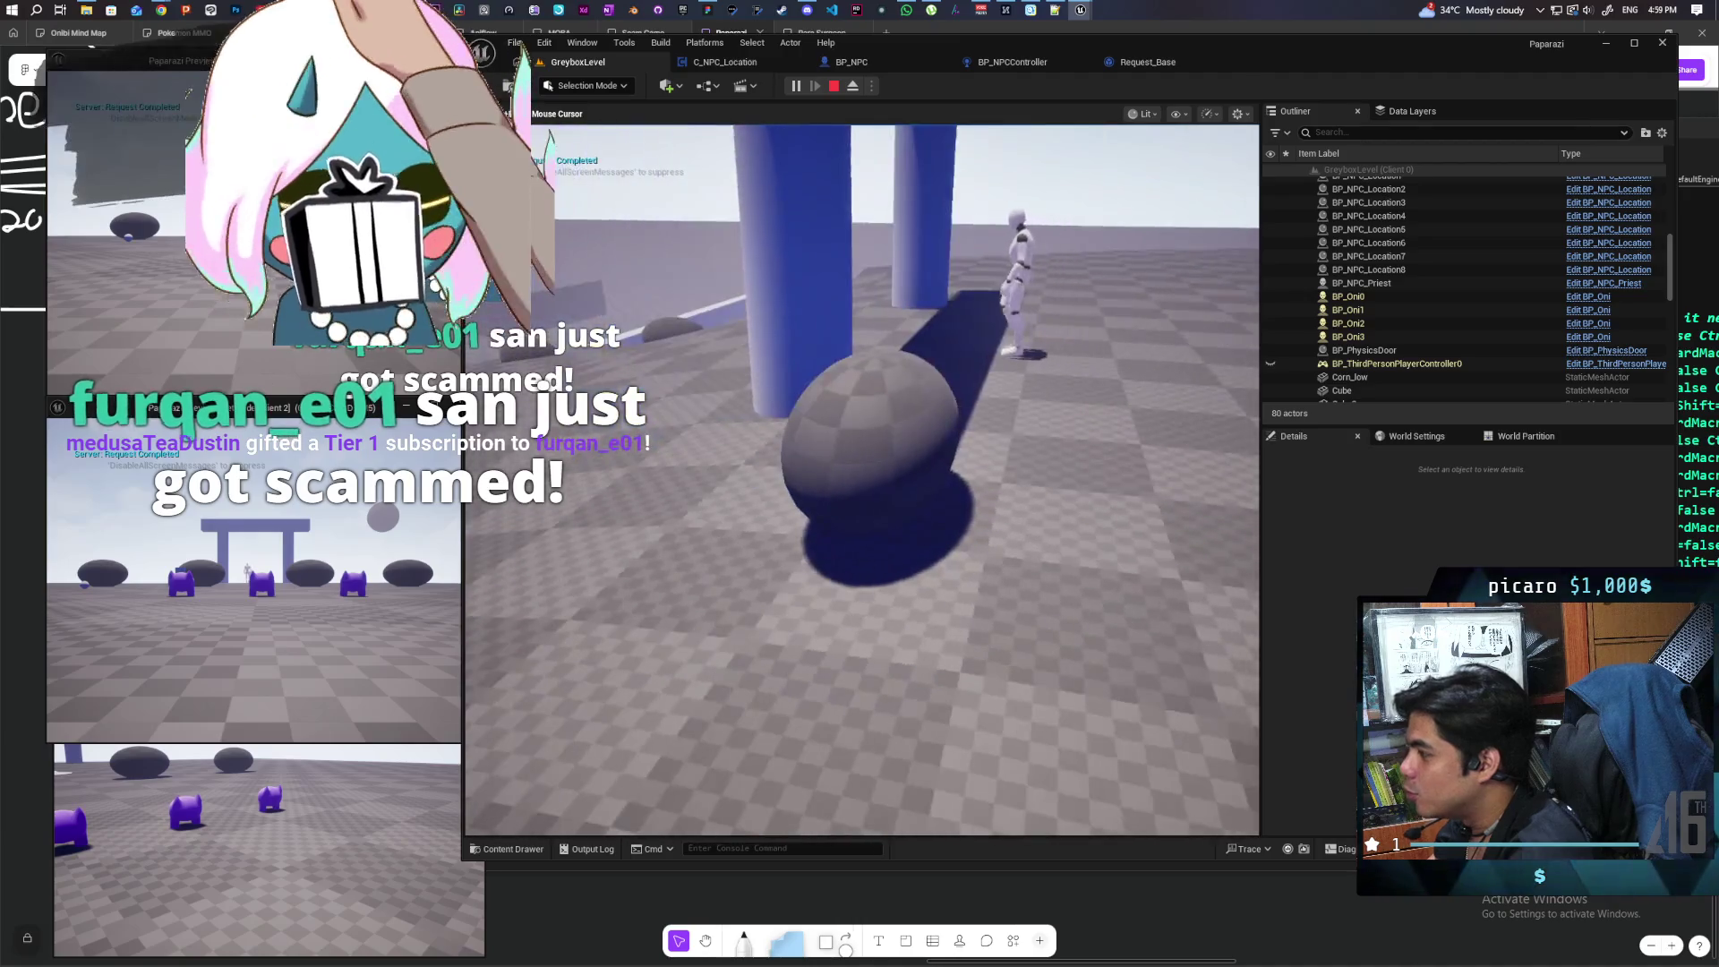
key("w")
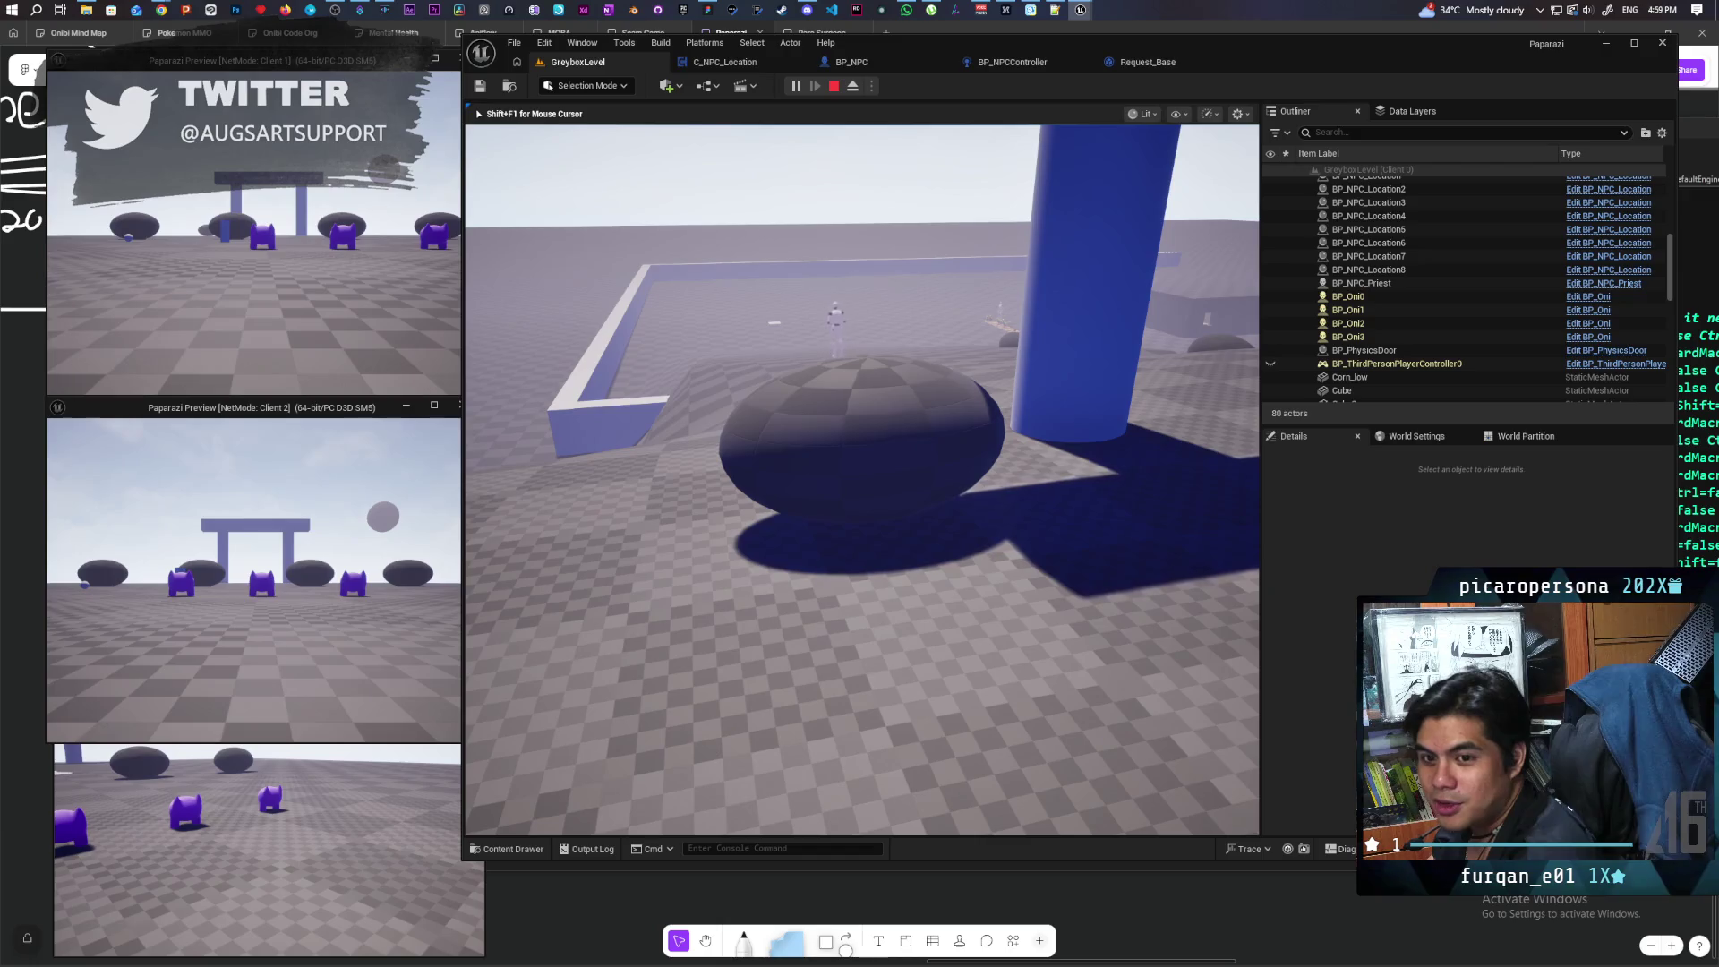
key("d")
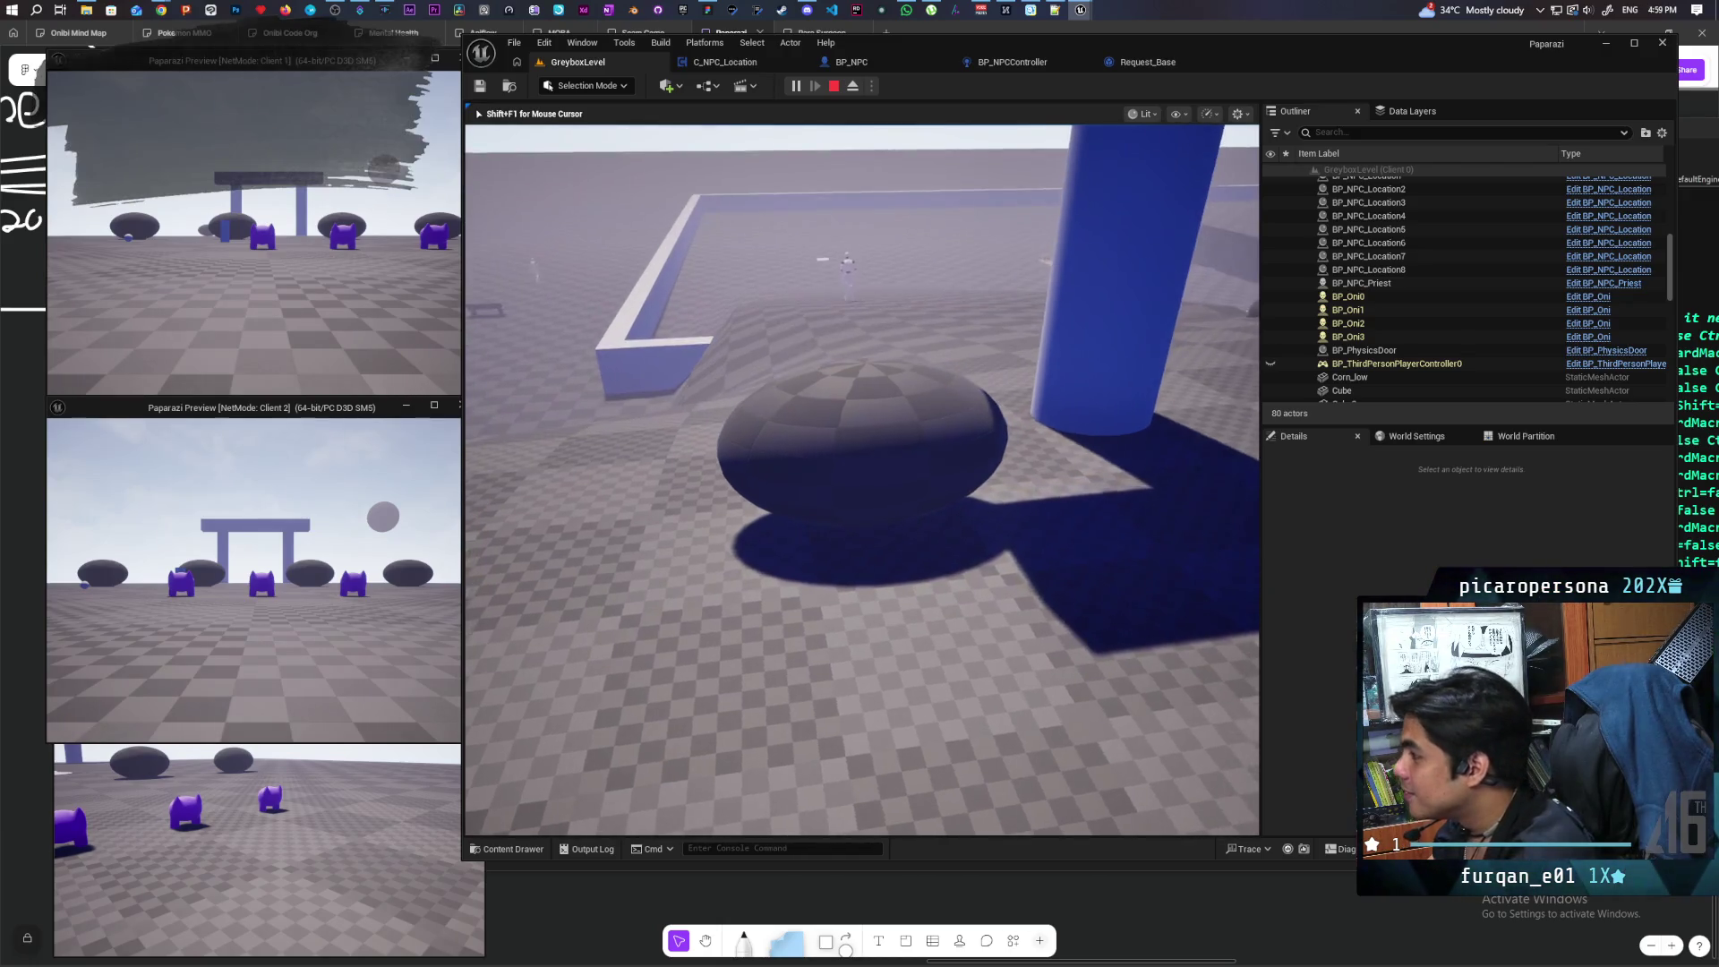
key("a")
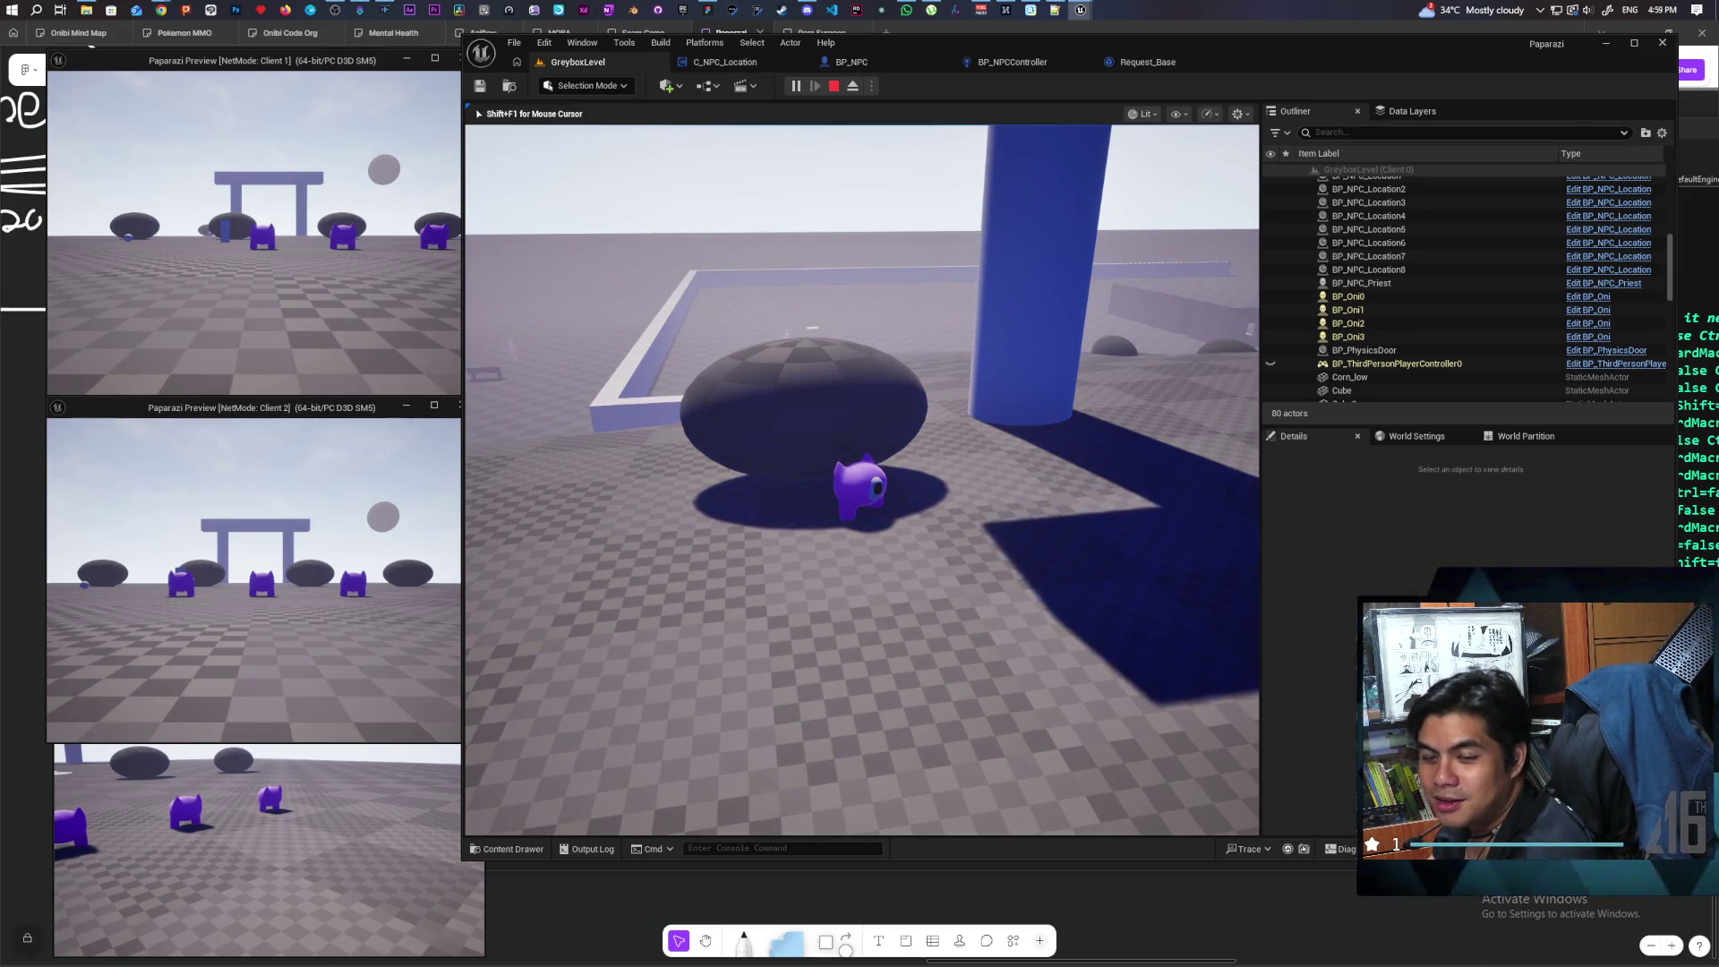
key("a")
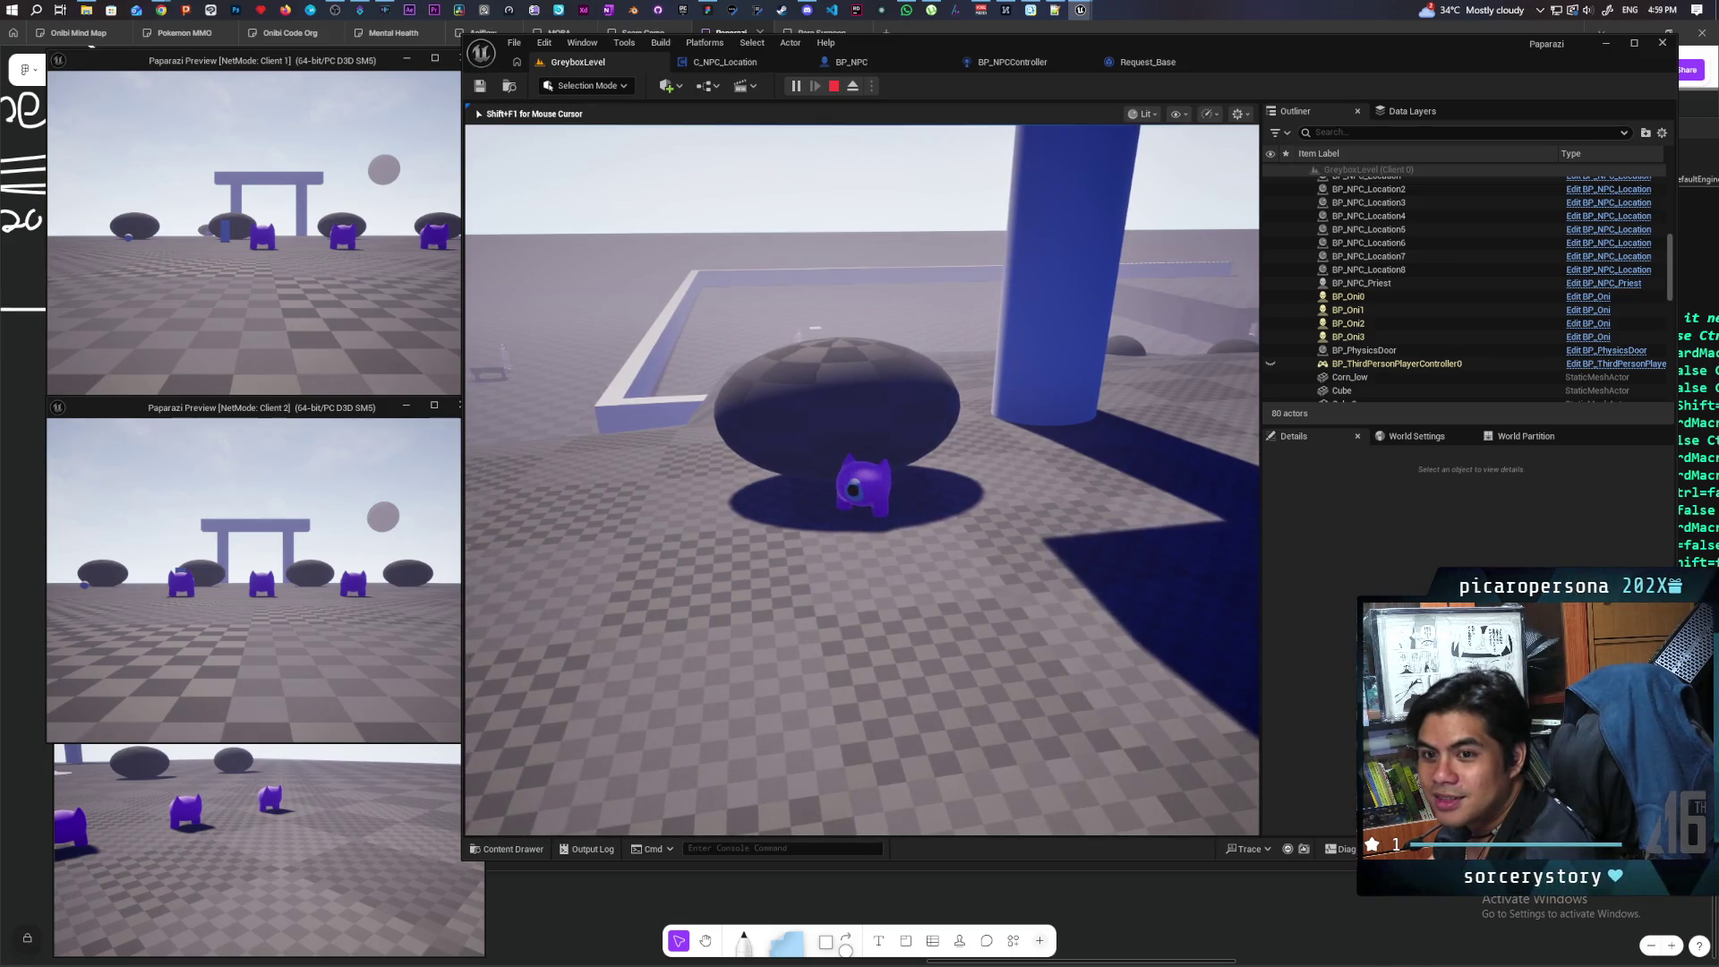
Step: Walk the character under the rock, backing in and out until it peeks from beneath
key("w")
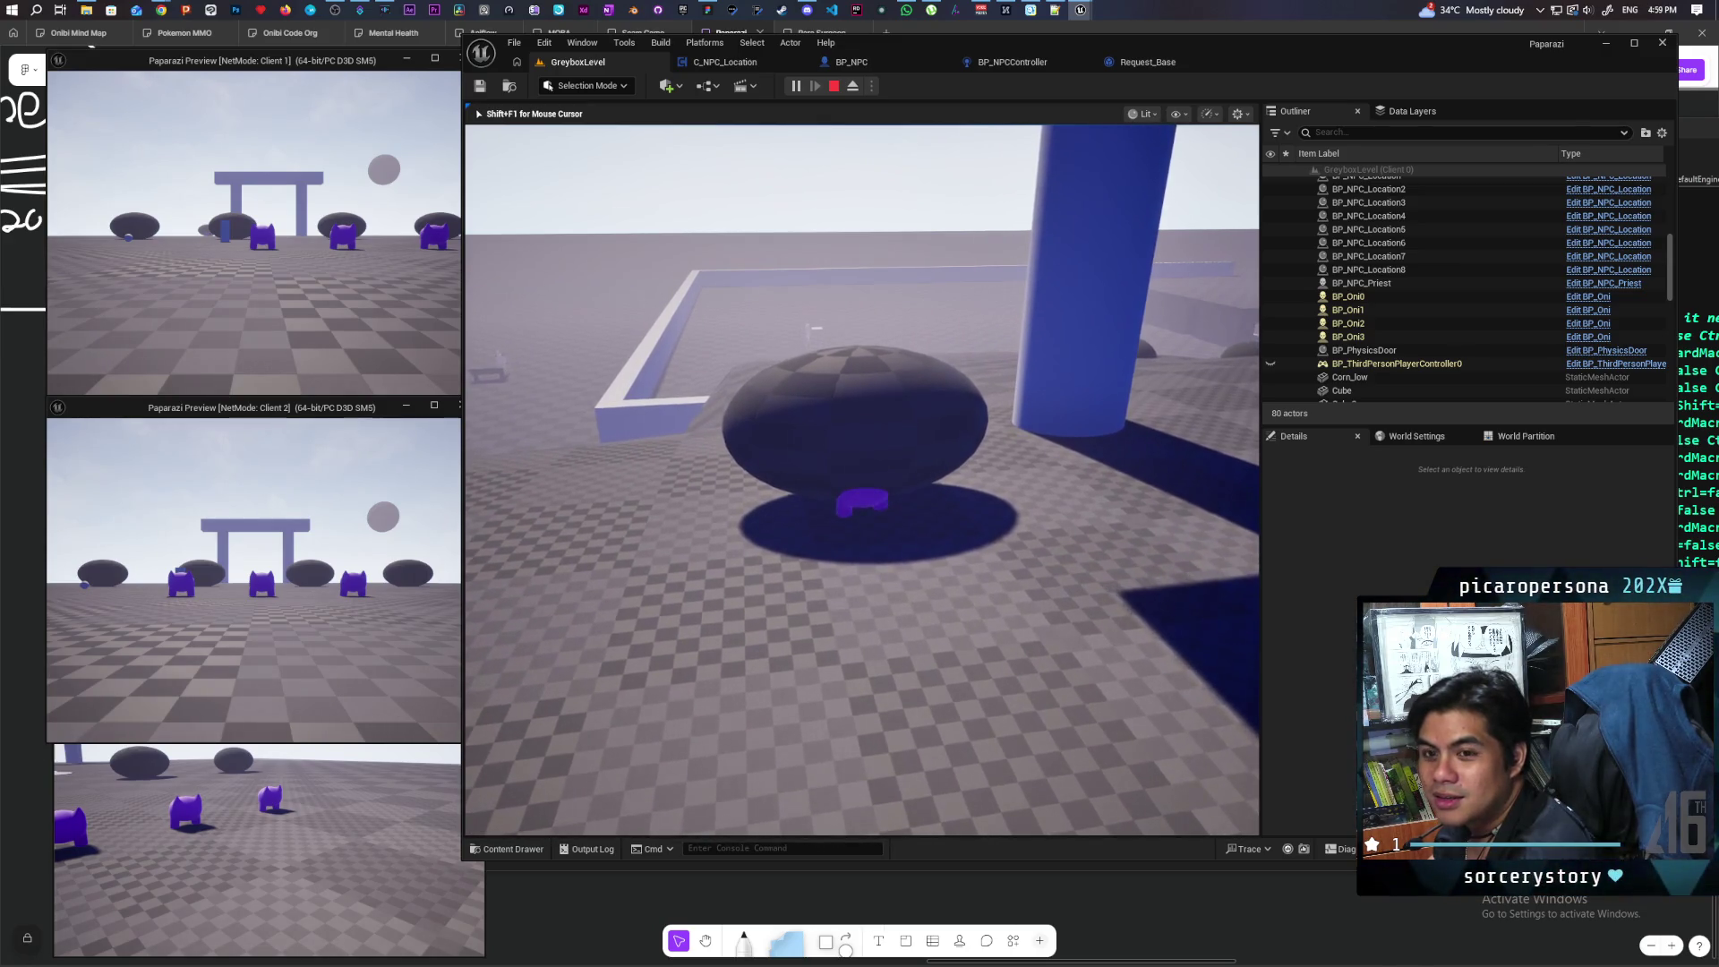
key("s")
key("w")
key("d")
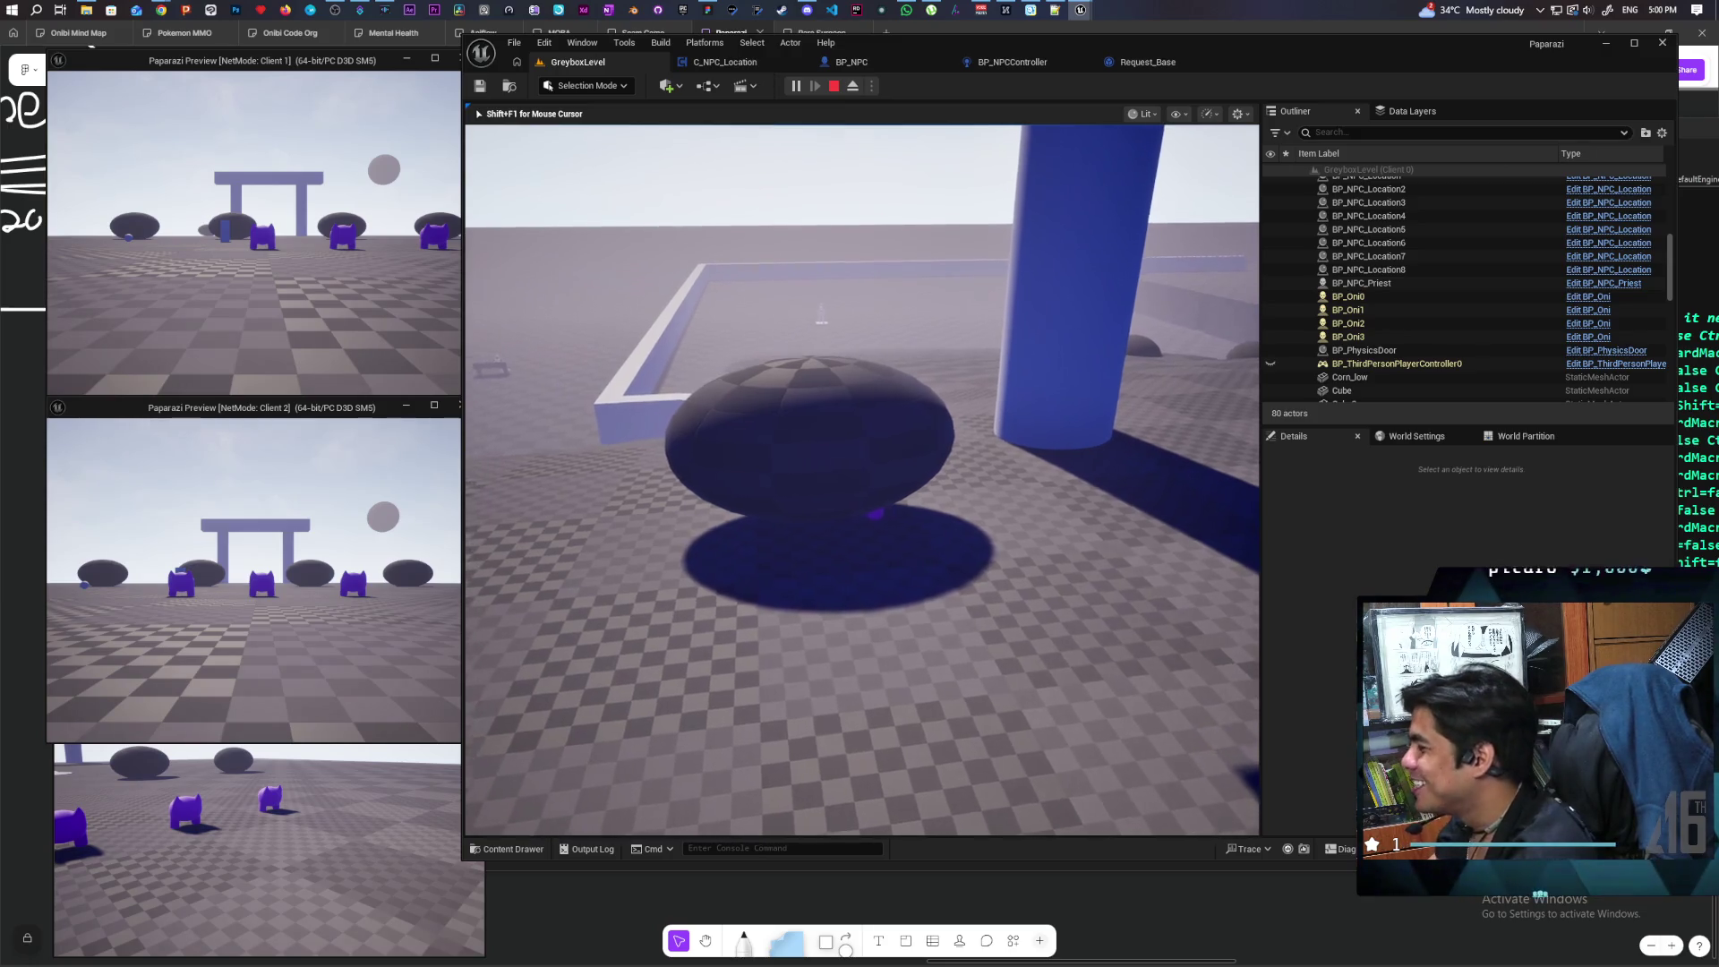
key("s")
key("w")
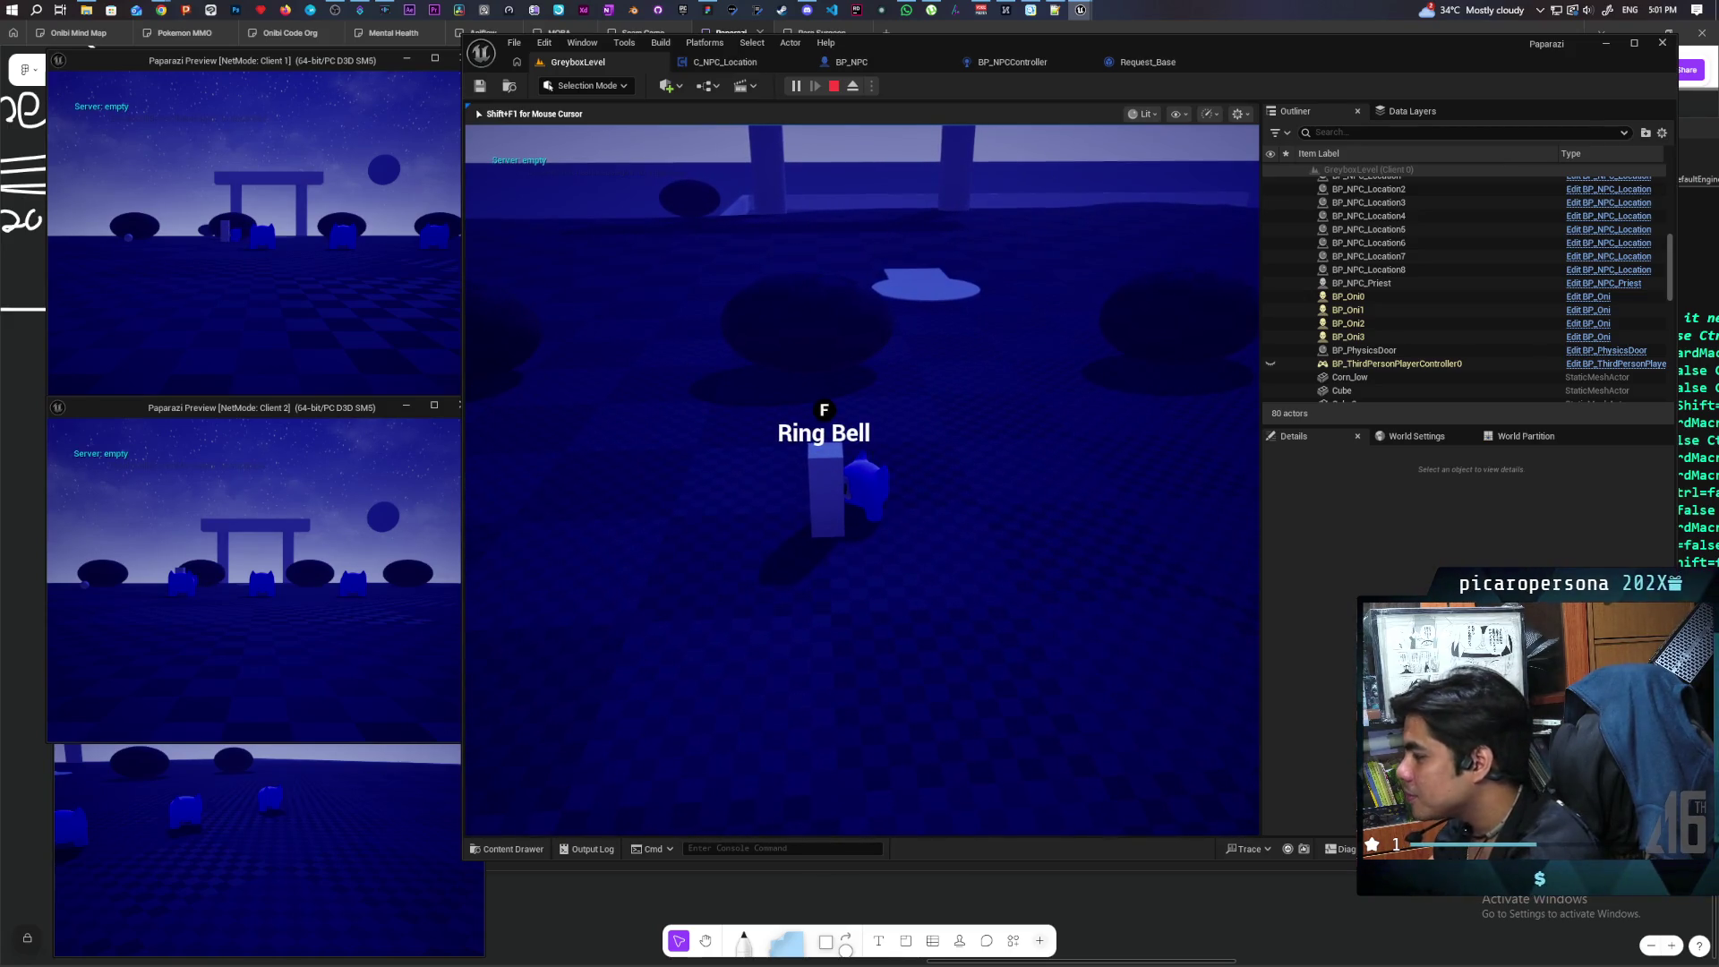
Step: Walk away from the bell pillar, circle the dark round table and jump
key("s")
key("a")
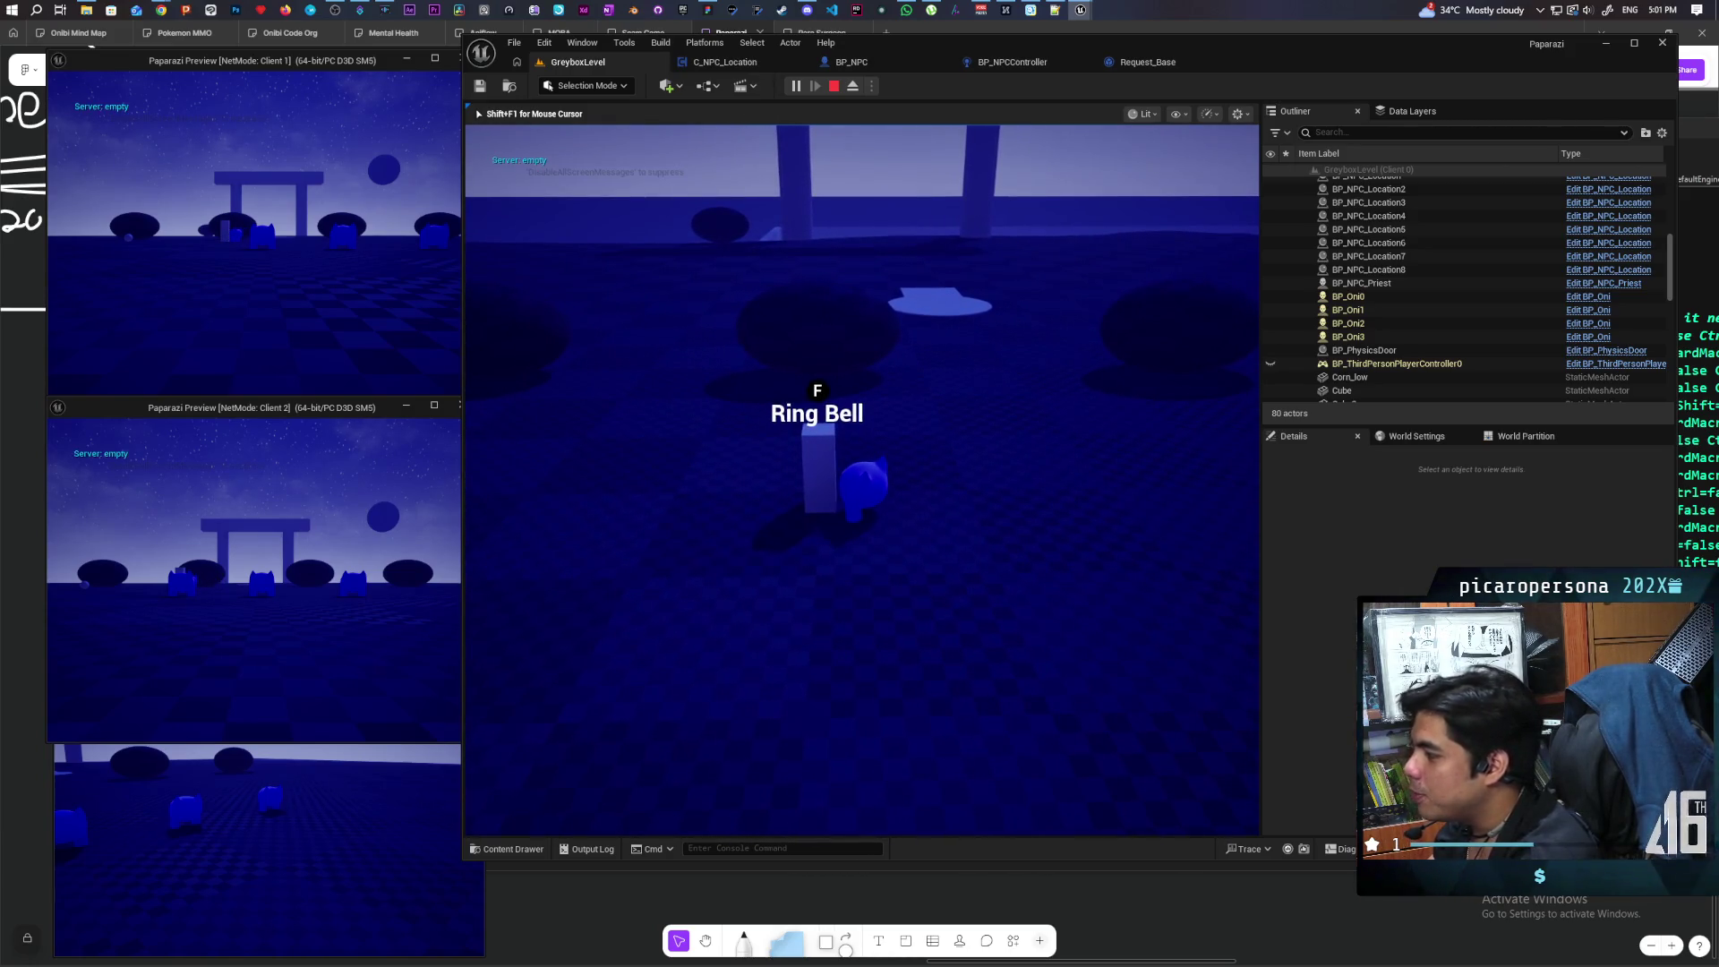
key("w")
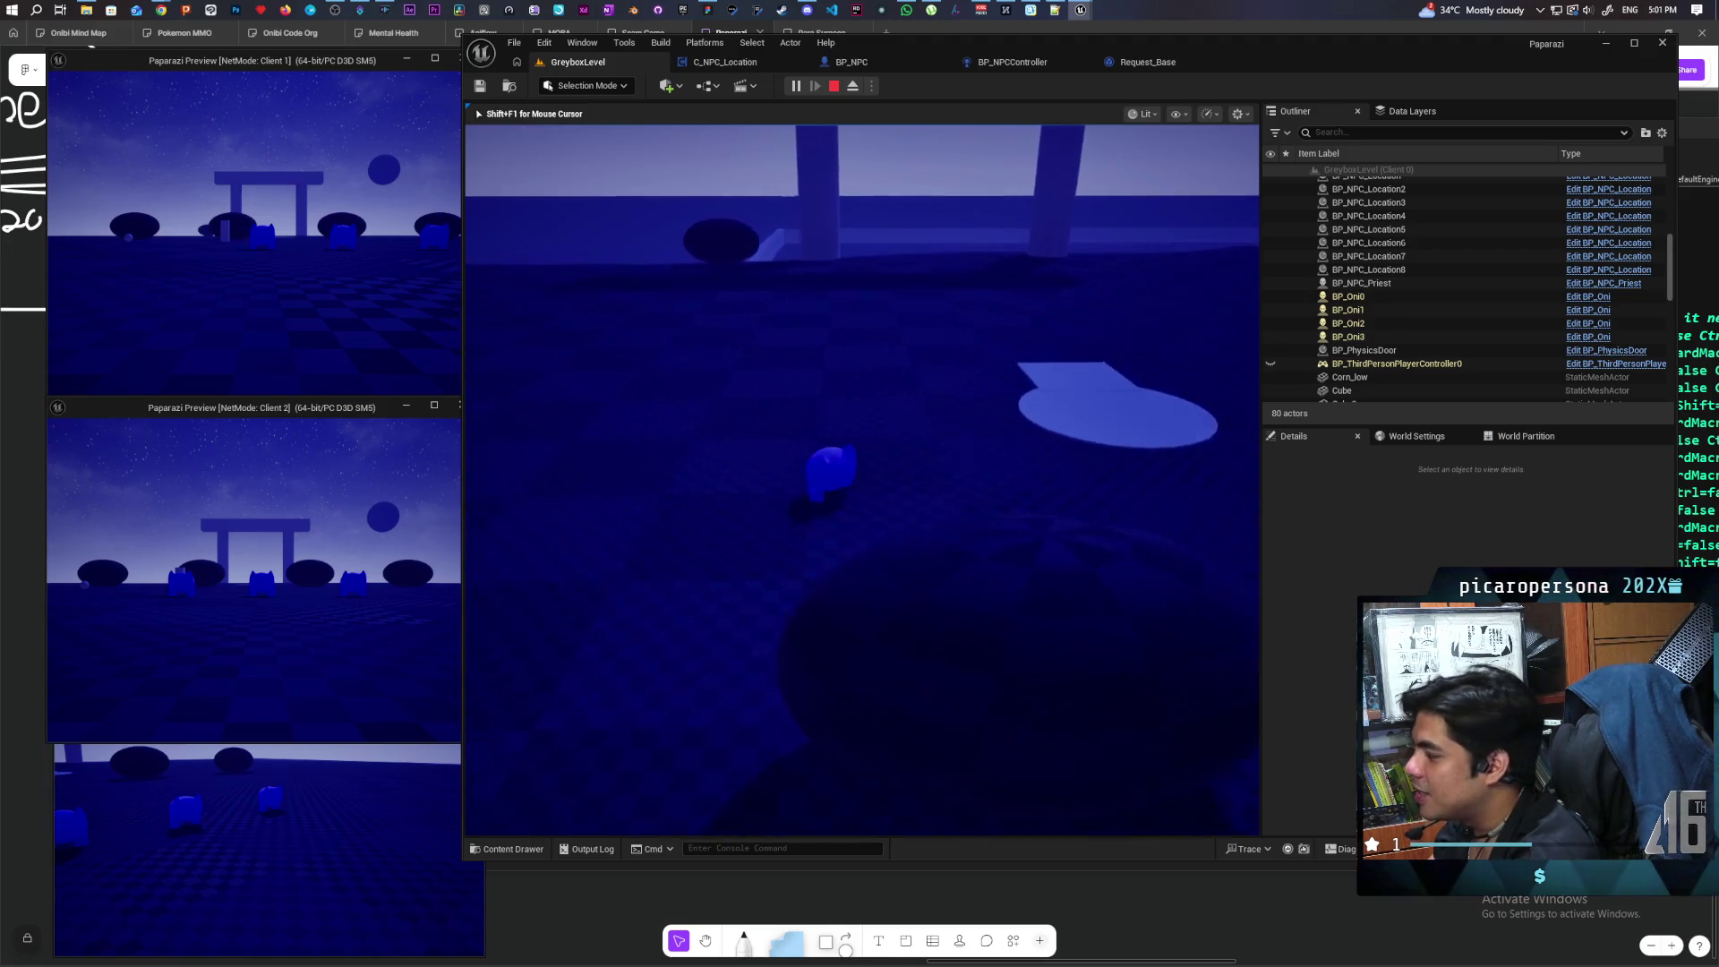
key("w")
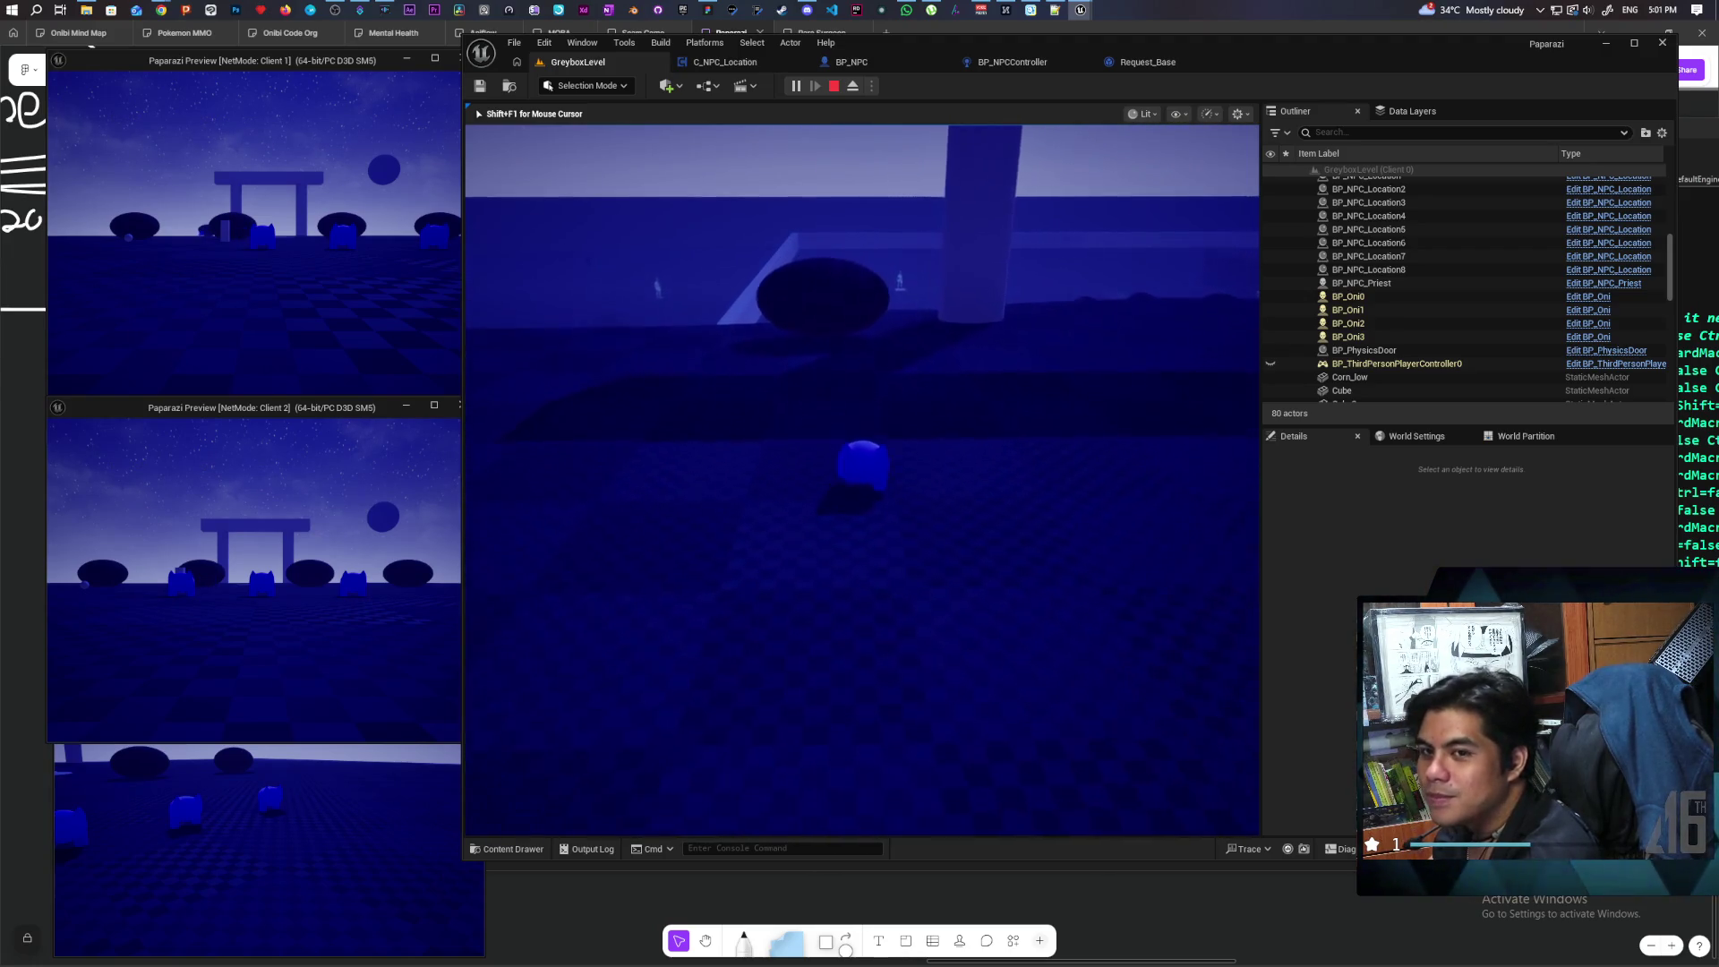
key("w")
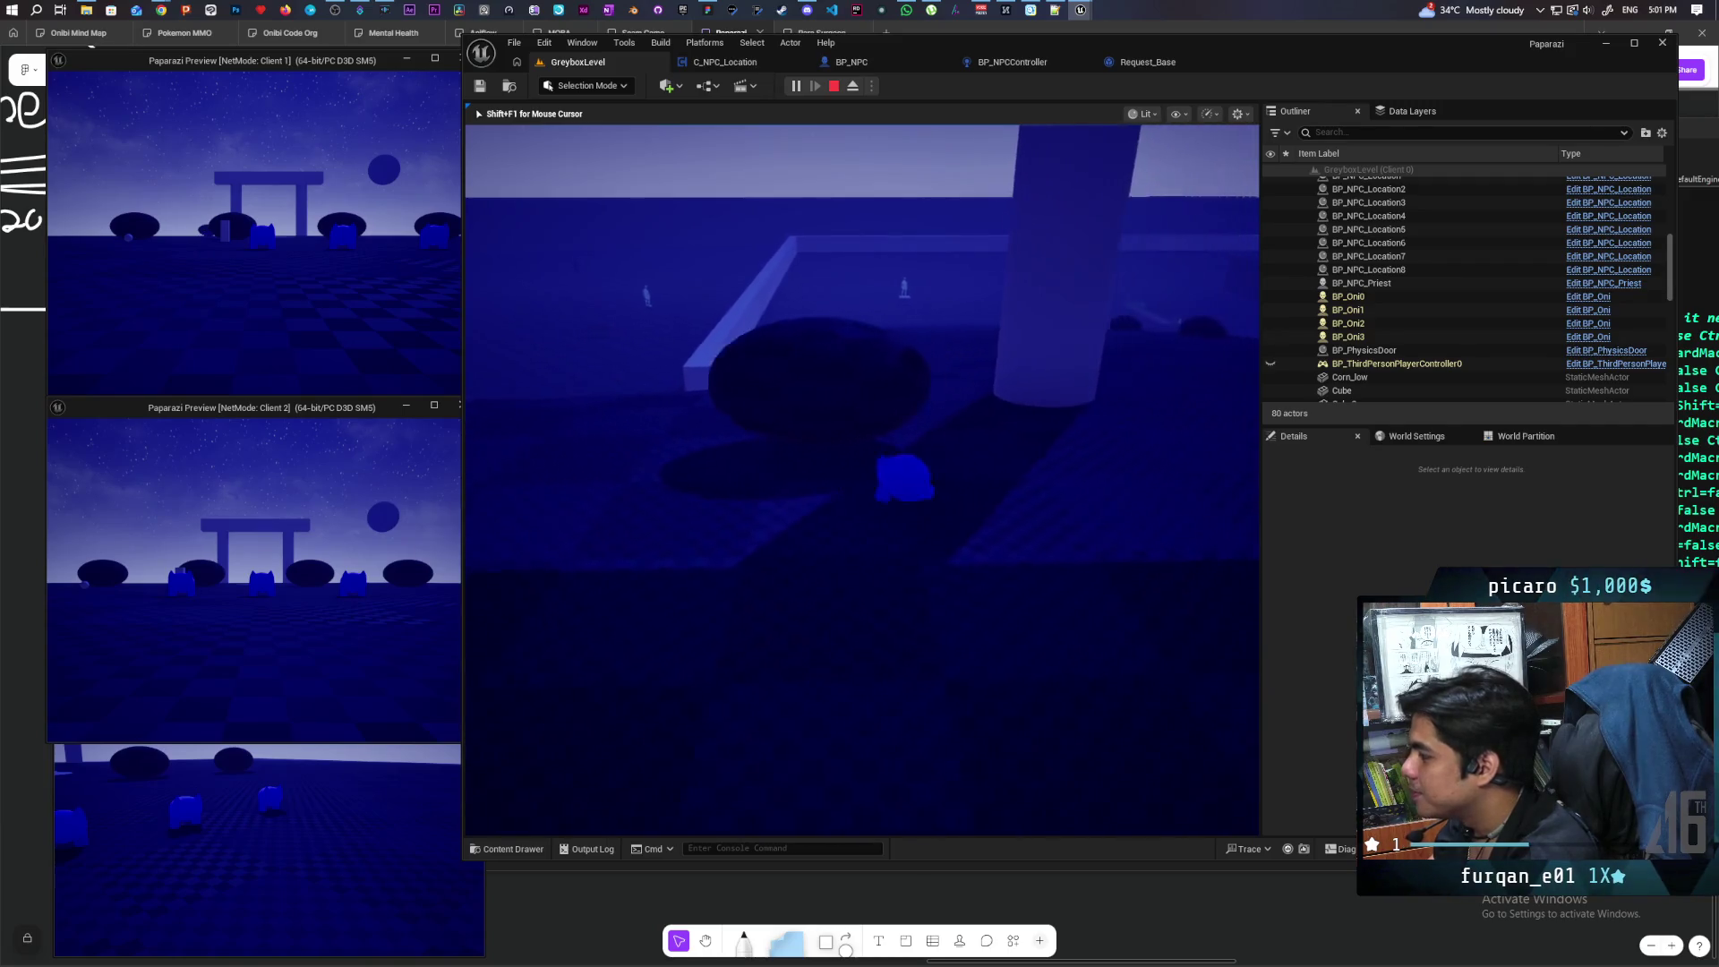
key("w")
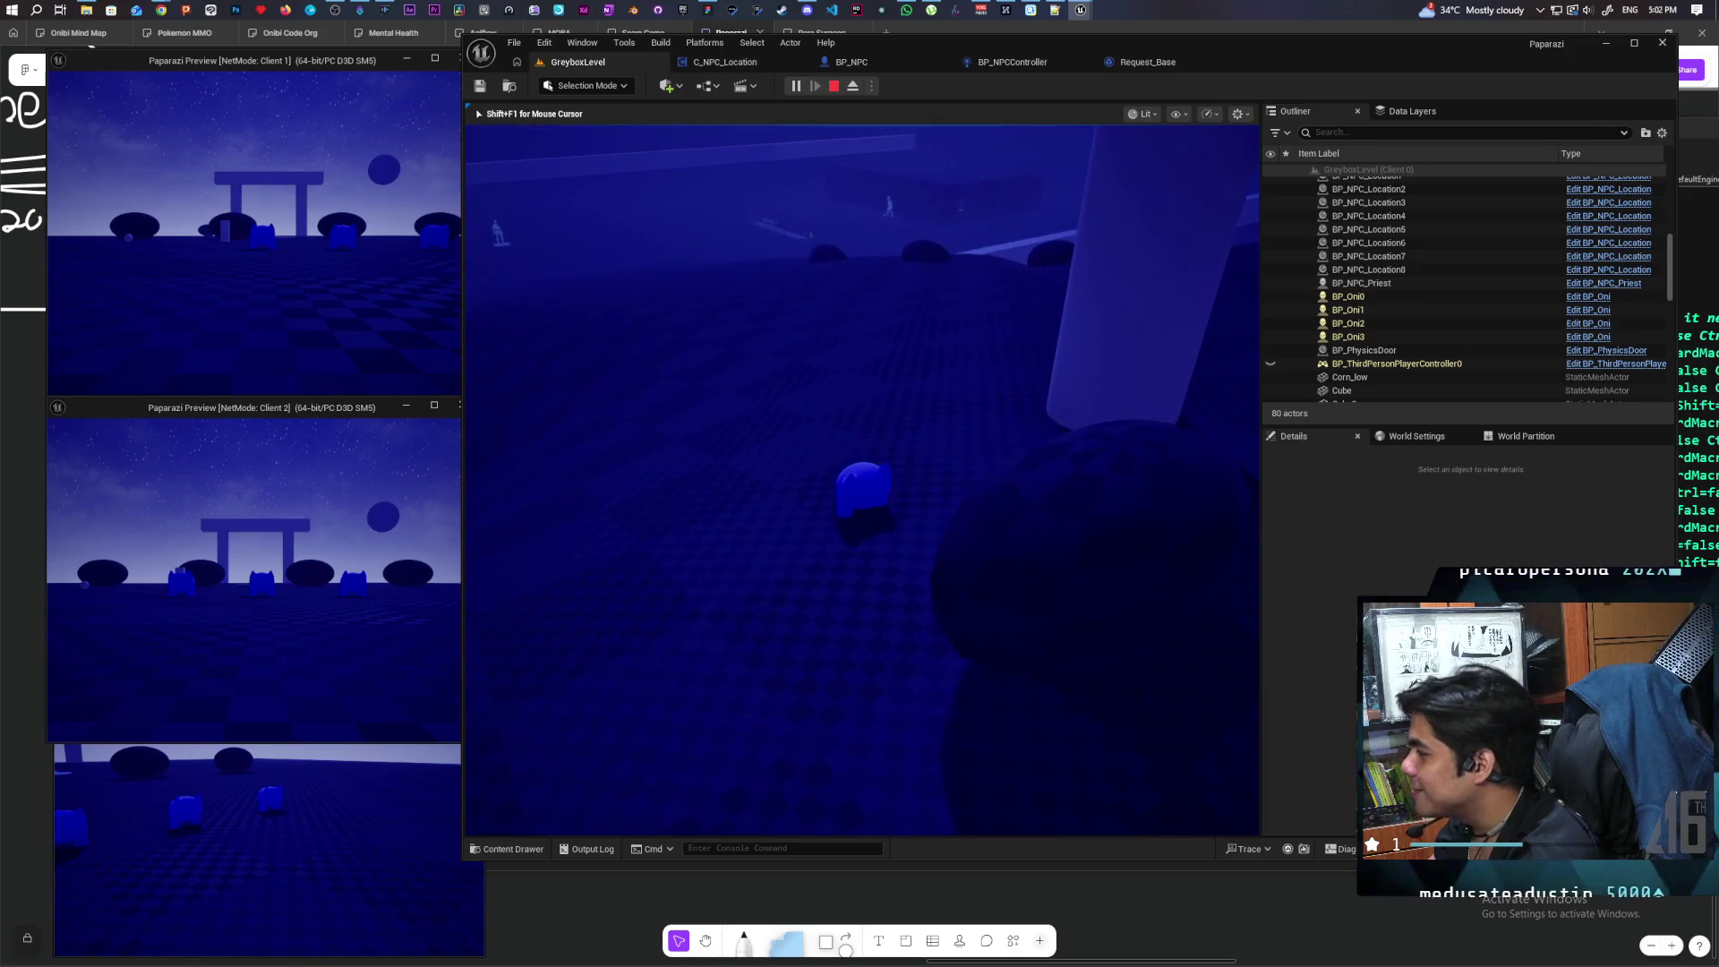
key("space")
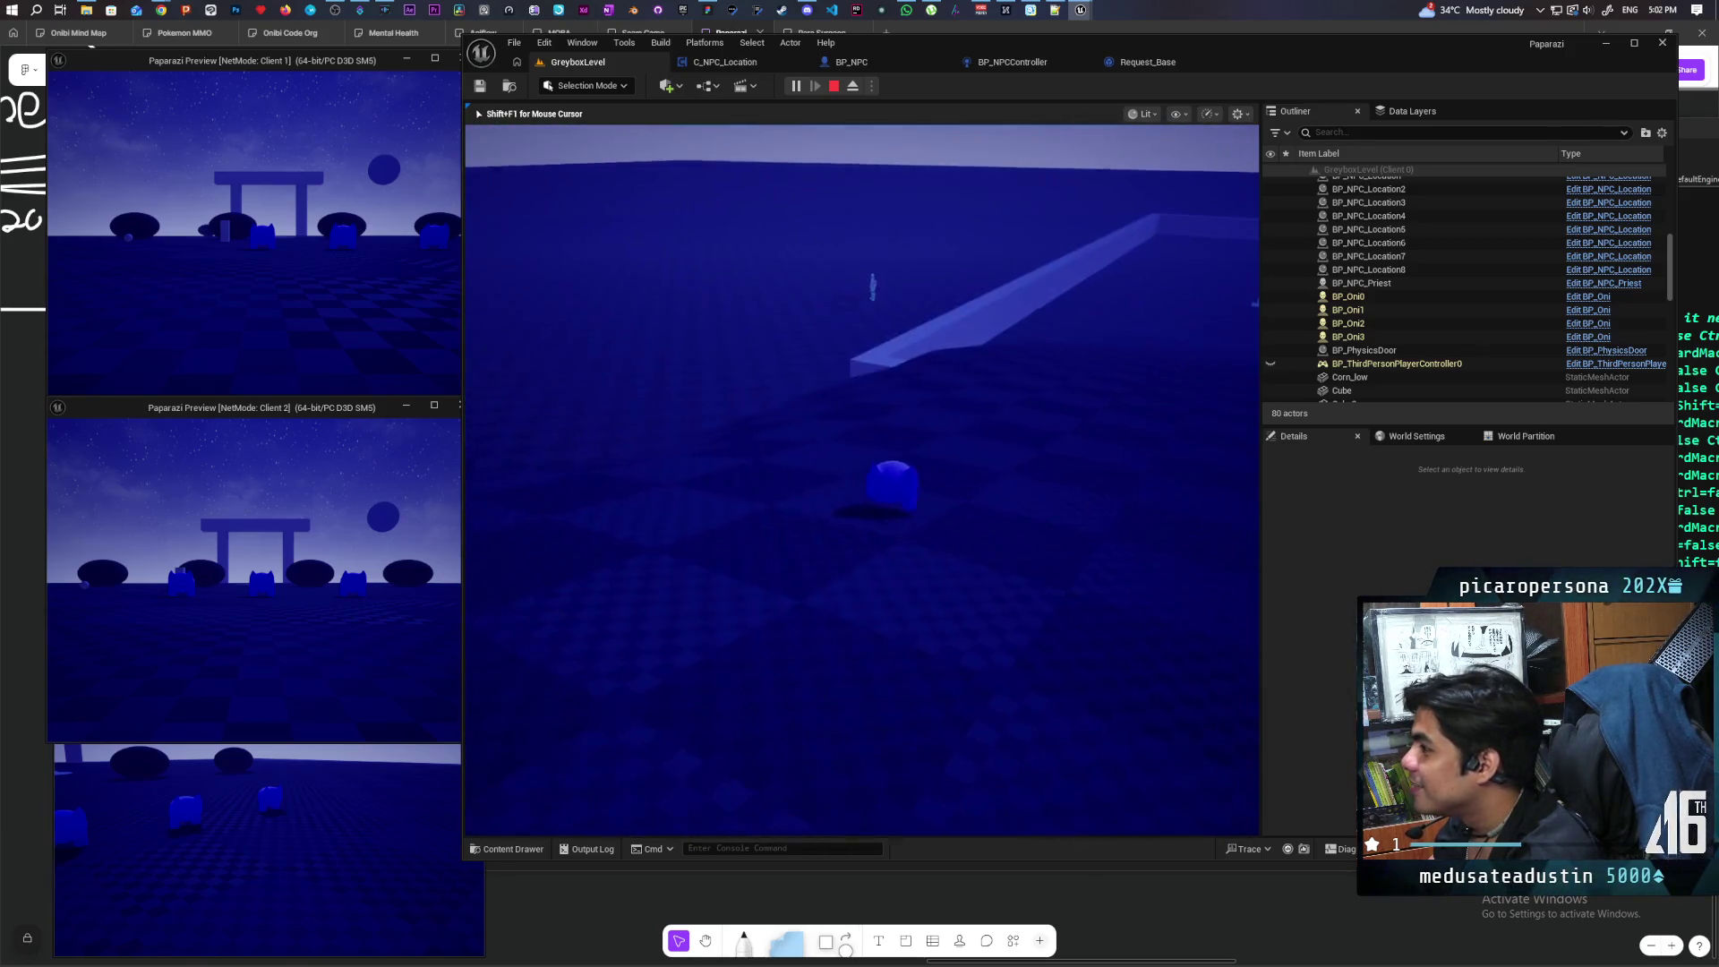
Step: Approach the NPC on its platform by the wall, then step back off and swing the view around
key("w")
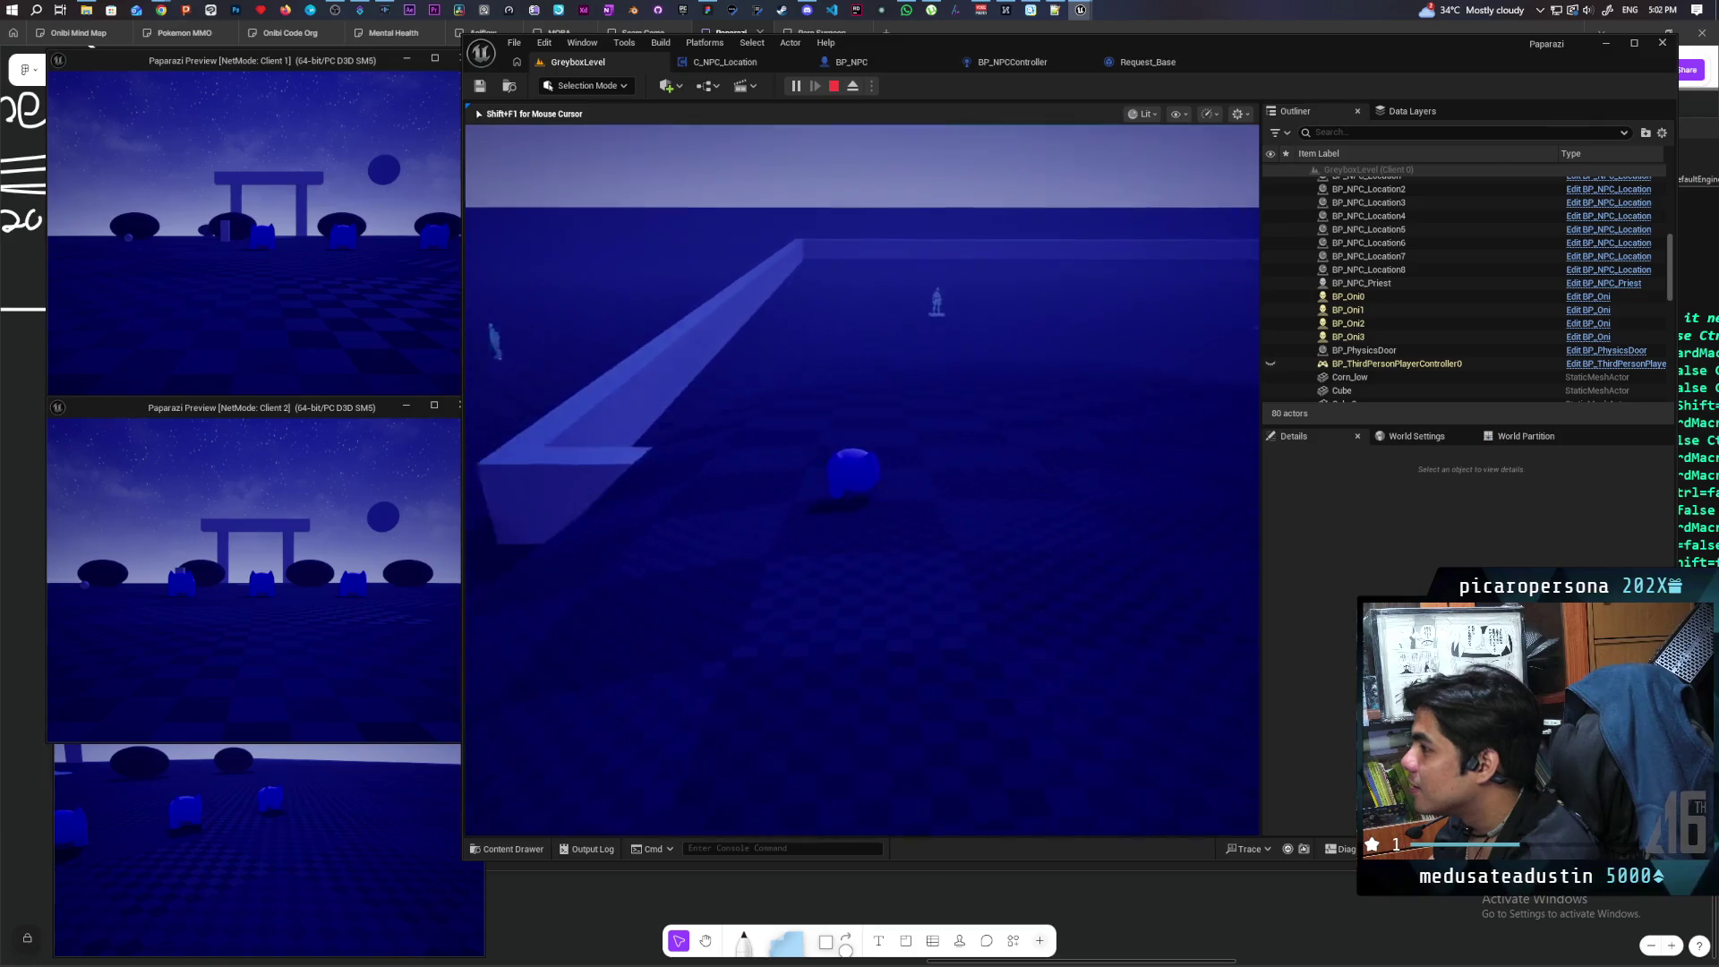
key("w")
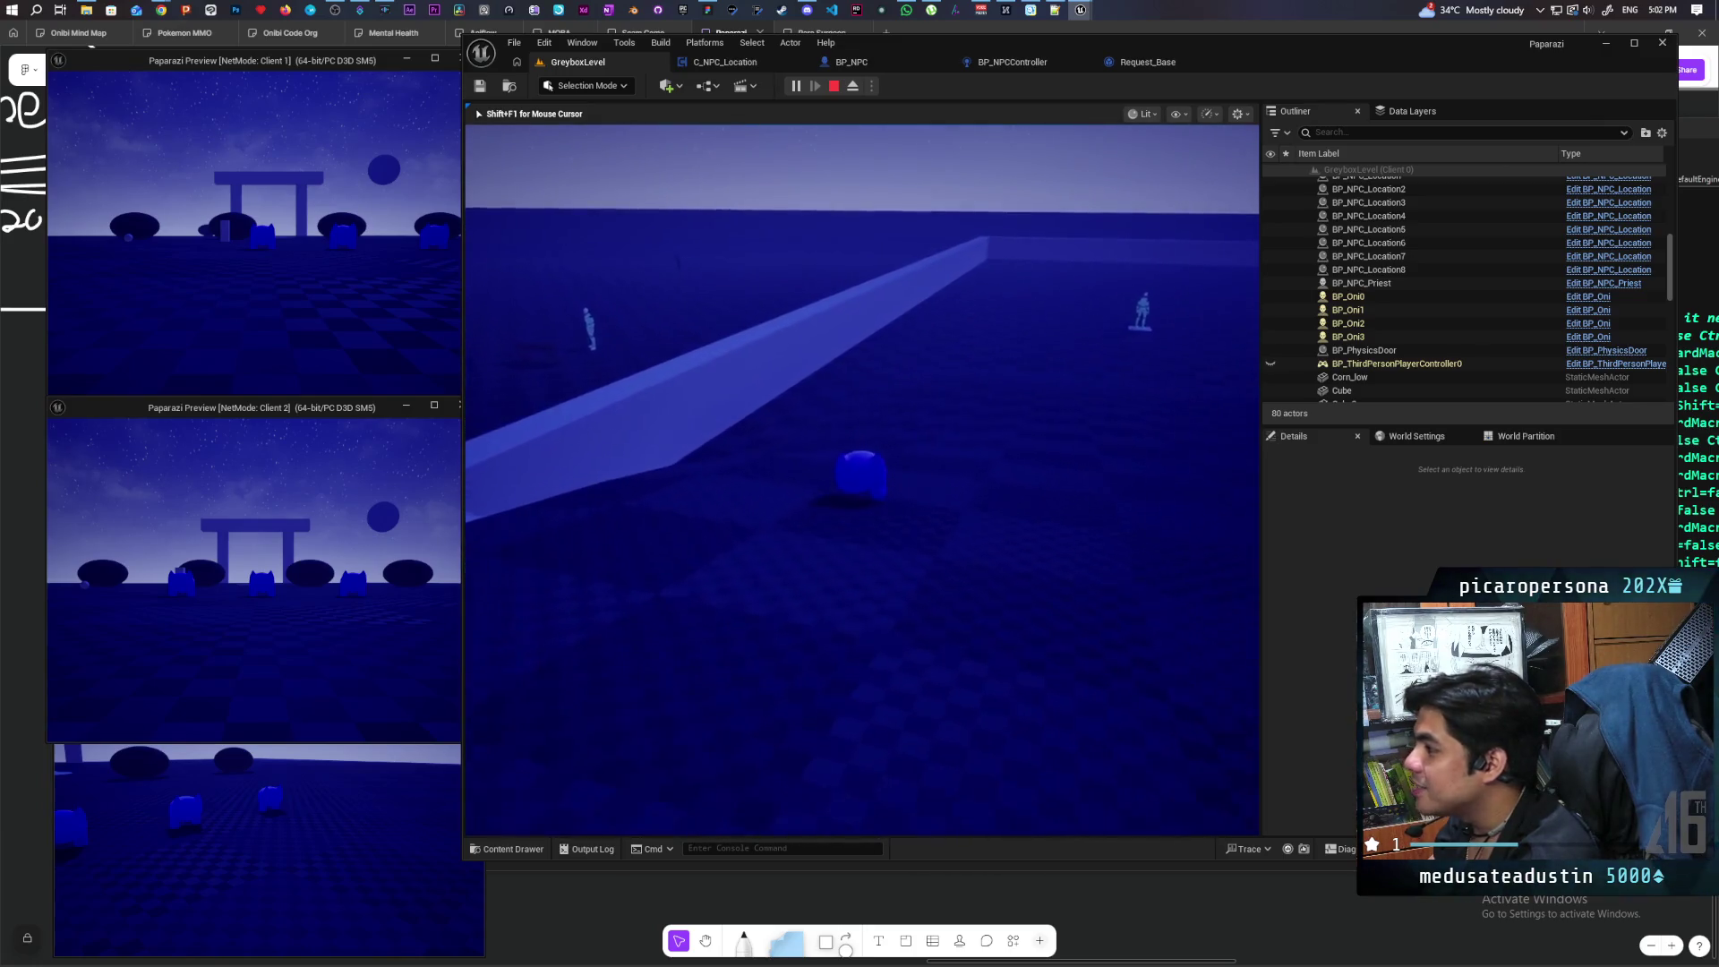
key("w")
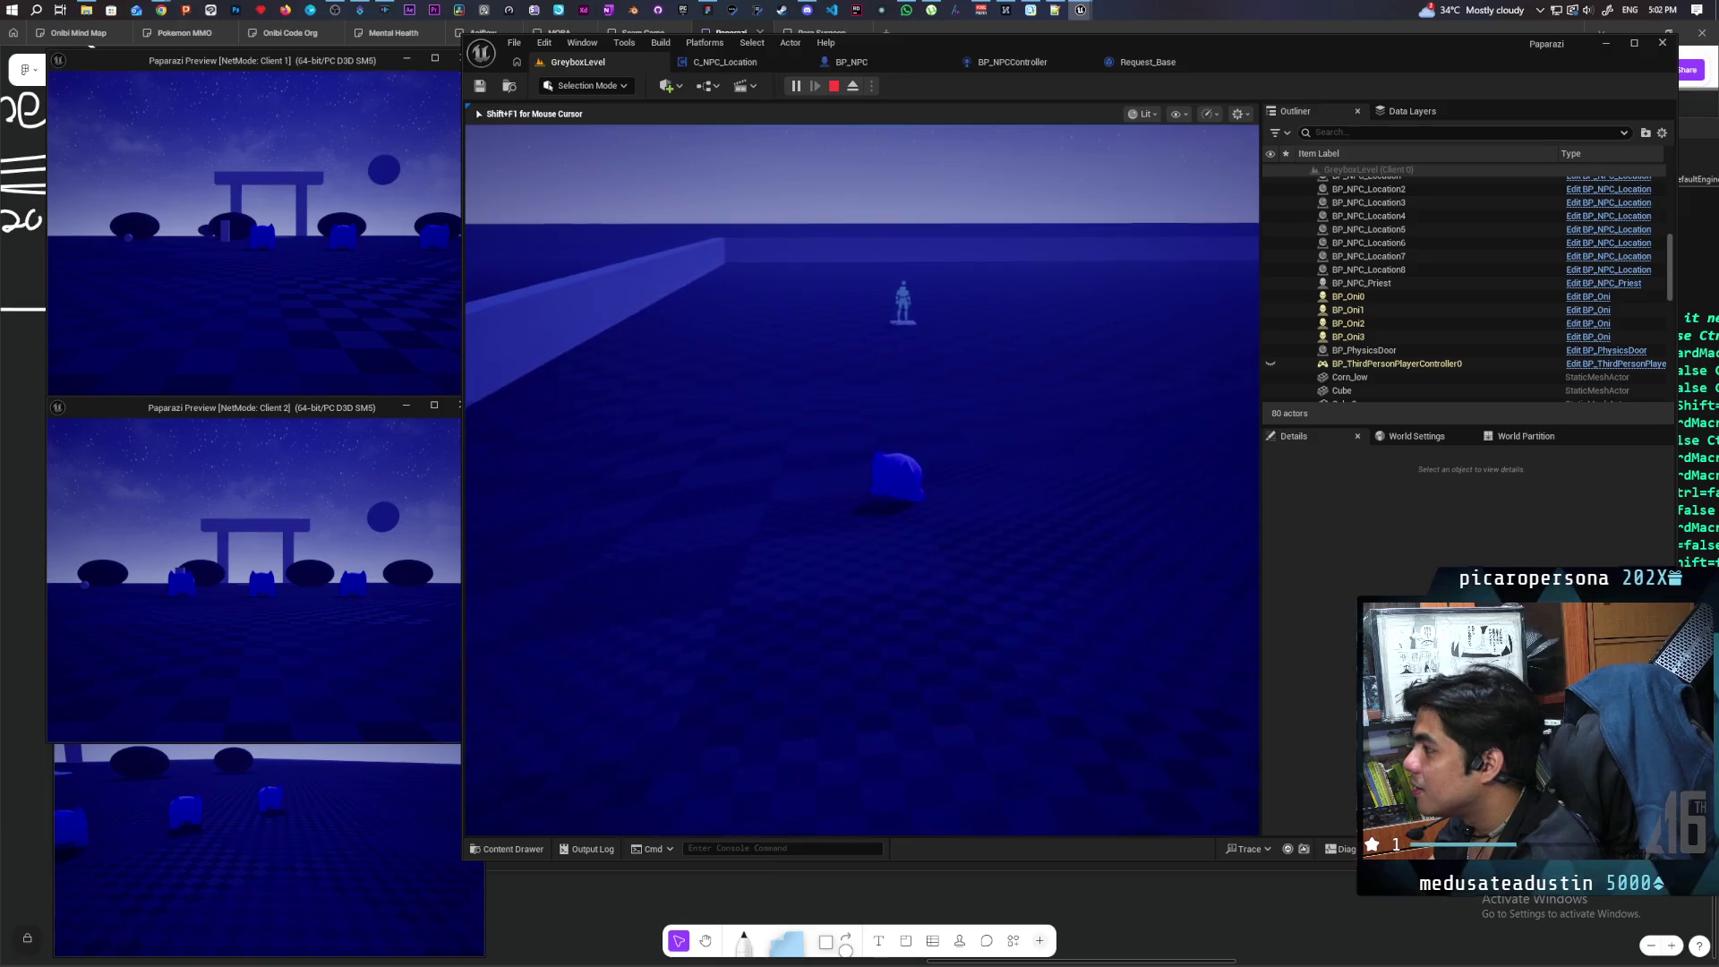
key("w")
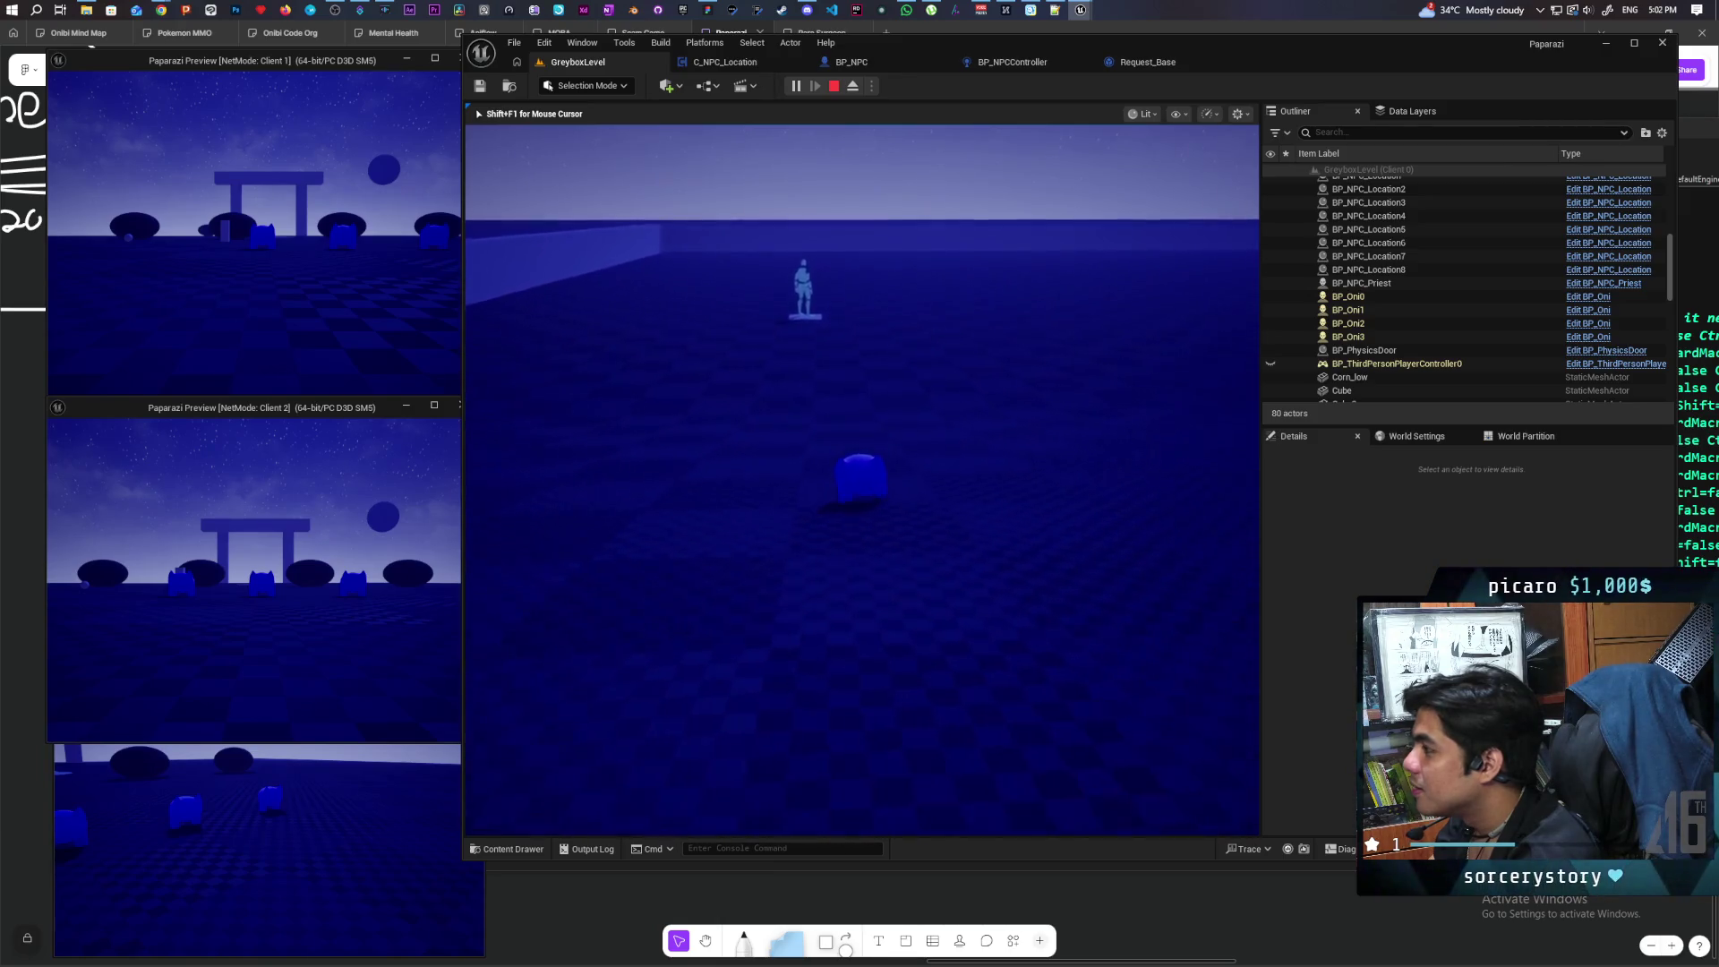
key("w")
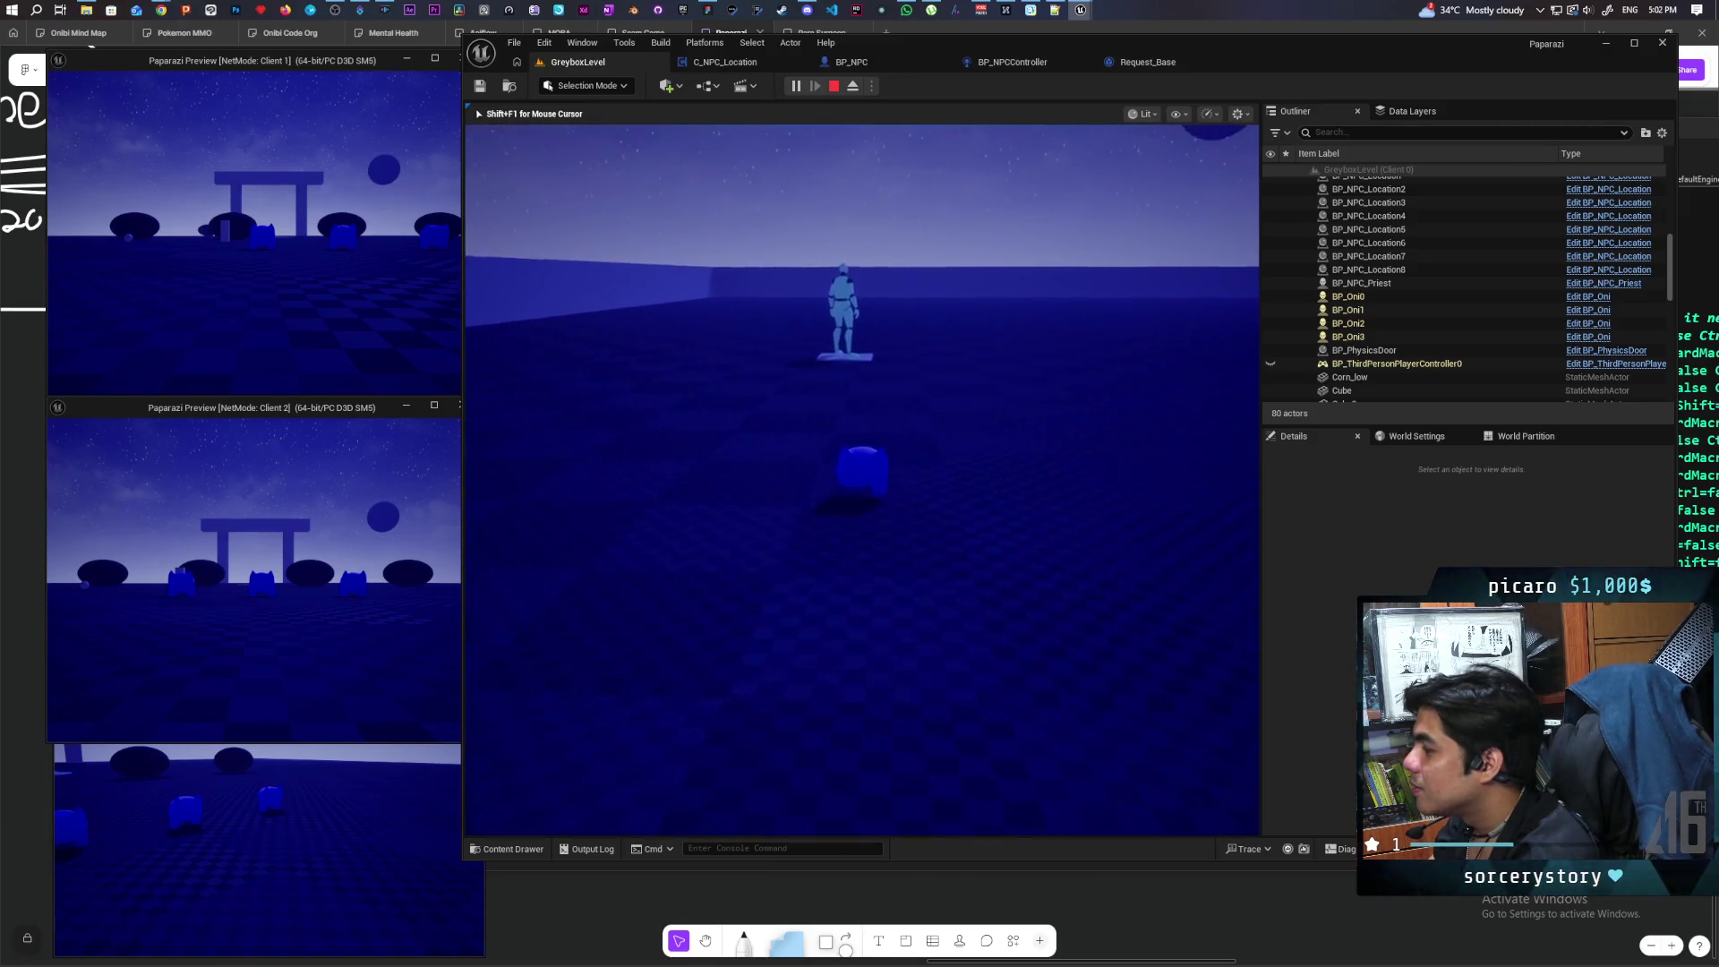
key("s")
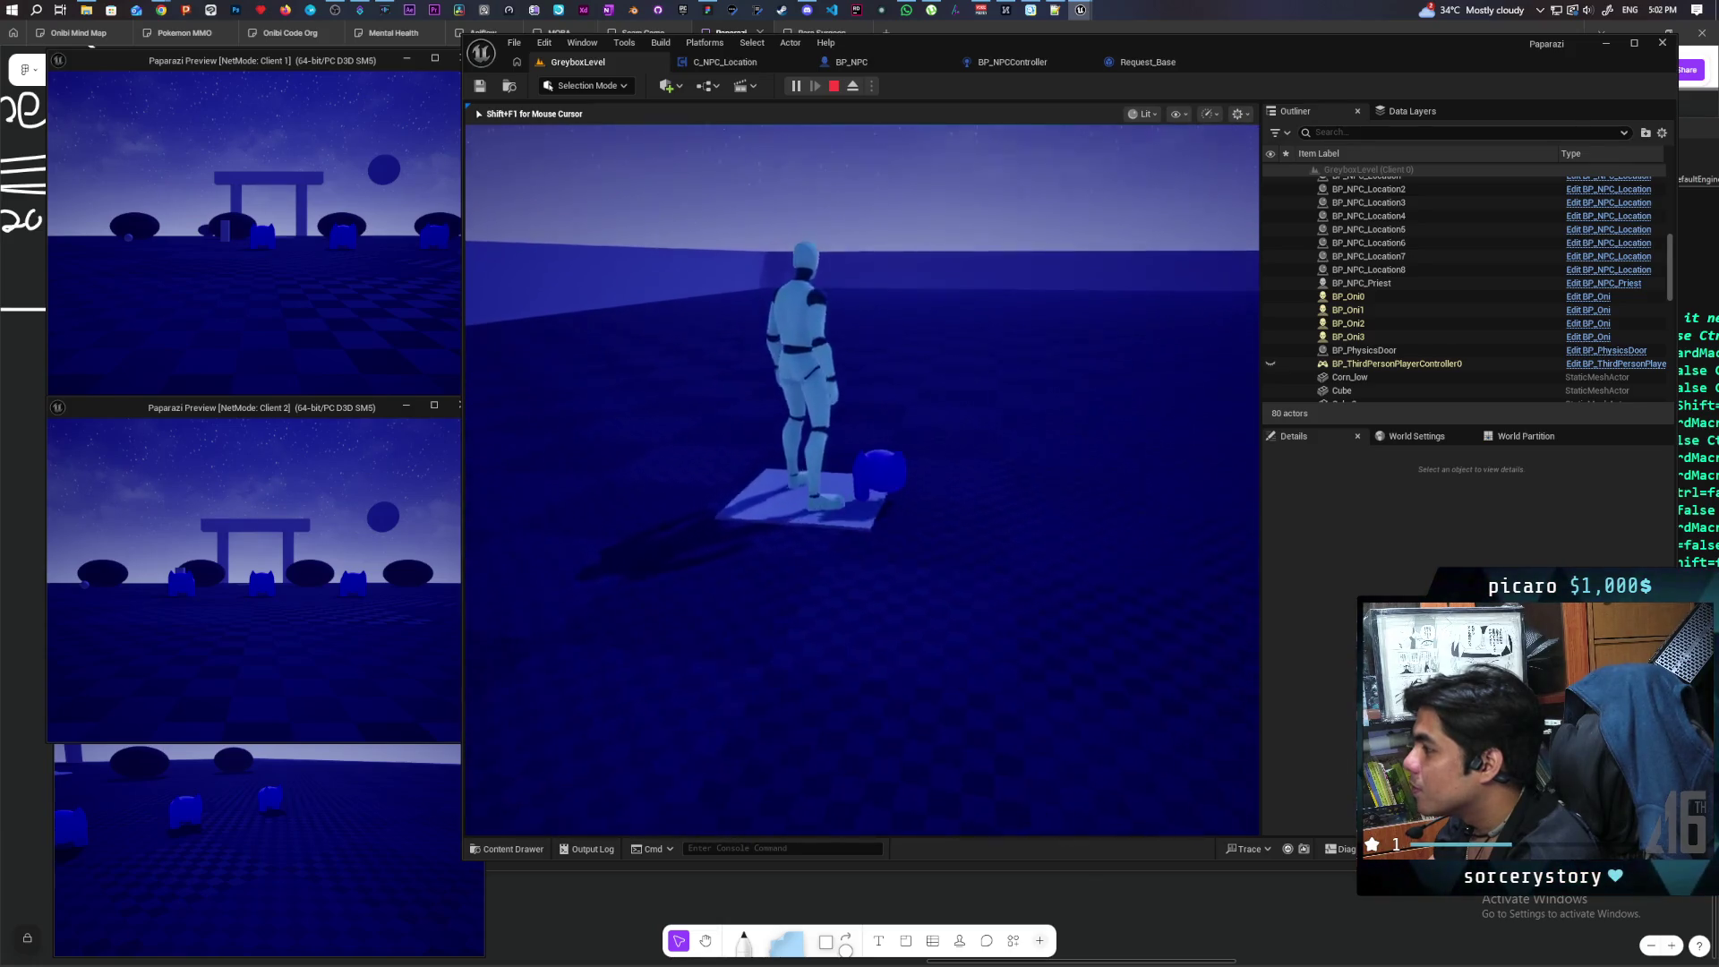
key("a")
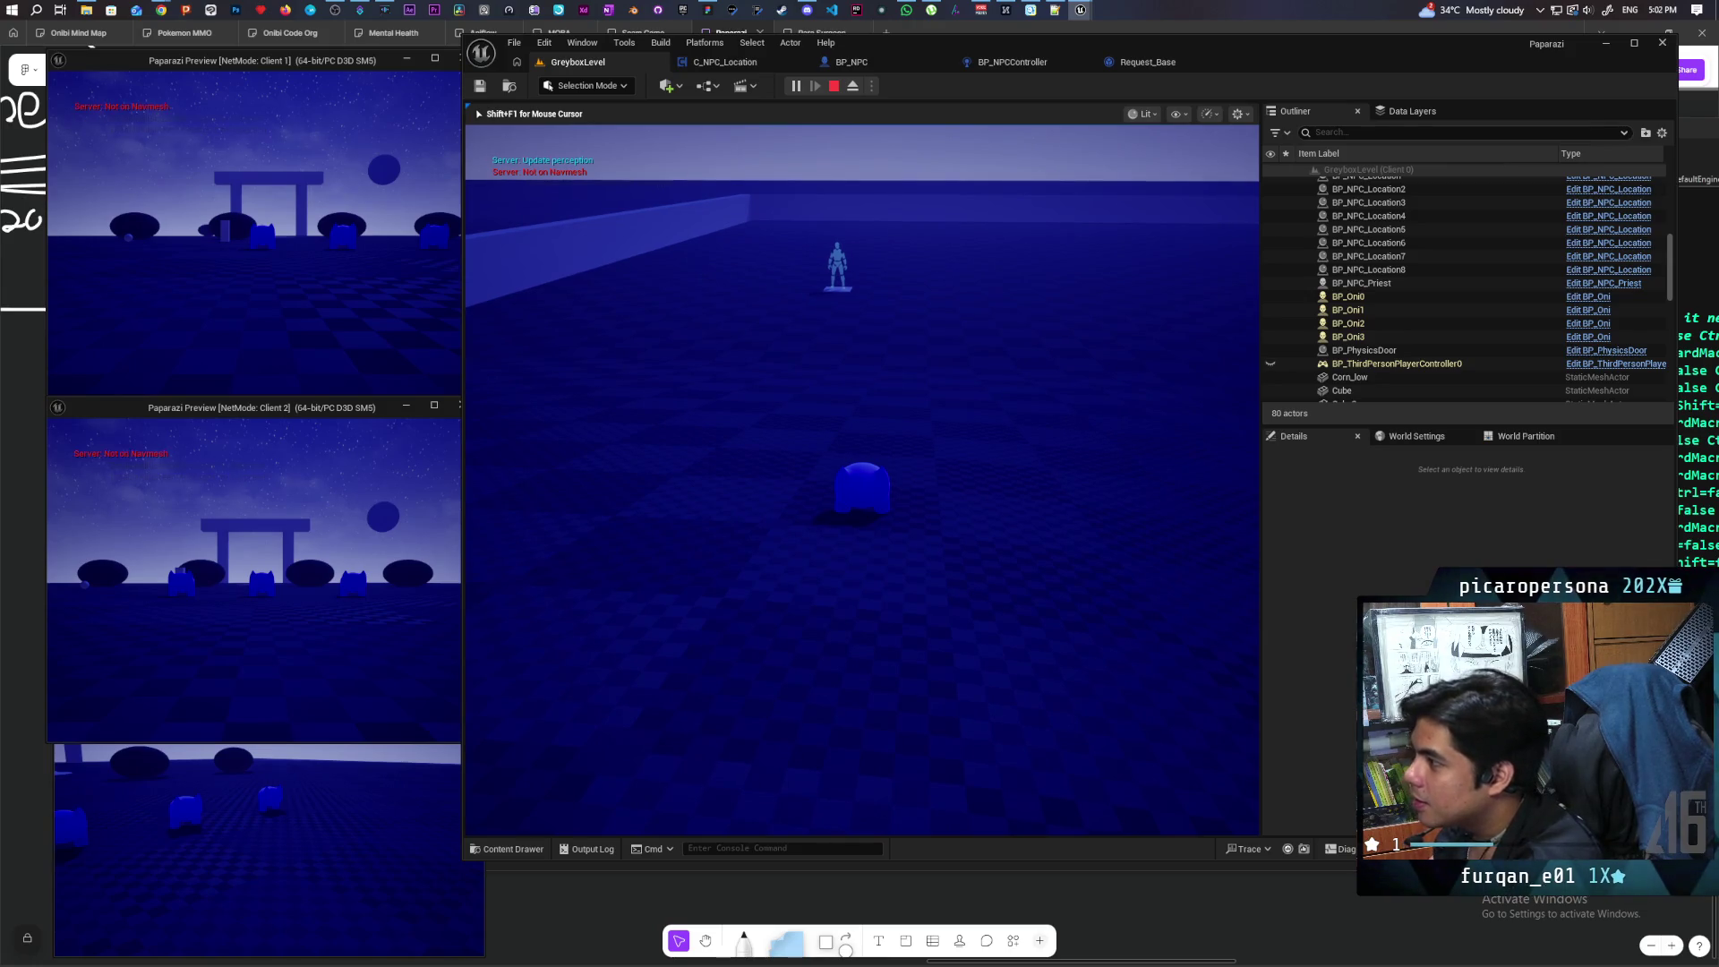
Step: Release the mouse with Shift+F1 and stop the Play In Editor session with Esc
key("shift+F1")
key("Escape")
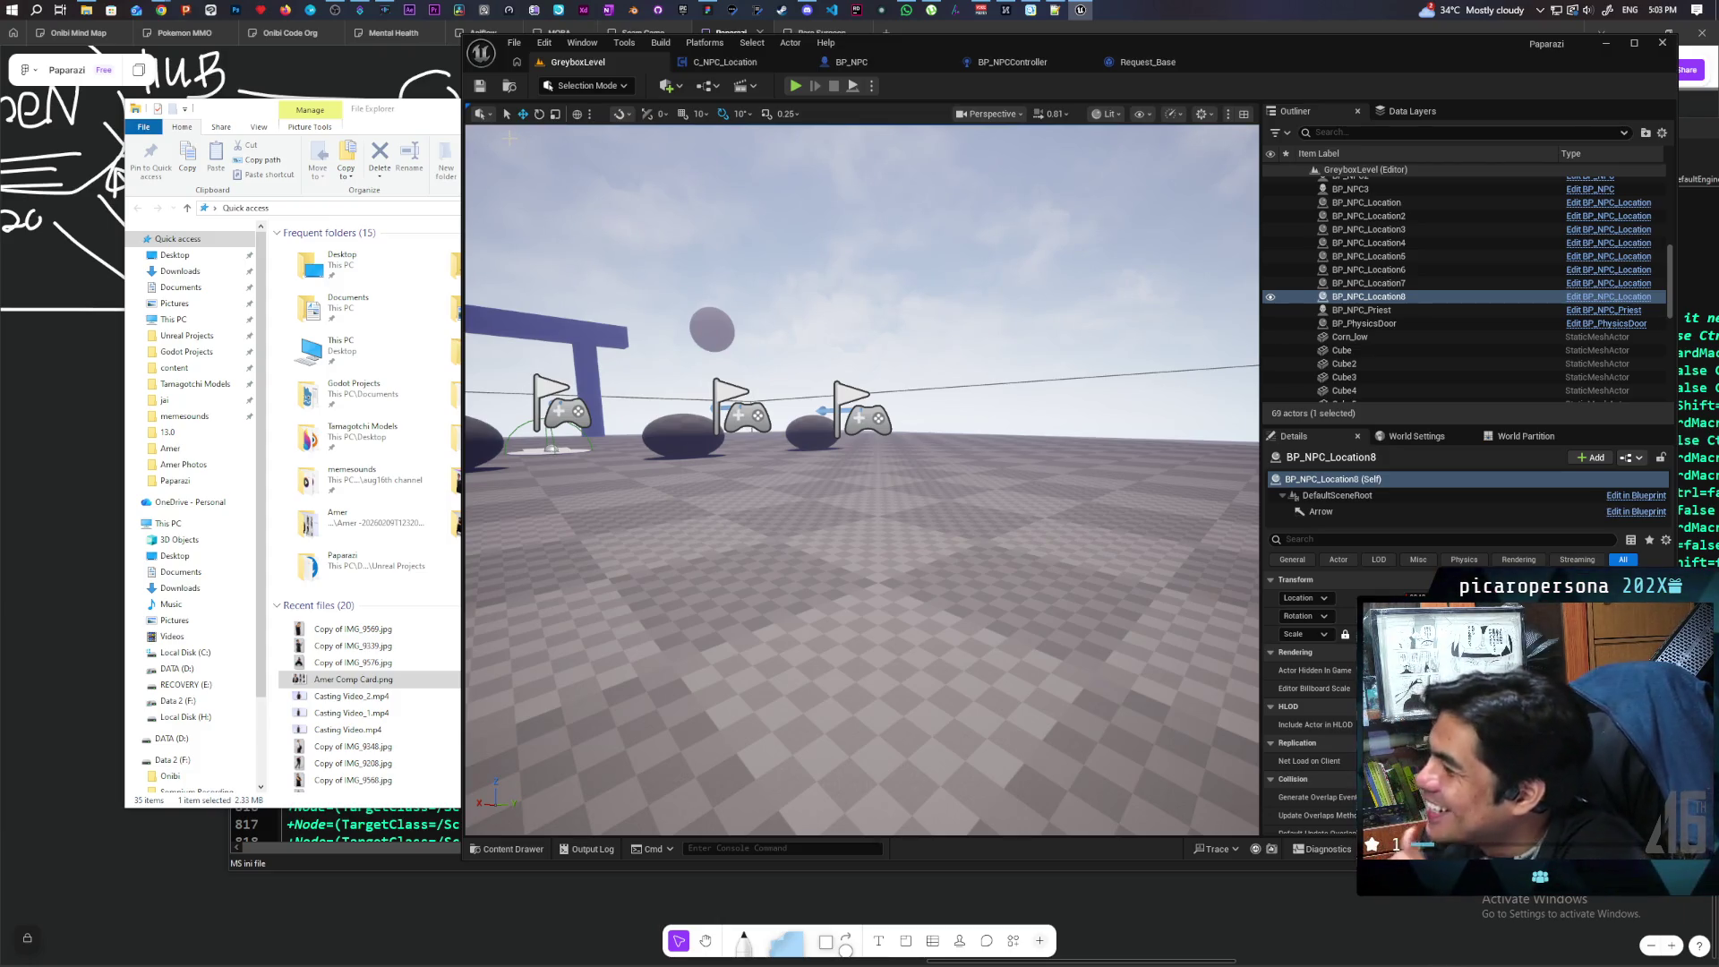
Step: Switch to the Chrome window with the torii gate image search results
mouse_move(164, 8)
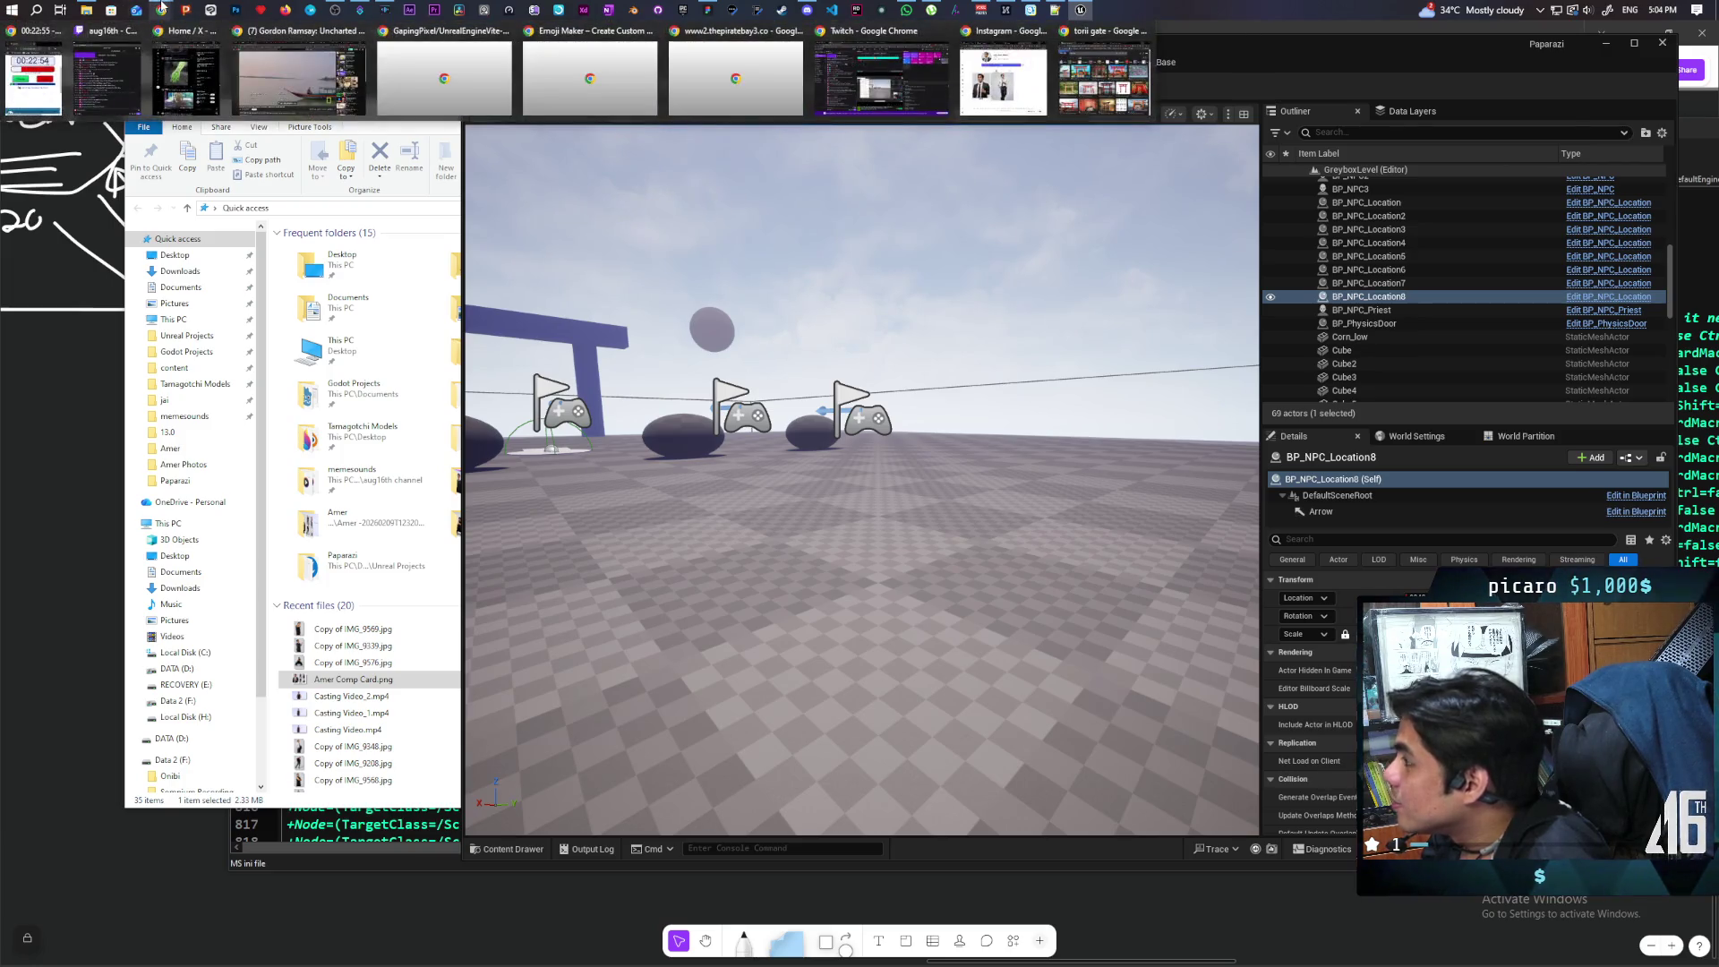
left_click(1104, 79)
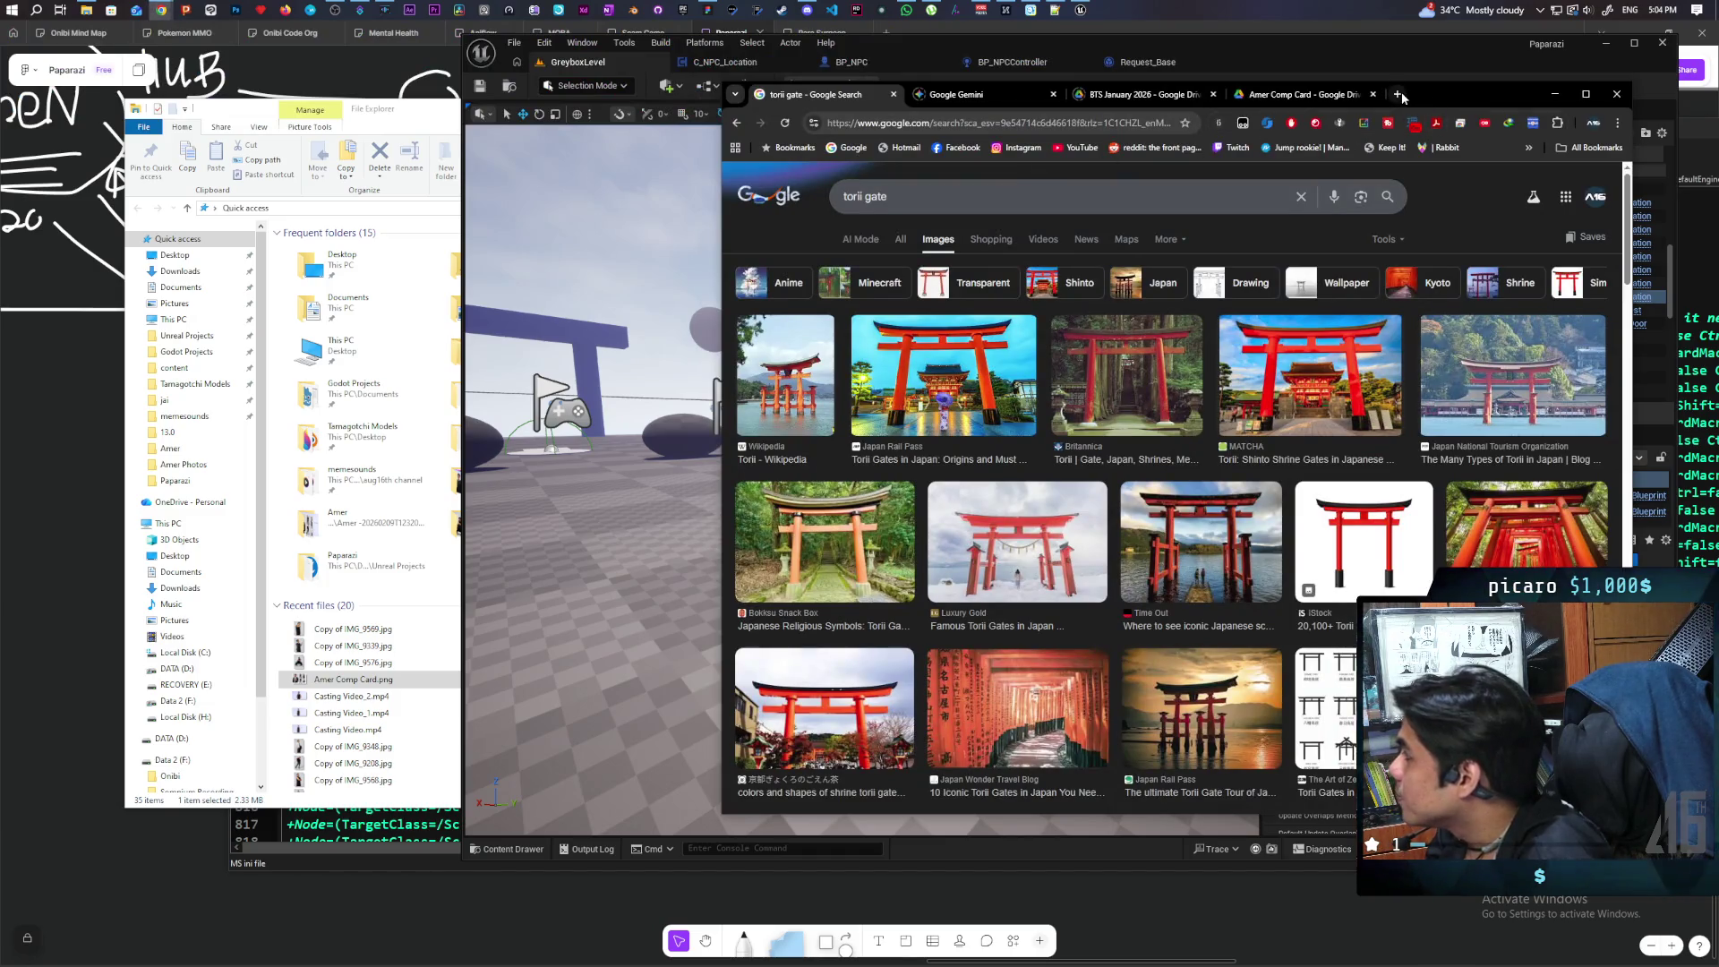
Step: Open the Behance 'television short animation' project in a new tab and start its video
left_click(1398, 94)
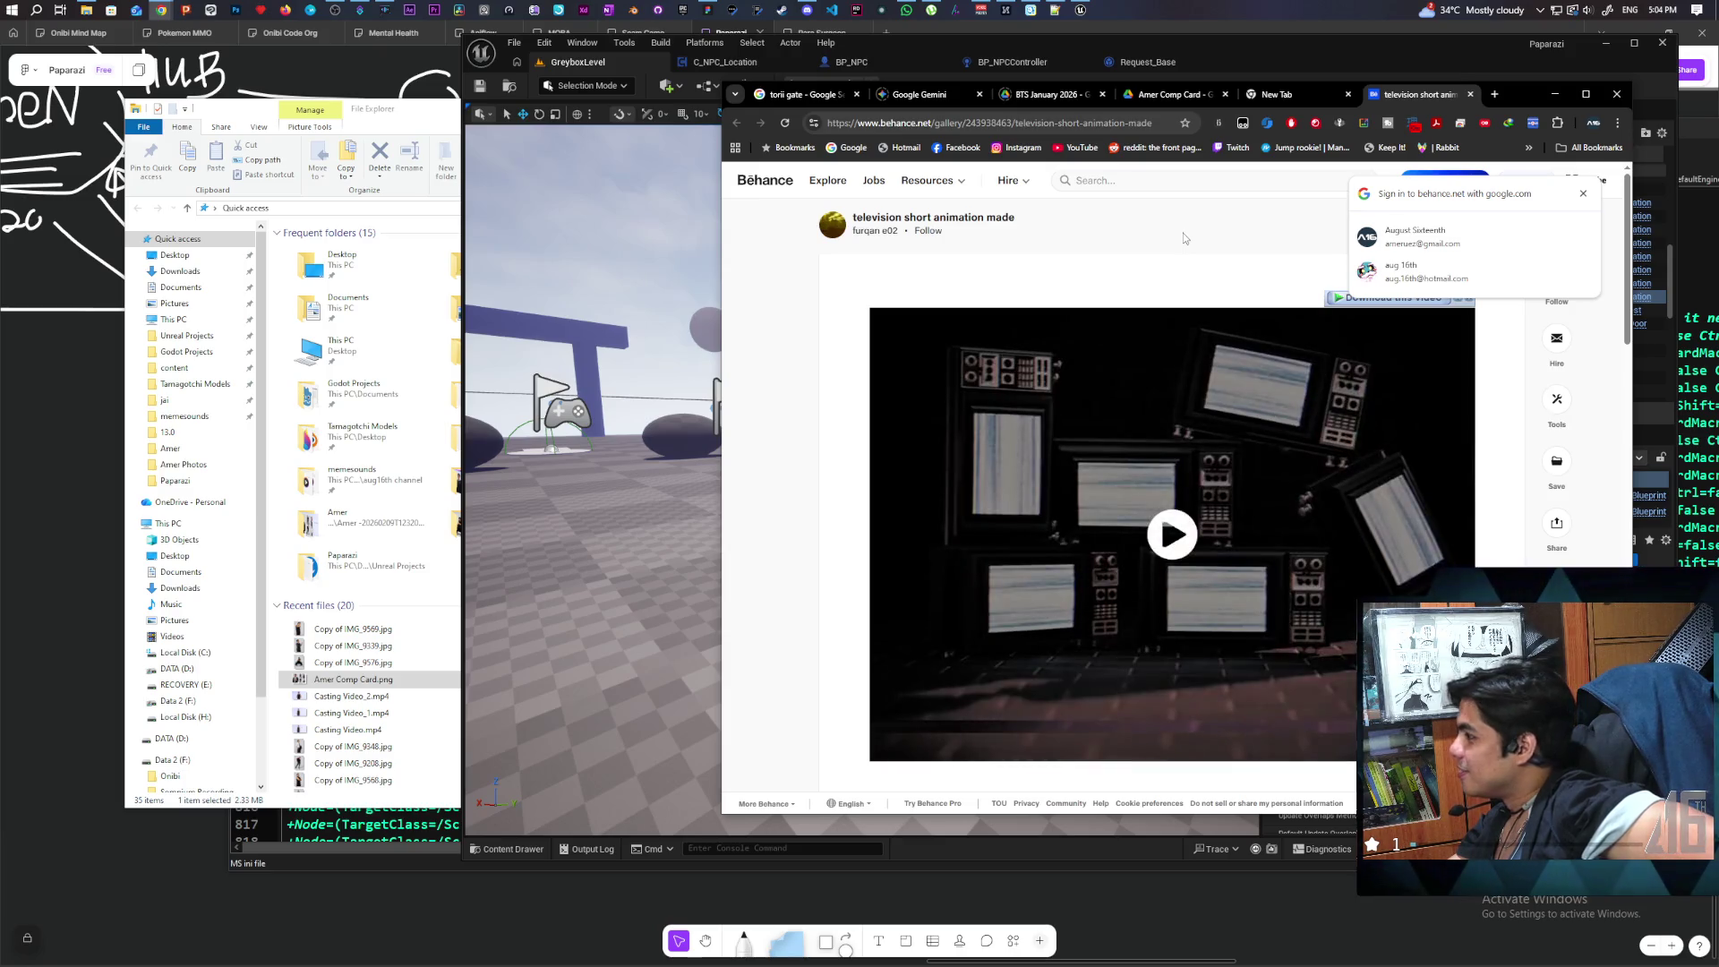
left_click(1270, 614)
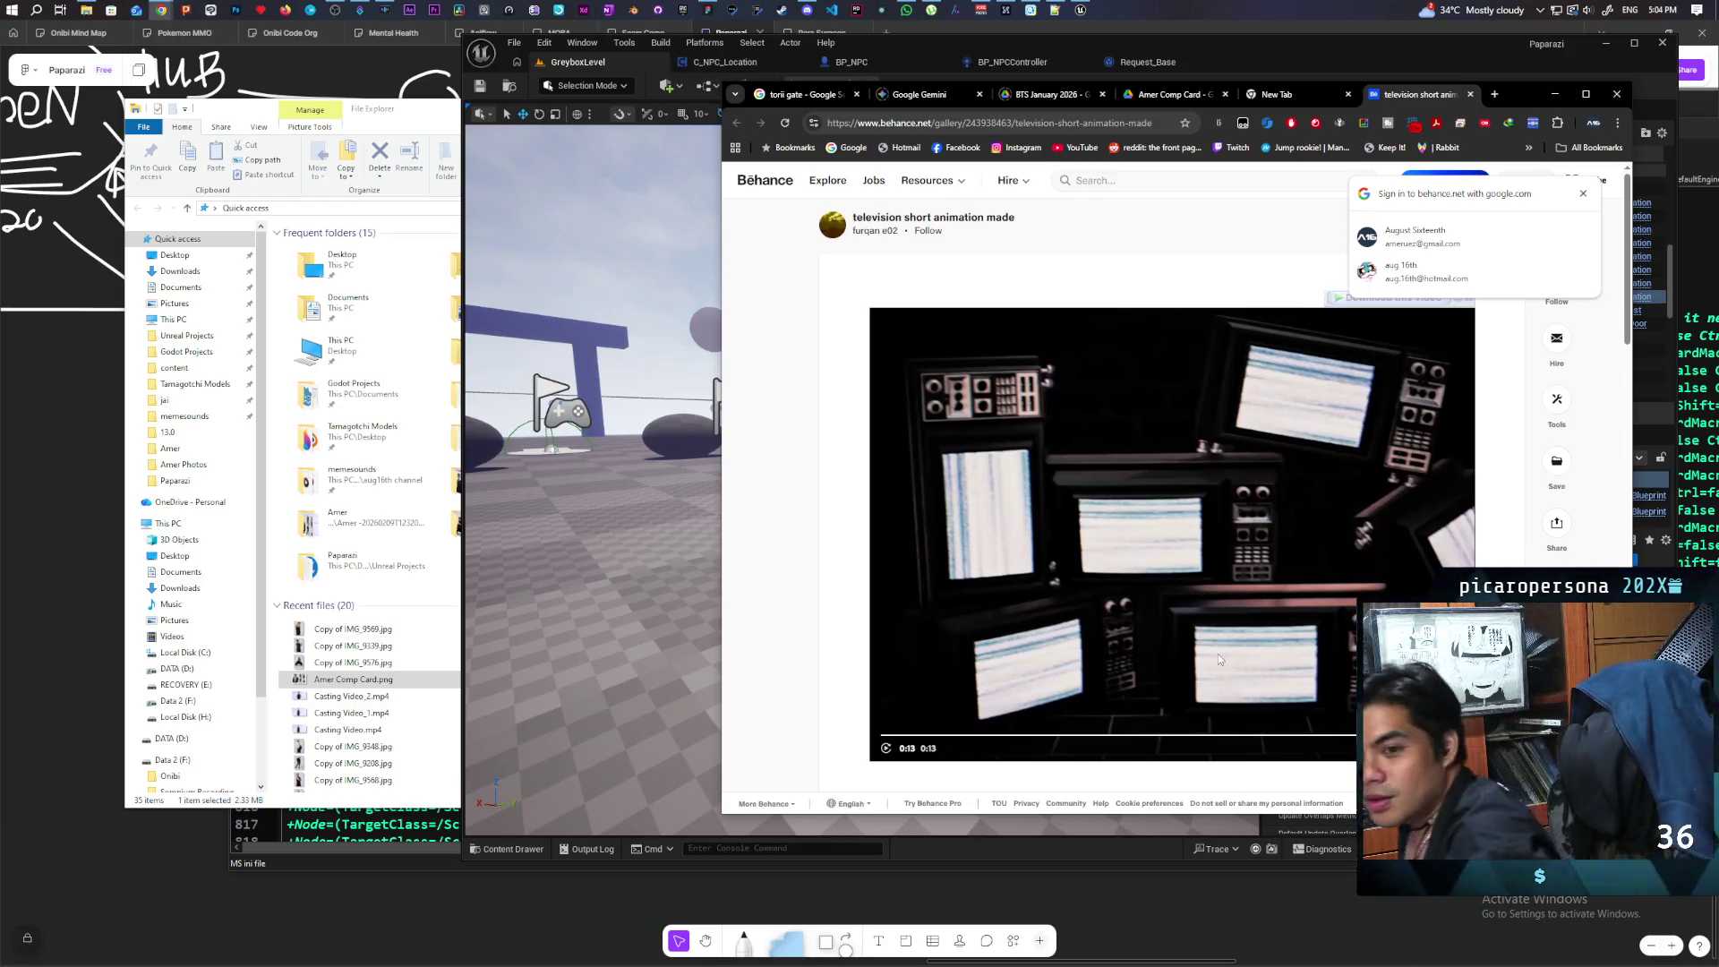
scroll(1120, 507, "down", 4)
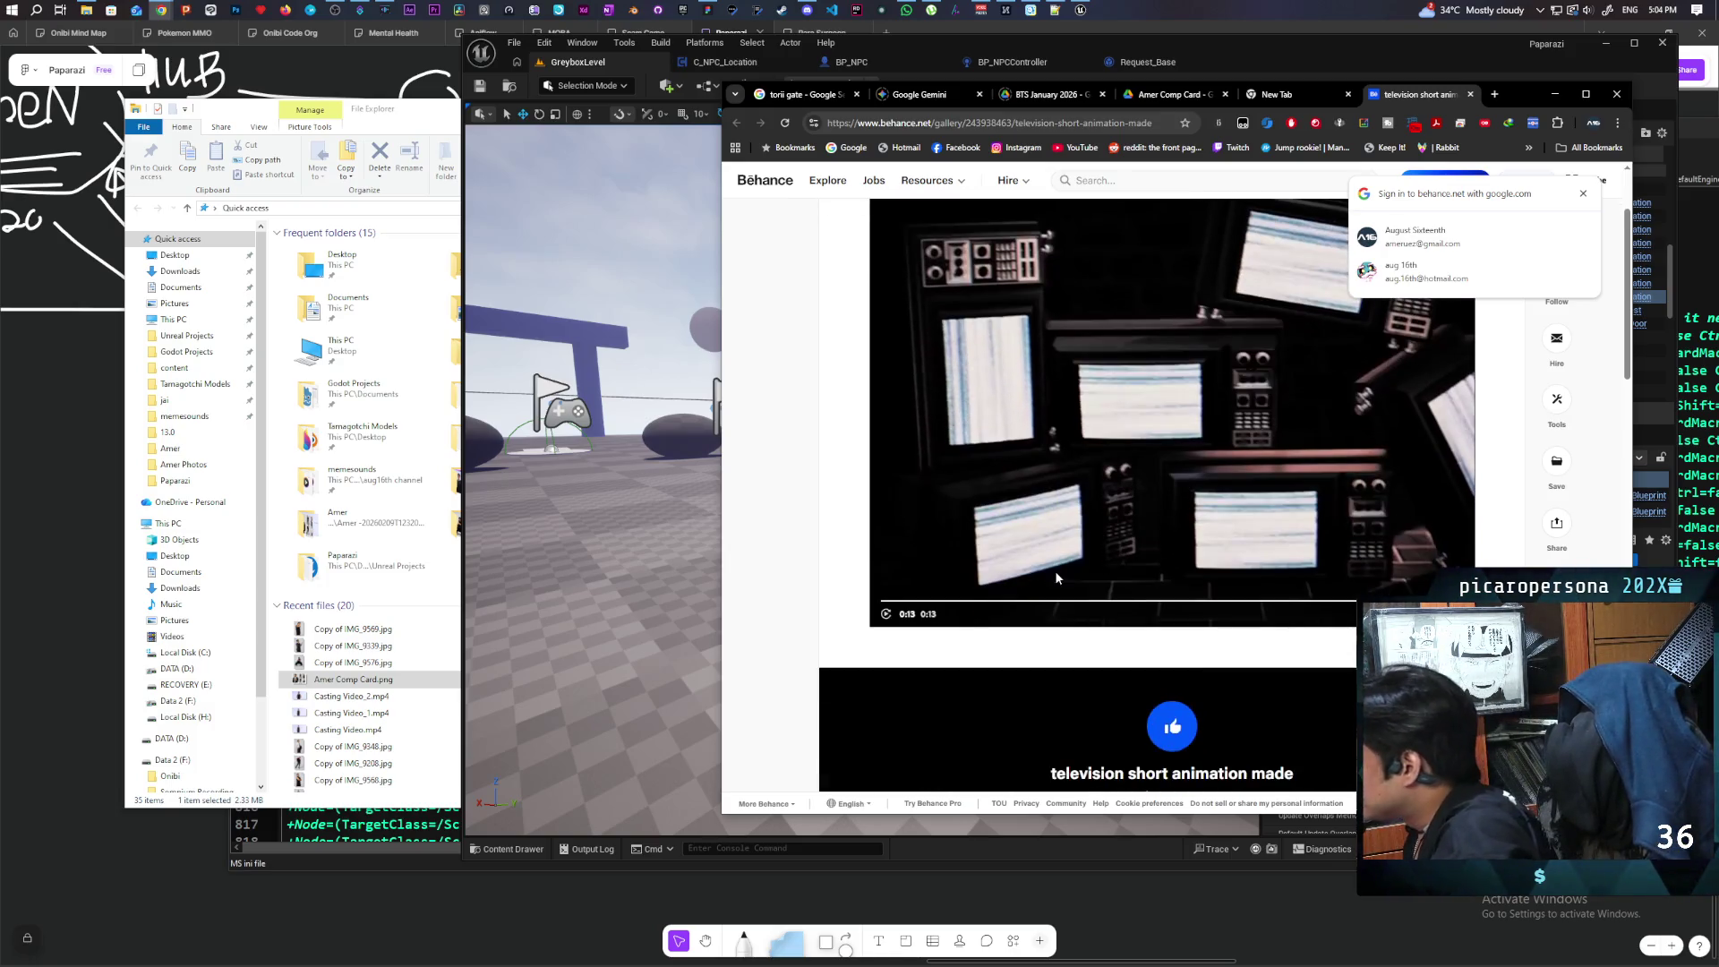
scroll(954, 461, "down", 5)
scroll(953, 460, "up", 3)
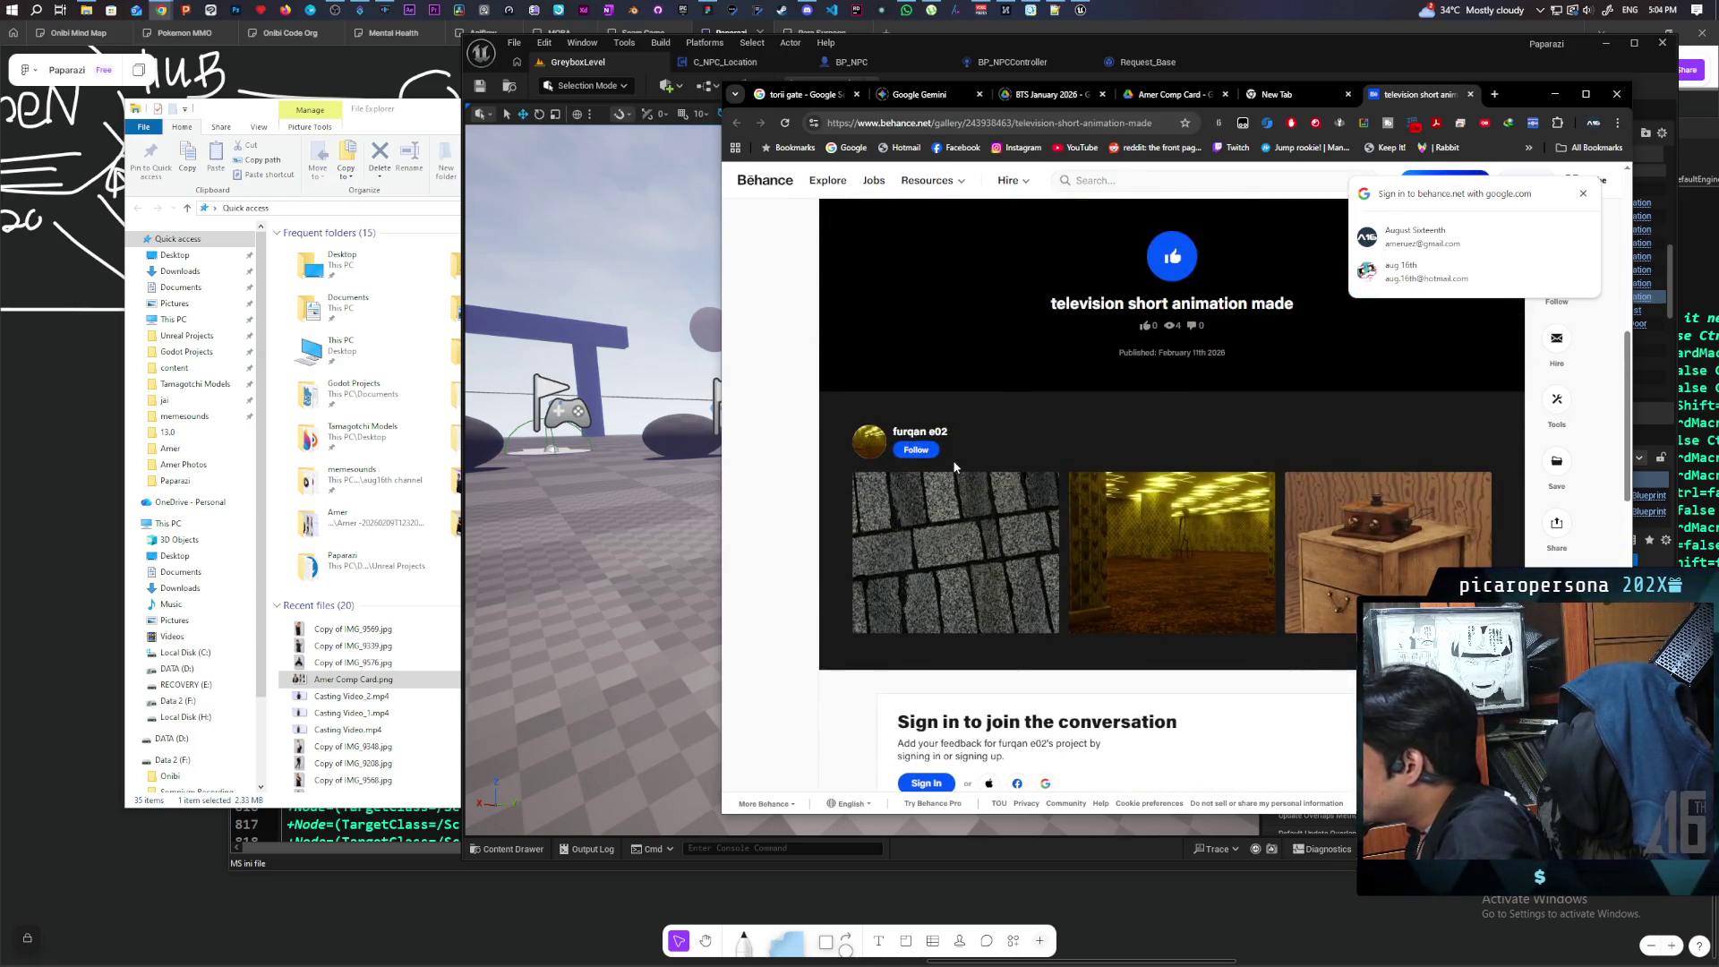
scroll(952, 460, "up", 6)
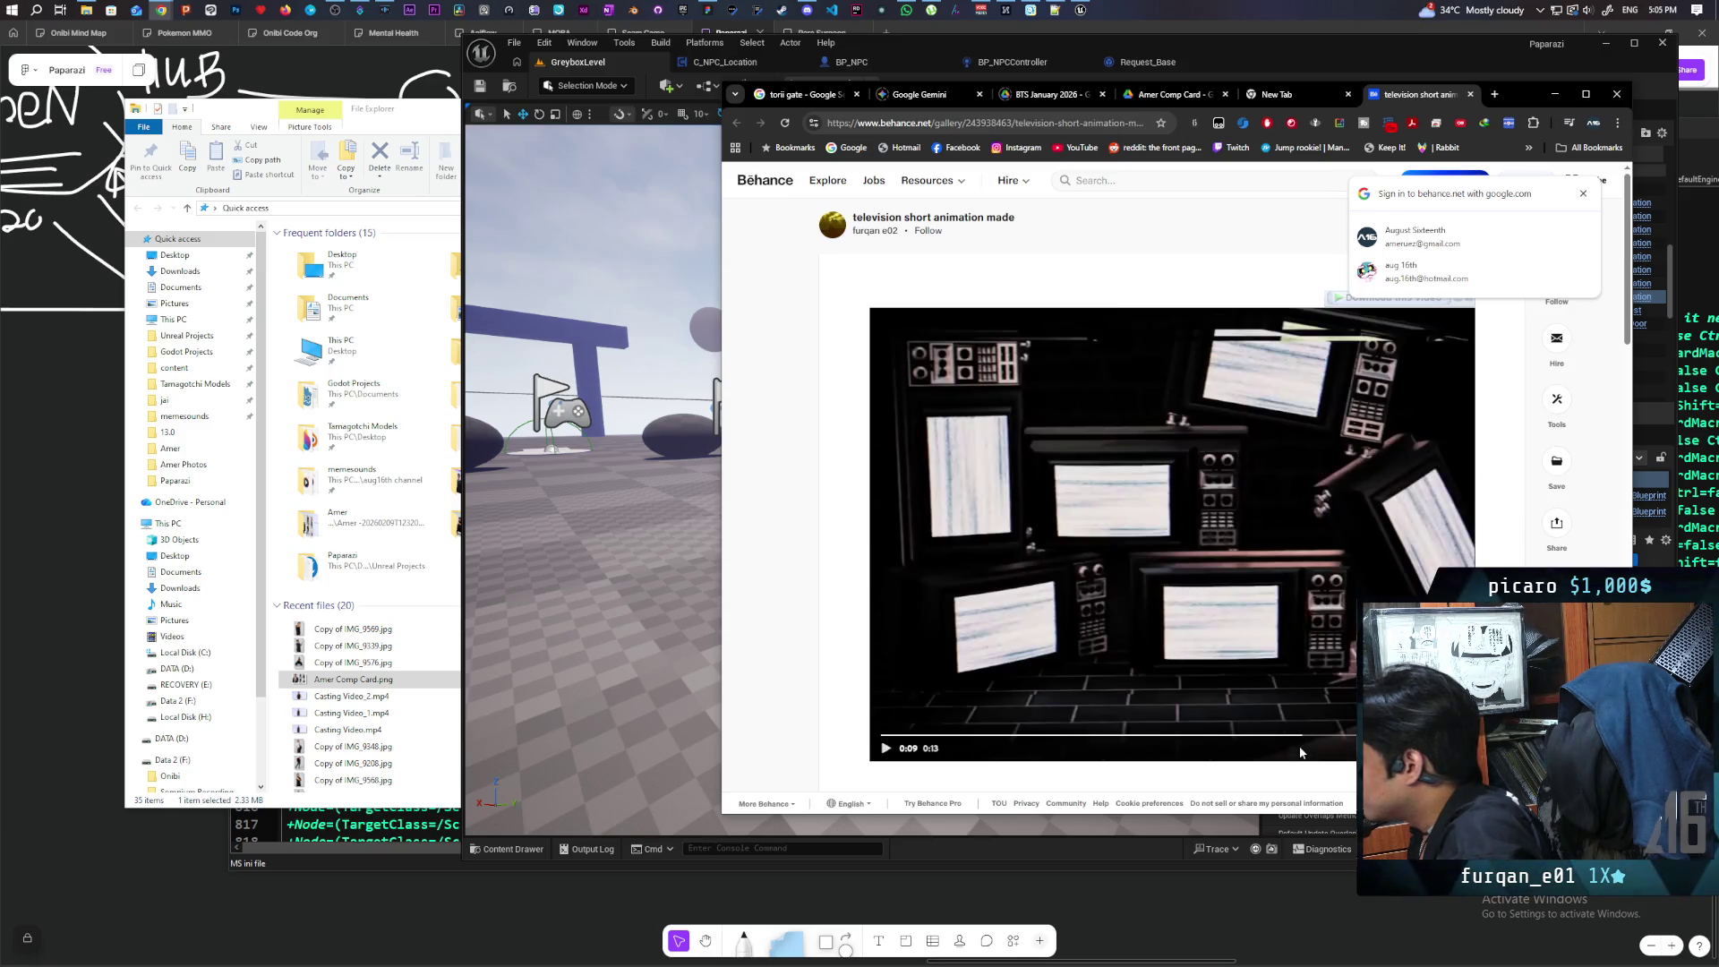
Step: Scrub the video back and forth between its start, 0:04, 0:07 and about 0:10
left_click(1289, 735)
left_click(1222, 735)
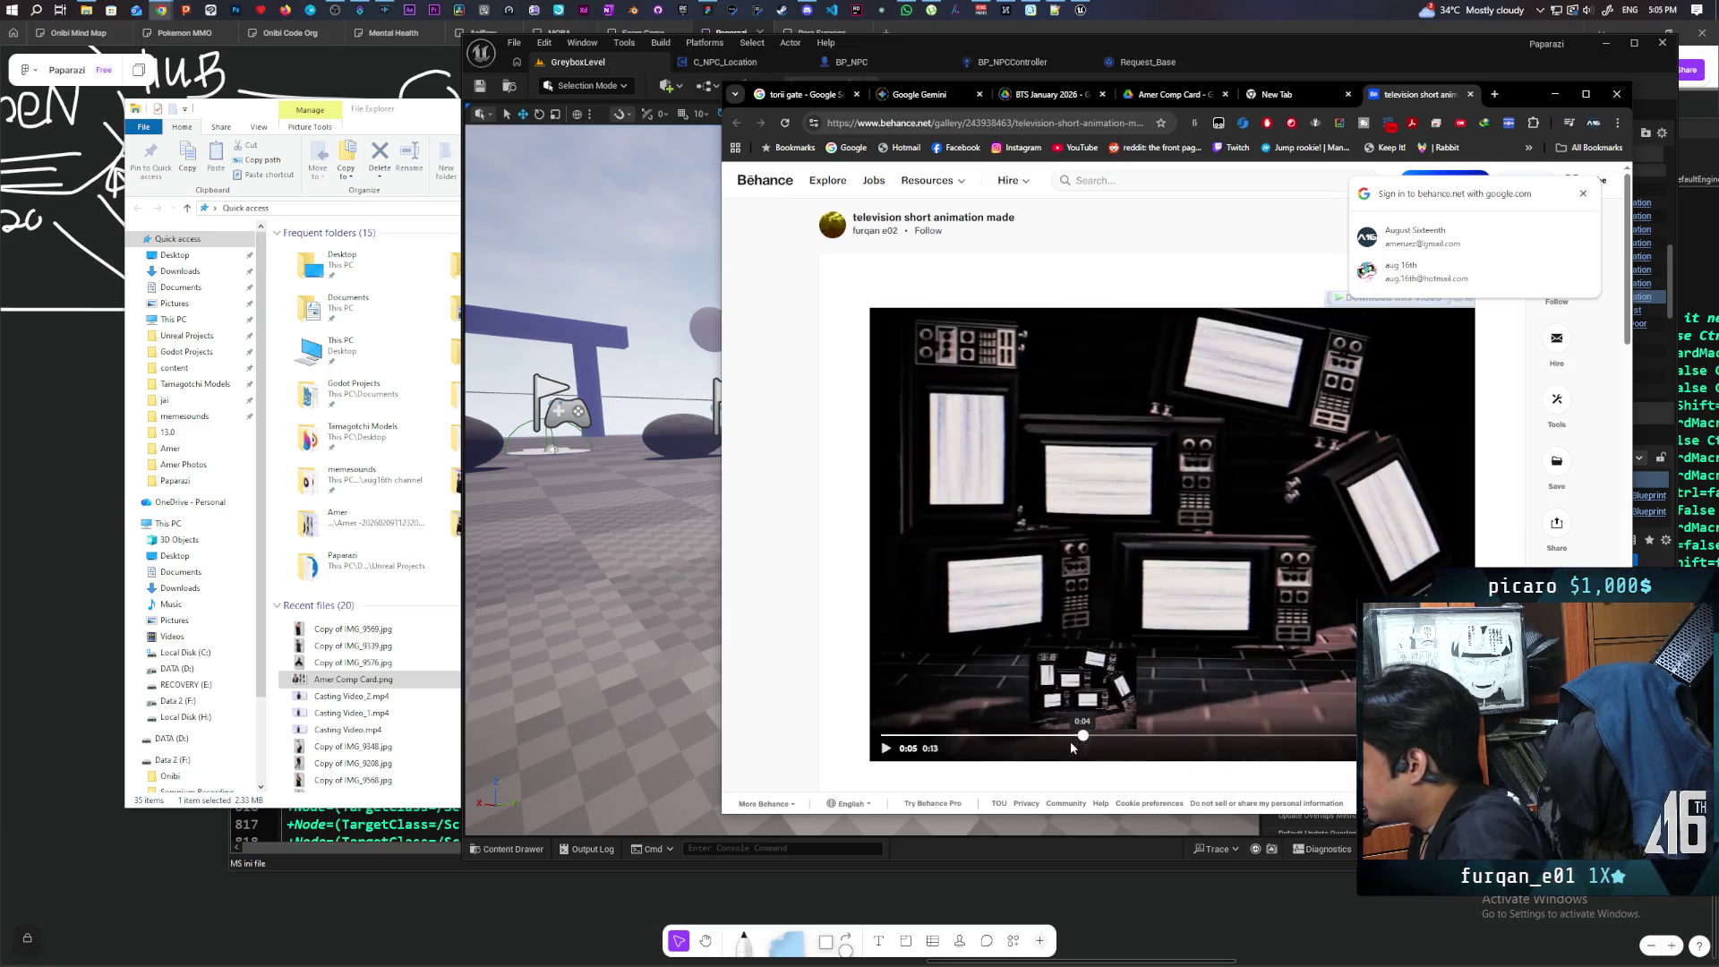
left_click(965, 746)
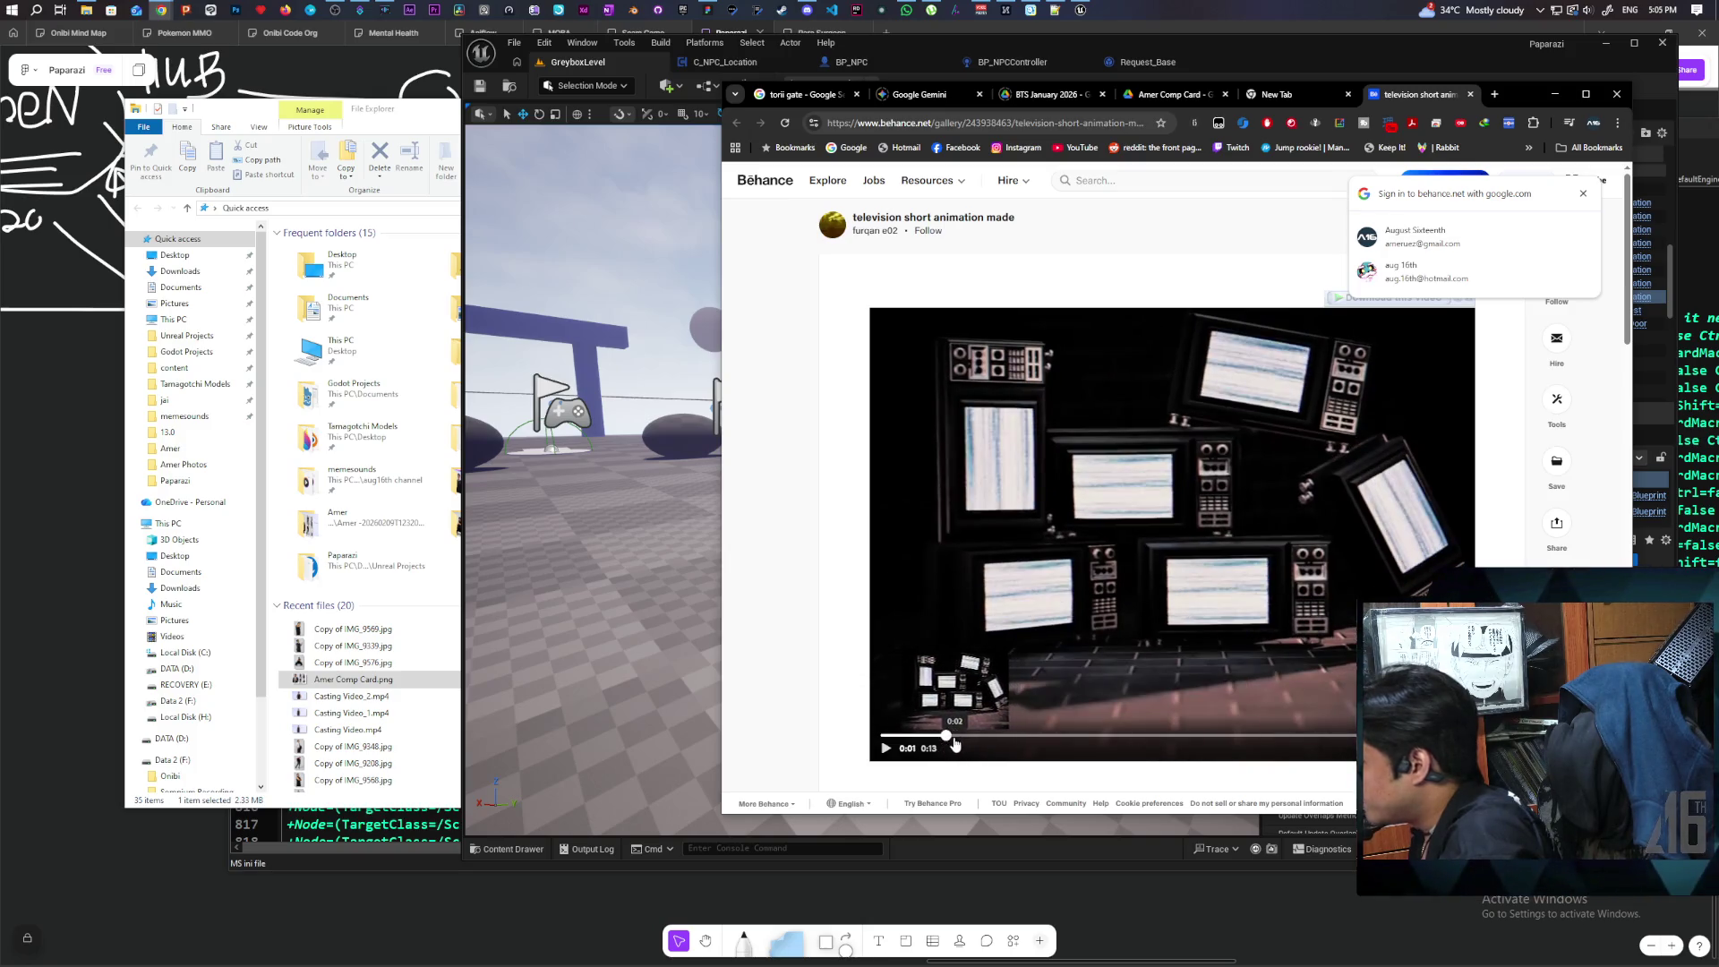
left_click(915, 737)
left_click(908, 736)
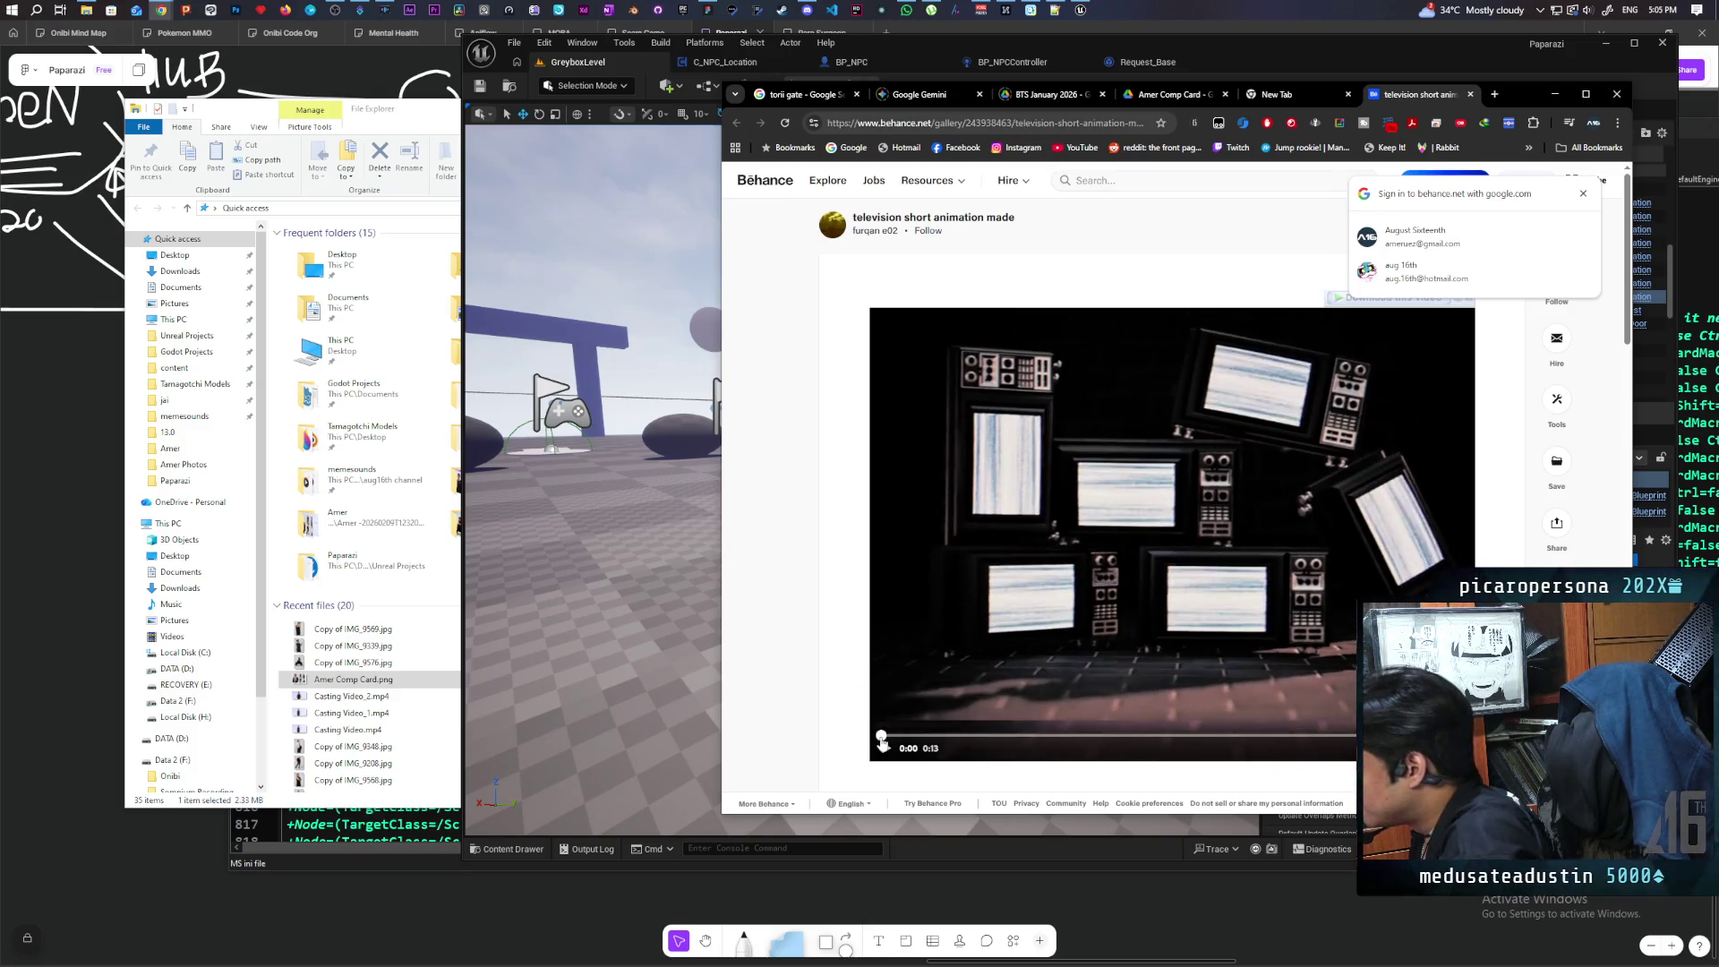
left_click(1228, 739)
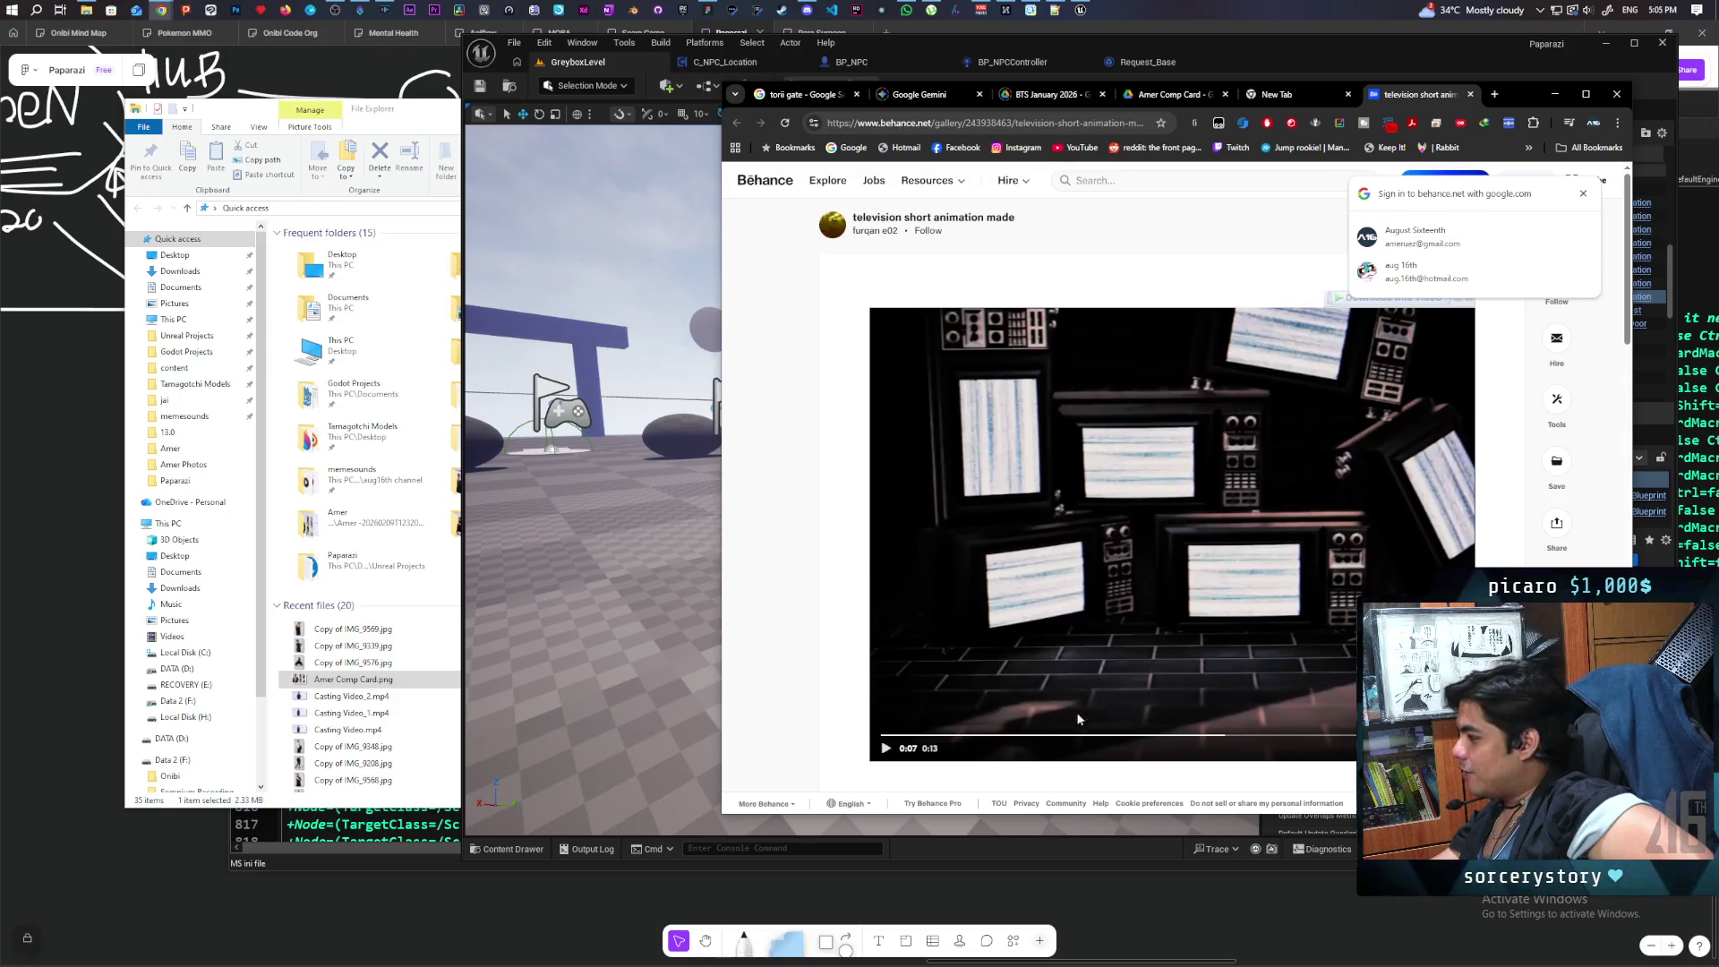
mouse_move(1165, 745)
left_mouse_down()
mouse_move(944, 742)
mouse_move(1282, 741)
left_mouse_up()
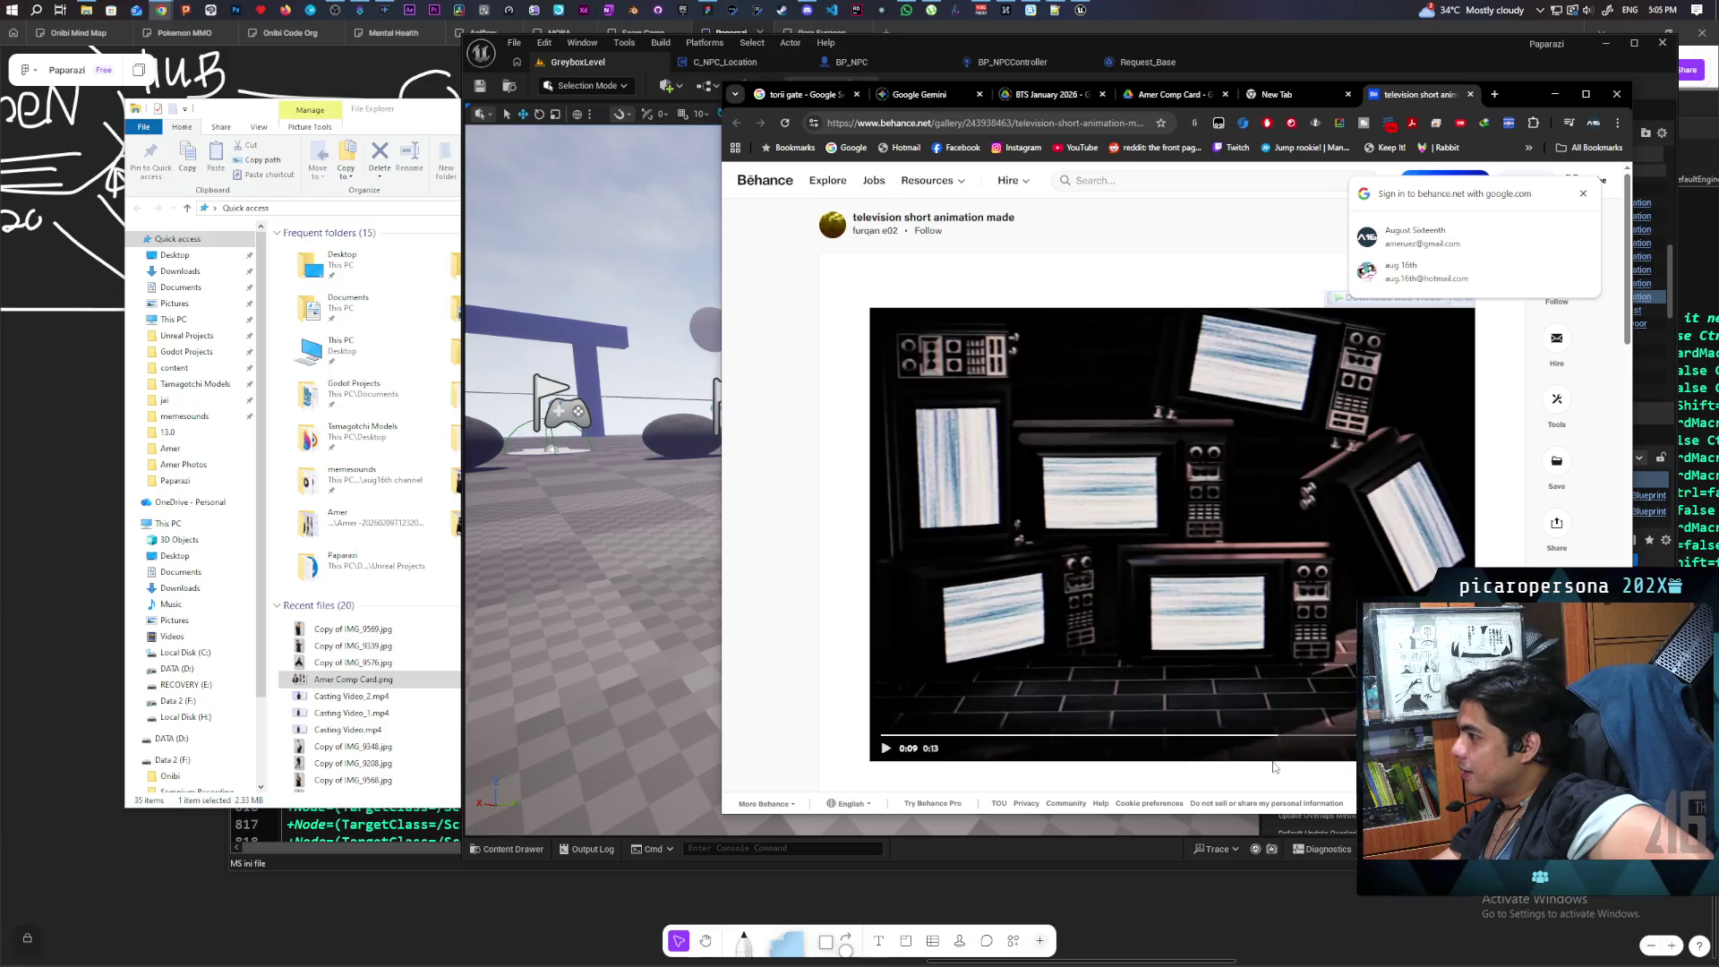
left_click(1337, 741)
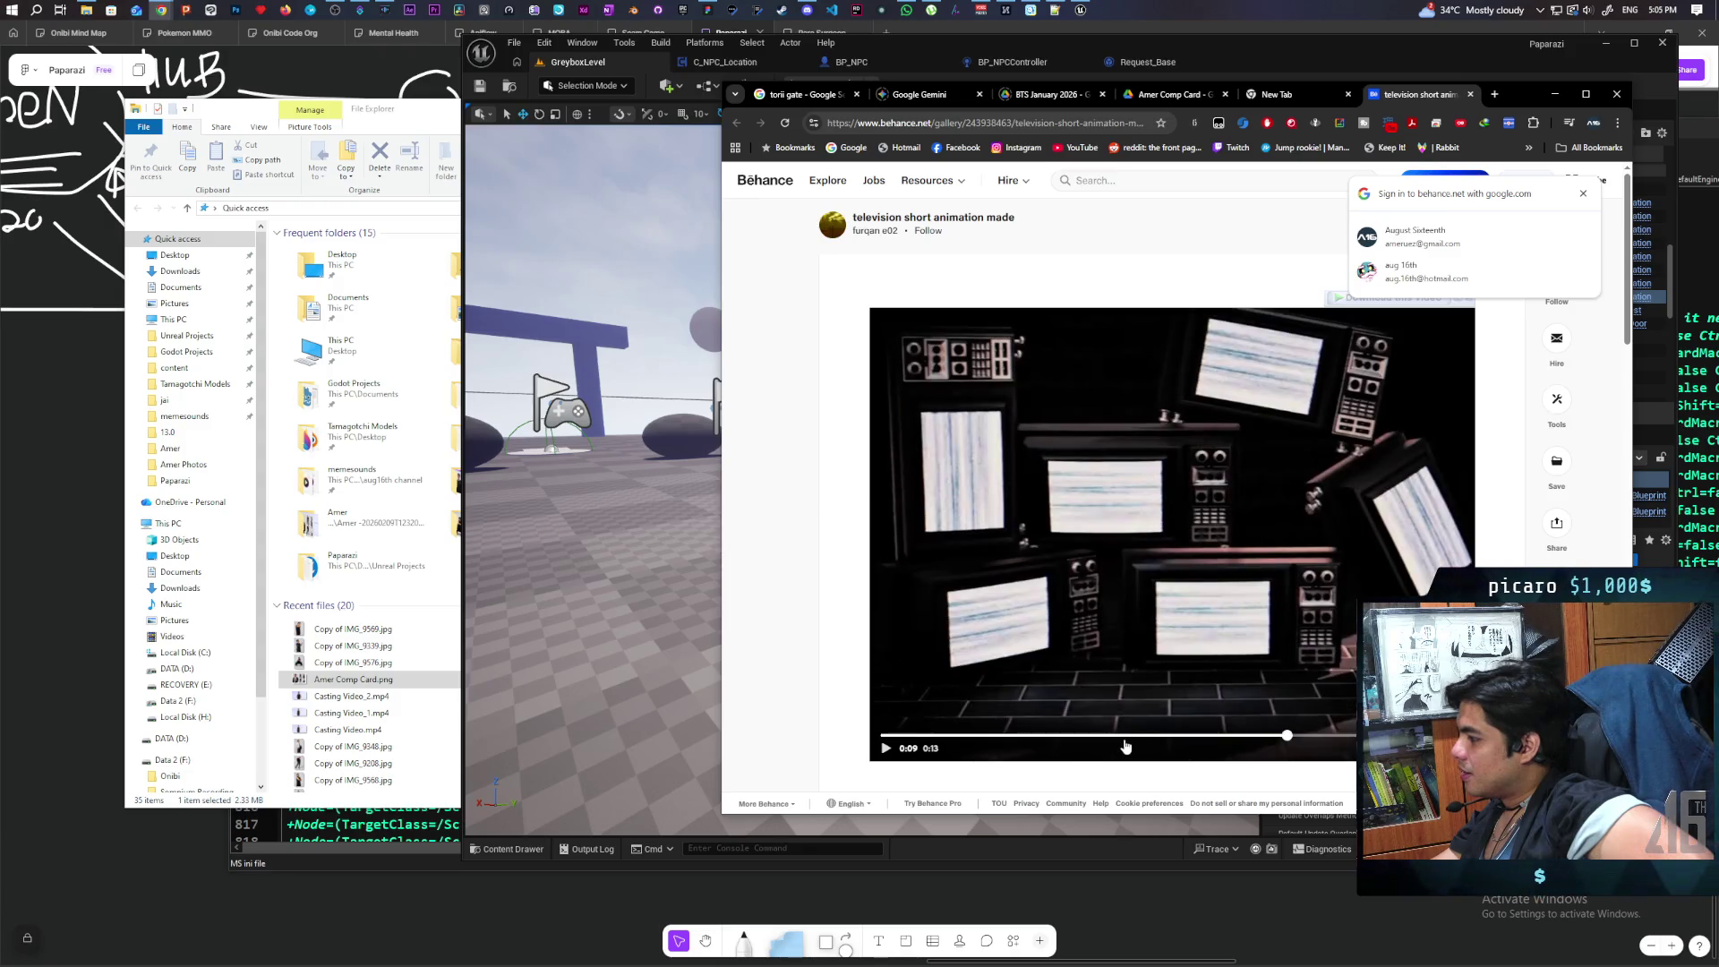
left_click(1038, 741)
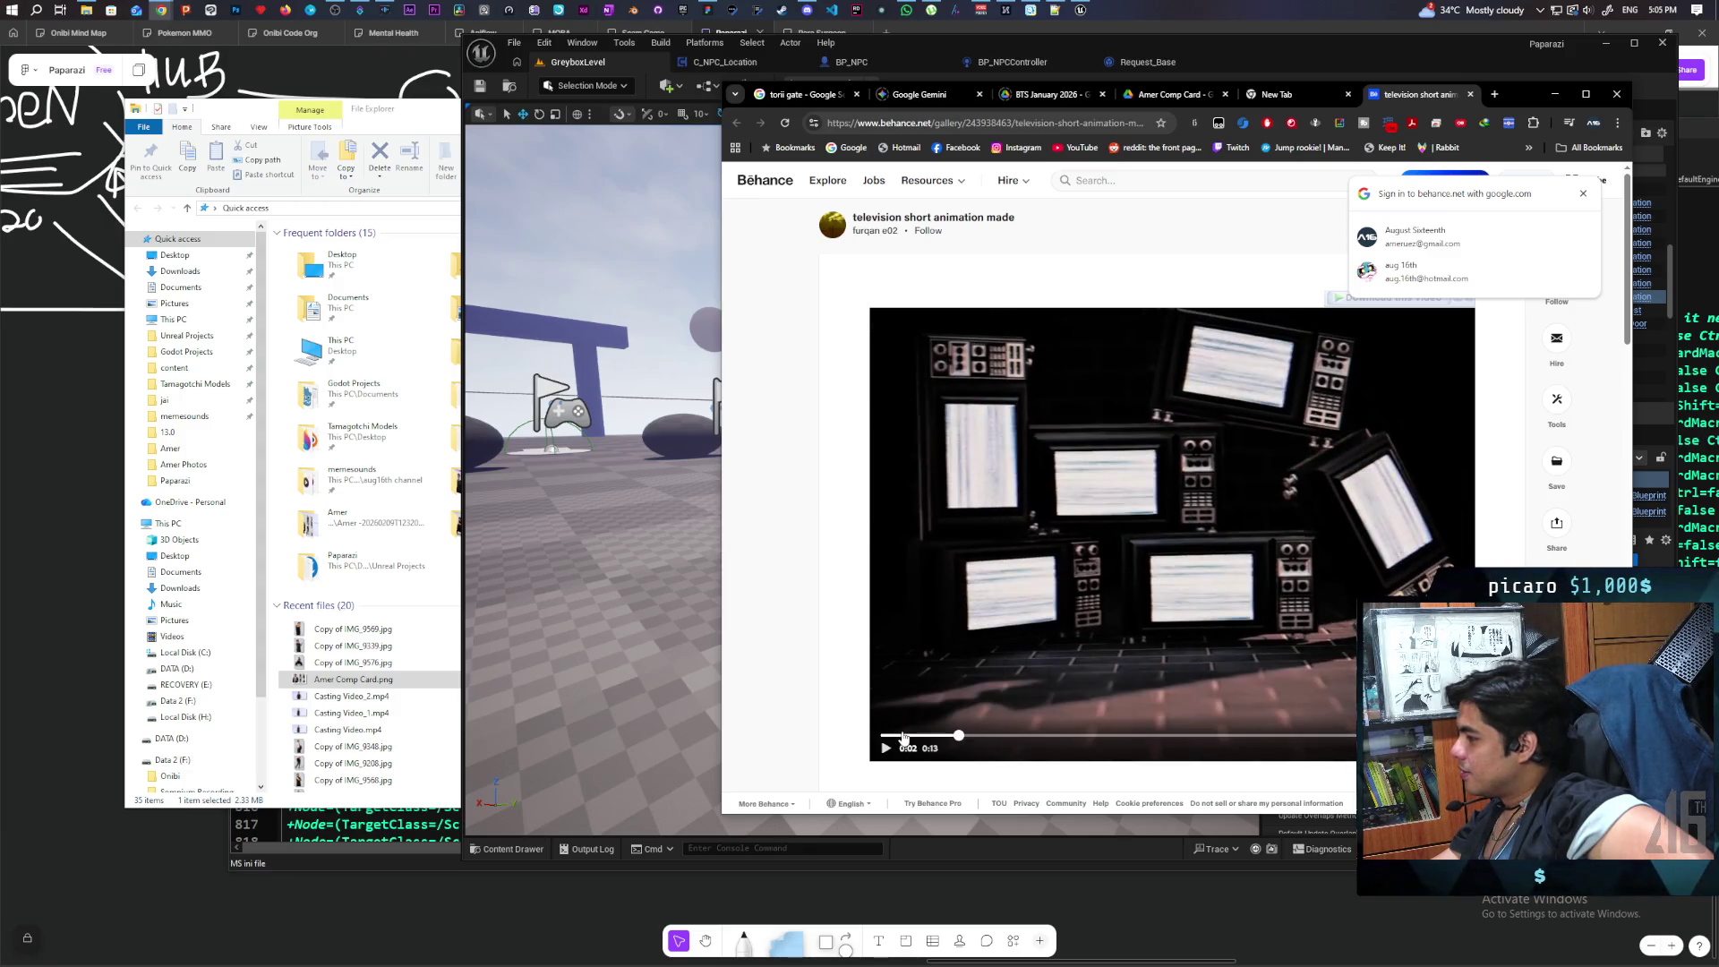
left_click(890, 740)
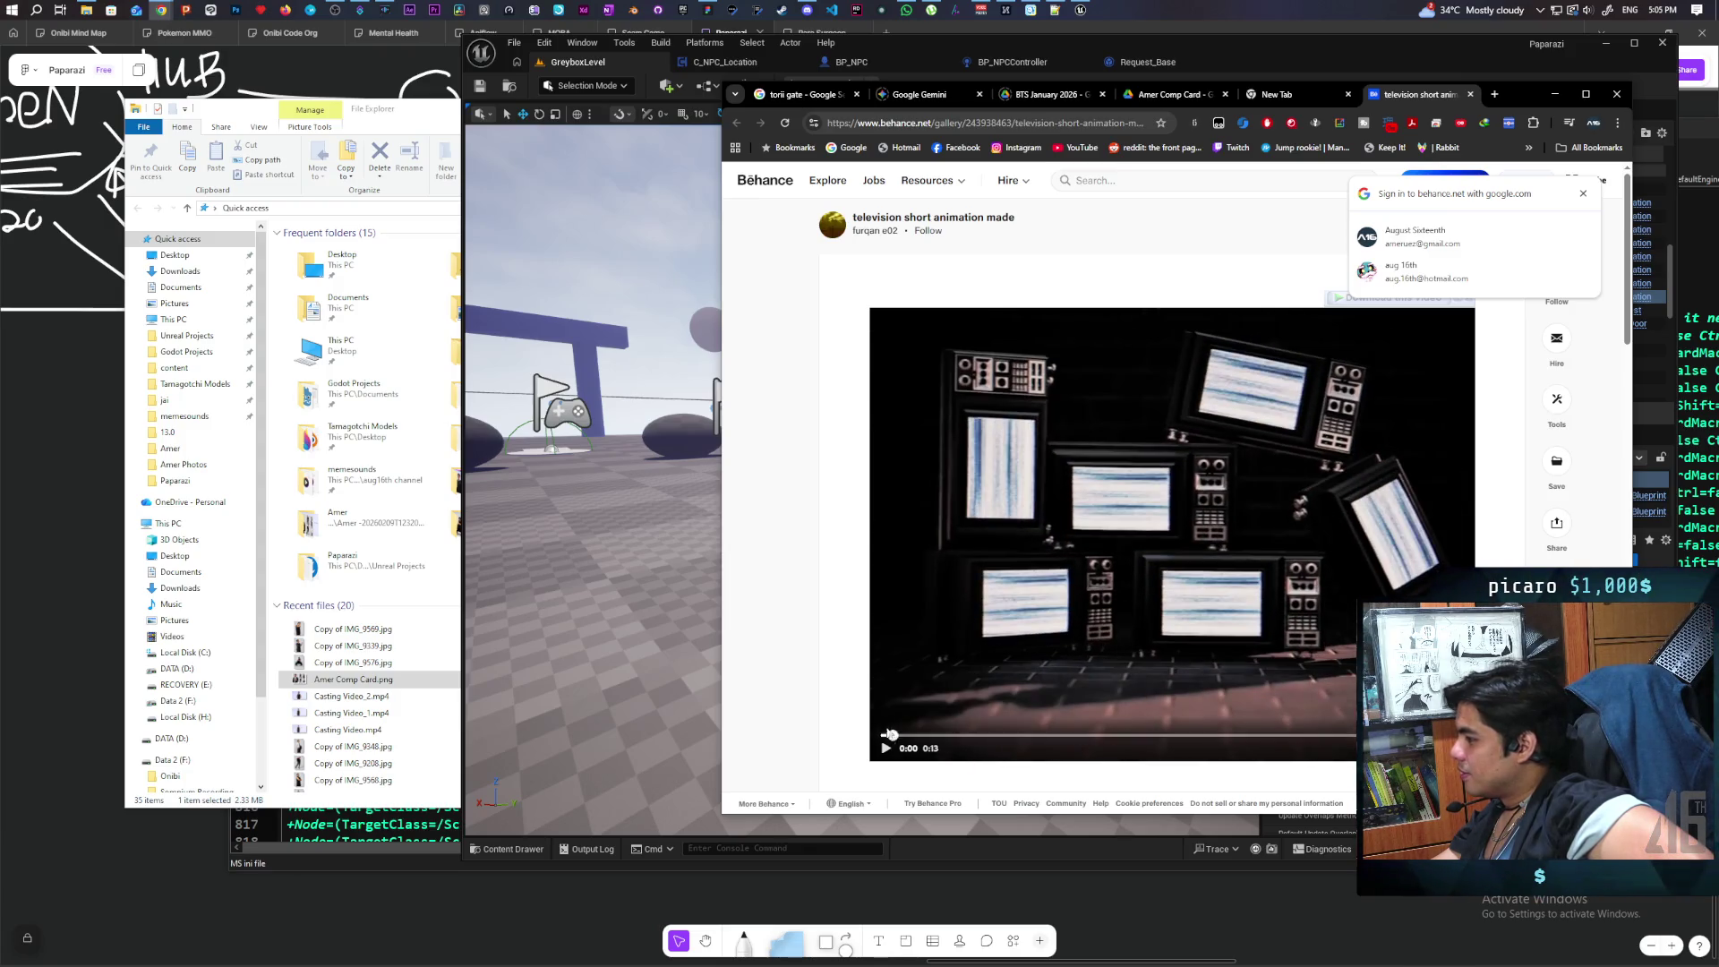
Step: Play the video from the beginning and pause it at 0:09
scroll(860, 712, "down", 6)
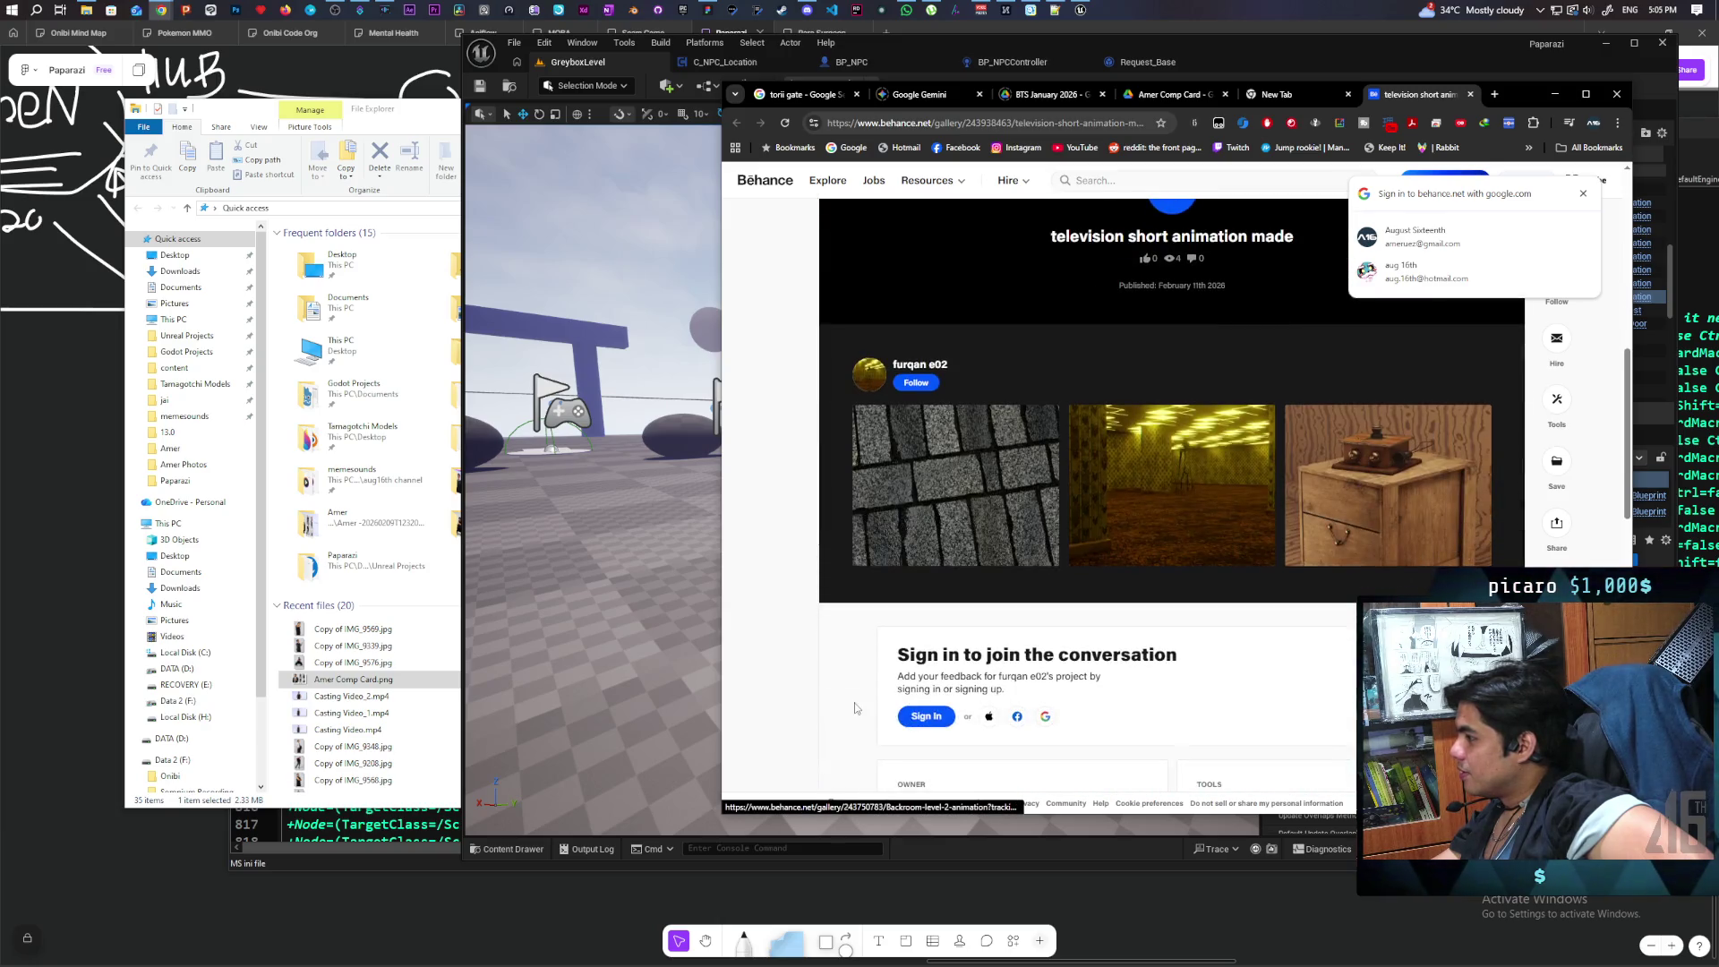
scroll(855, 708, "down", 4)
scroll(855, 708, "up", 3)
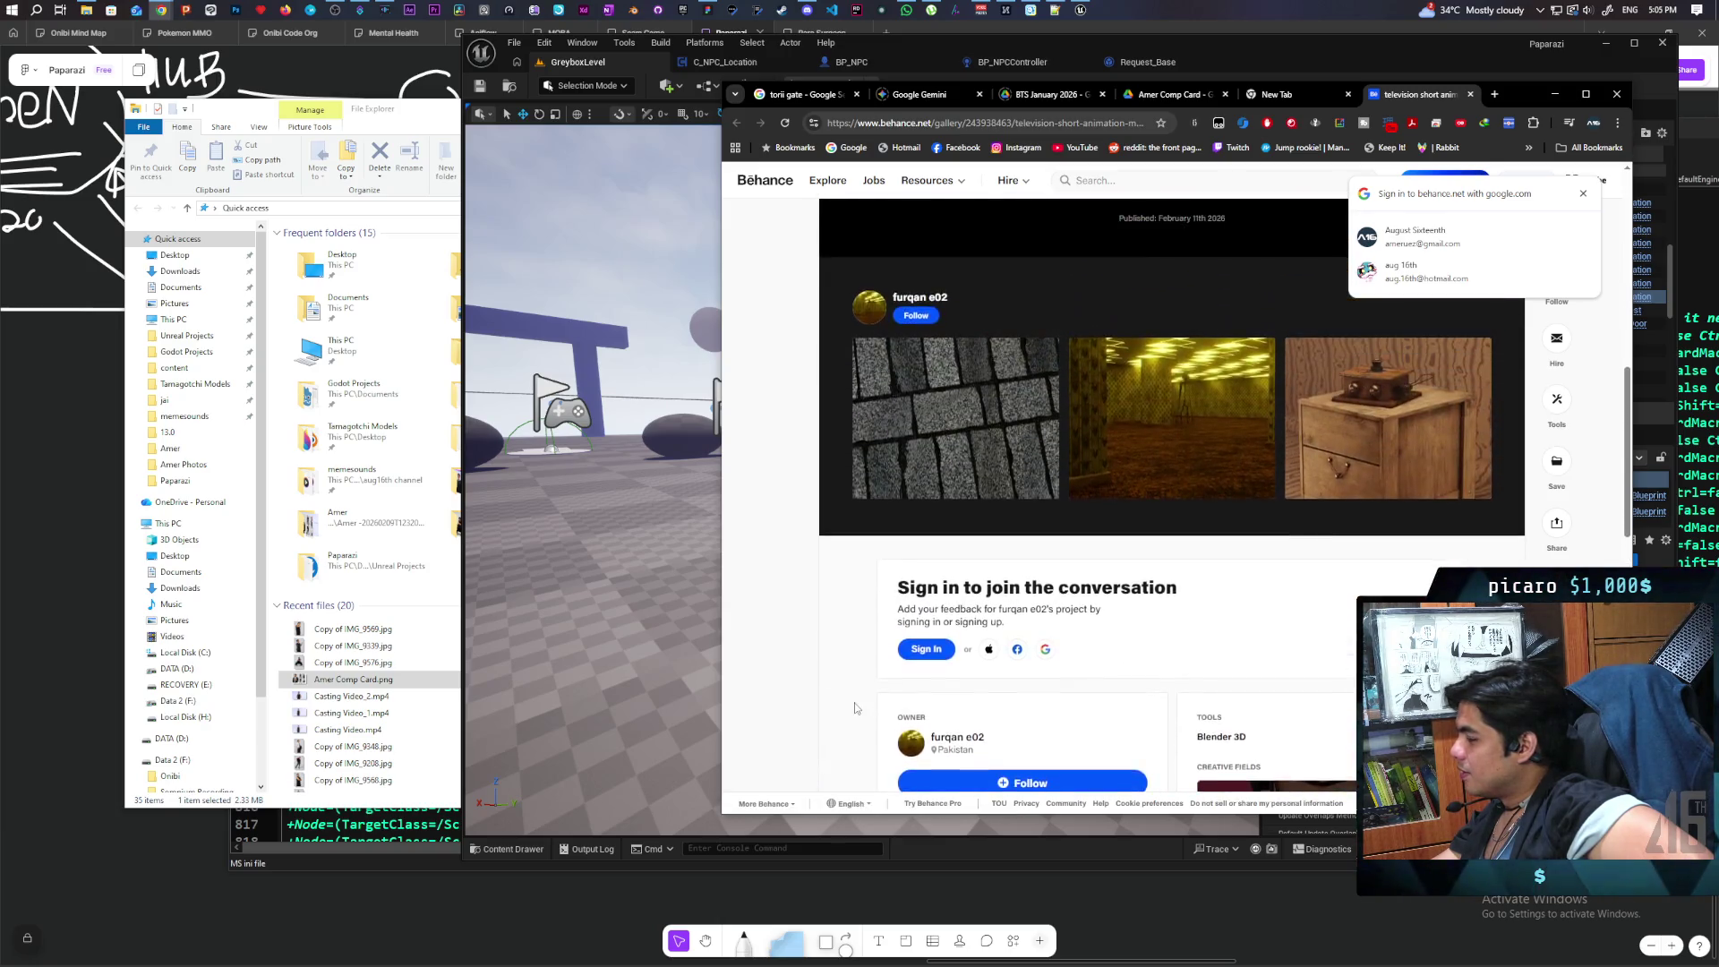
scroll(854, 708, "up", 10)
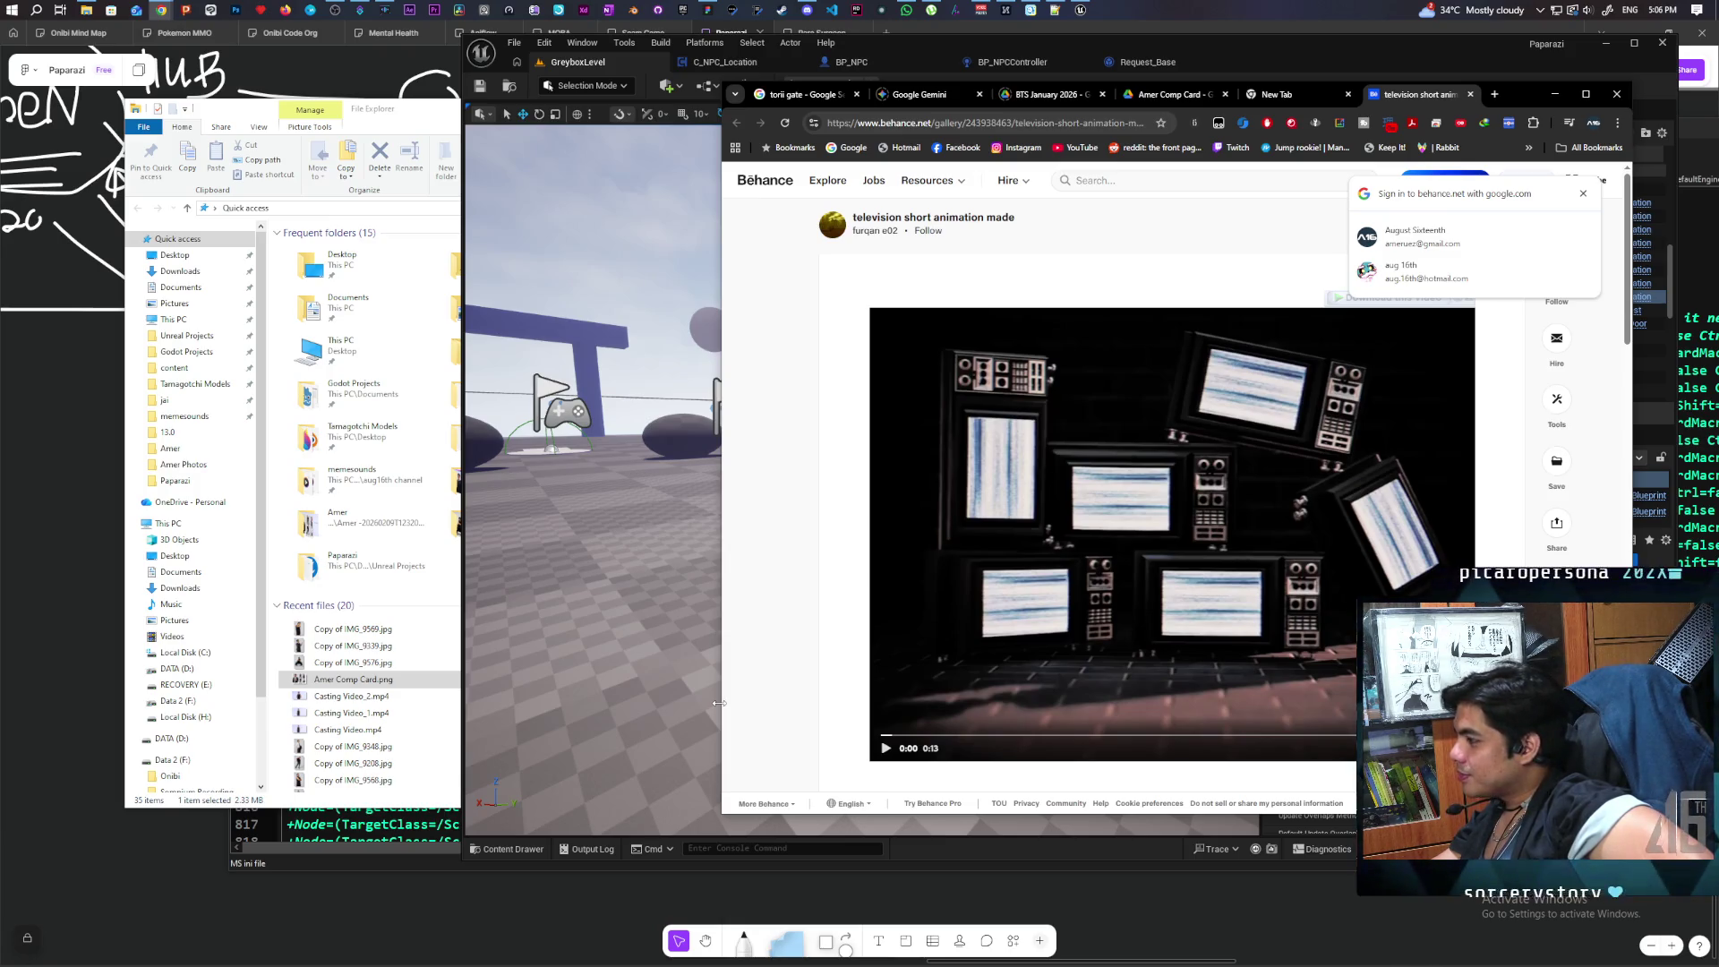
left_click(886, 748)
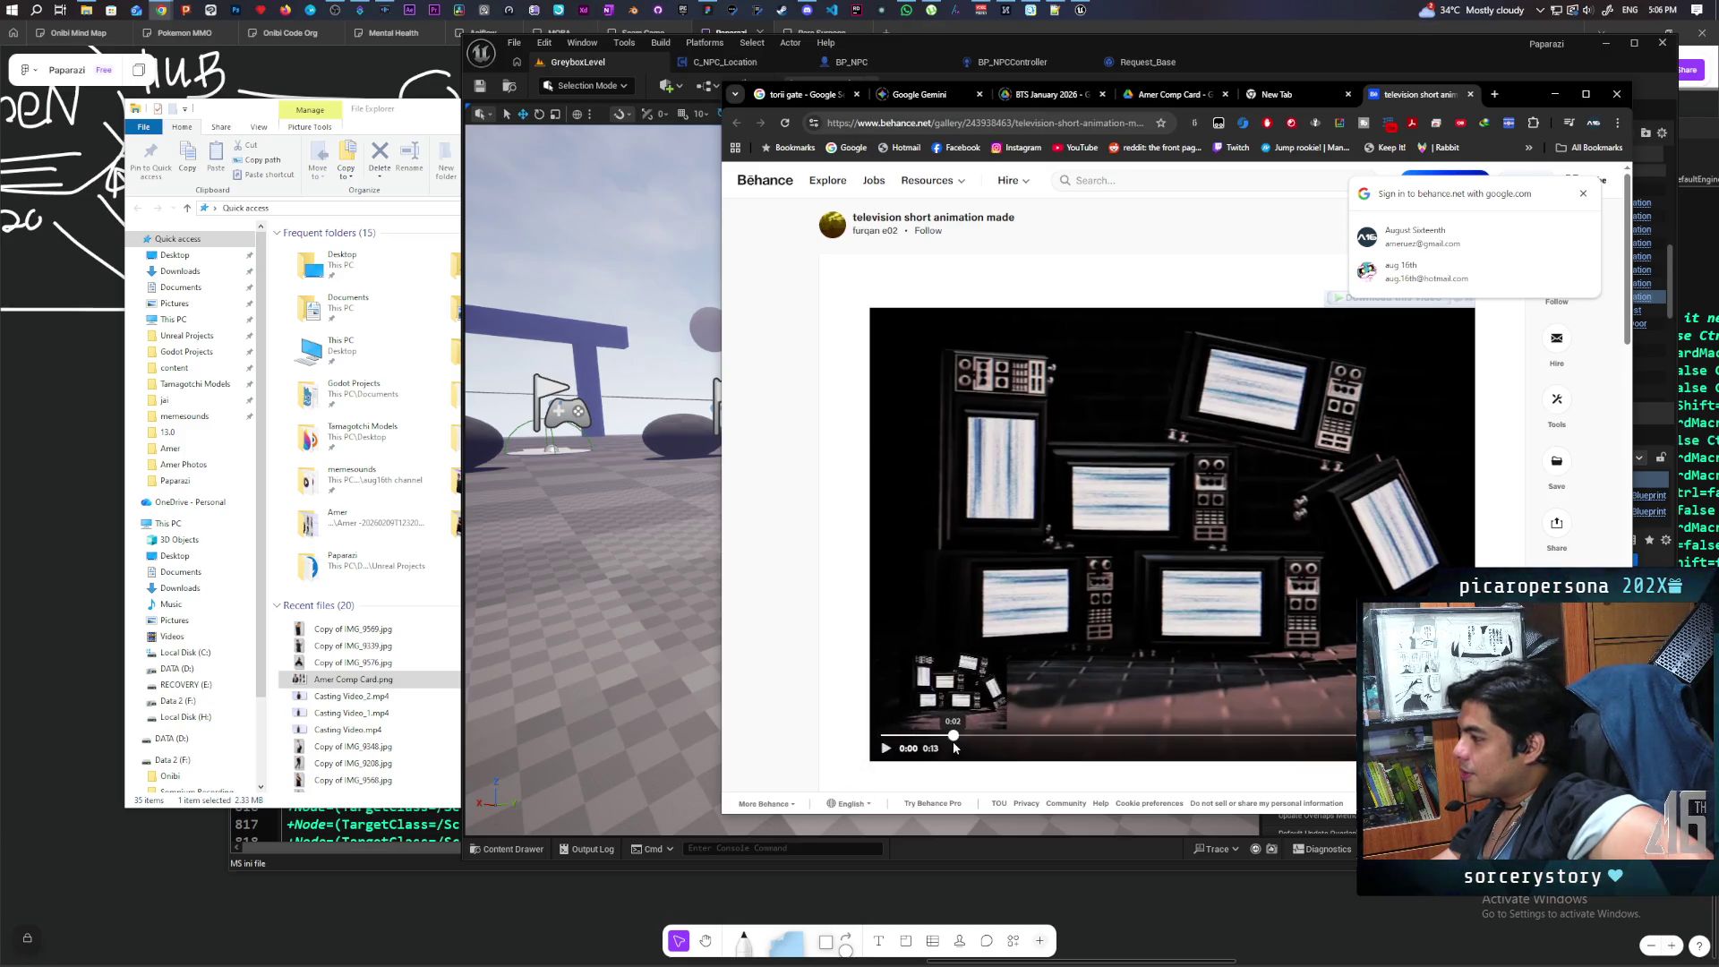
left_click(886, 748)
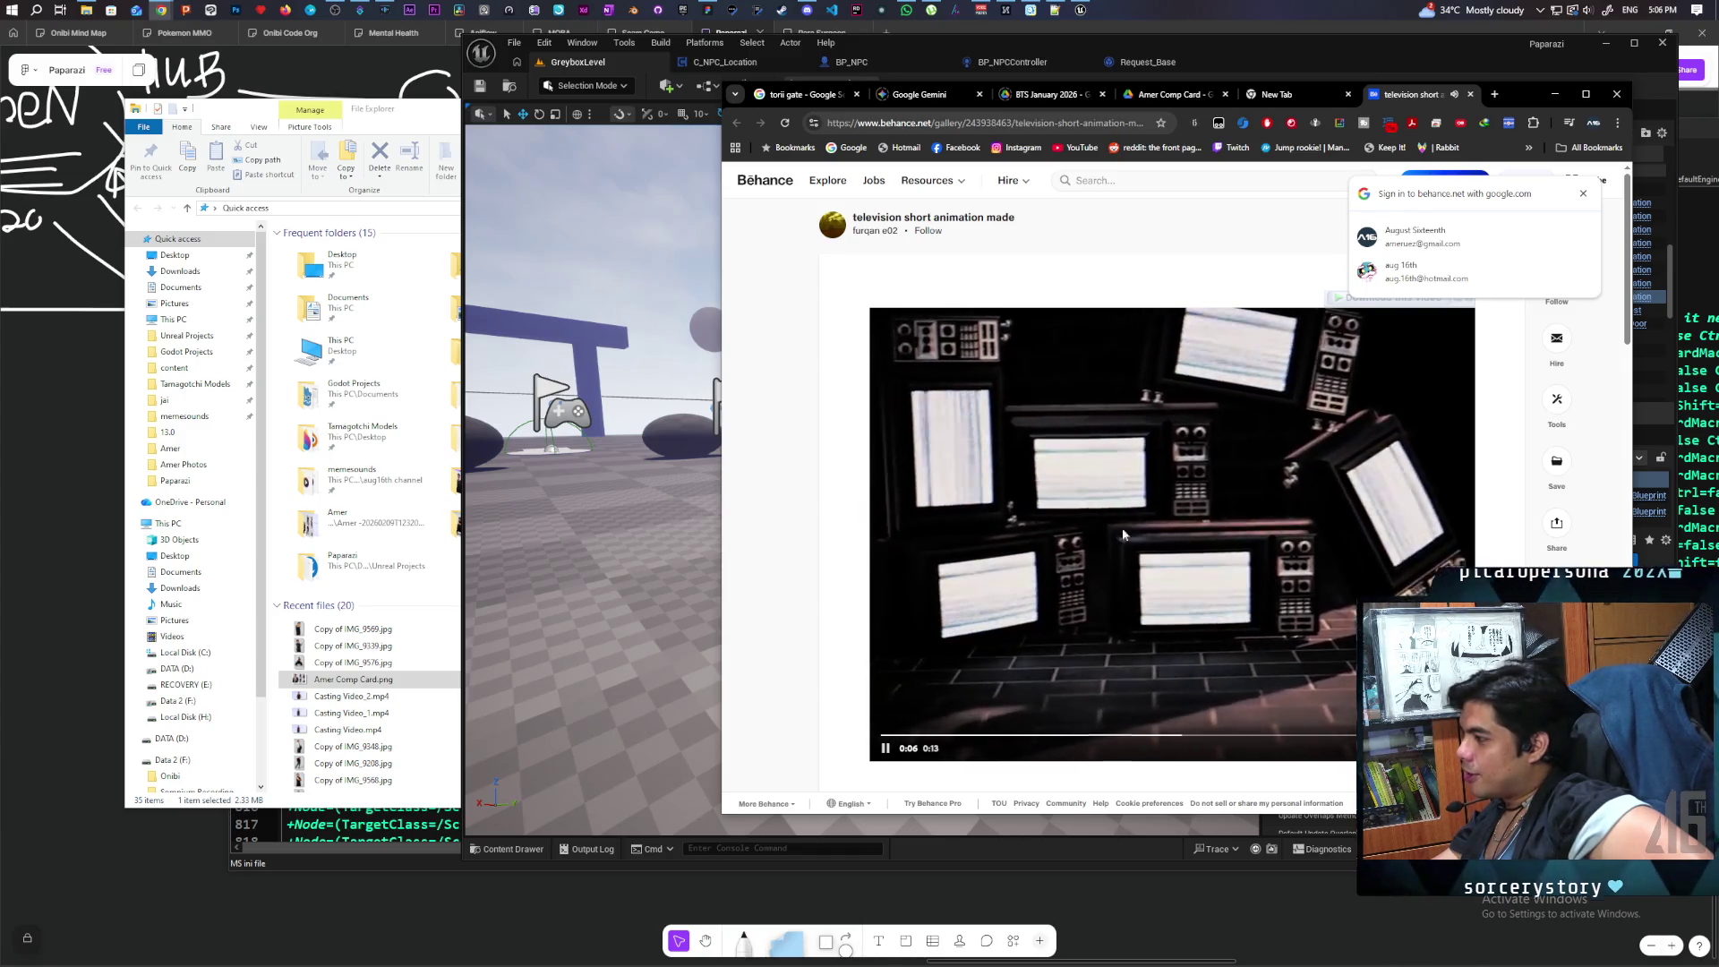
left_click(887, 749)
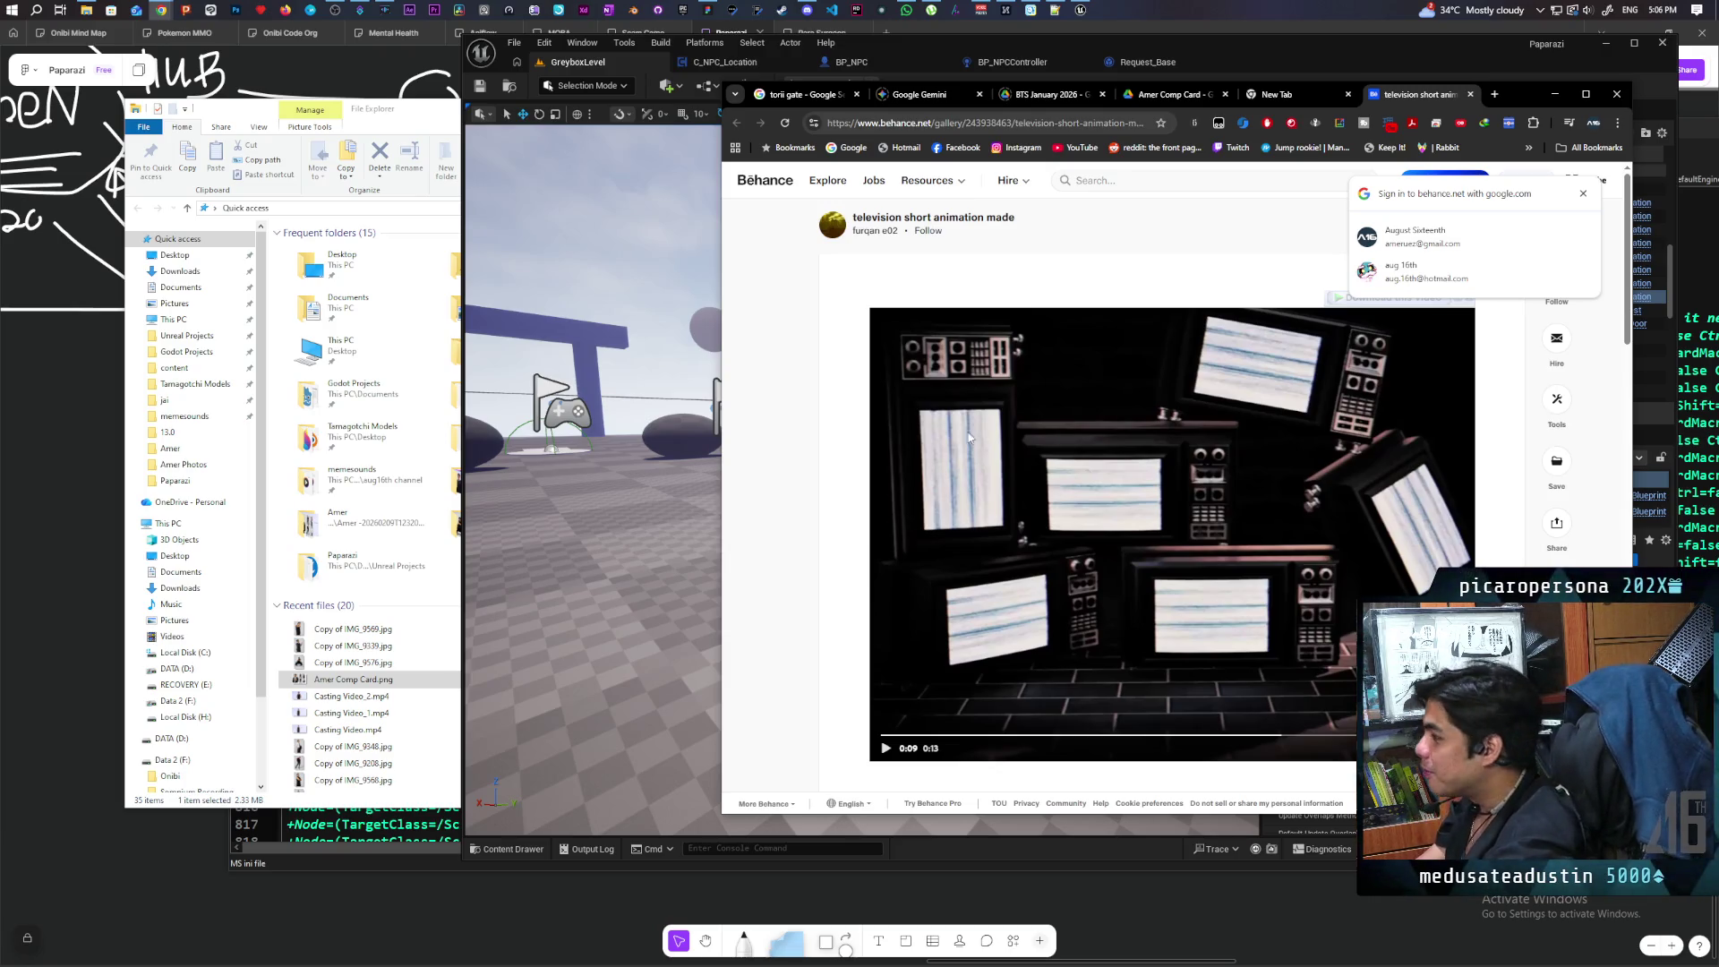
Step: Close the Behance tab, minimise Chrome, and bring up the Epic Games Launcher
left_click(1469, 94)
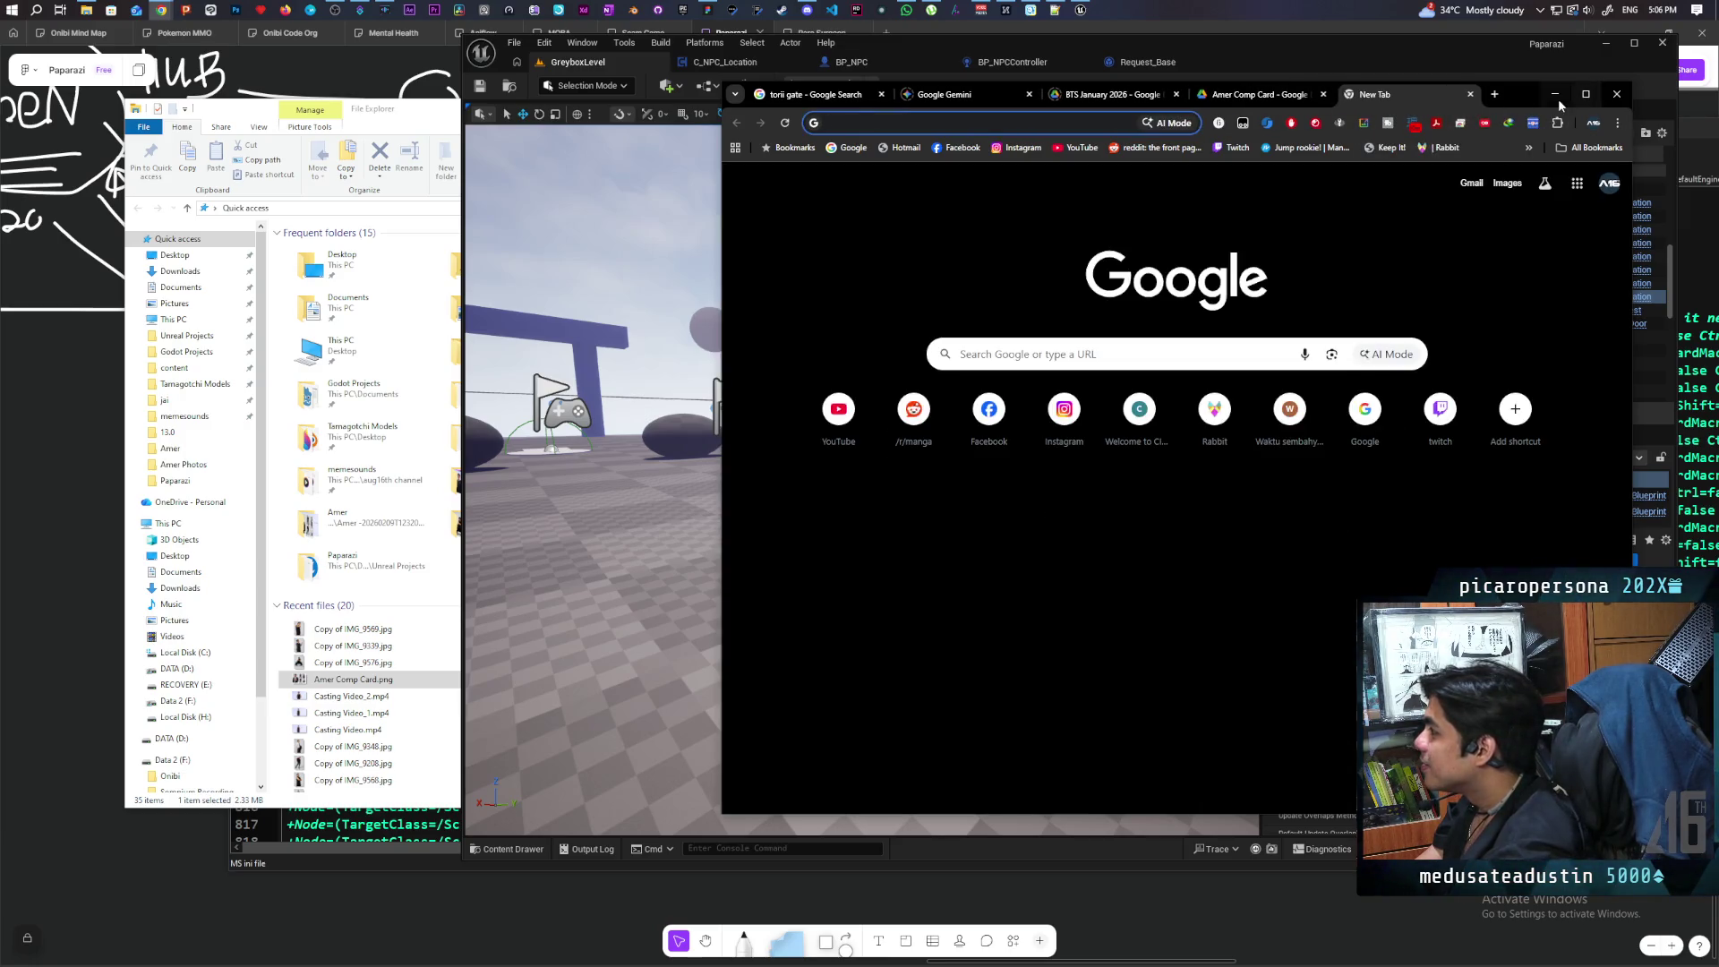
left_click(1555, 94)
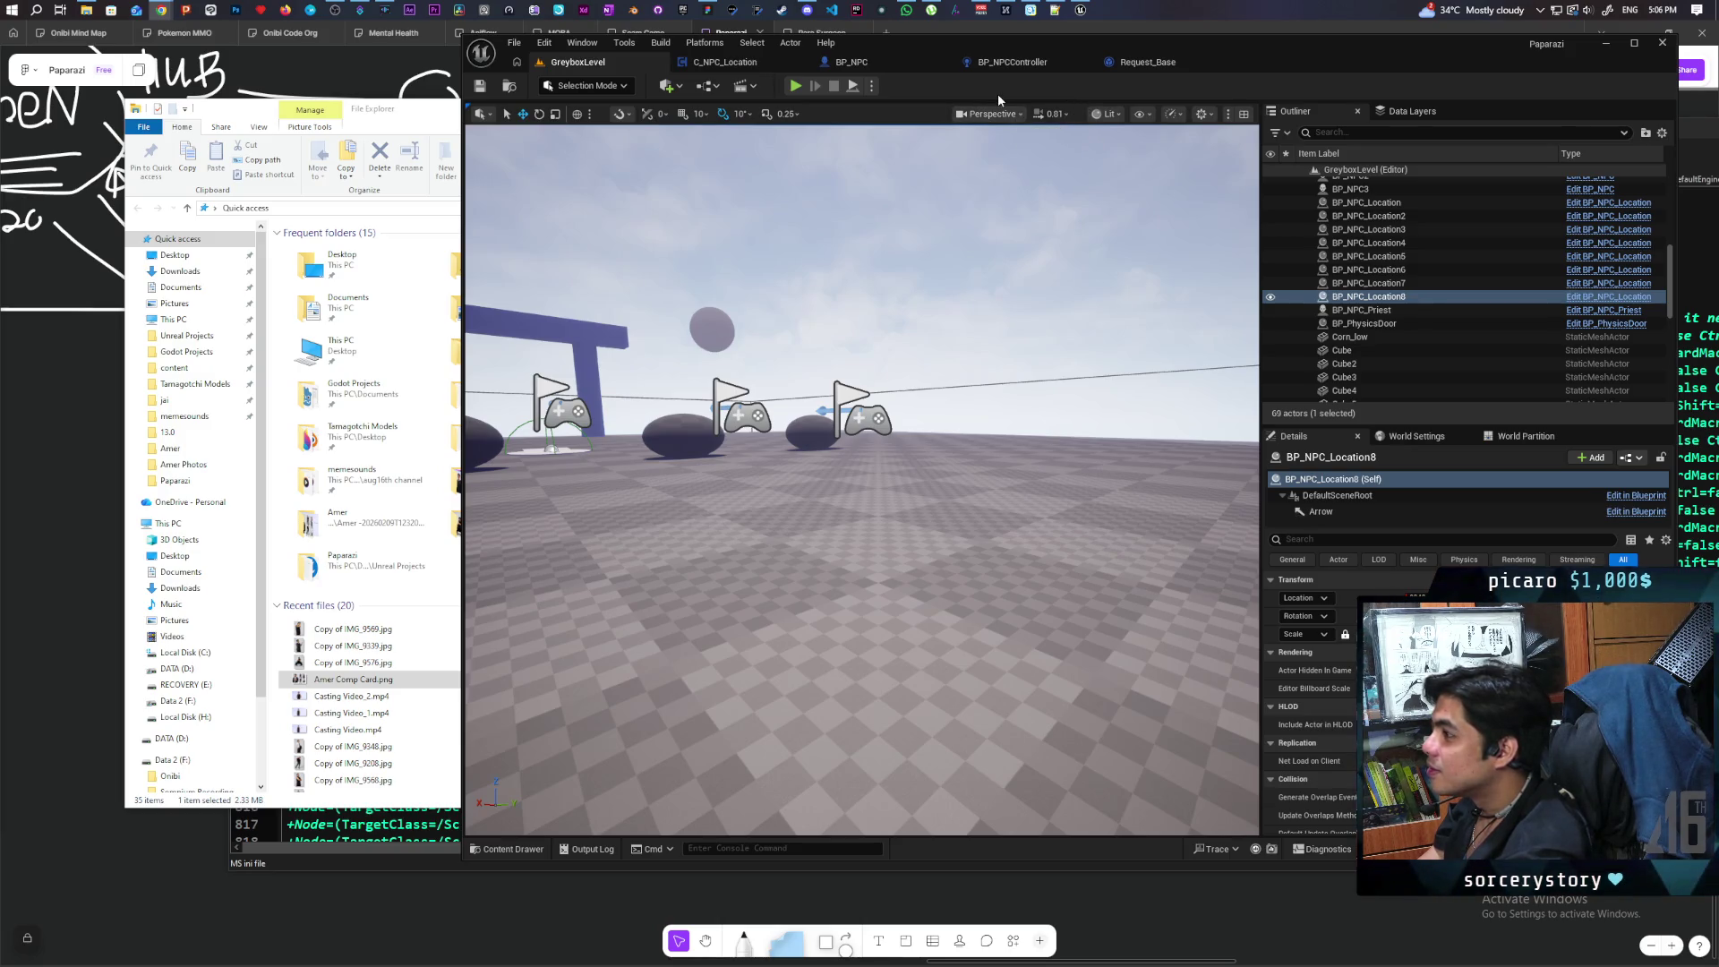
left_click(682, 10)
Step: Launch ParaSurgeonPrototype from the Library and maximise its editor window
scroll(798, 449, "down", 3)
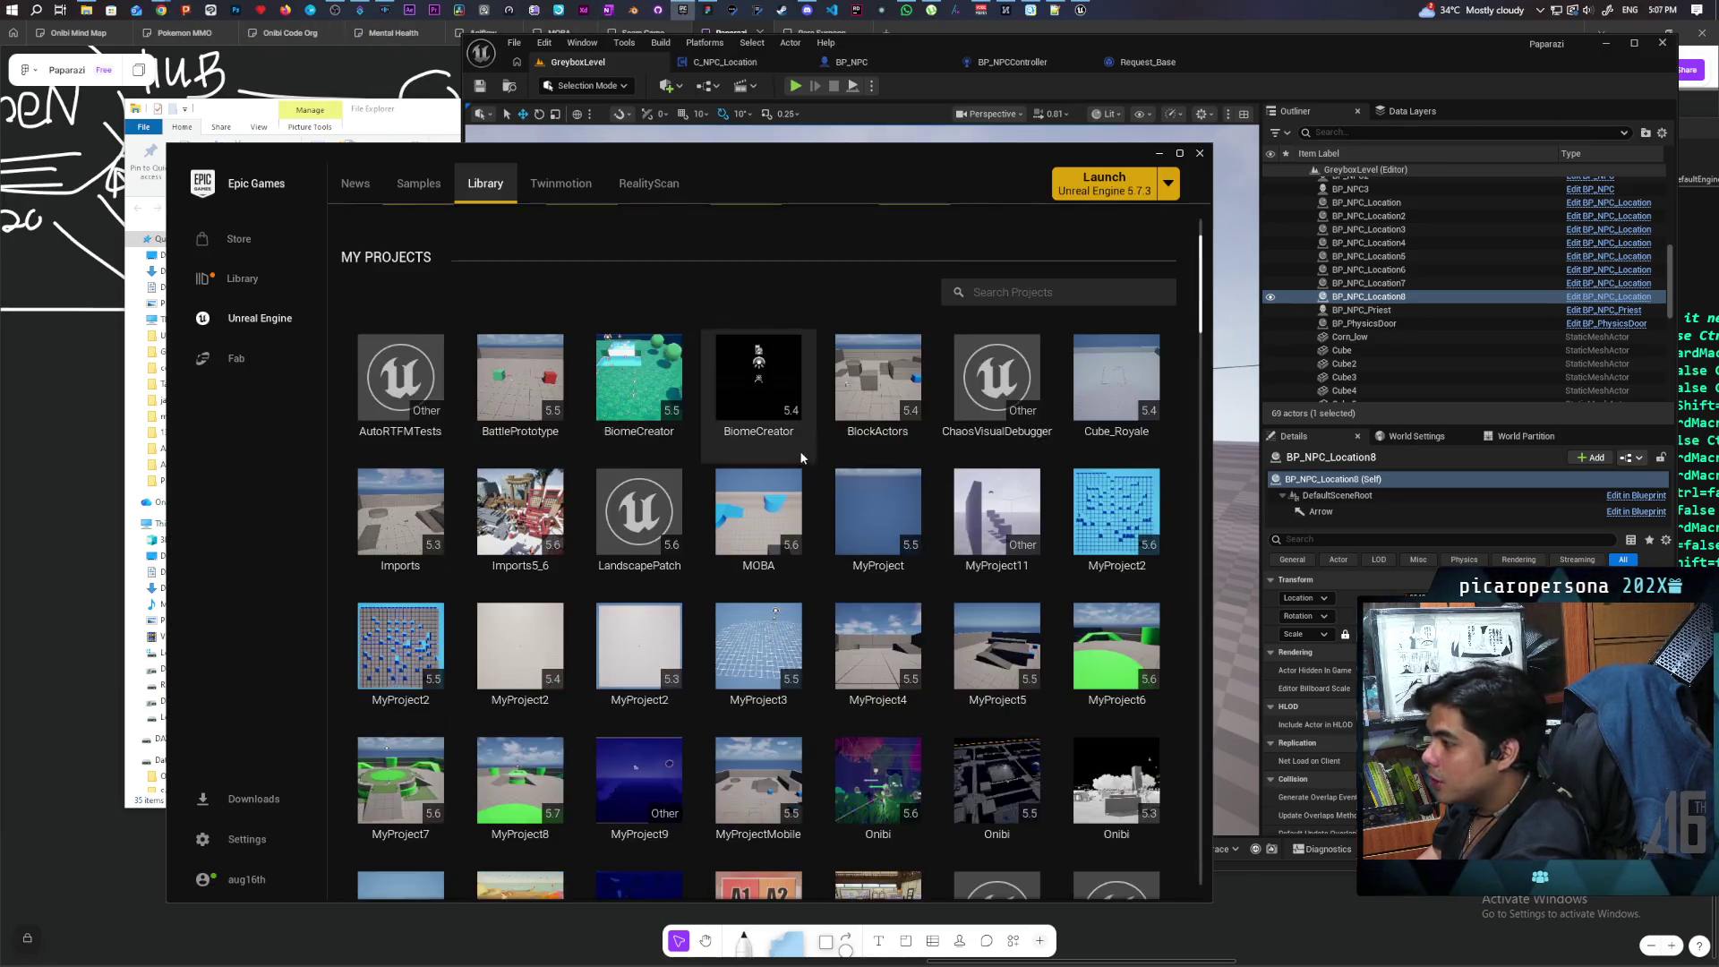
scroll(799, 450, "down", 3)
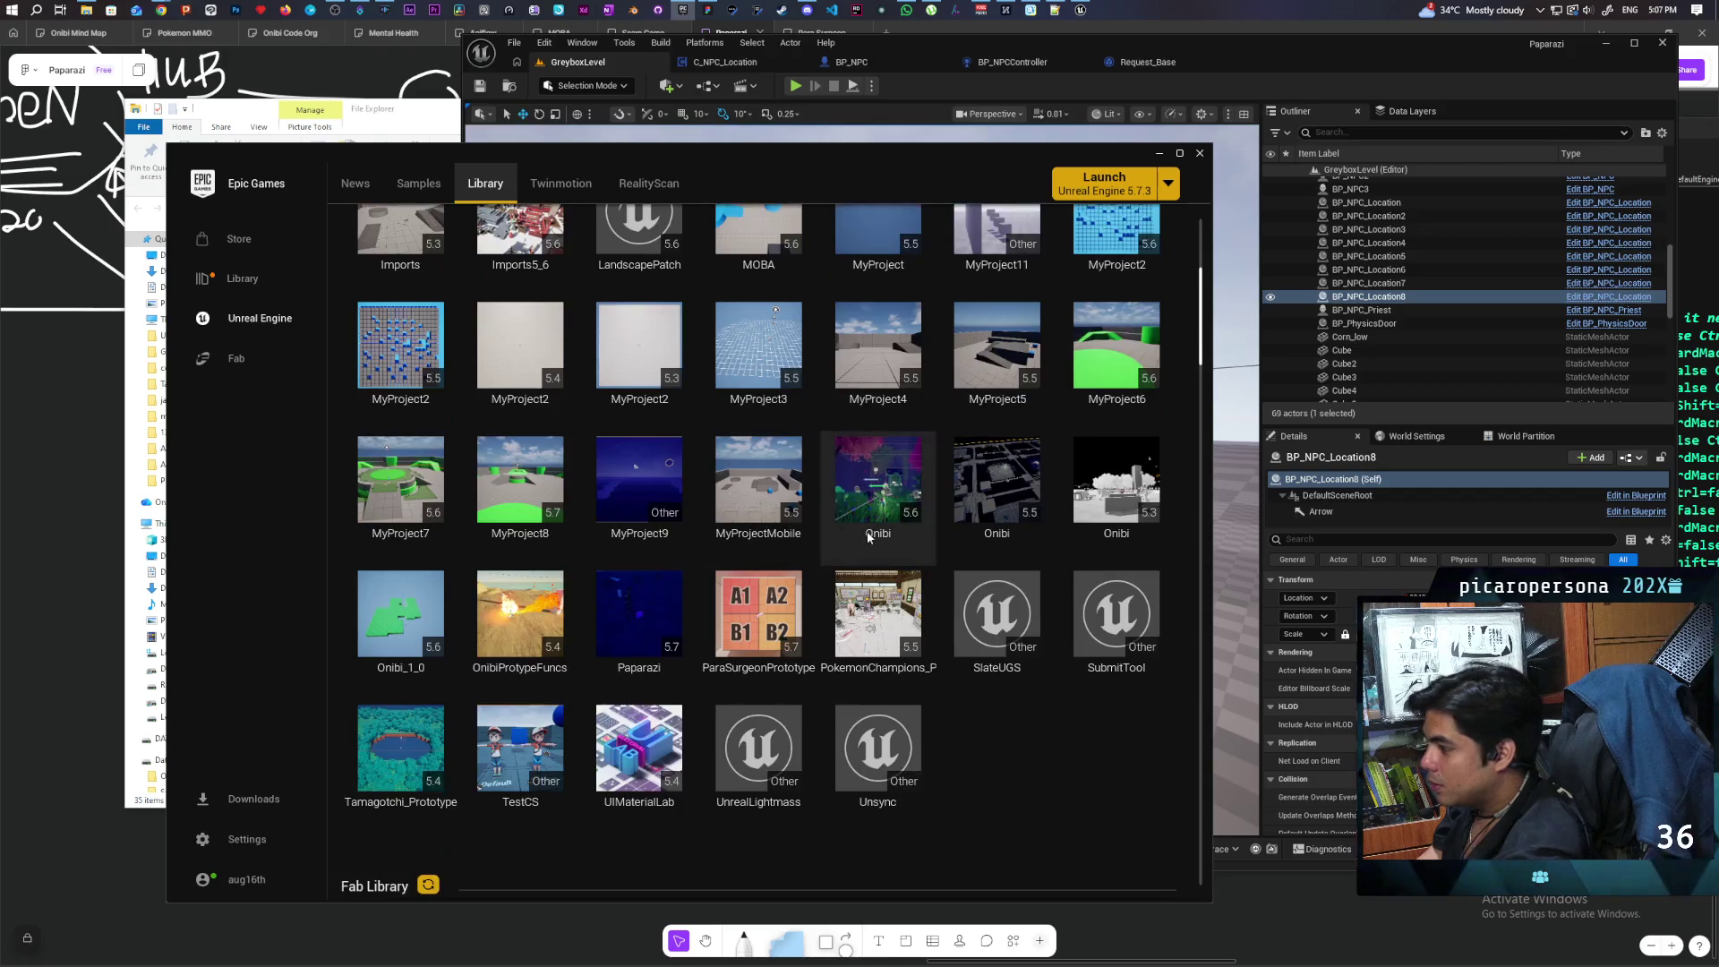
double_click(812, 573)
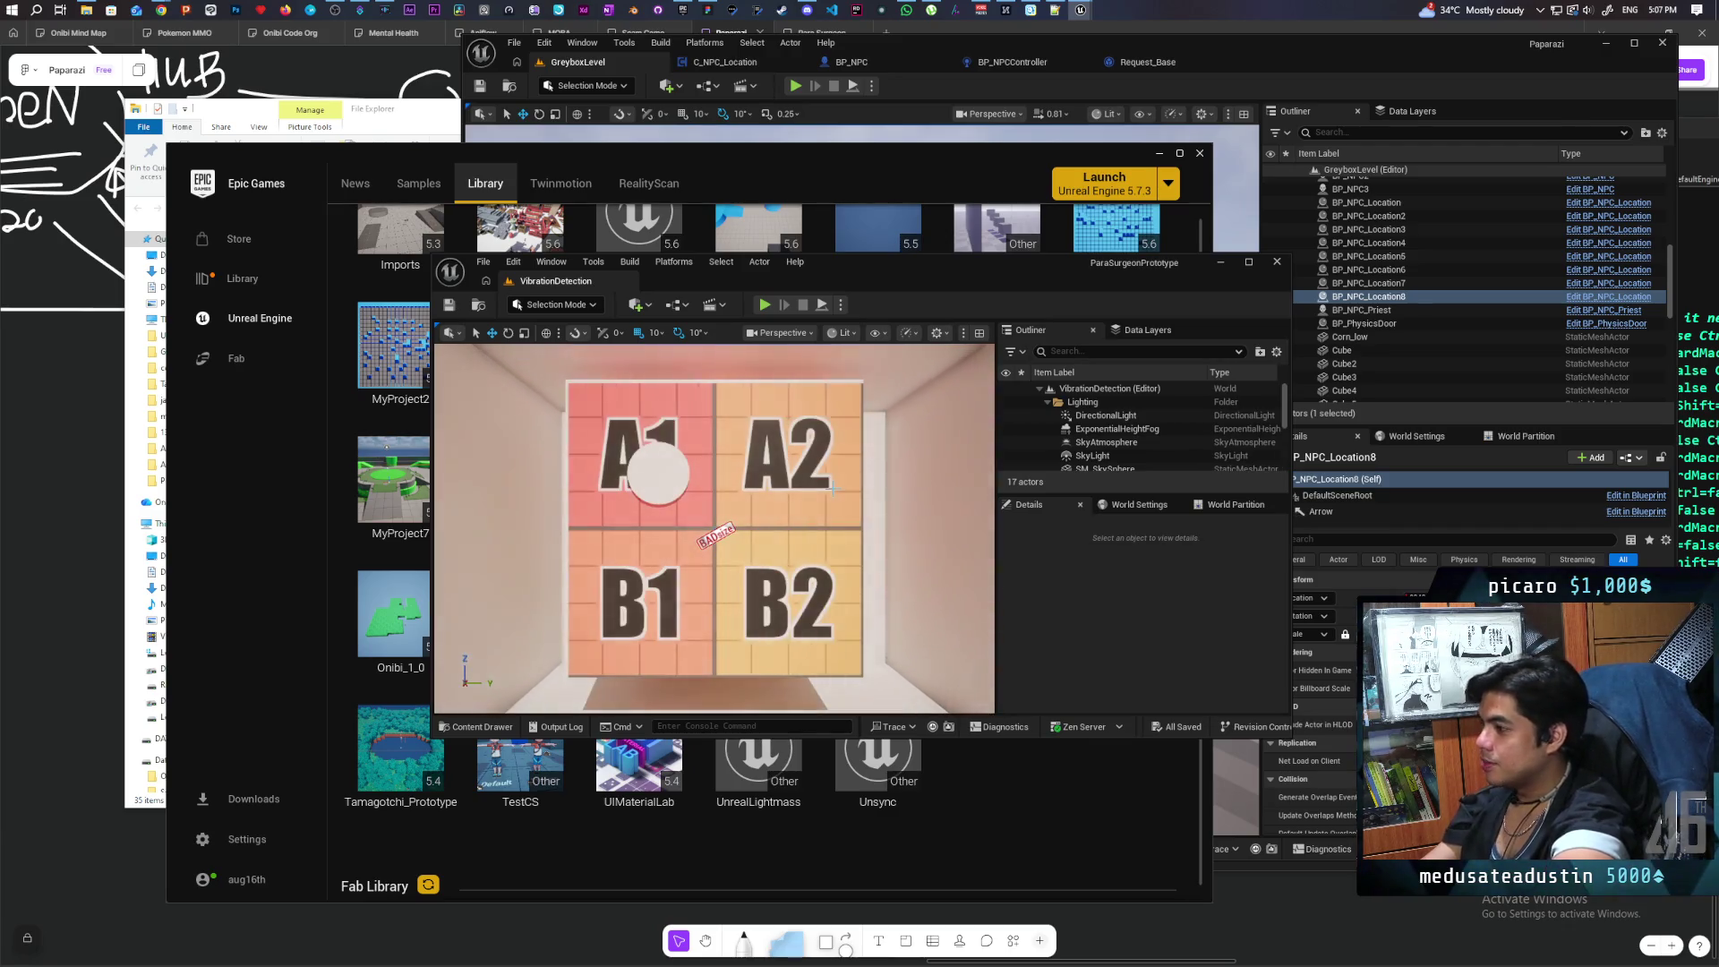
double_click(893, 259)
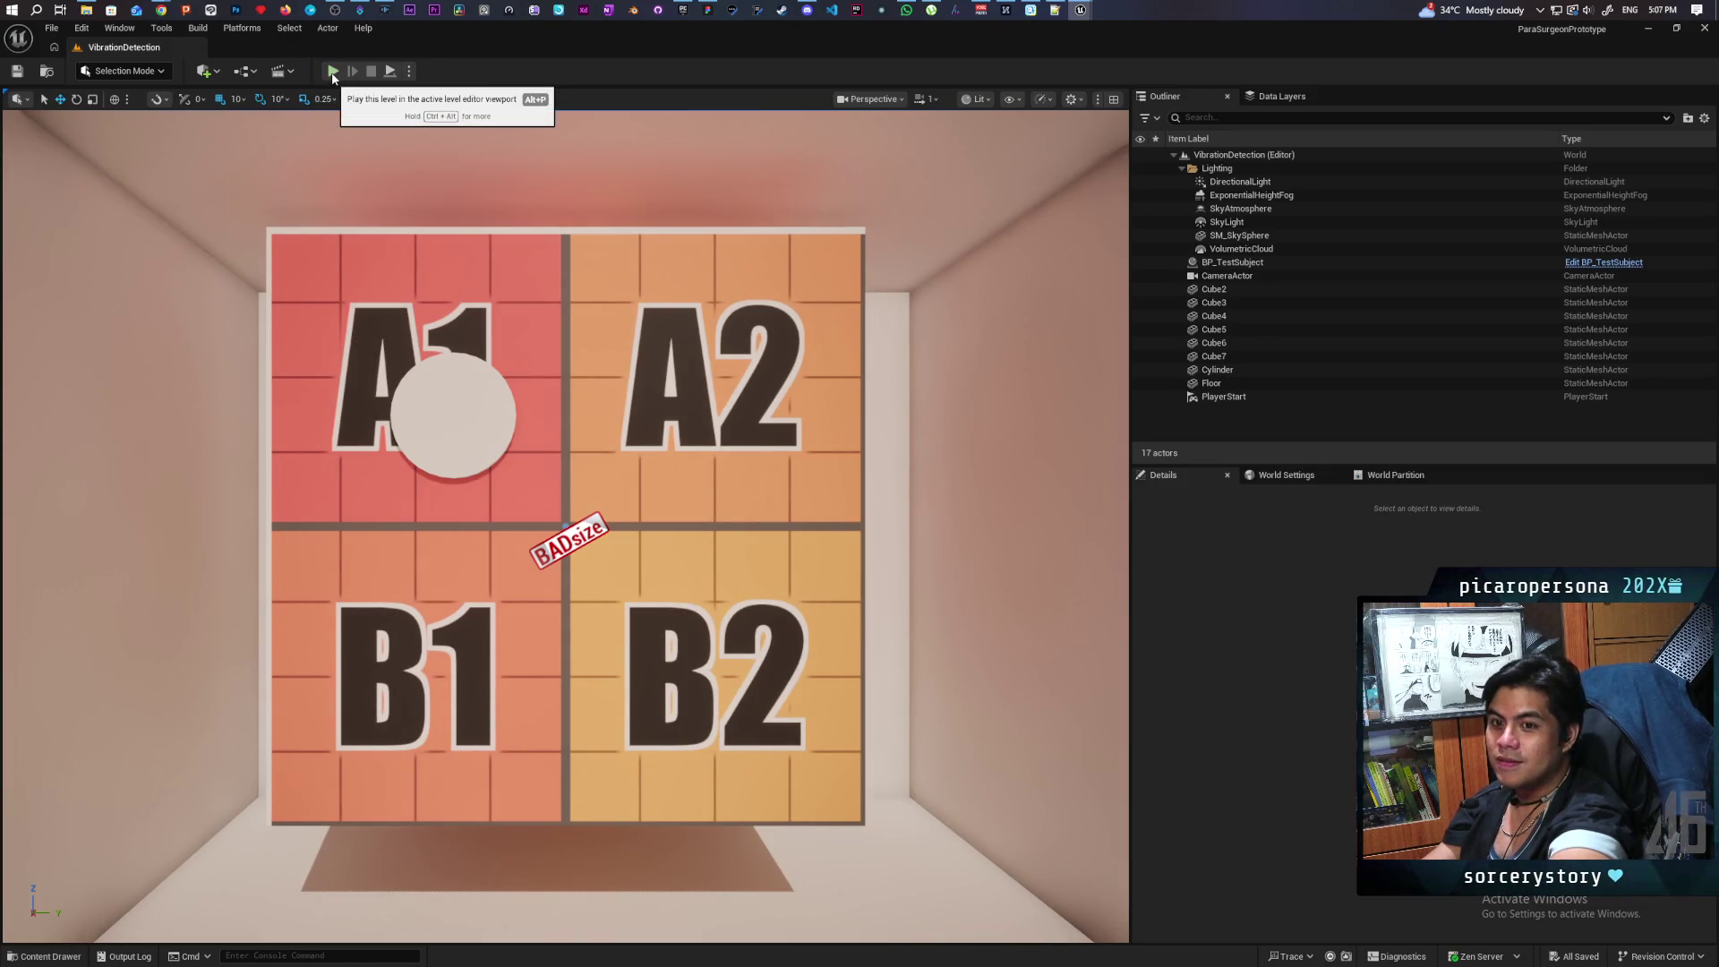
left_click(332, 71)
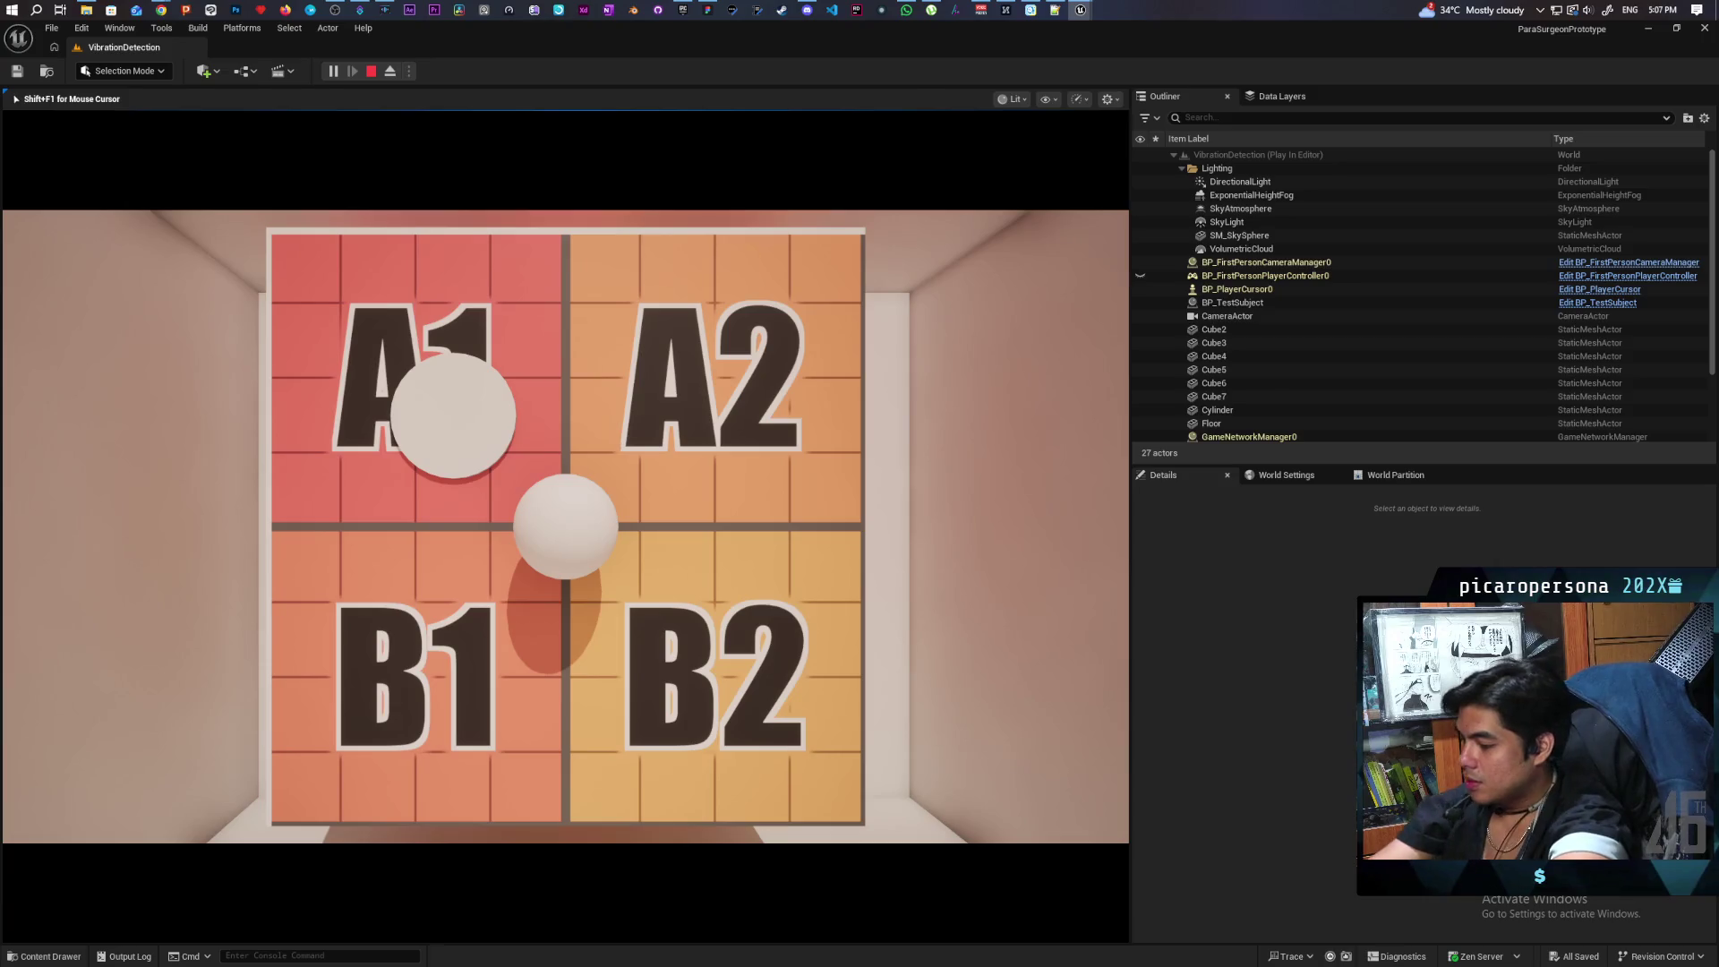
key("Escape")
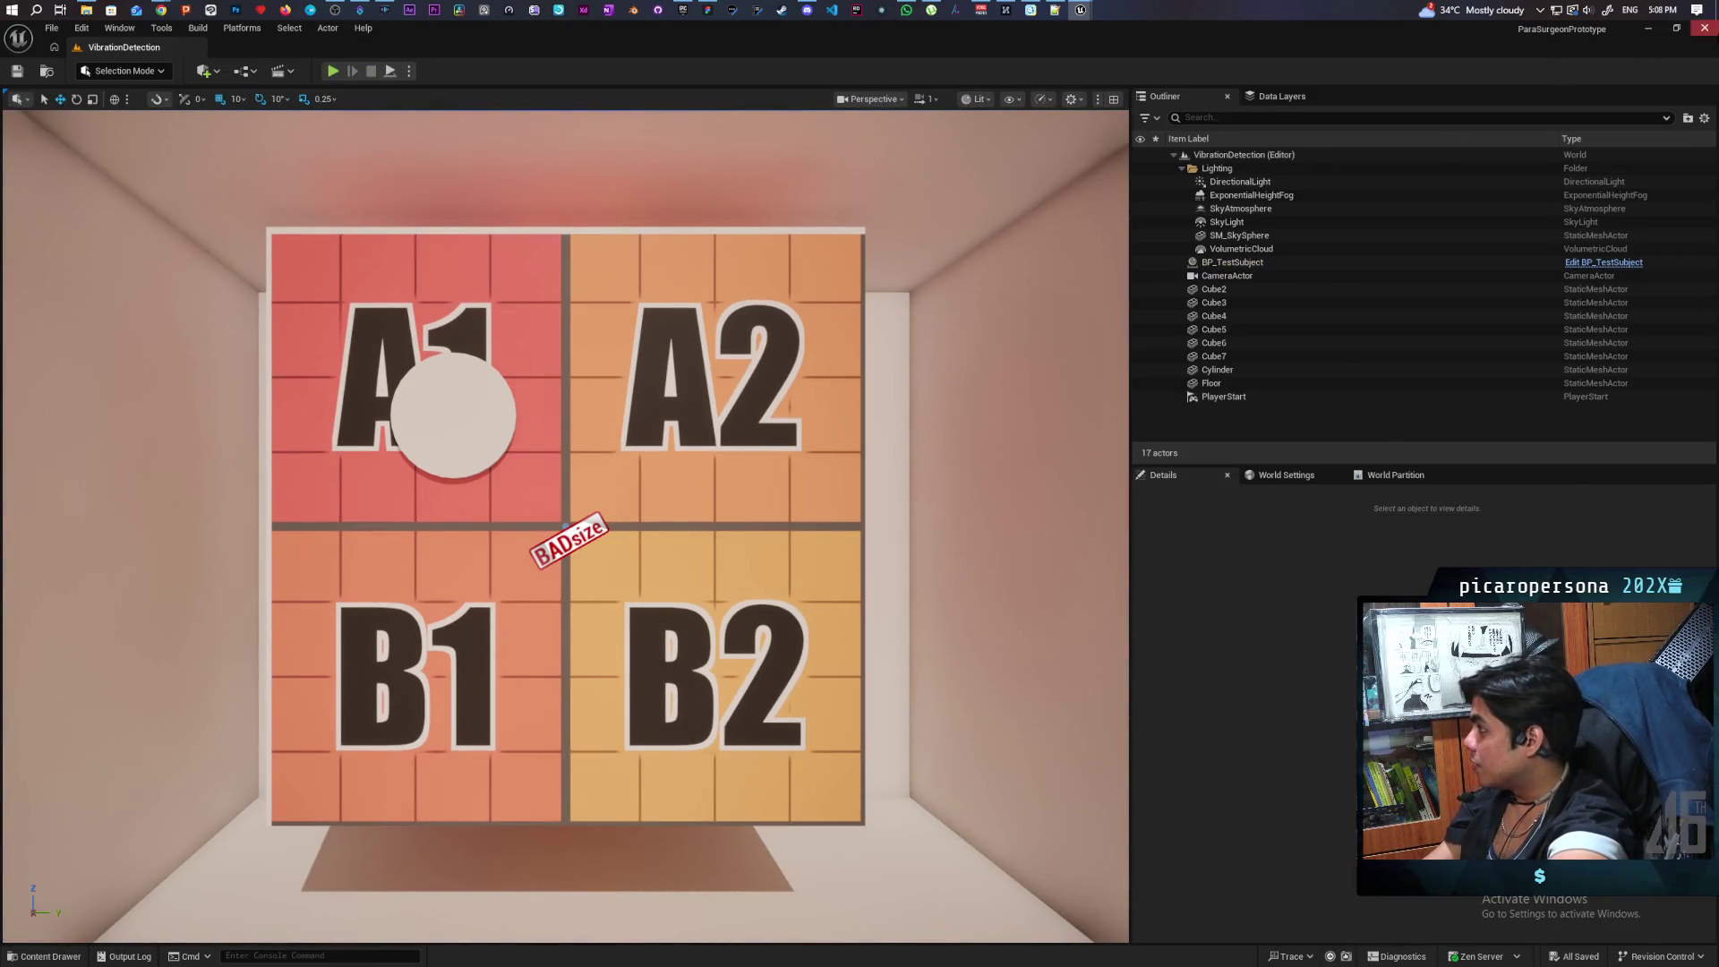
left_click(36, 9)
Step: Search 'bluye' to reach Bluetooth & other devices, switch Bluetooth on, and return to the editor
type("bluye")
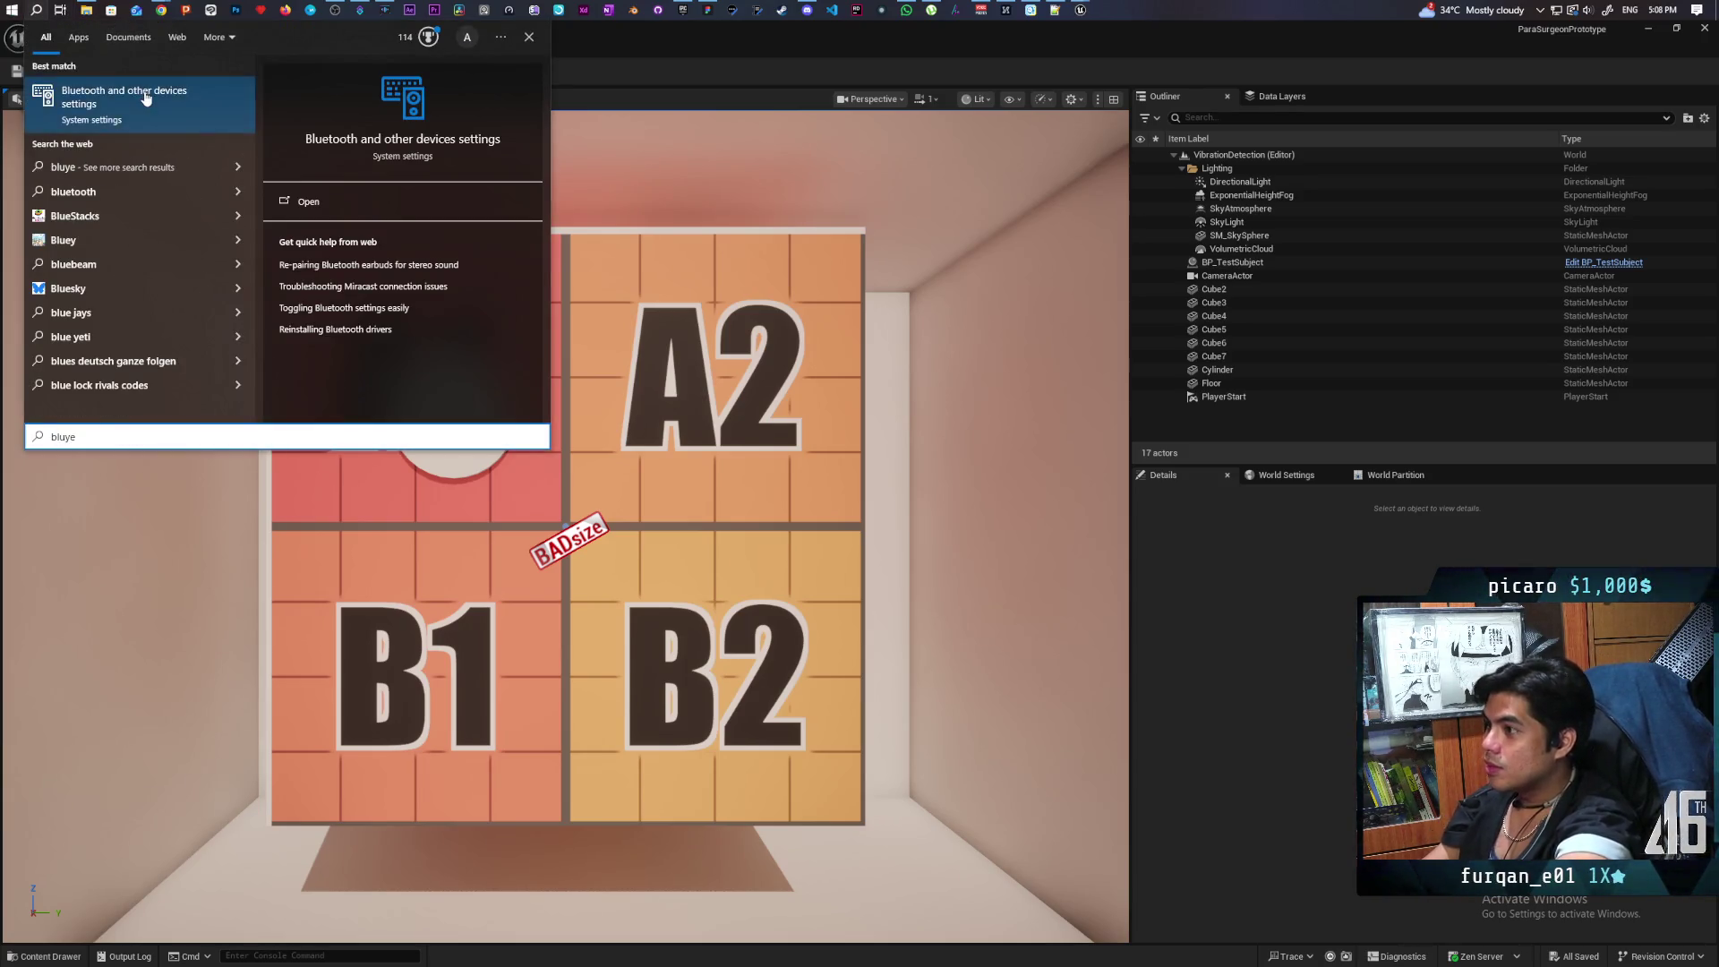
left_click(125, 99)
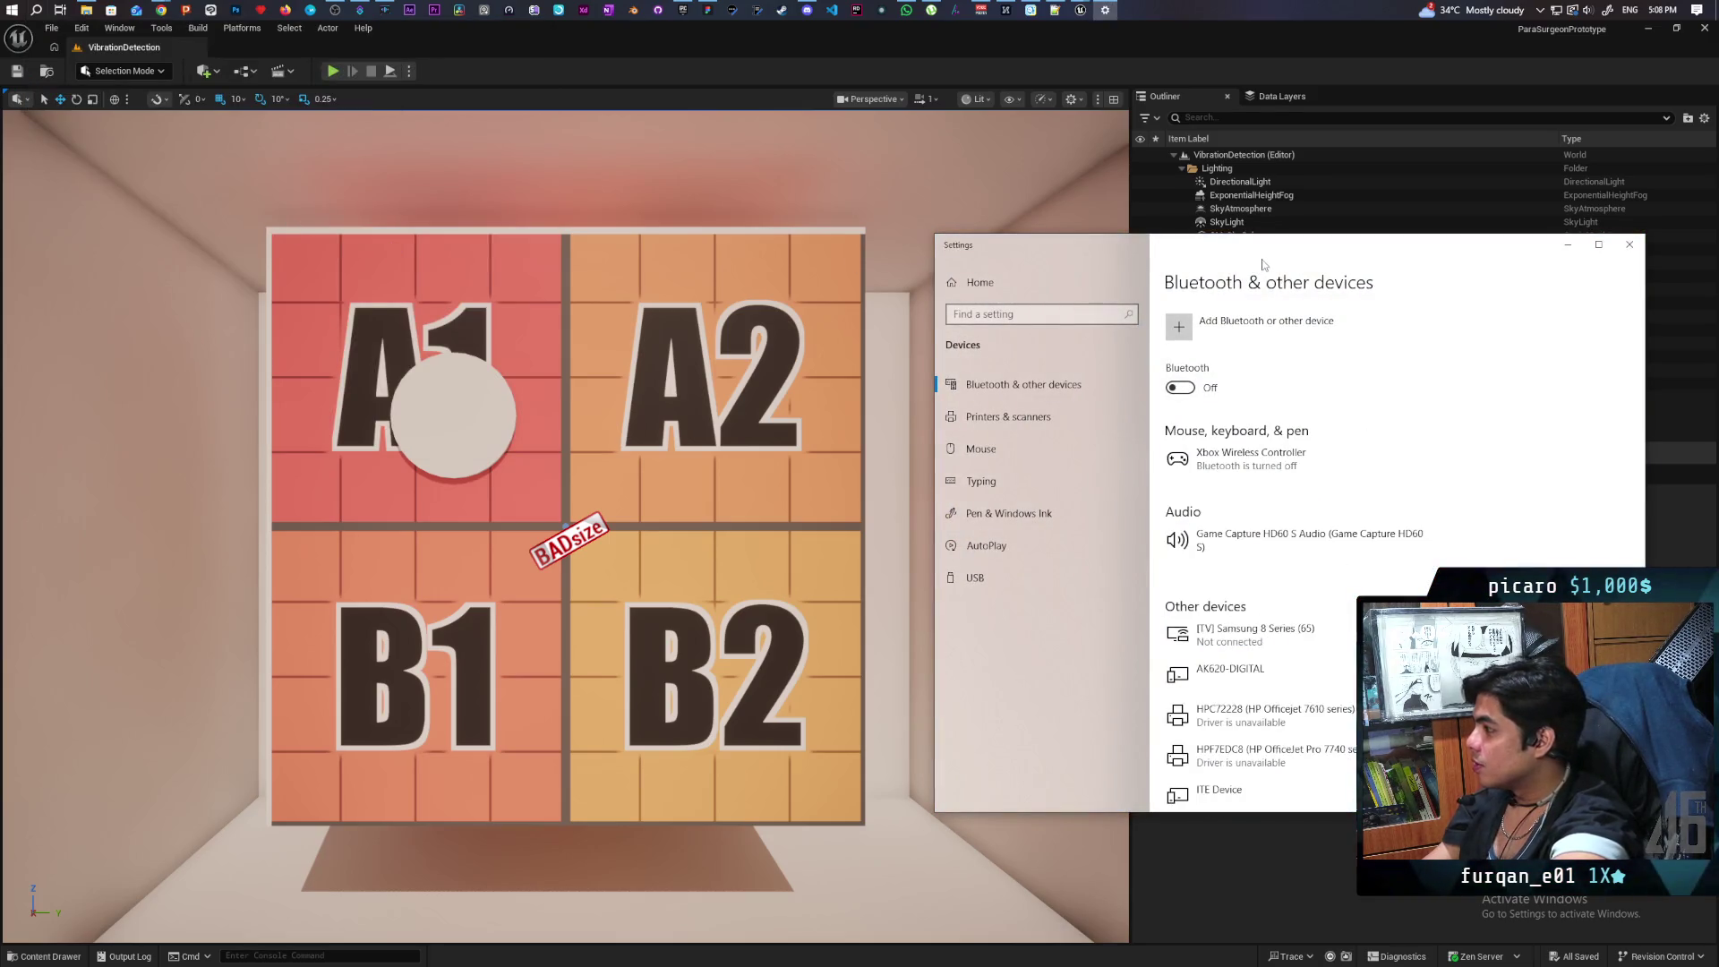
left_click_drag(1305, 259, 1141, 233)
left_click(1016, 363)
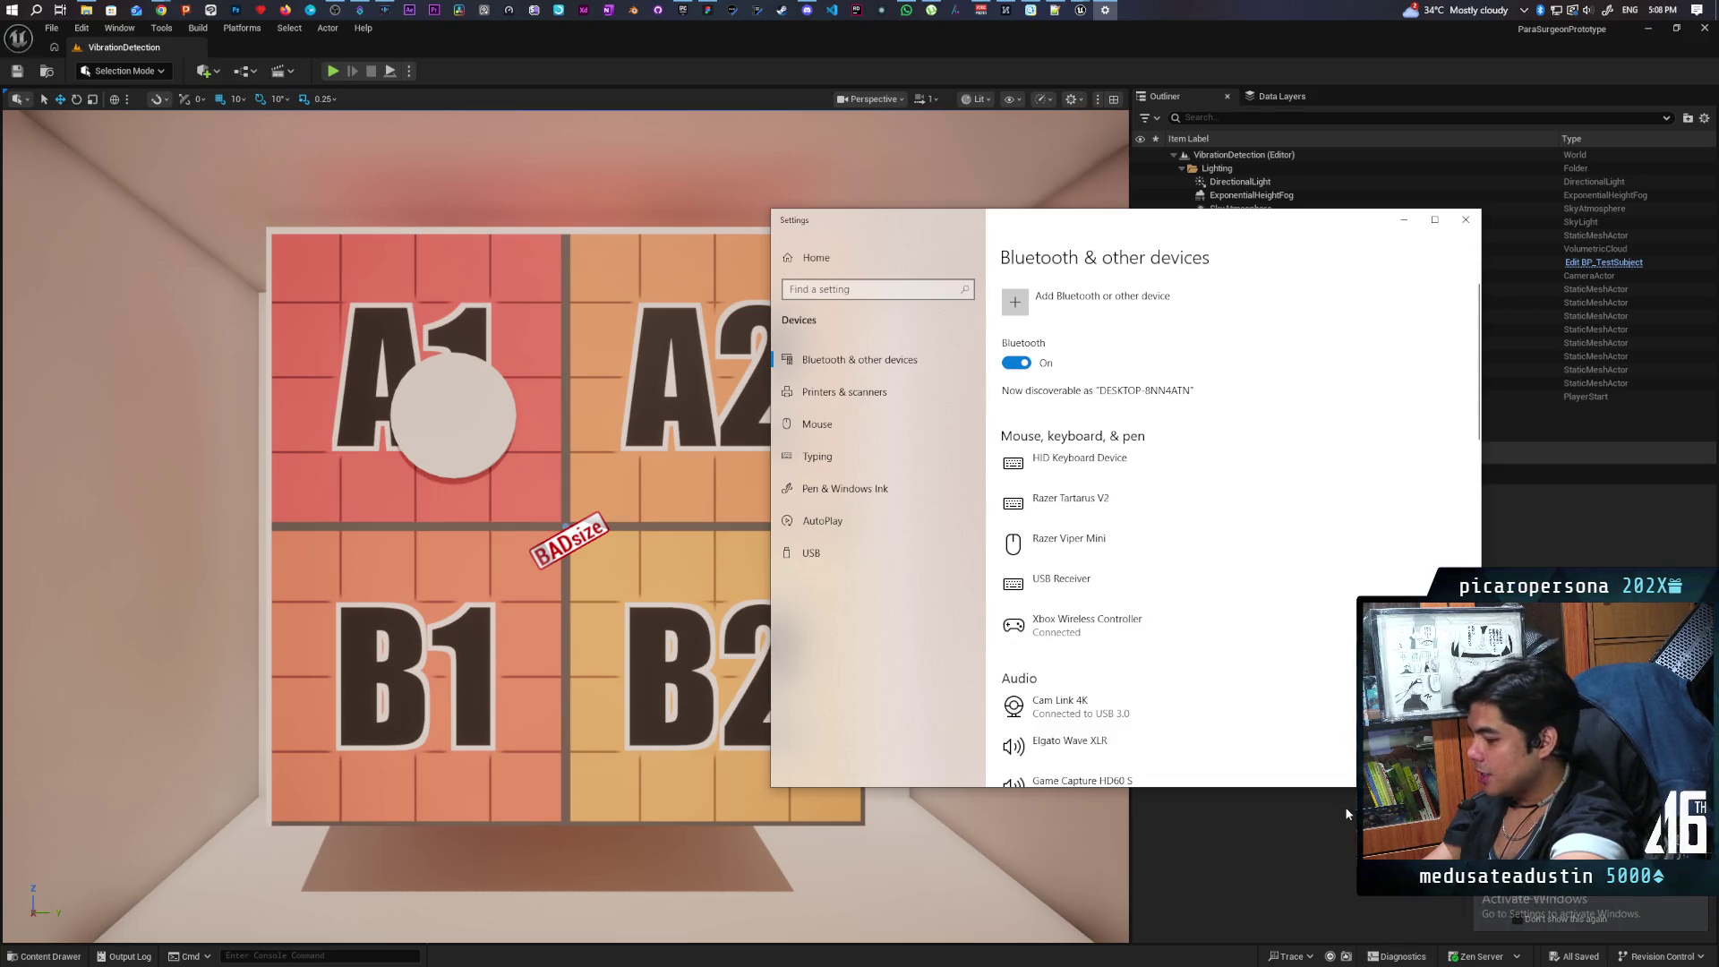
left_click(855, 803)
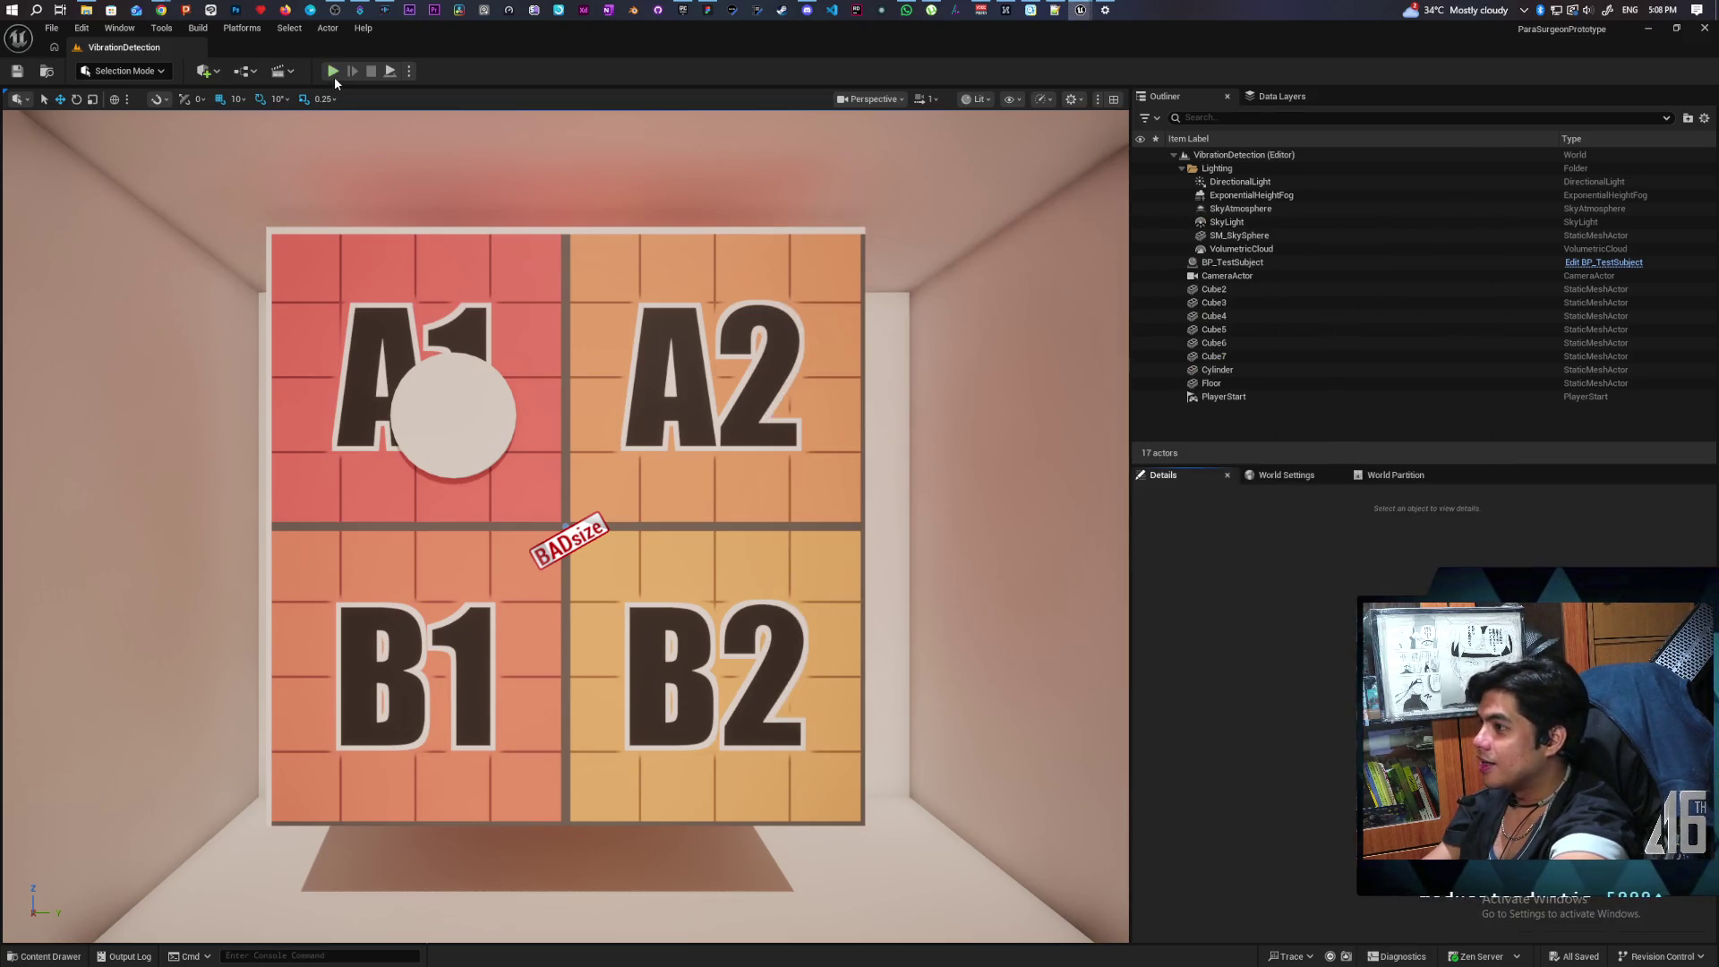
Step: Play the VibrationDetection level, stop it with Esc, and bring Bluetooth settings back up
left_click(332, 70)
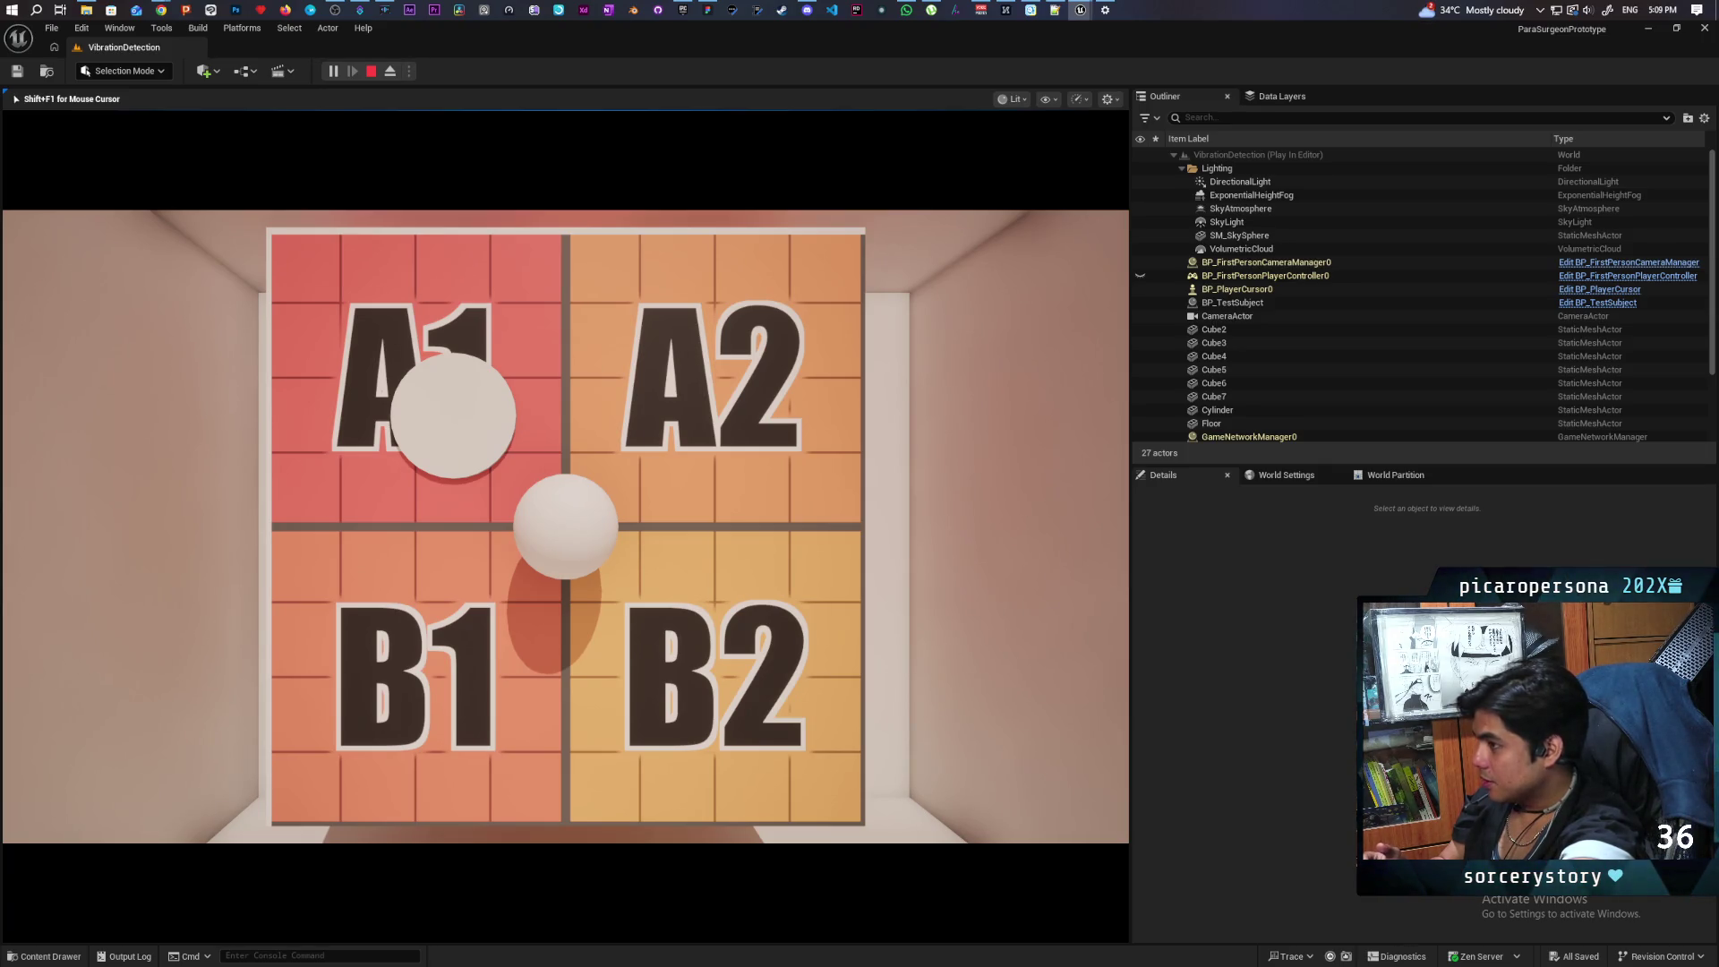
key("Escape")
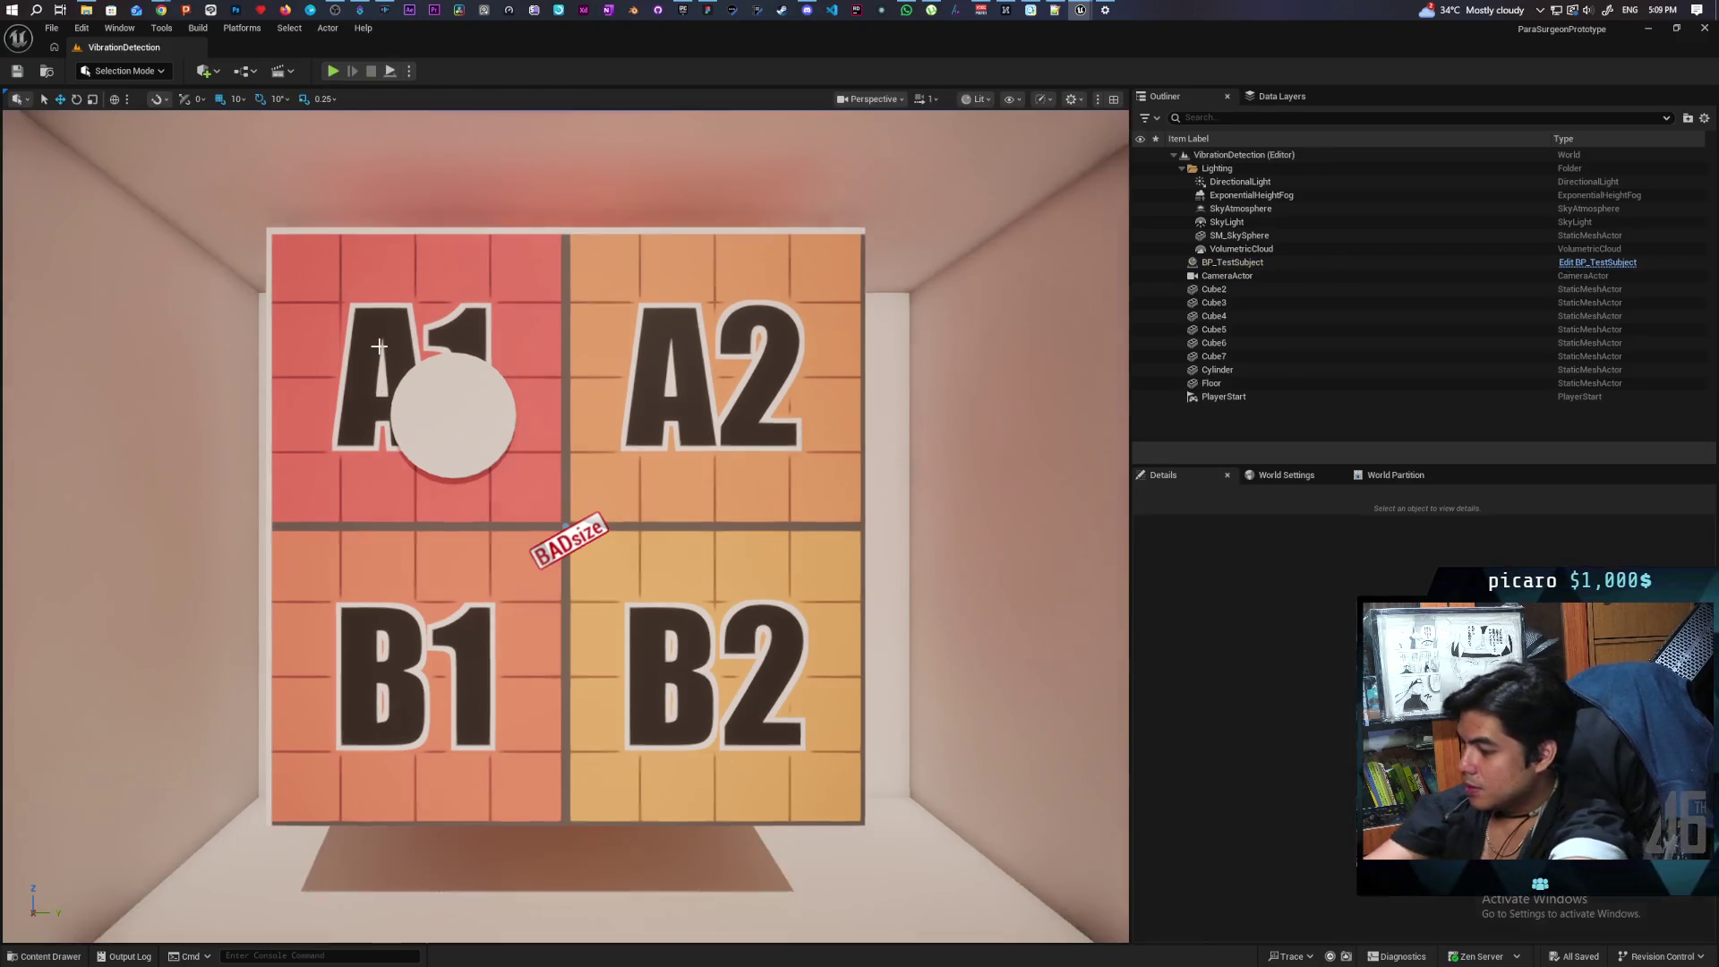
left_click(1105, 12)
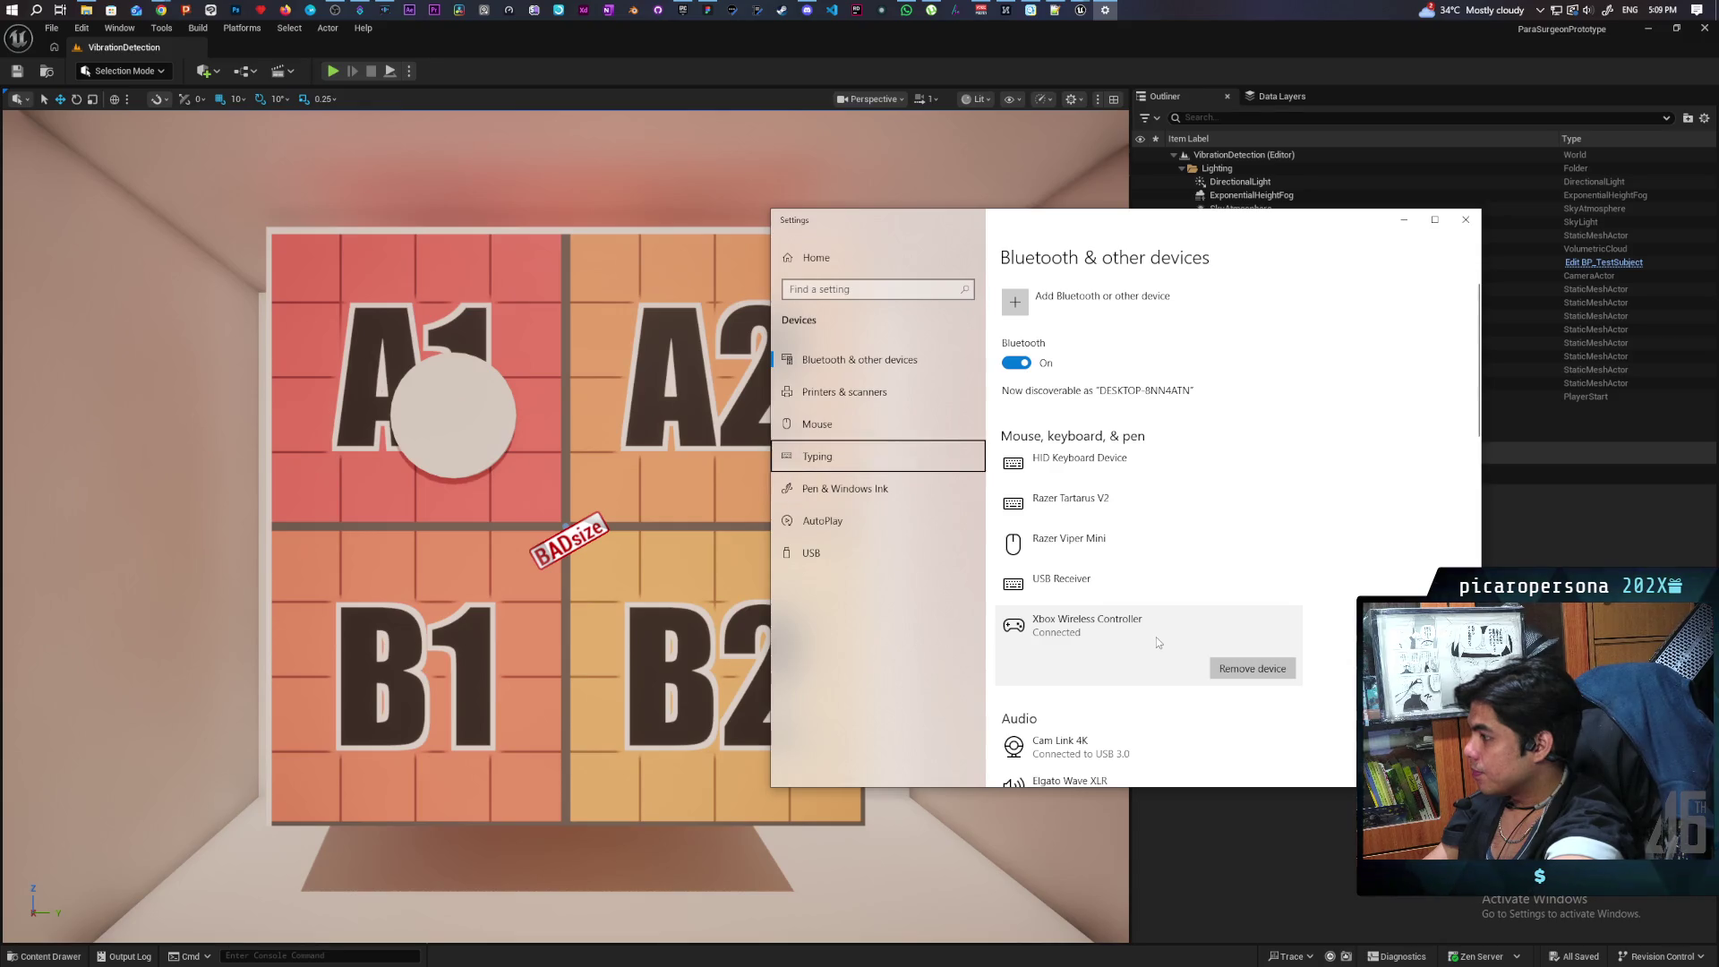
Step: Step through the connected devices list, then start a VibrationDetection play test
key("Down")
key("Down")
key("Down")
key("Down")
key("Up")
key("Up")
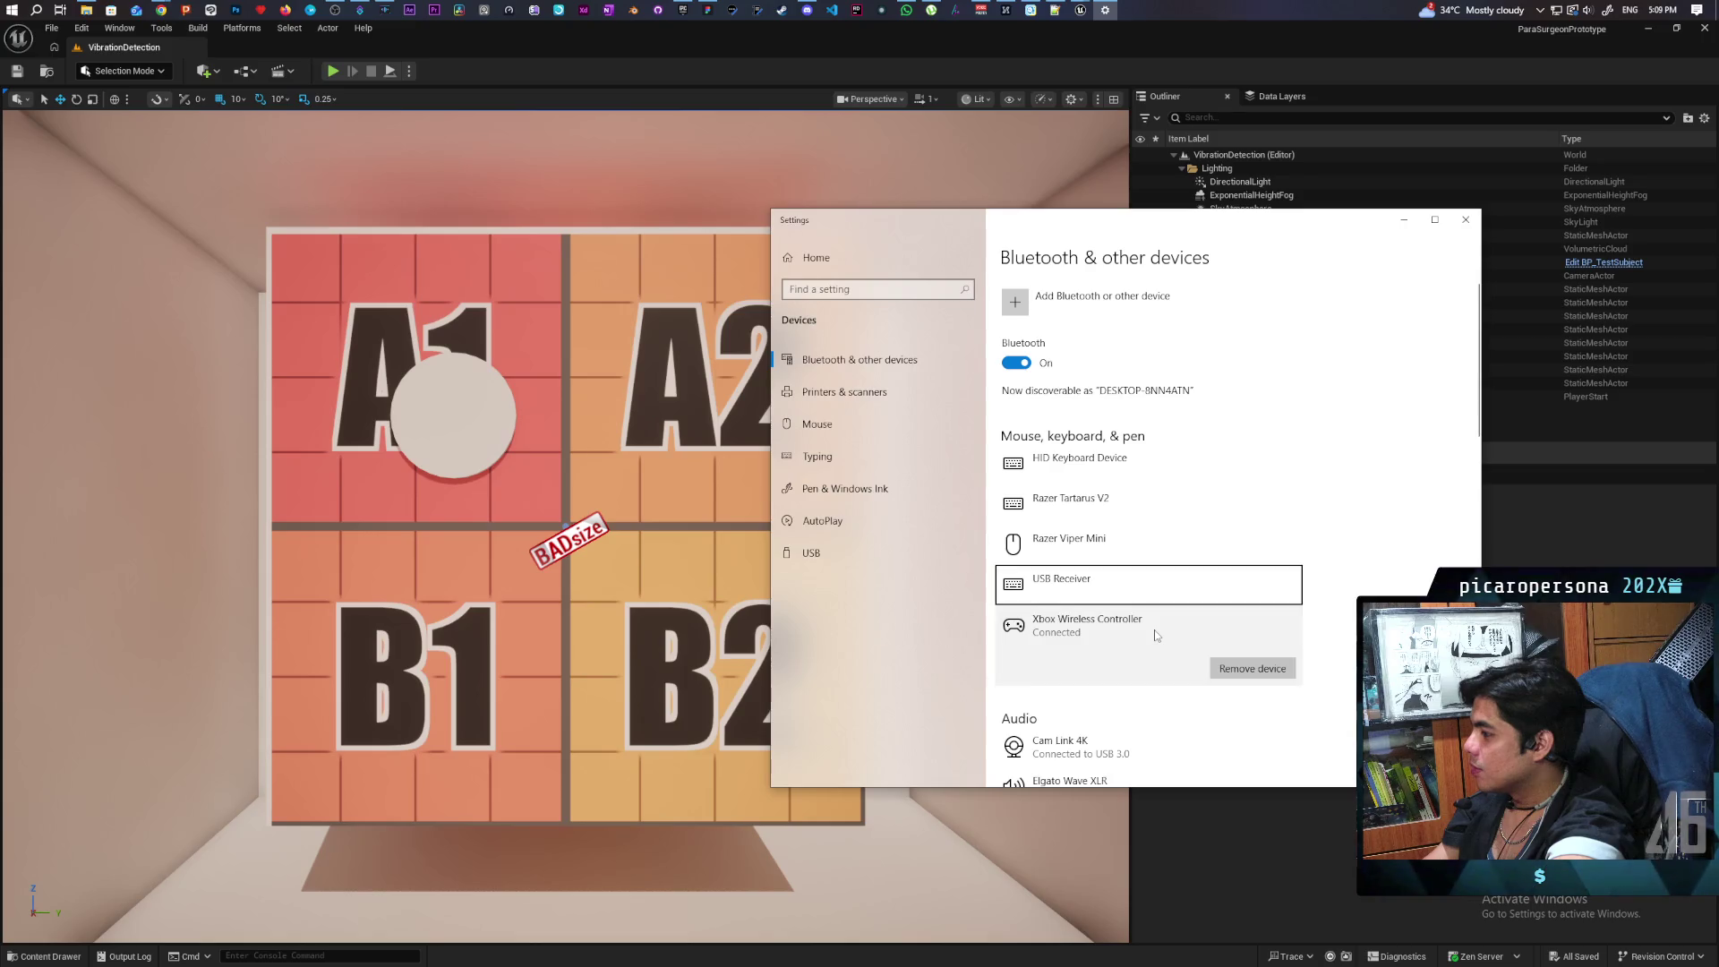
key("Up")
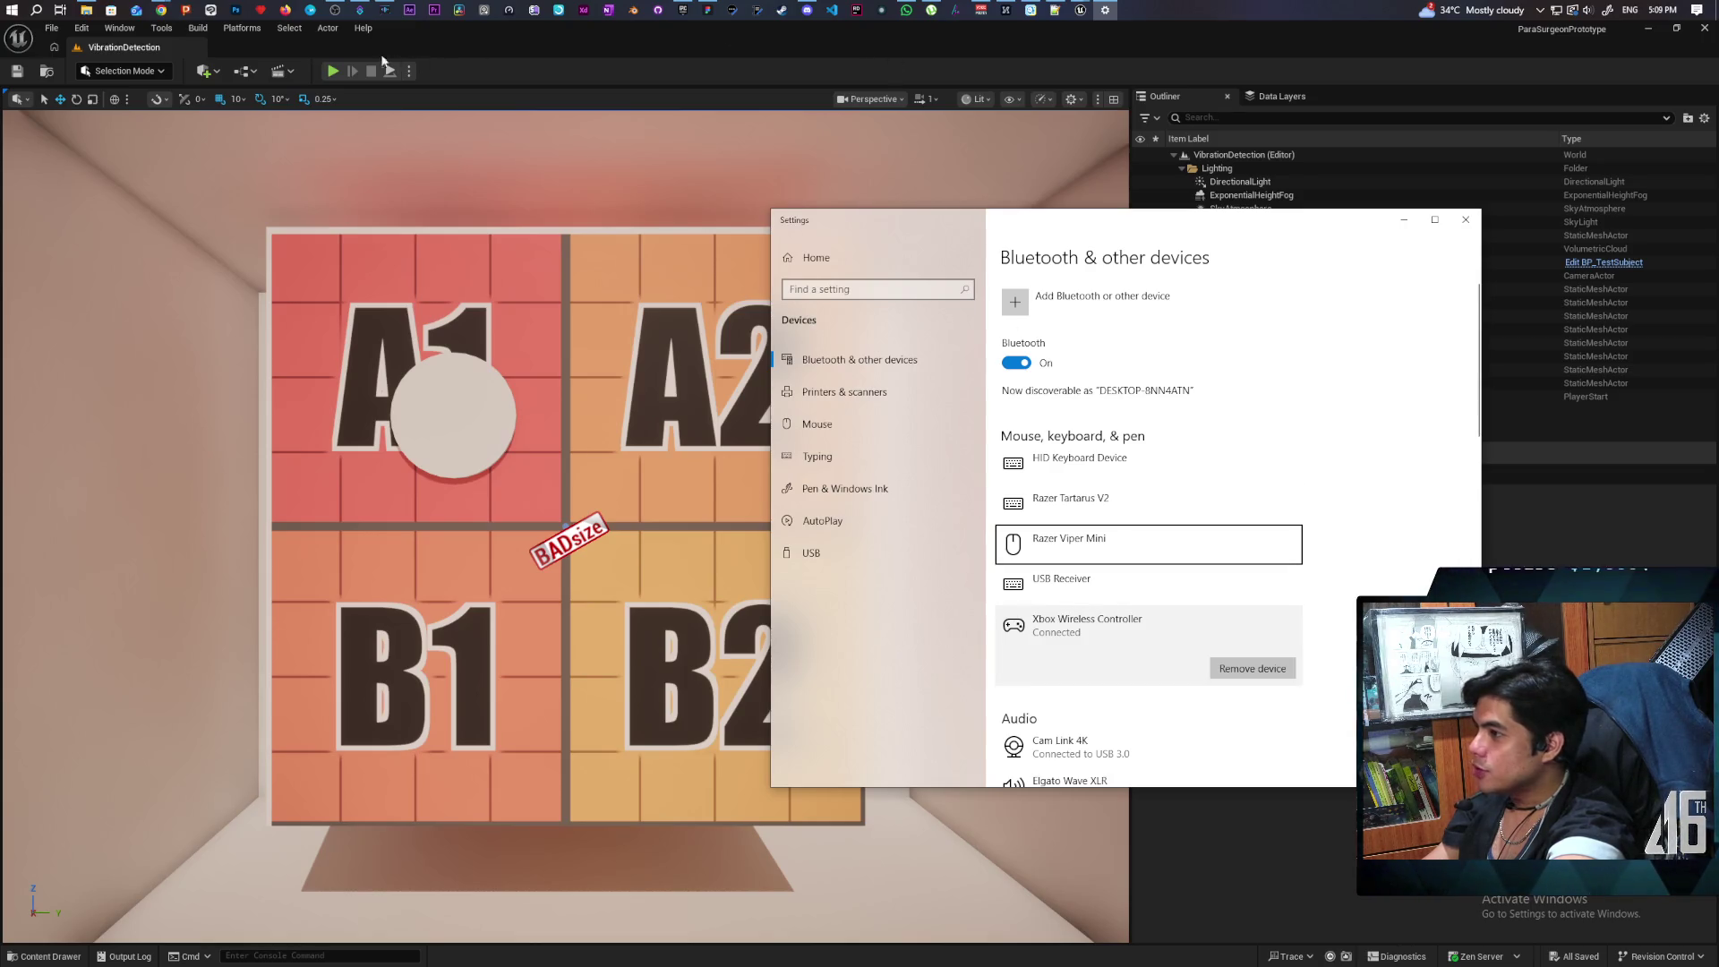
left_click(332, 71)
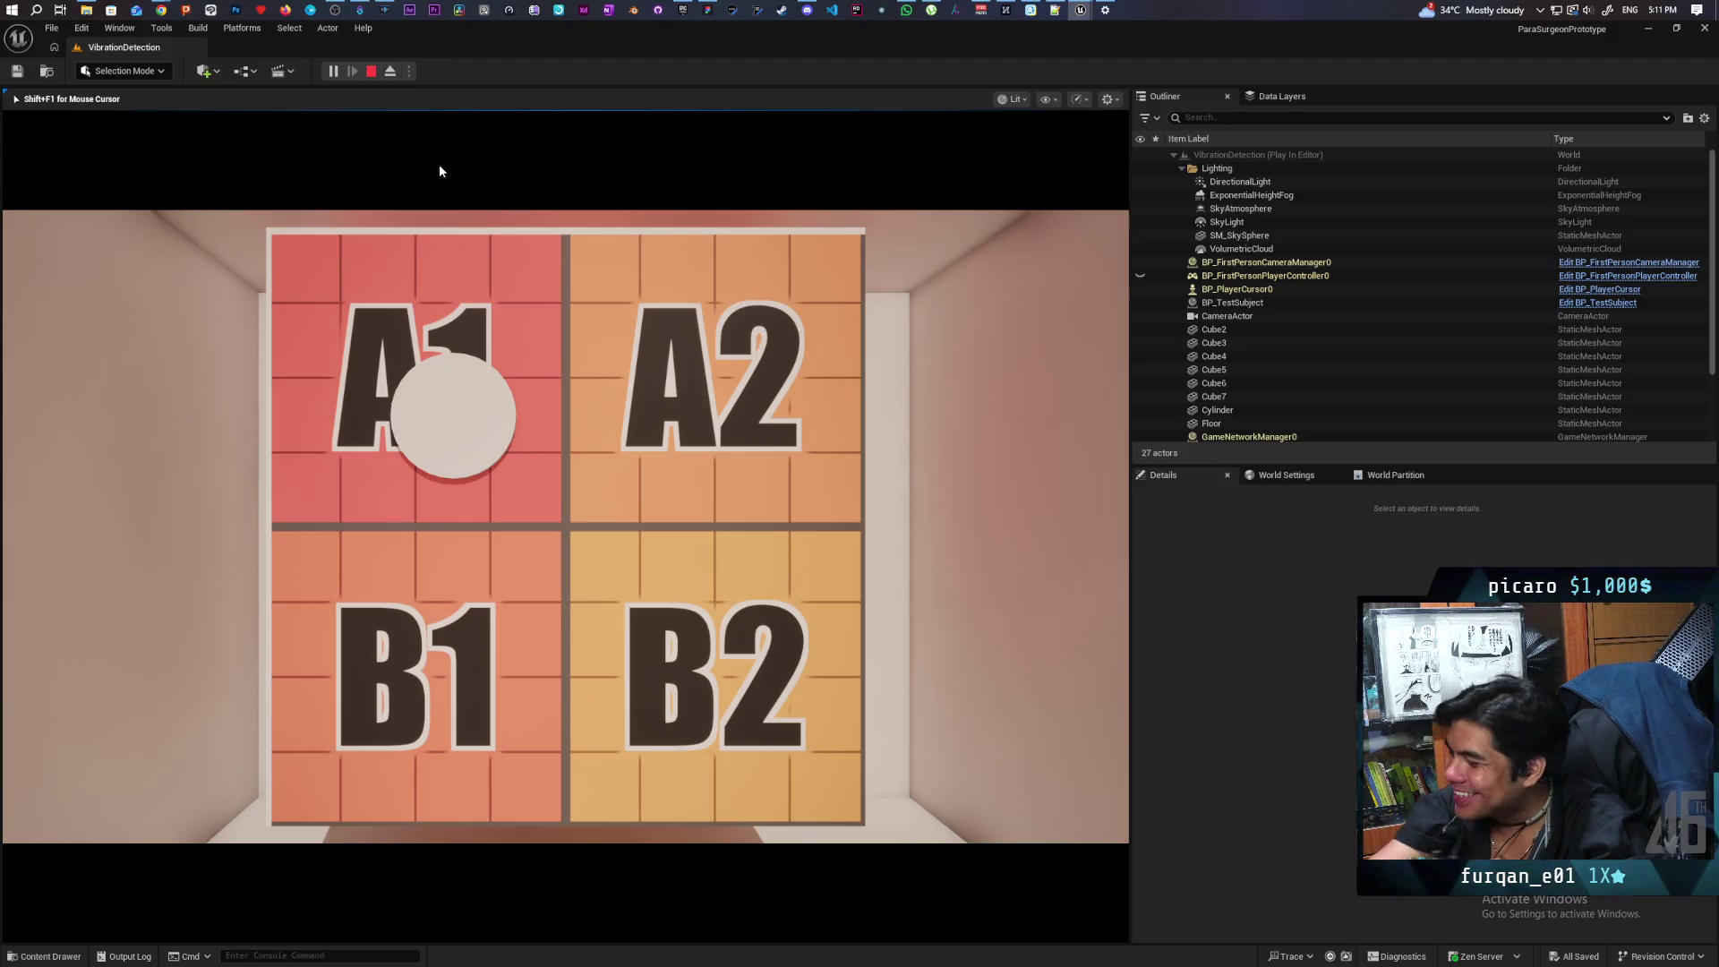
Step: Stop the VibrationDetection play session with Esc
key("Escape")
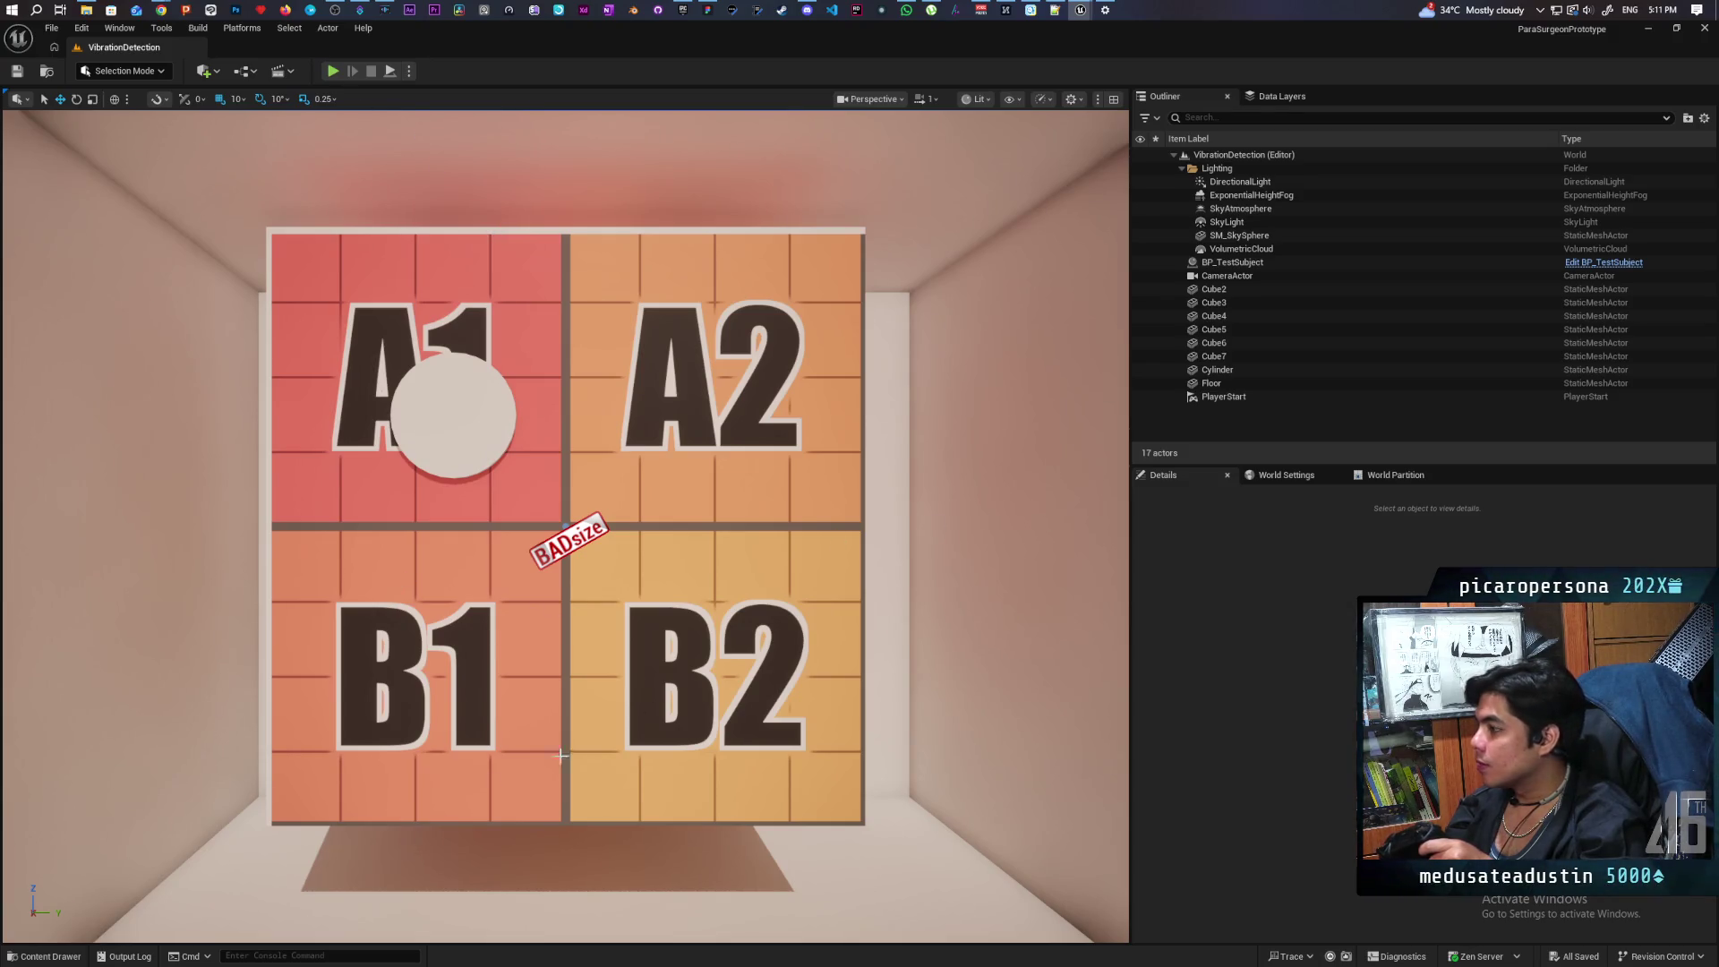
Step: Open the BP_PlayerCursor blueprint from the Content > Blueprints folder
left_click(45, 956)
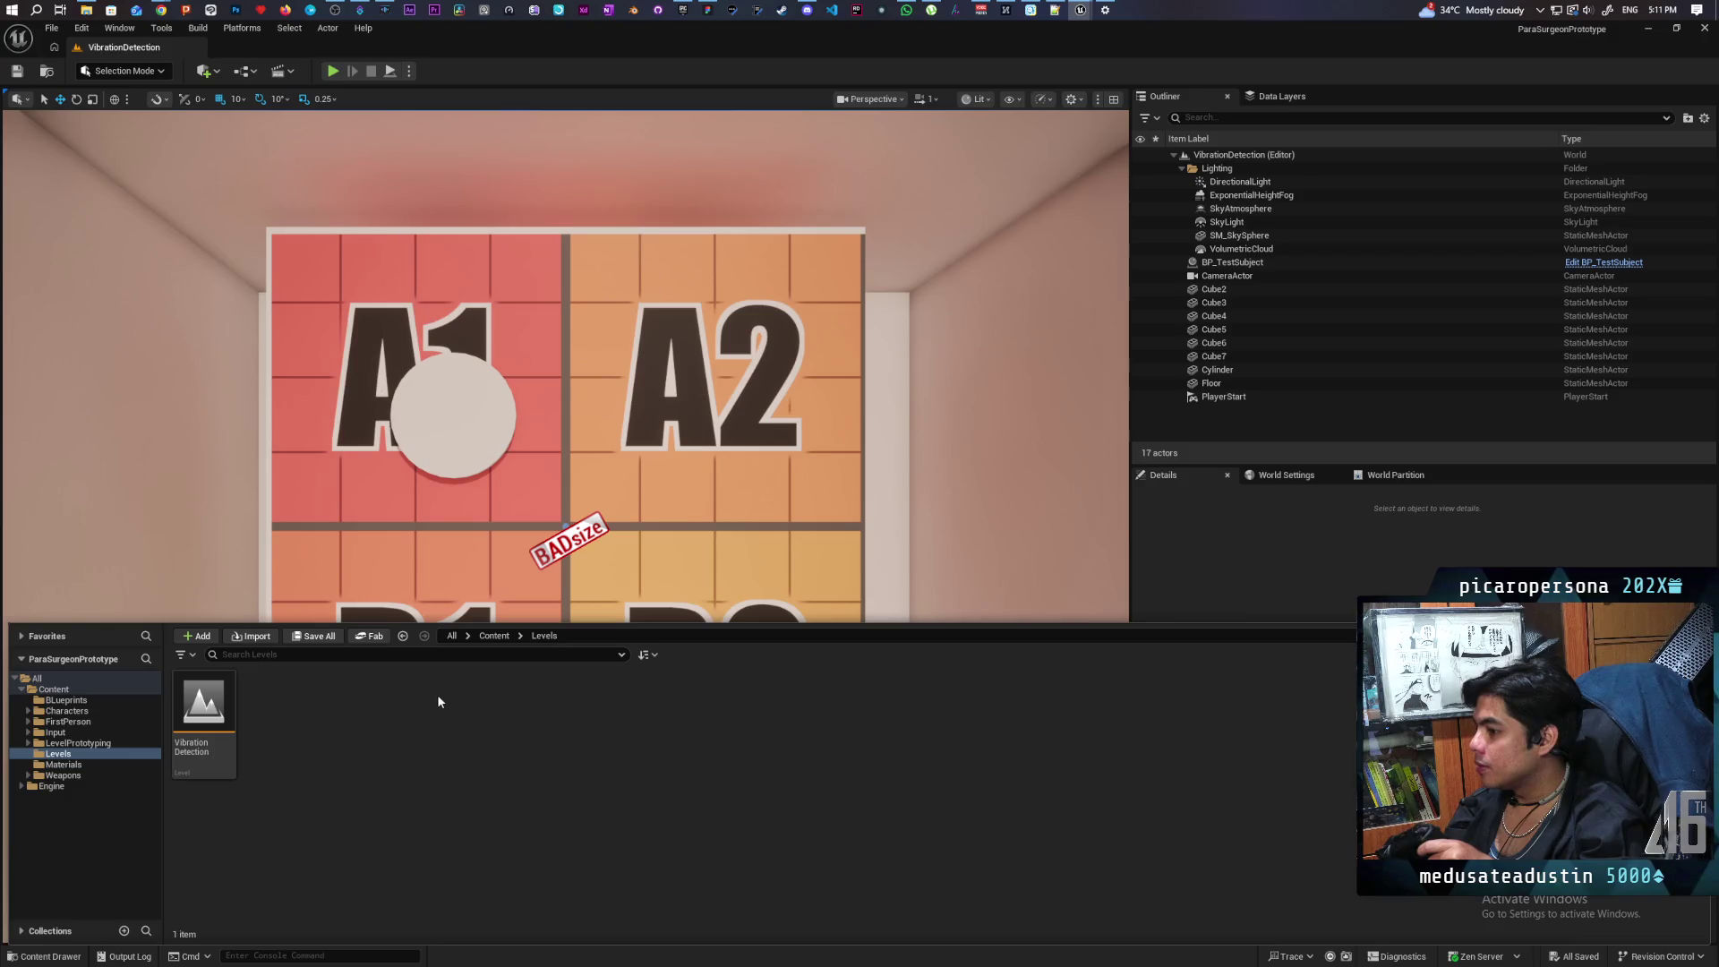
left_click(495, 637)
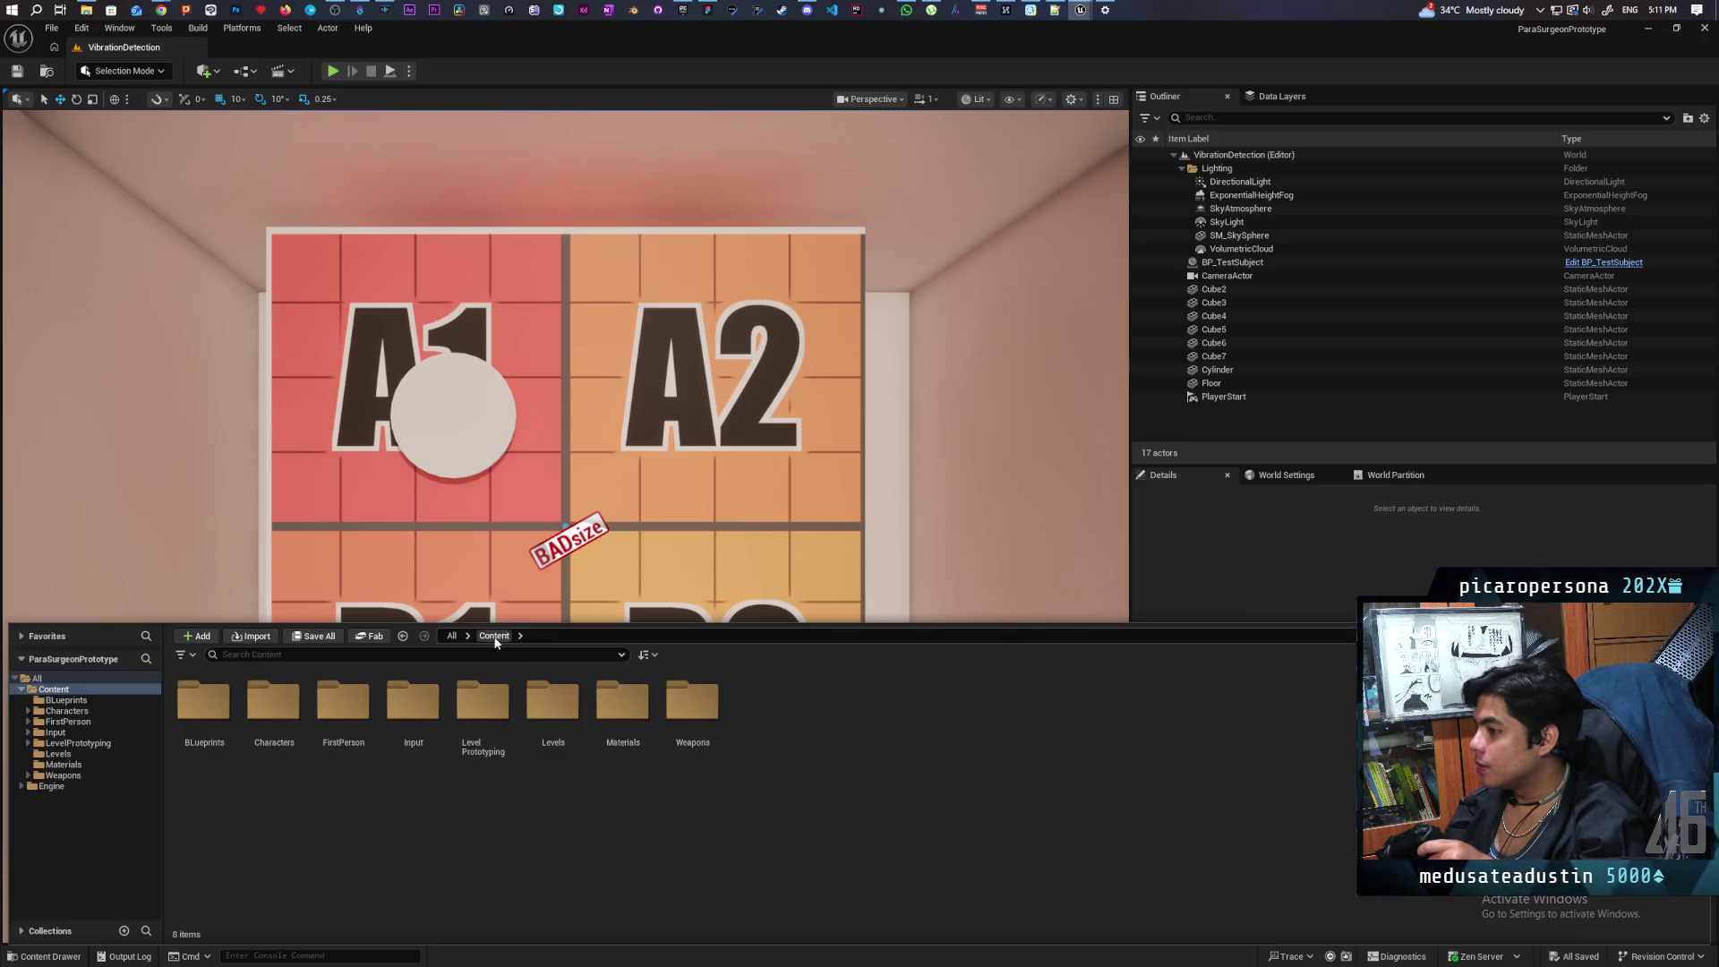
double_click(206, 743)
mouse_move(186, 757)
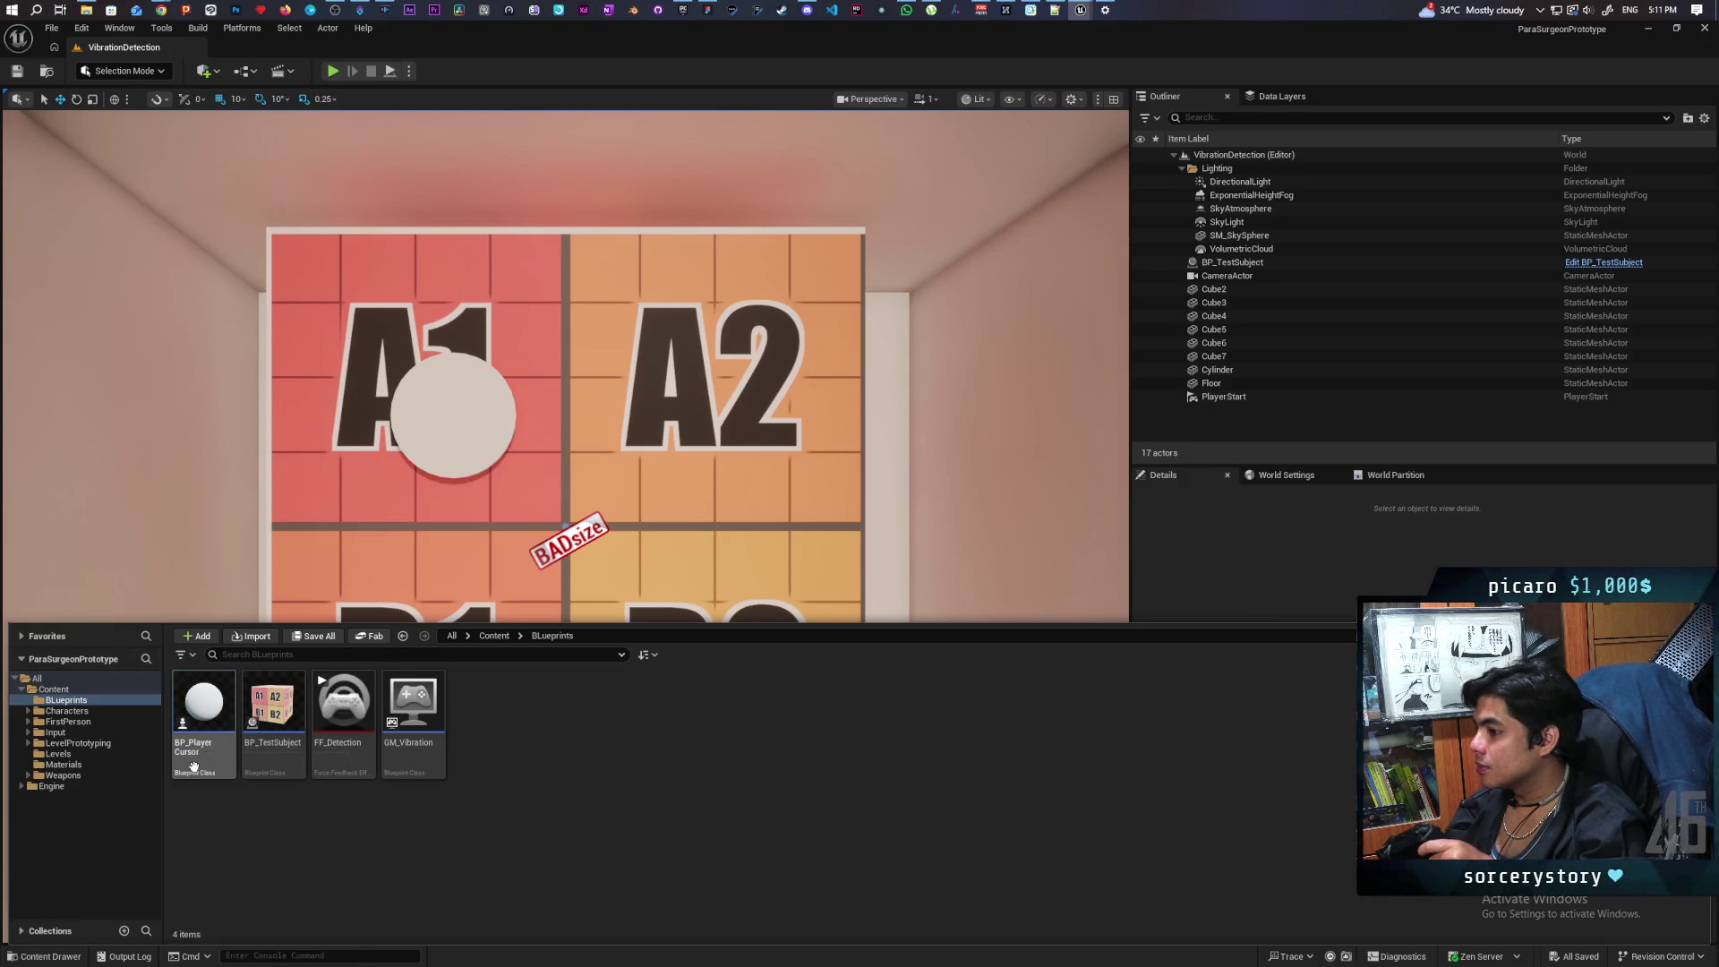
double_click(193, 766)
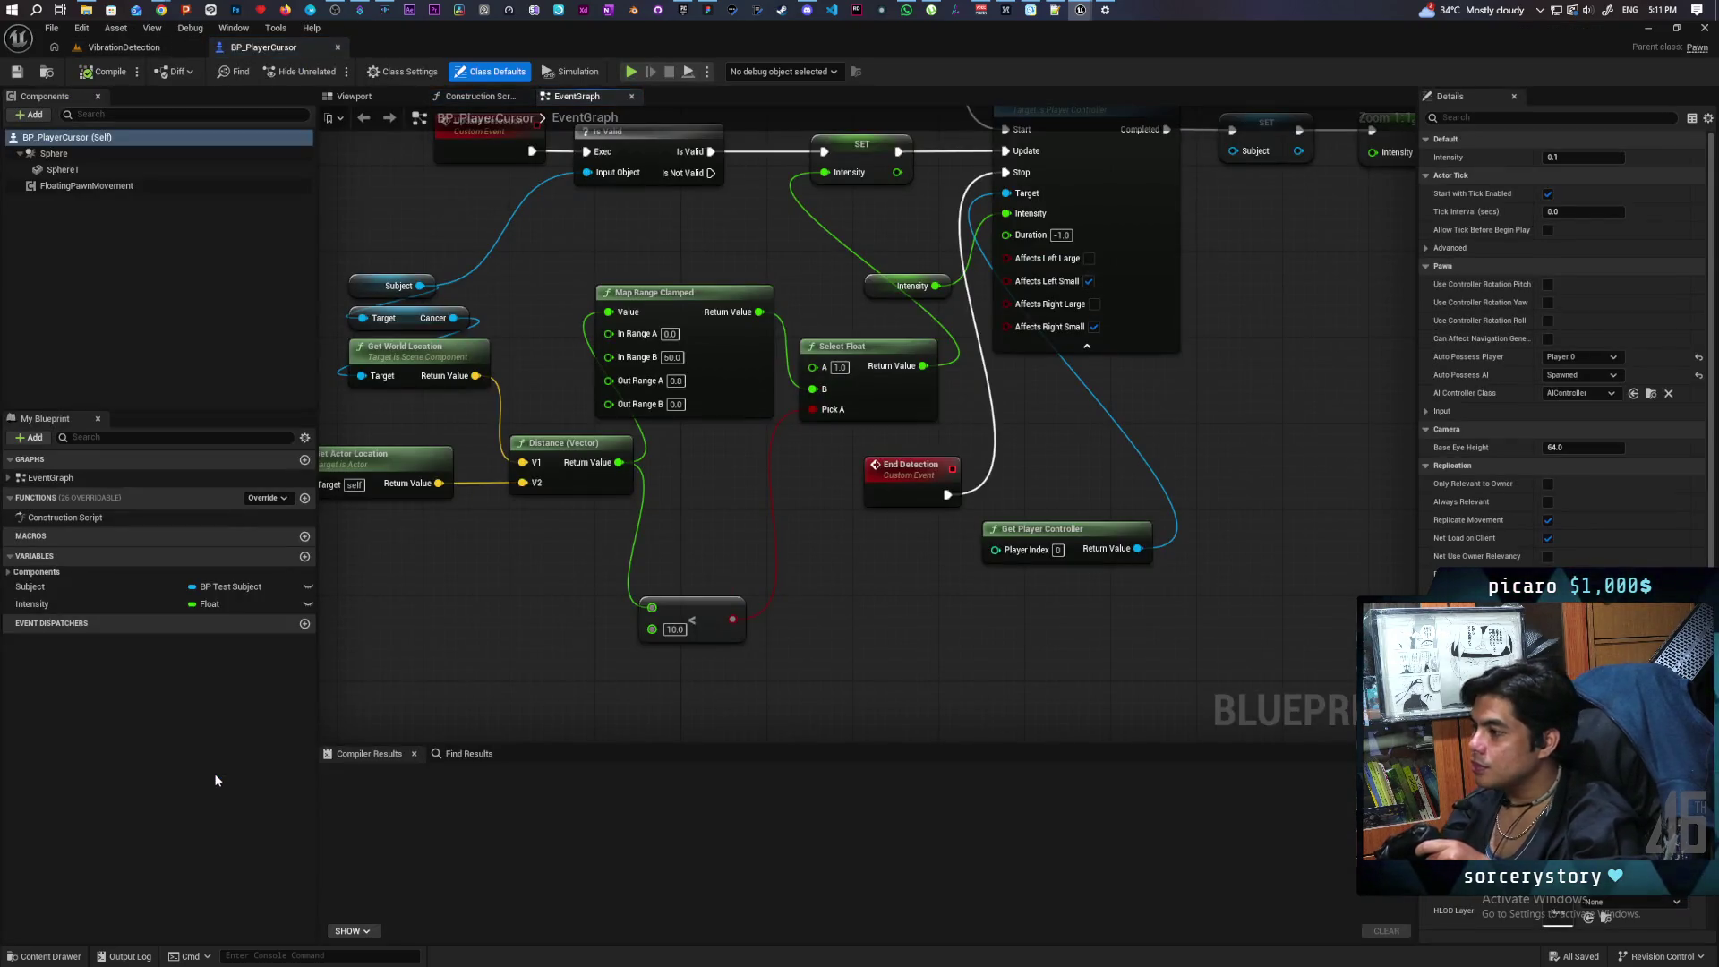
Step: At the Start Detection event, insert a Print String of Intensity after the Intensity SET node
left_click_drag(807, 564, 949, 692)
scroll(856, 650, "down", 3)
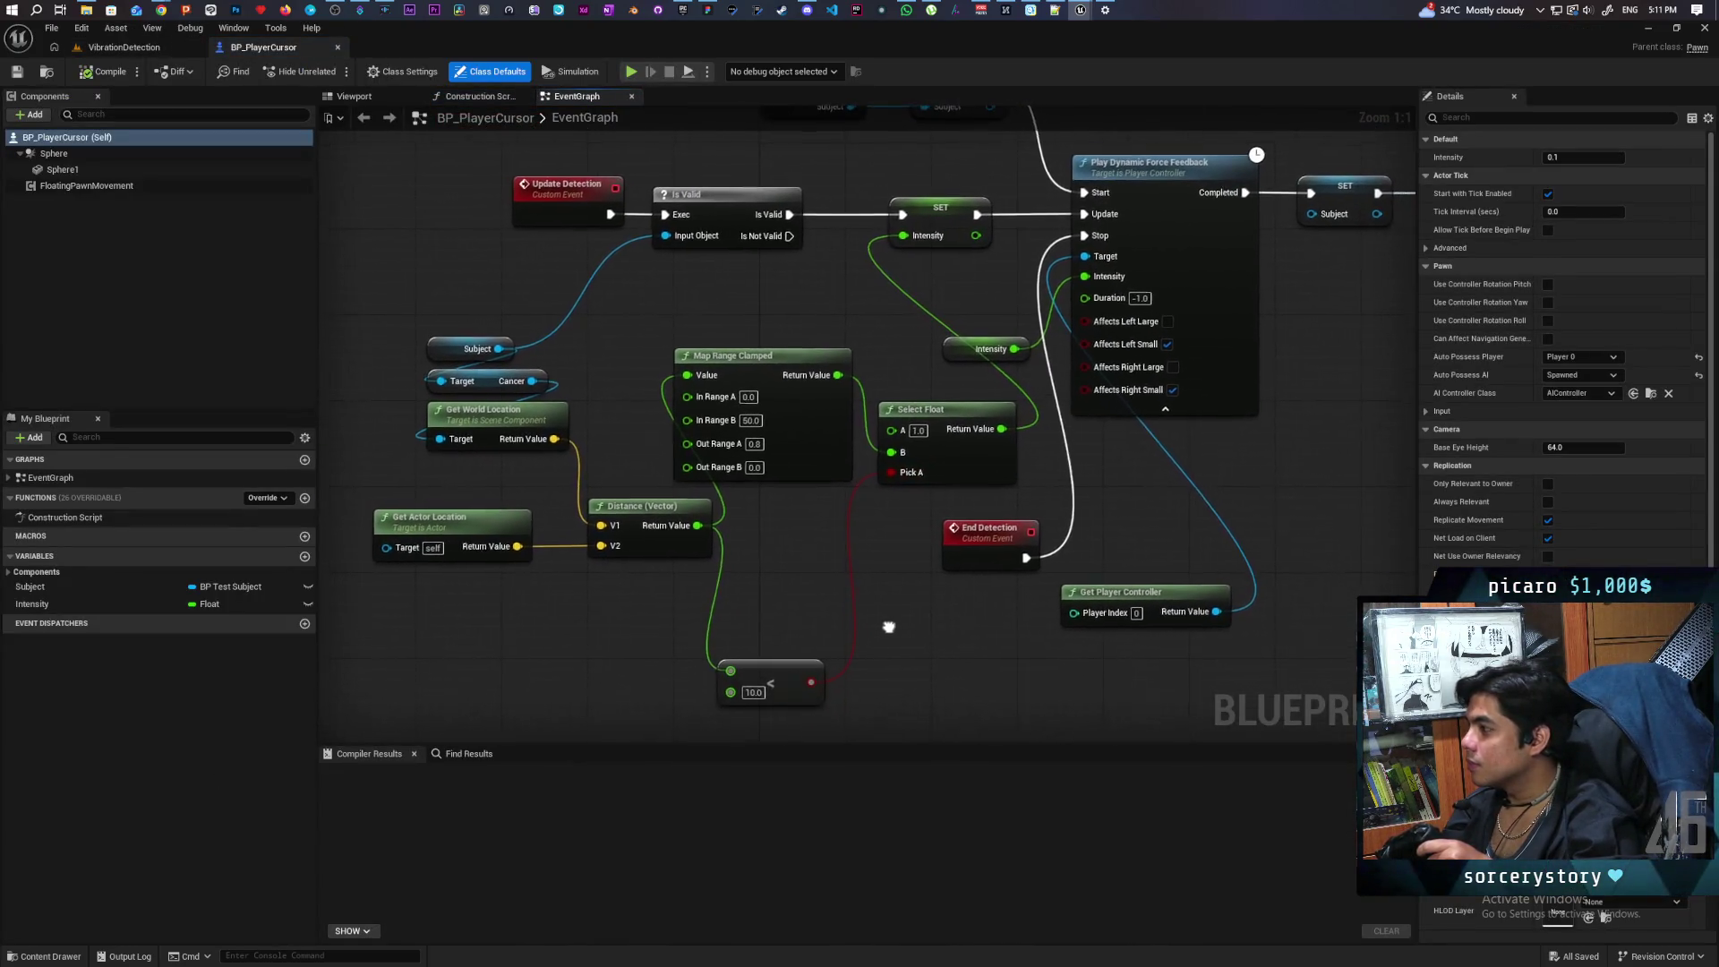
scroll(856, 650, "down", 1)
scroll(856, 650, "up", 1)
scroll(855, 650, "up", 2)
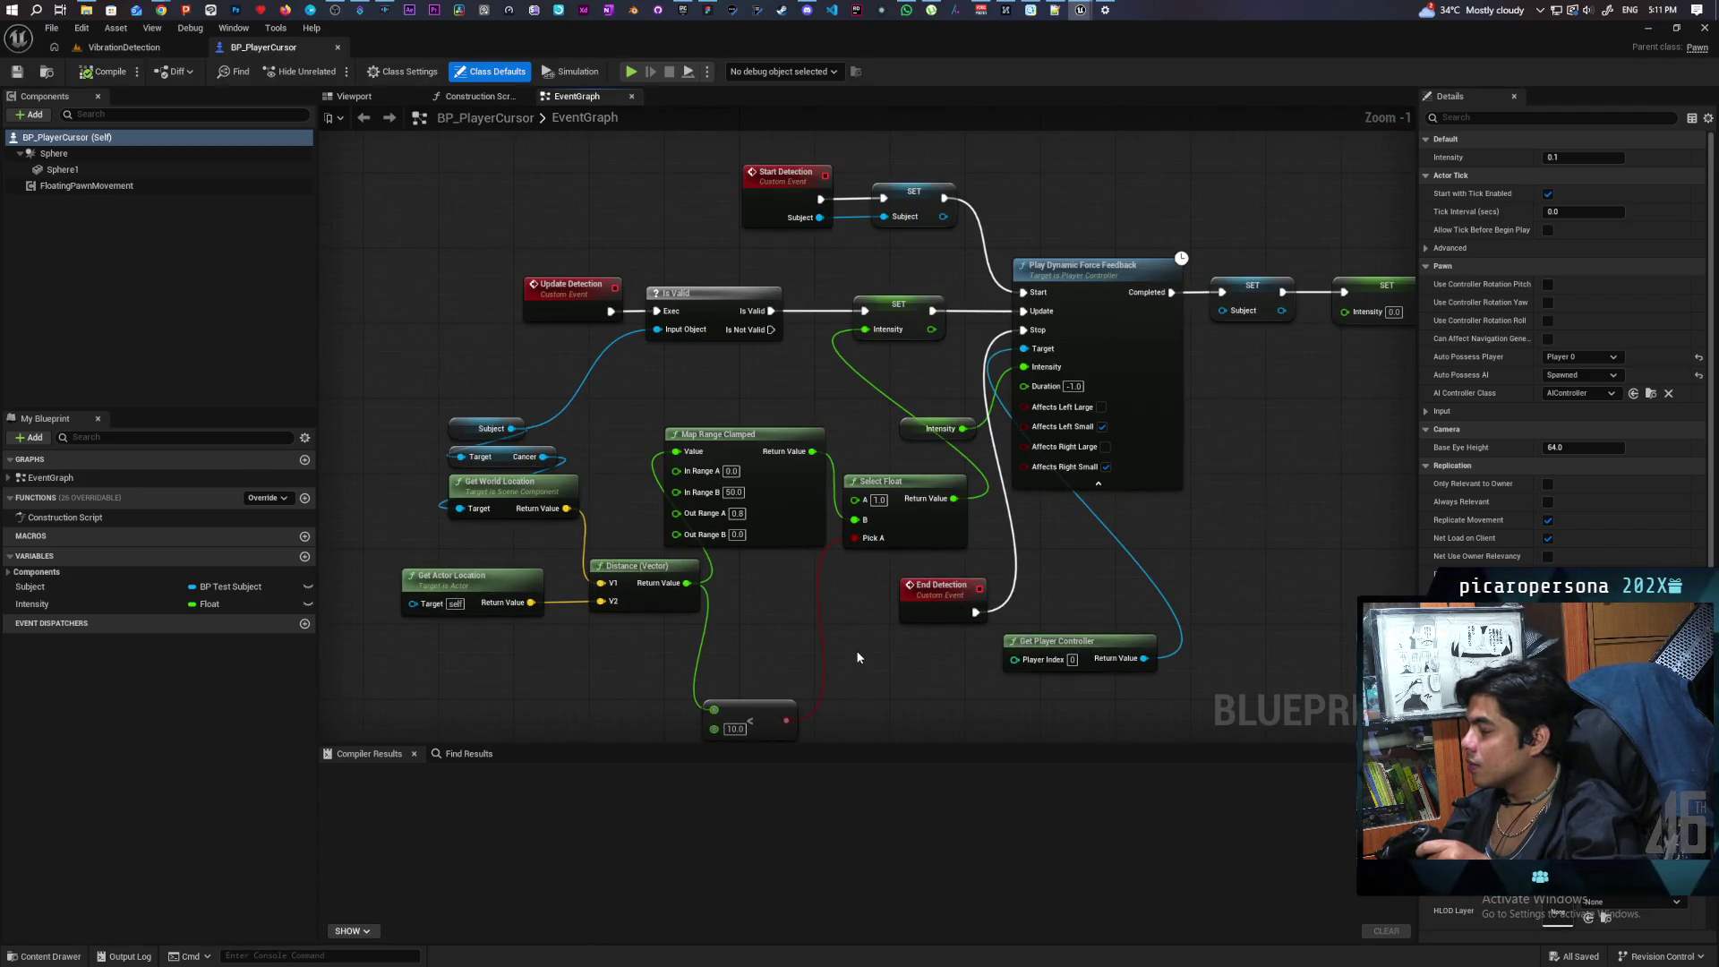
scroll(856, 650, "down", 1)
scroll(857, 657, "up", 1)
scroll(856, 657, "up", 1)
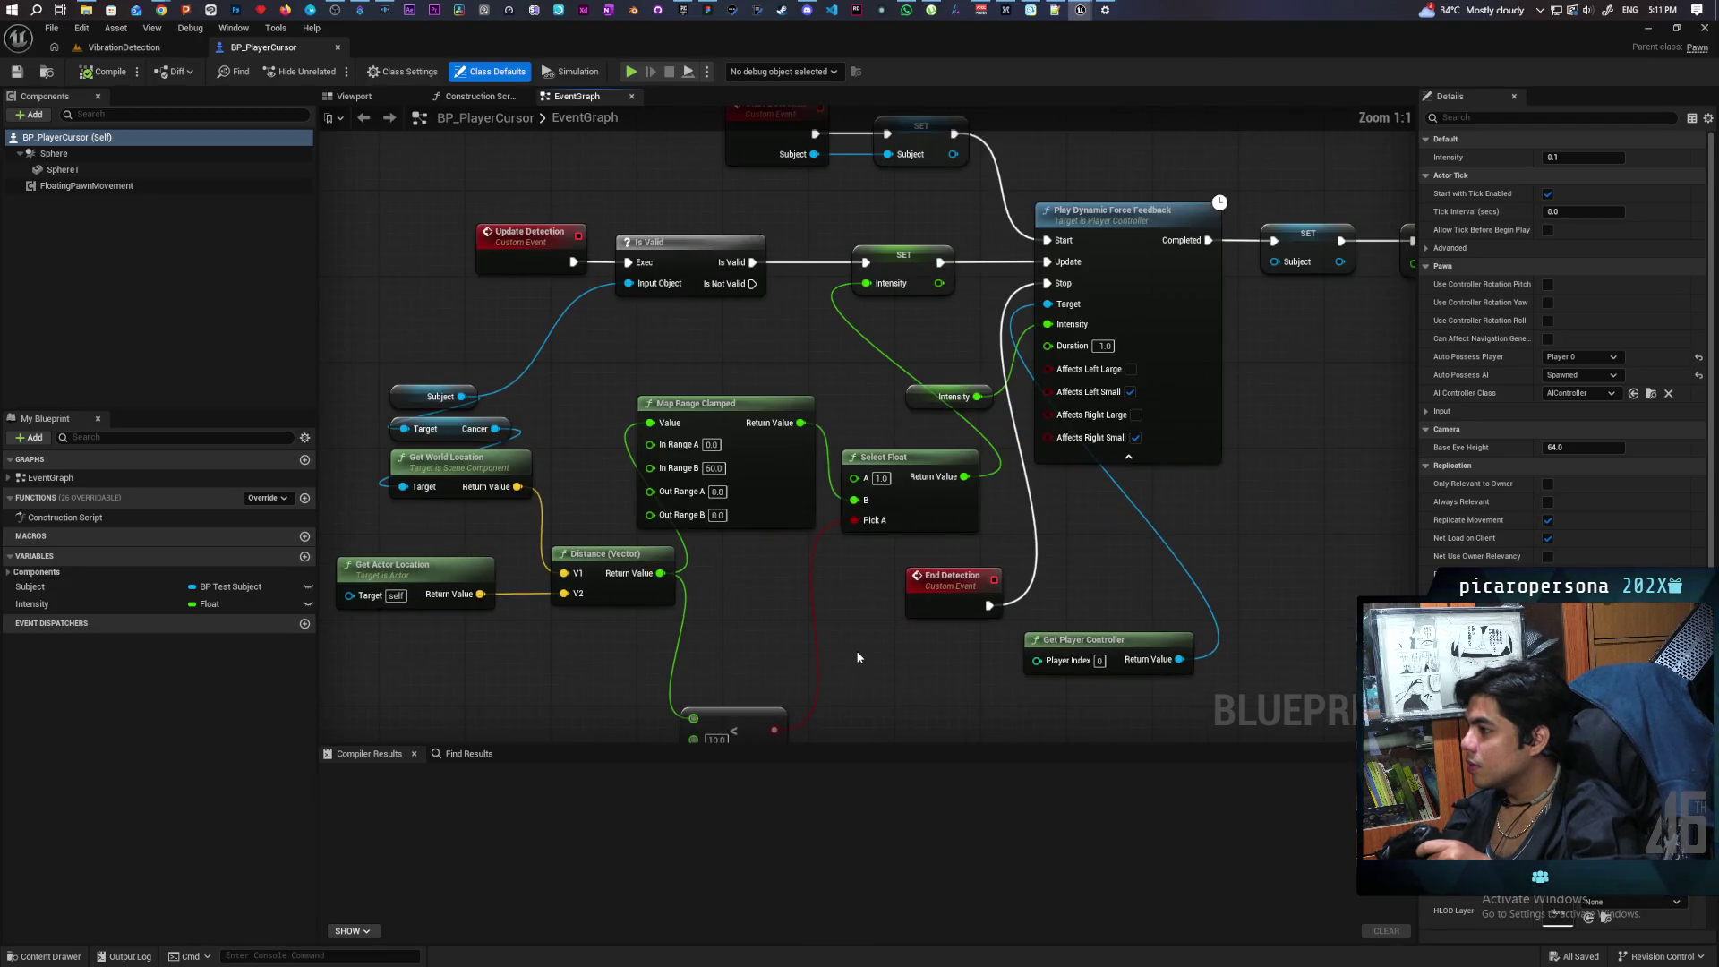
left_click_drag(788, 423, 963, 596)
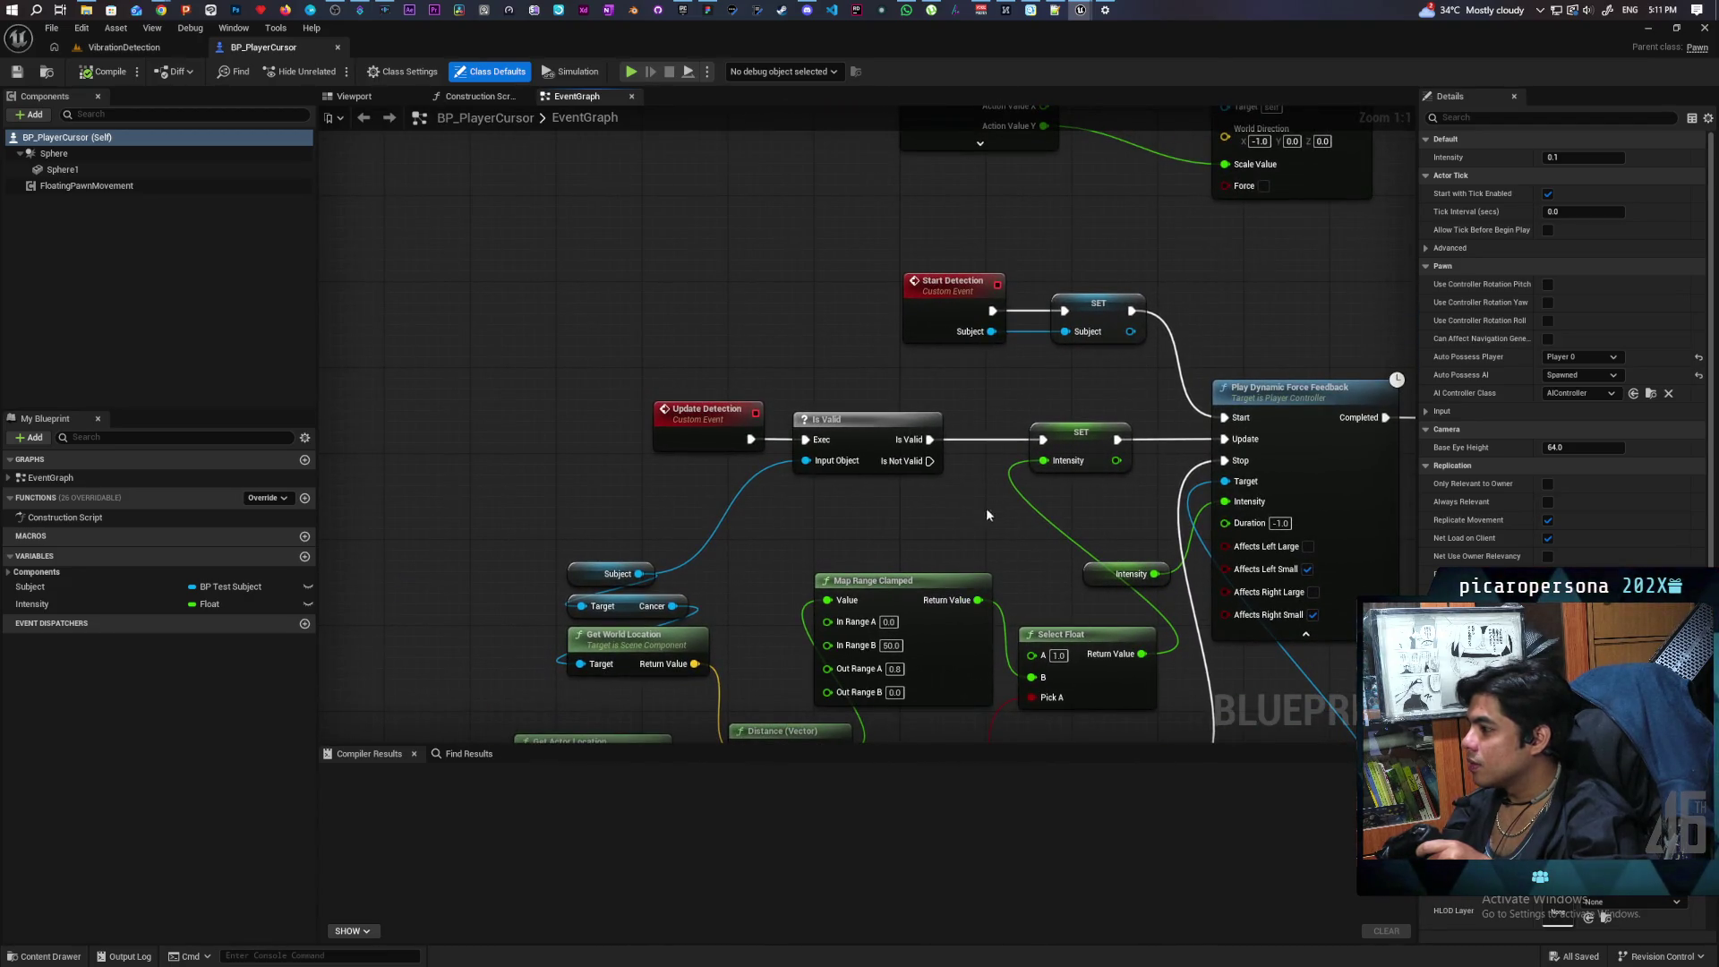
left_click_drag(1070, 449, 1017, 440)
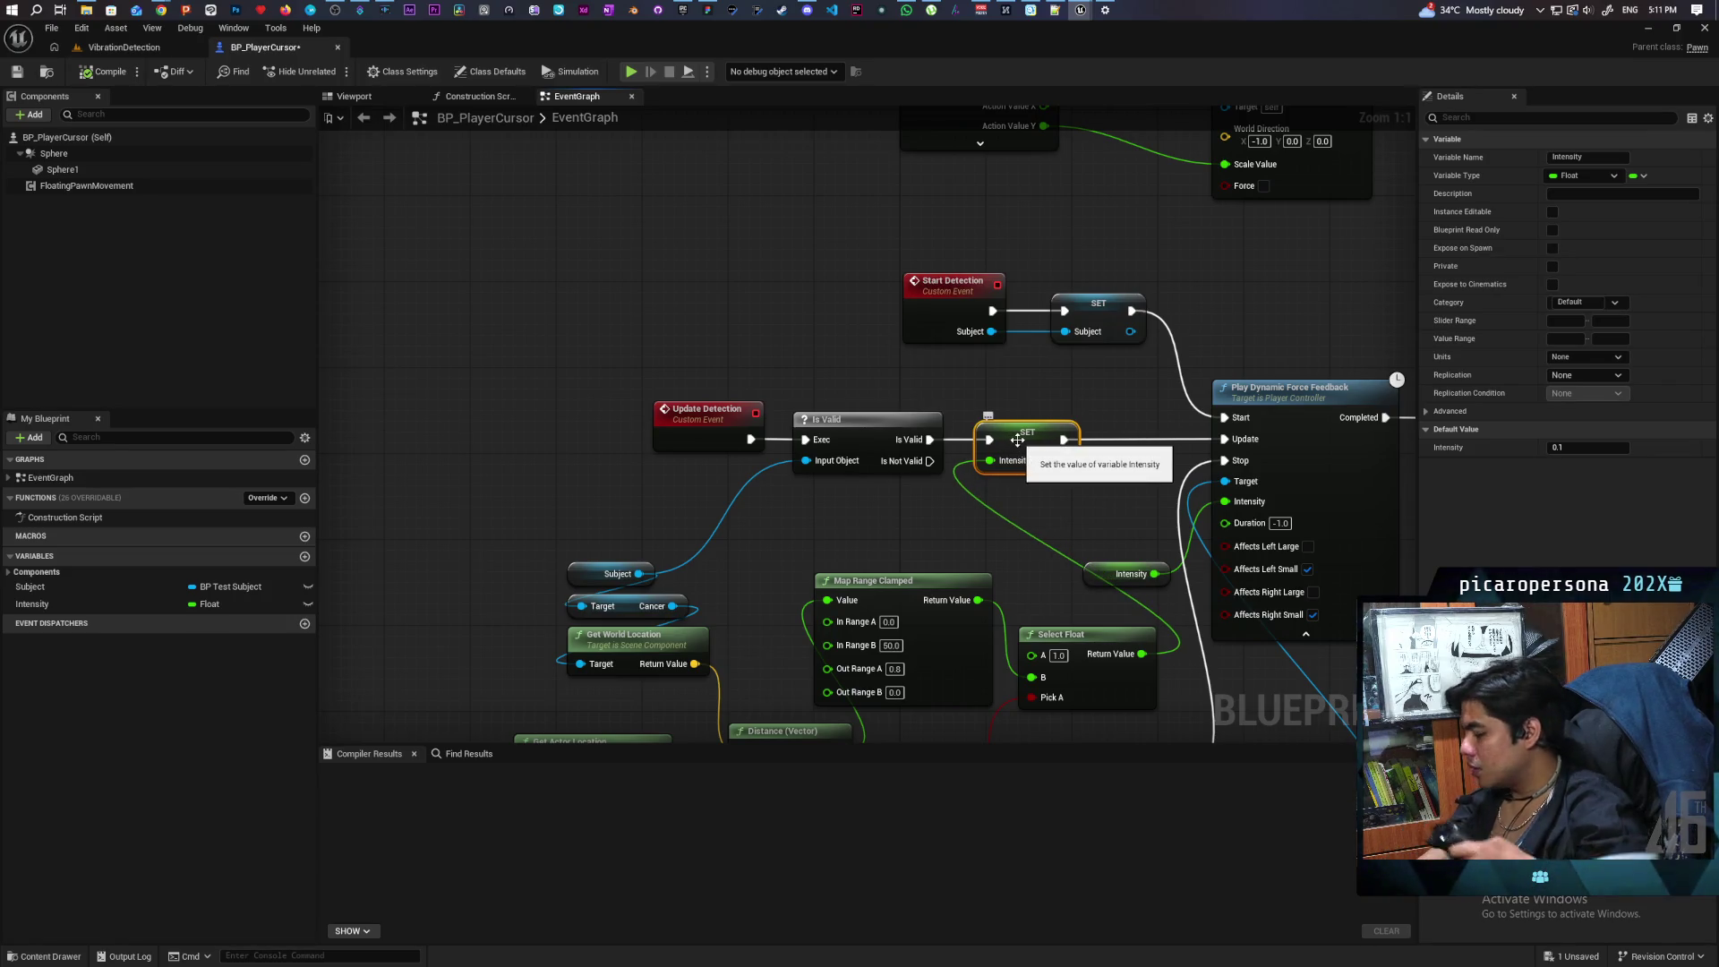
key("ctrl+v")
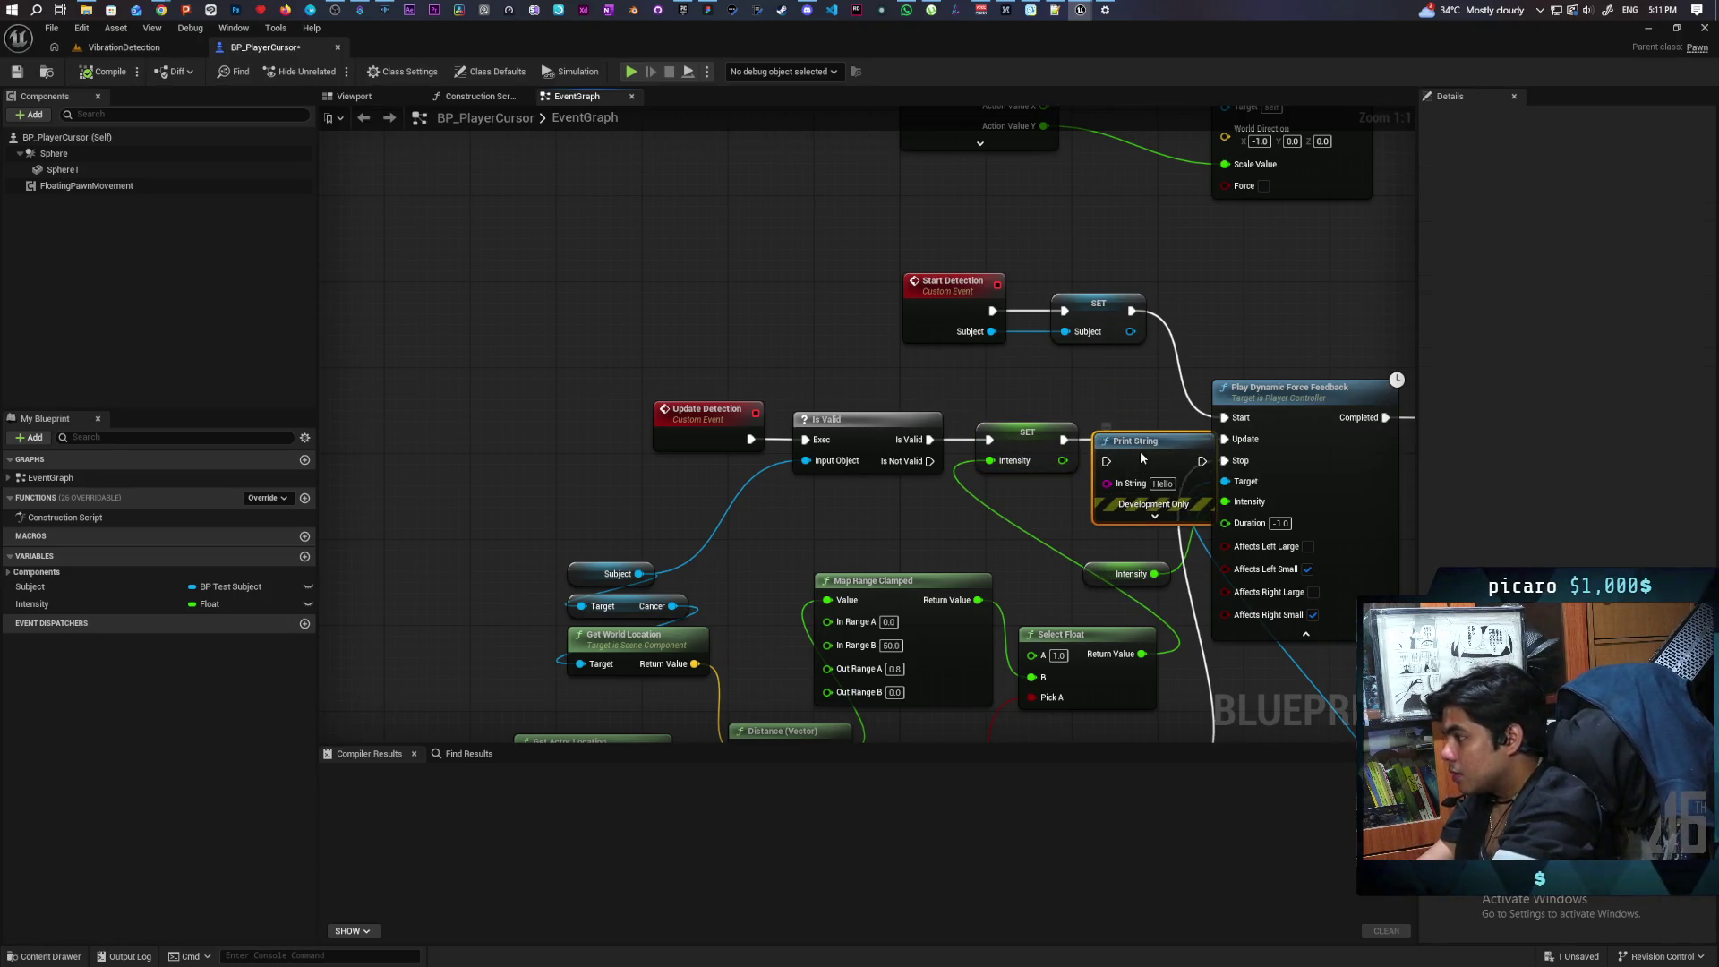
mouse_move(1133, 436)
left_mouse_down()
mouse_move(1080, 439)
mouse_move(1224, 439)
left_mouse_up()
left_click_drag(1063, 460, 1096, 461)
Step: Compile BP_PlayerCursor and play the VibrationDetection level
left_click(103, 71)
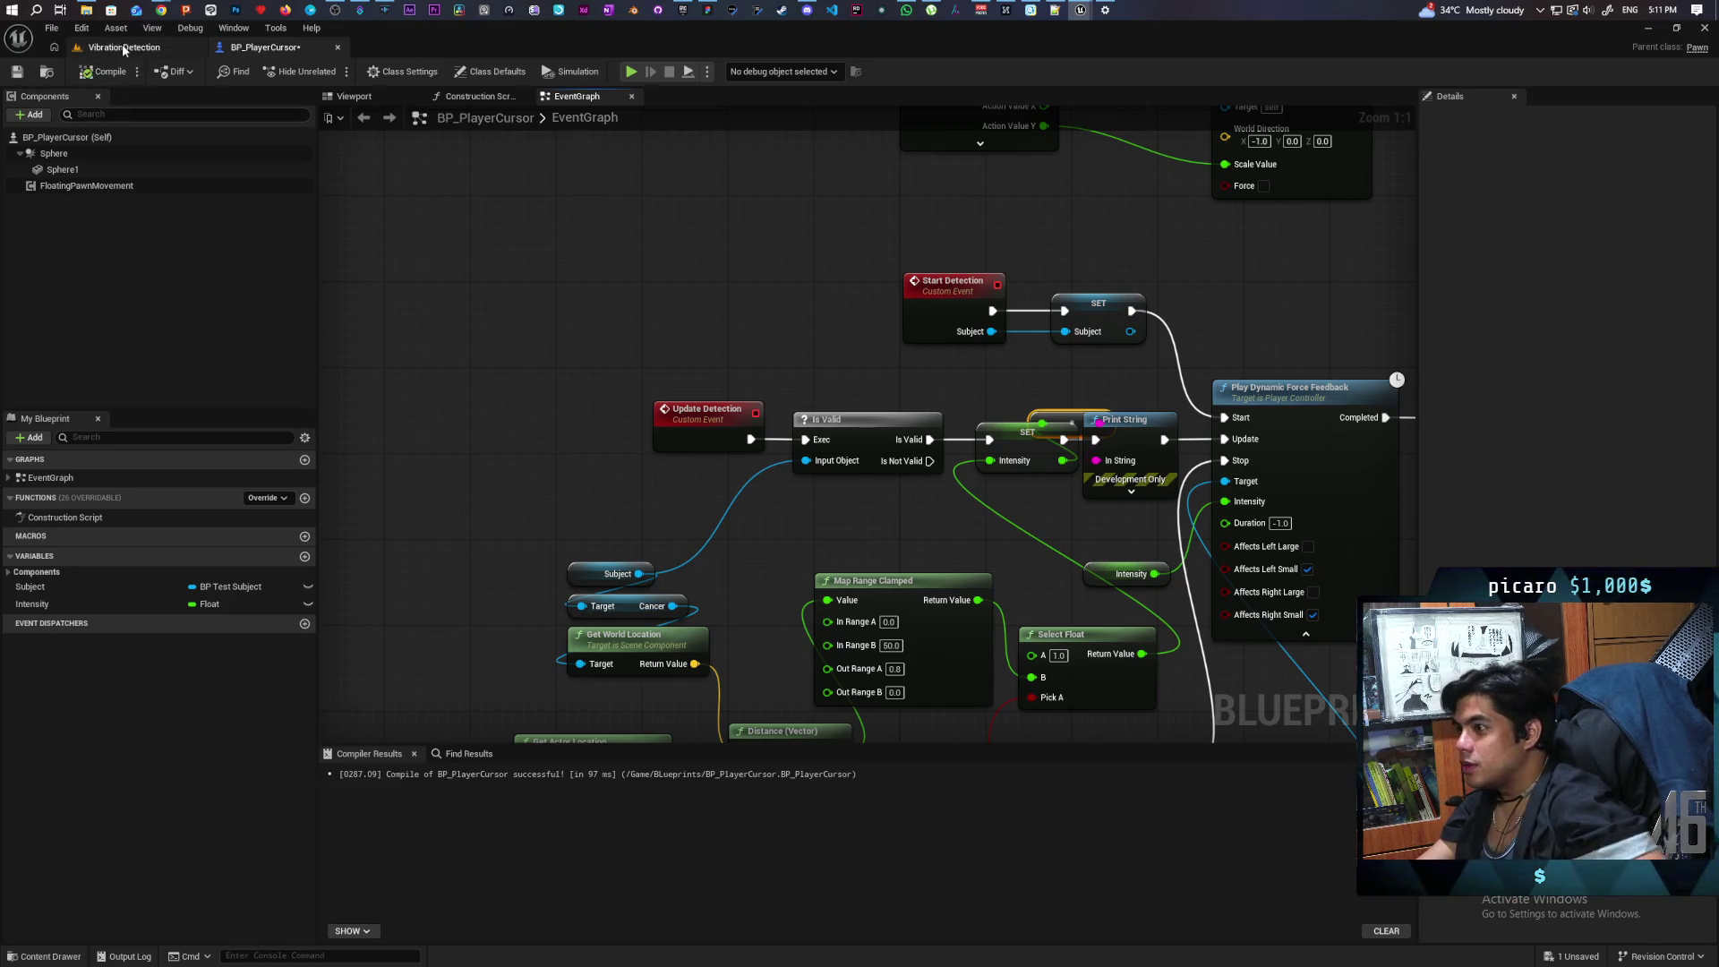
left_click(124, 47)
left_click(332, 71)
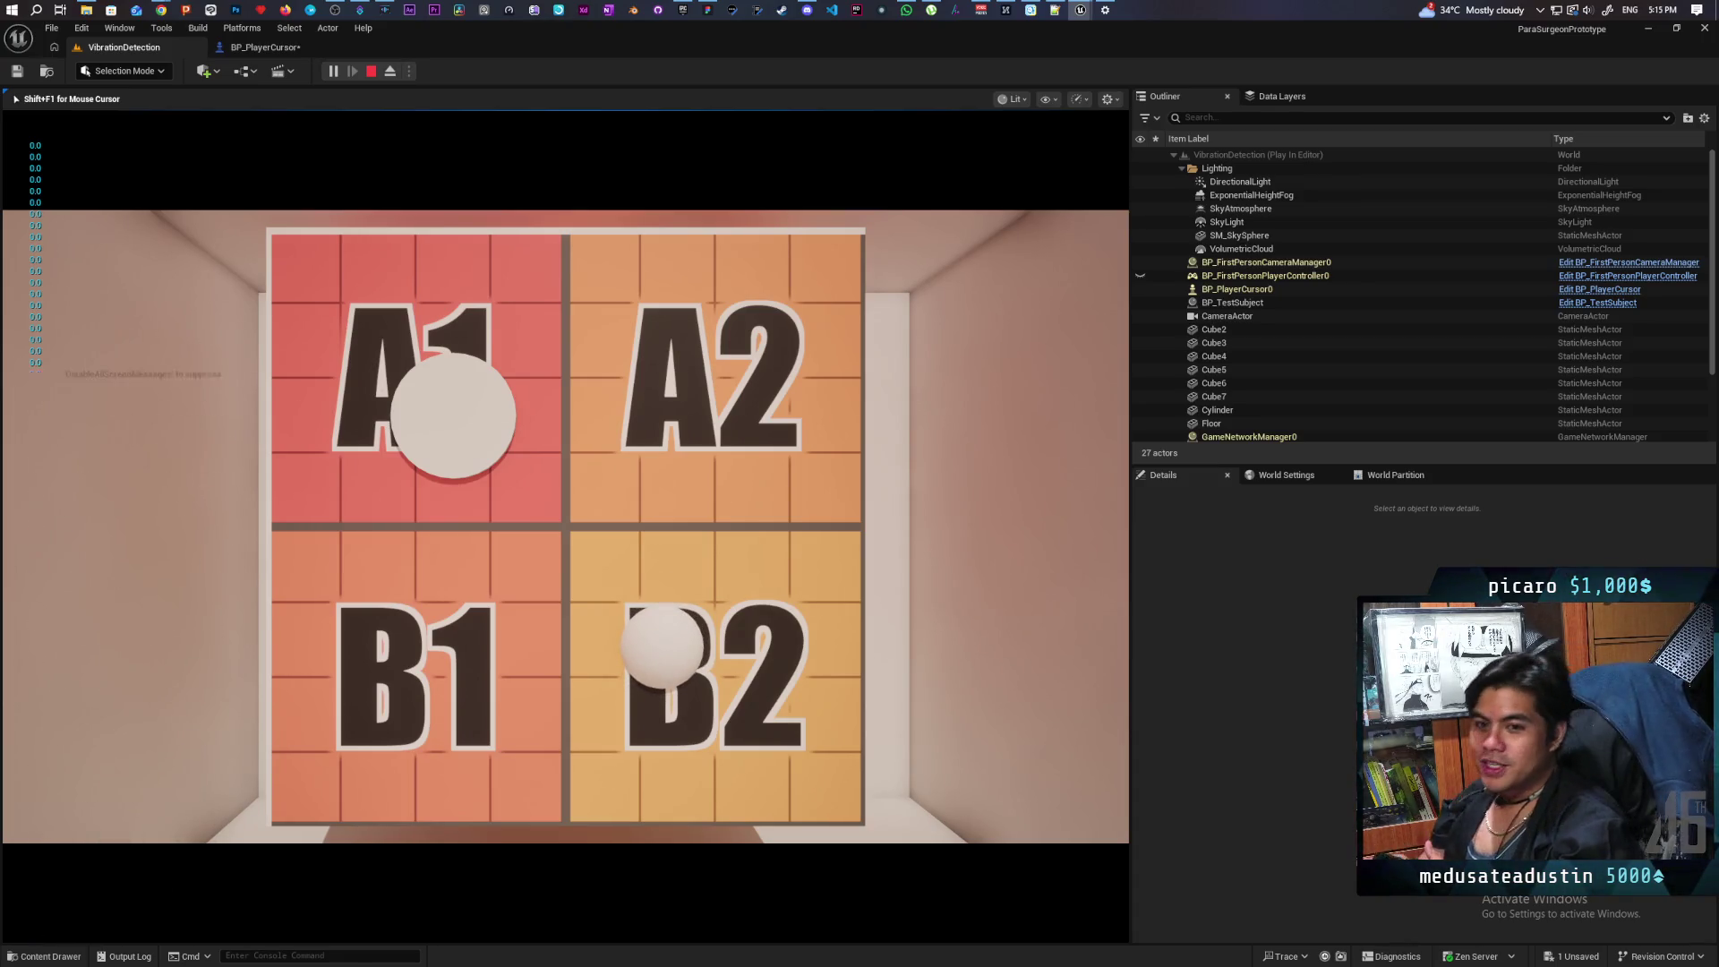
Step: End the play test after moving the cursor sphere over the A1/B2 board
key("Escape")
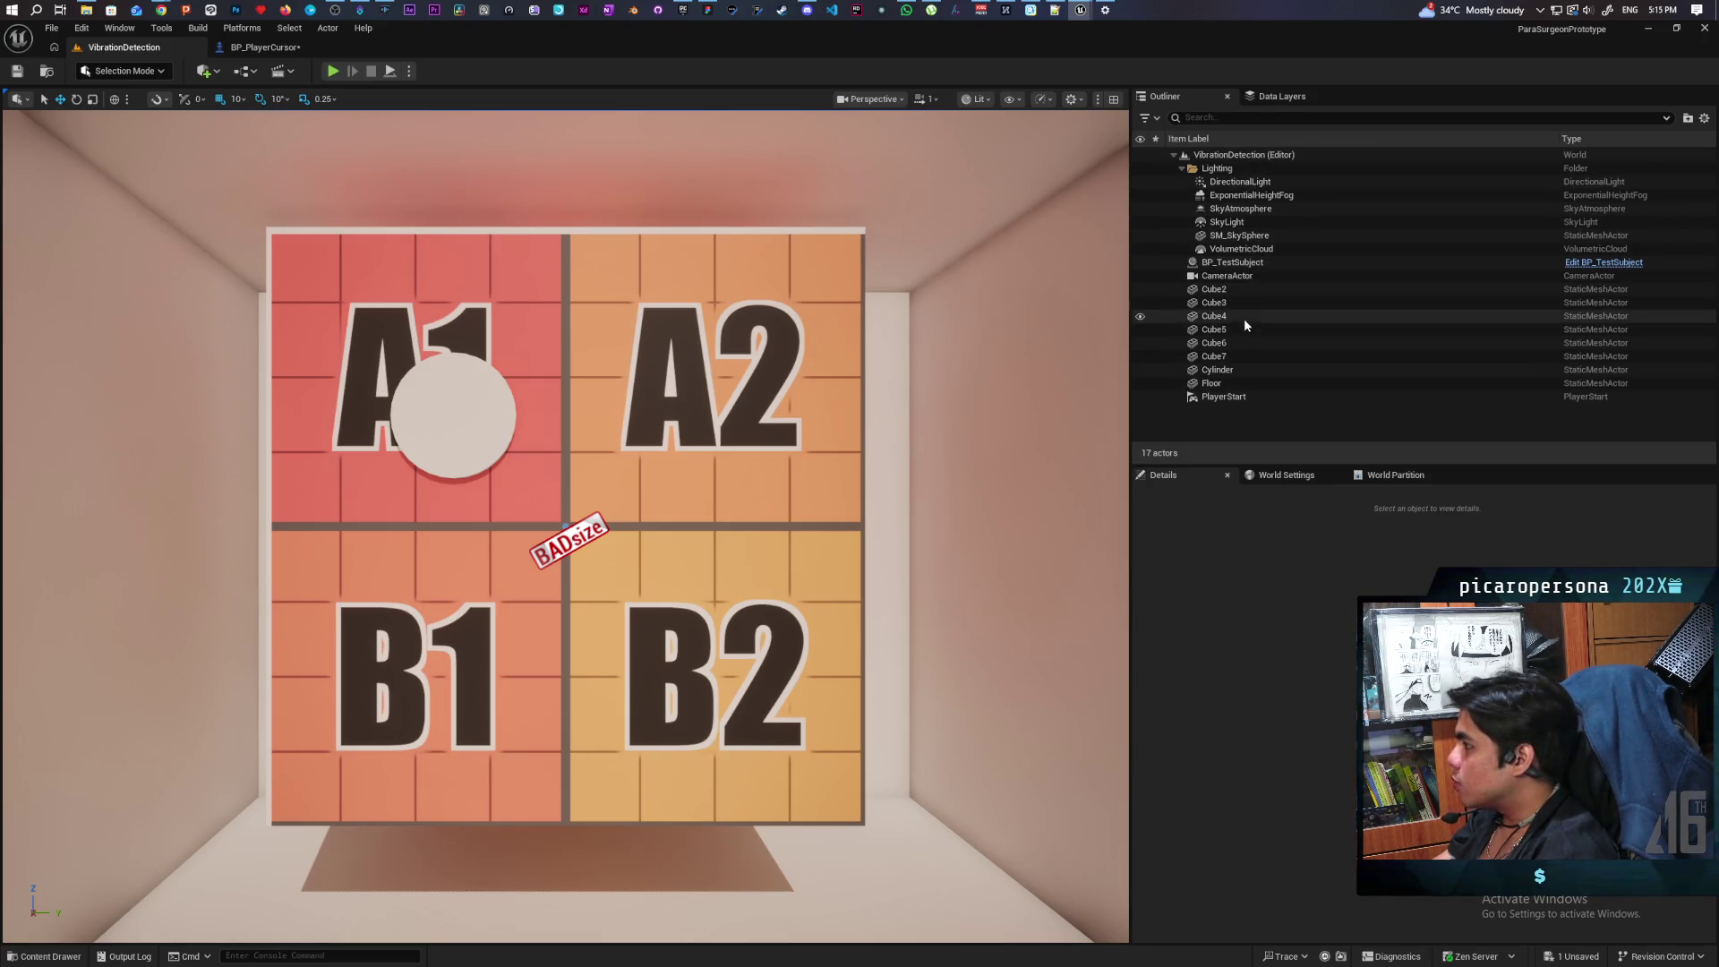
Step: Place a Post Process Volume into the level from Quick Add
left_click(216, 73)
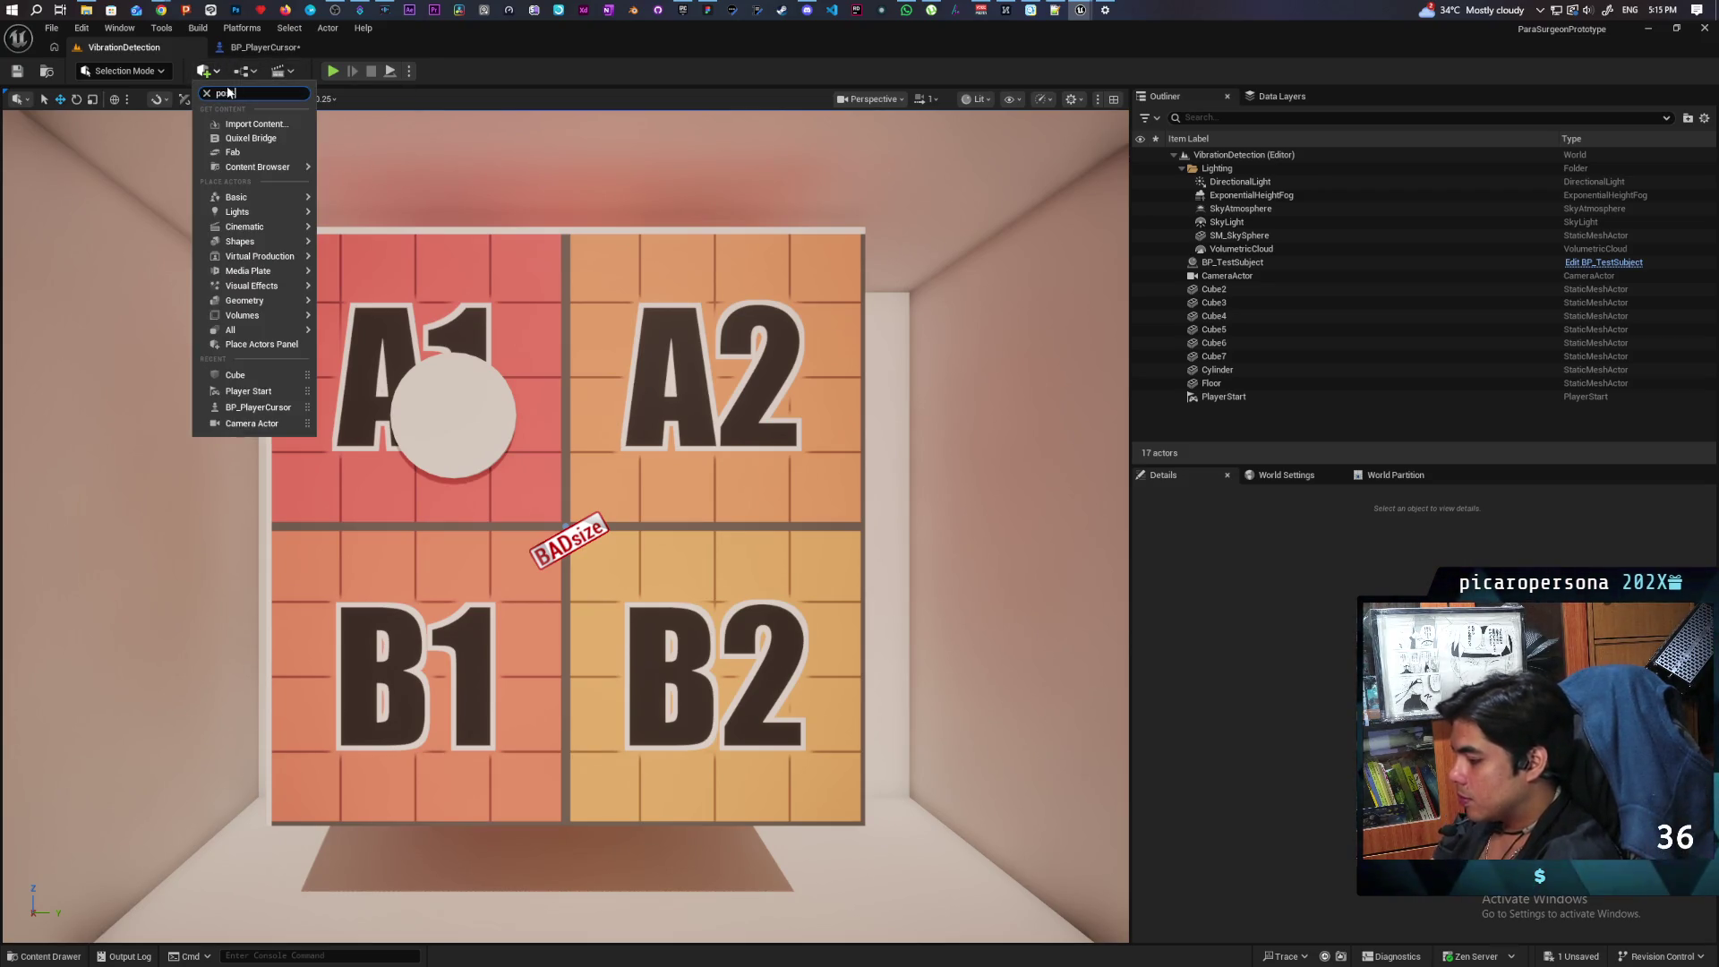
type("post proce")
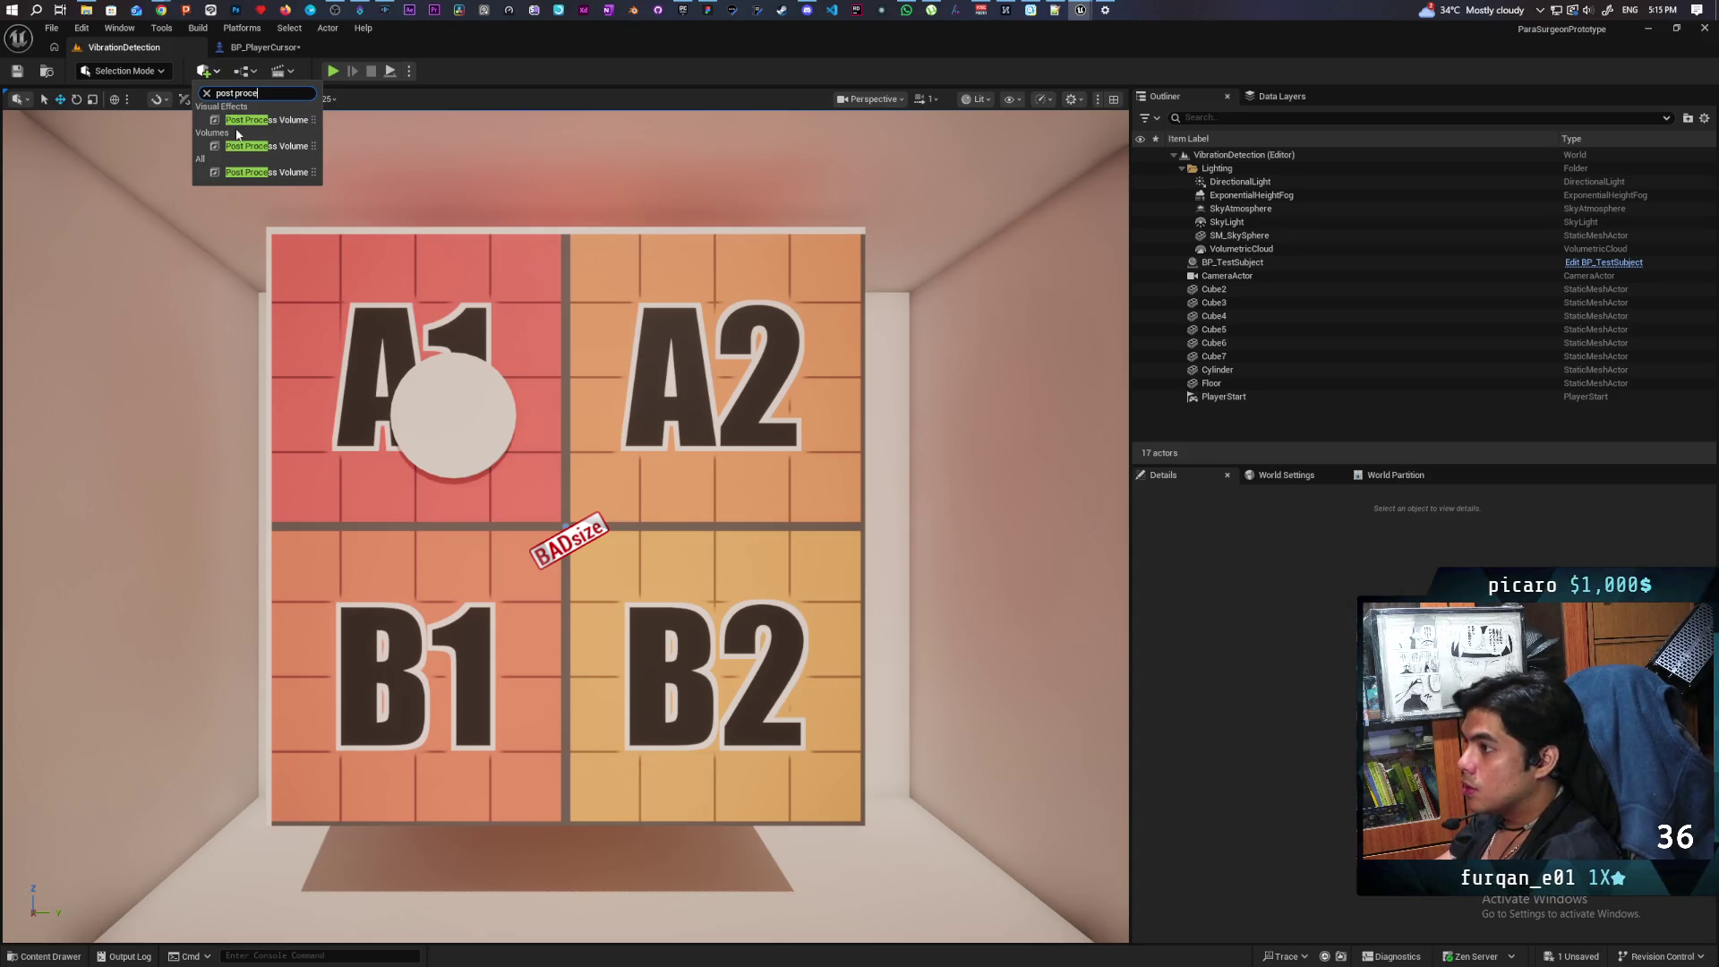
left_click_drag(266, 119, 920, 730)
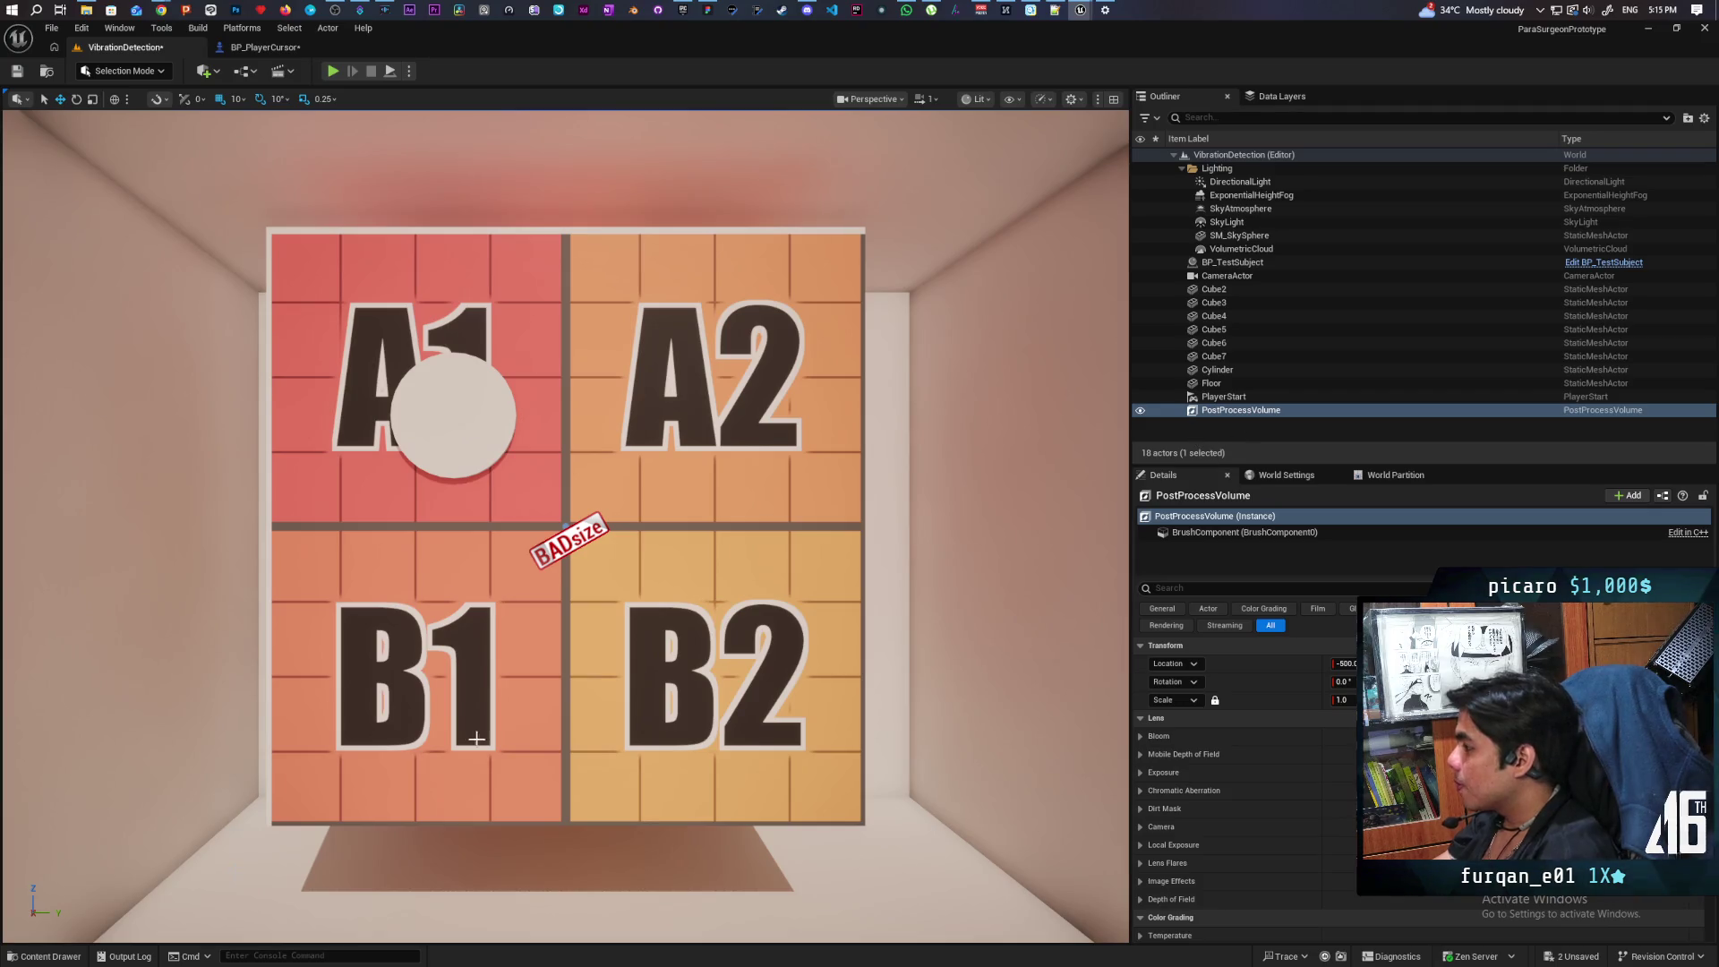
Step: Save all unsaved changes from the Blueprints folder in the content drawer
left_click(45, 956)
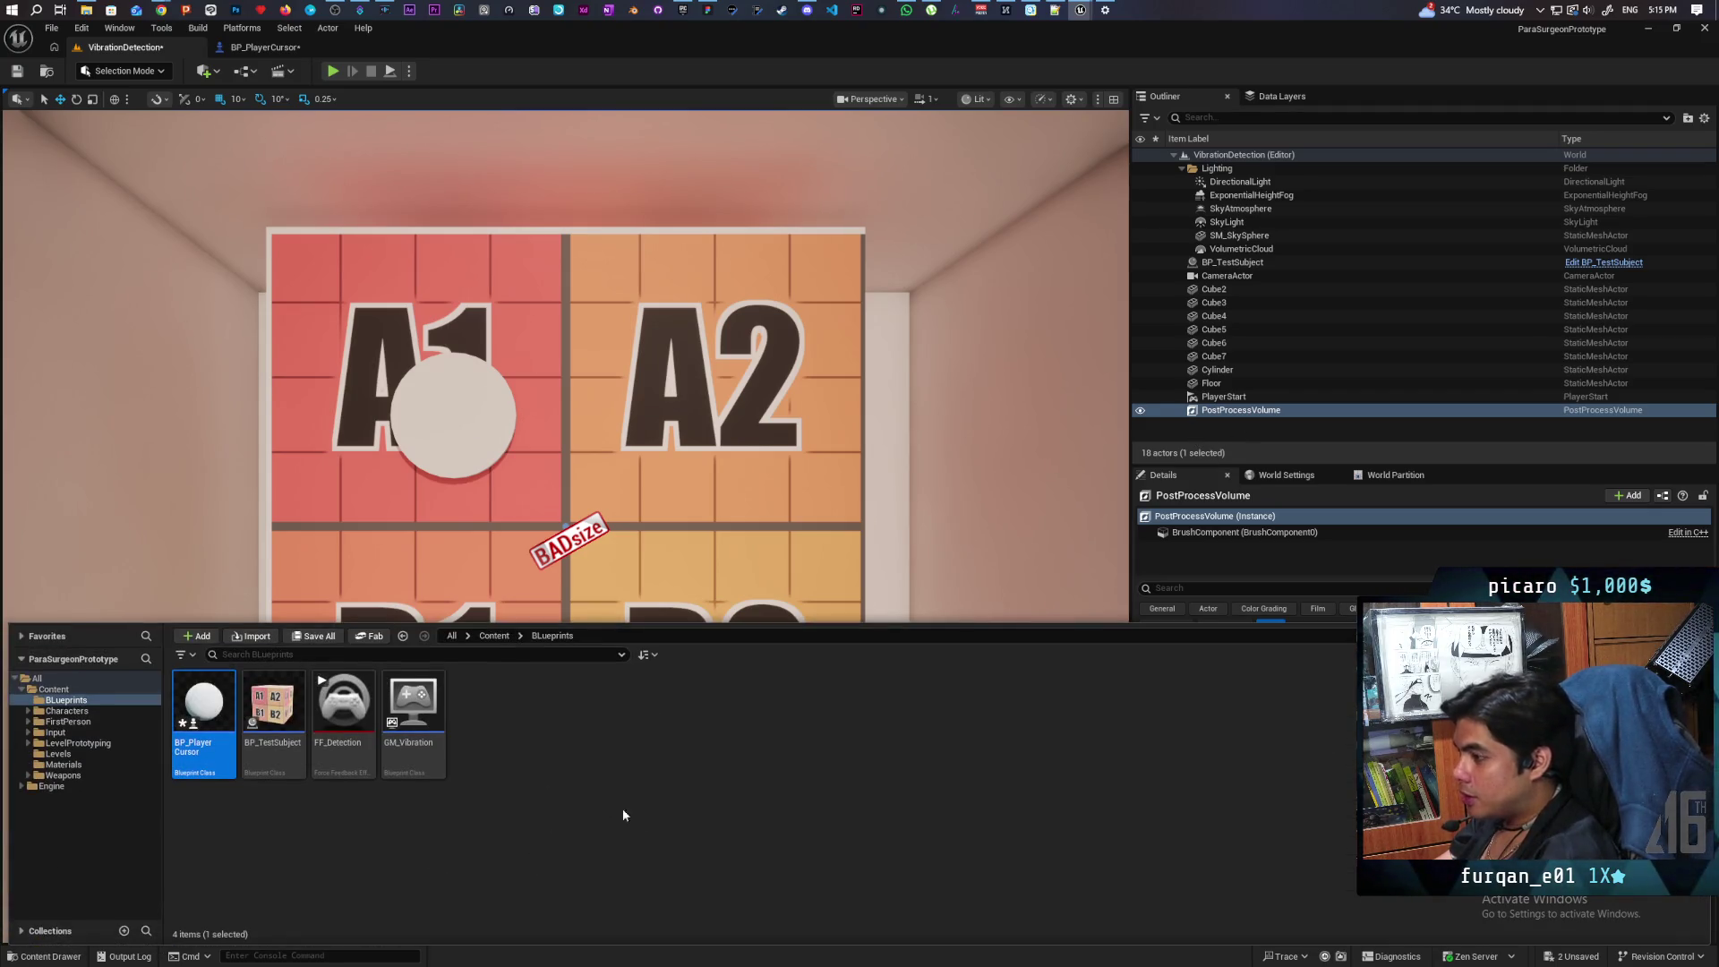
left_click(531, 788)
key("ctrl+shift+s")
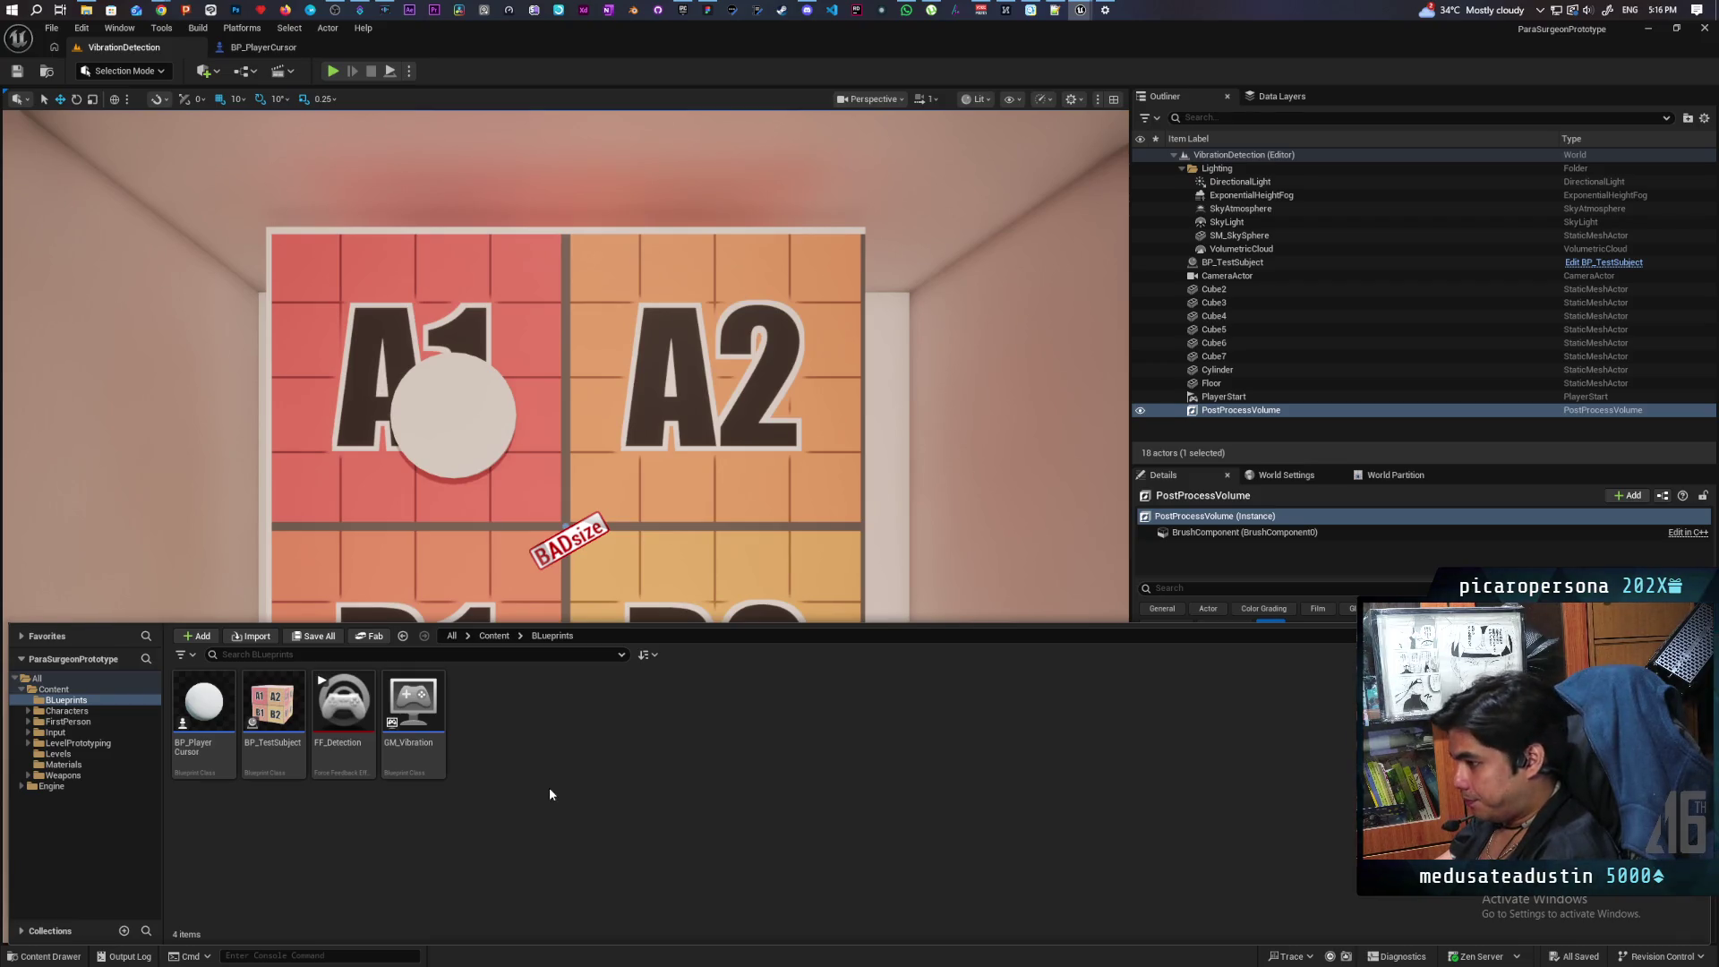
Step: Create a new material named PP_Cursor in the Blueprints folder
right_click(550, 794)
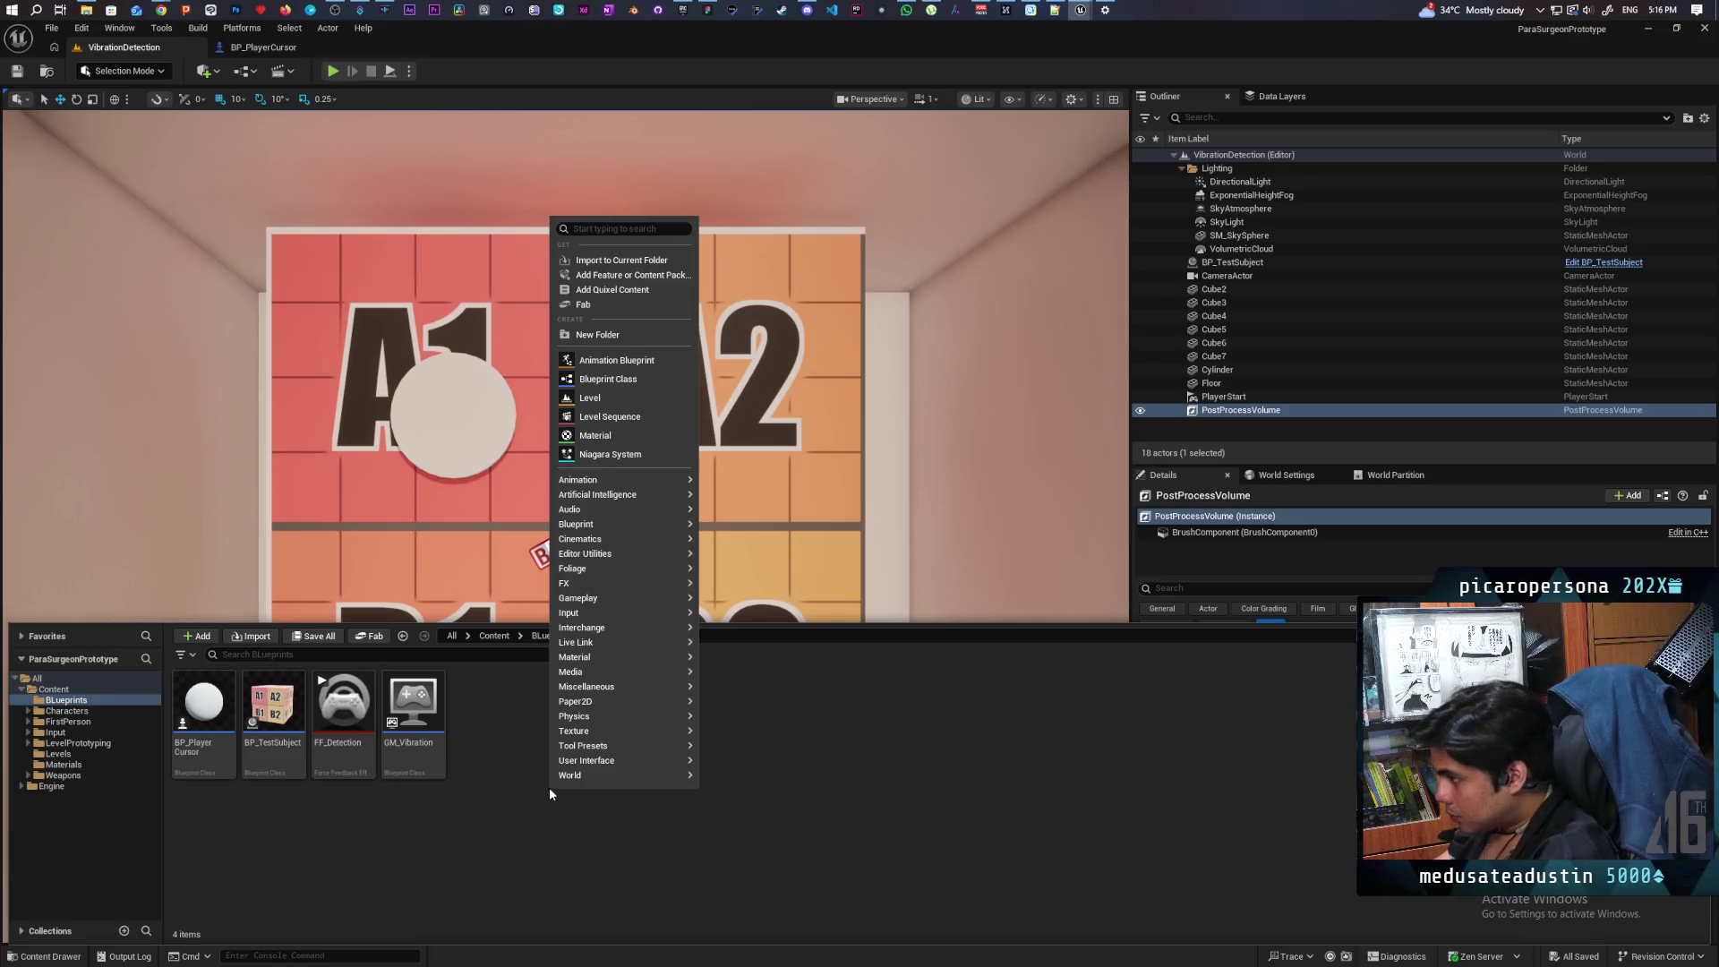
left_click(596, 435)
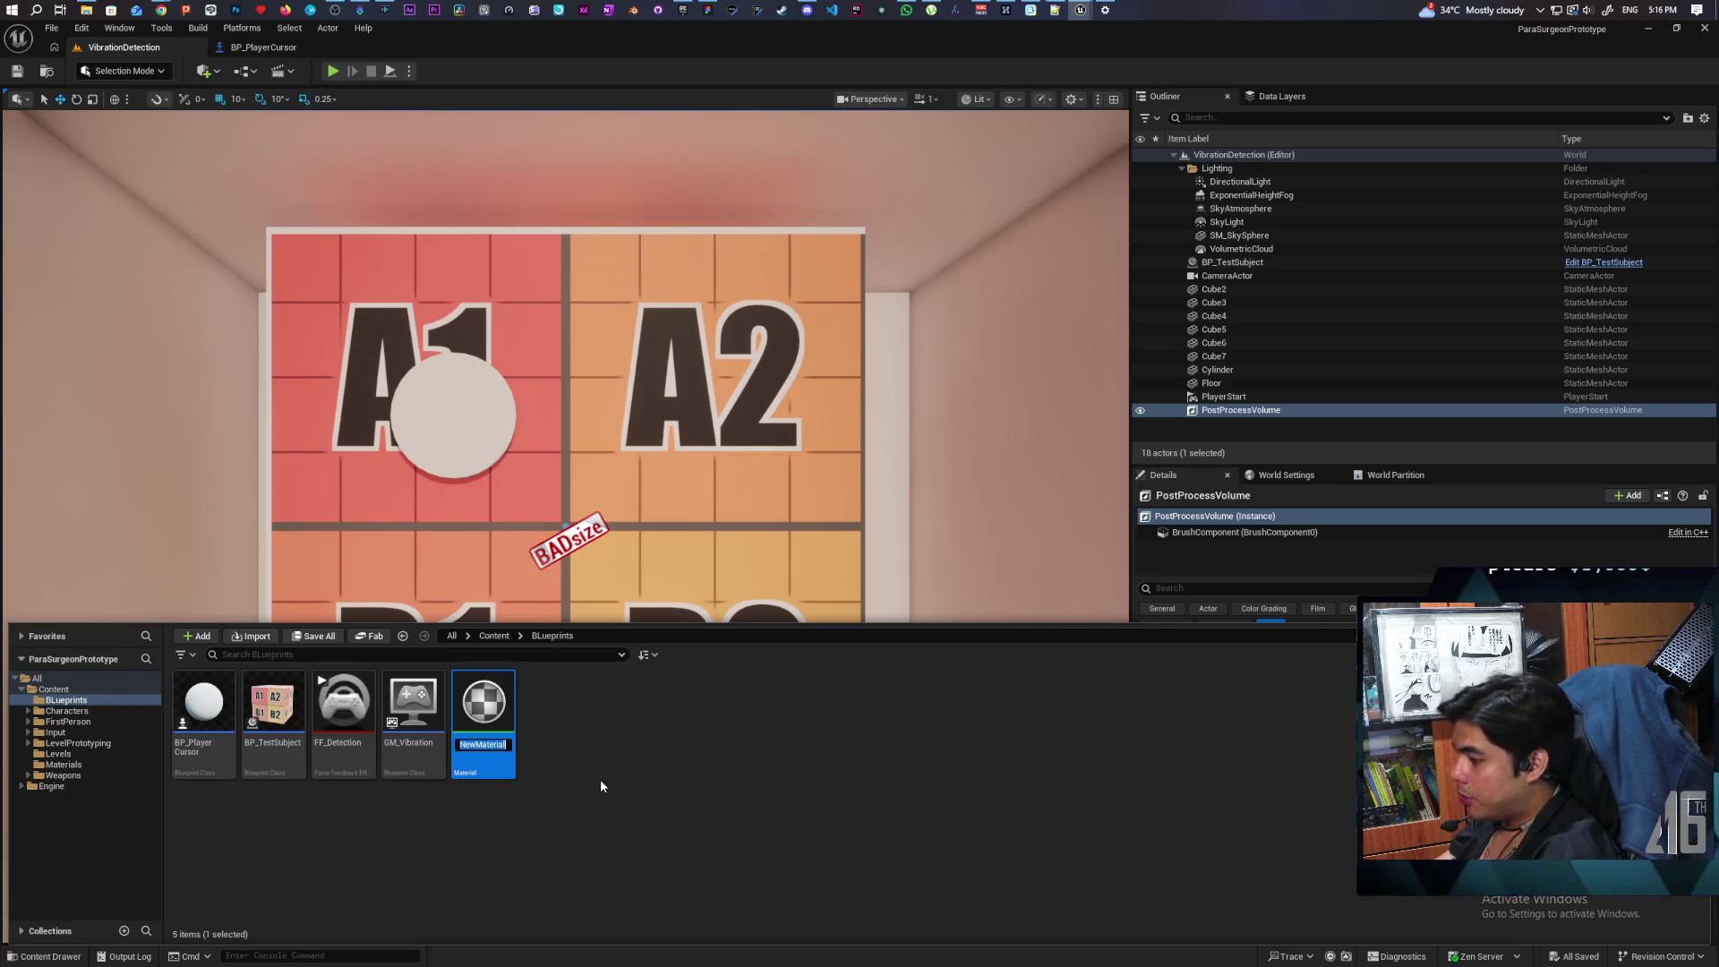
type("PP_")
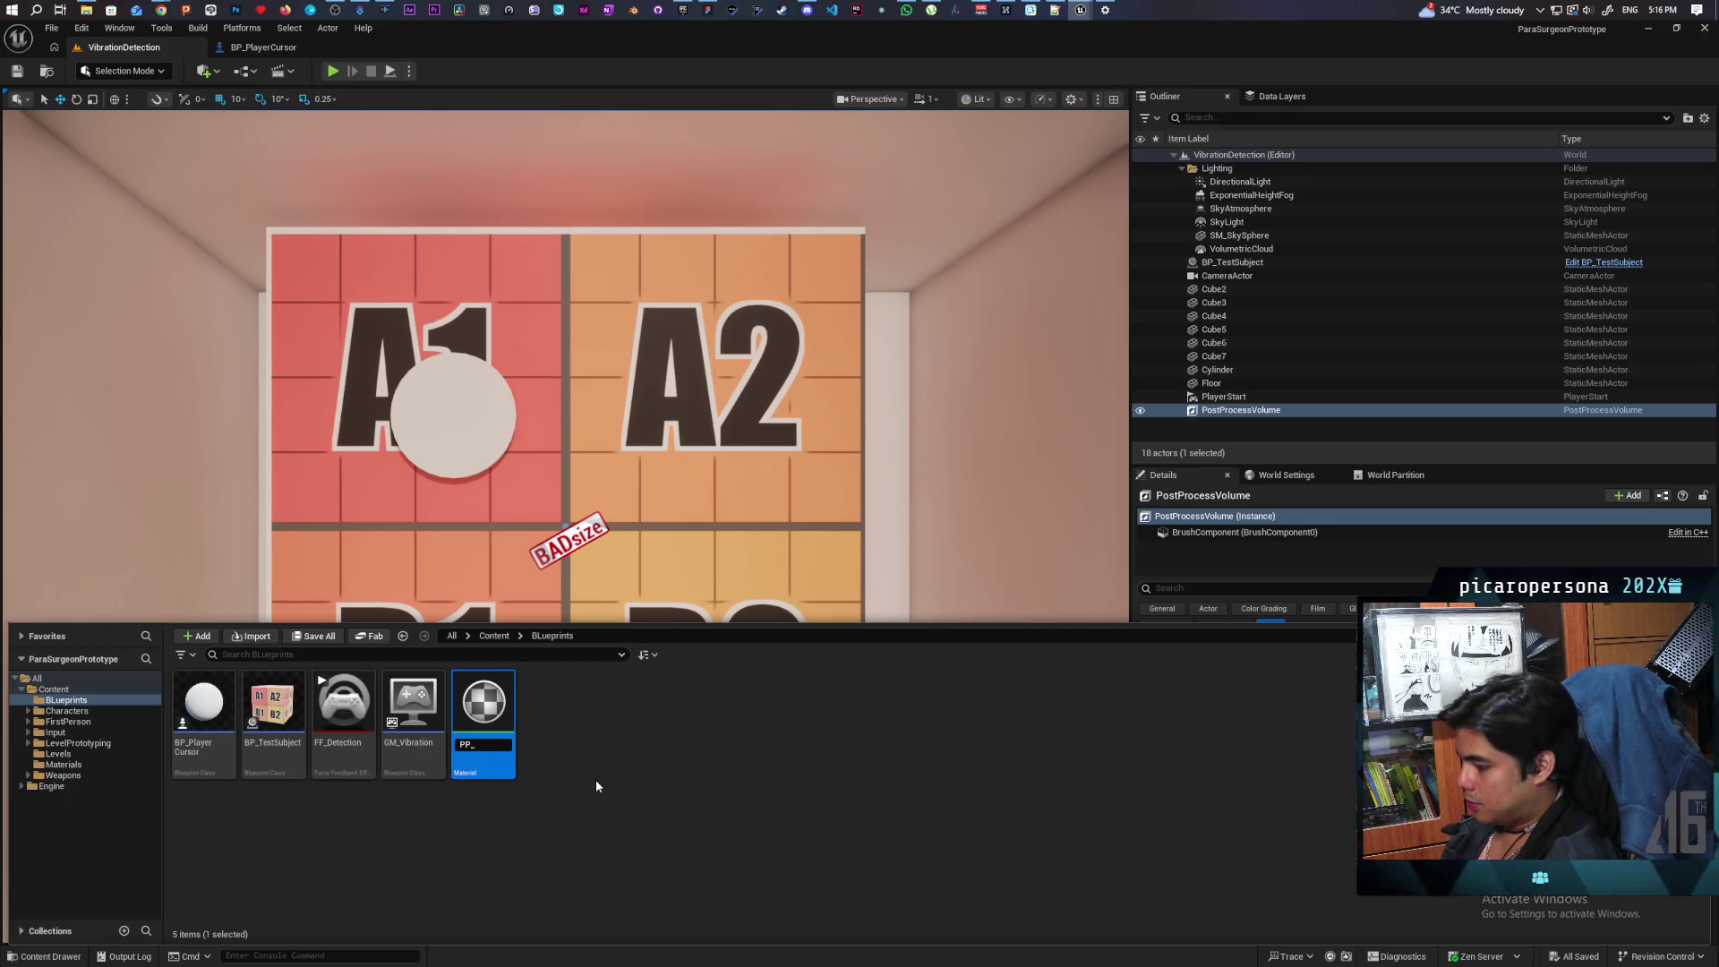
type("Cursor")
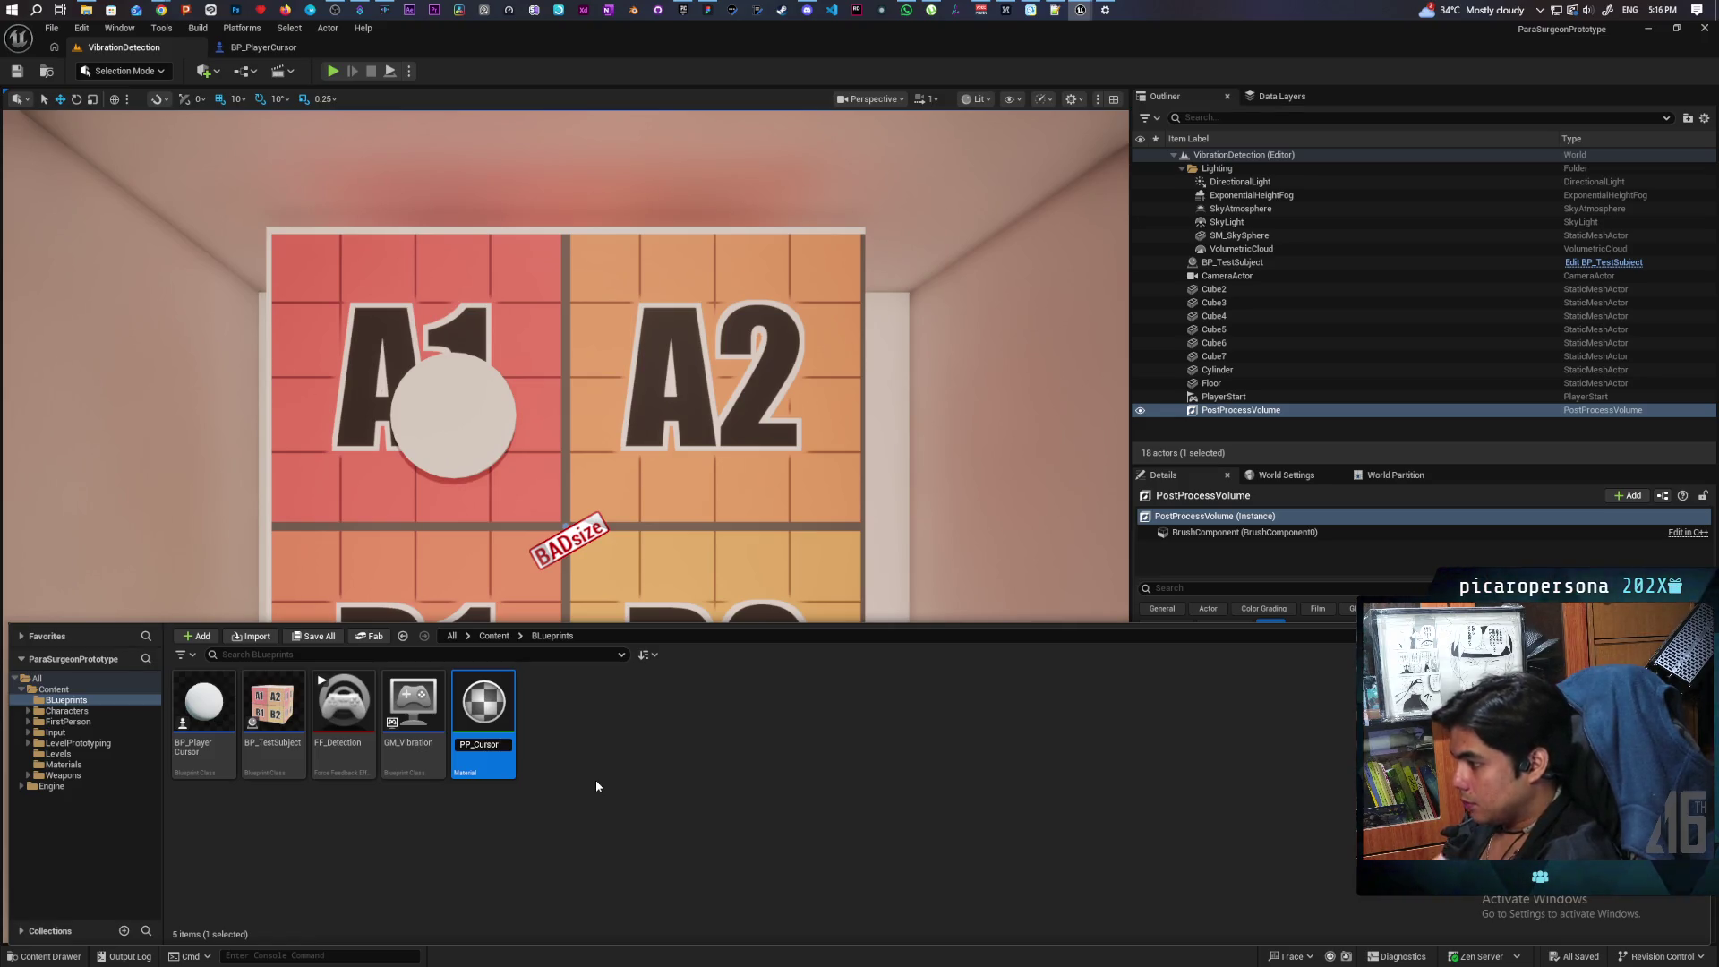
key("Return")
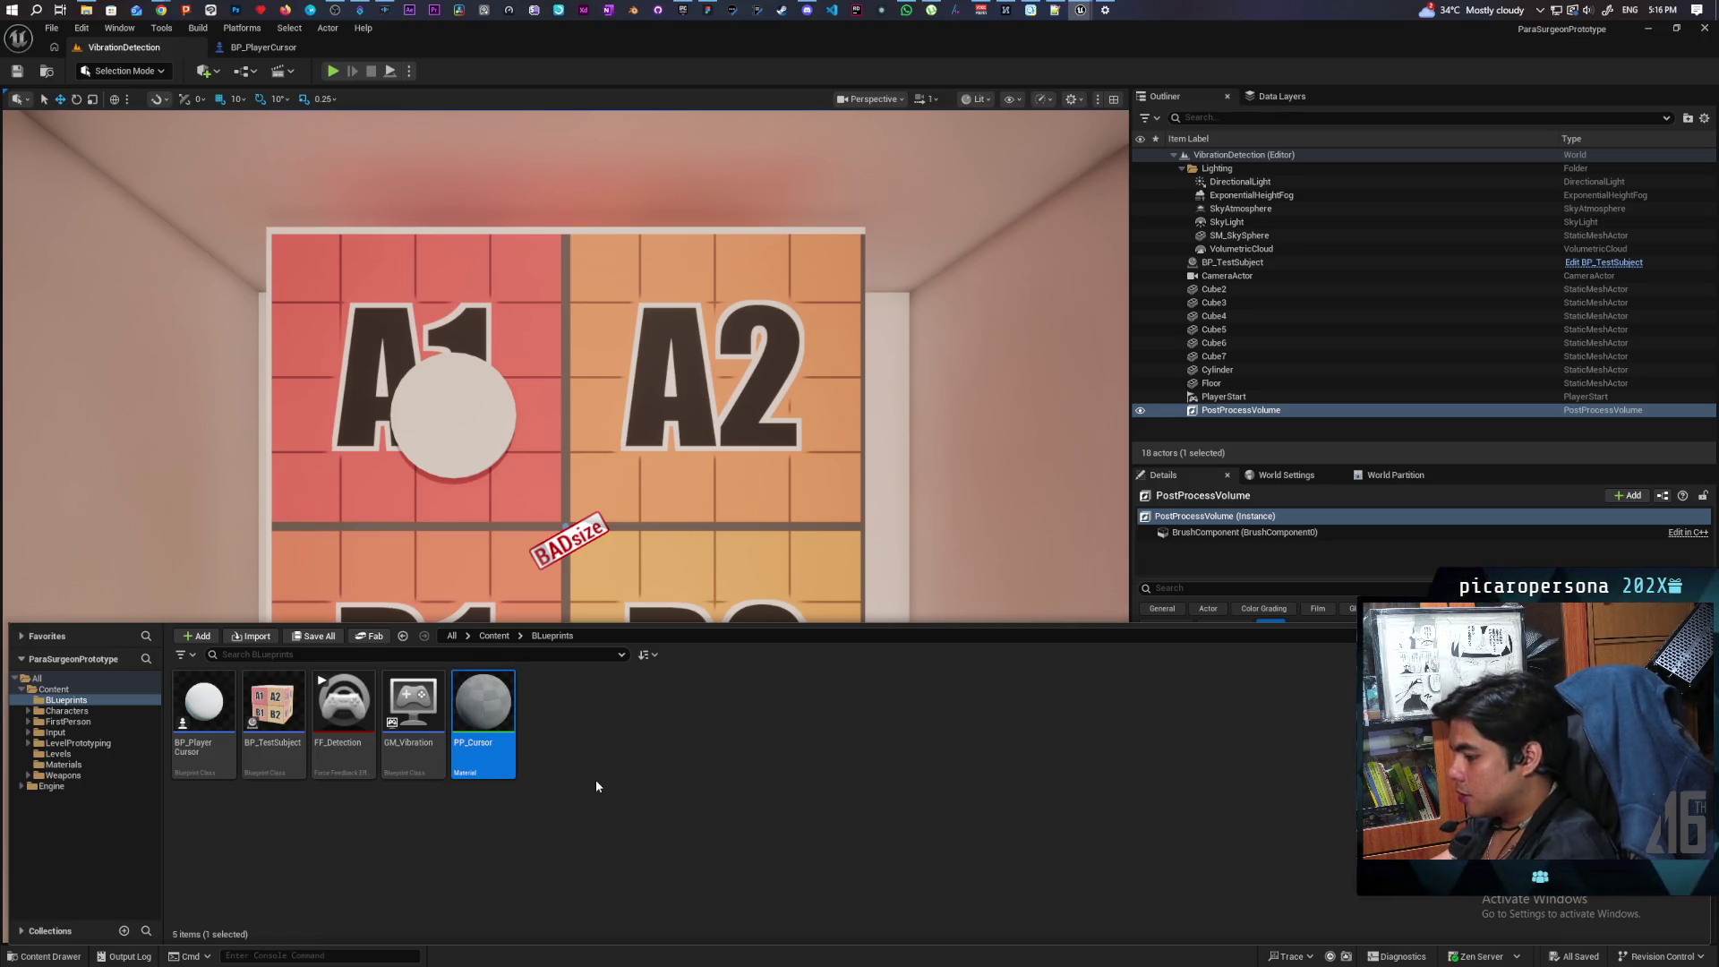
Step: Open PP_Cursor and set its Material Domain to Post Process
double_click(507, 699)
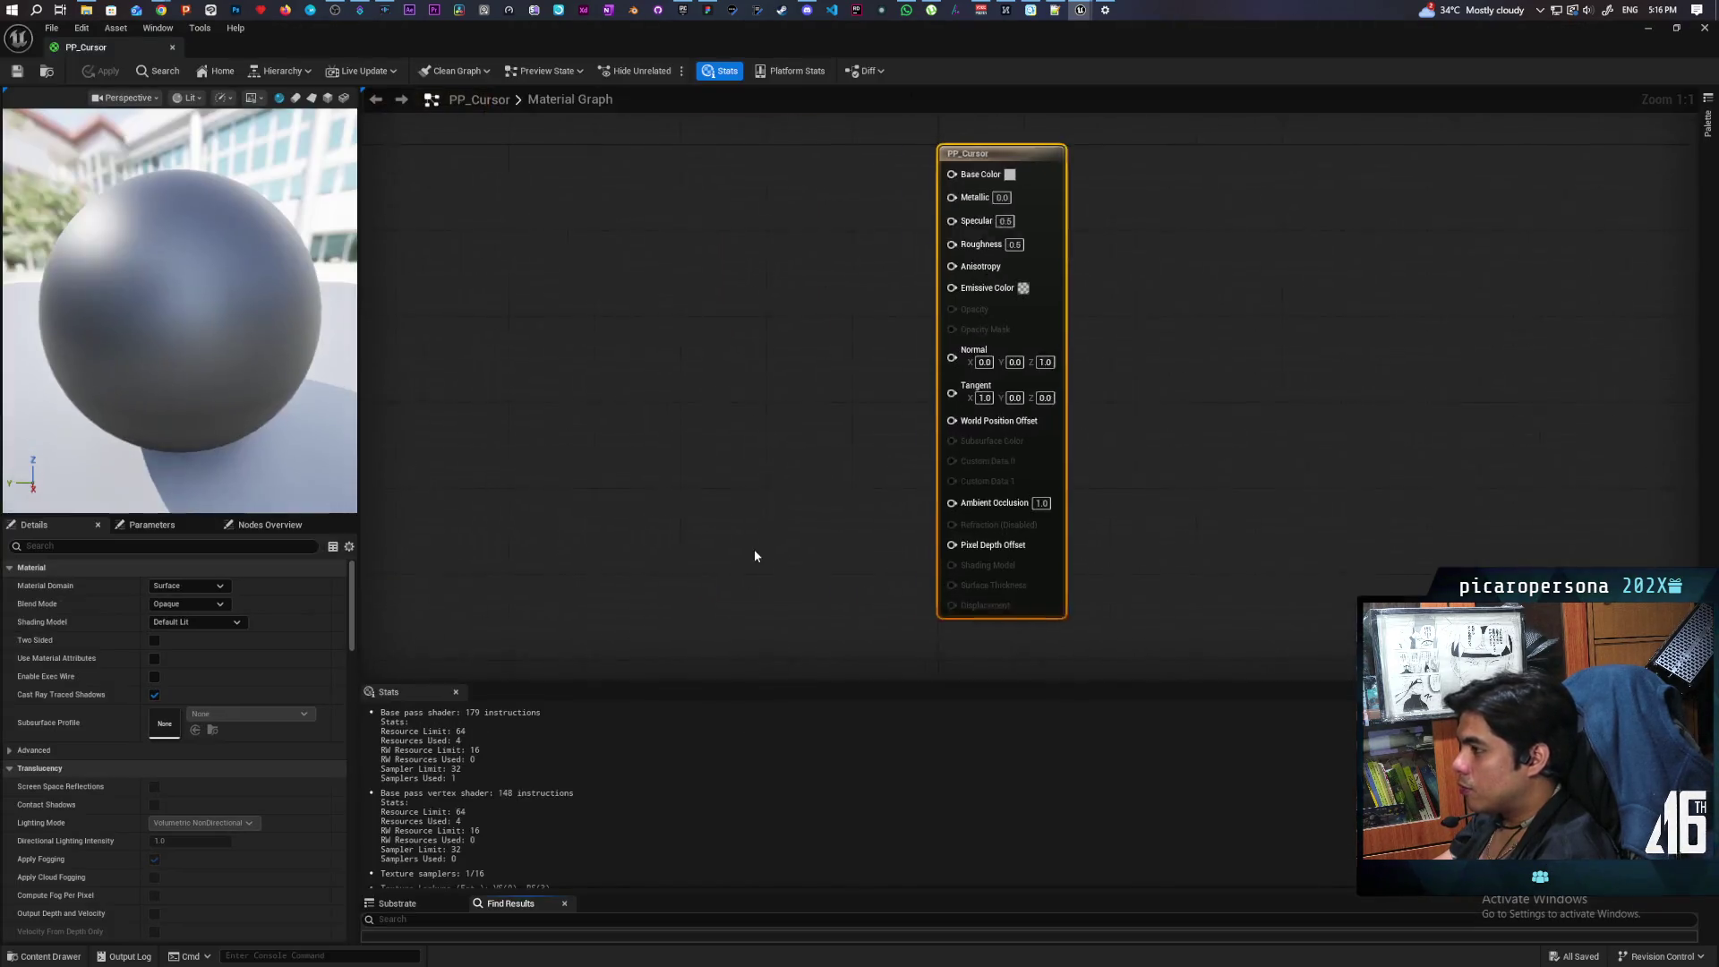
left_click(181, 585)
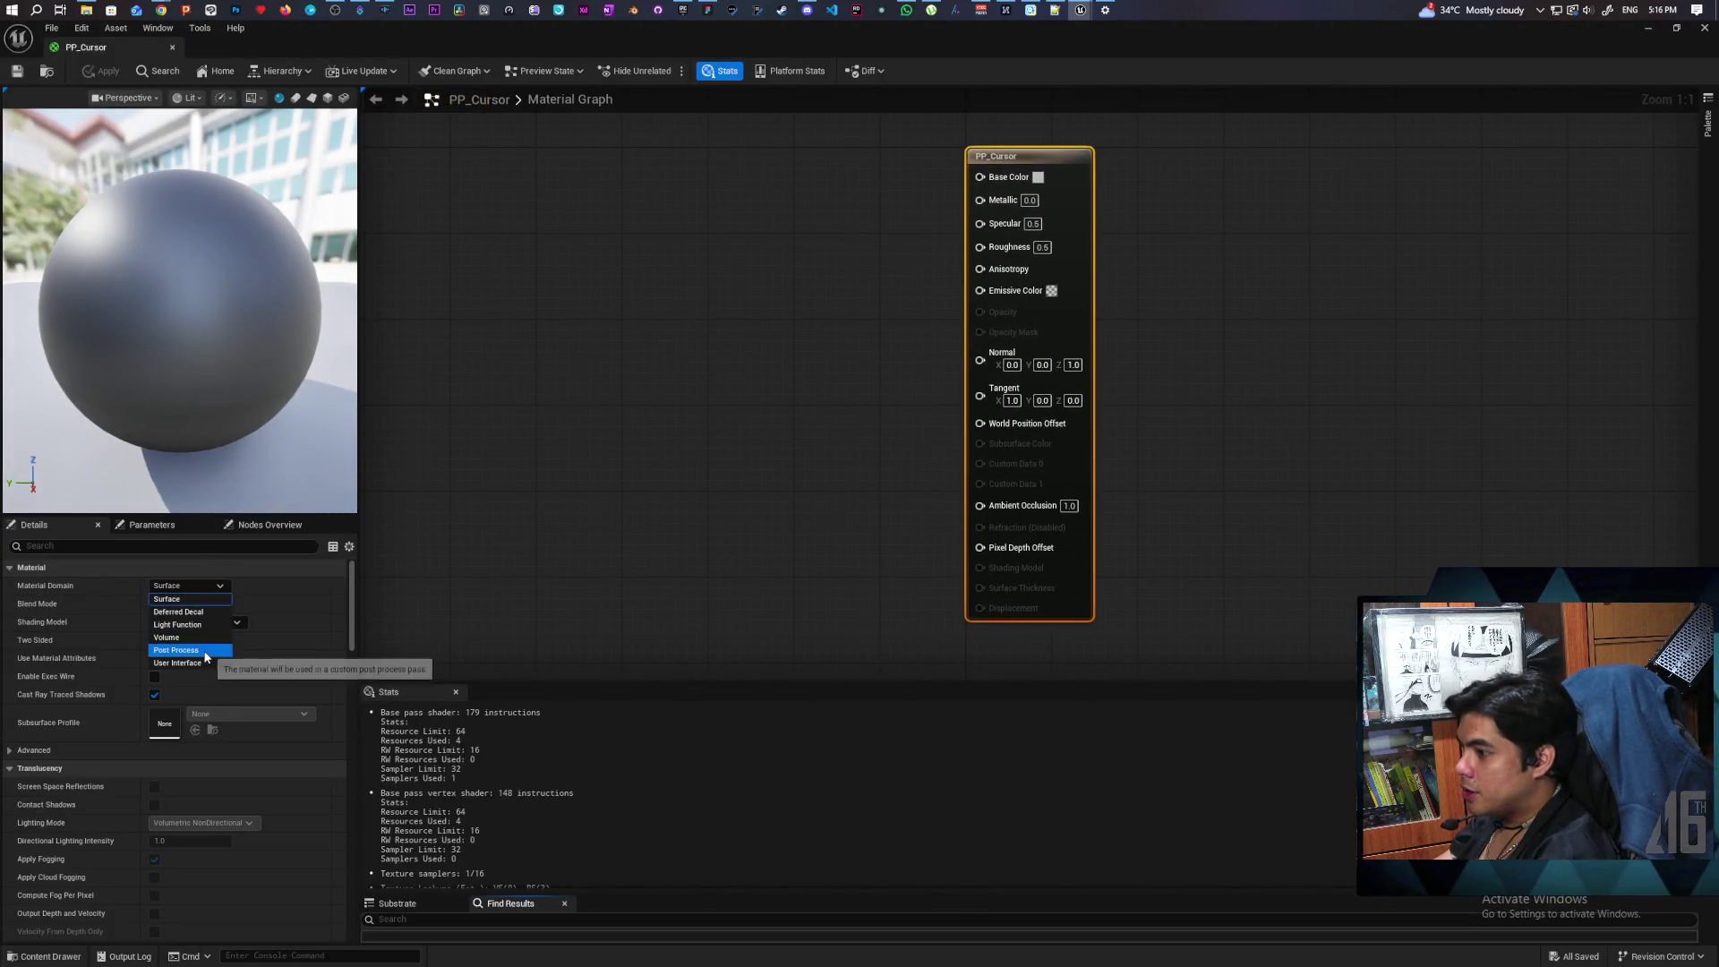
left_click(202, 649)
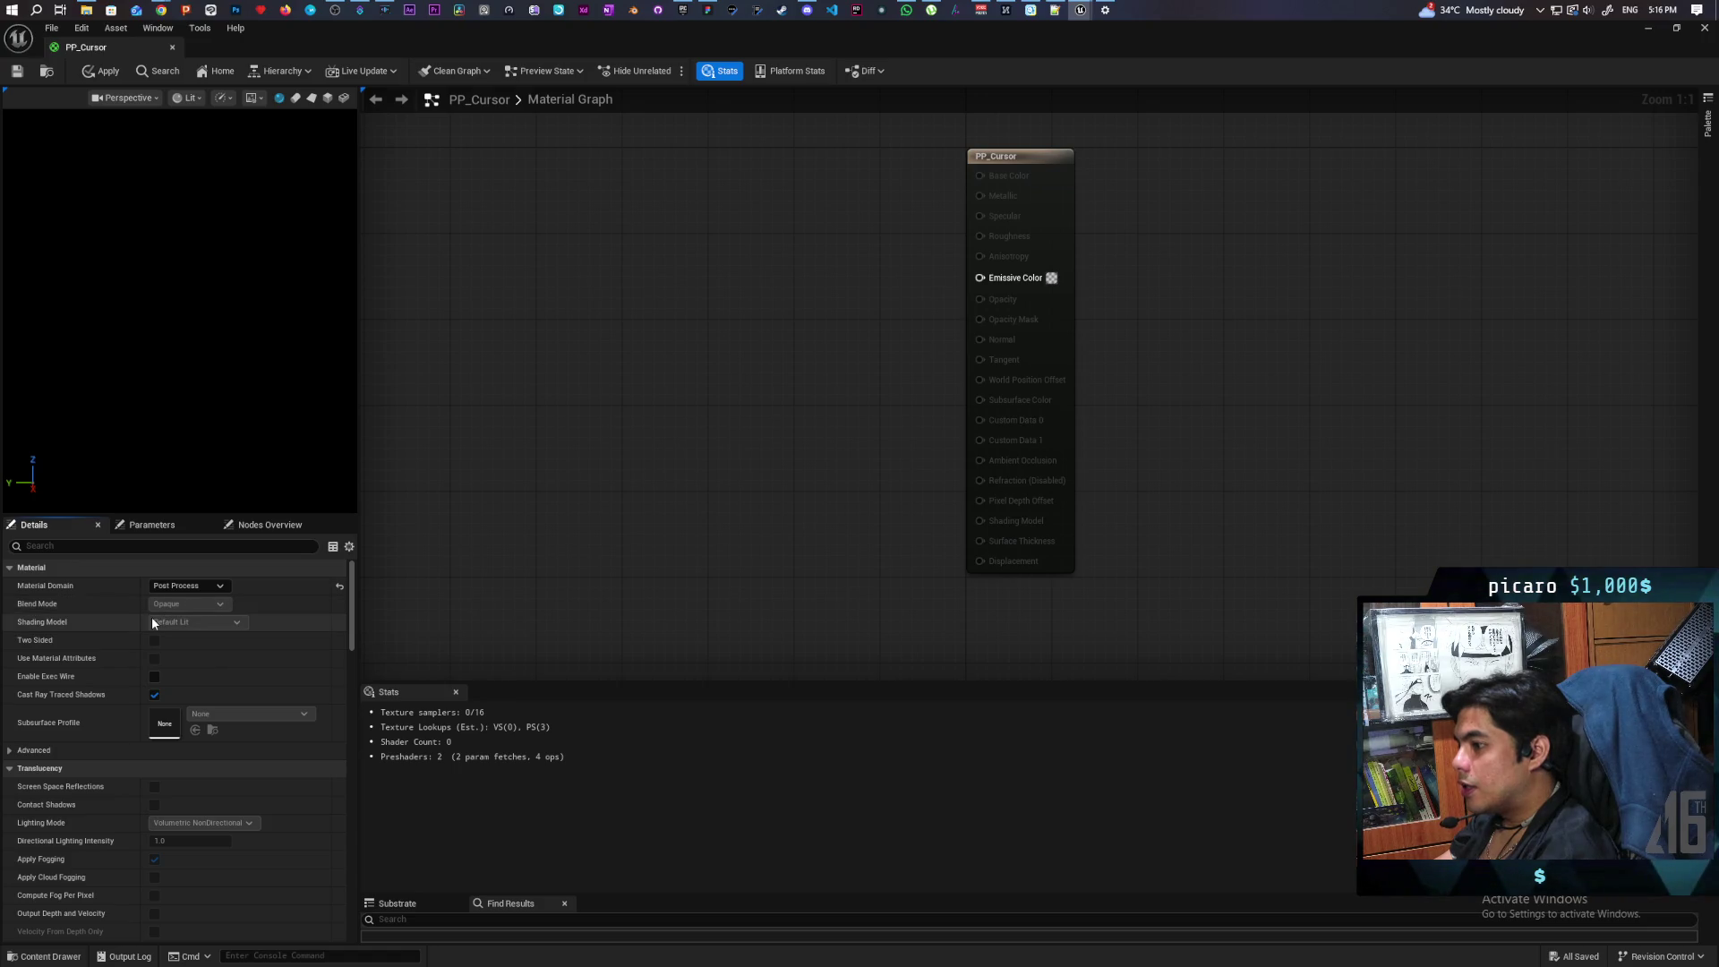
Step: Search the node list for 'texture' and 'screen' nodes without adding one
left_click_drag(535, 231, 768, 387)
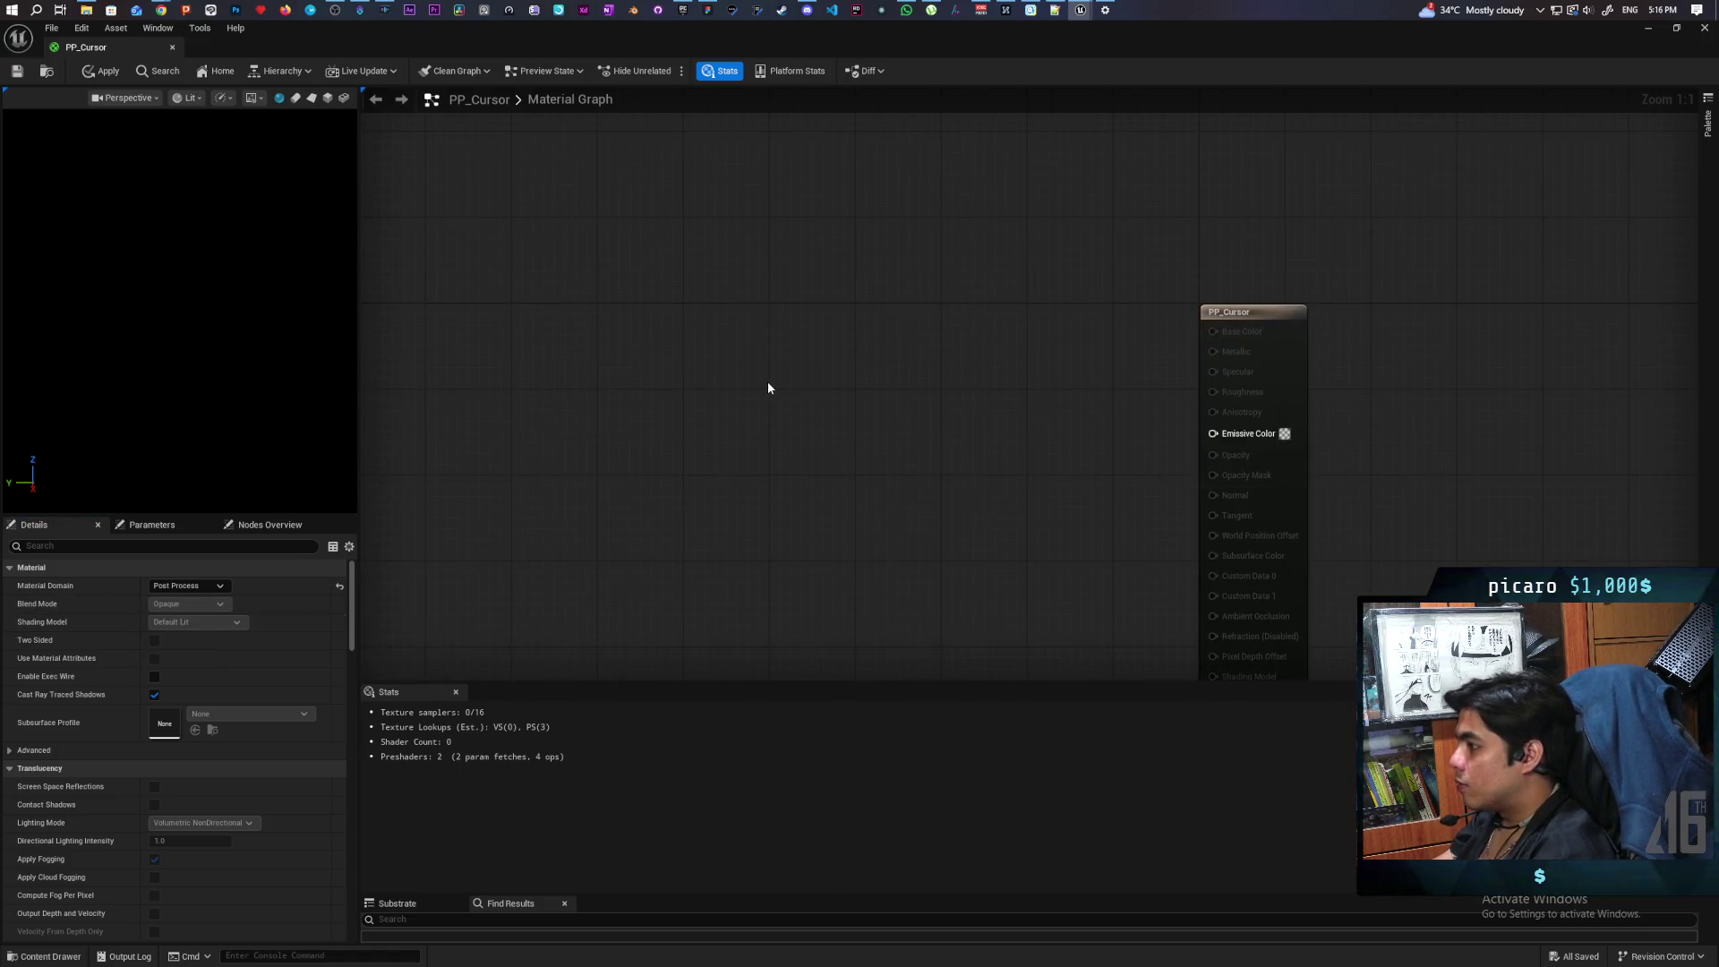
right_click(768, 386)
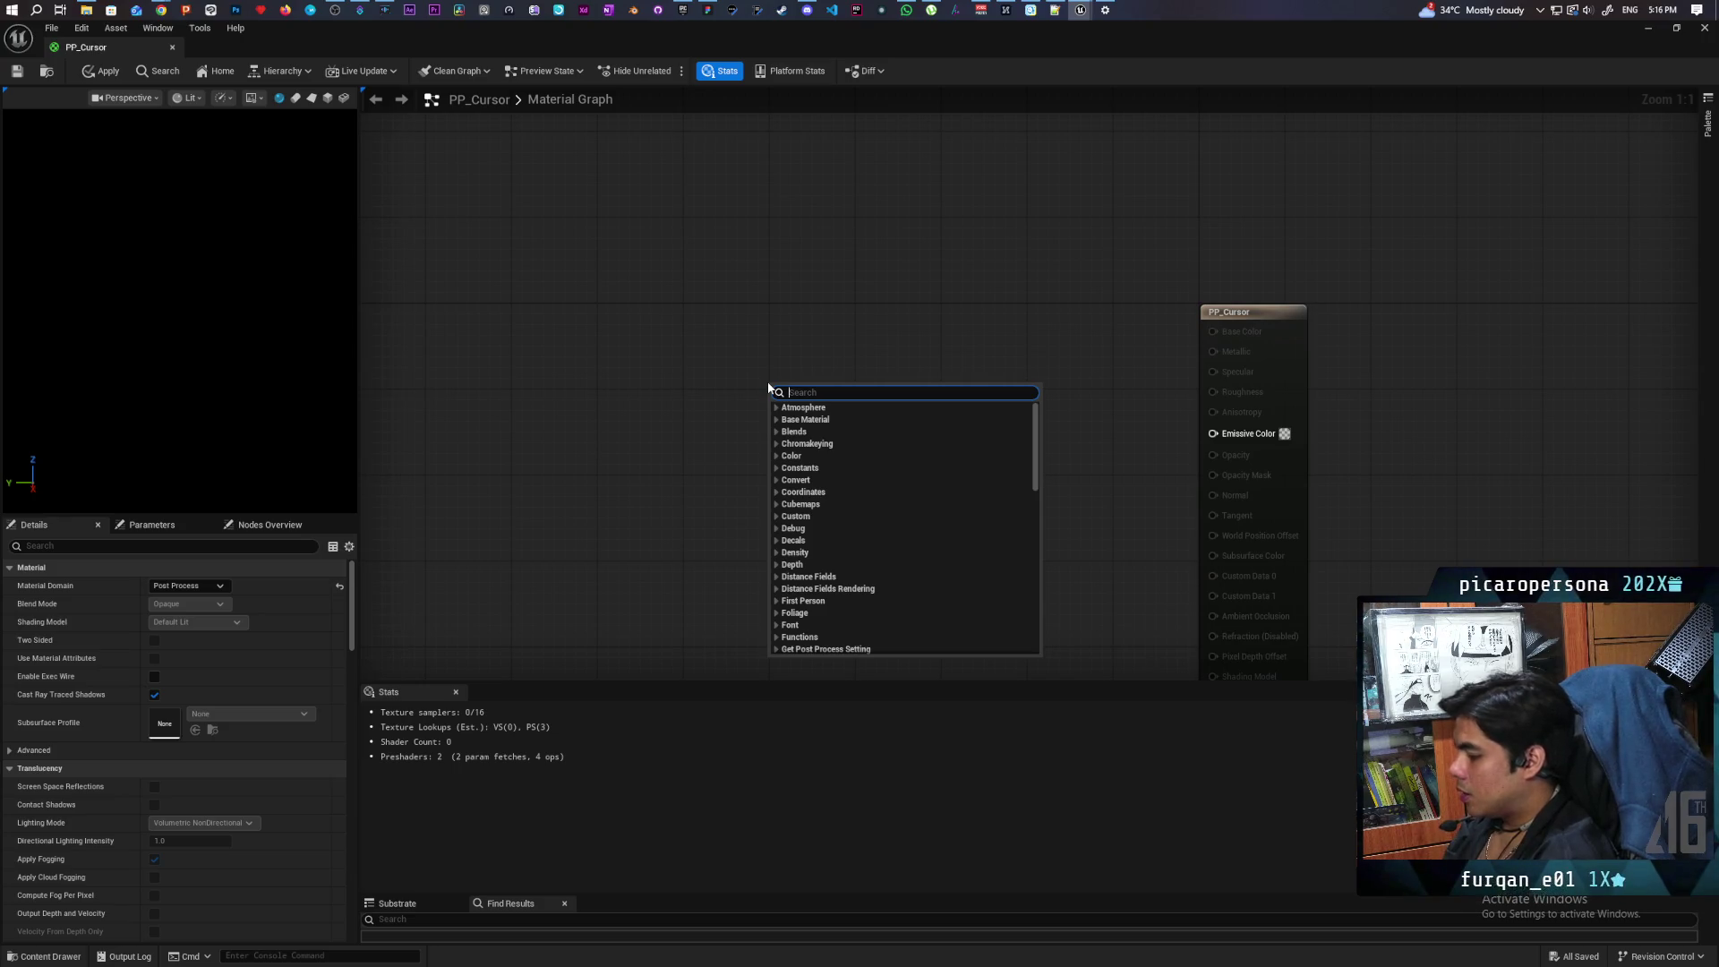
type("te")
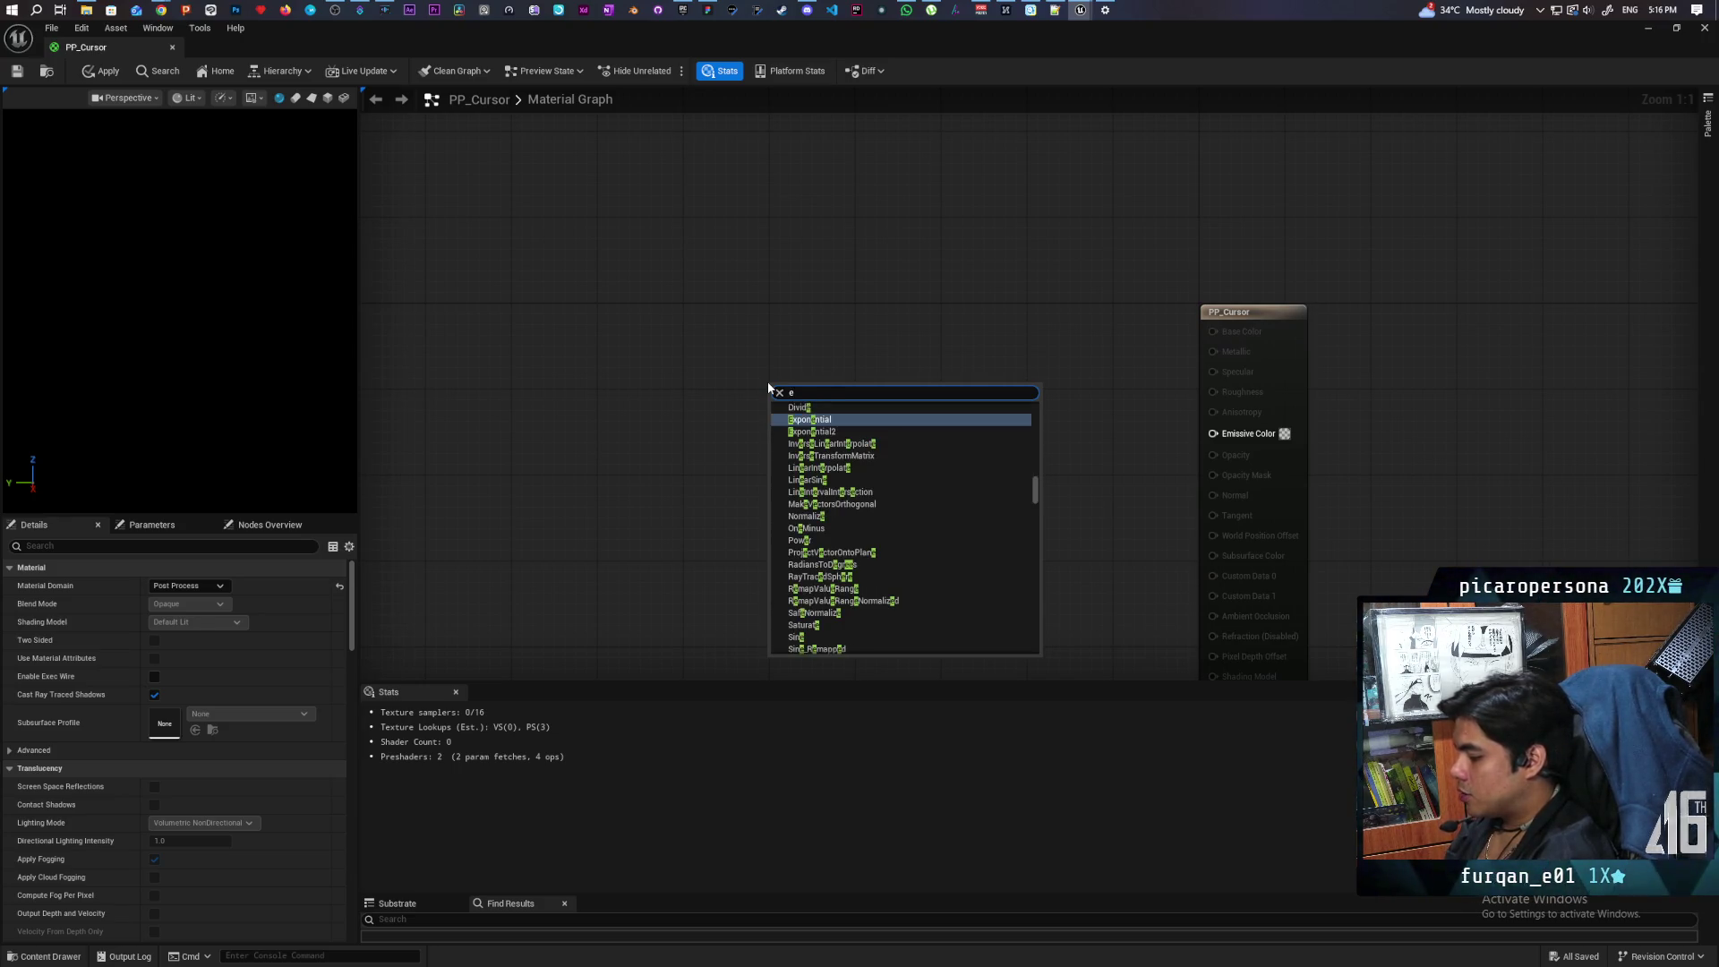
type("xture")
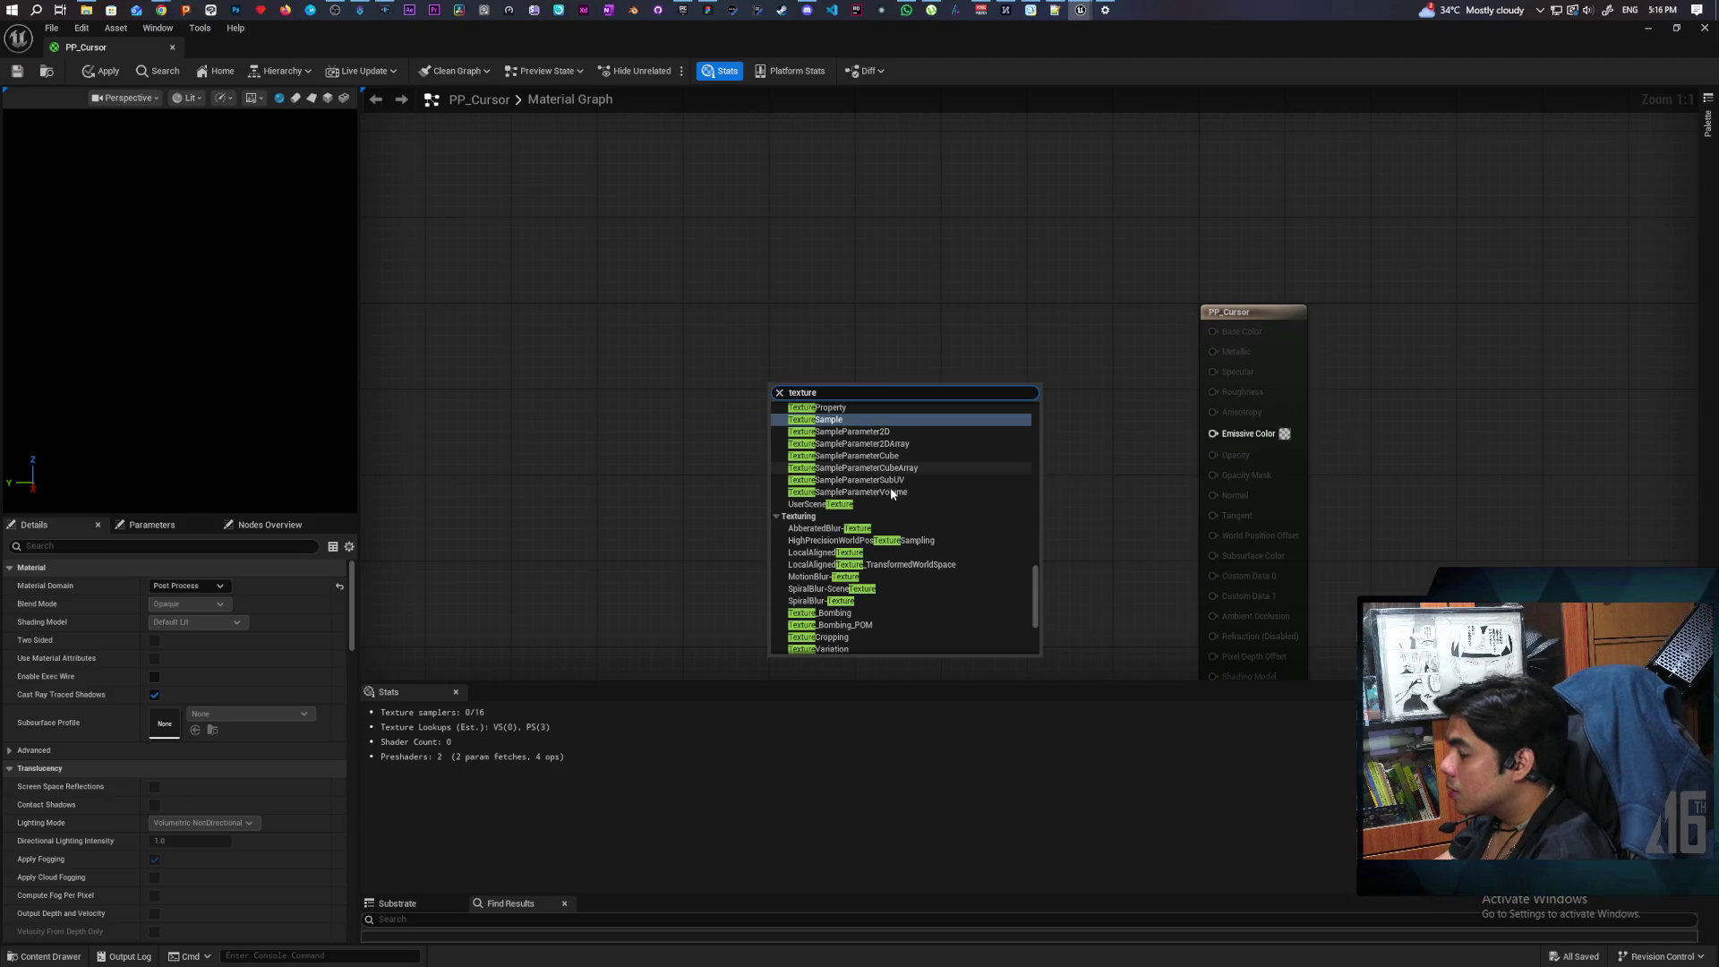
scroll(895, 496, "down", 5)
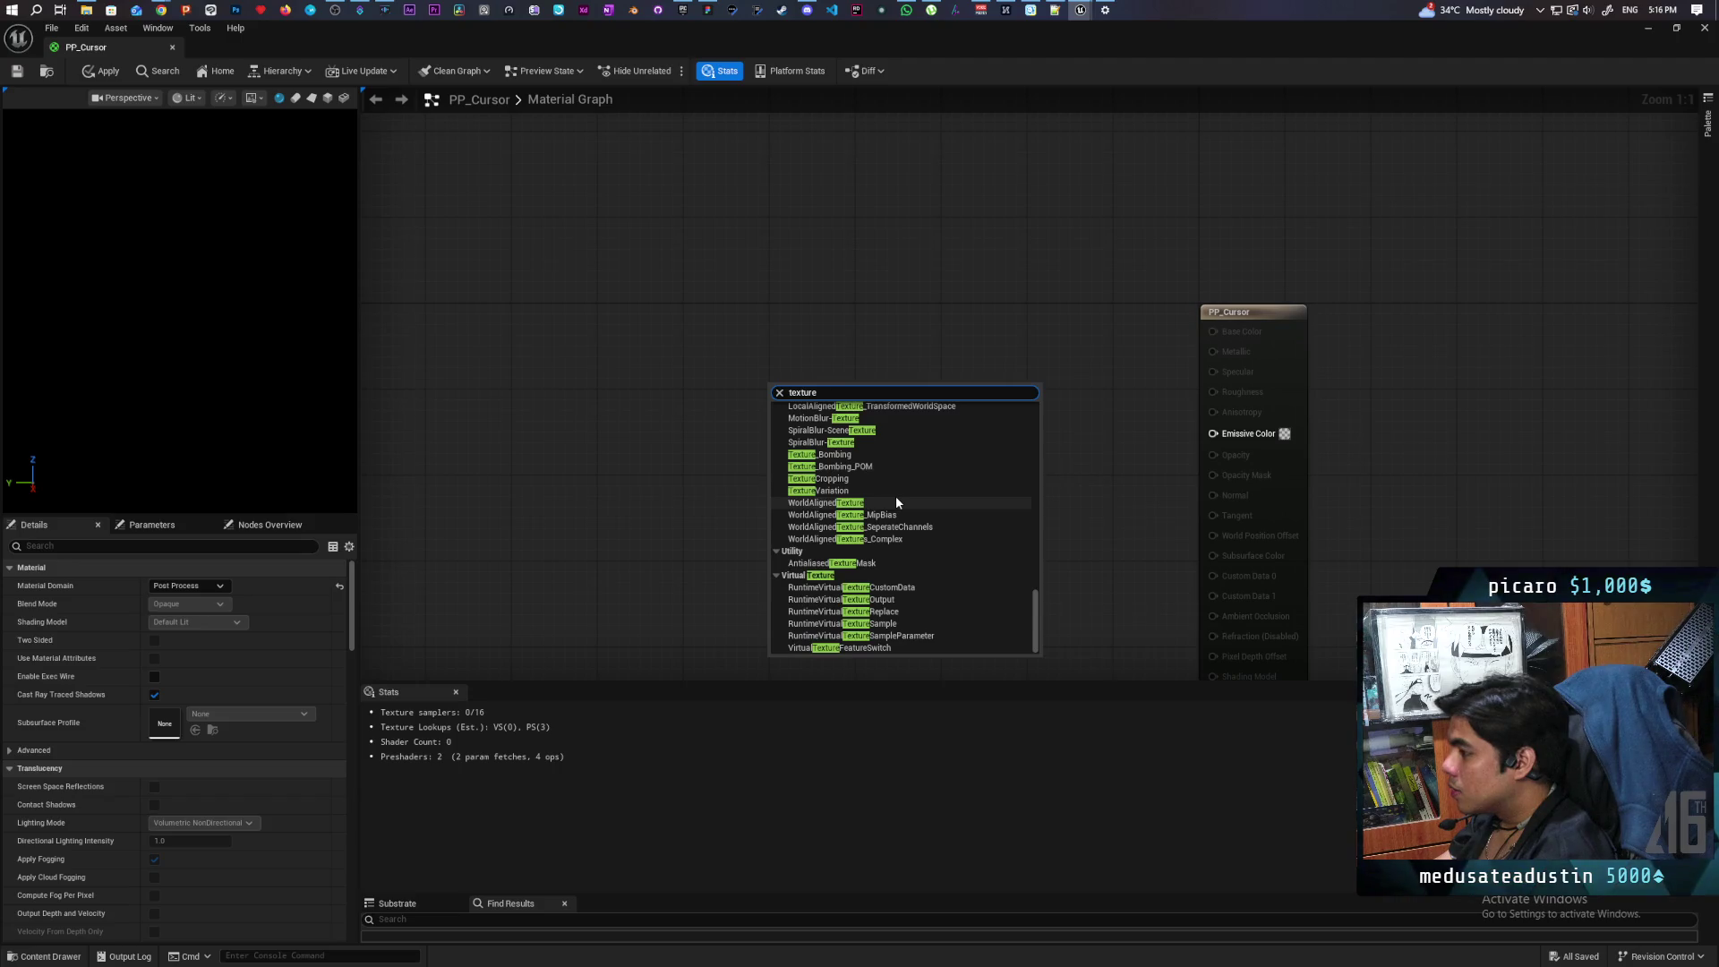
scroll(896, 502, "up", 10)
scroll(897, 501, "up", 10)
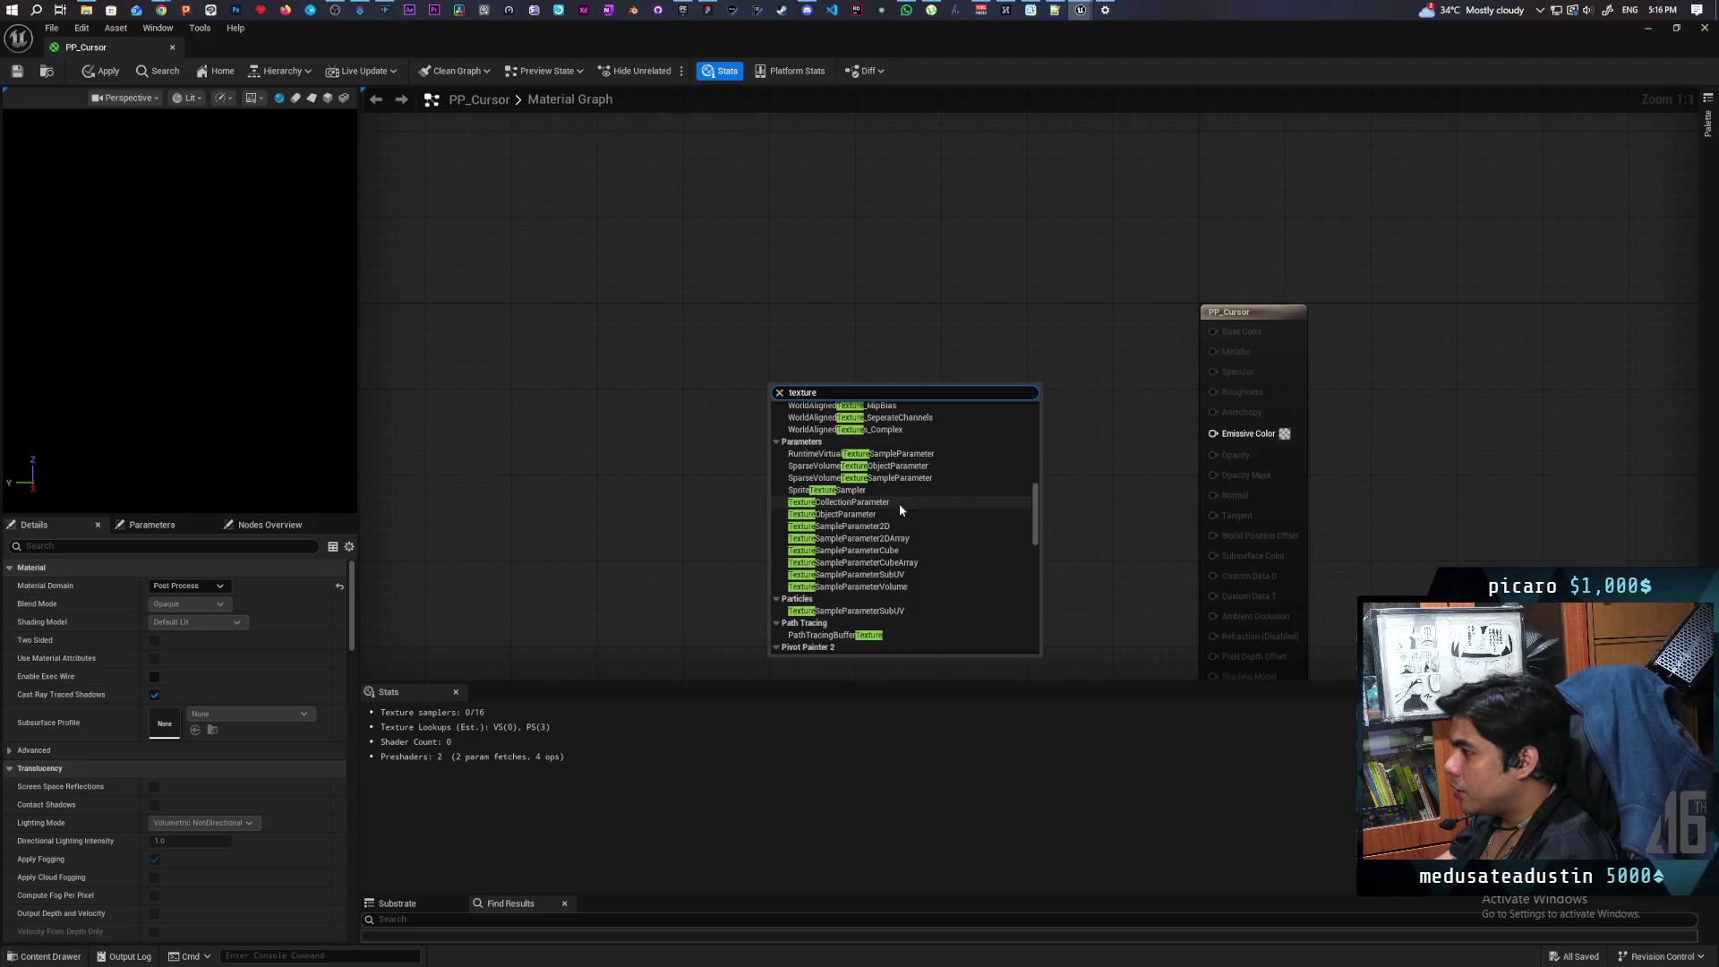
scroll(899, 505, "up", 3)
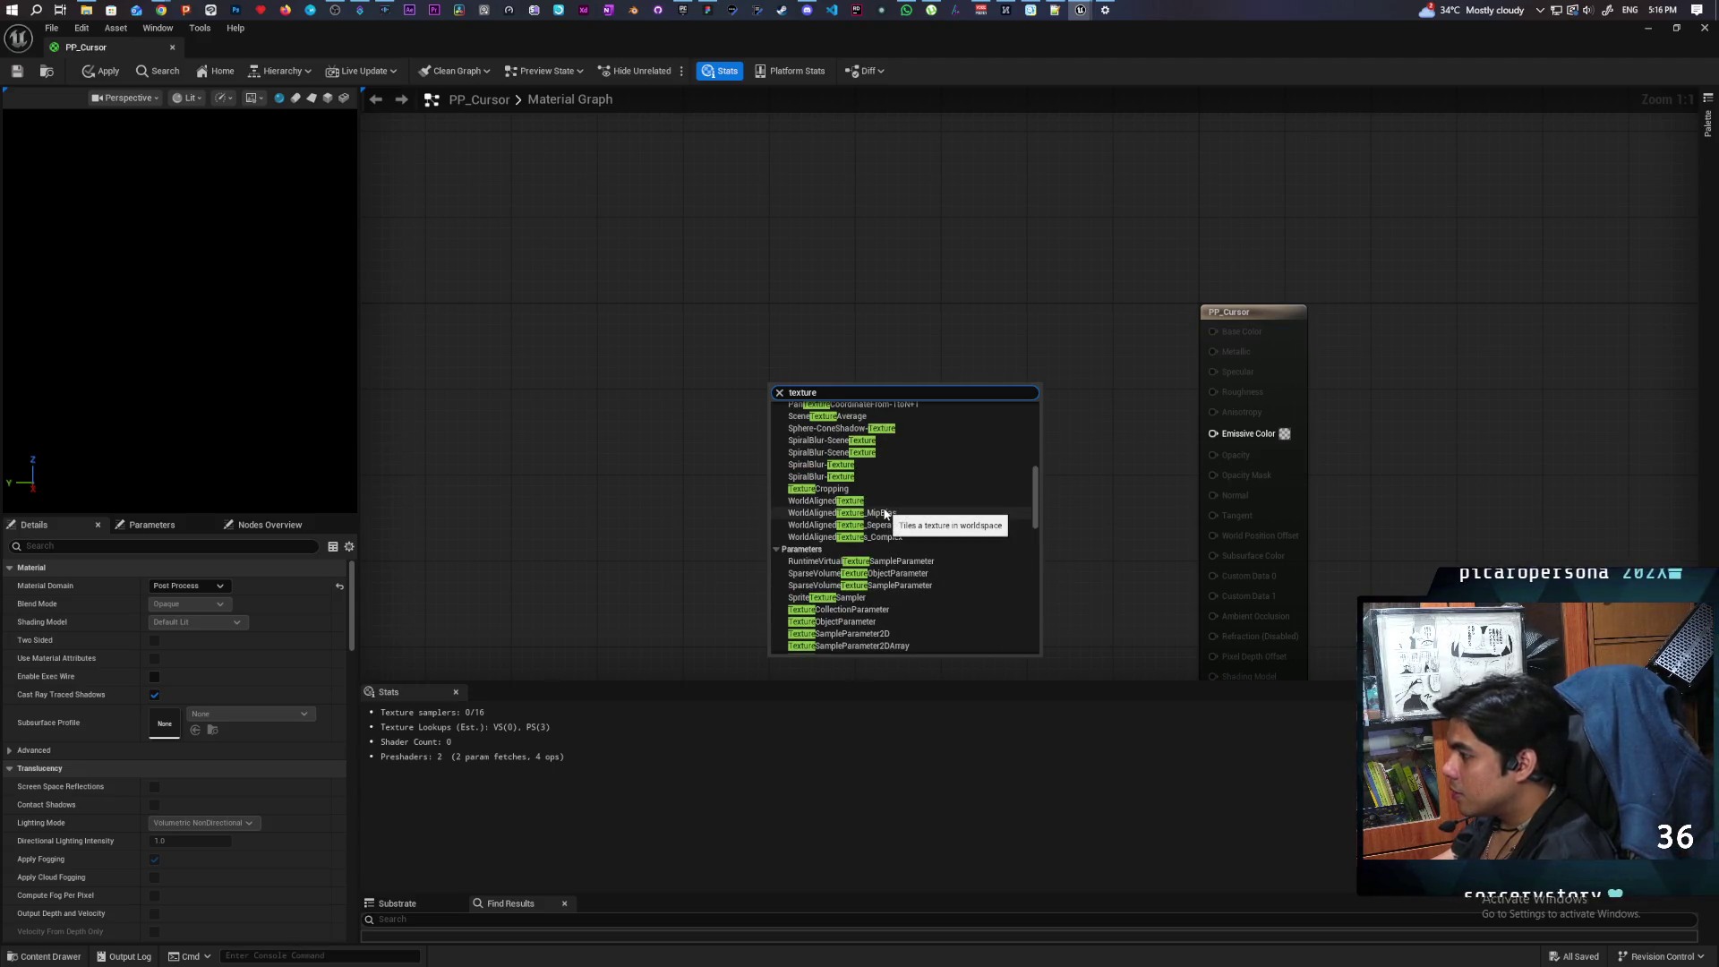
scroll(884, 513, "up", 3)
scroll(885, 513, "up", 2)
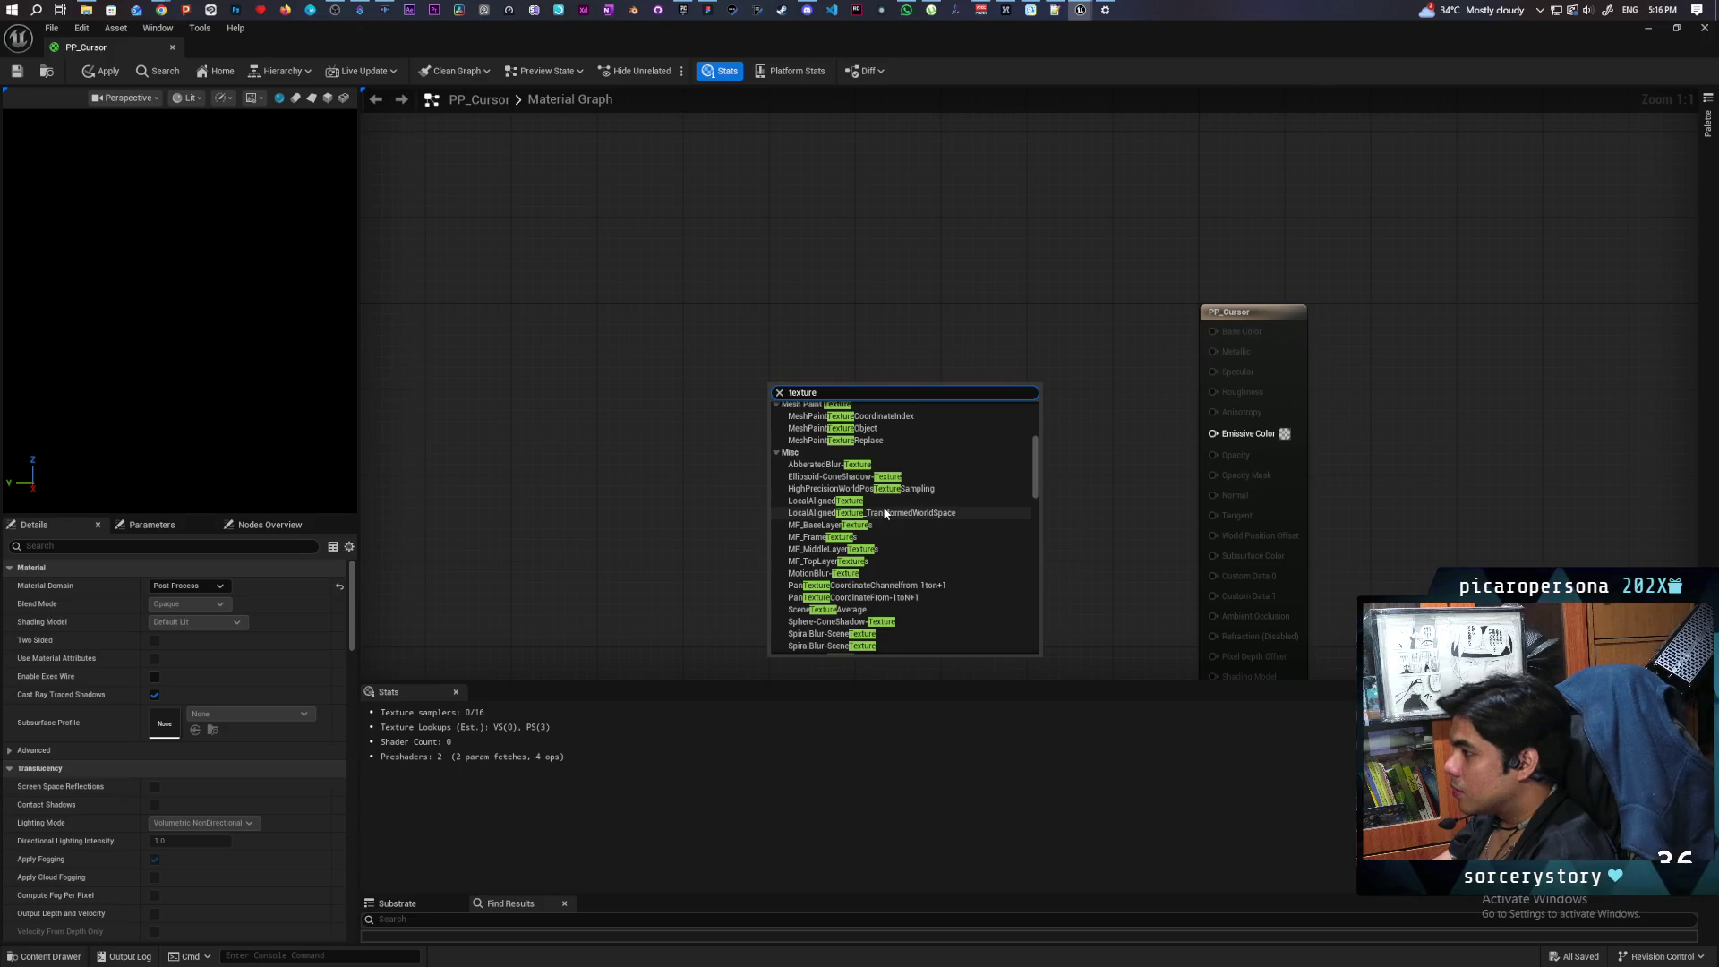
right_click(752, 346)
type("screen")
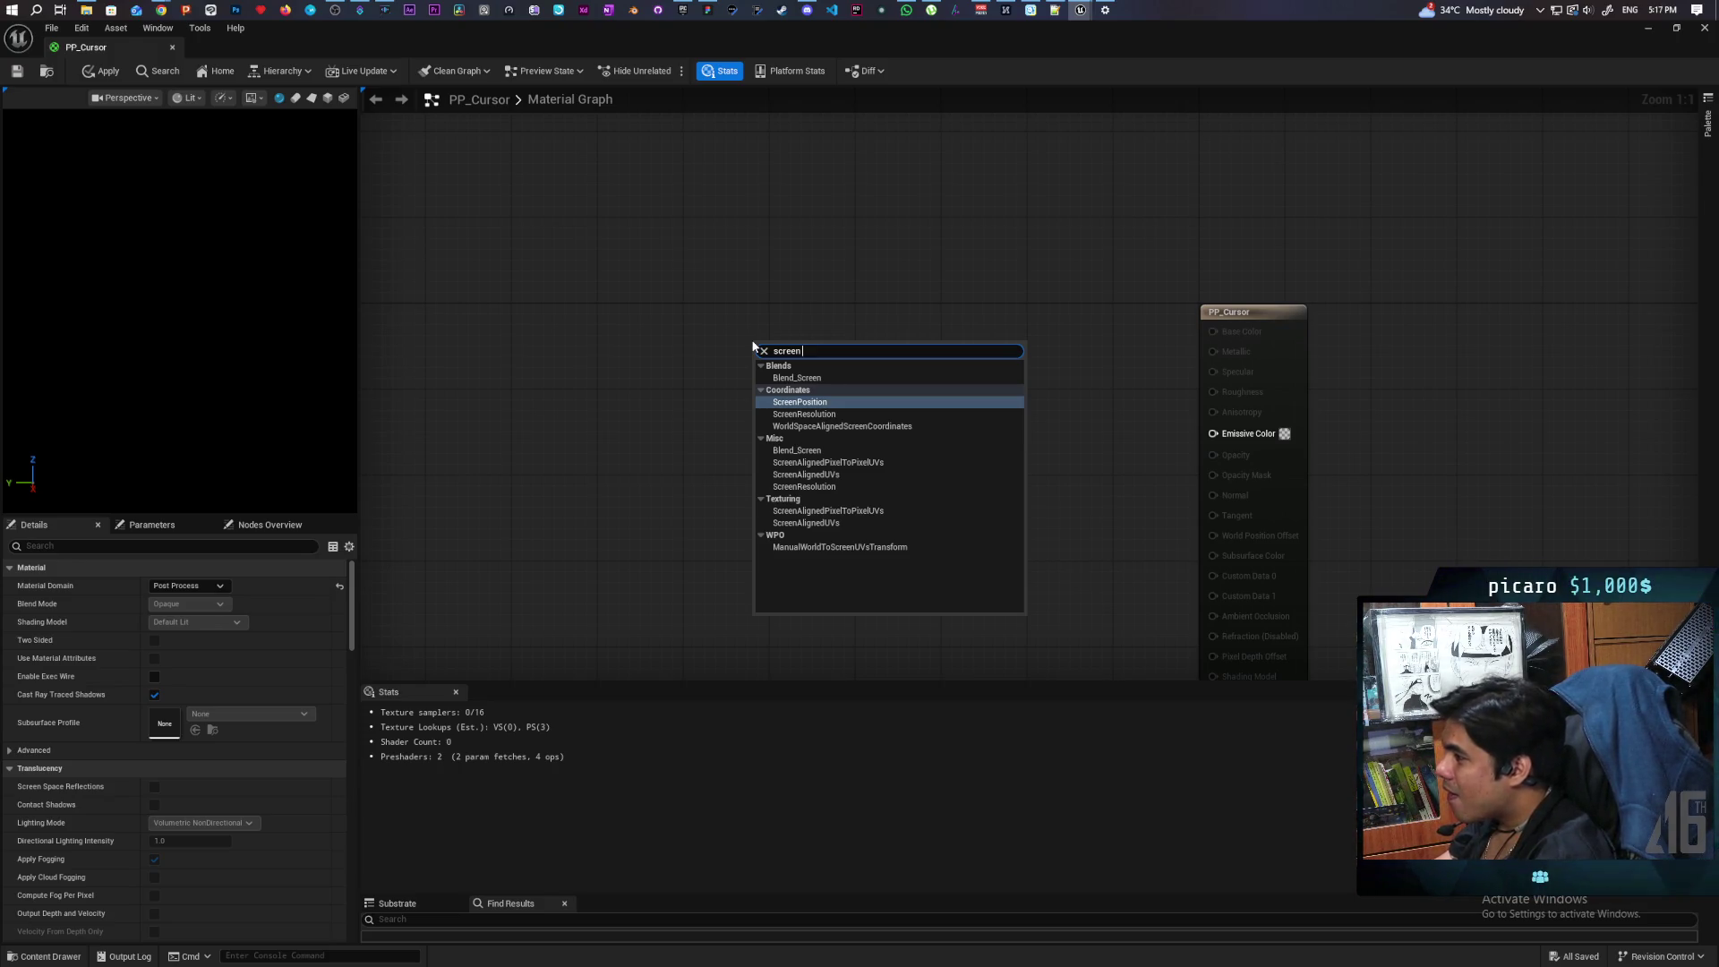
left_click(678, 530)
Step: Add a SceneTexture node set to PostProcessInput0, apply, and float the material editor
right_click(777, 399)
type("tex")
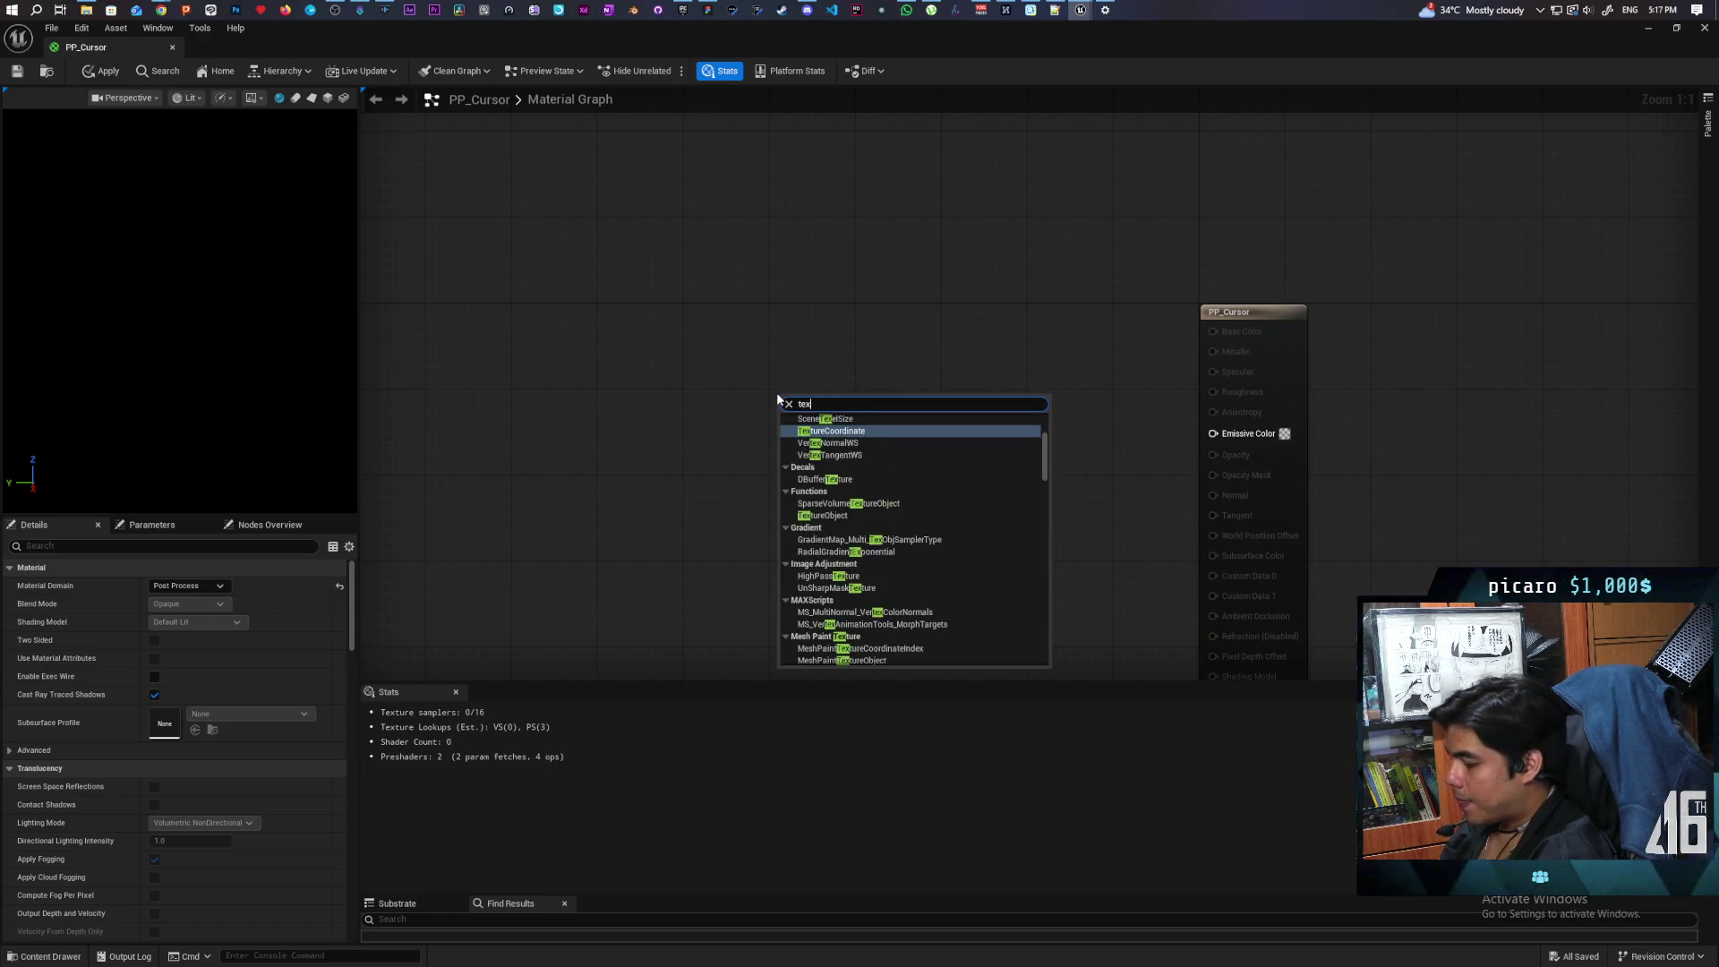
type("ture")
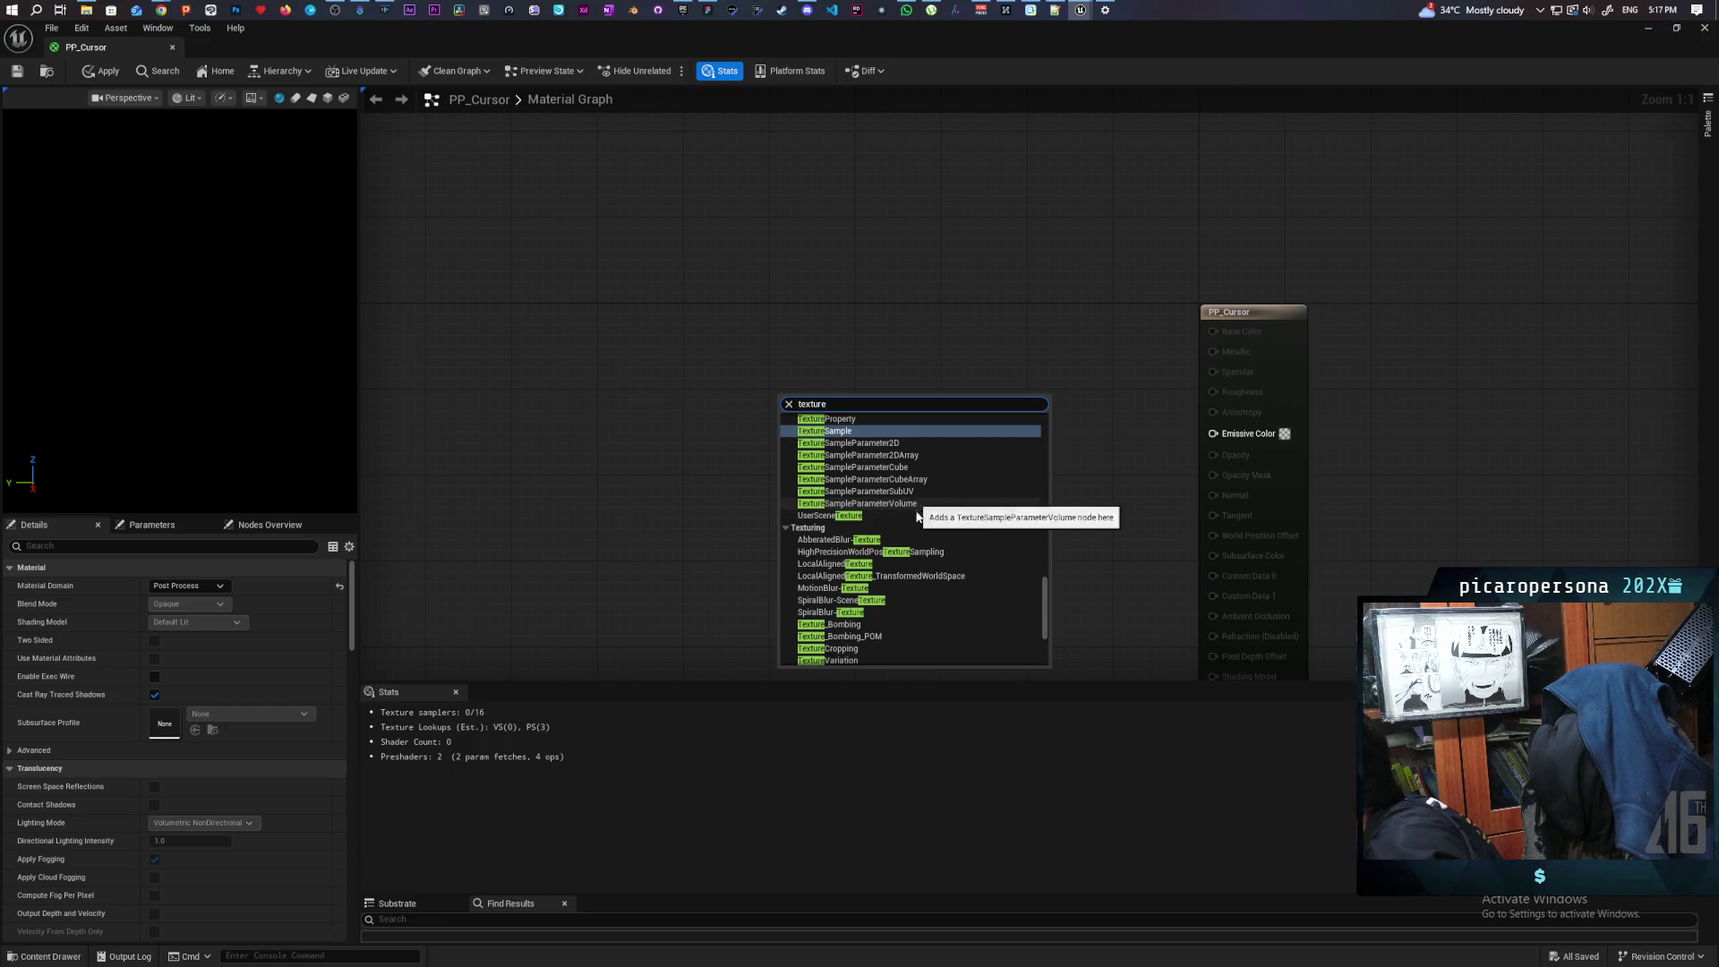
scroll(916, 526, "up", 3)
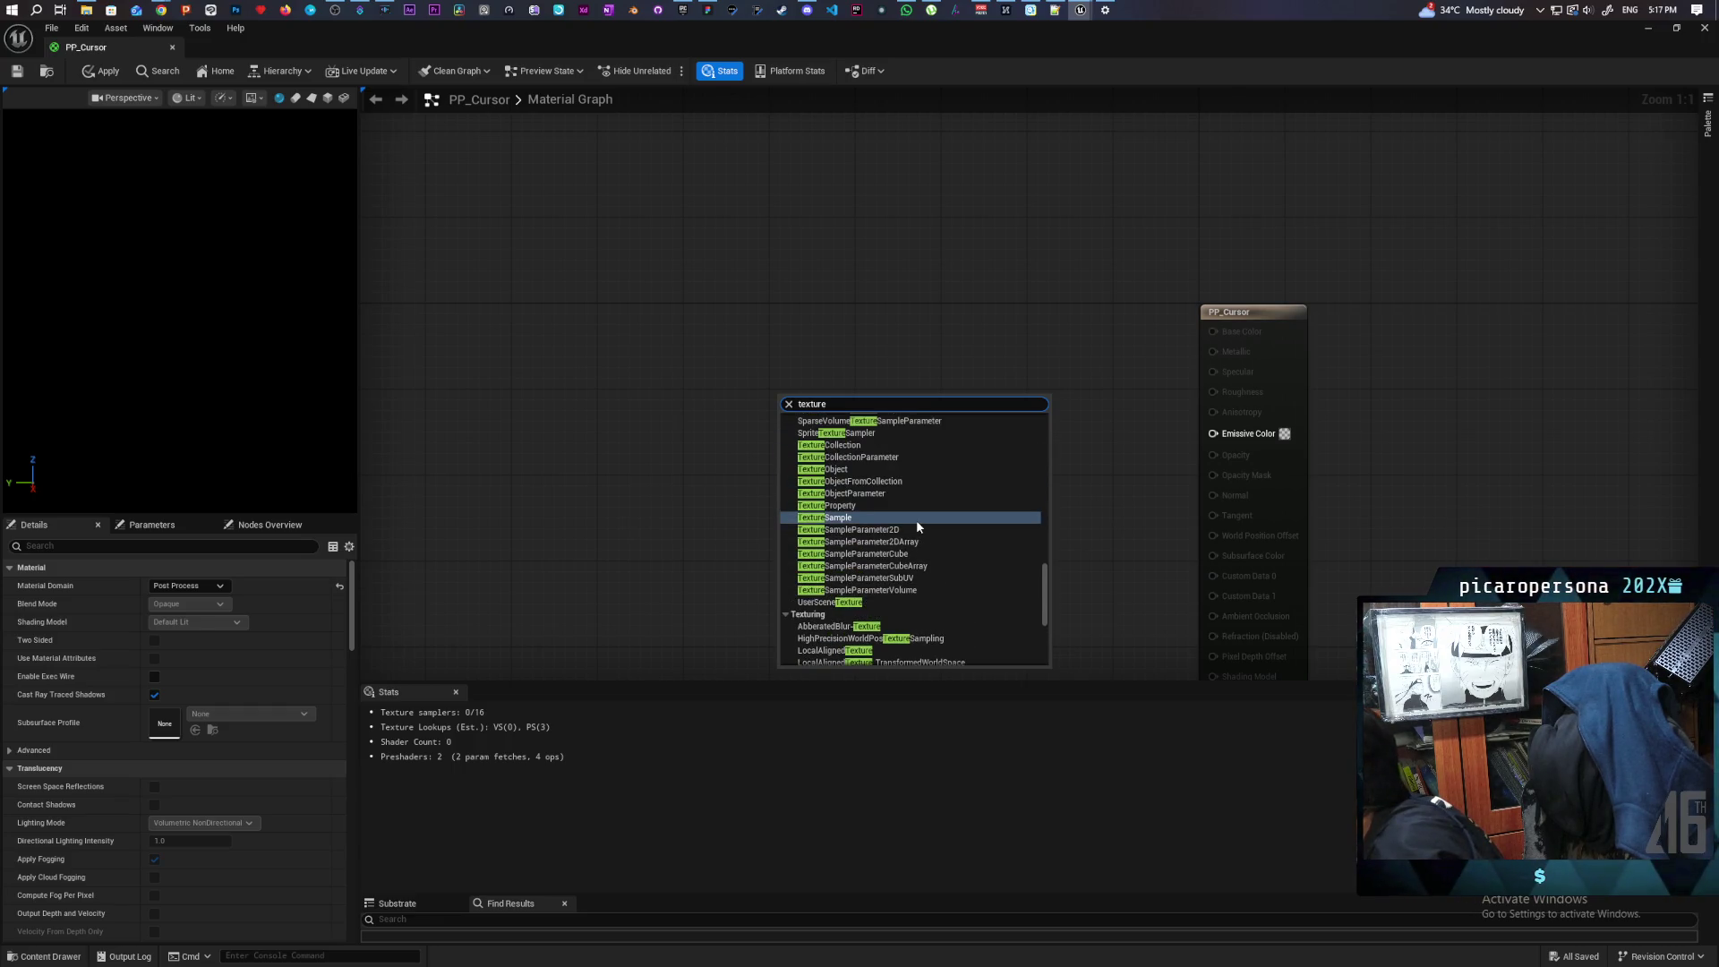
scroll(916, 527, "up", 1)
scroll(916, 526, "up", 1)
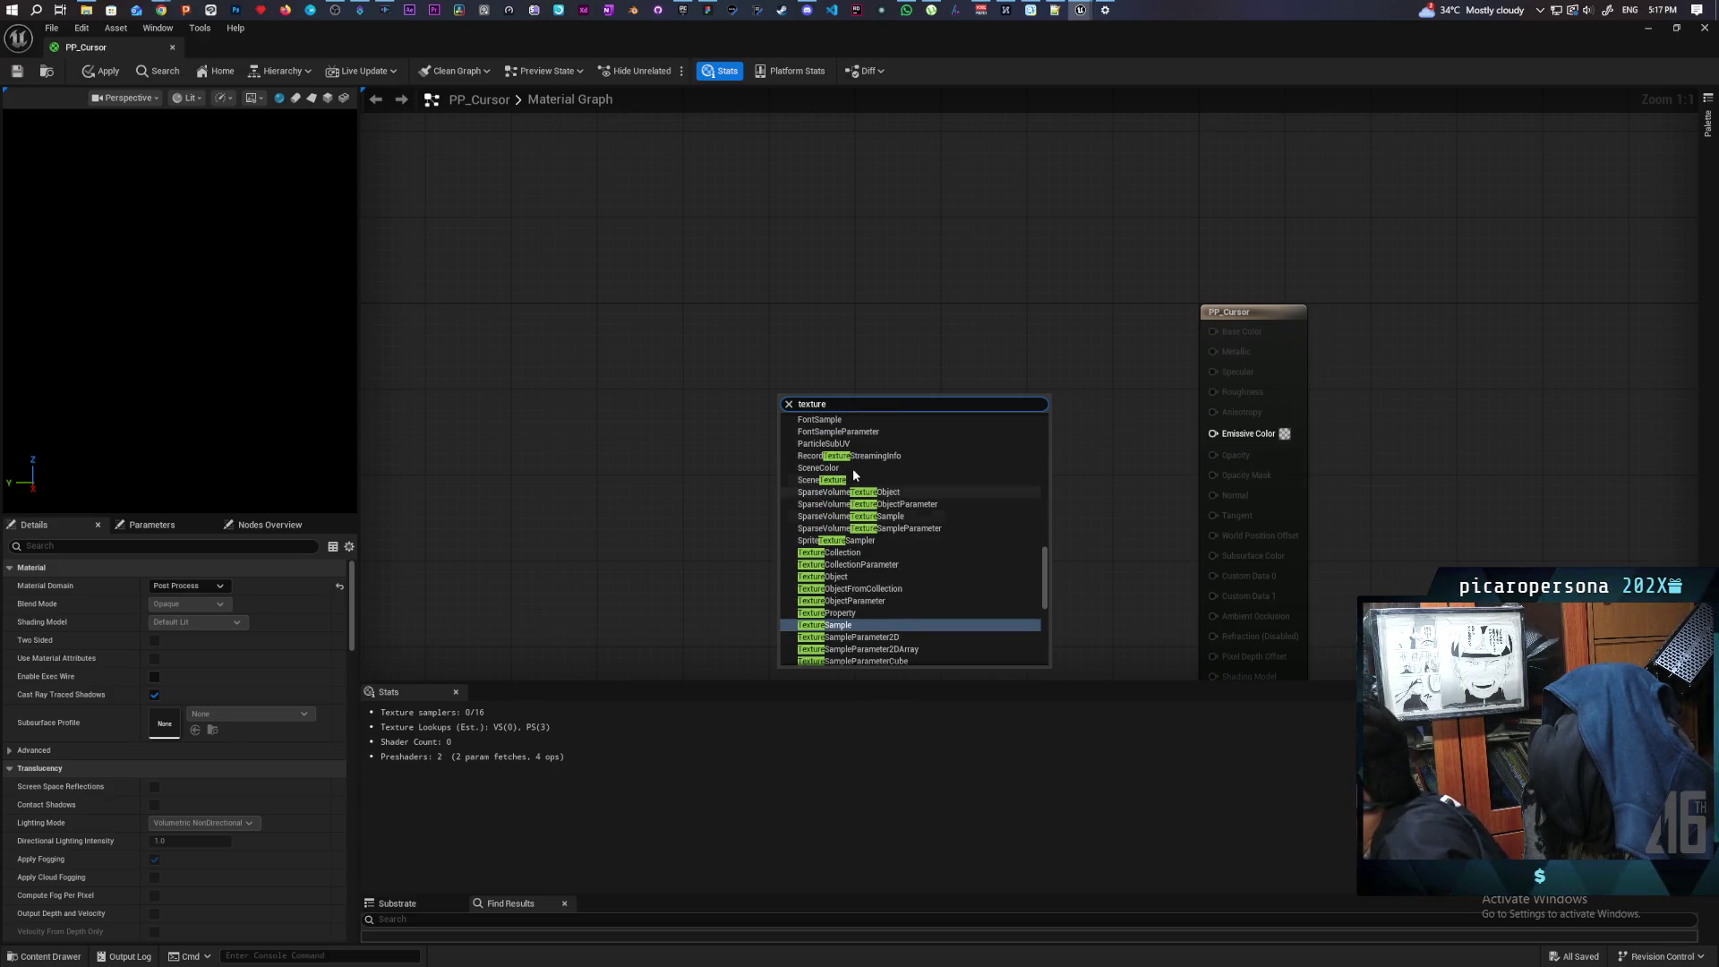
key("Escape")
key("ctrl+v")
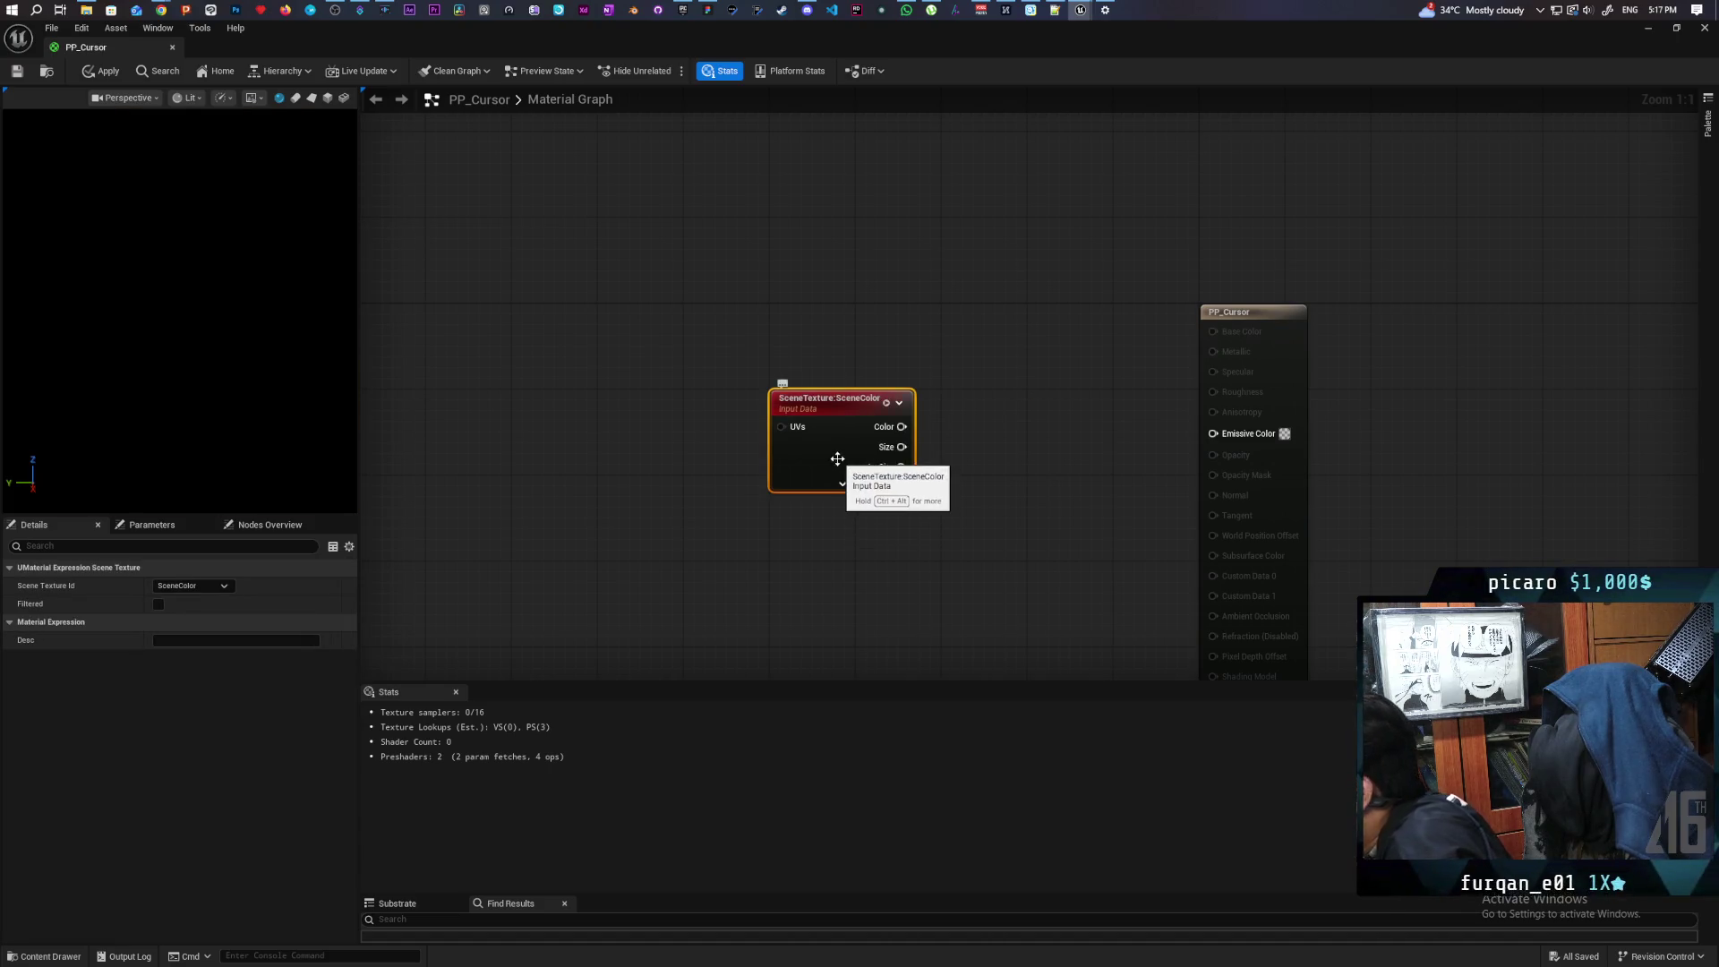
left_click(174, 587)
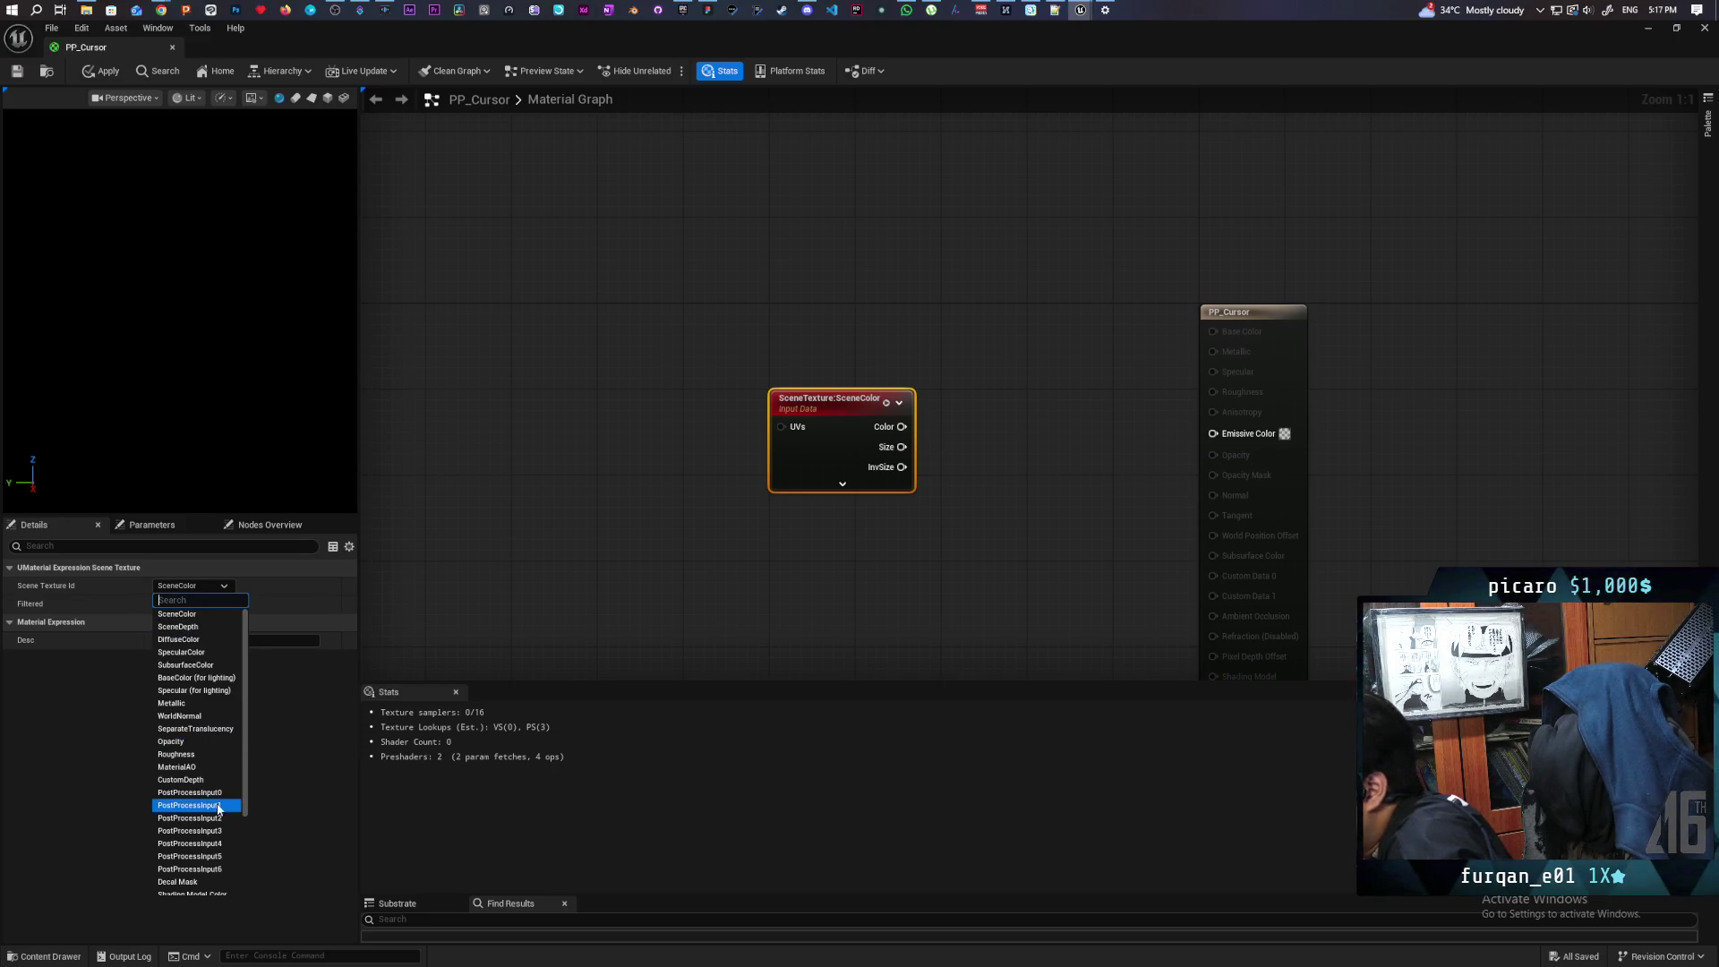
left_click(201, 792)
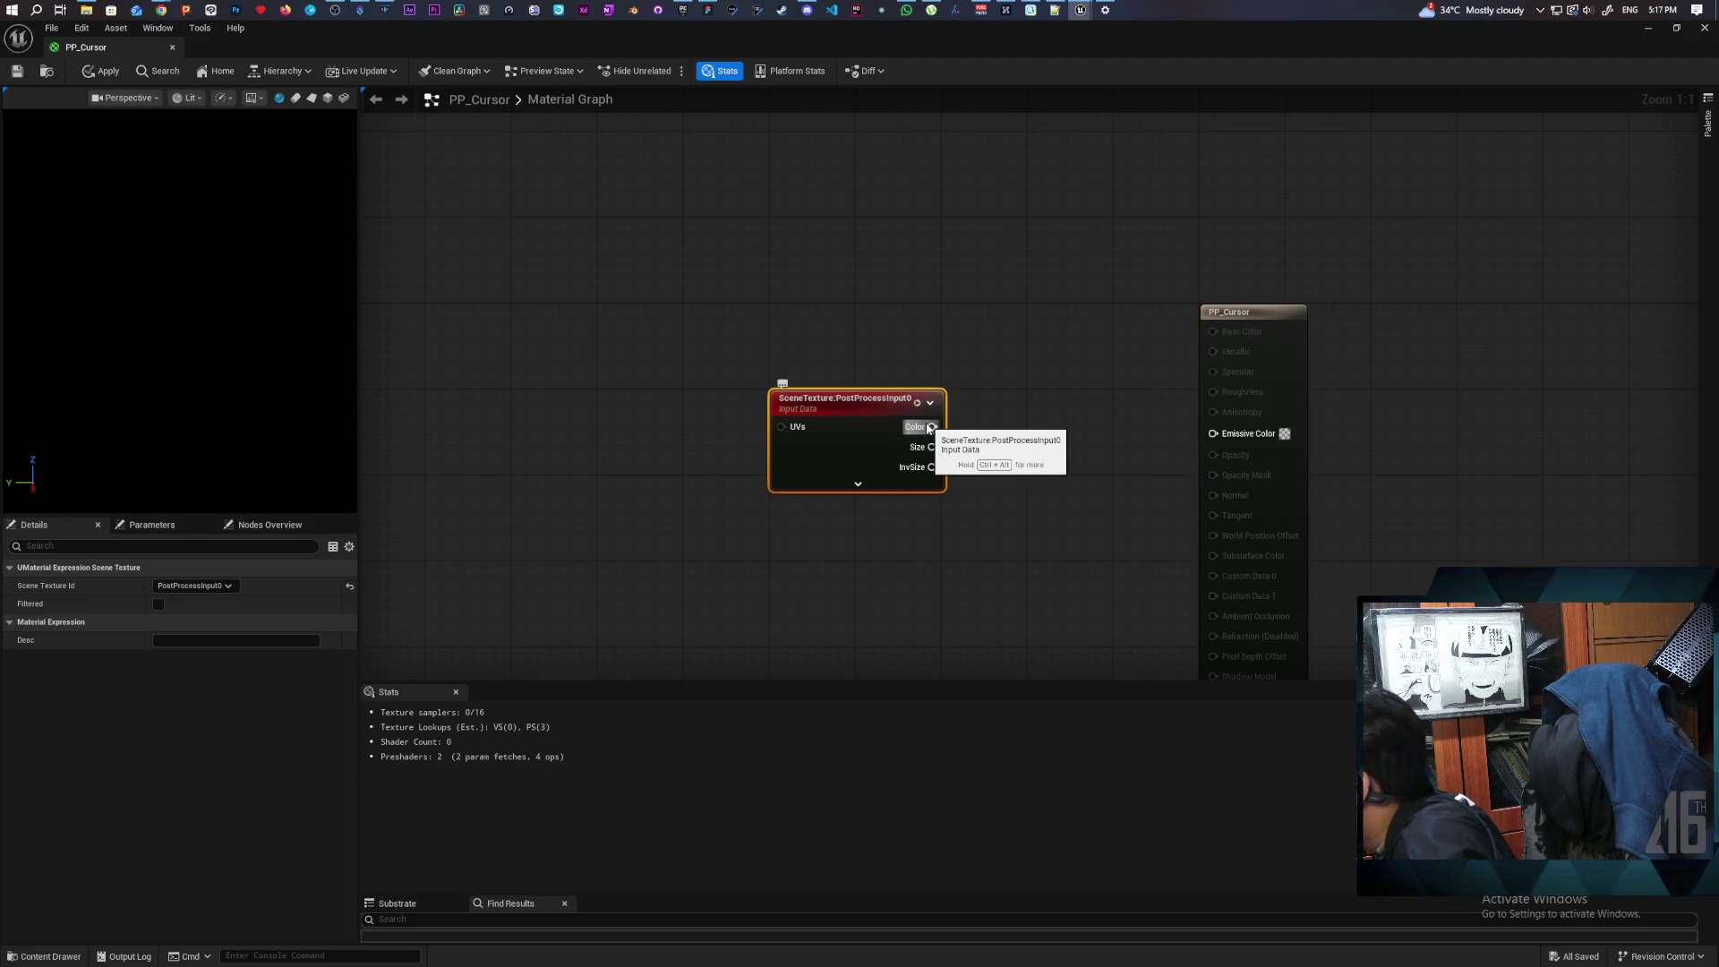
left_click(105, 72)
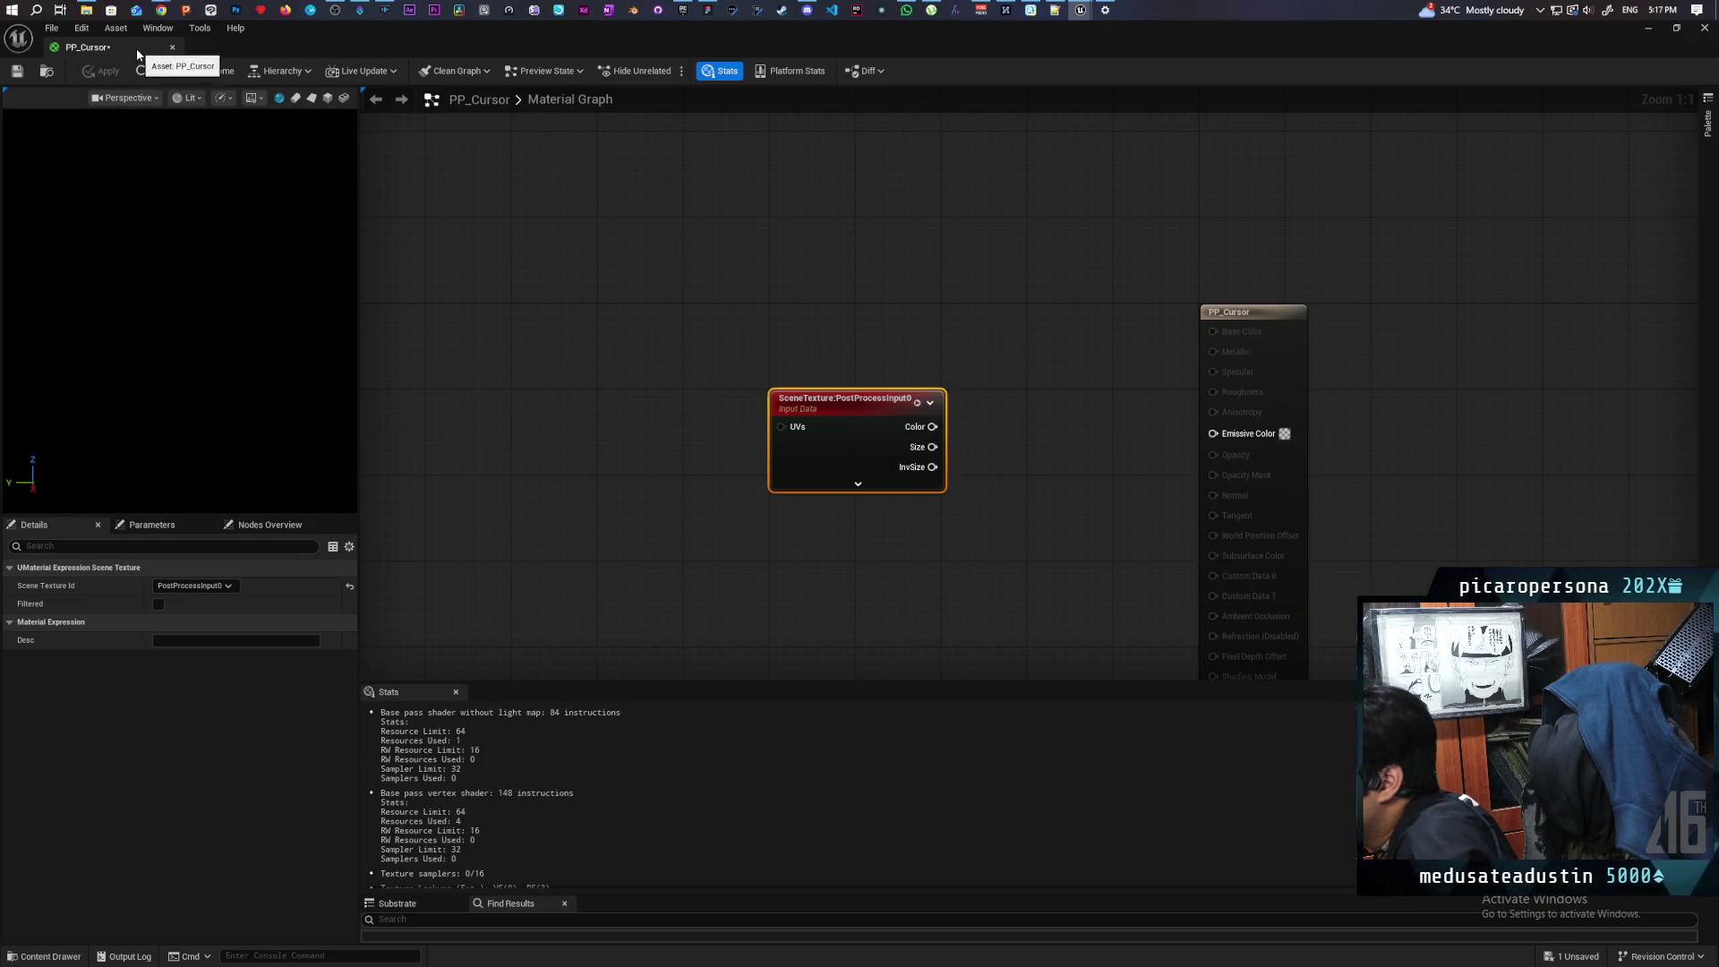
mouse_move(324, 44)
left_mouse_down()
mouse_move(1012, 160)
mouse_move(721, 173)
mouse_move(509, 148)
left_mouse_up()
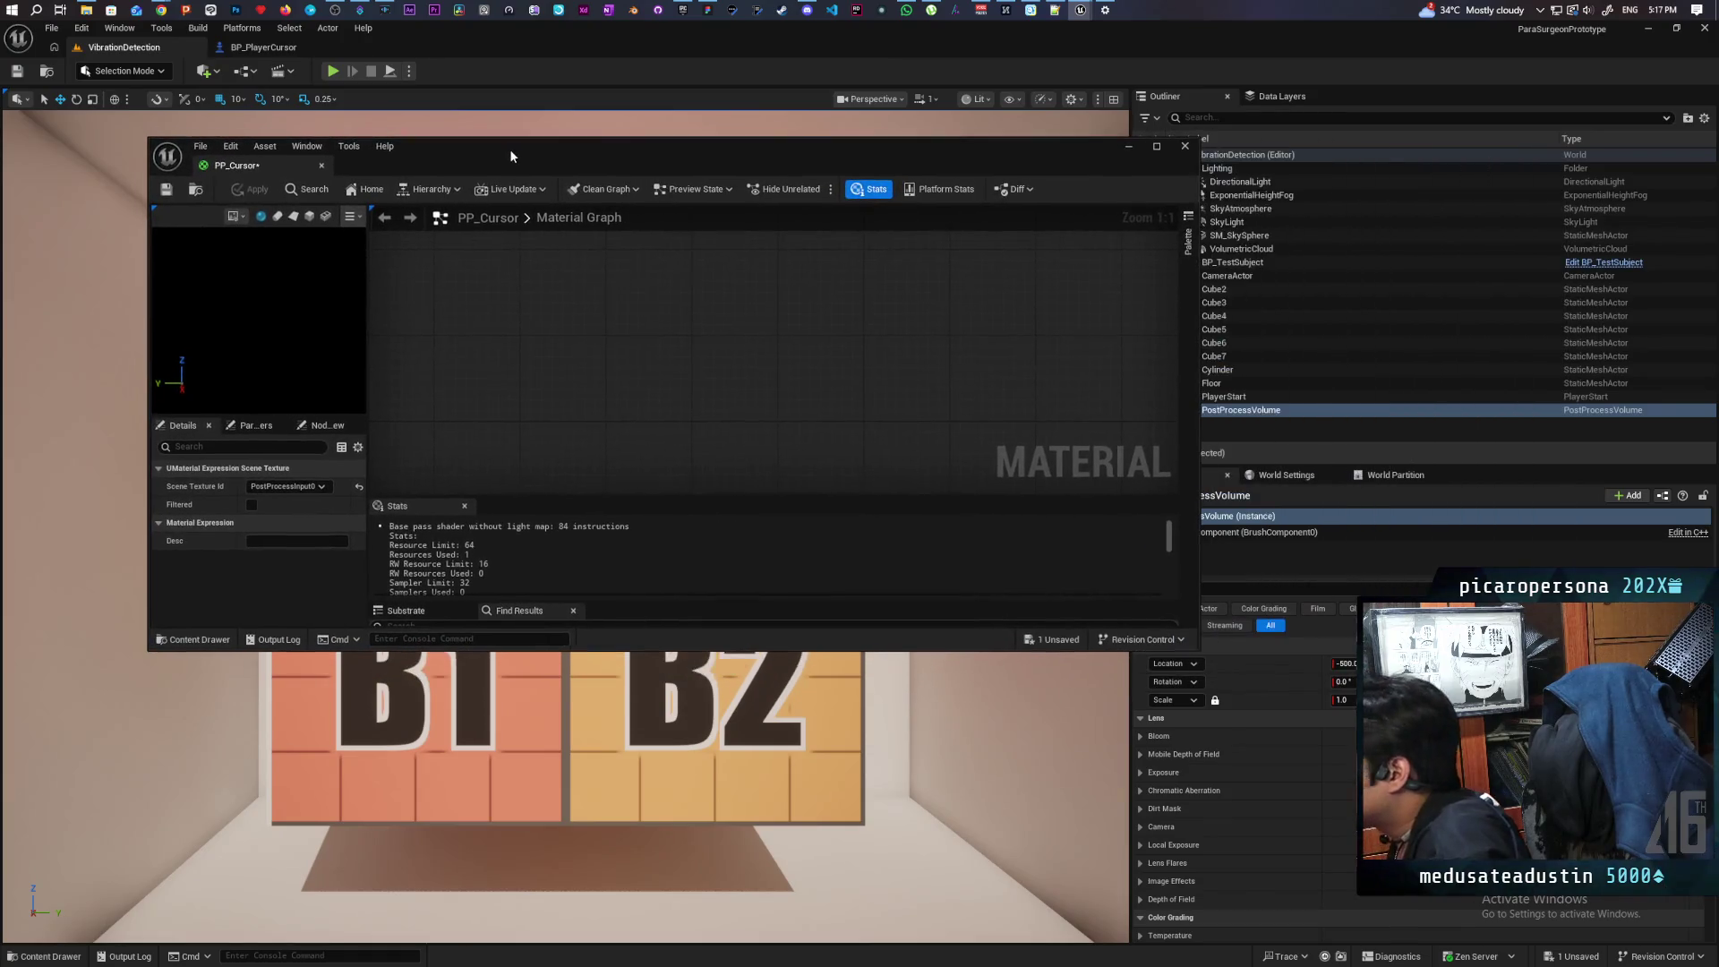
Step: Save the PP_Cursor material
key("ctrl+space")
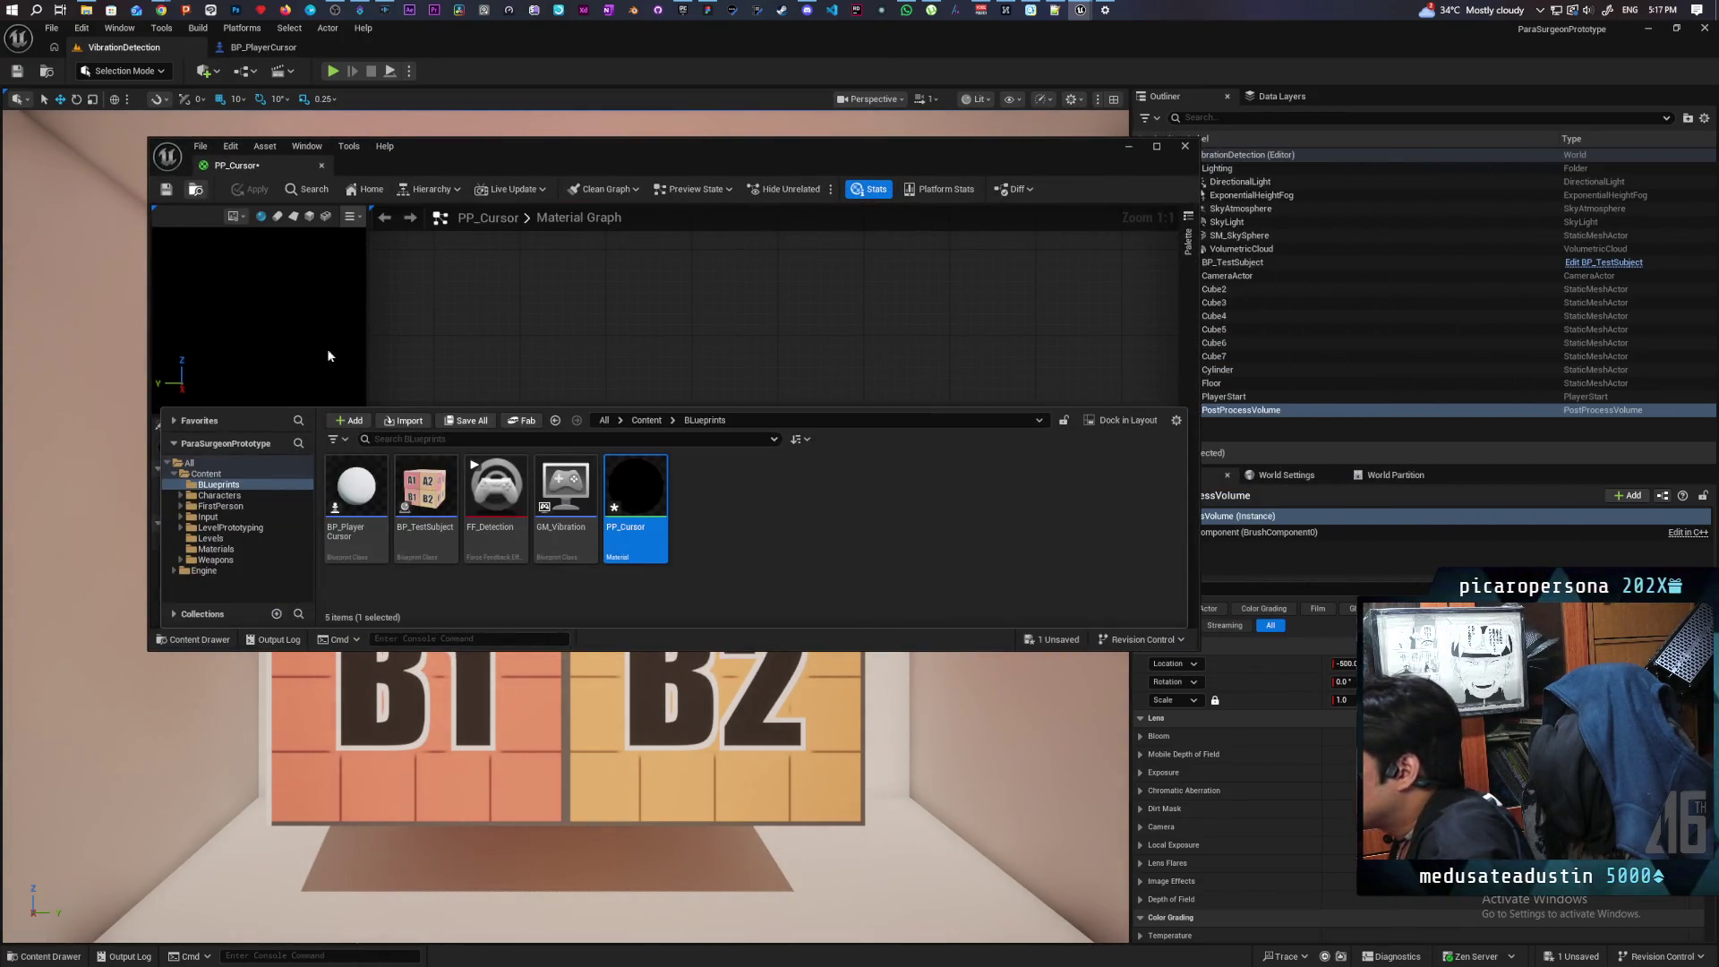
key("ctrl+s")
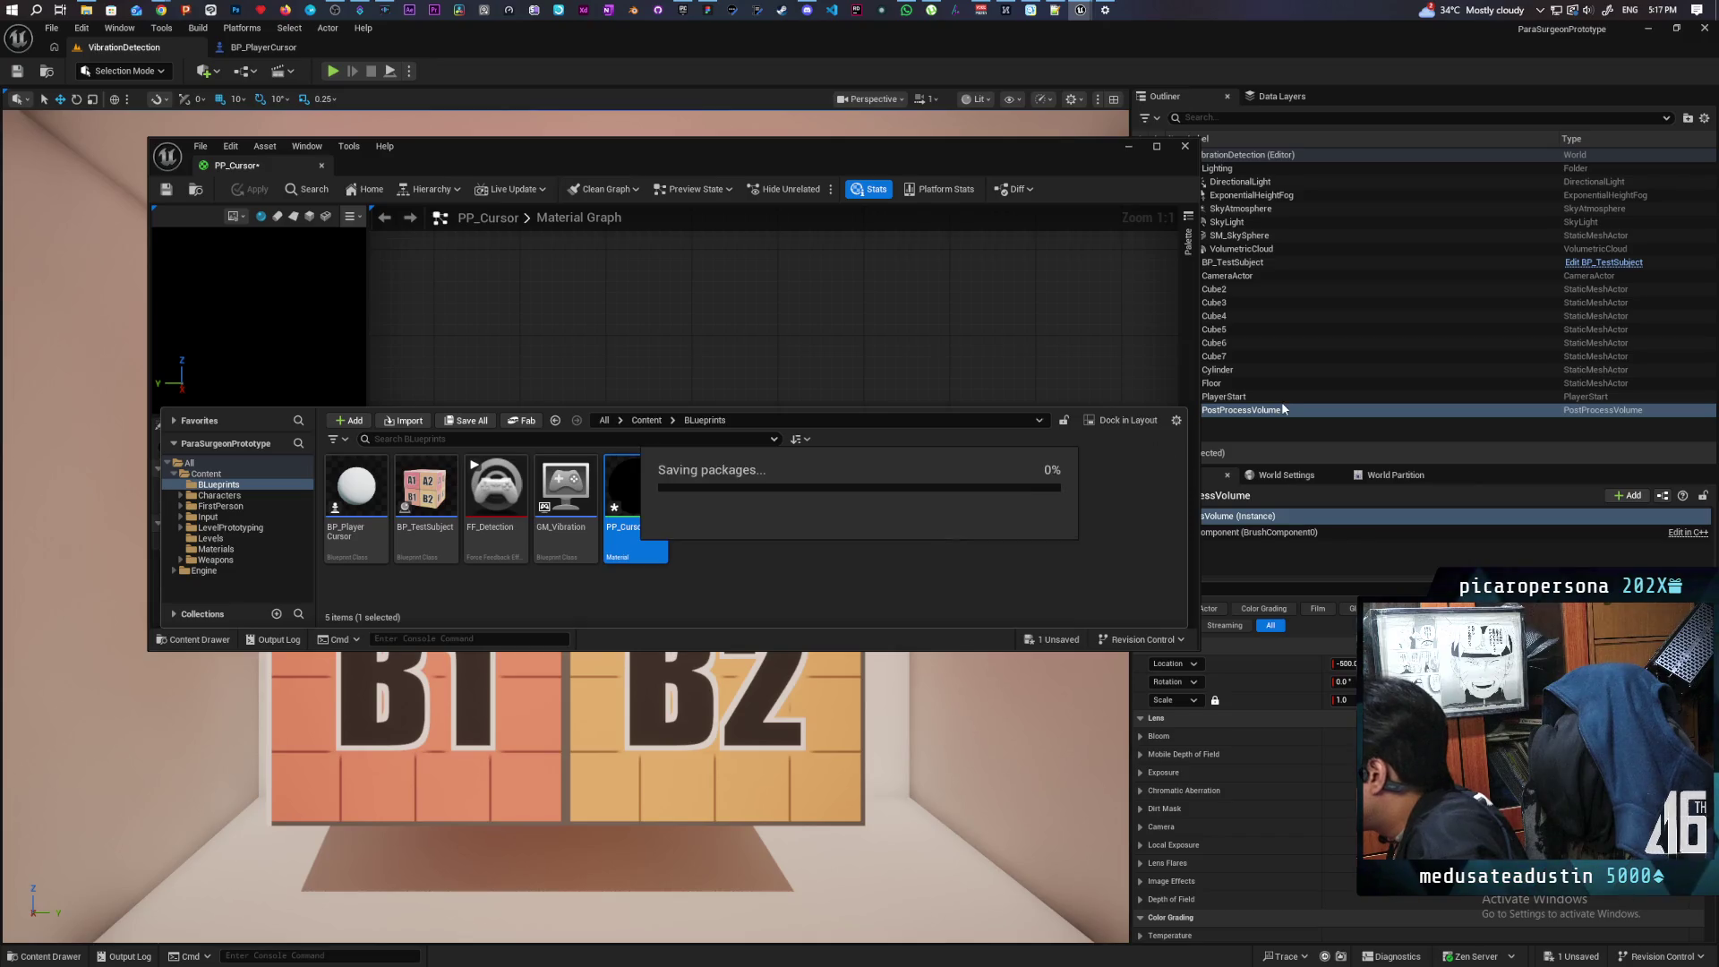
left_click(1262, 588)
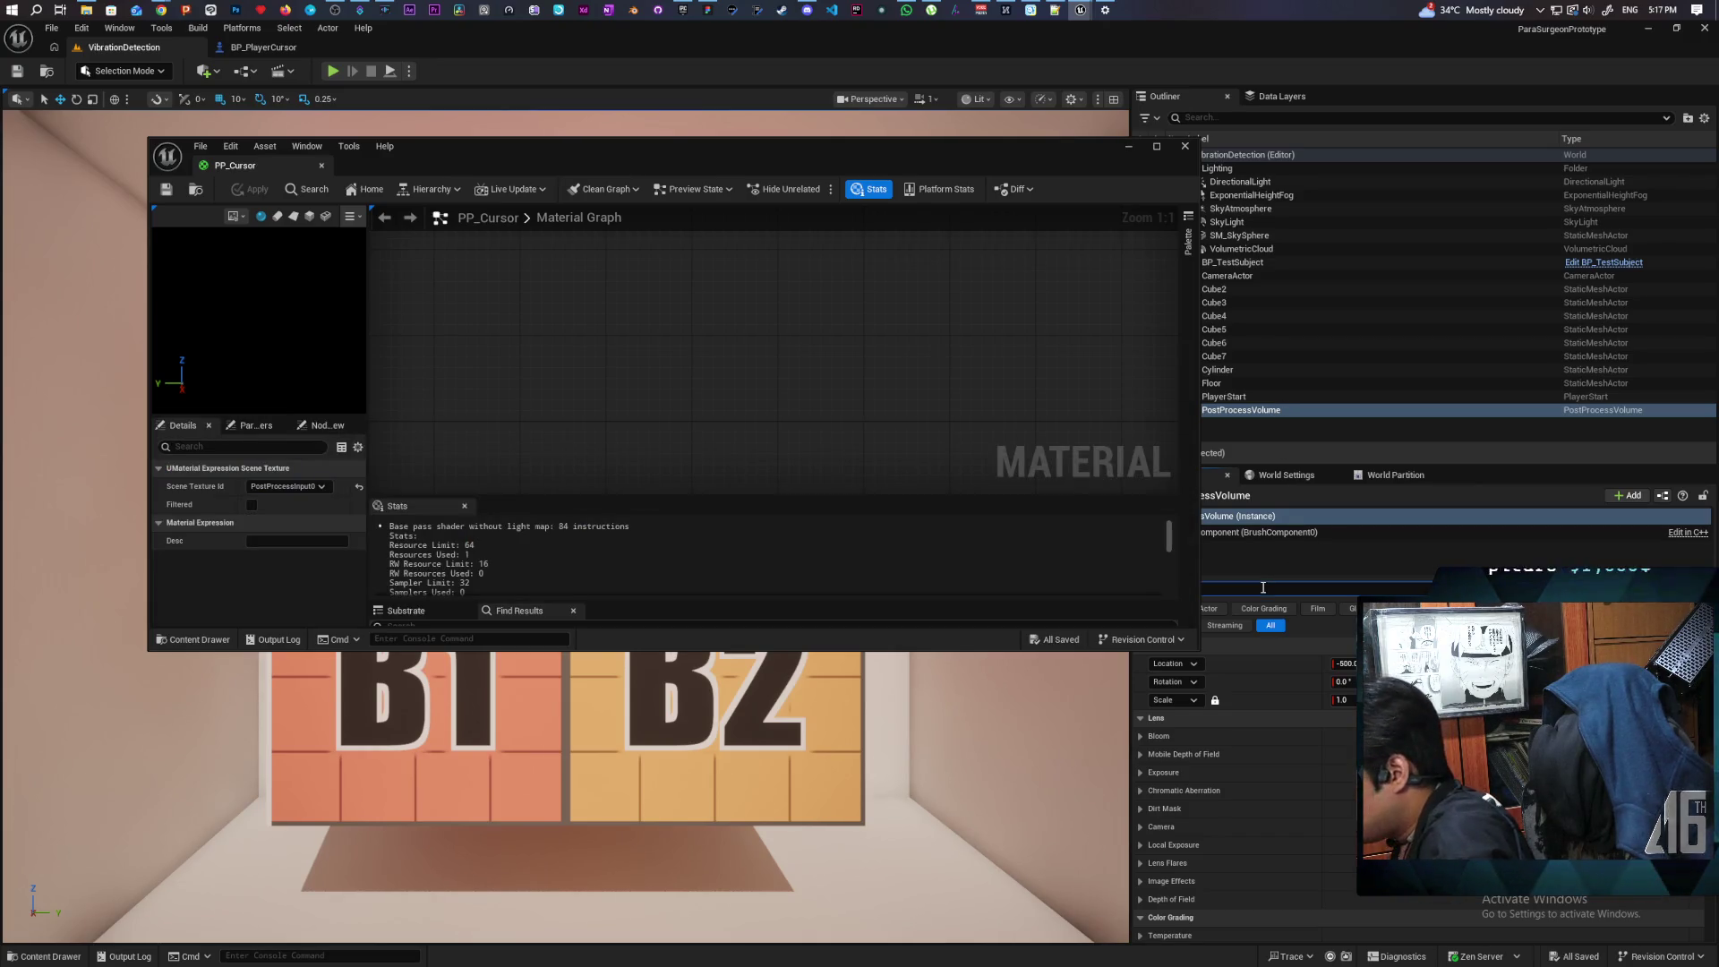
Step: Add PP_Cursor to the volume's Post Process Materials and enable Infinite Extent (Unbound)
scroll(1275, 687, "down", 15)
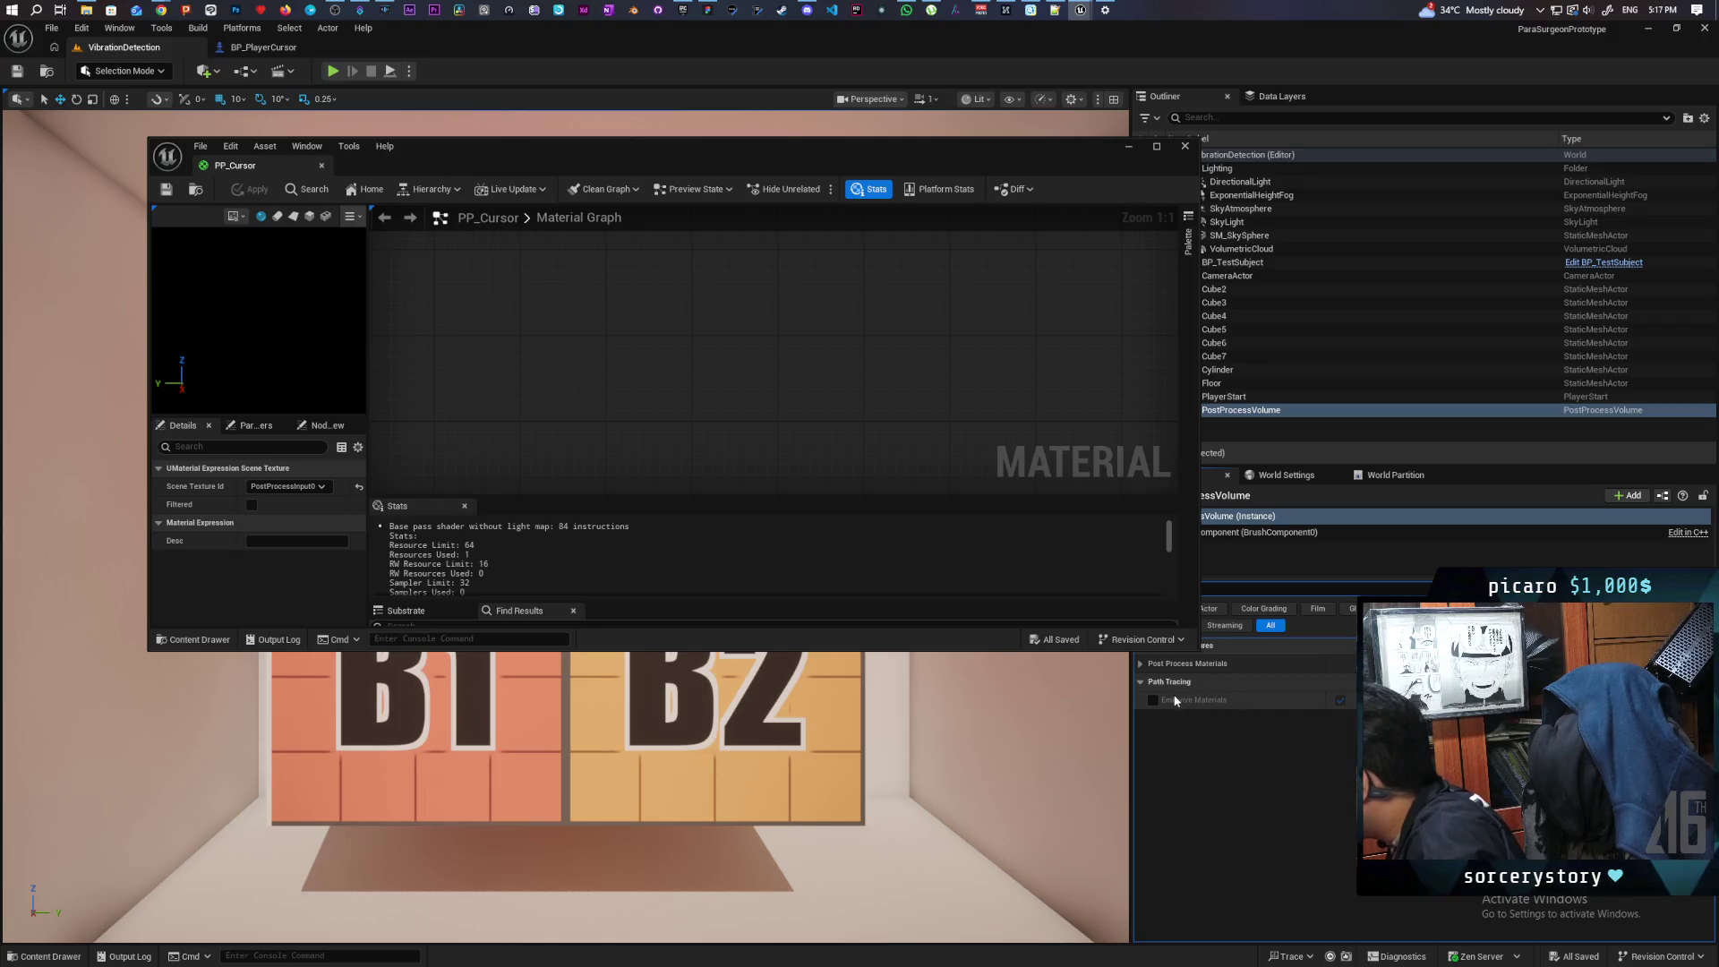
left_click(1418, 681)
left_click(1365, 722)
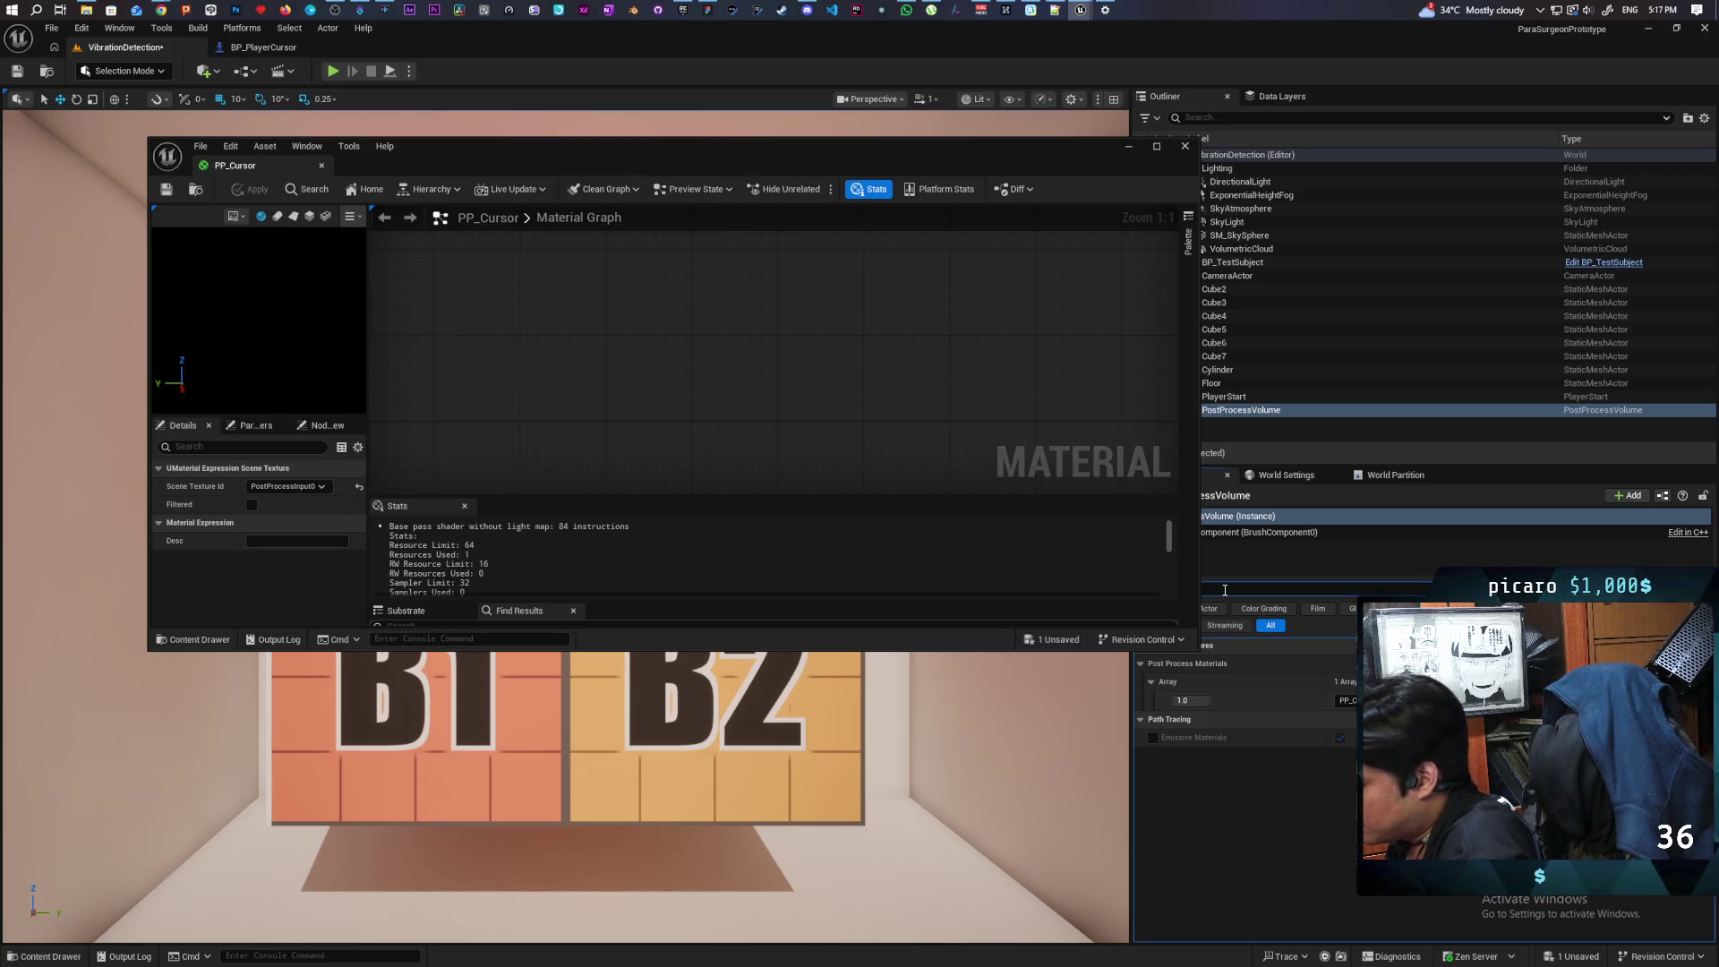
type("infinite")
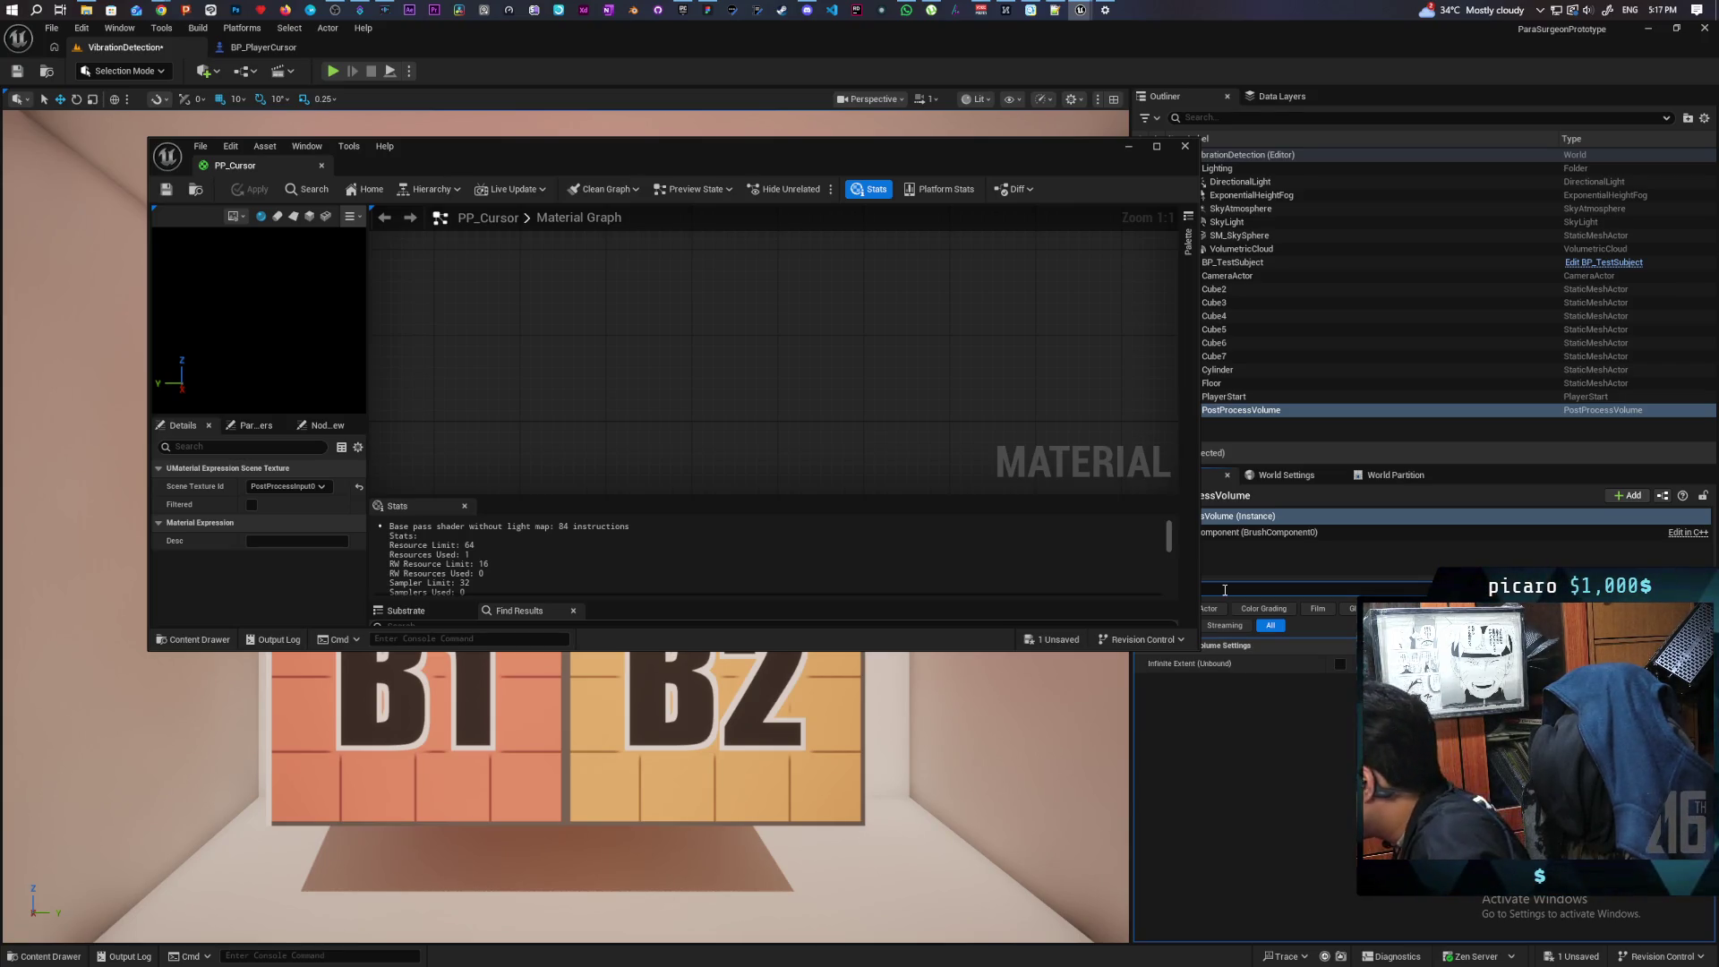
left_click(1338, 663)
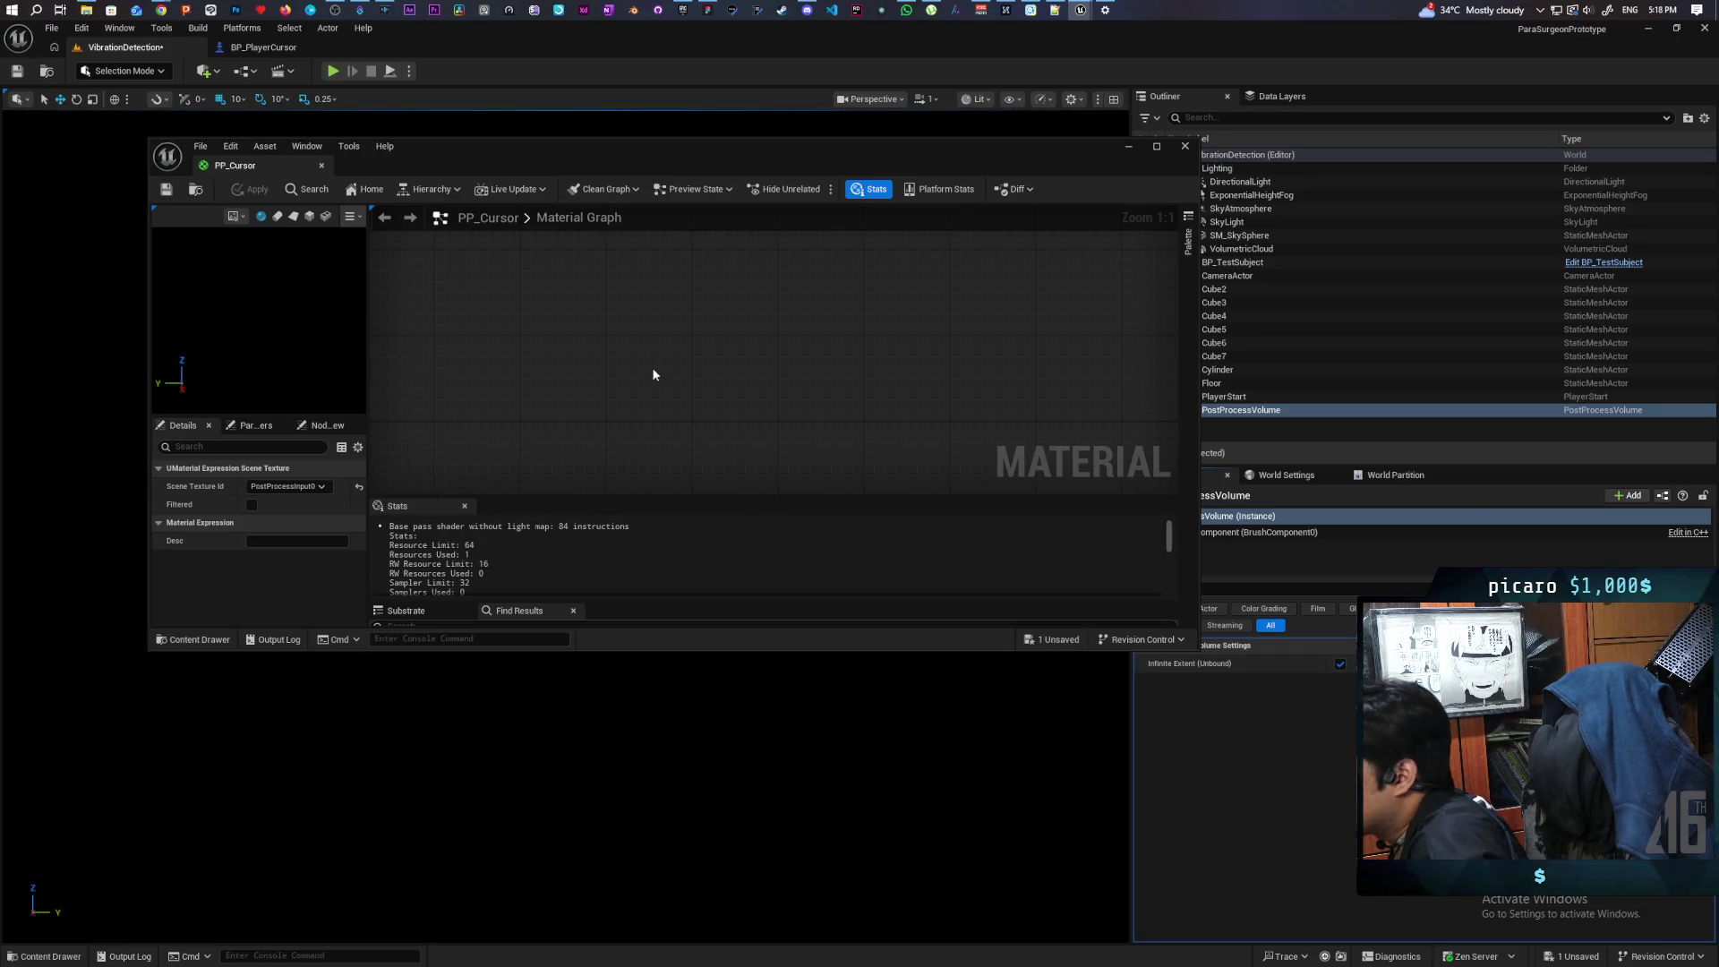
Step: Wire SceneTexture Color into Emissive Color, then apply and save PP_Cursor
left_click(710, 370)
key("Home")
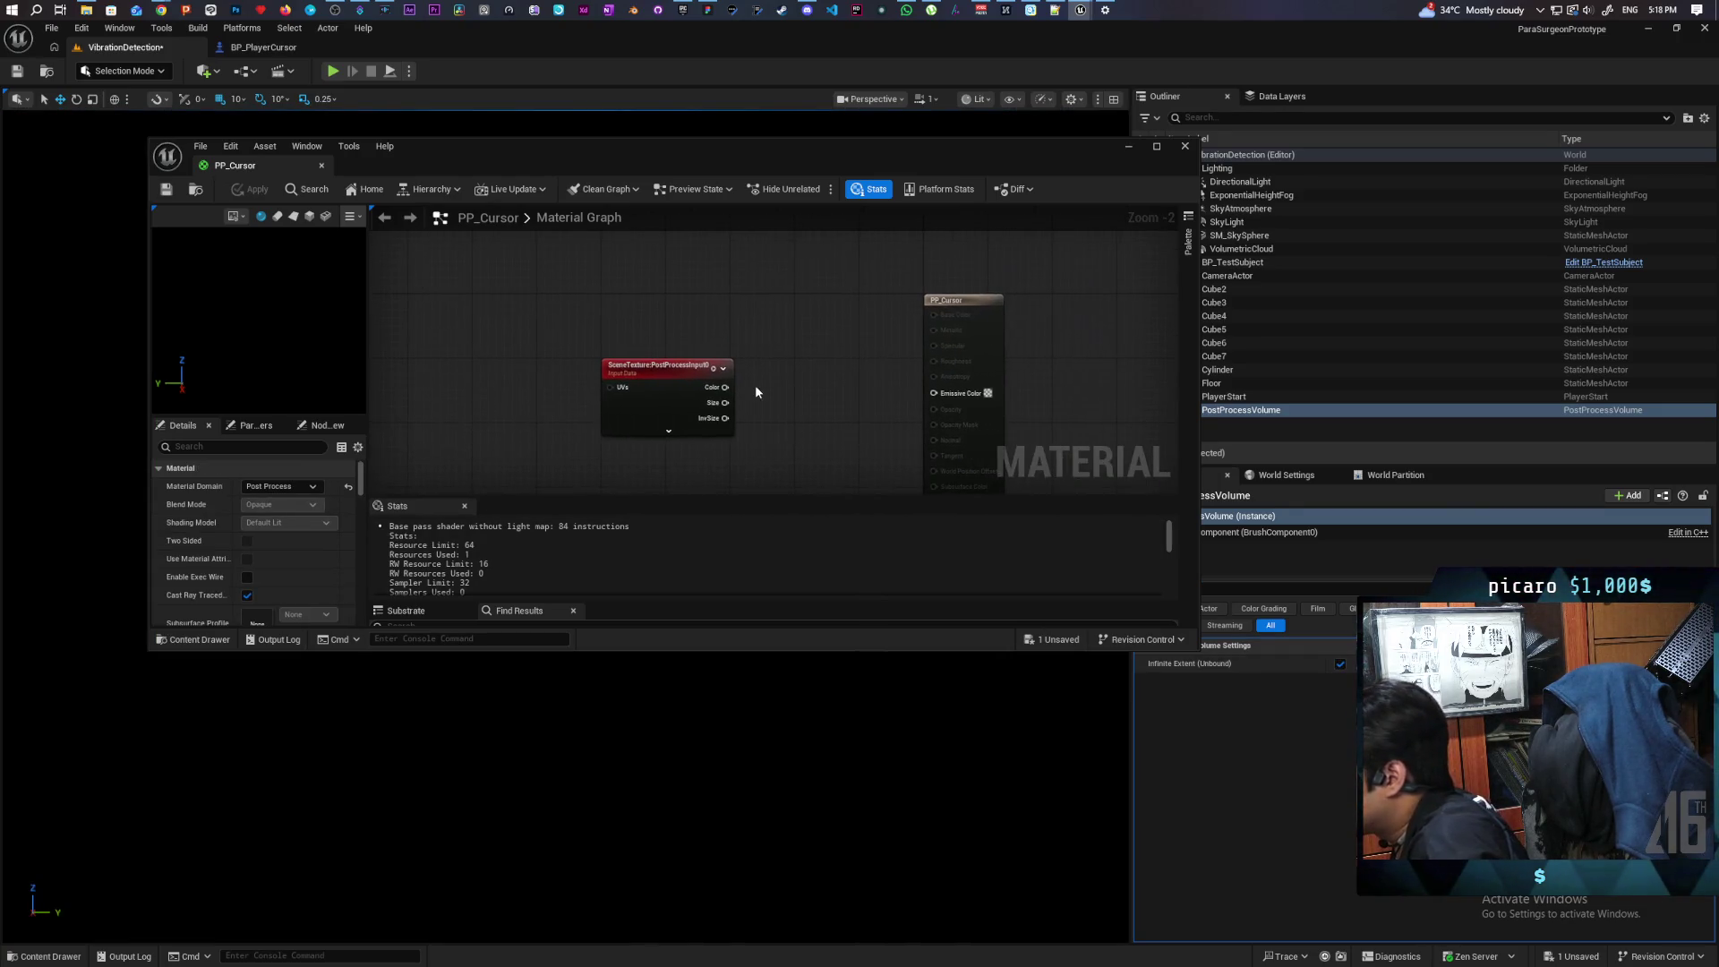
left_click_drag(725, 387, 933, 391)
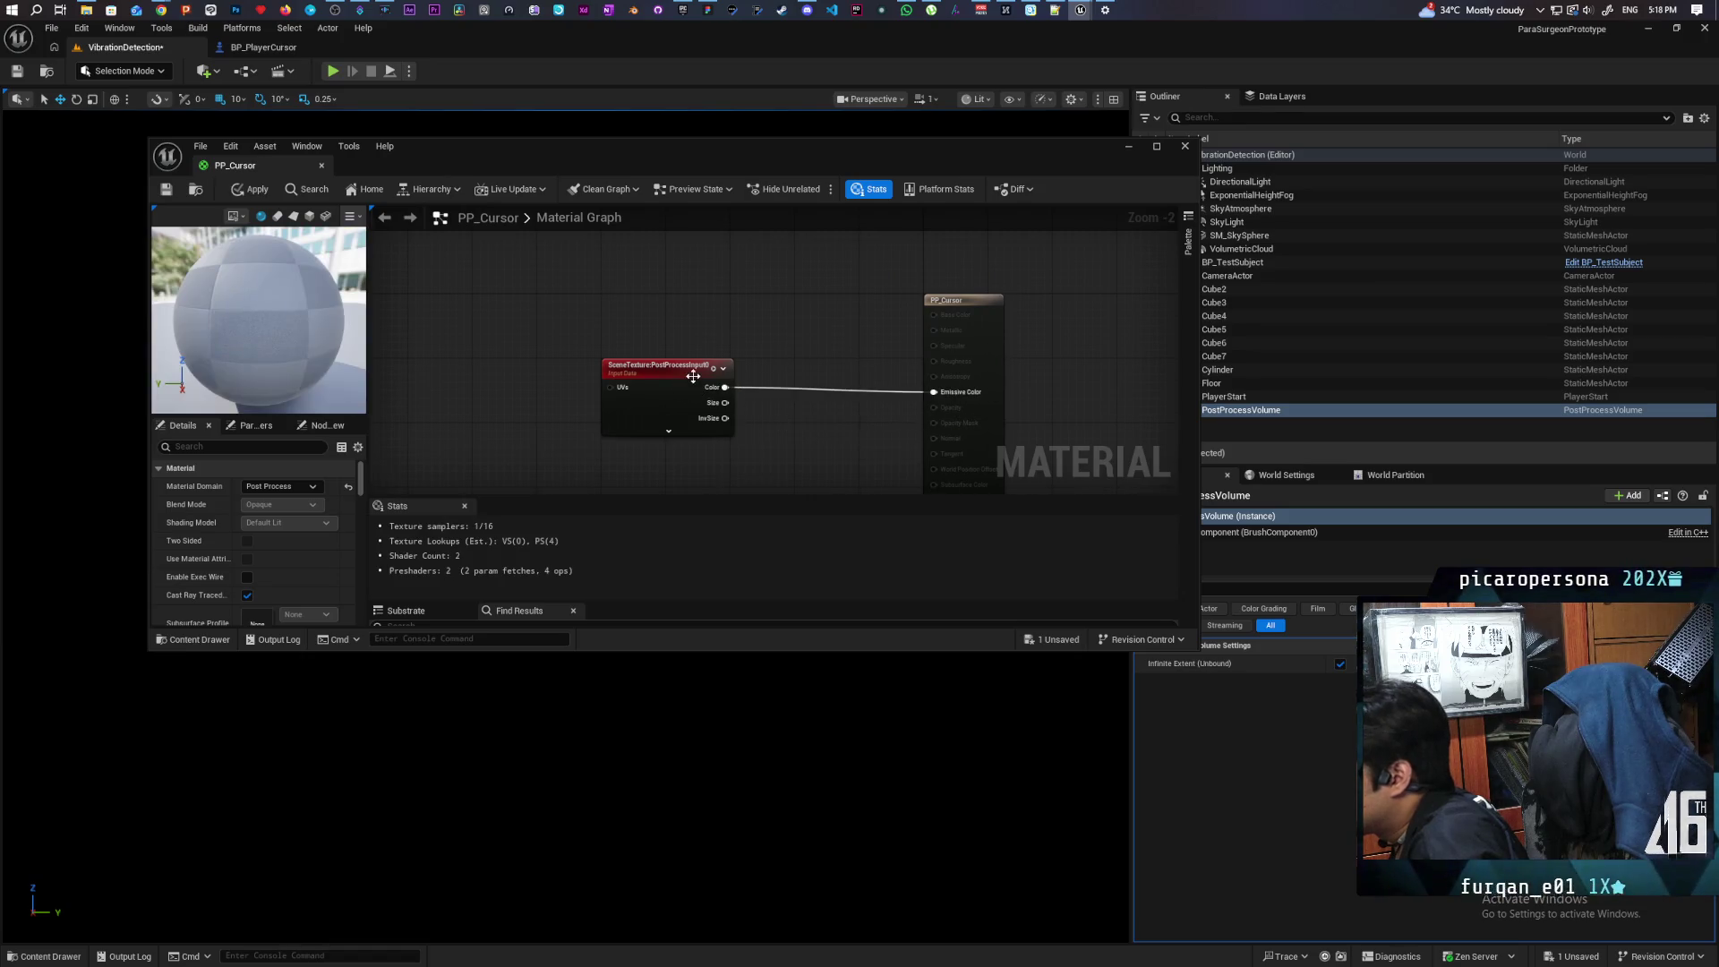
left_click(252, 189)
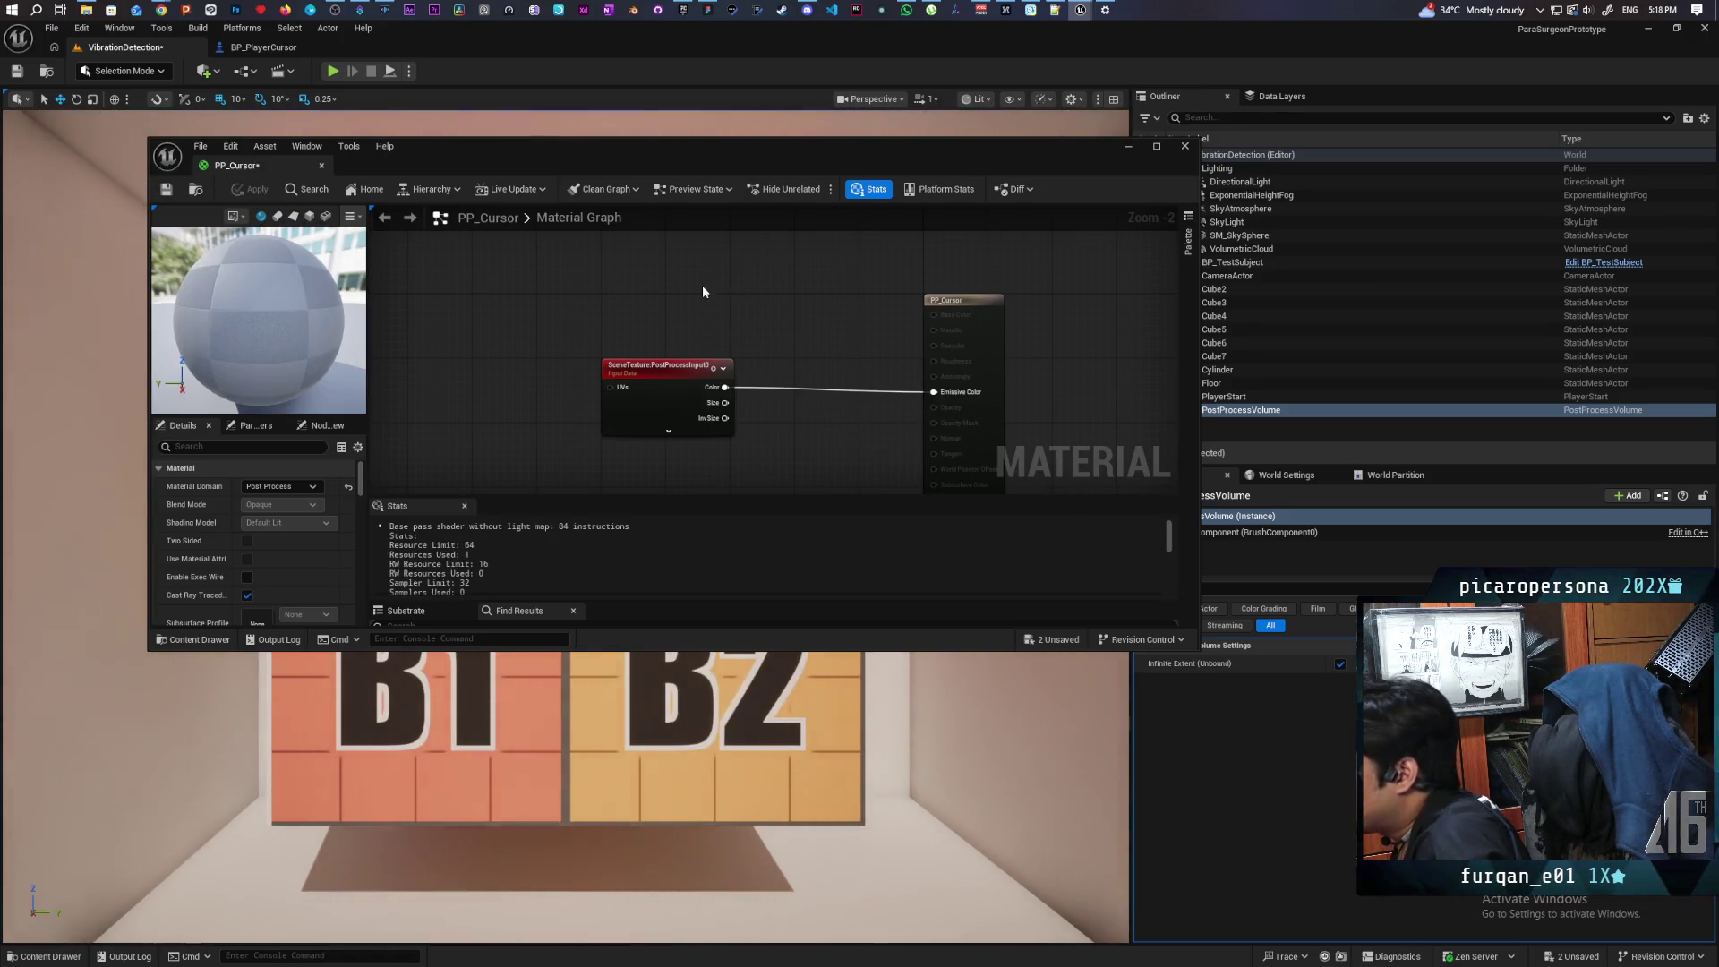
mouse_move(709, 376)
left_mouse_down()
mouse_move(628, 313)
mouse_move(642, 304)
left_mouse_up()
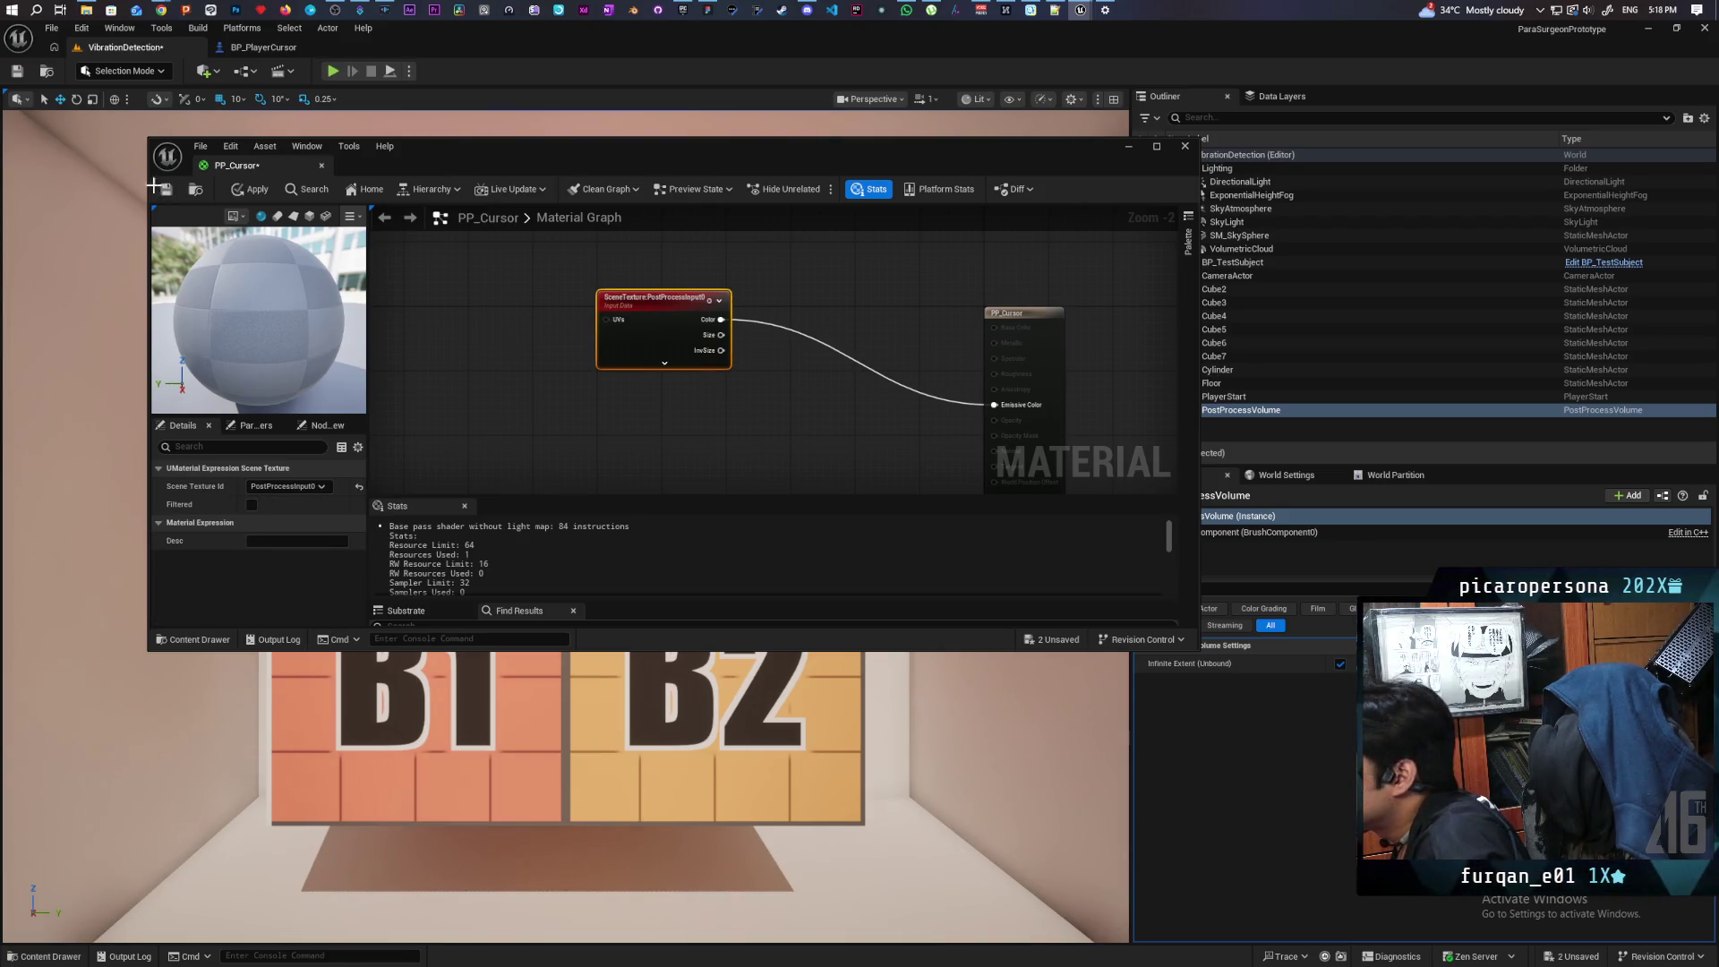
left_click(252, 189)
key("ctrl+s")
mouse_move(673, 410)
left_mouse_down()
mouse_move(651, 332)
mouse_move(663, 384)
left_mouse_up()
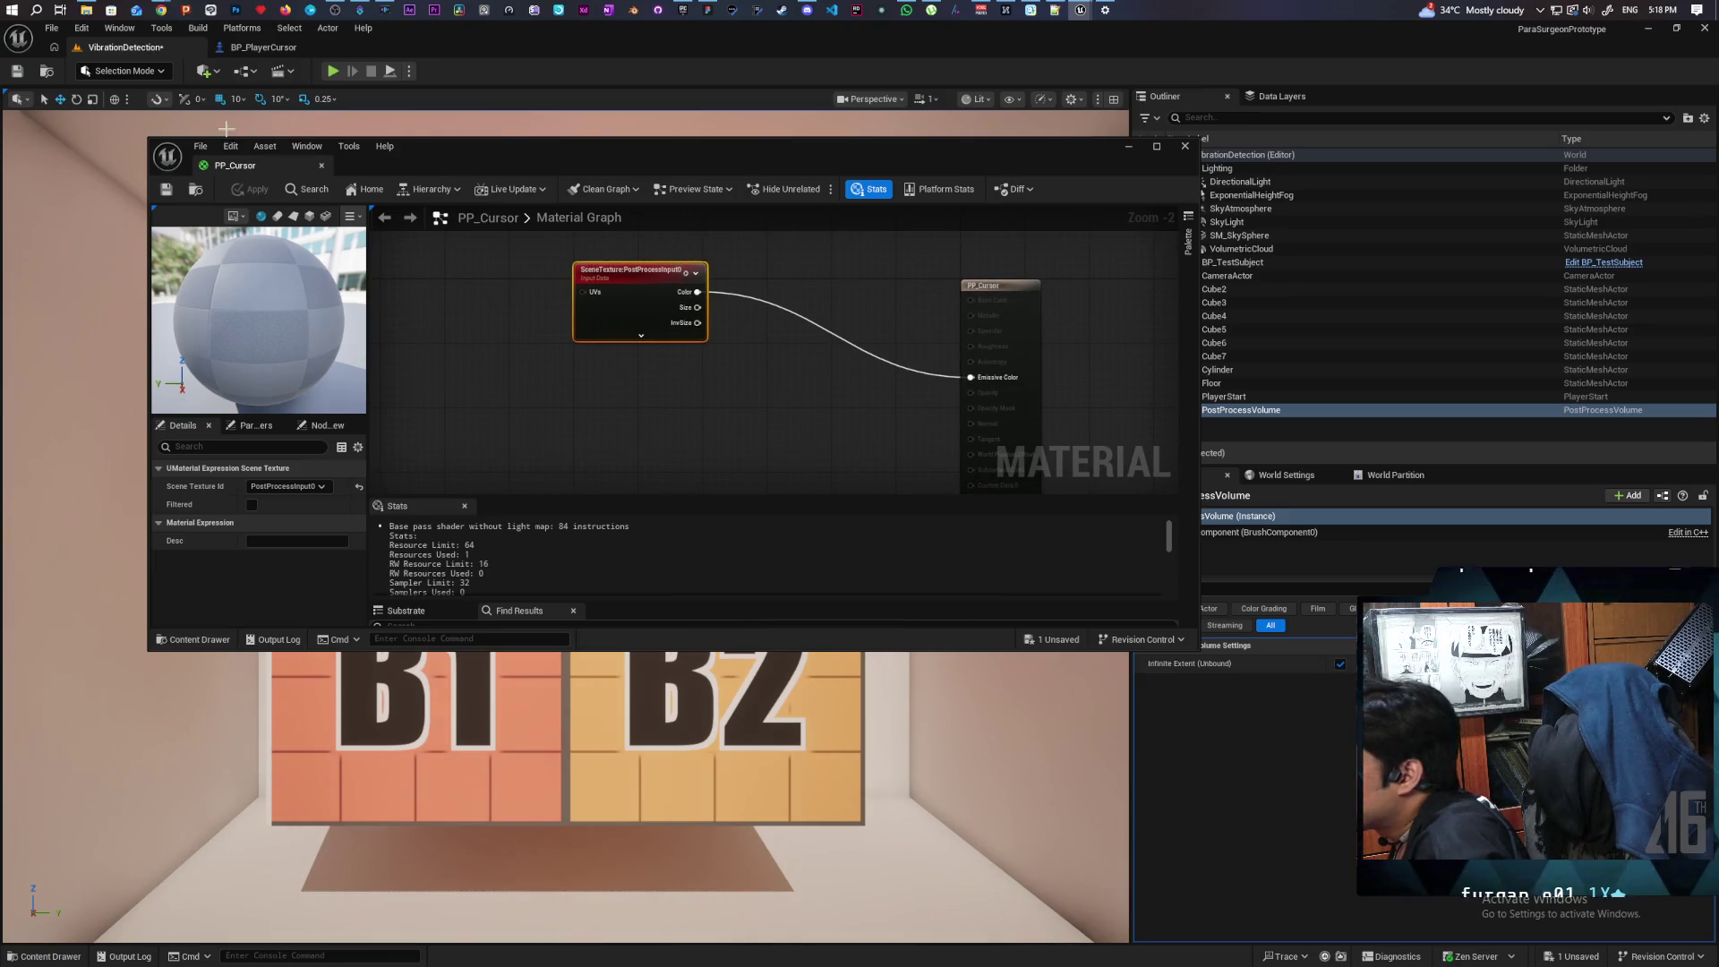
left_click(1184, 146)
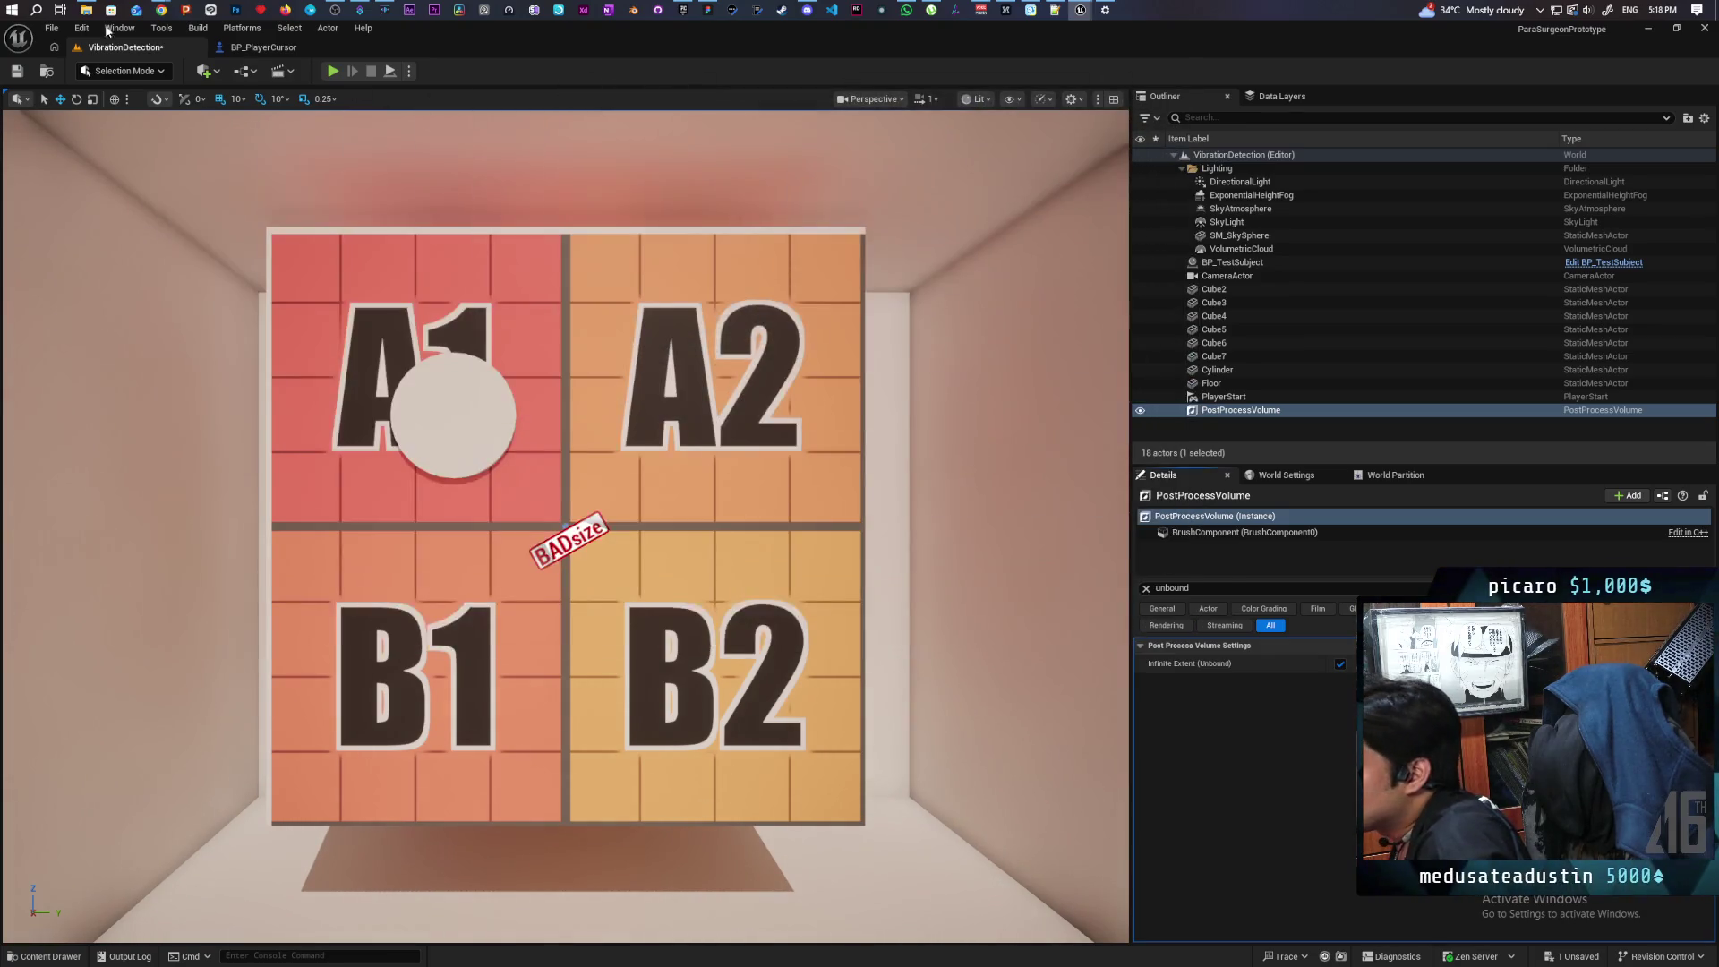
Step: Set Custom Depth-Stencil Pass to Enabled with Stencil in Project Settings
left_click(88, 28)
left_click(152, 222)
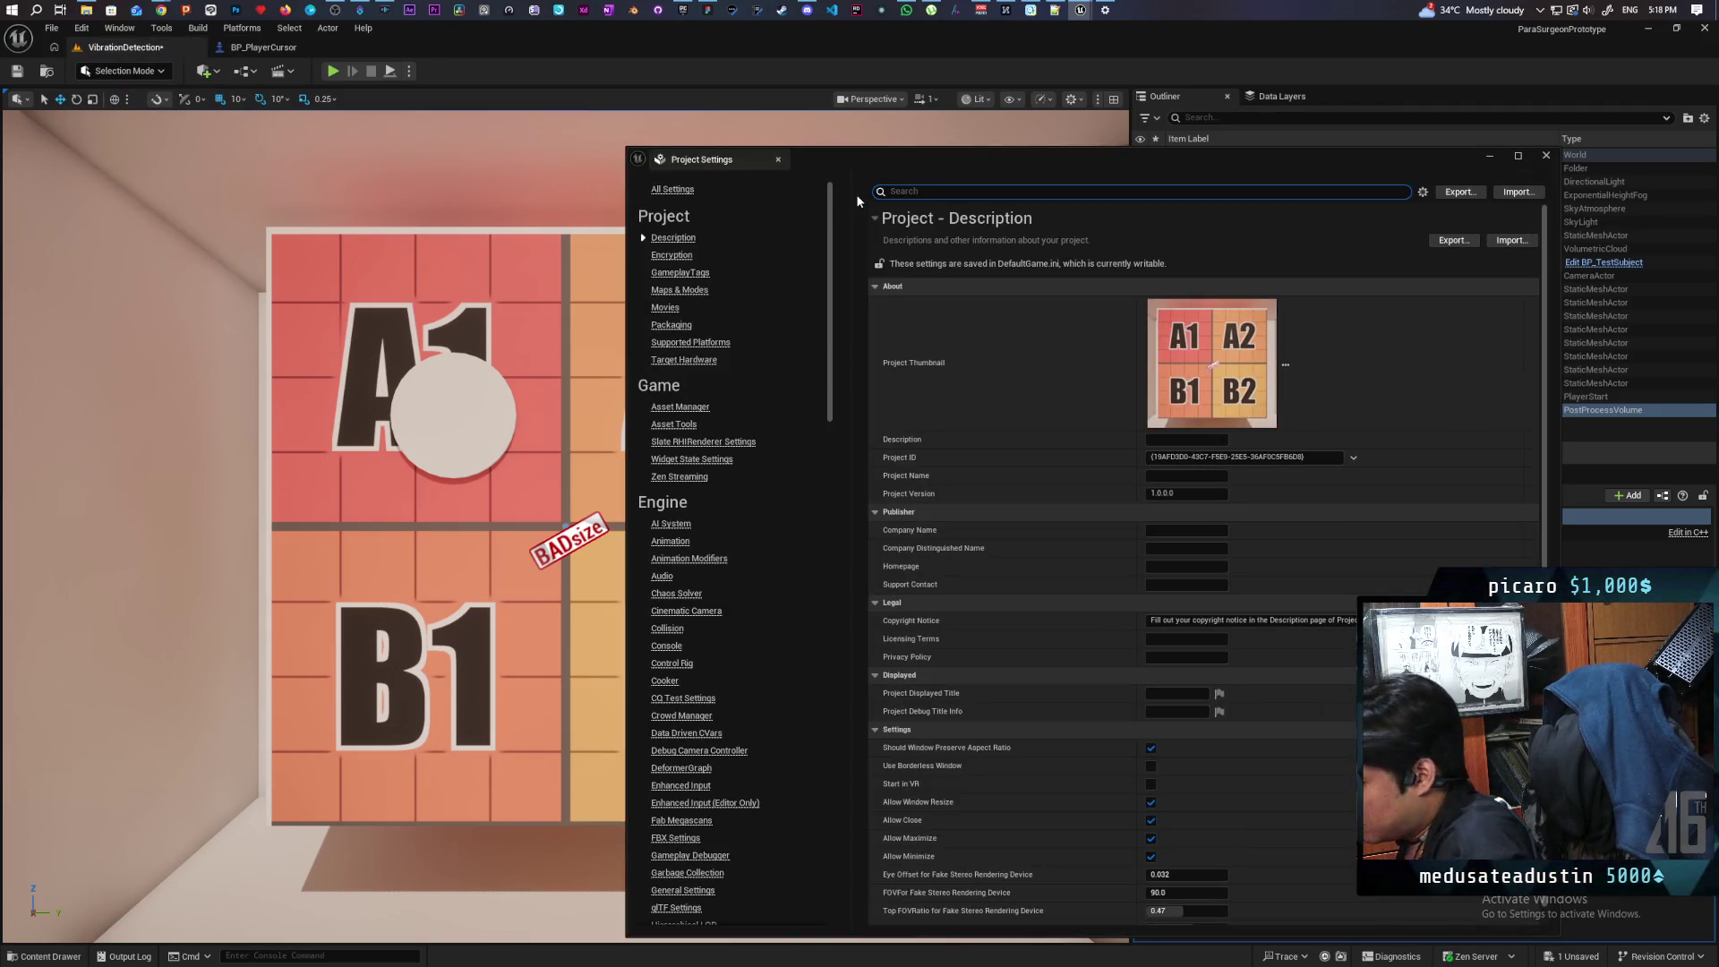
type("custom dep")
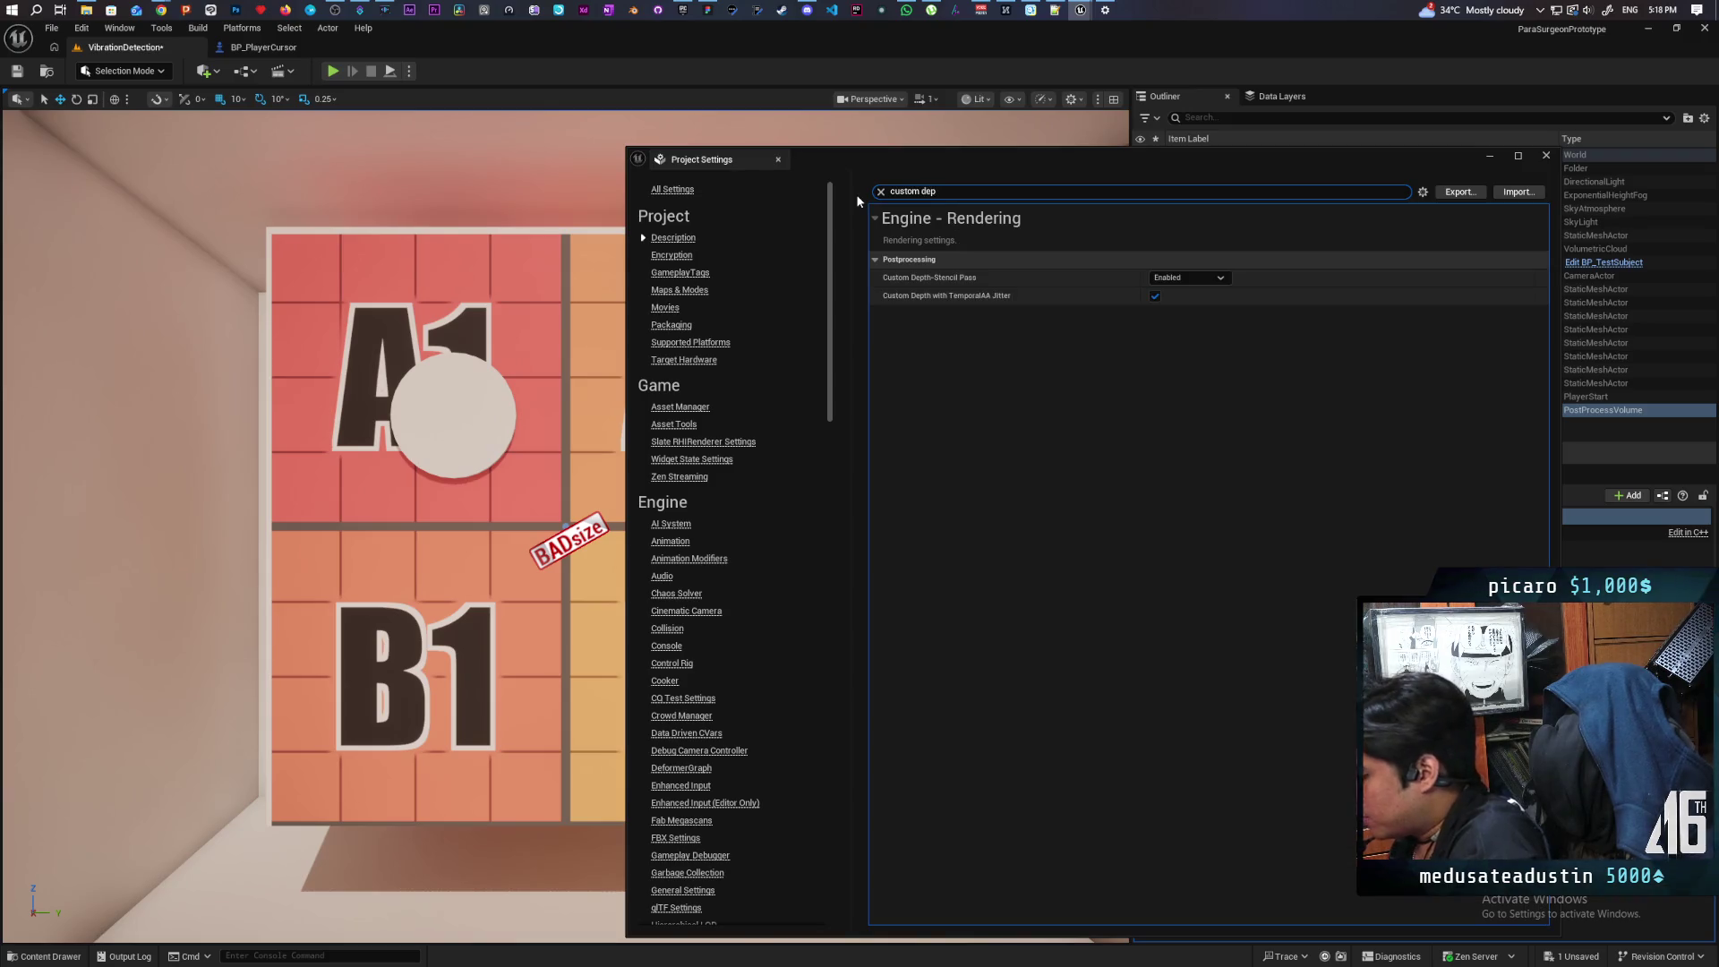
left_click(1188, 277)
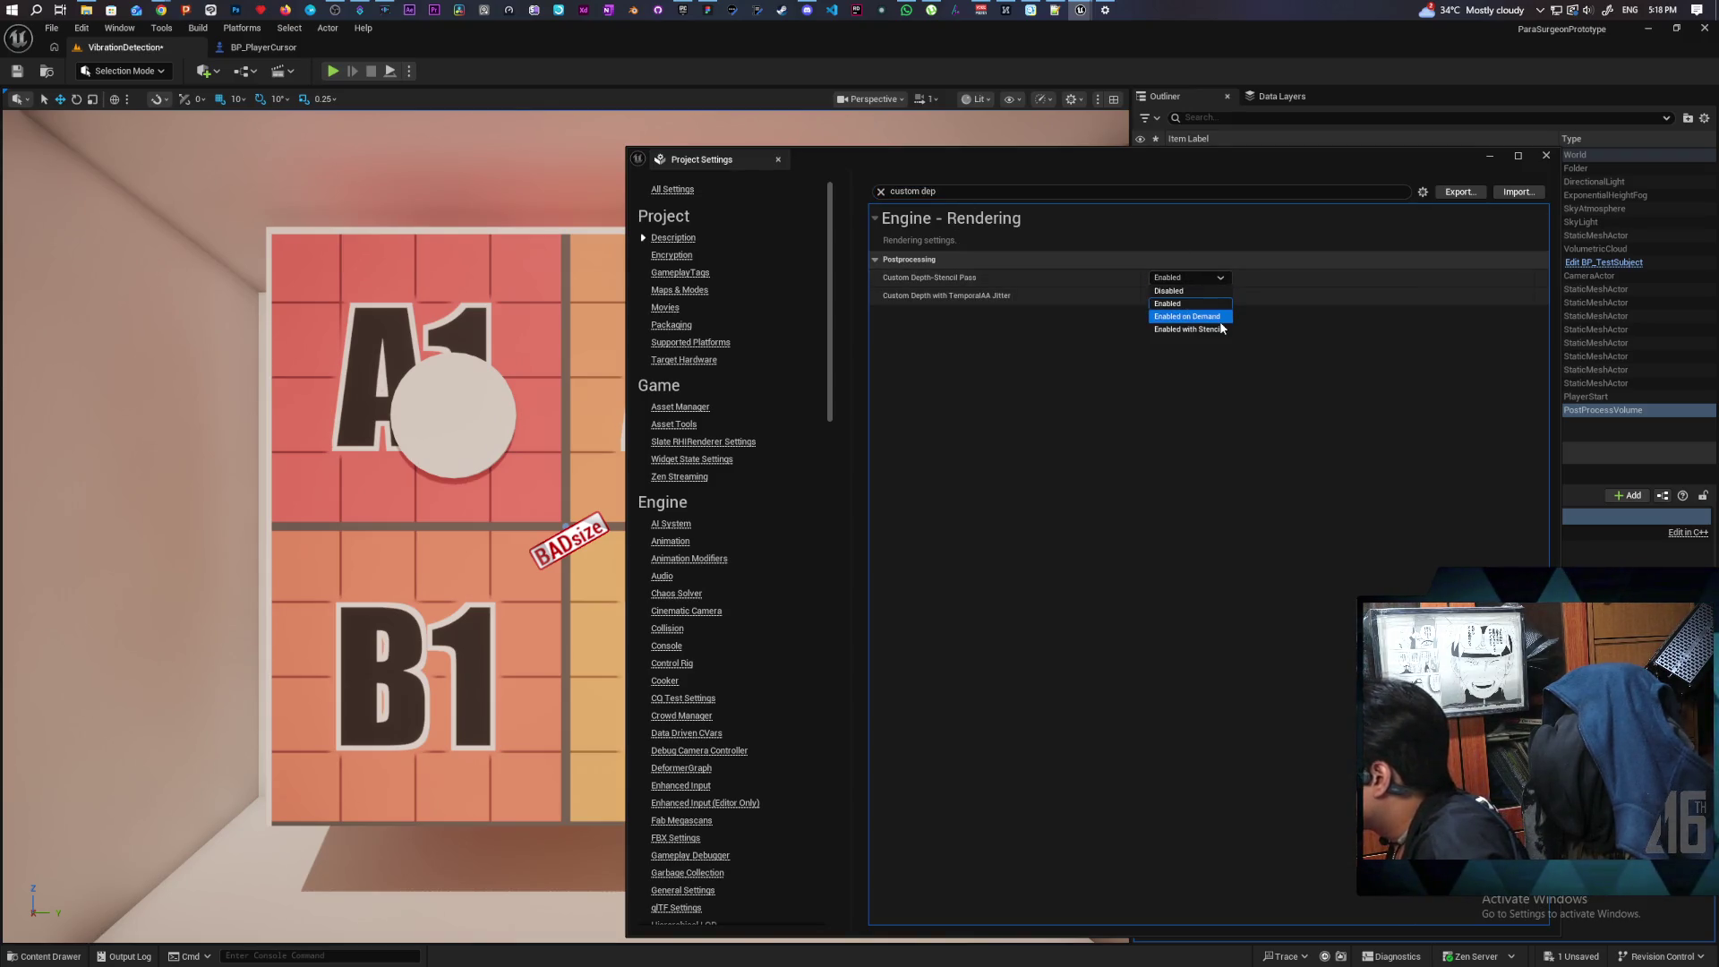
left_click(1184, 329)
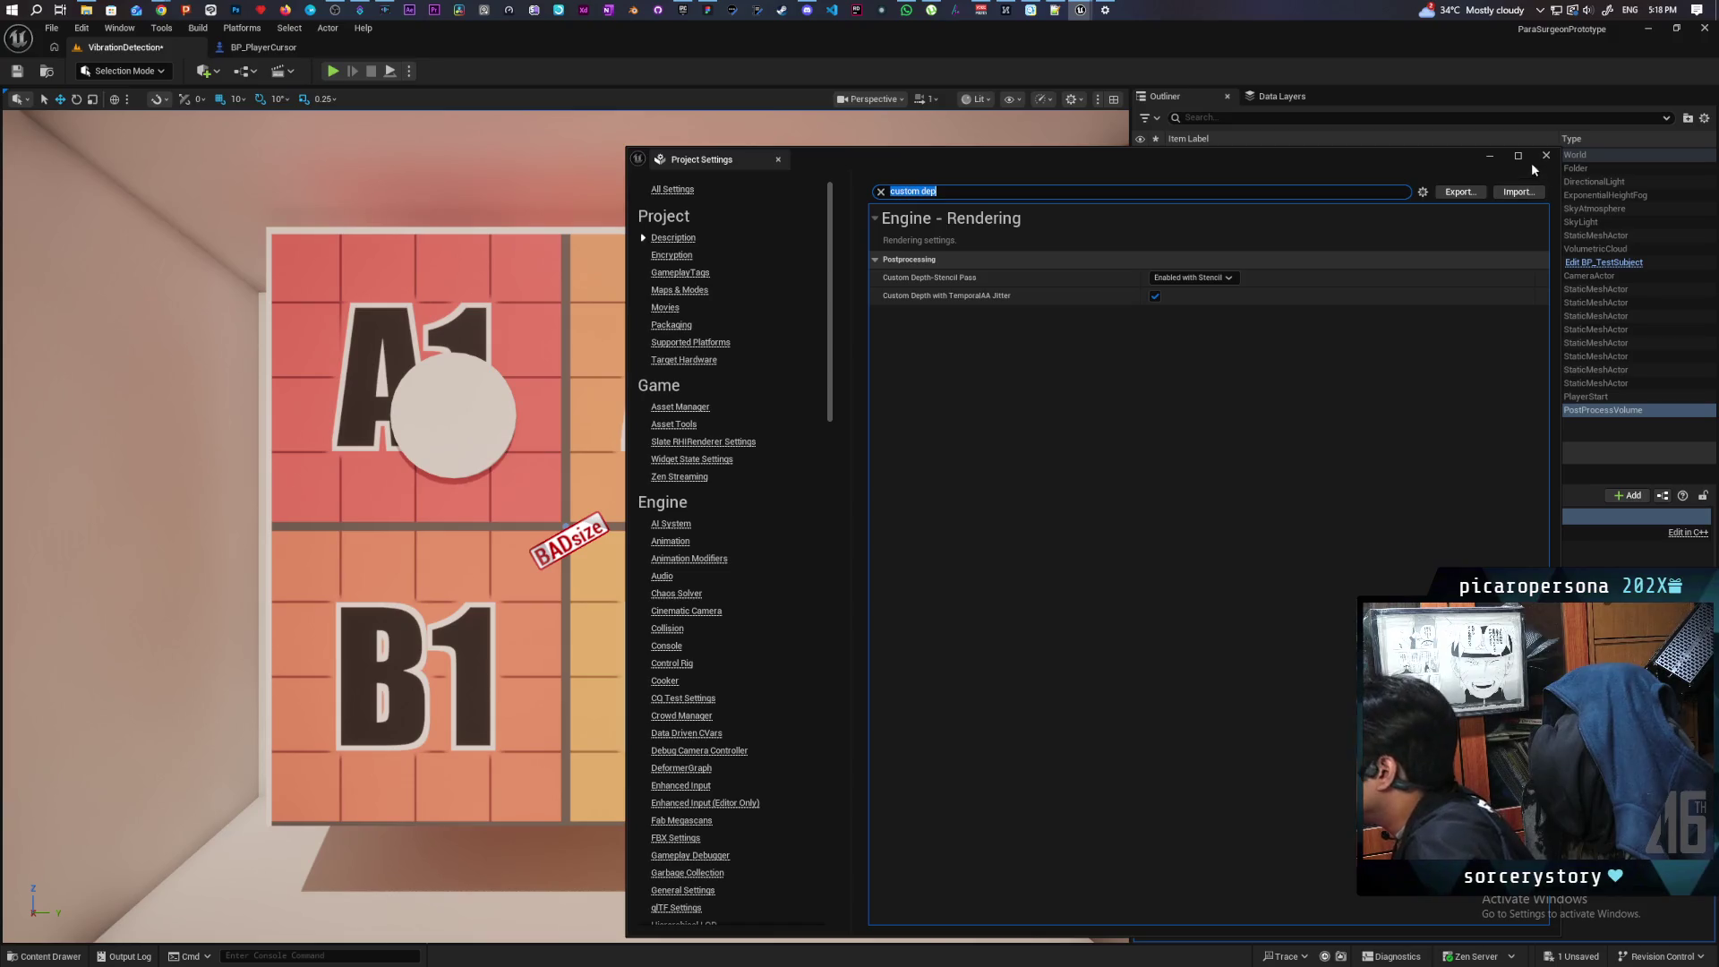
left_click(1491, 160)
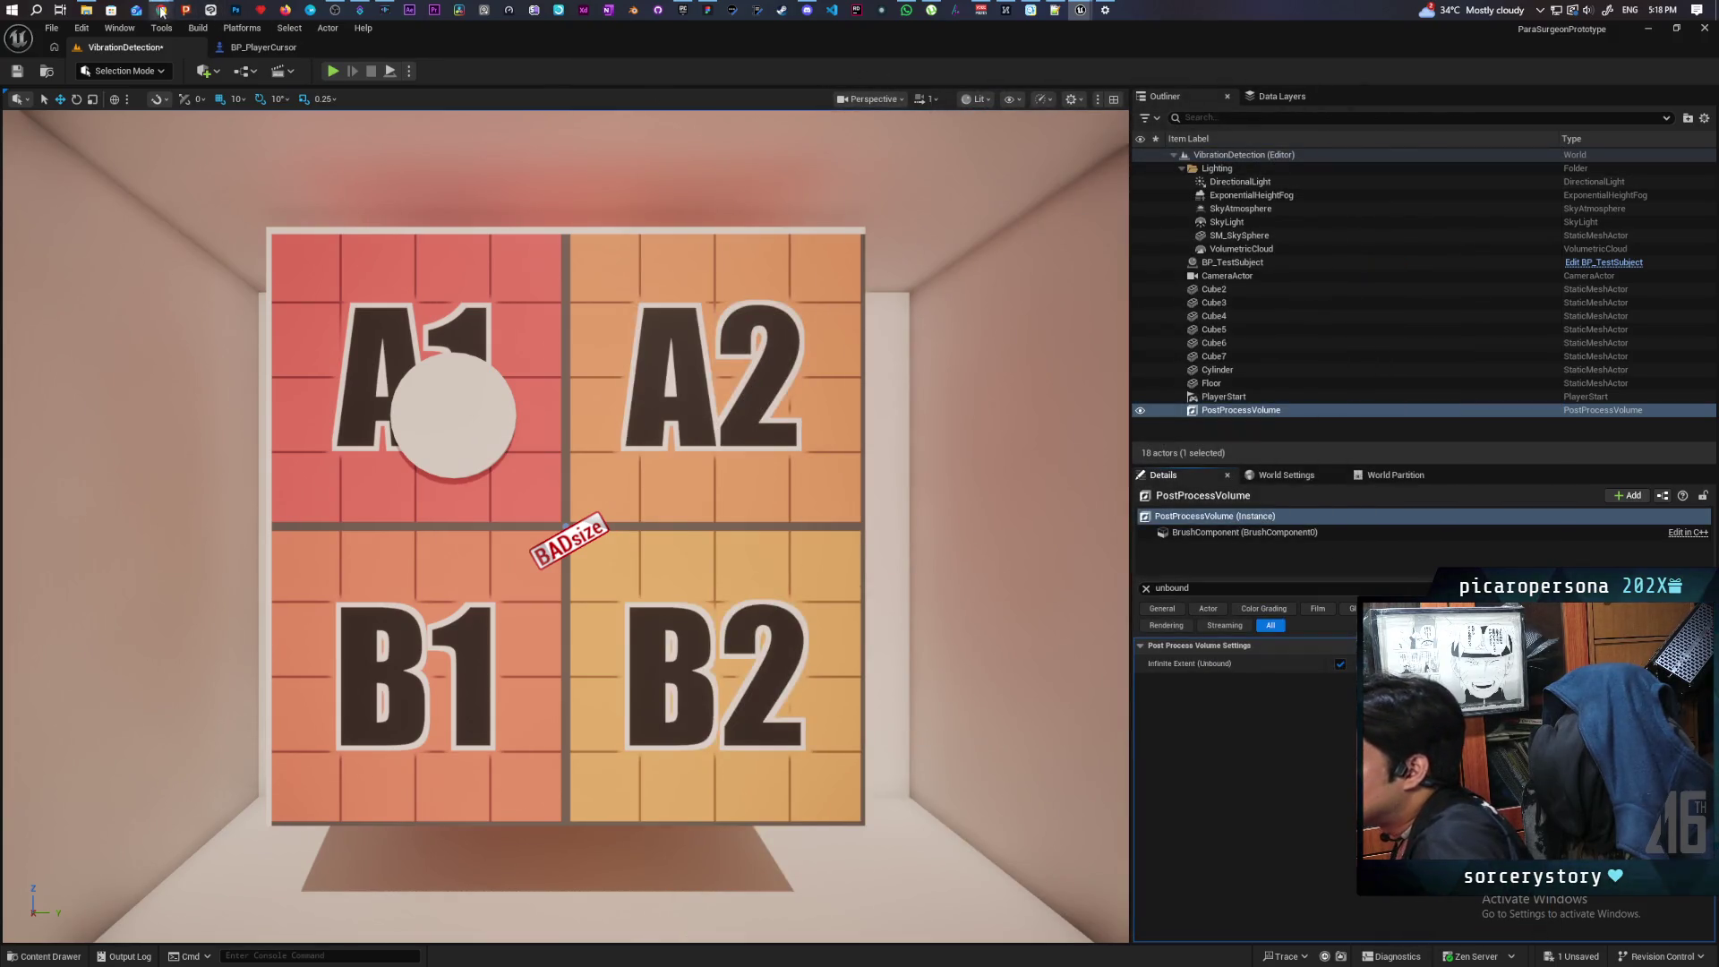
Step: Add a StencilMaskCompare node with a Constant 1 wired into its ID
mouse_move(1080, 10)
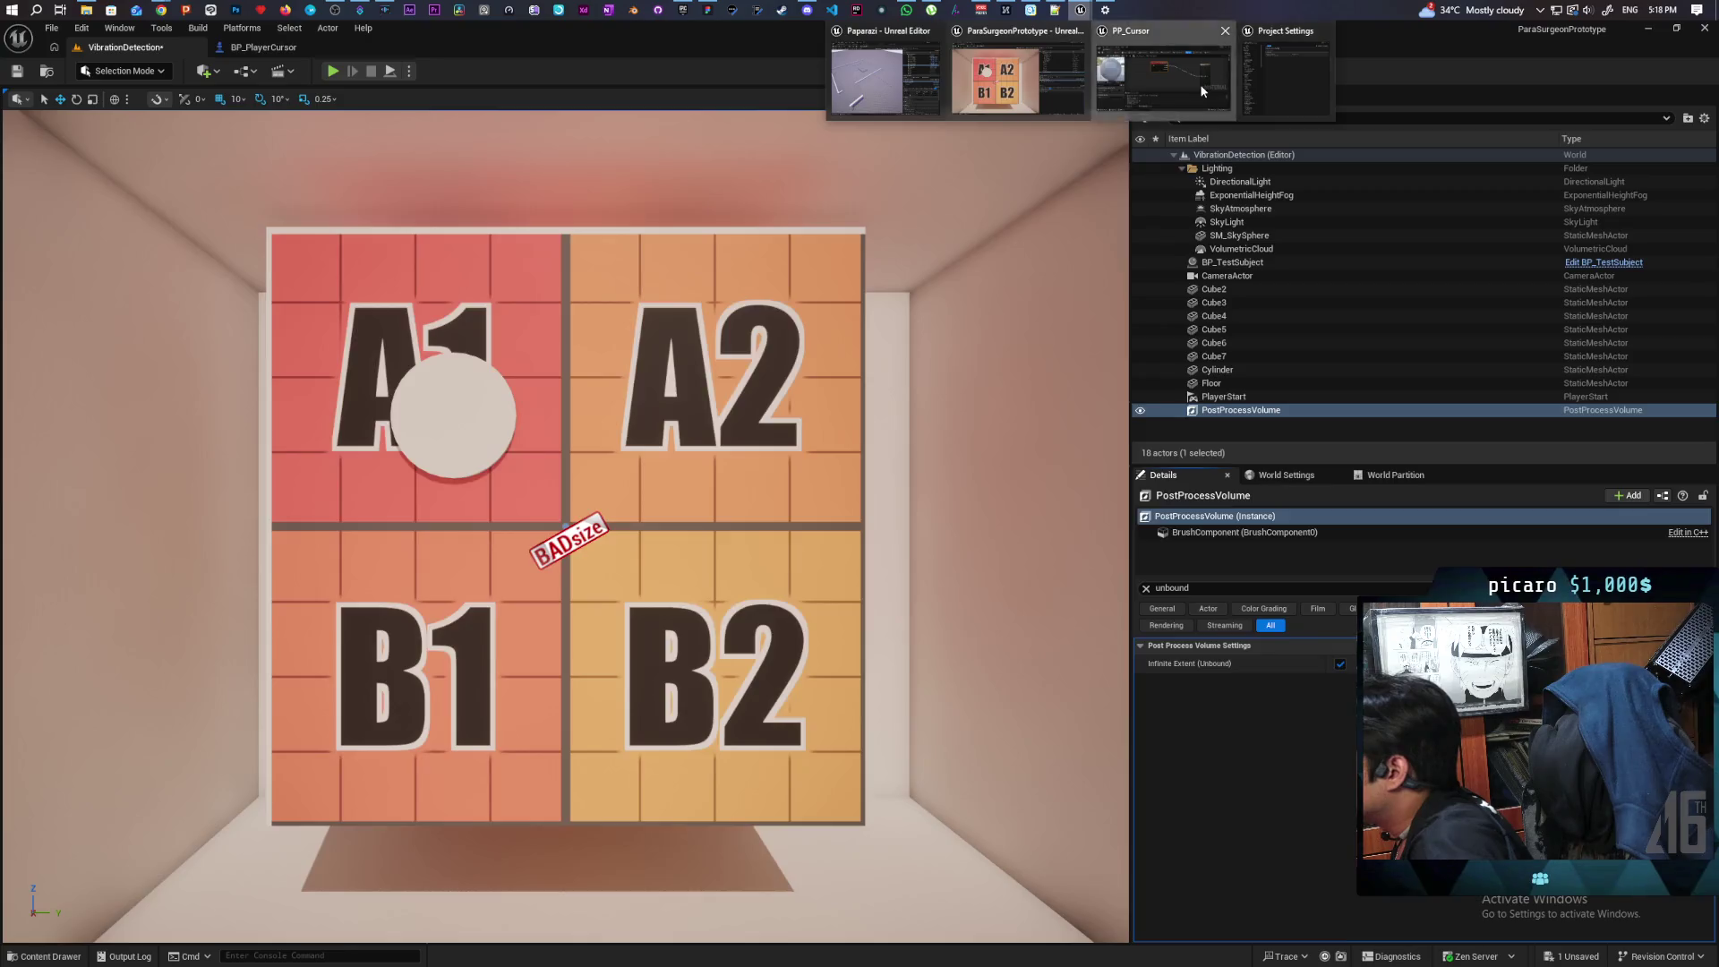
left_click(1232, 97)
right_click(811, 337)
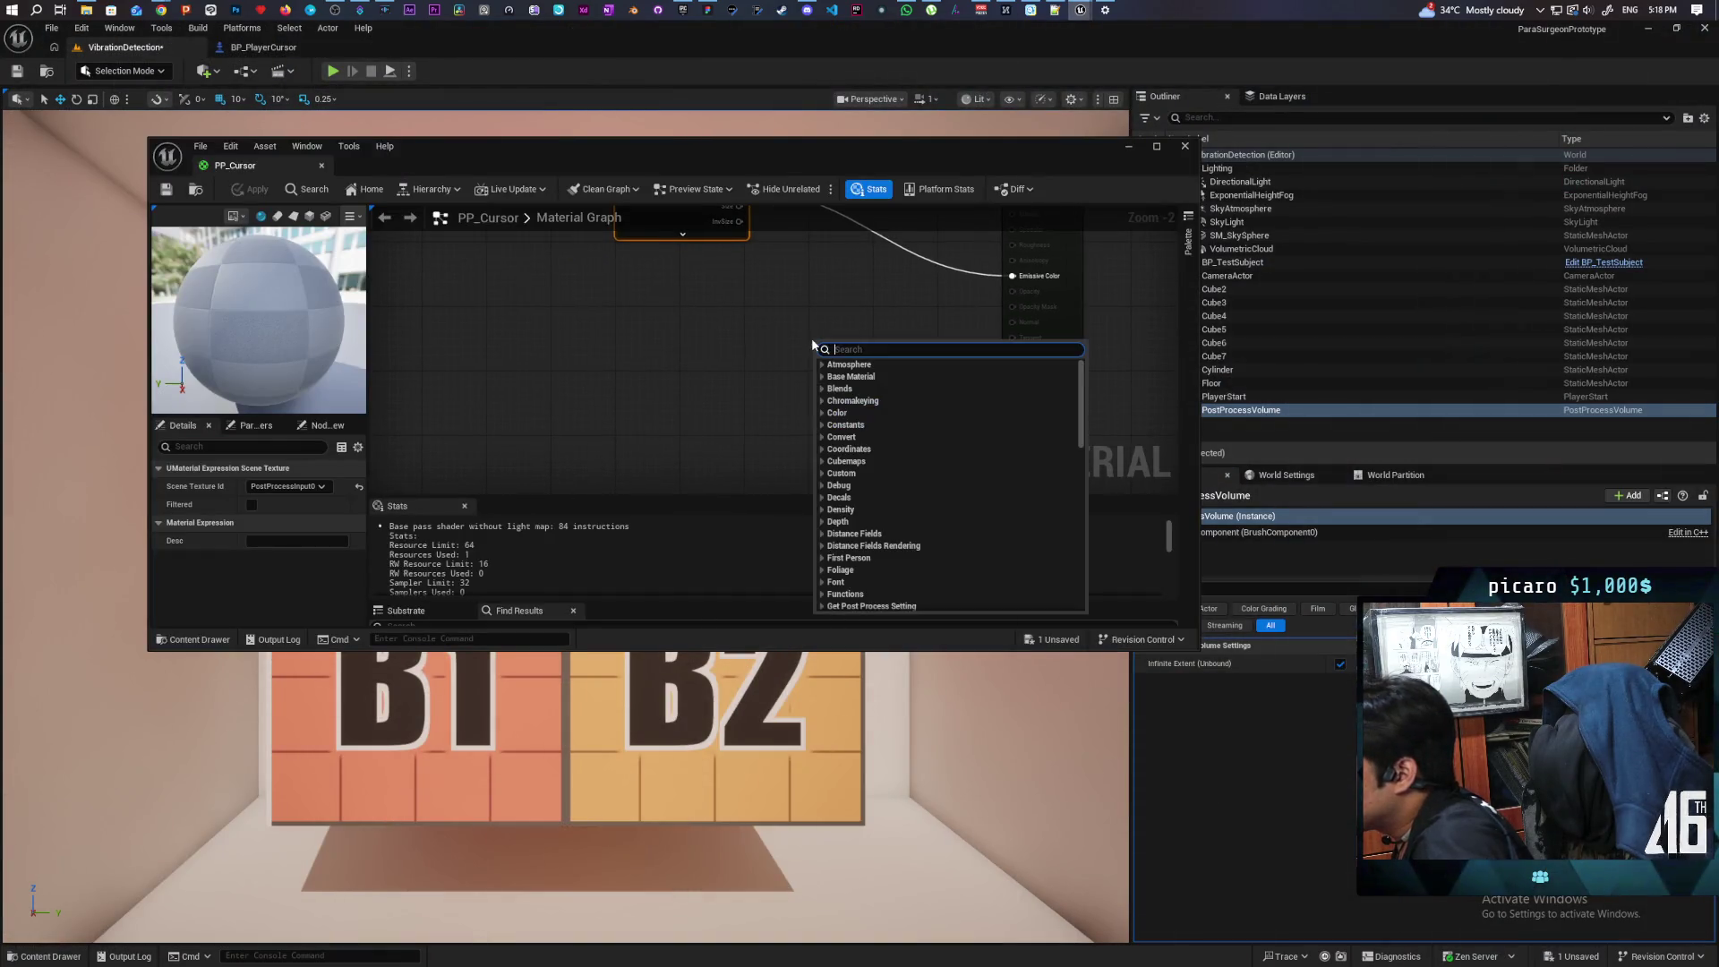
type("stencil")
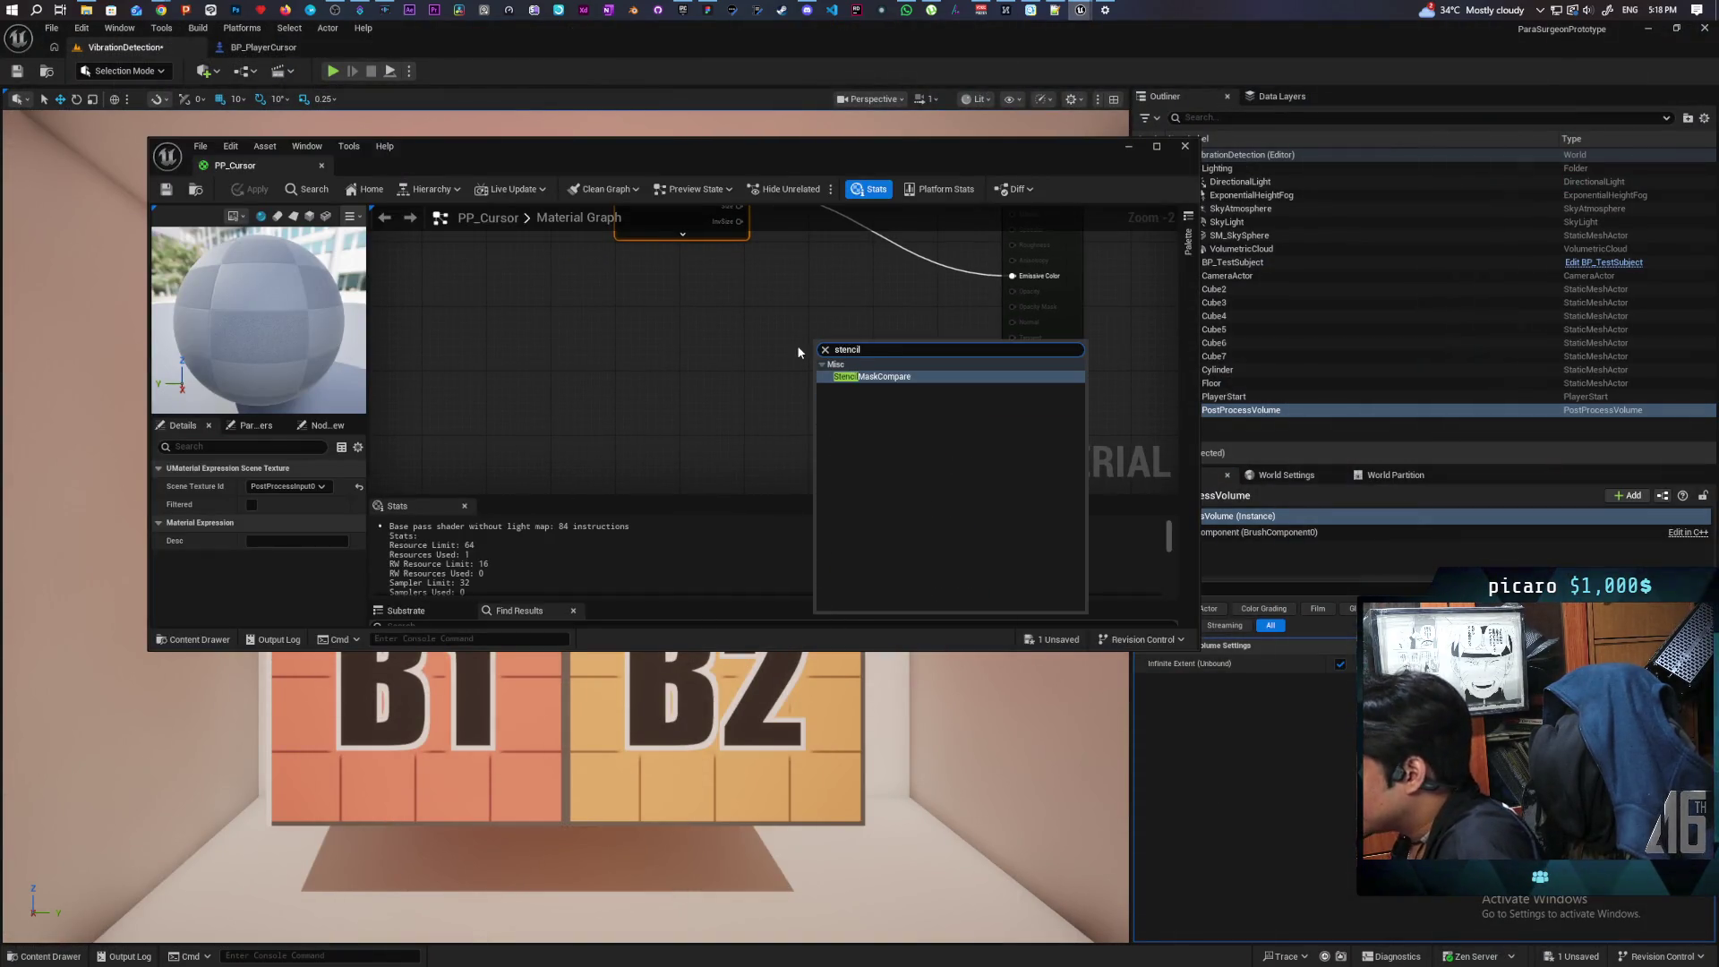
key("Return")
mouse_move(839, 304)
left_mouse_down()
mouse_move(841, 407)
mouse_move(842, 392)
left_mouse_up()
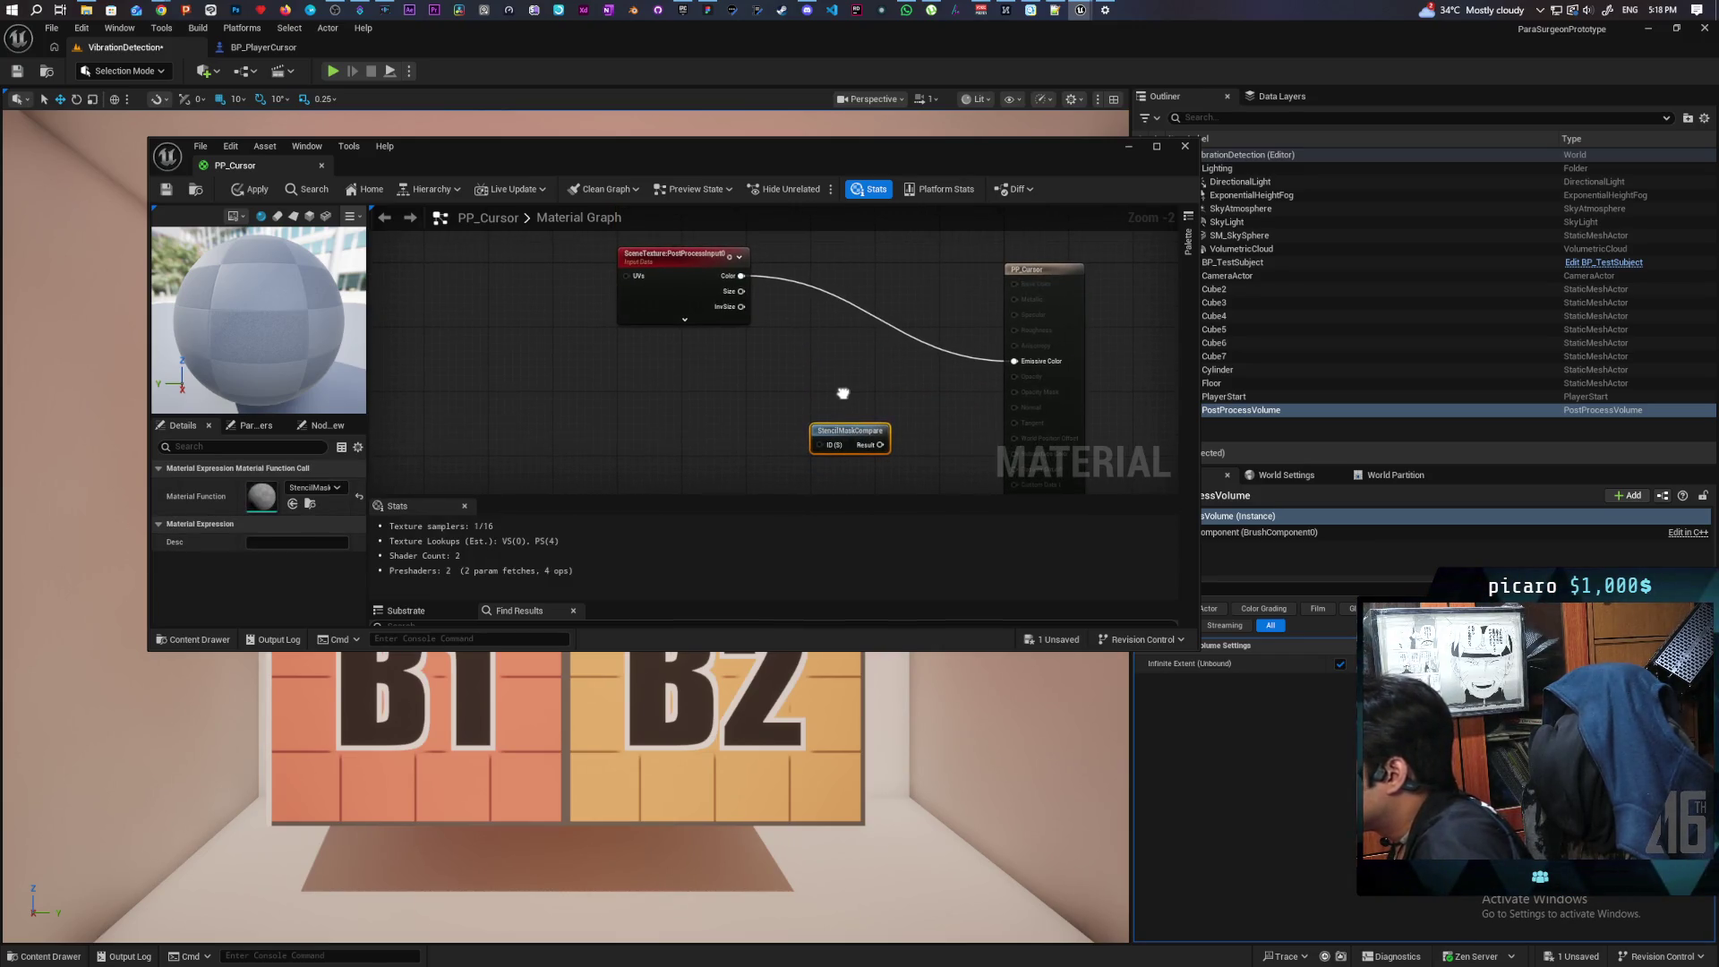
left_click(700, 435)
left_click(739, 453)
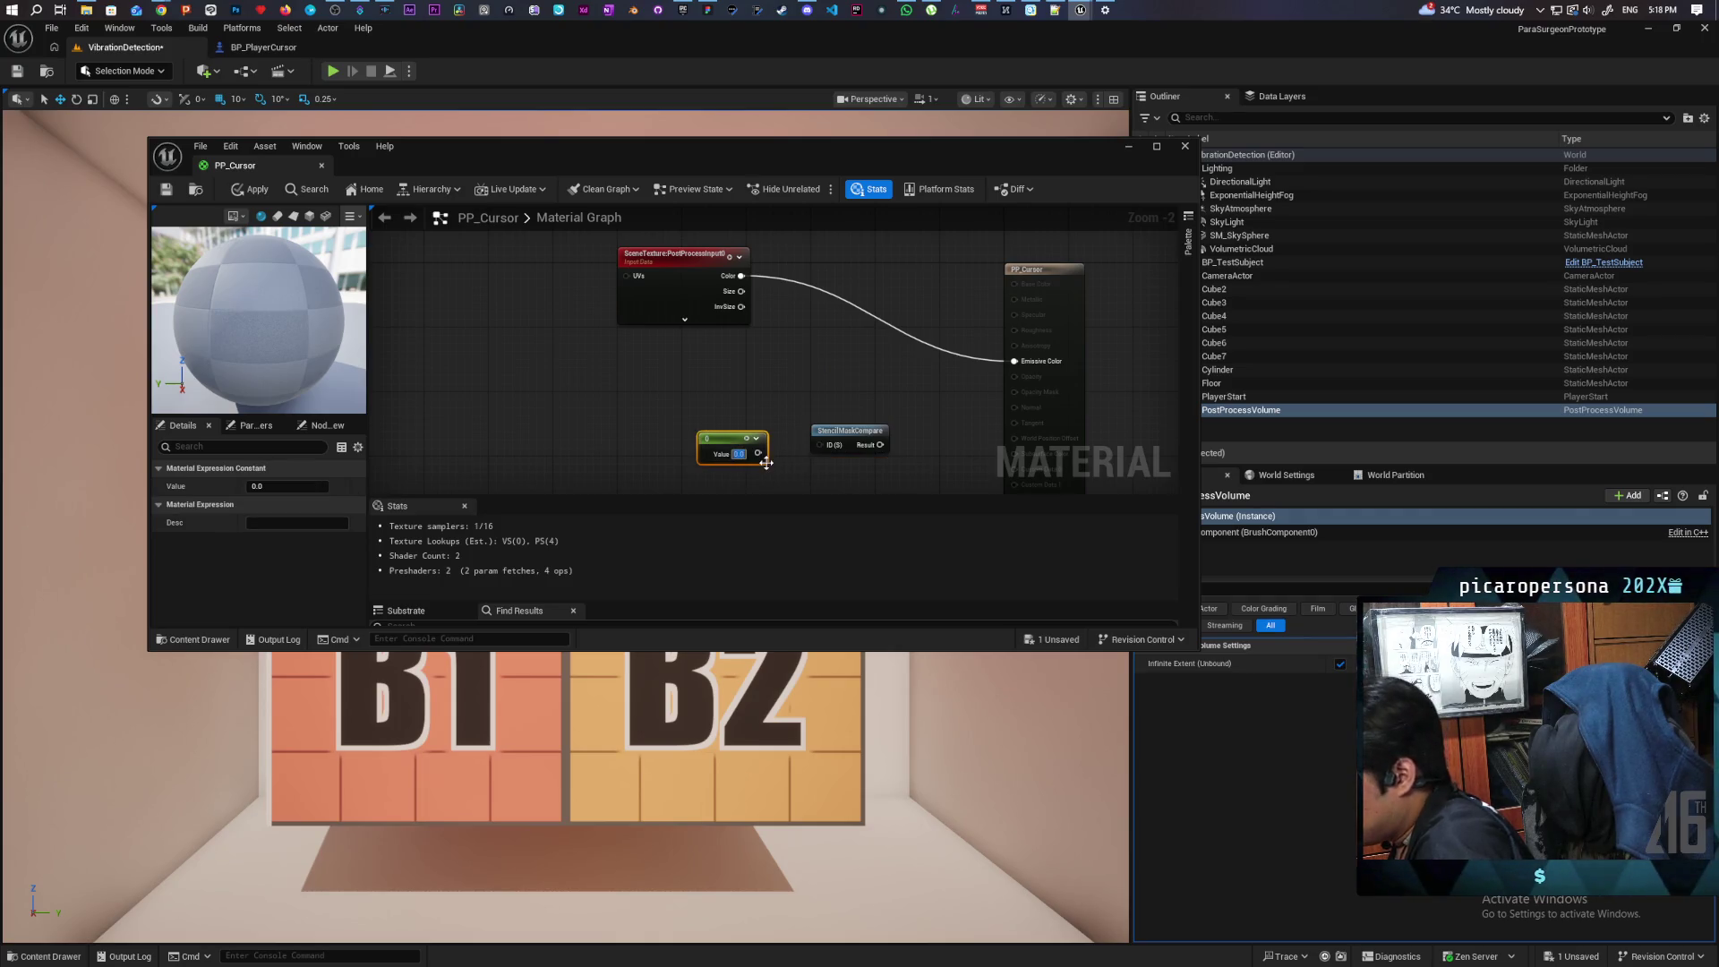
type("1")
left_click(770, 414)
mouse_move(758, 453)
left_mouse_down()
mouse_move(827, 446)
mouse_move(809, 437)
left_mouse_up()
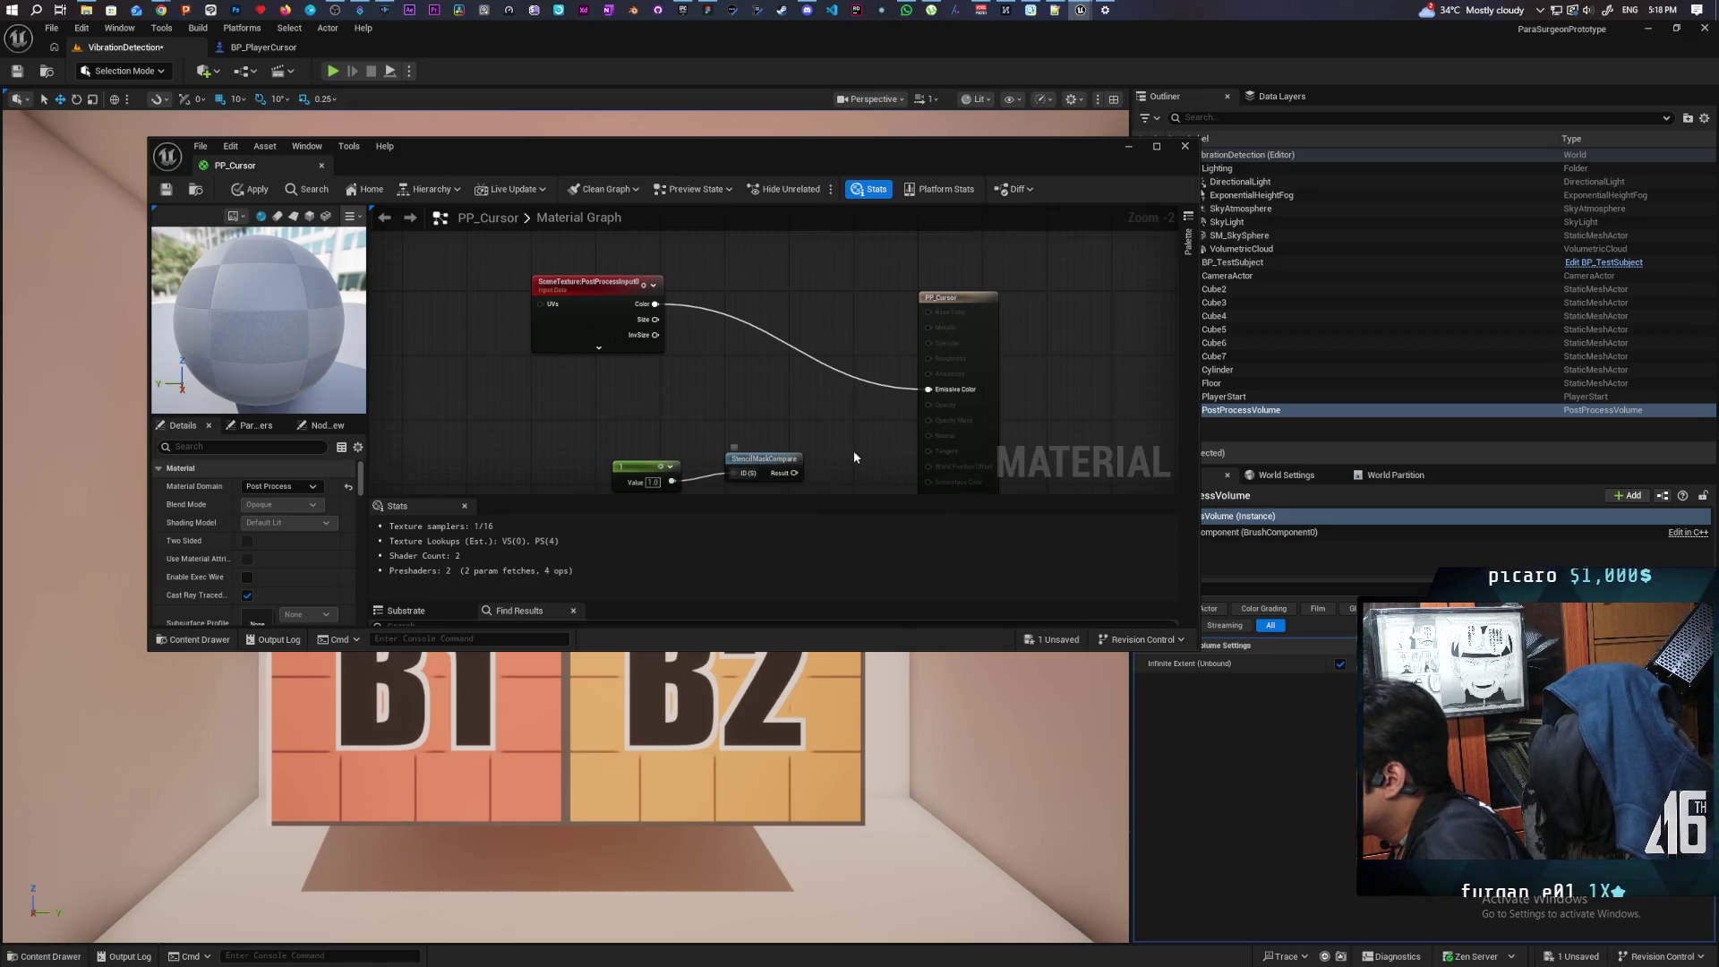
Step: Add a Lerp with stencil result as Alpha, scene Color as A, output to Emissive Color
left_click(794, 382)
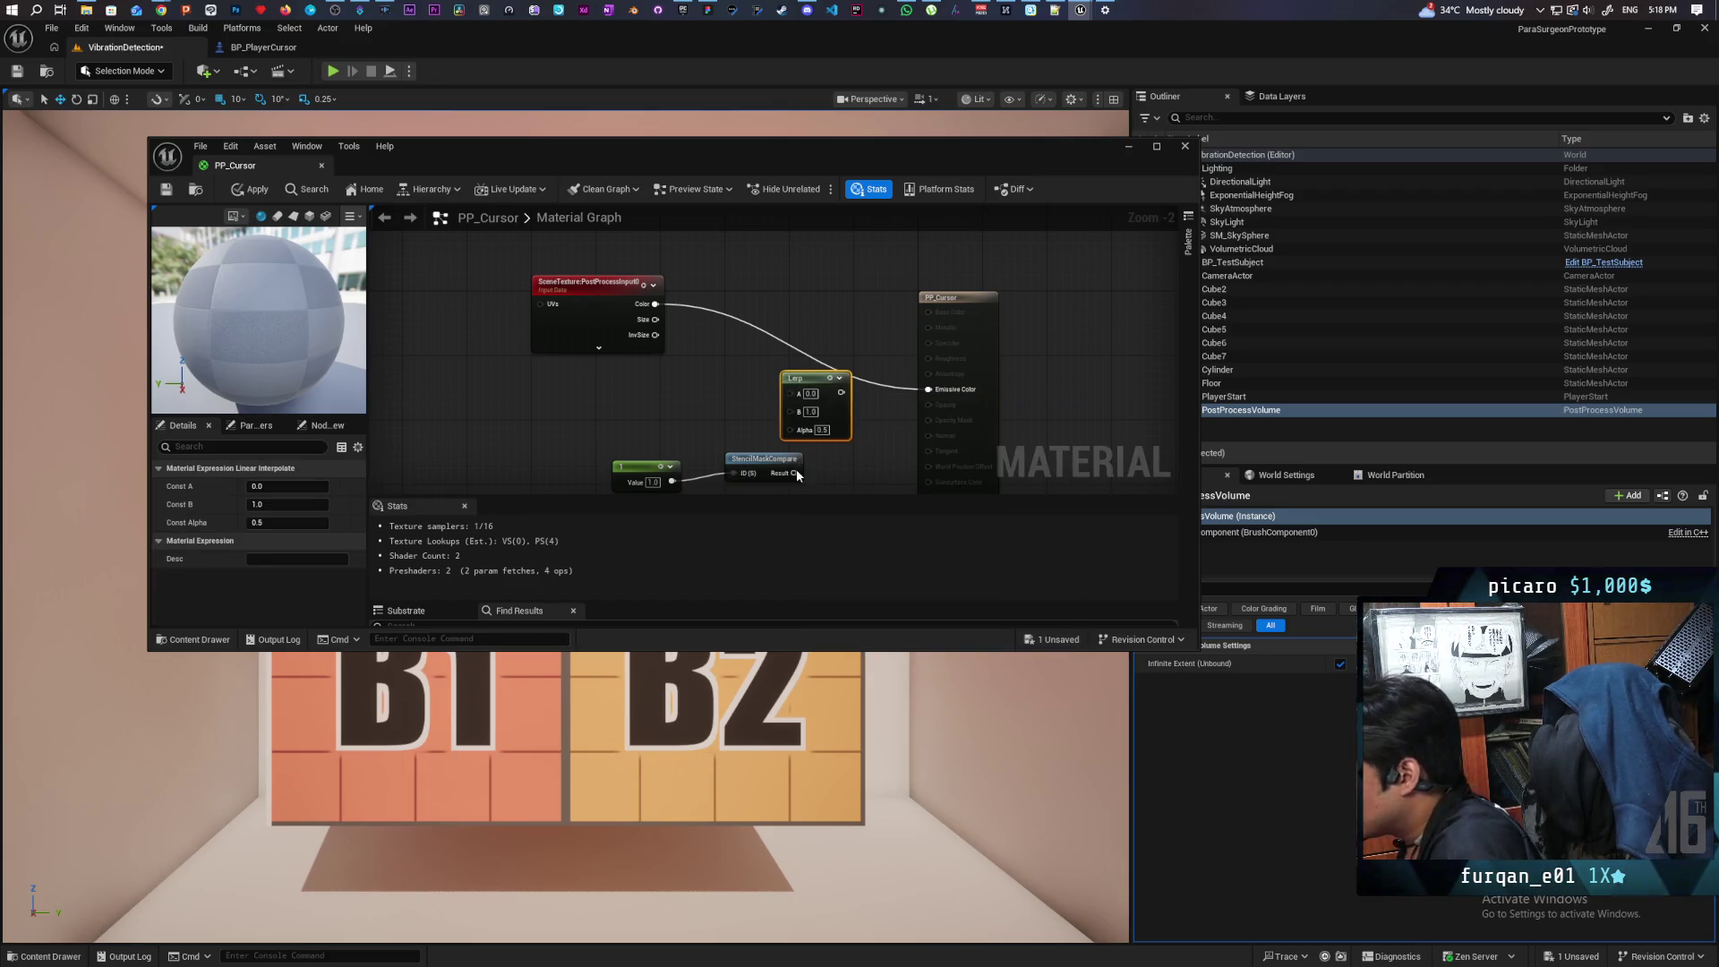
mouse_move(803, 440)
left_mouse_down()
mouse_move(791, 430)
mouse_move(819, 402)
left_mouse_up()
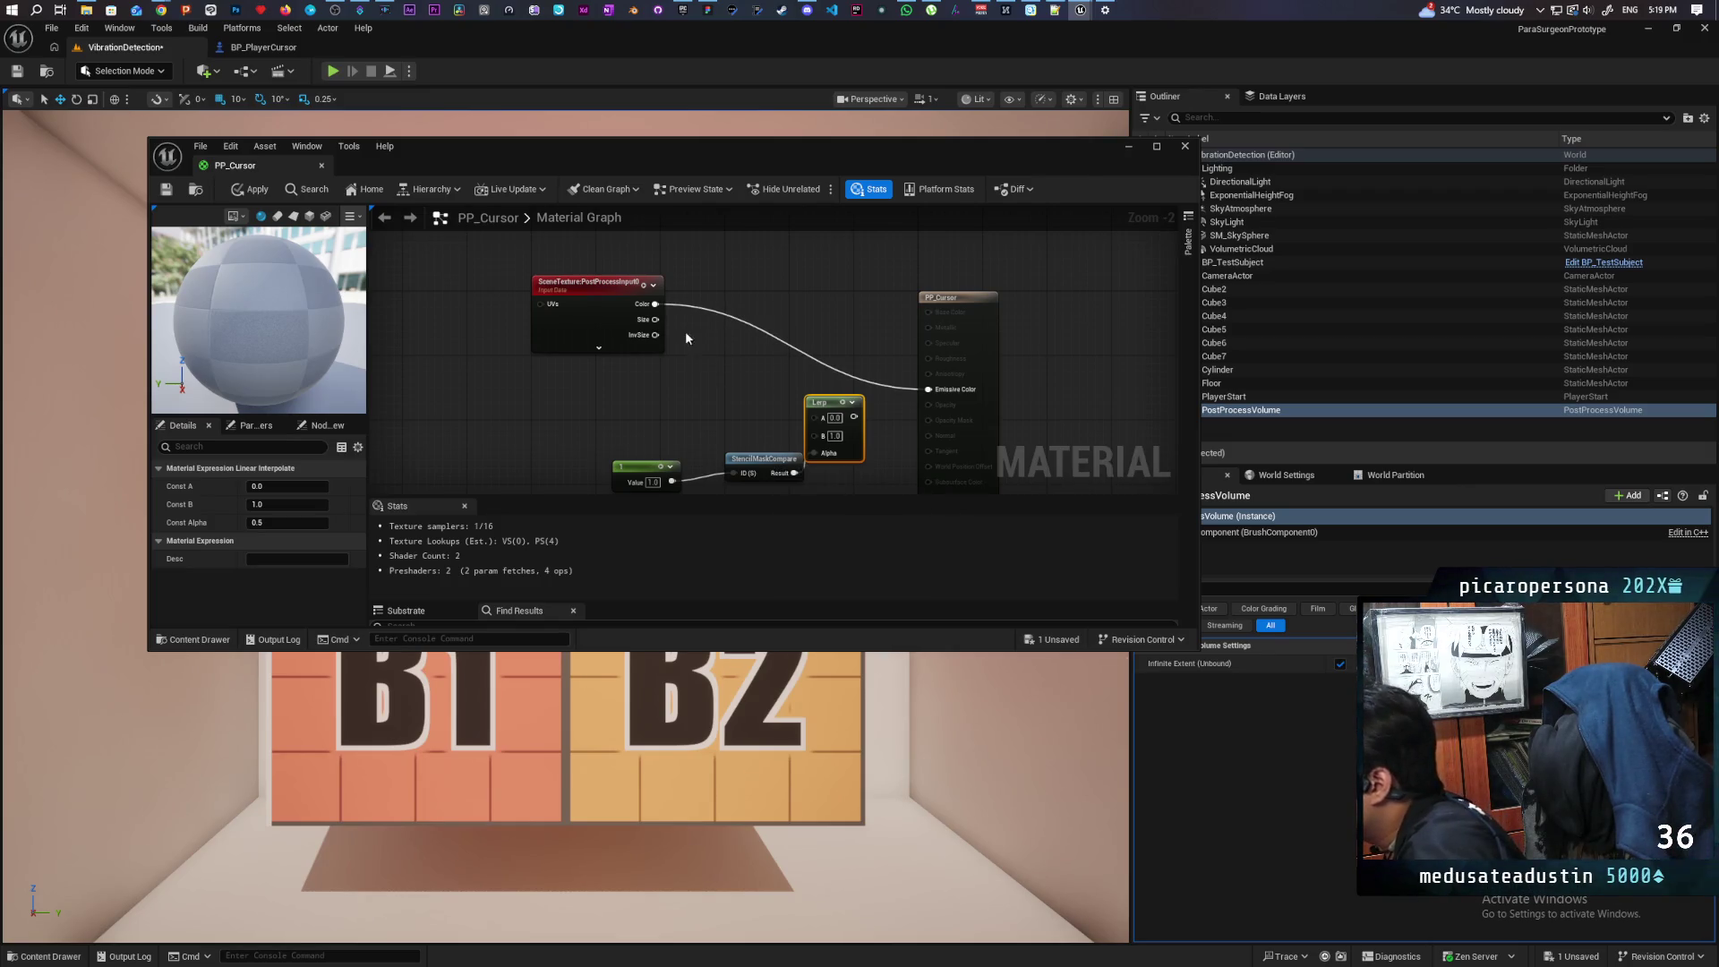
mouse_move(654, 304)
left_mouse_down()
mouse_move(814, 416)
mouse_move(933, 392)
left_mouse_up()
left_click_drag(823, 402, 848, 314)
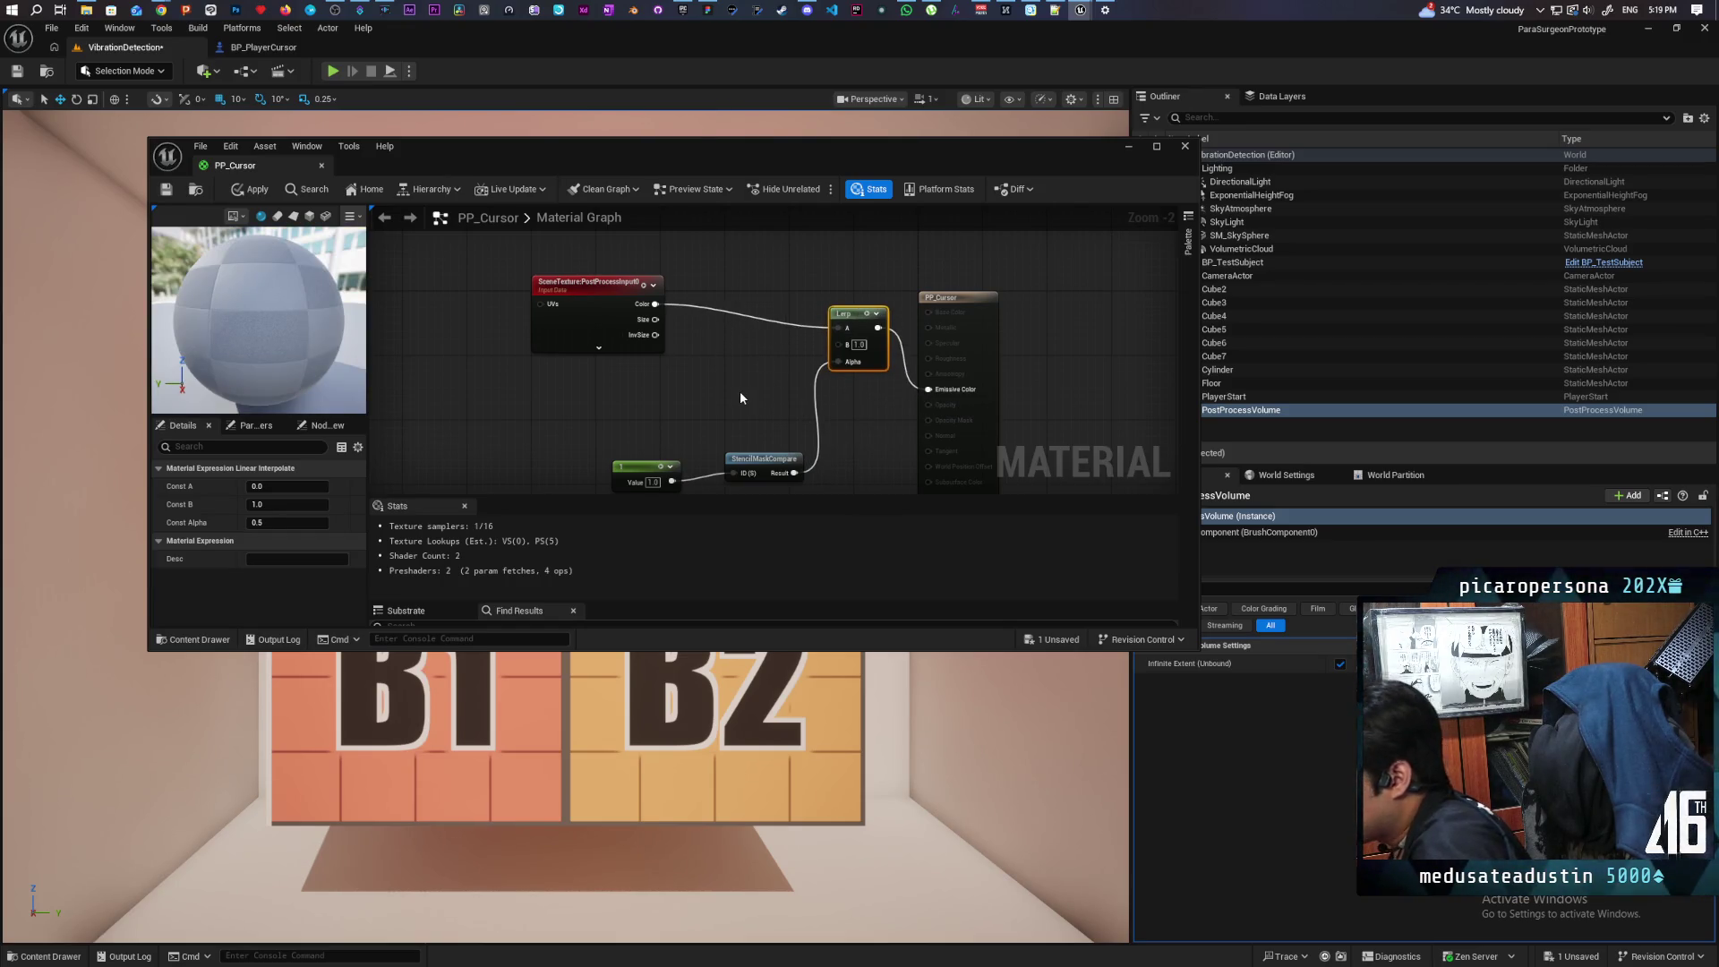
Step: Add a white Constant3Vector and wire it into the Lerp's B input
left_click(697, 362)
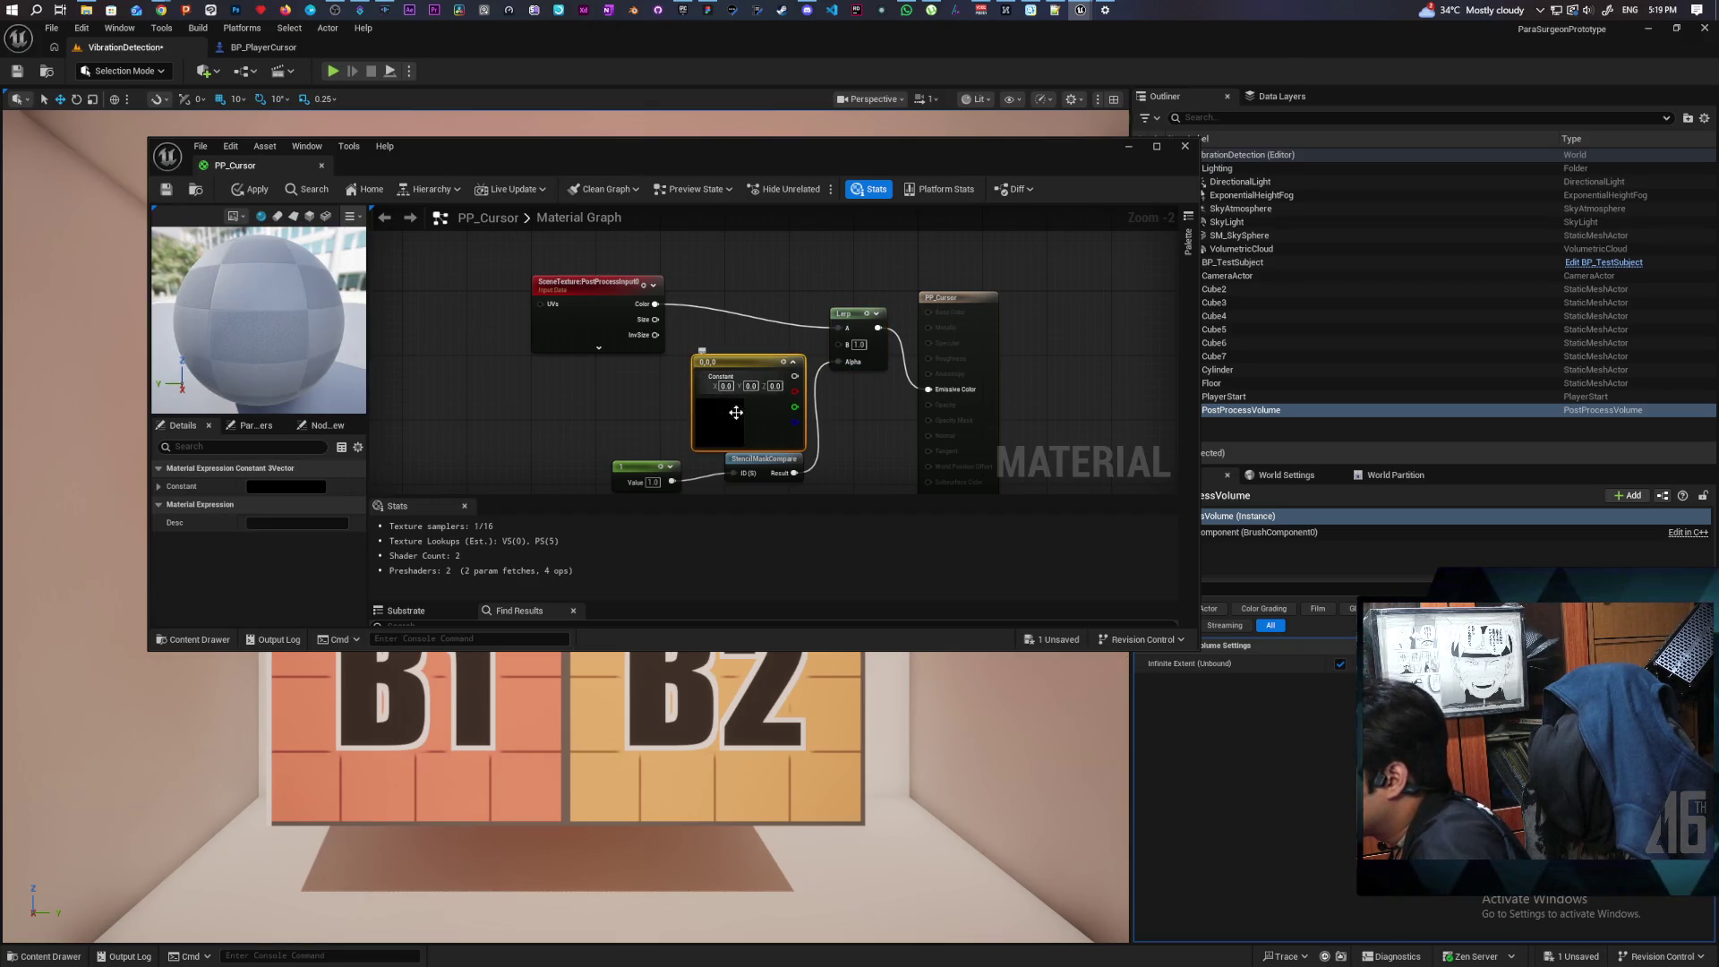
double_click(729, 415)
left_click_drag(928, 540, 931, 449)
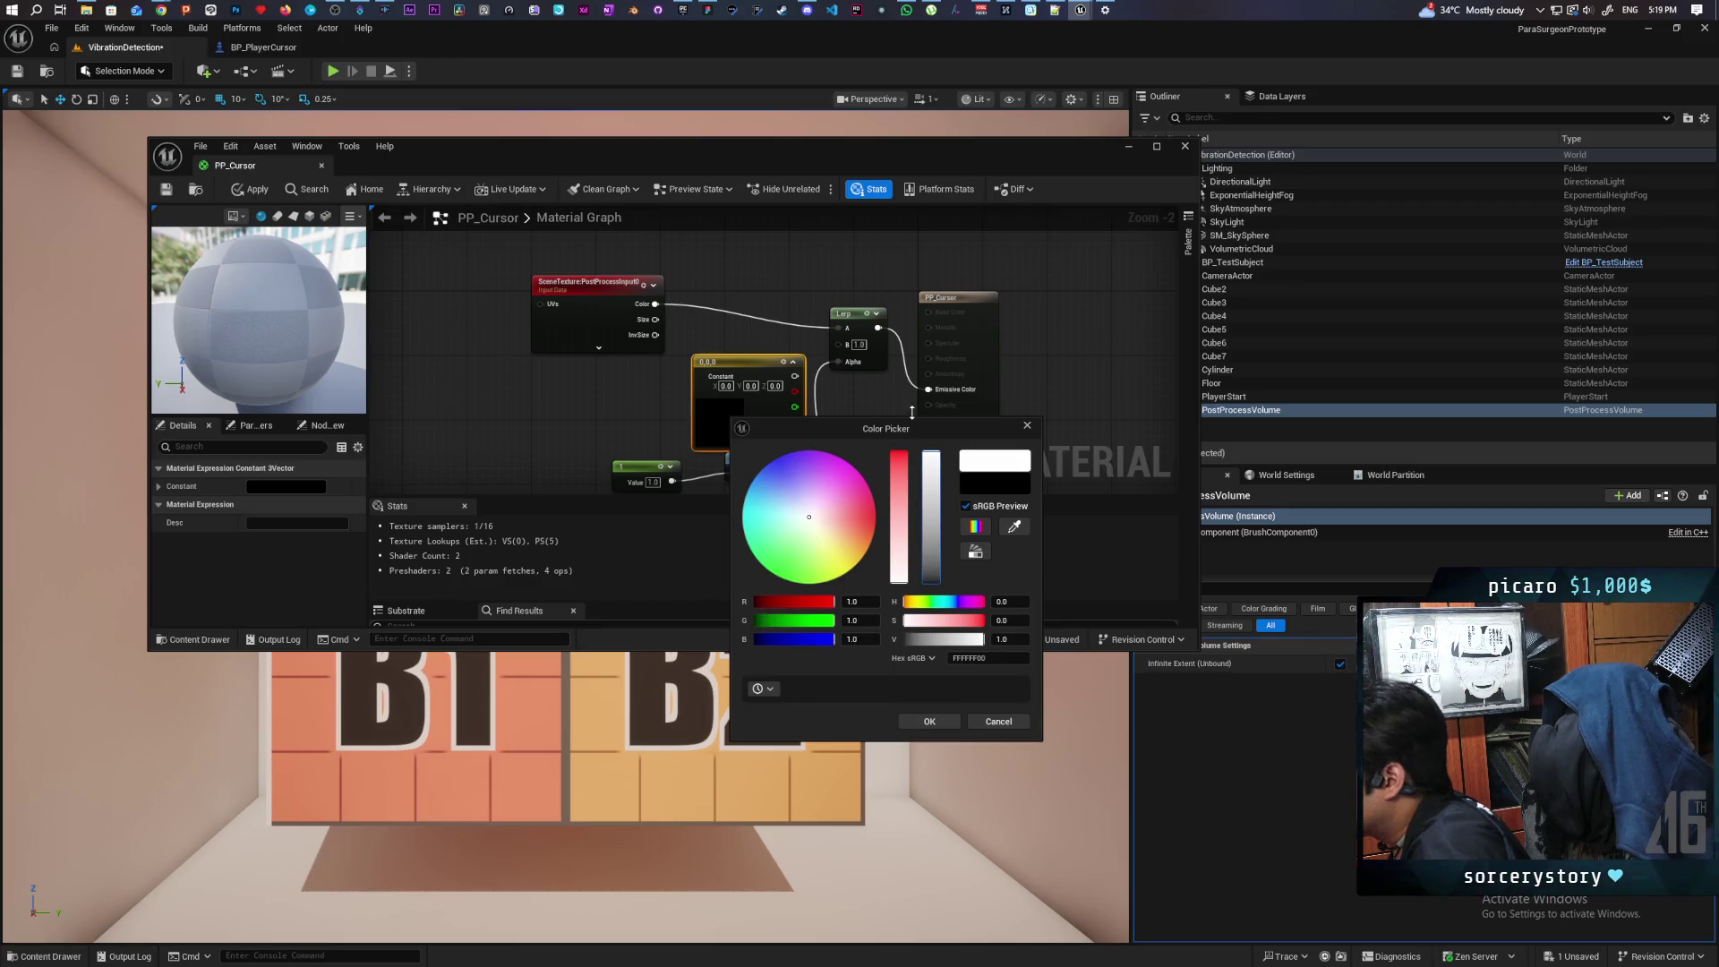
left_click(928, 720)
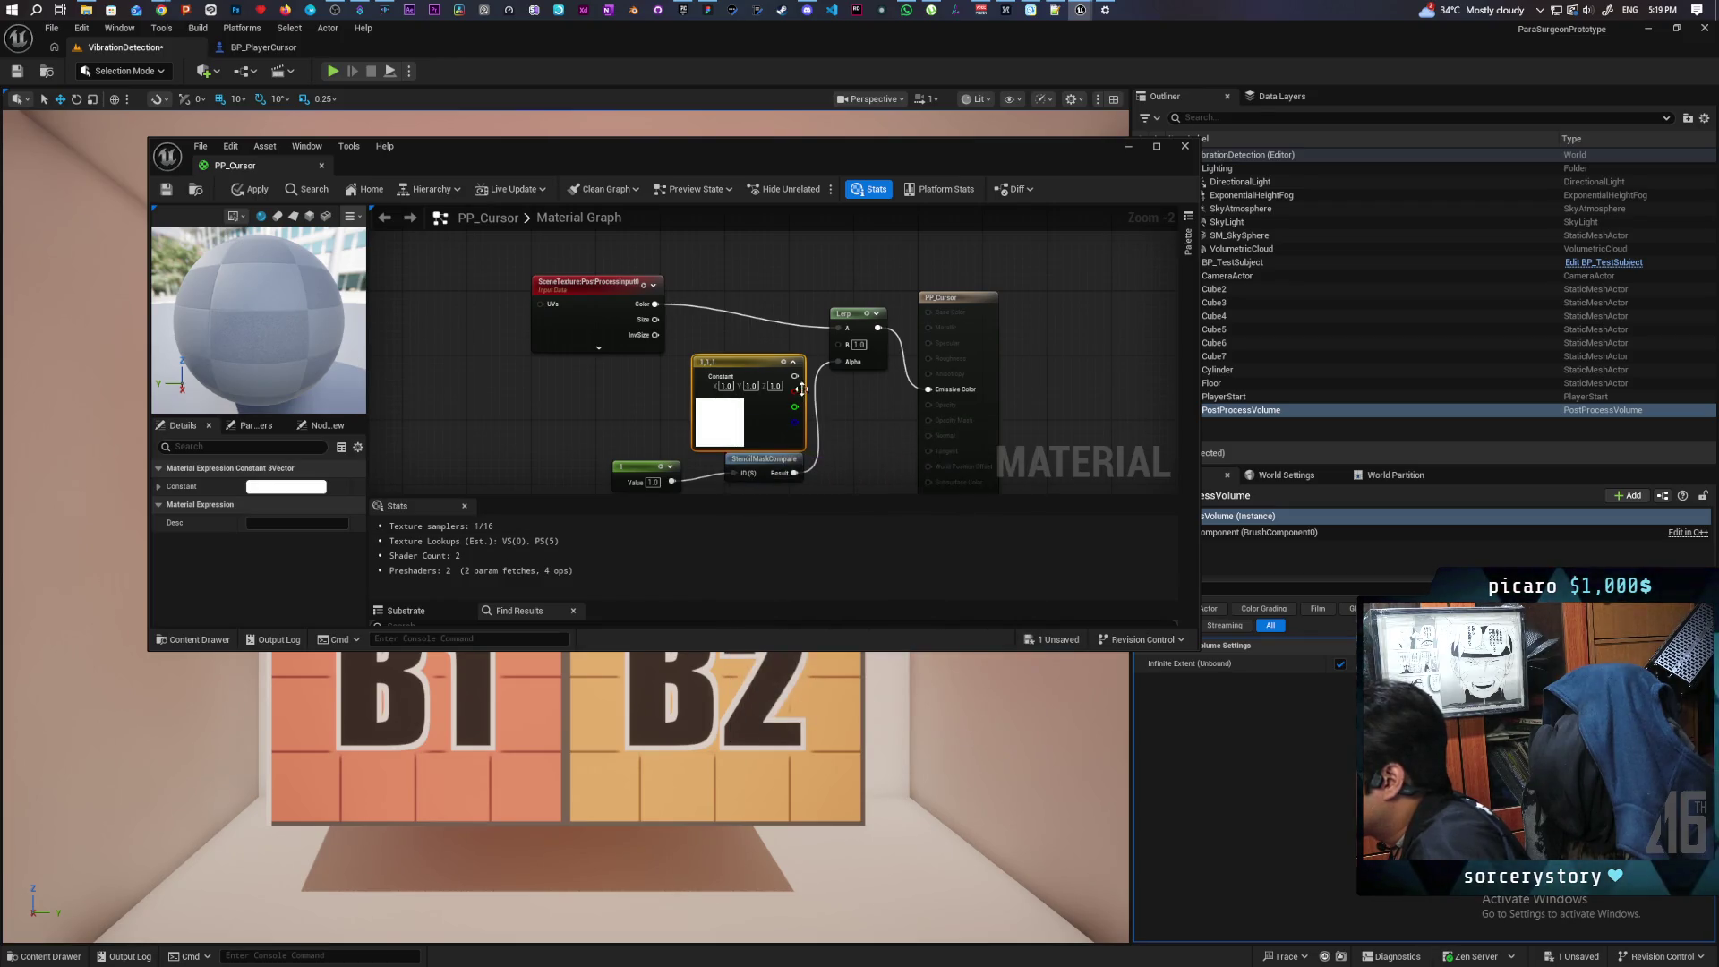
mouse_move(794, 375)
left_mouse_down()
mouse_move(838, 344)
mouse_move(748, 337)
mouse_move(748, 359)
left_mouse_up()
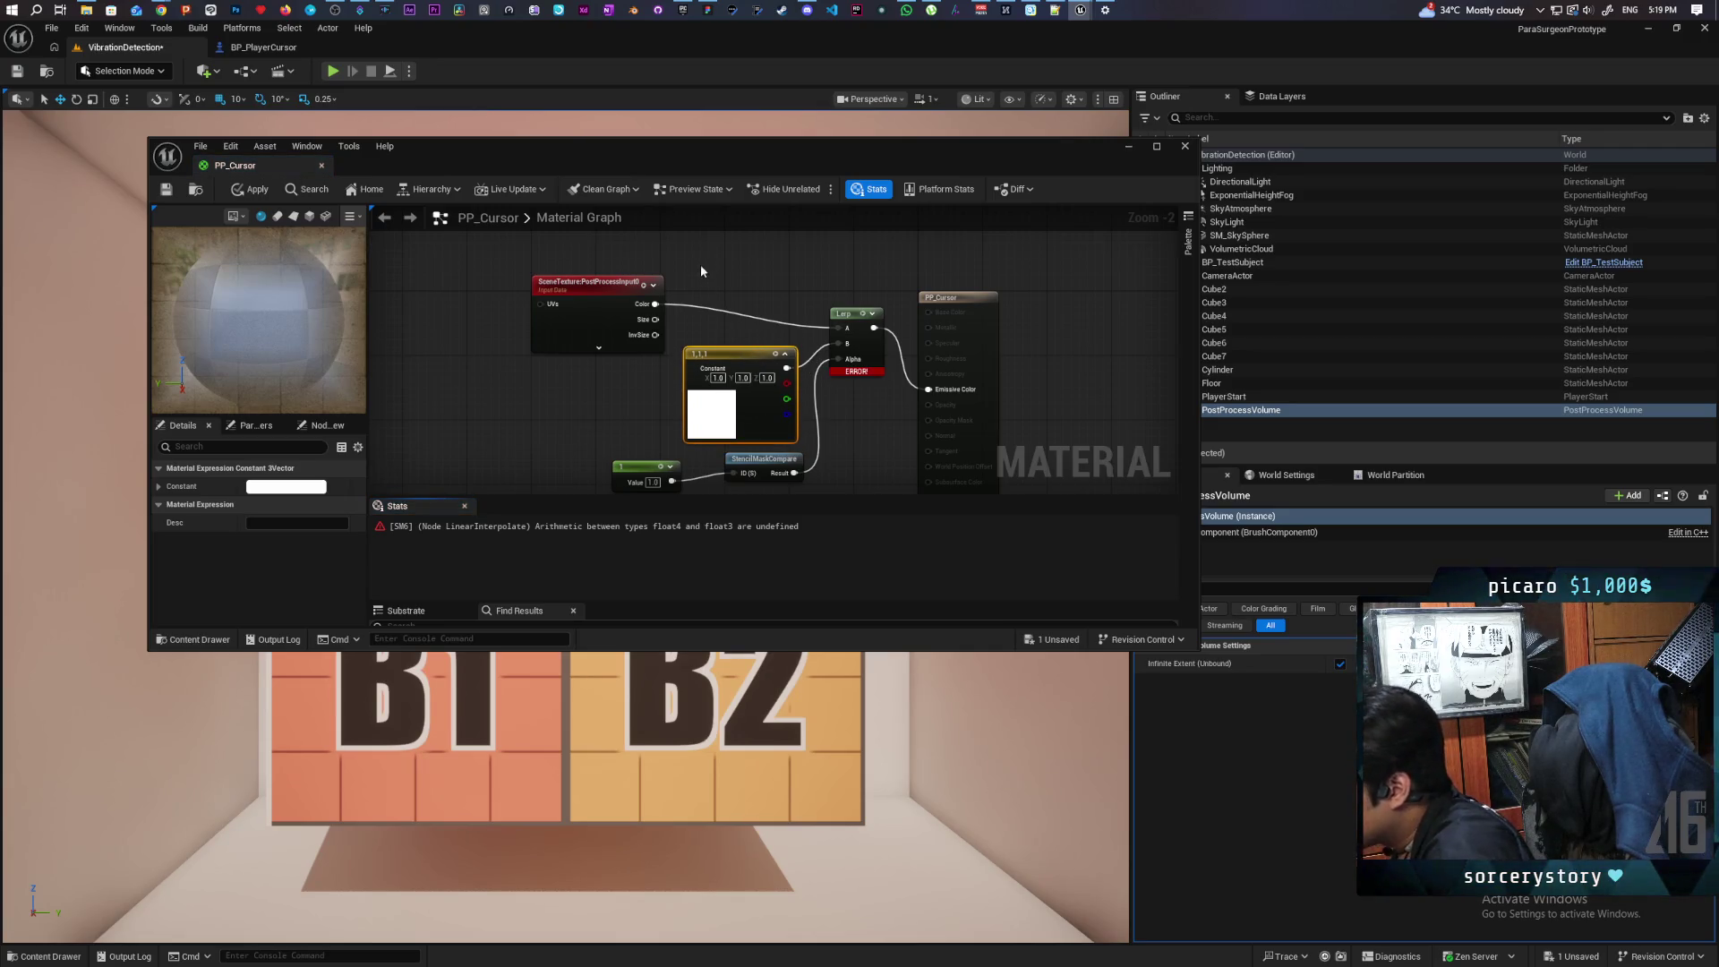
Step: Insert an RGB ComponentMask between the scene colour and the Lerp's A input
right_click(700, 265)
left_click(696, 287)
left_click_drag(704, 293, 704, 295)
type("mask")
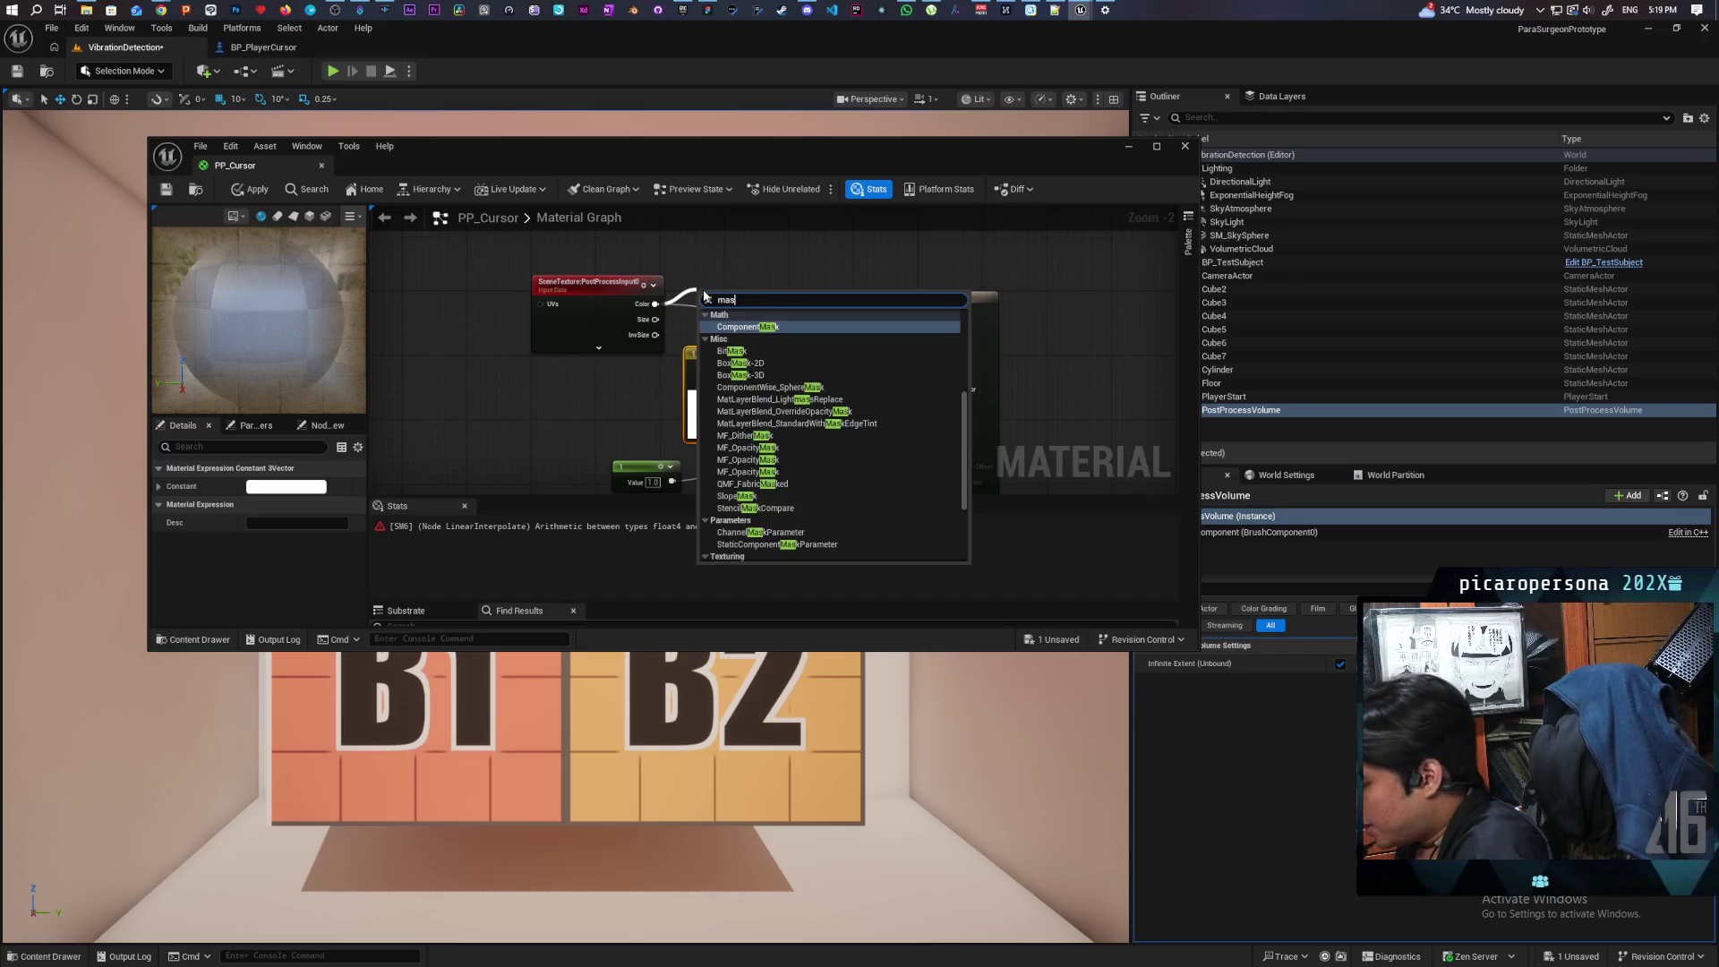
left_click(766, 329)
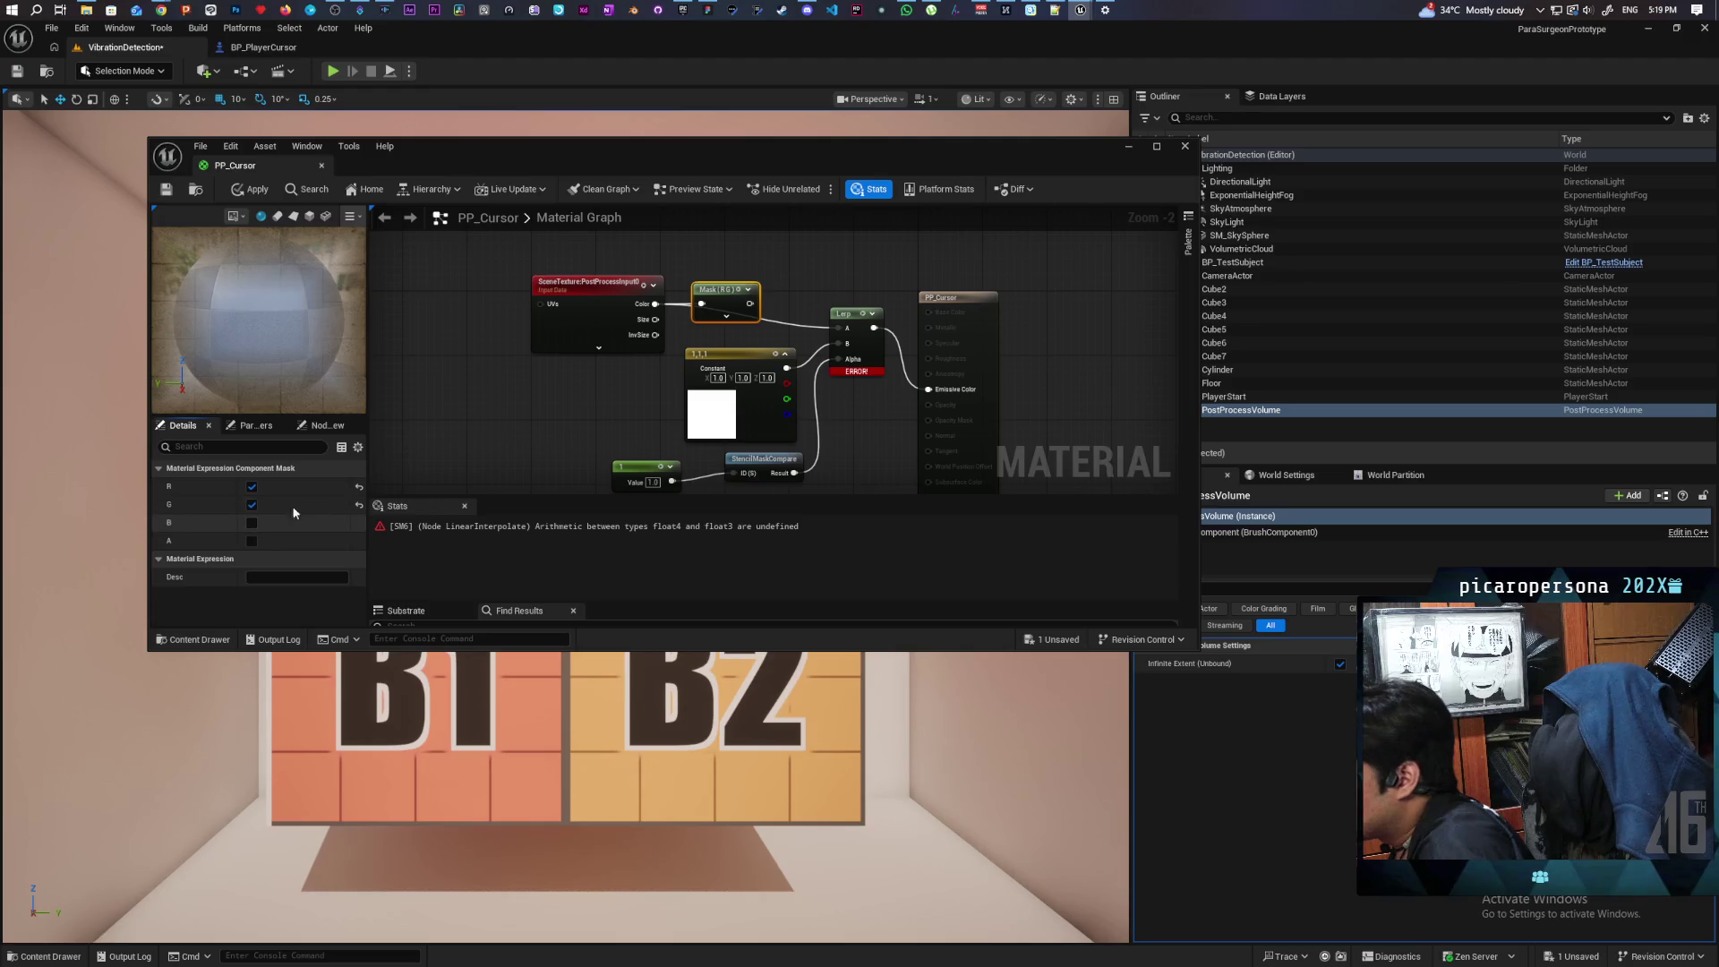
left_click_drag(812, 320, 839, 327)
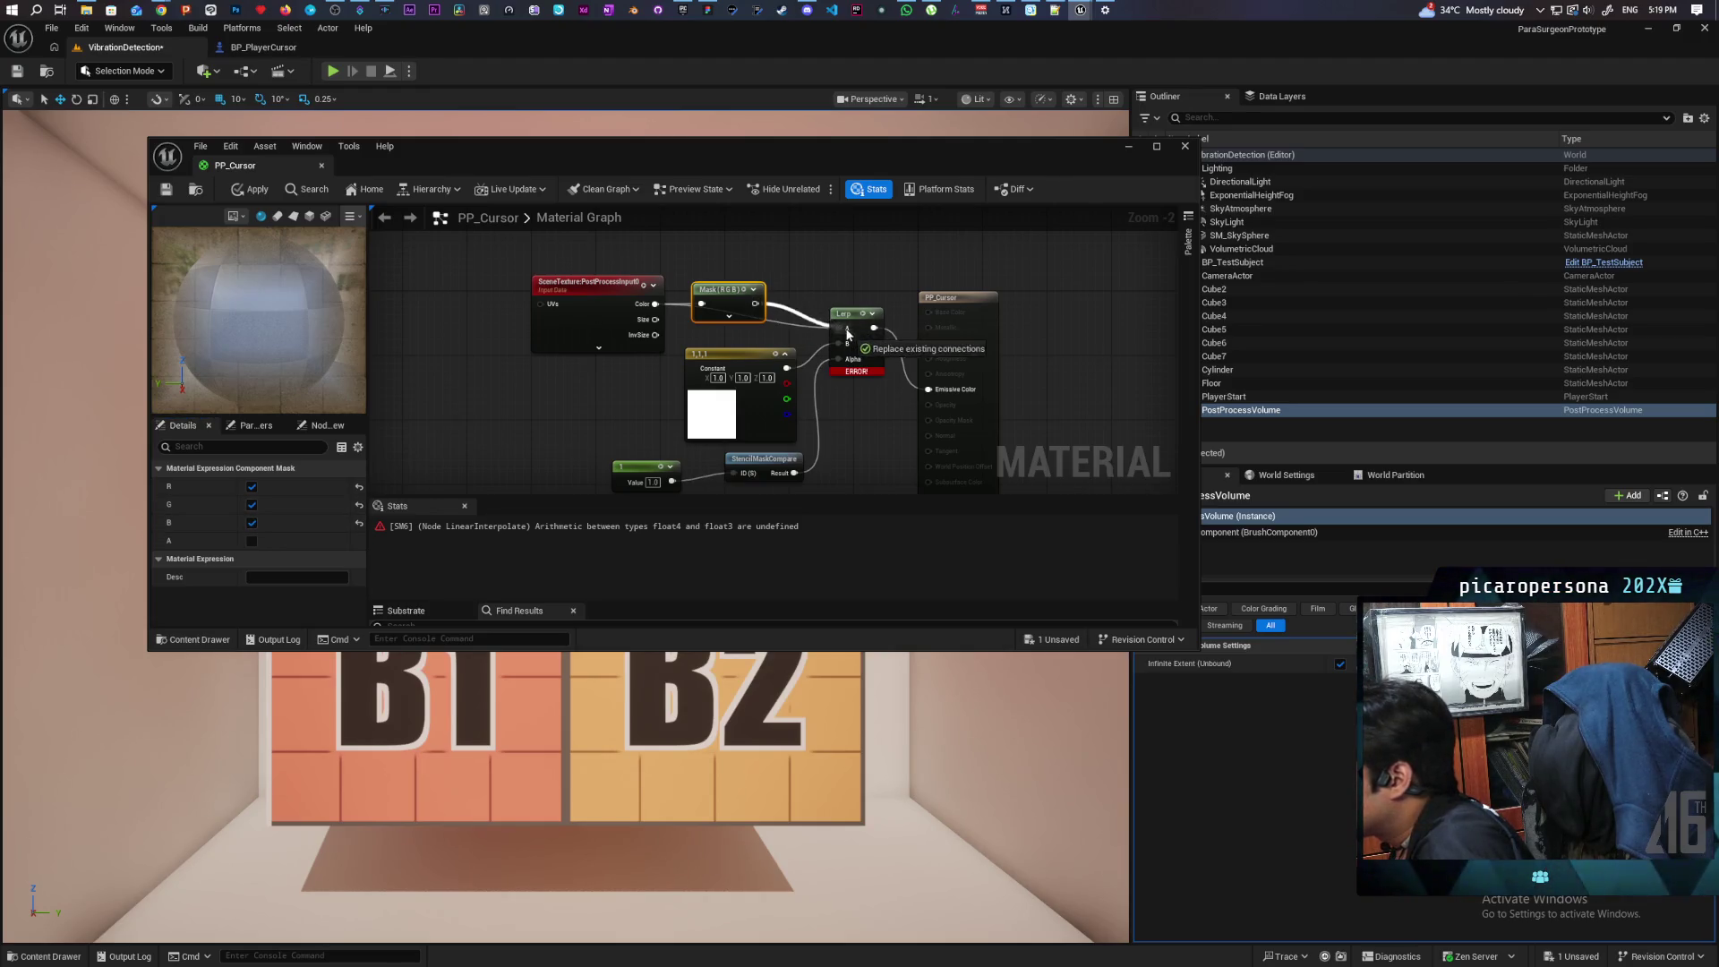
Step: Apply and save PP_Cursor, then minimize the material editor to show the level
left_click(243, 190)
left_click(168, 190)
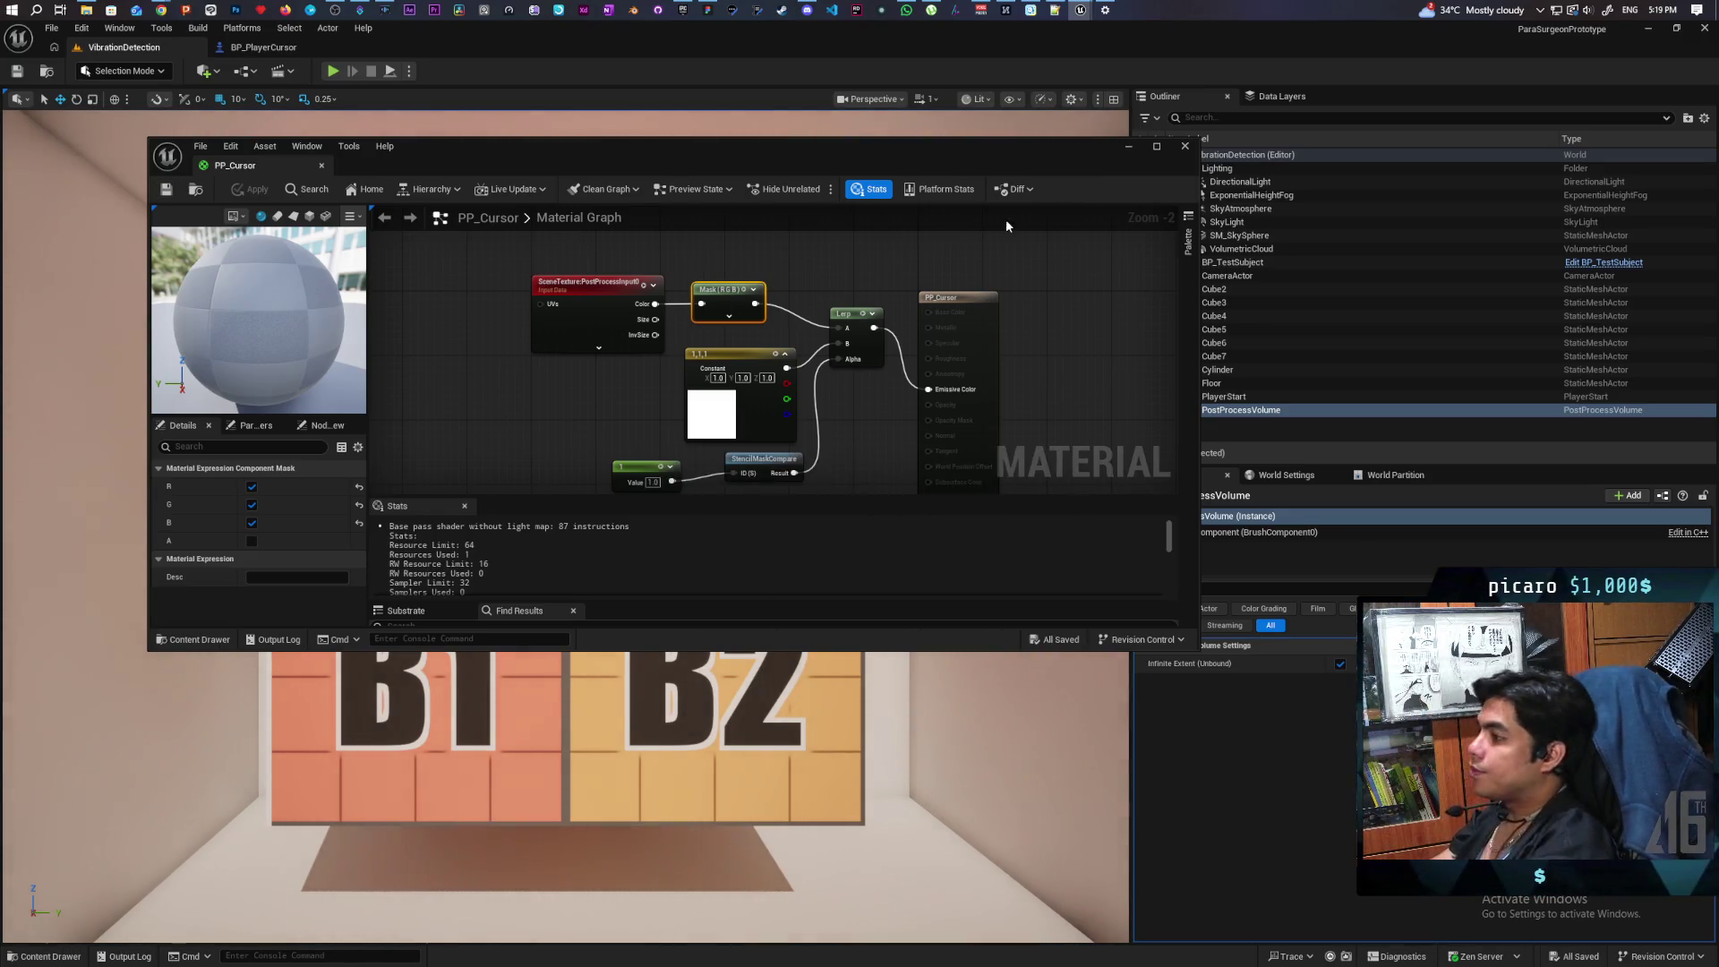
left_click(1129, 147)
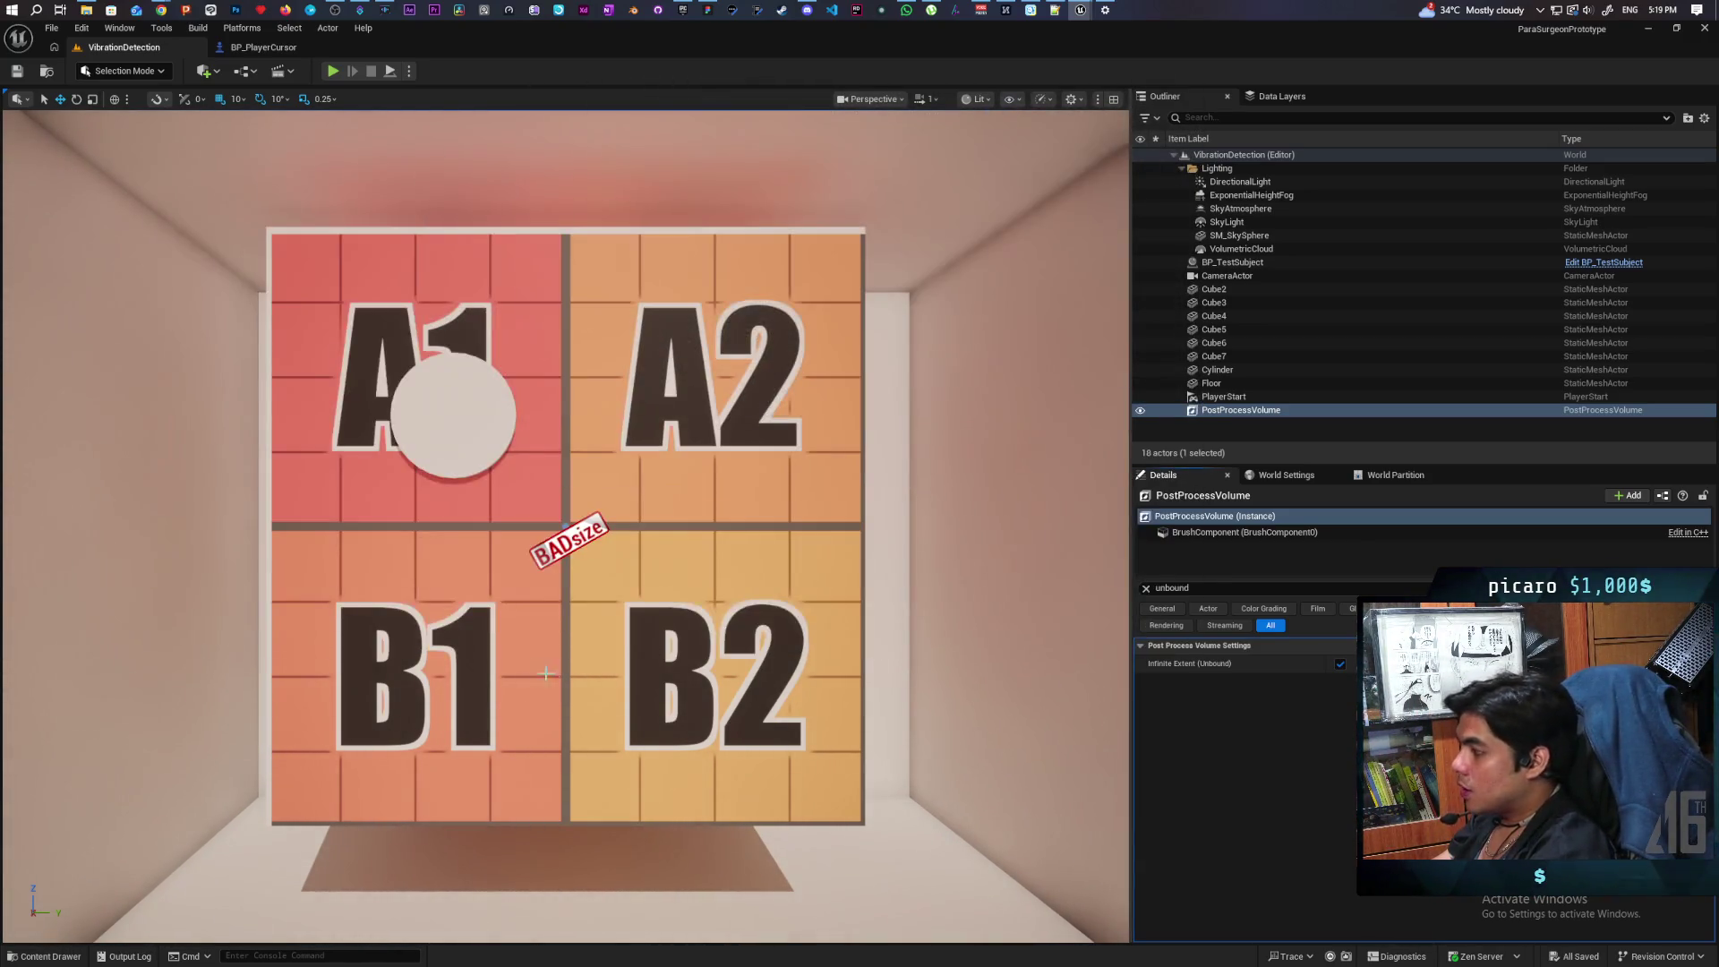
Step: Enable Render CustomDepth Pass on BP_PlayerCursor's Sphere1 component
left_click(49, 956)
double_click(203, 716)
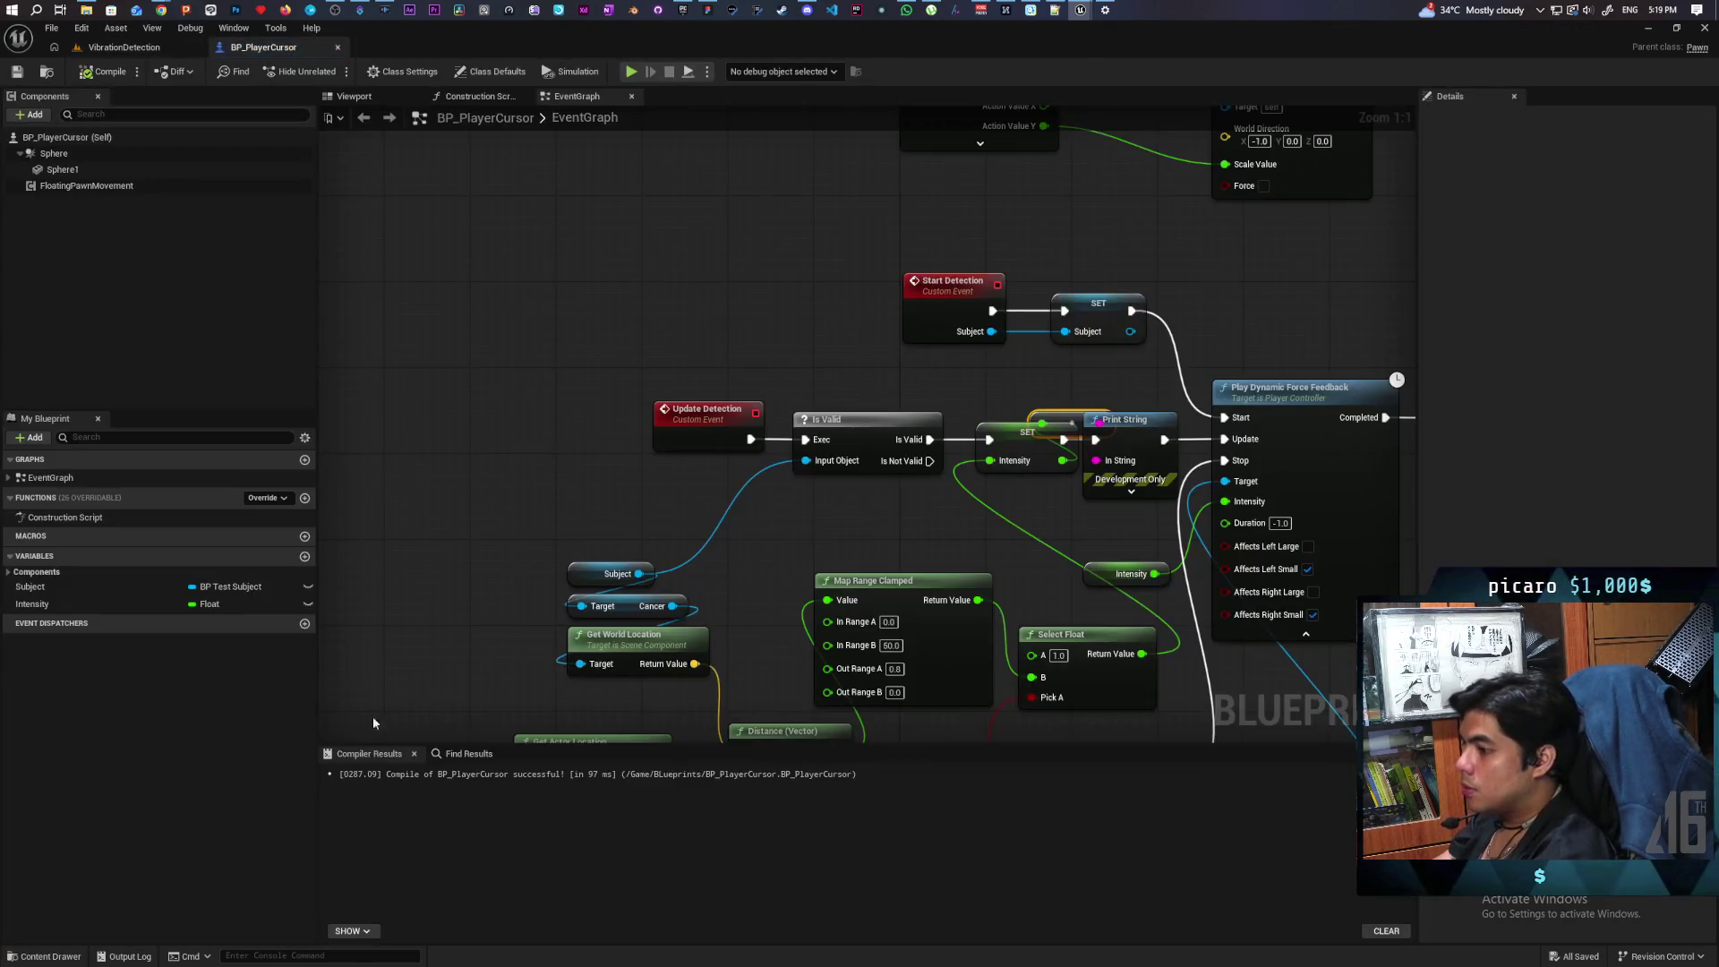
left_click(63, 169)
left_click(1467, 117)
type("tom")
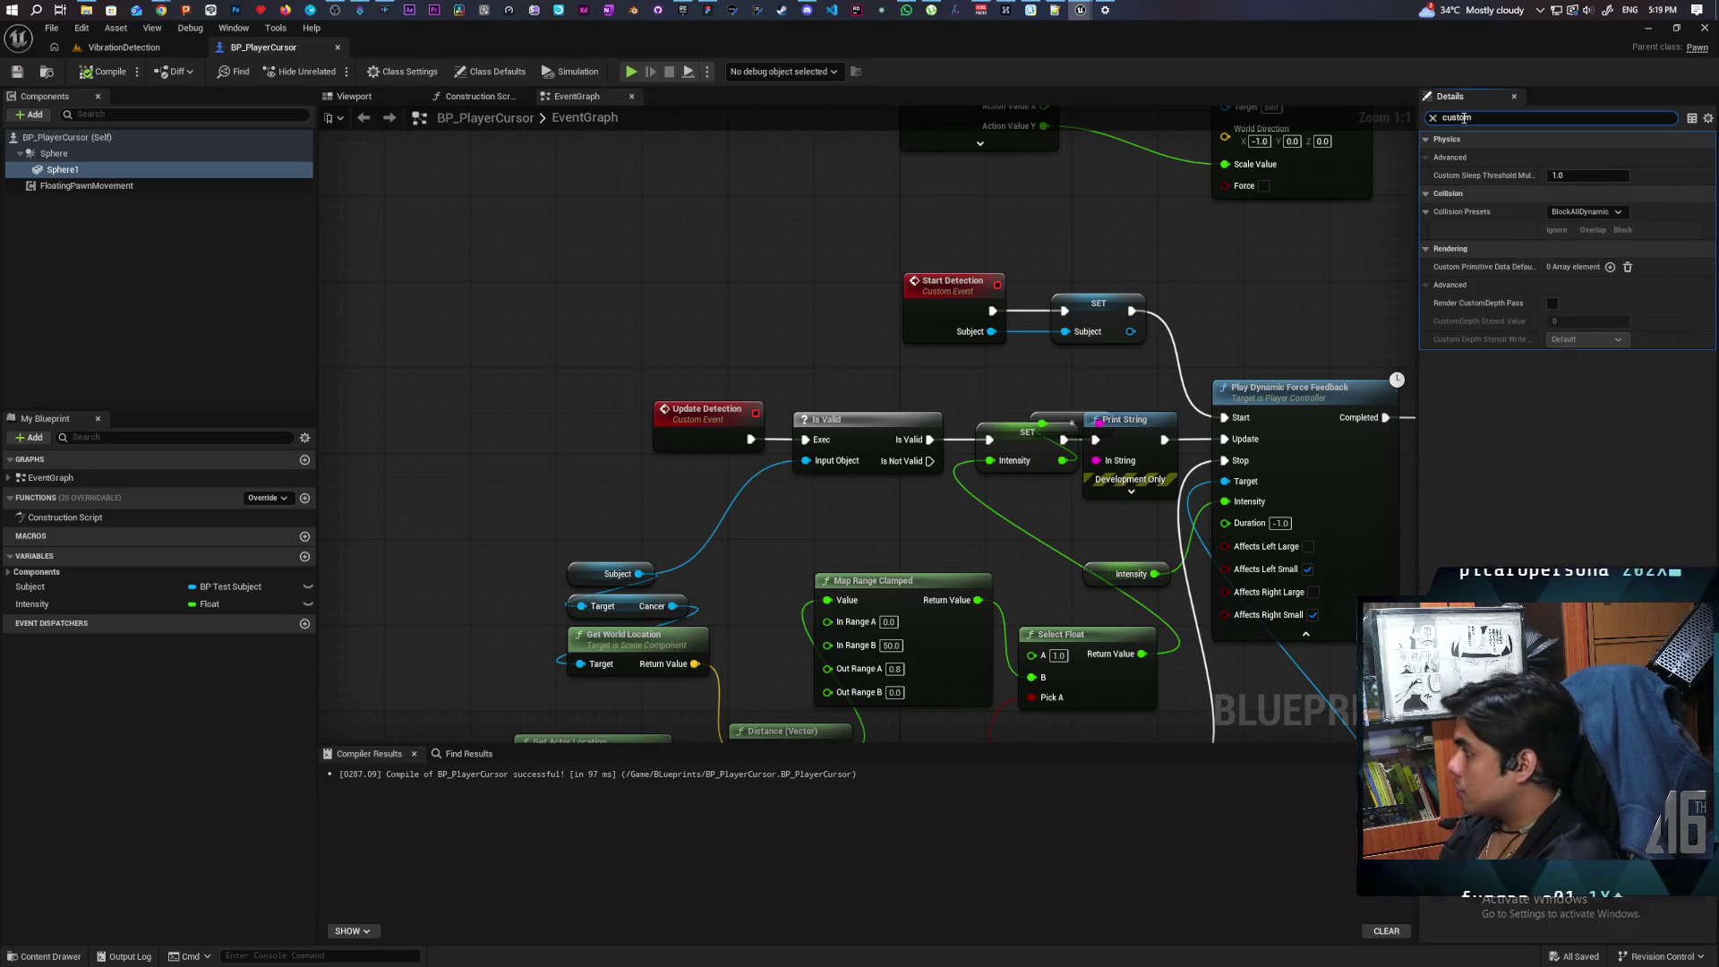
left_click(1552, 304)
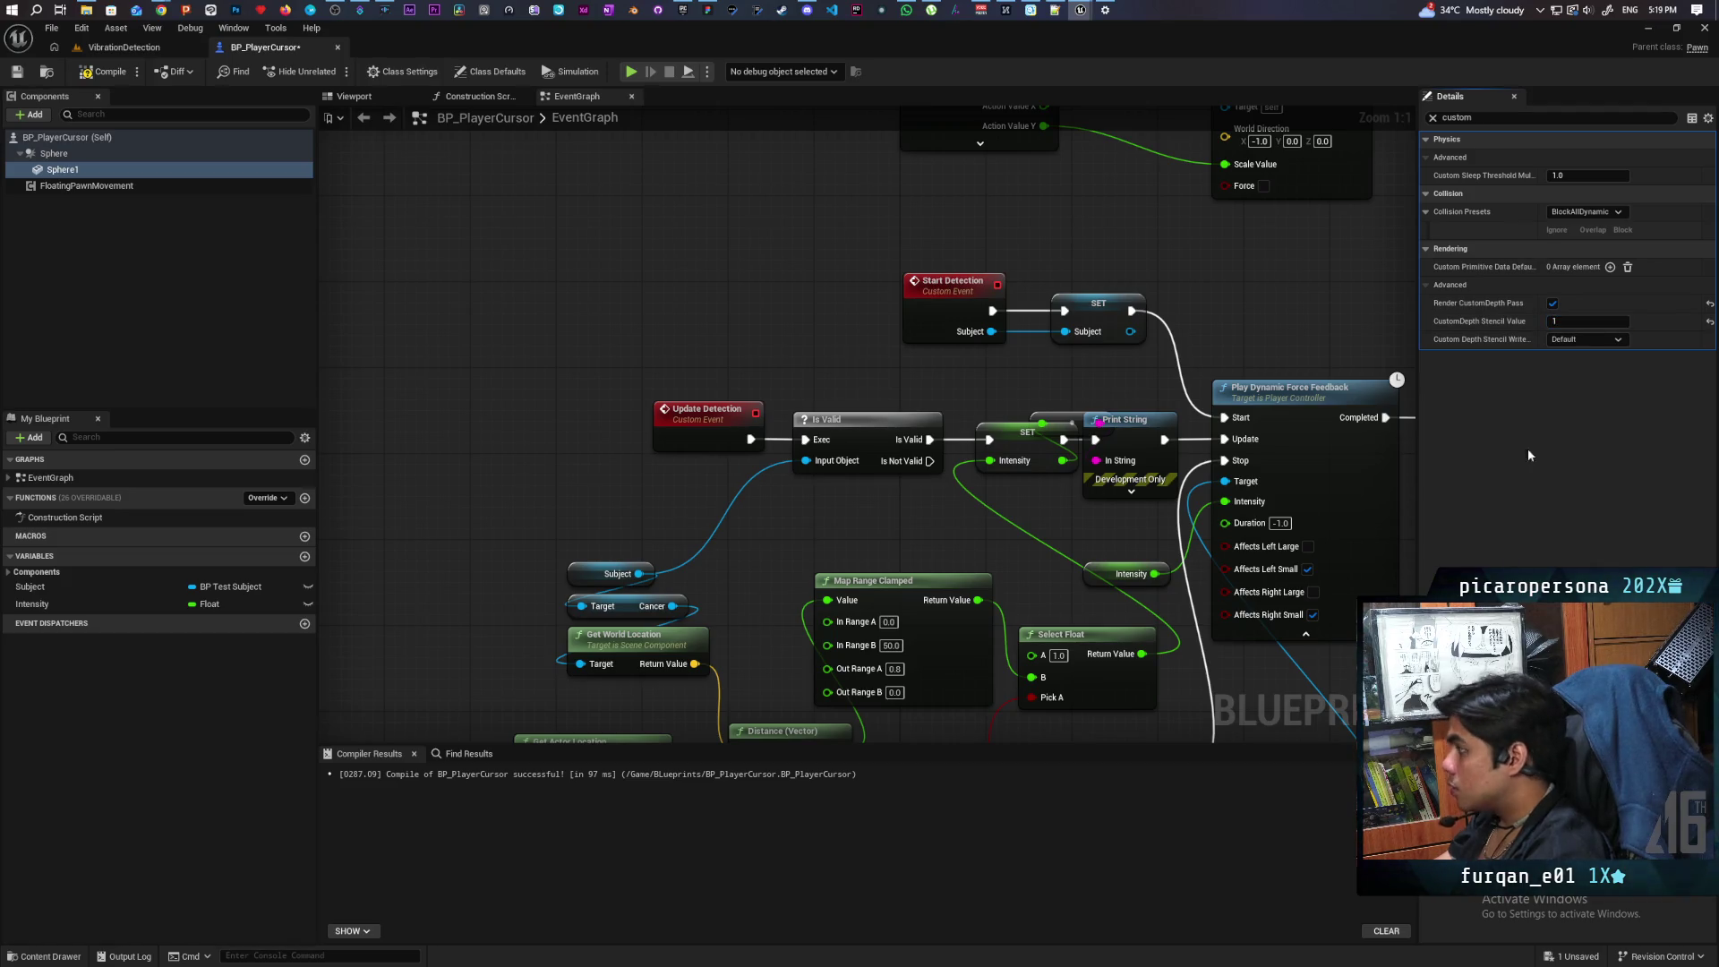
Step: Compile and save BP_PlayerCursor, then play-test the VibrationDetection level
left_click(11, 75)
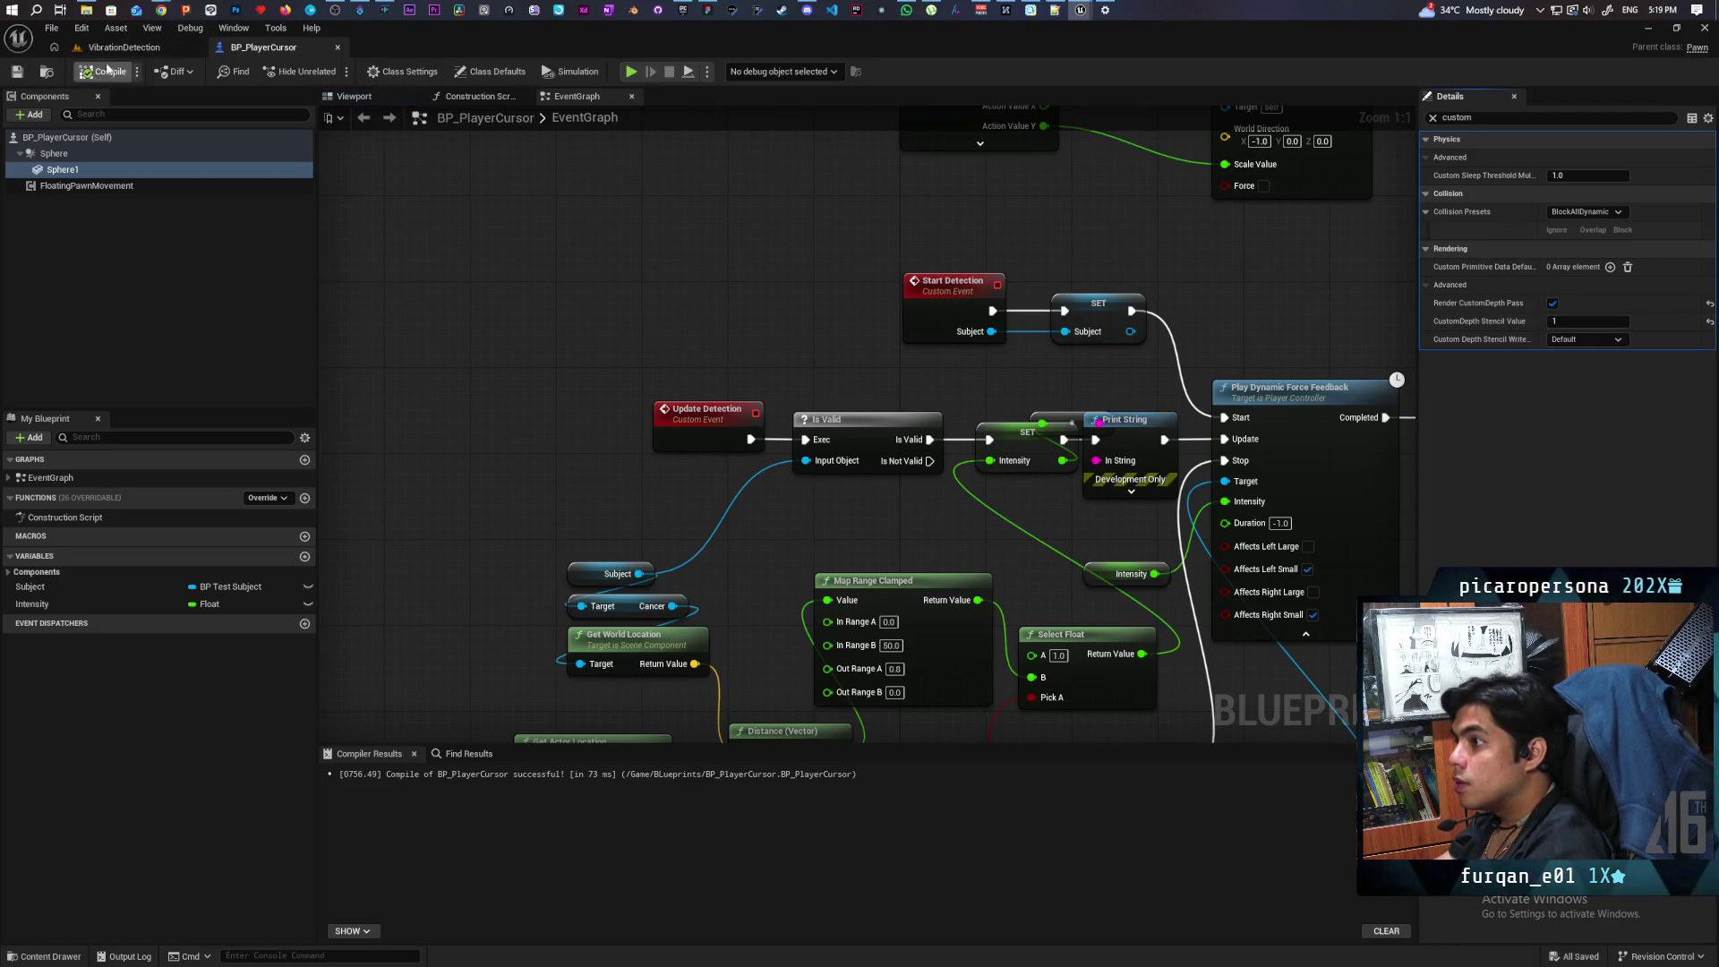
left_click(119, 50)
left_click(330, 73)
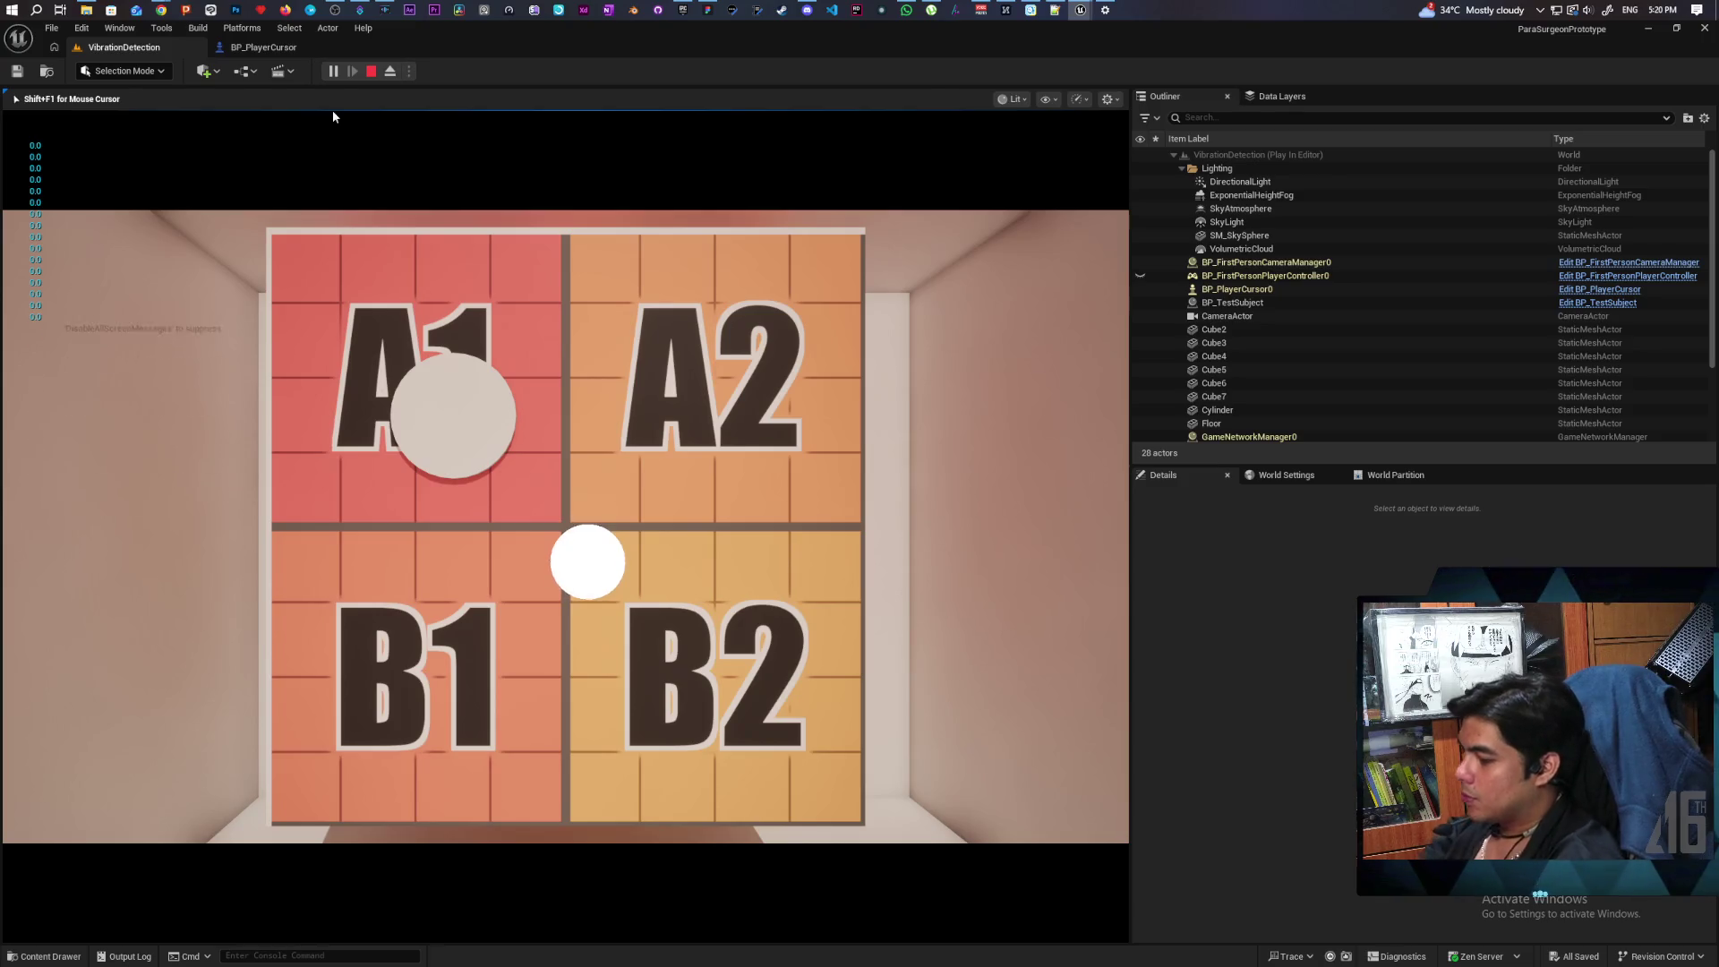
Step: Stop the play test and bring the PP_Cursor material editor back over the level
key("Escape")
left_click(264, 46)
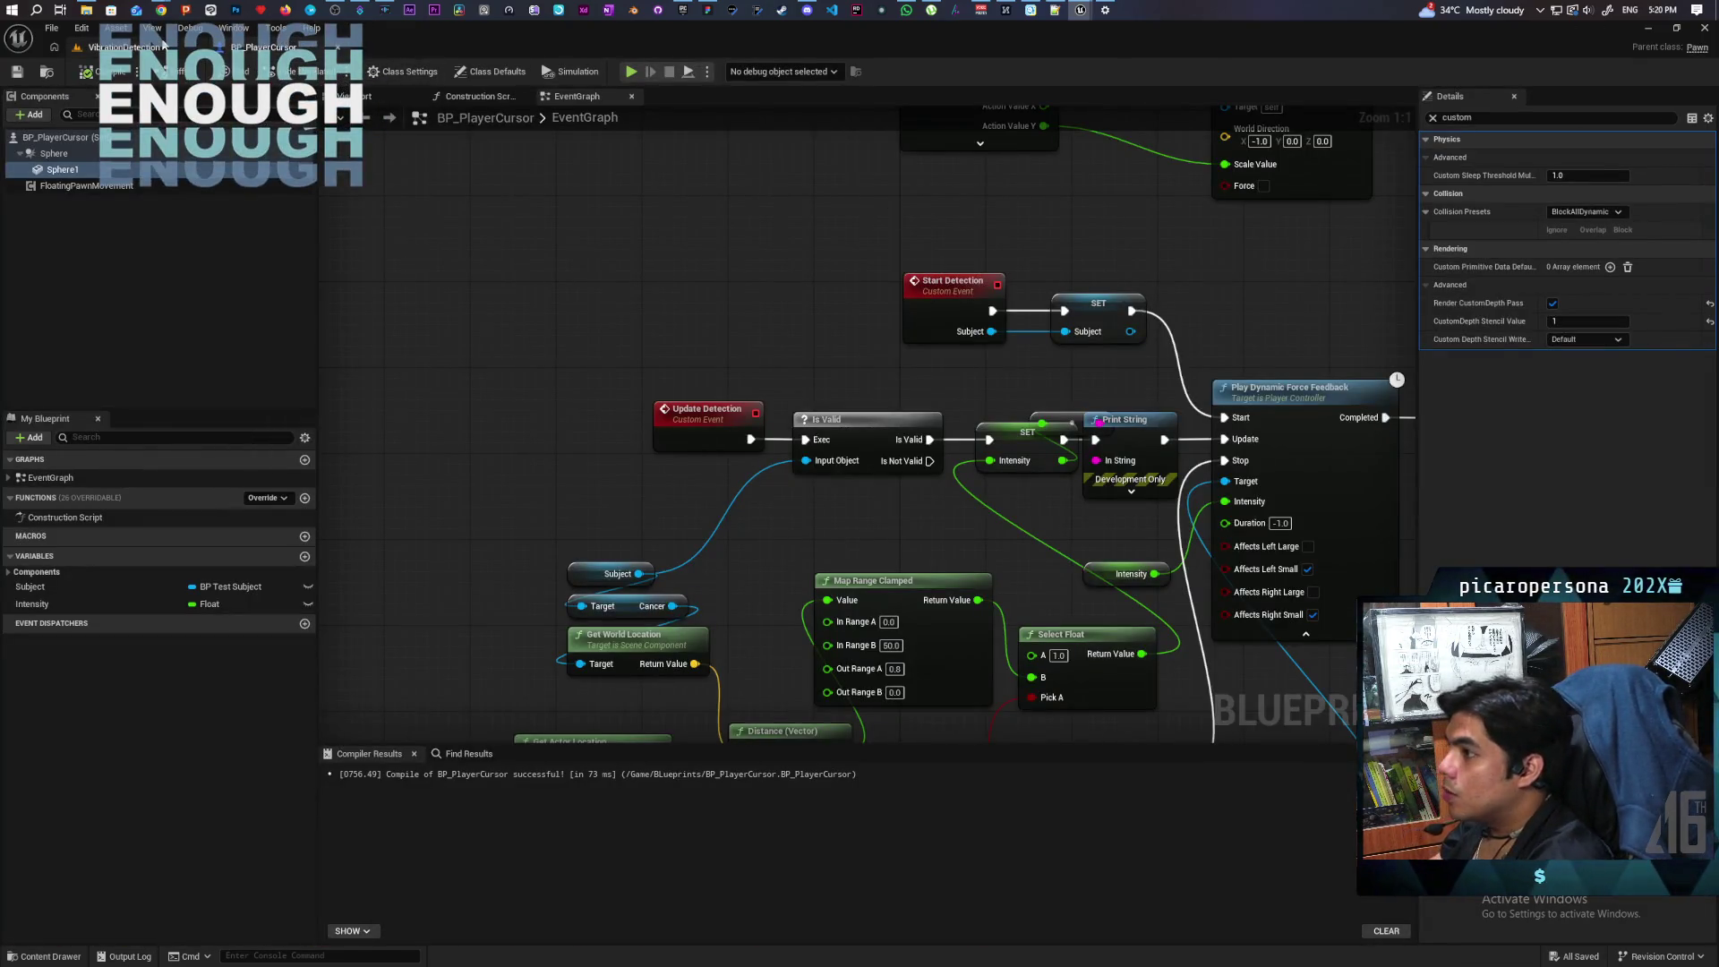
left_click(162, 47)
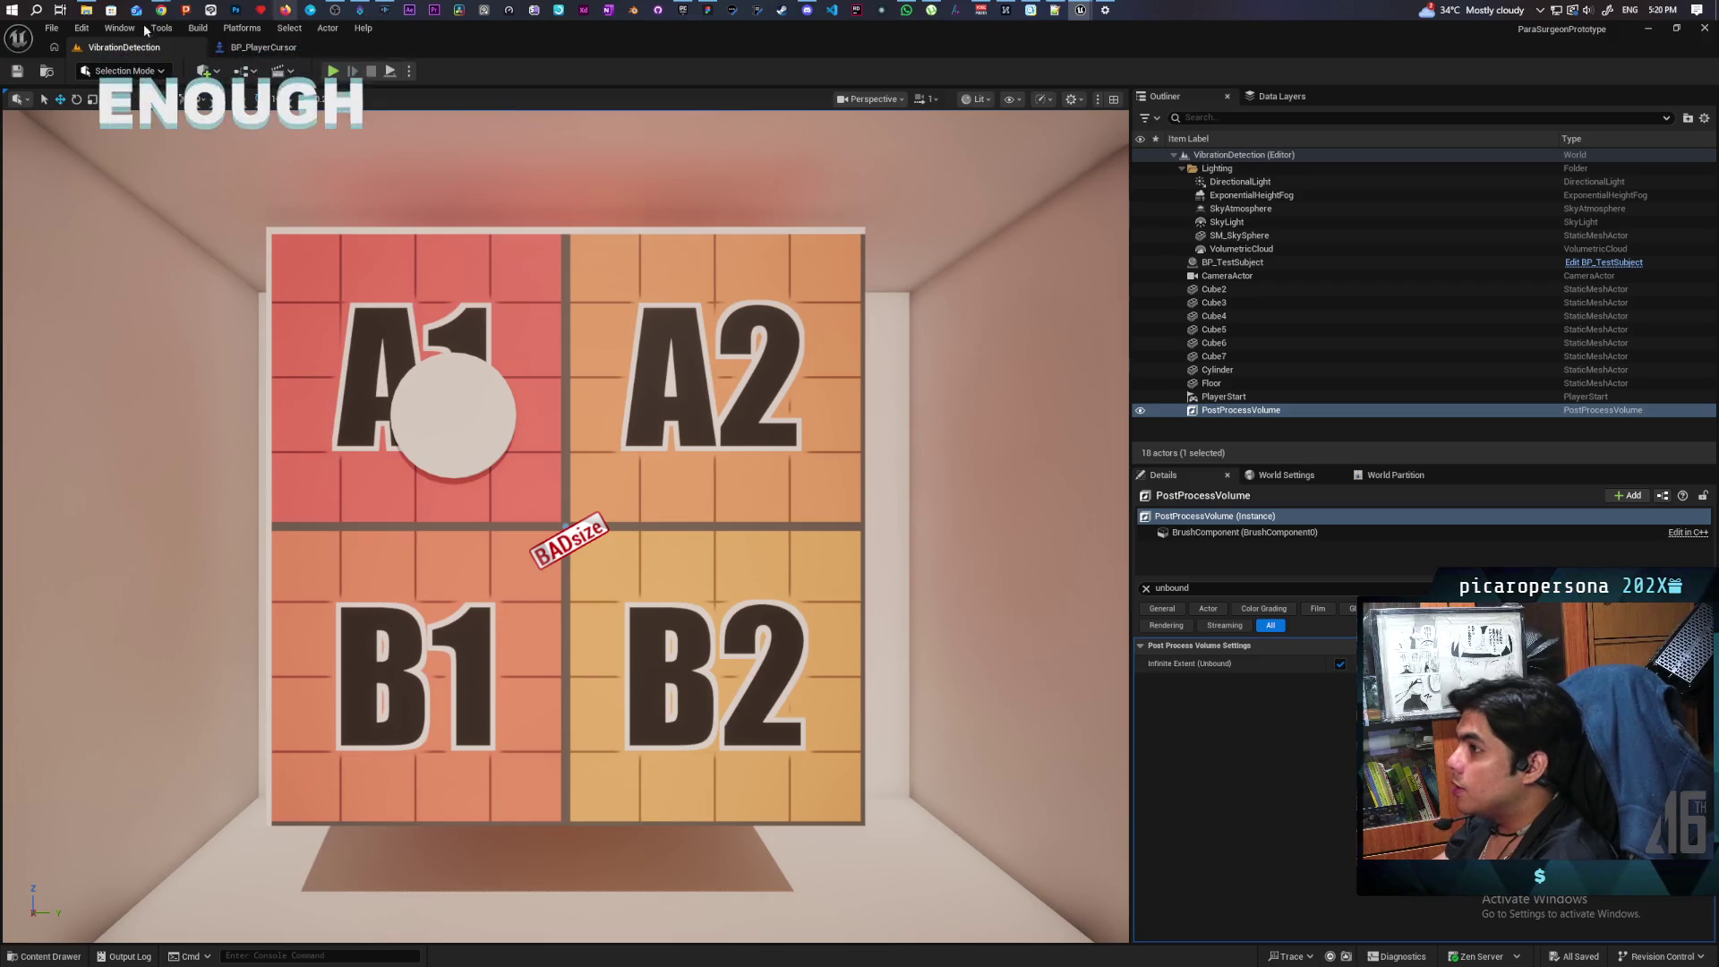
mouse_move(1085, 13)
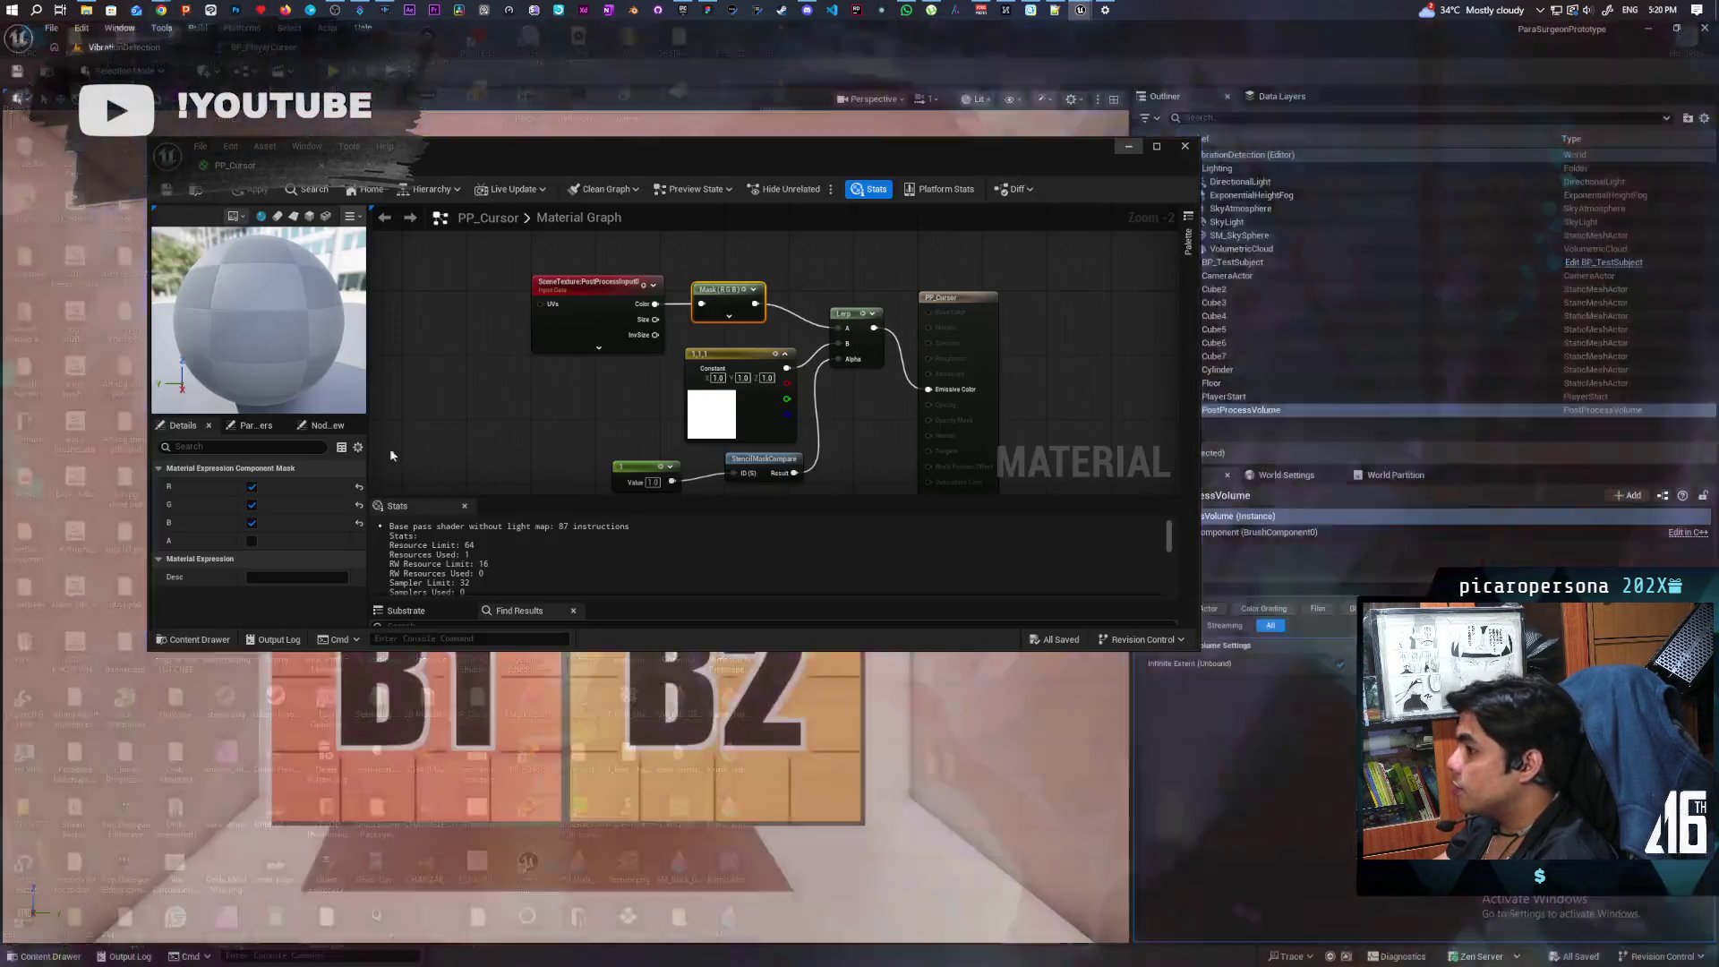
left_click(882, 79)
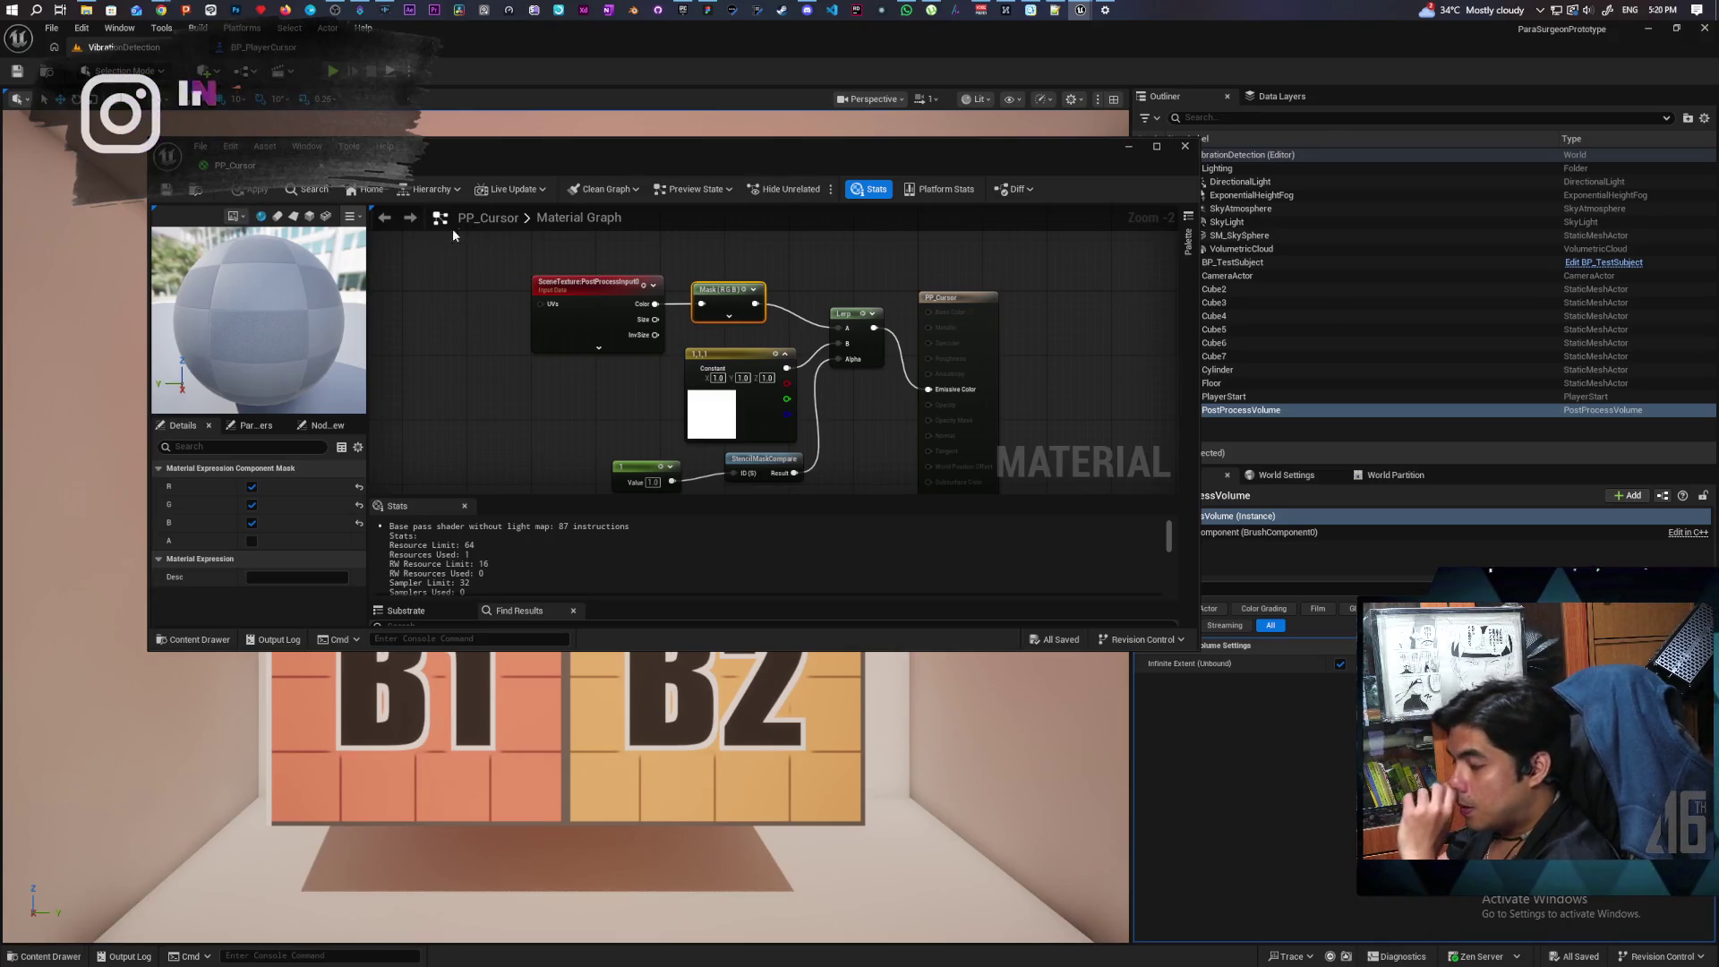
Step: Dock the PP_Cursor material editor beside the other editor tabs
left_click(475, 428)
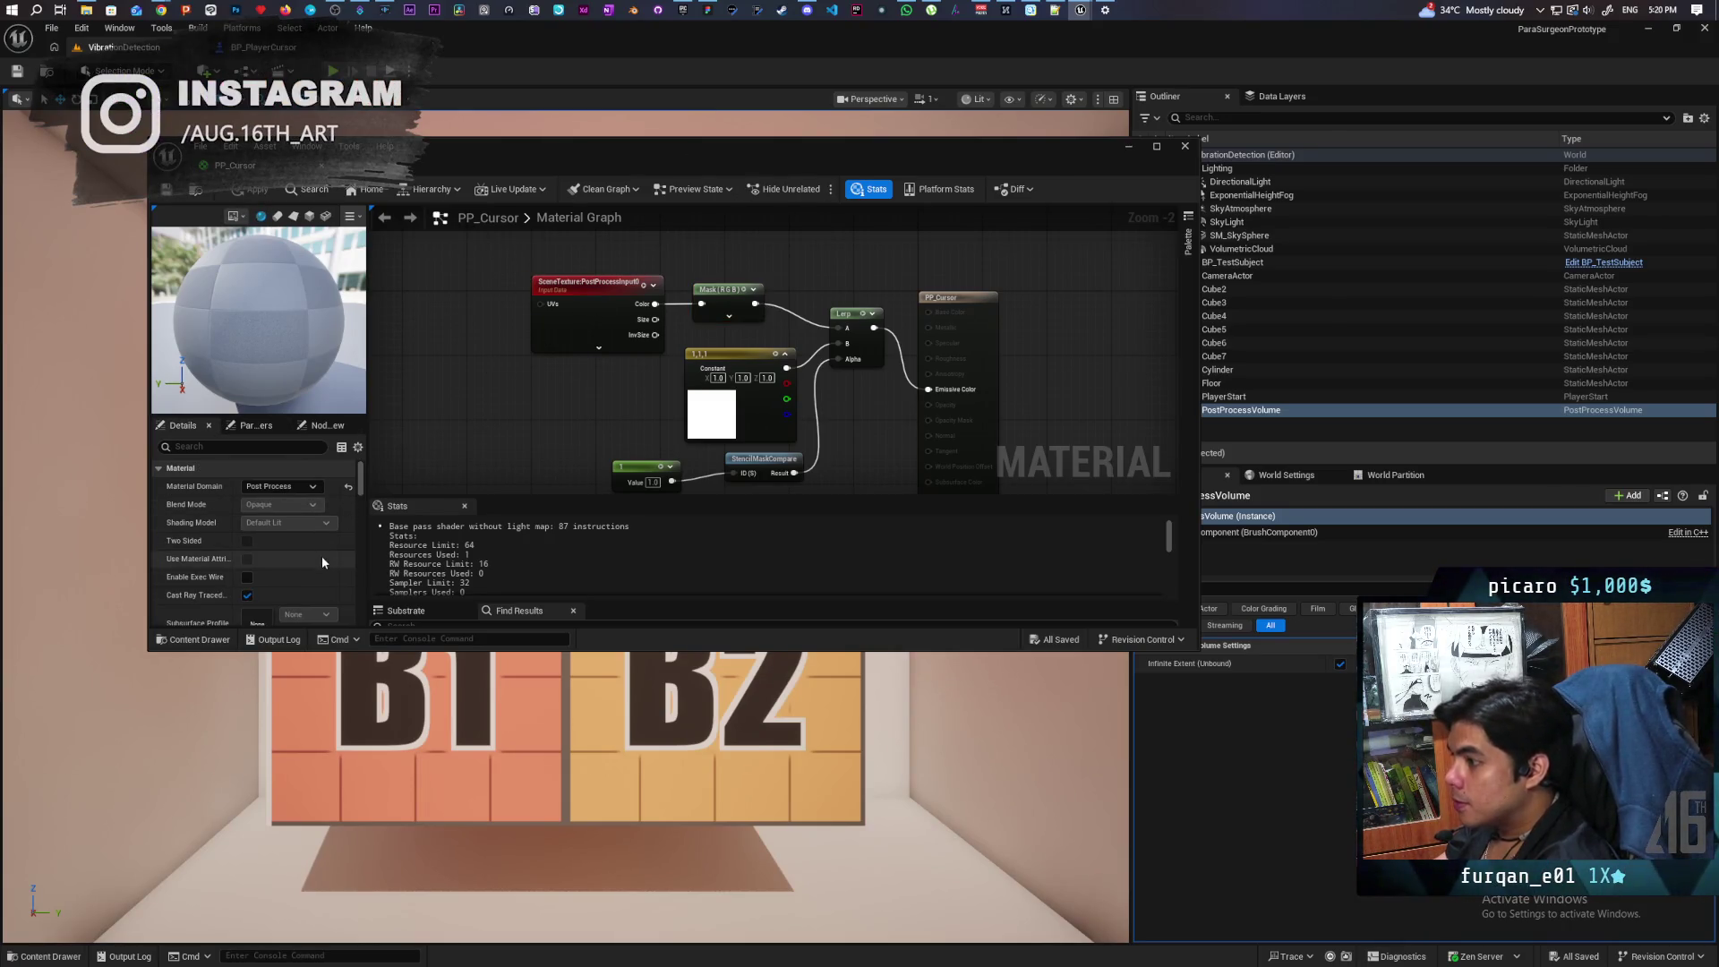
double_click(540, 152)
mouse_move(122, 44)
left_mouse_down()
mouse_move(269, 85)
mouse_move(385, 56)
left_mouse_up()
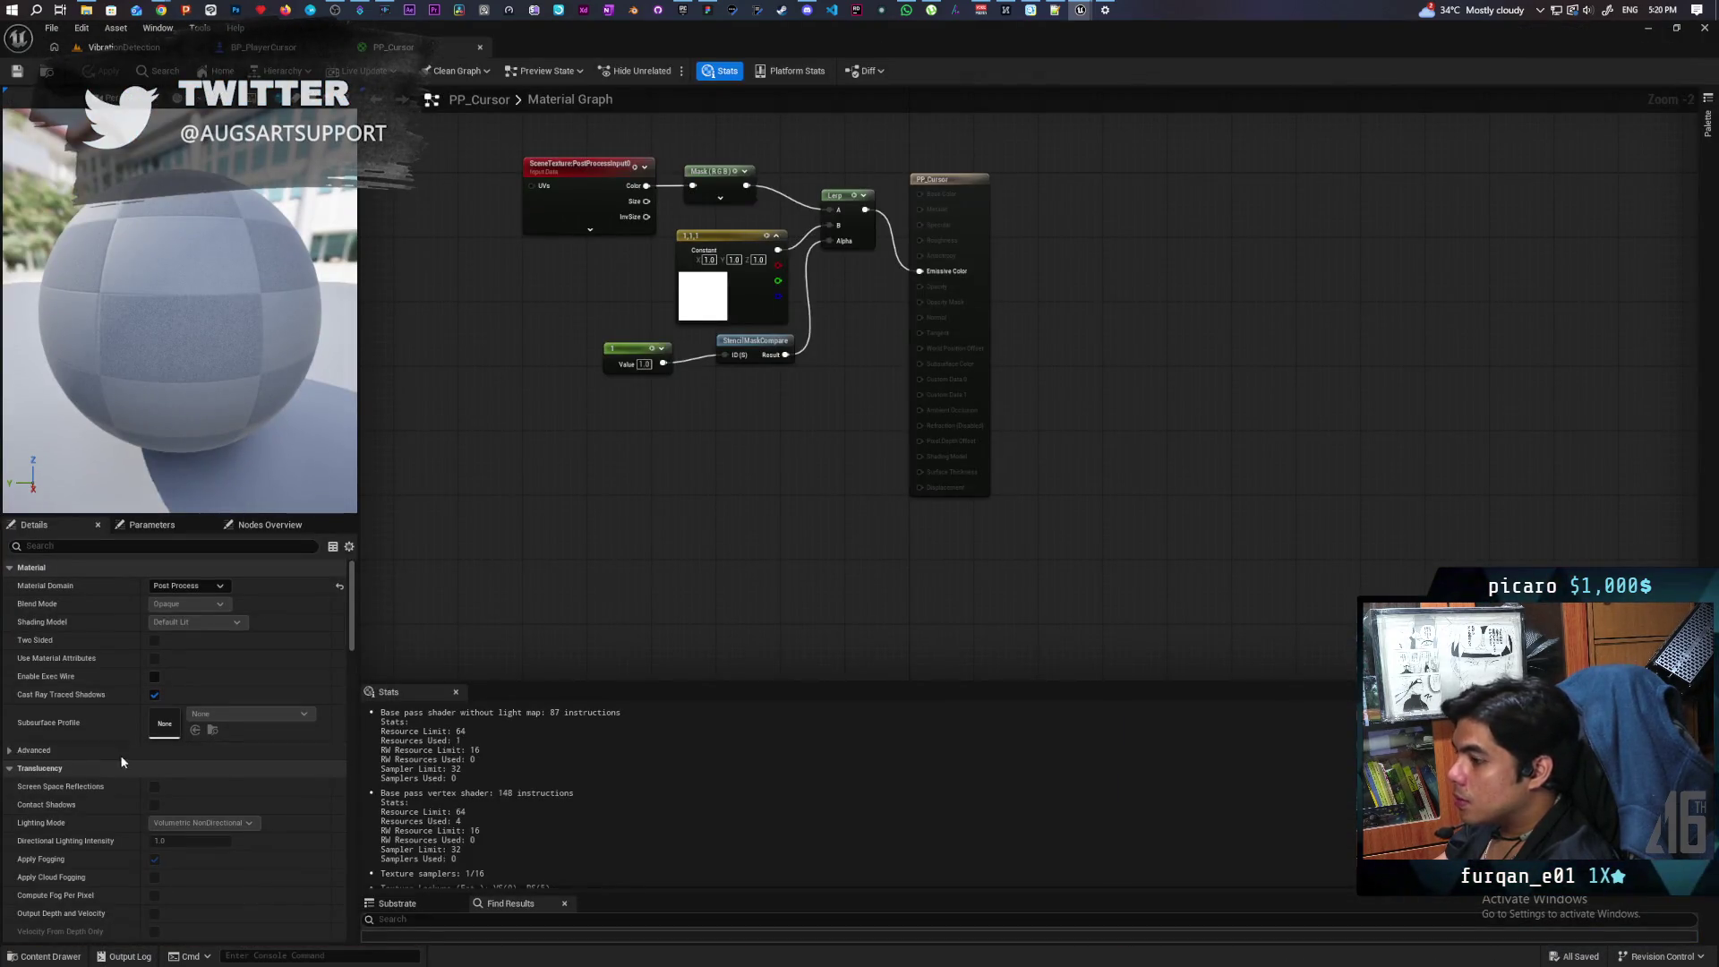
Step: Set Blendable Location to Scene Color Before DOF, apply, and play-test the level
scroll(137, 734, "down", 5)
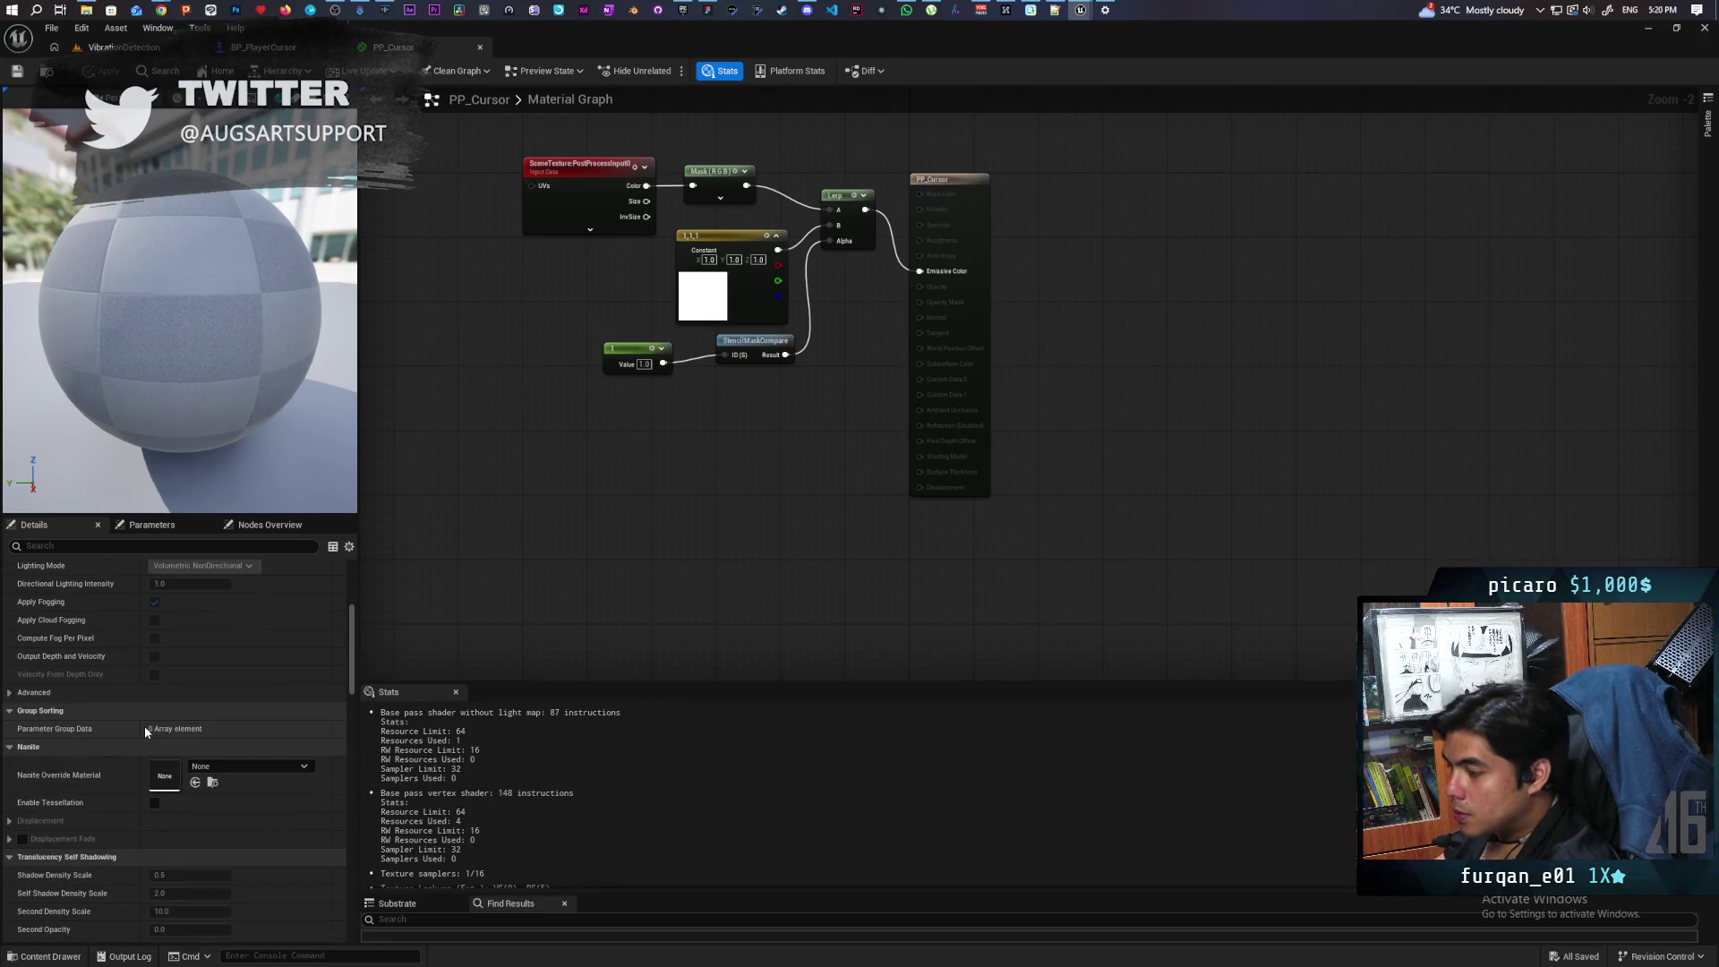
scroll(144, 725, "down", 5)
scroll(142, 729, "down", 2)
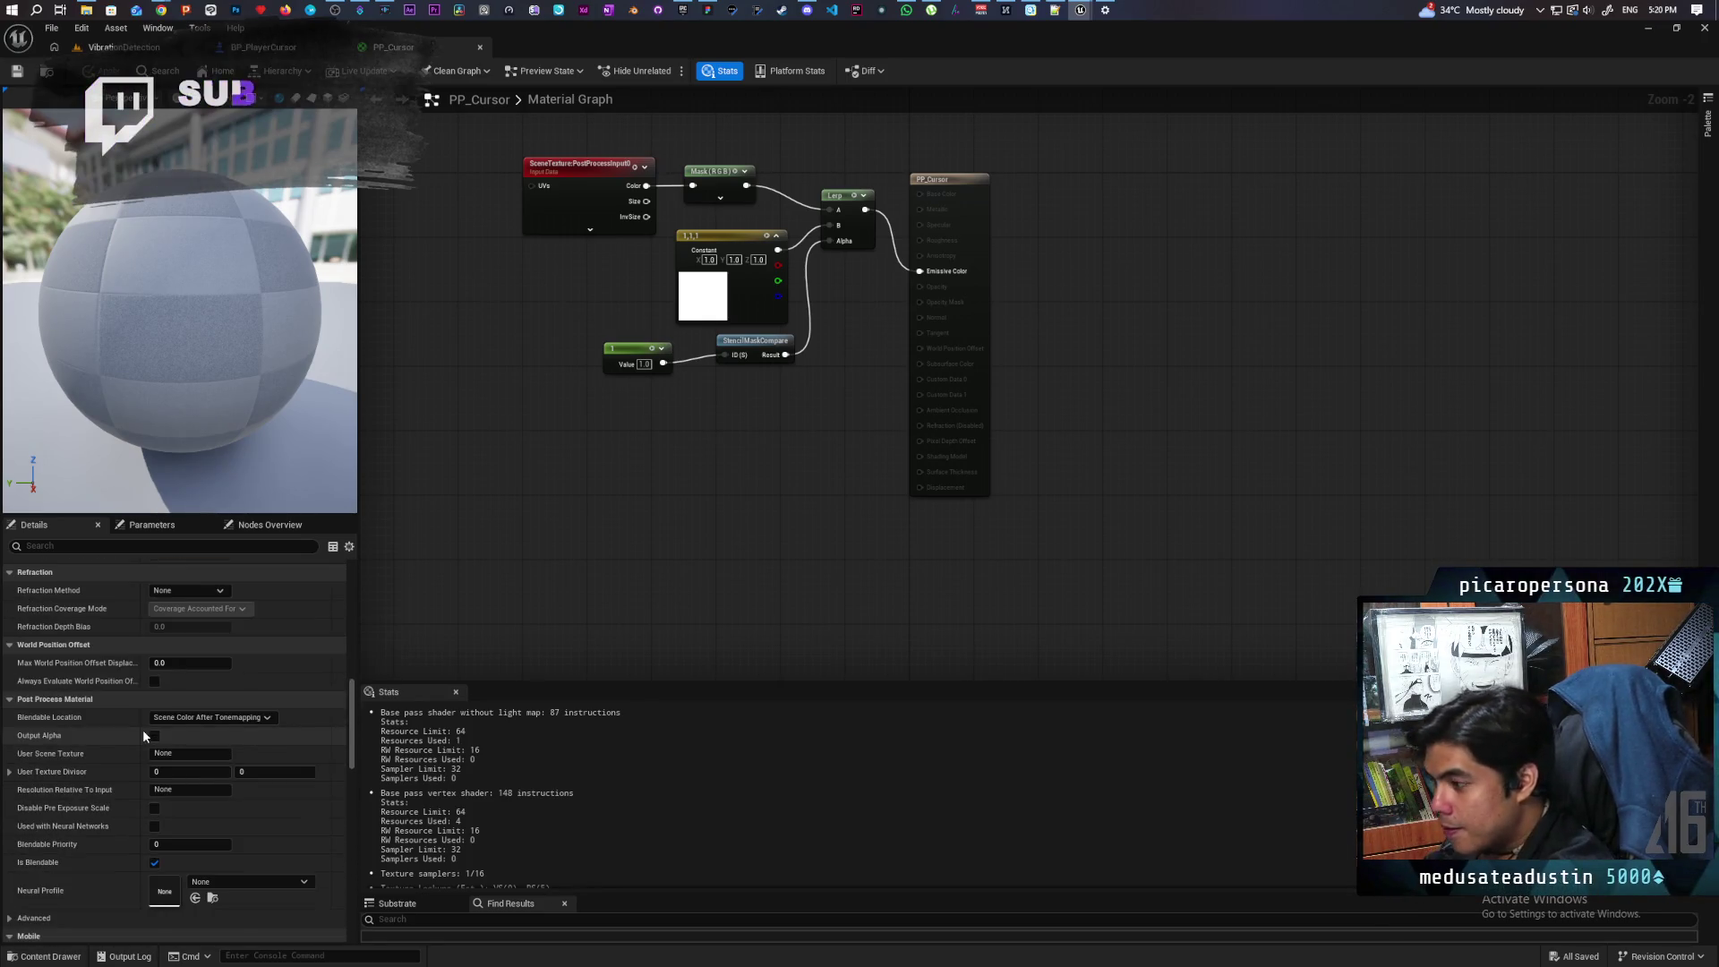
left_click(237, 717)
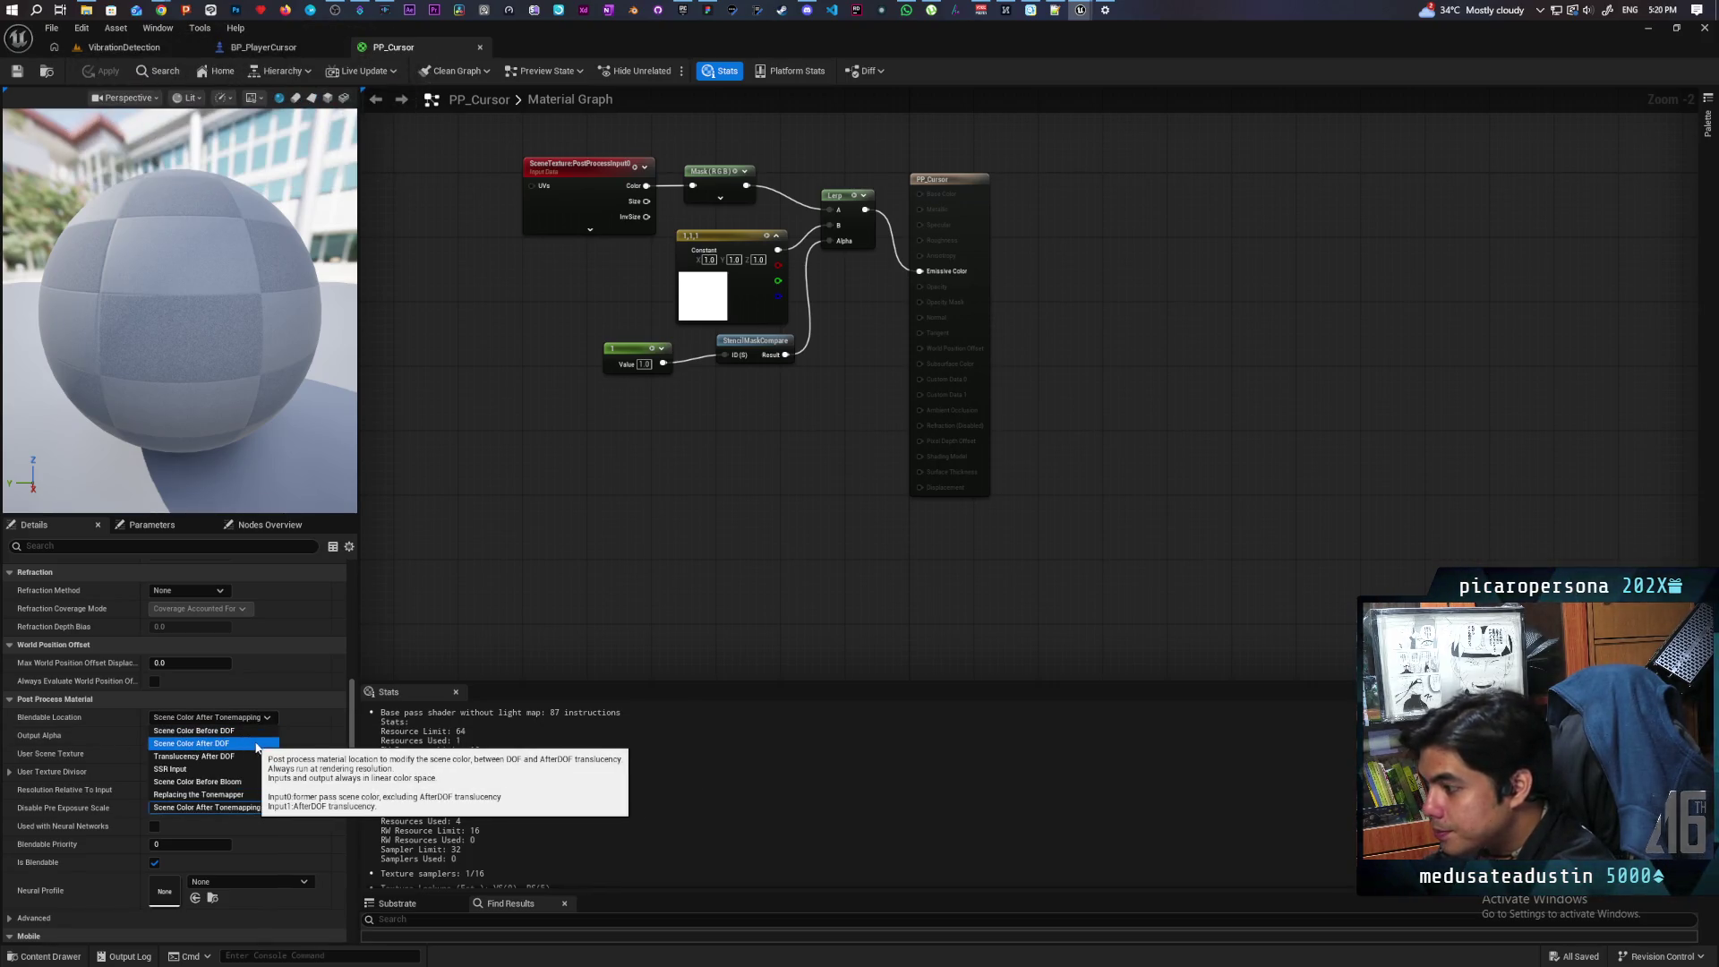
left_click(240, 729)
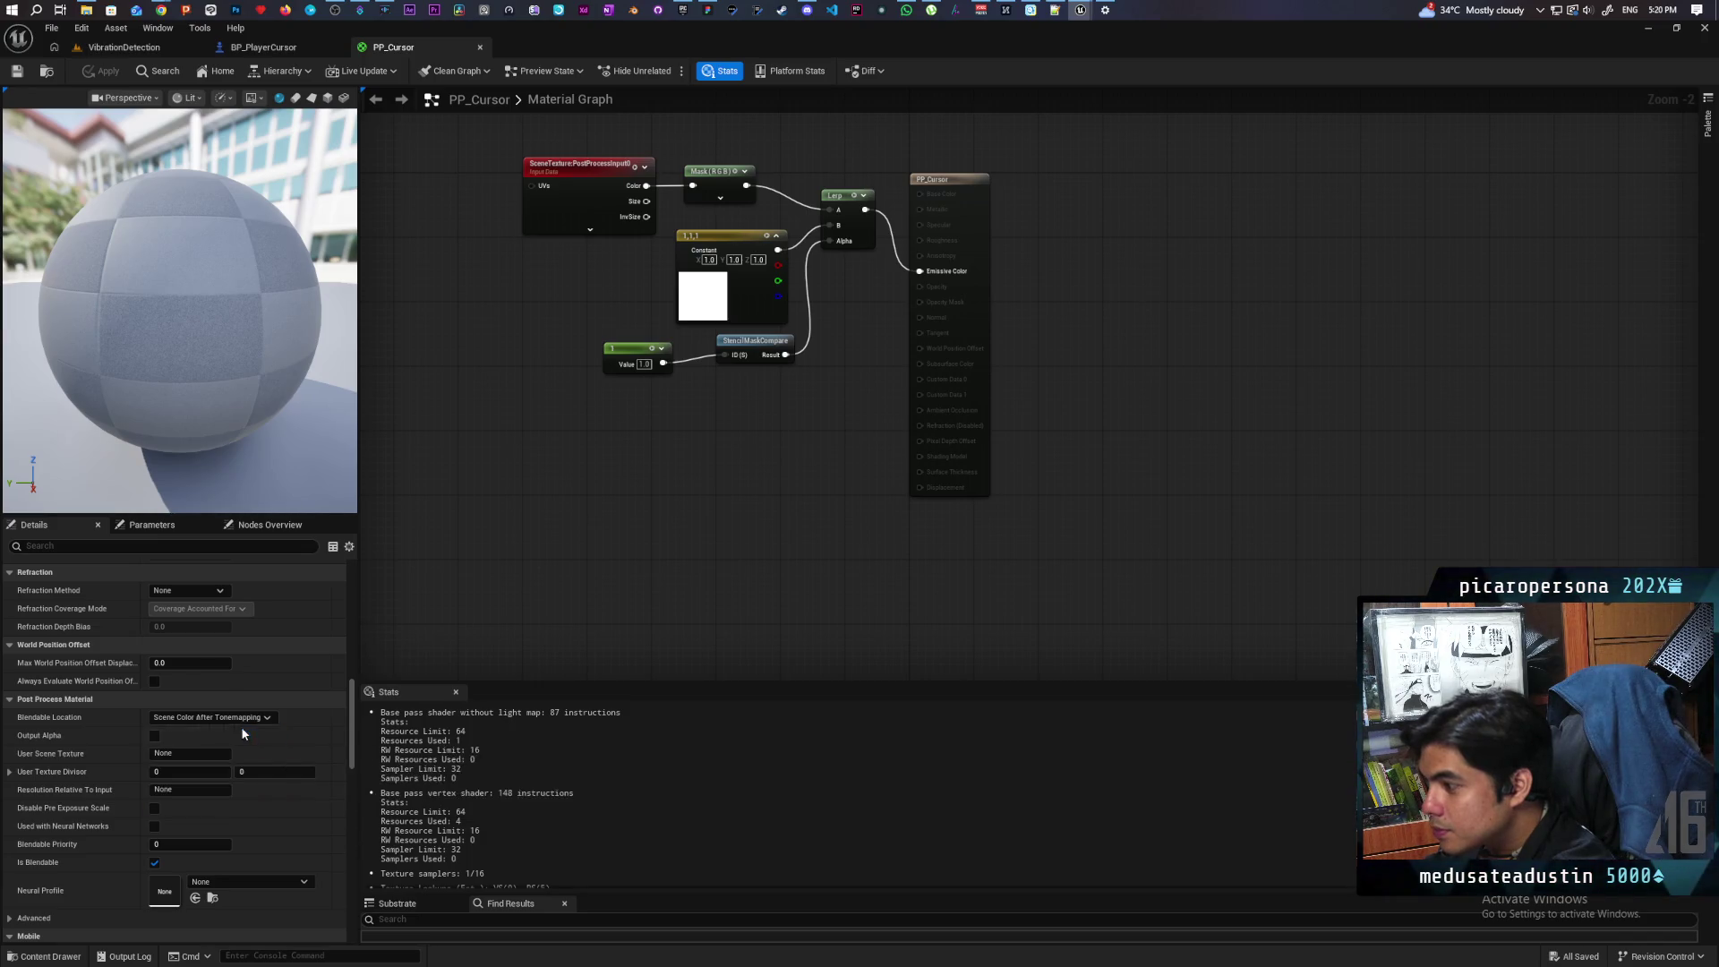
left_click(120, 71)
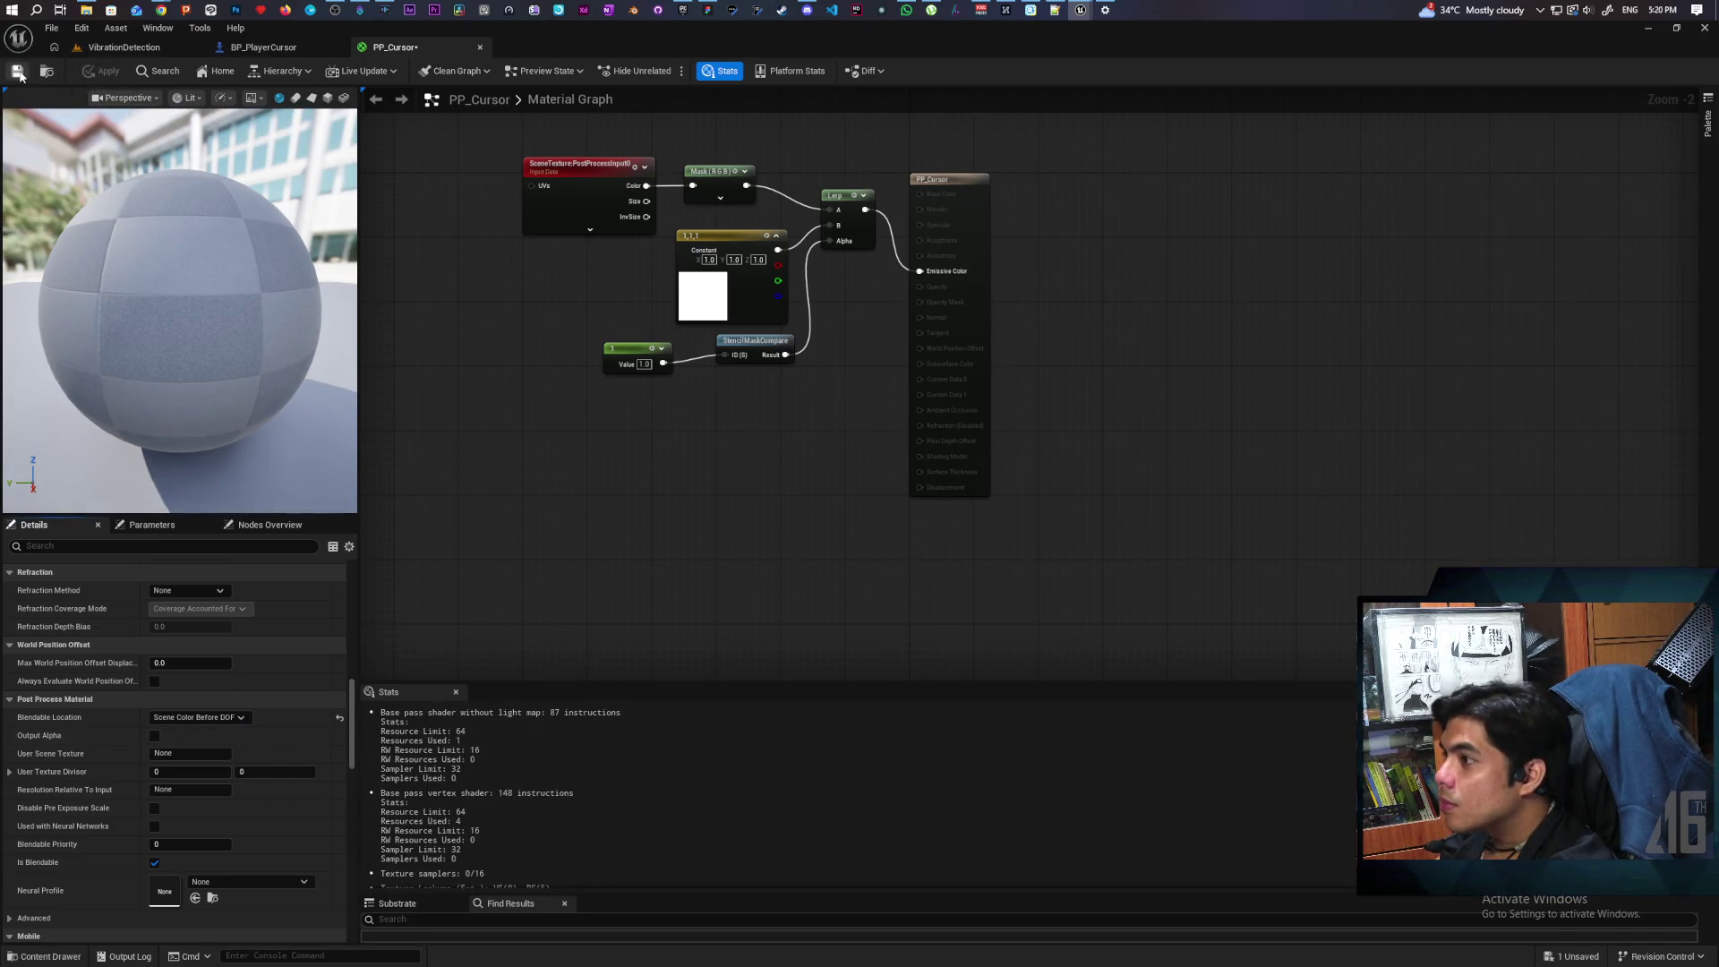
left_click(135, 47)
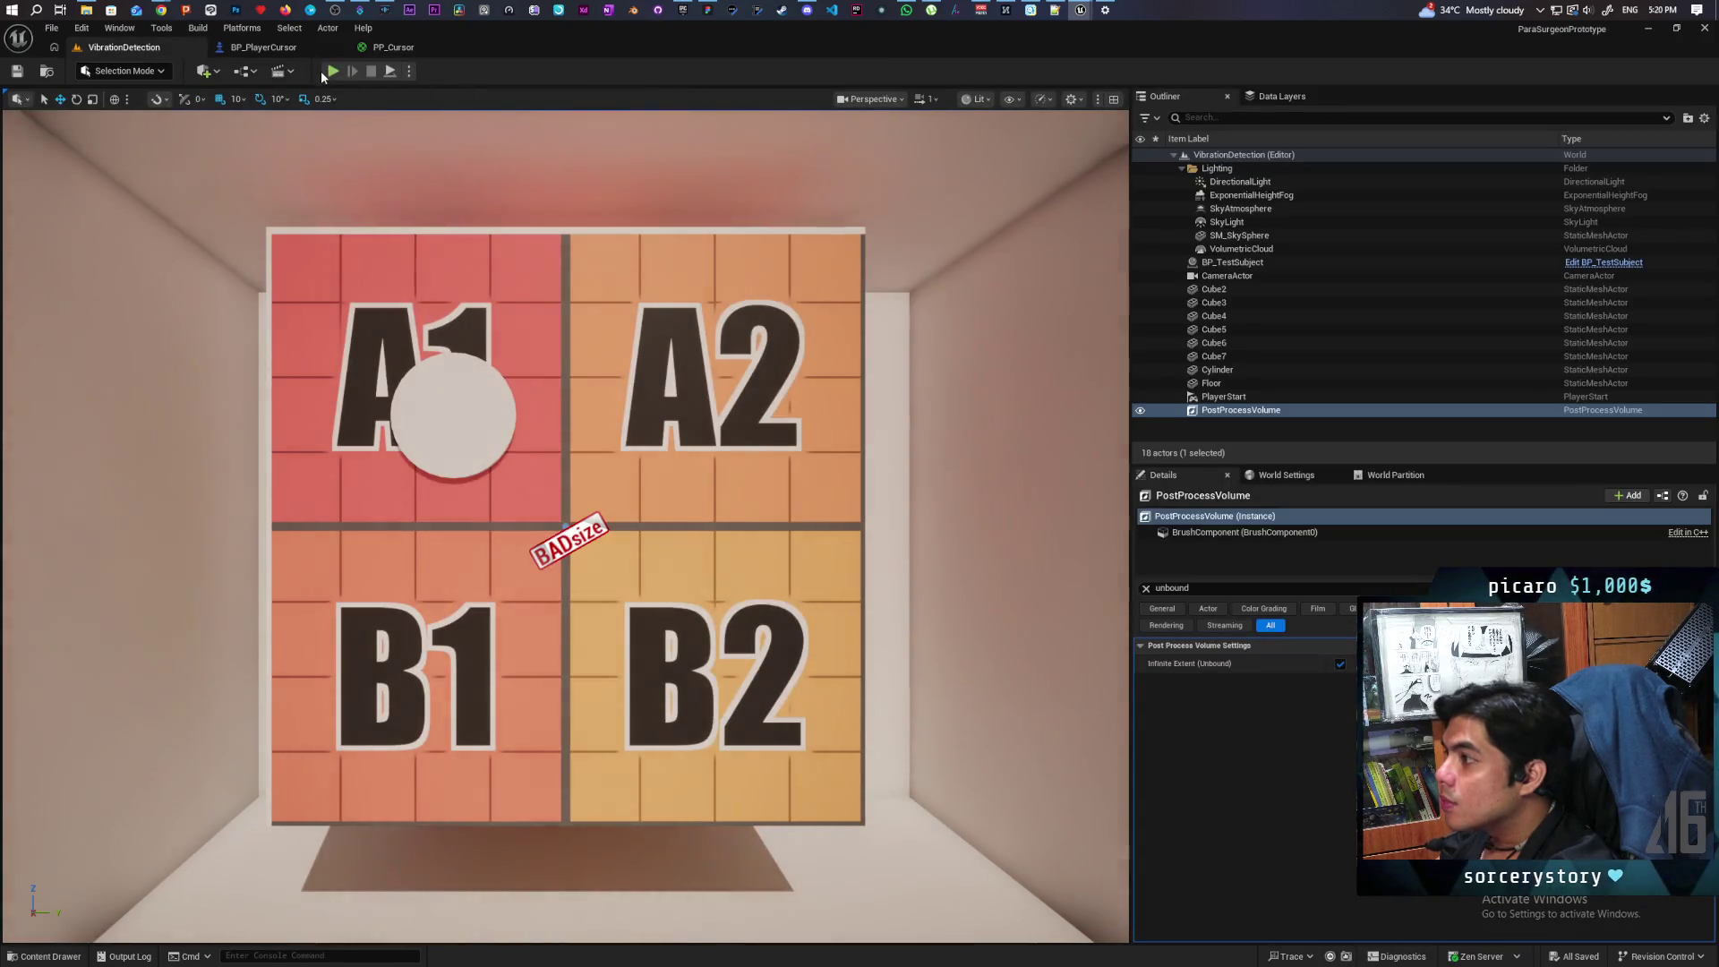
left_click(333, 71)
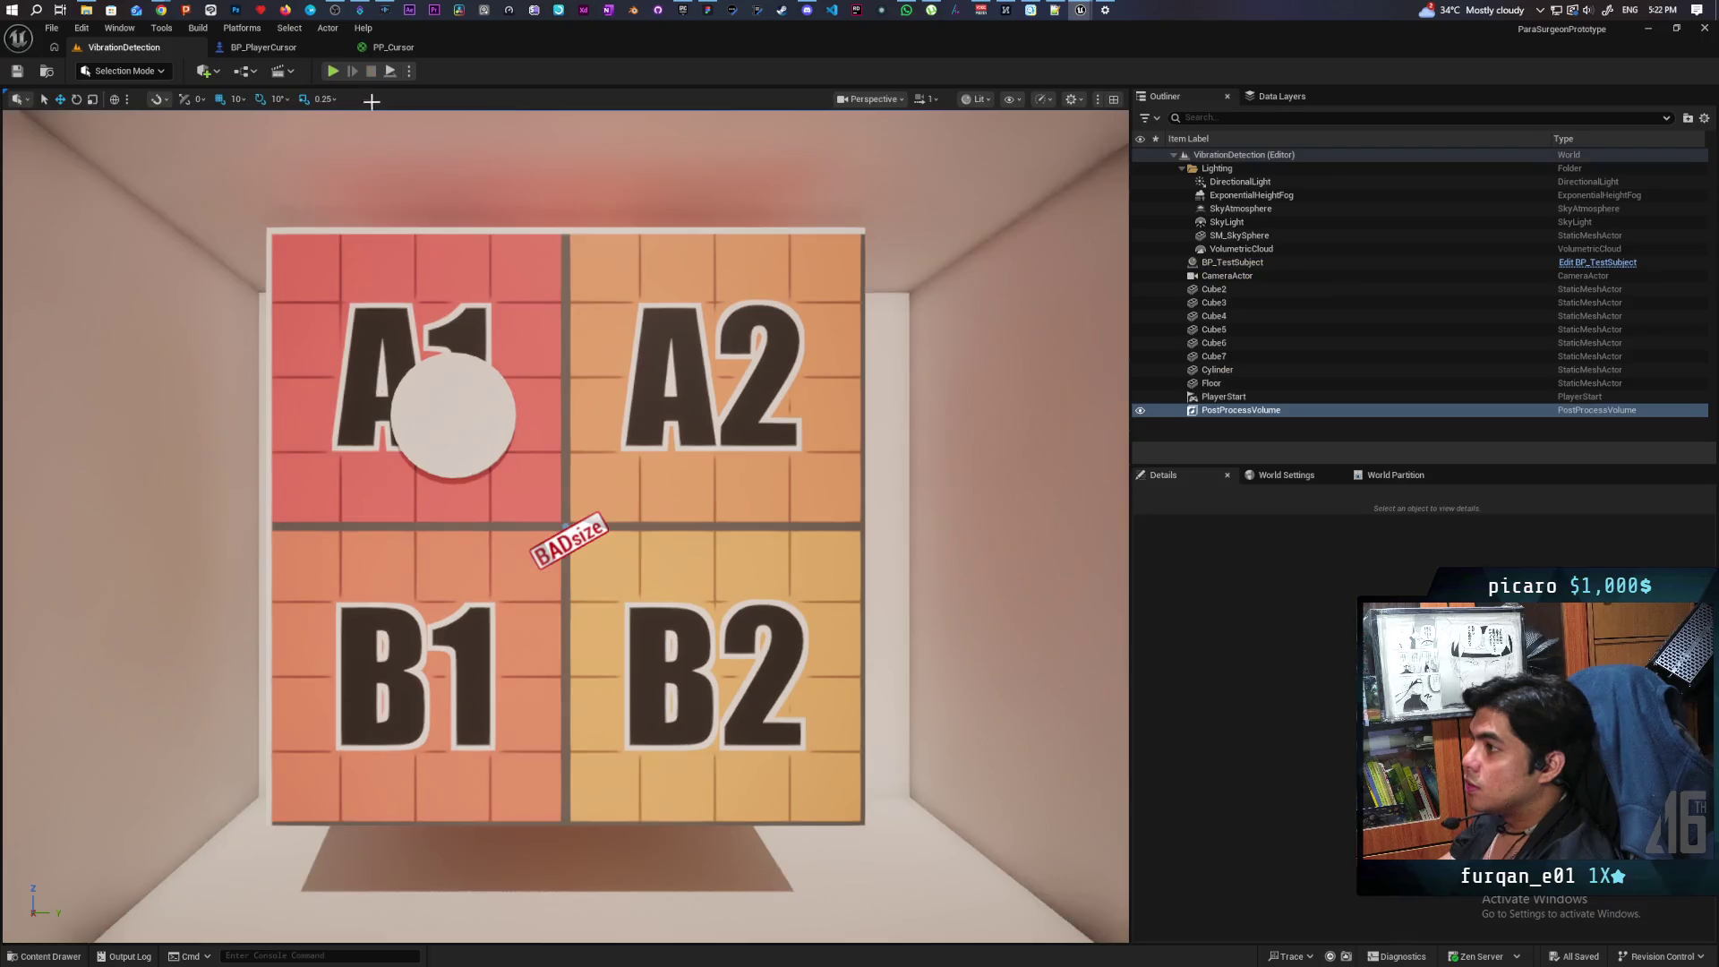
left_click(388, 49)
Step: Move the 1 and StencilMaskCompare nodes lower and aligned, then return to the level
left_click_drag(751, 496, 842, 517)
mouse_move(743, 442)
left_mouse_down()
mouse_move(873, 391)
mouse_move(875, 516)
left_mouse_up()
left_click_drag(745, 563, 873, 517)
left_click(851, 474)
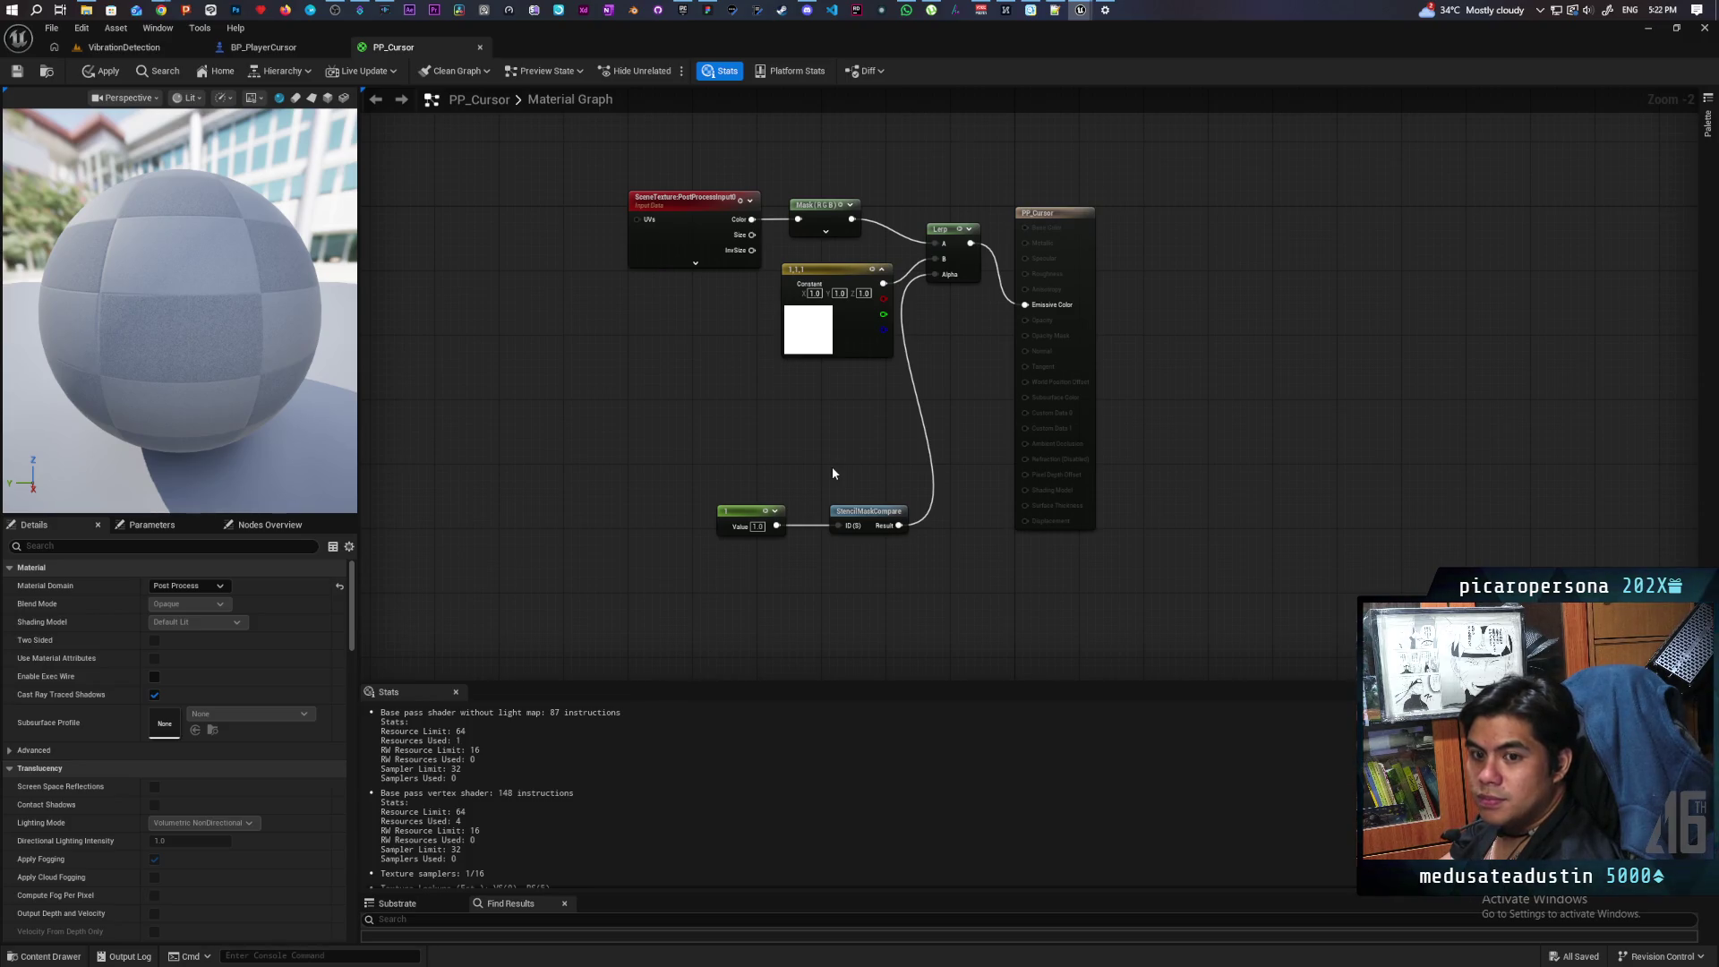
scroll(884, 433, "up", 1)
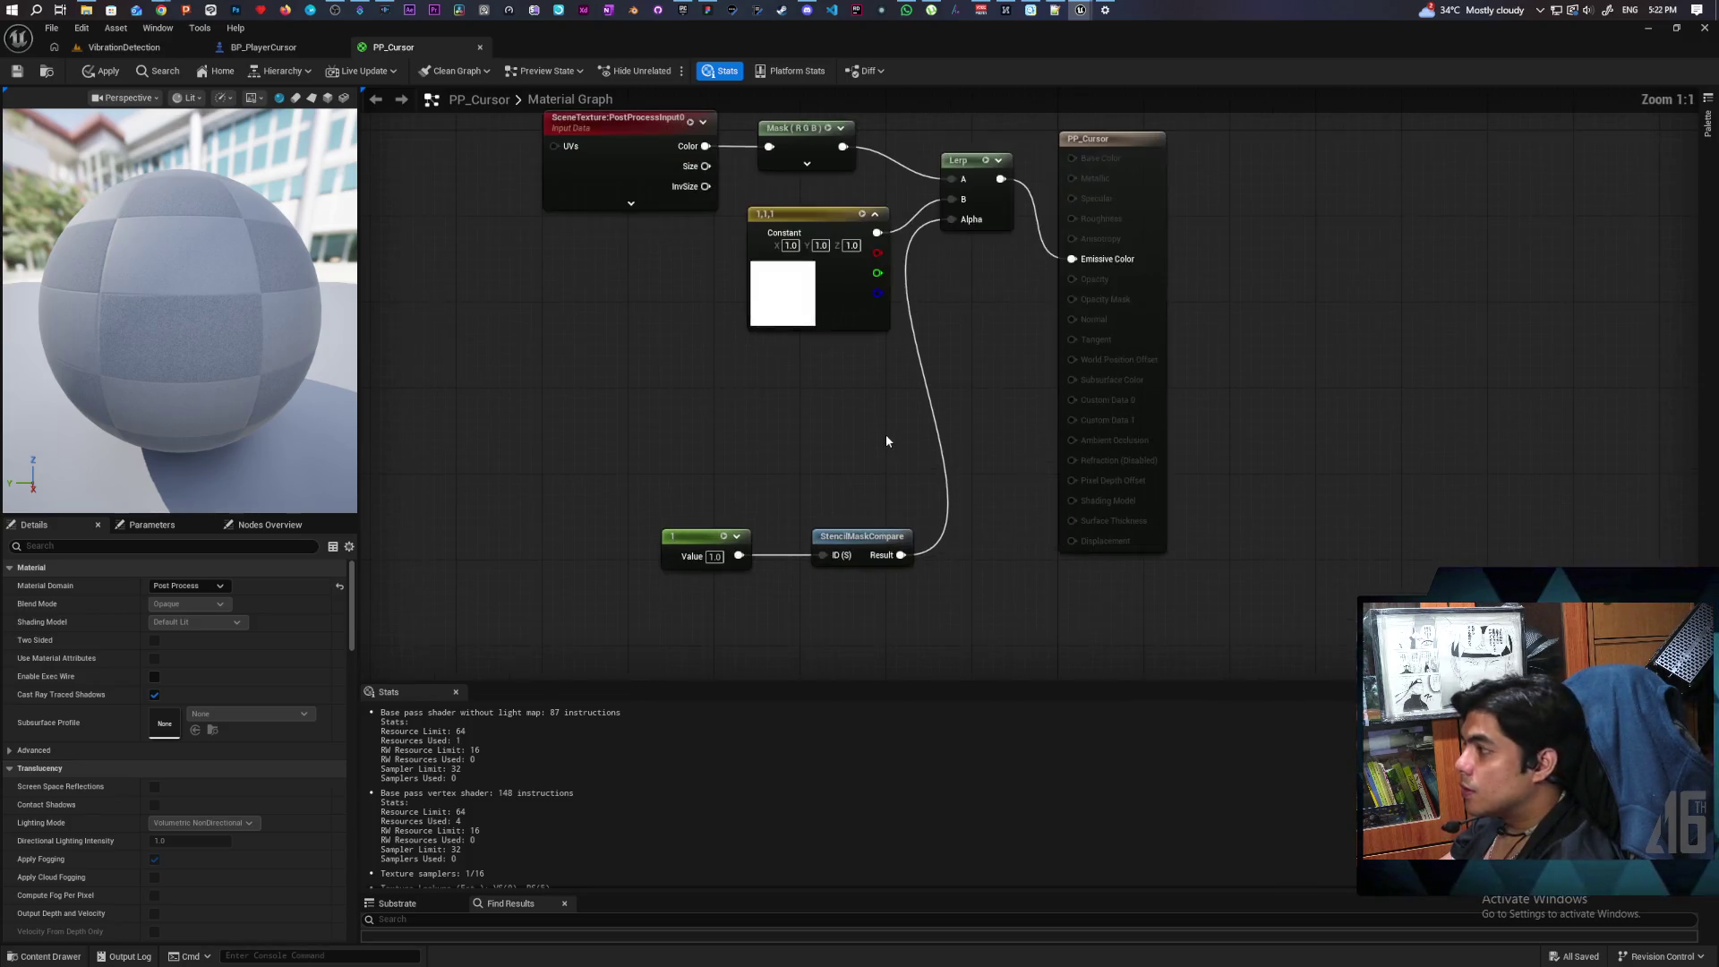
scroll(806, 510, "up", 1)
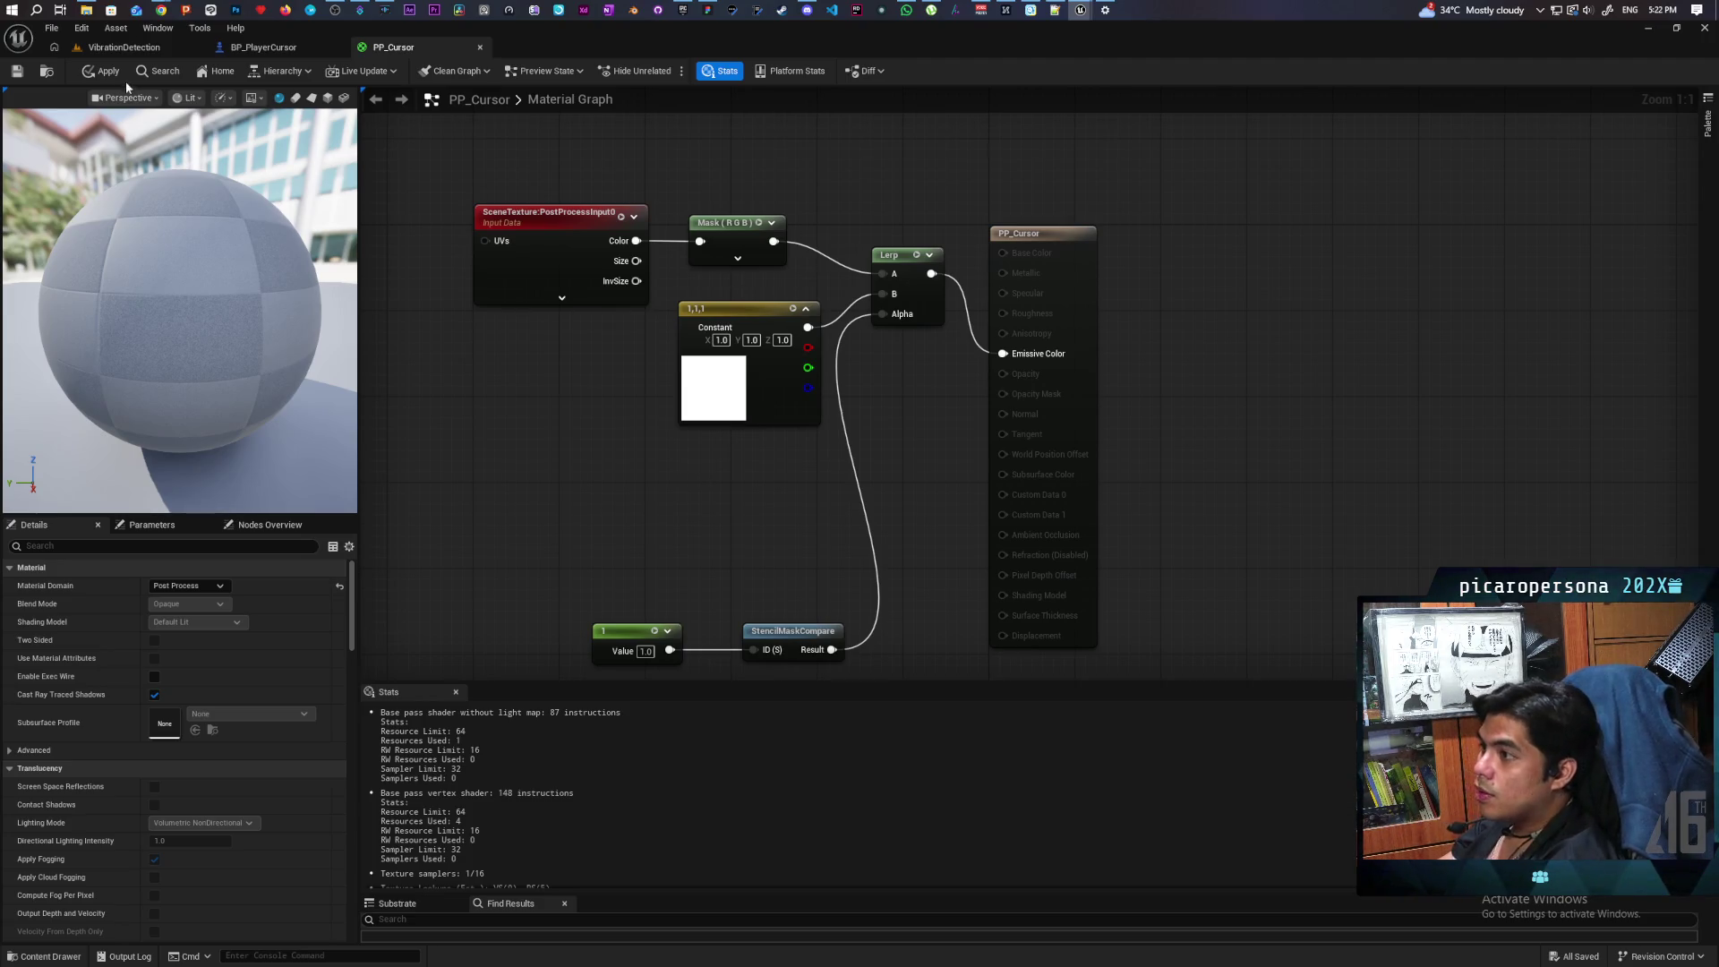
left_click(125, 49)
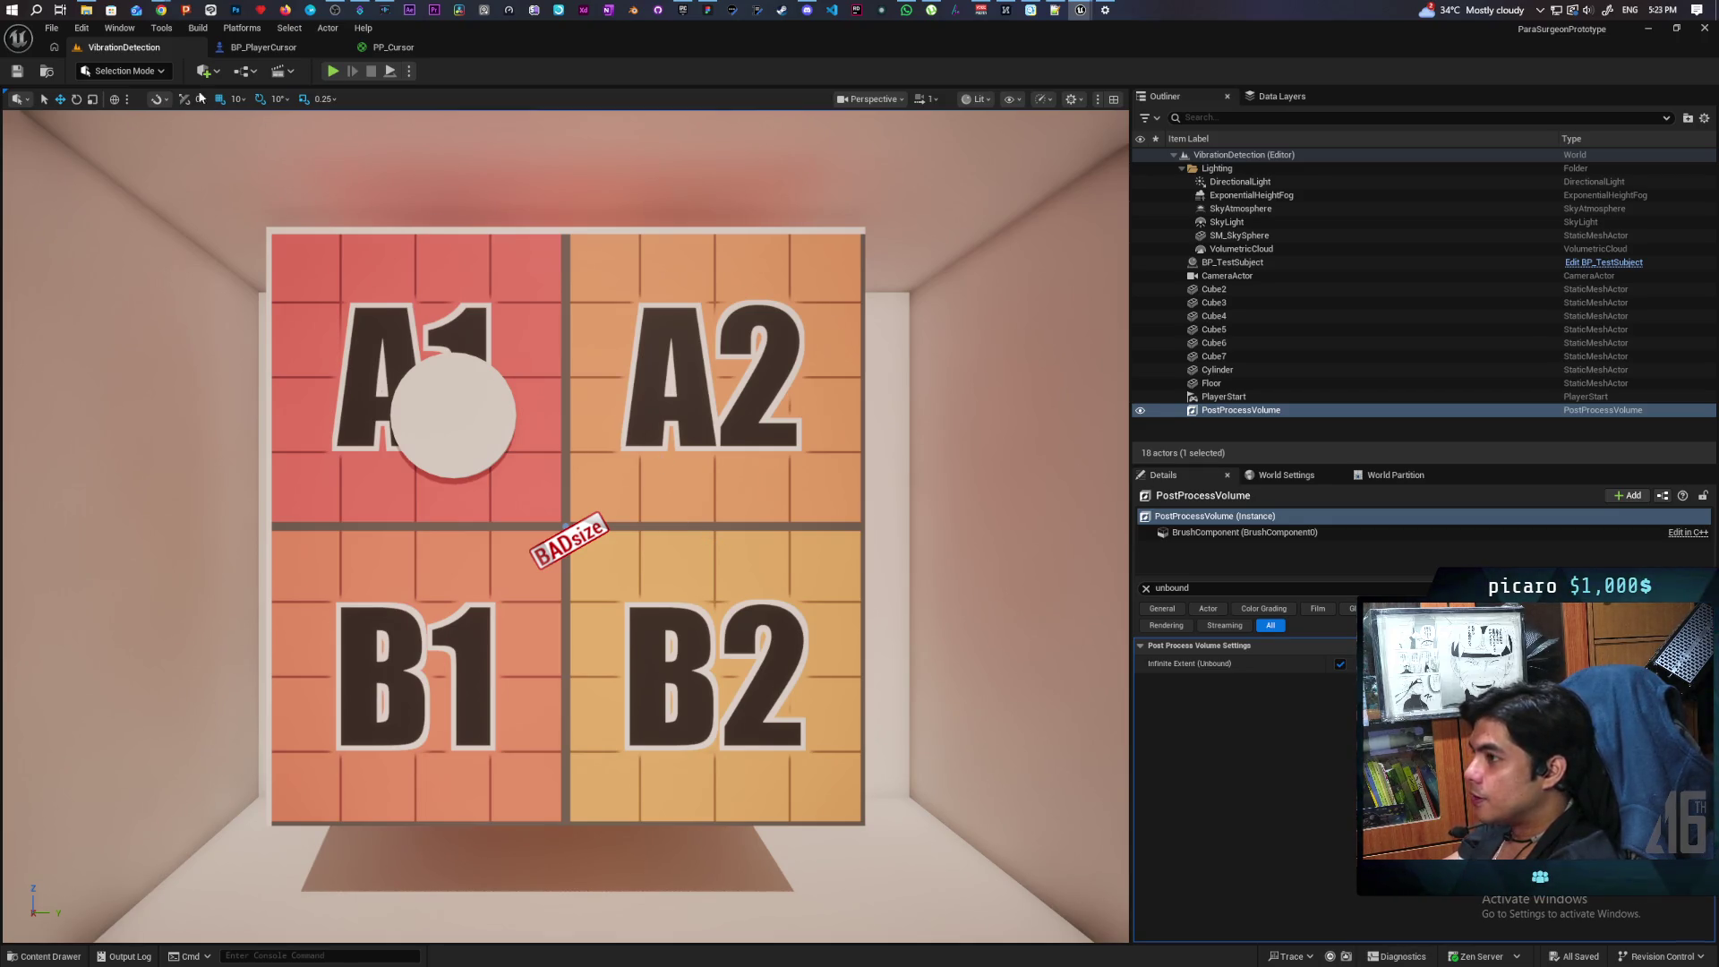
mouse_move(161, 14)
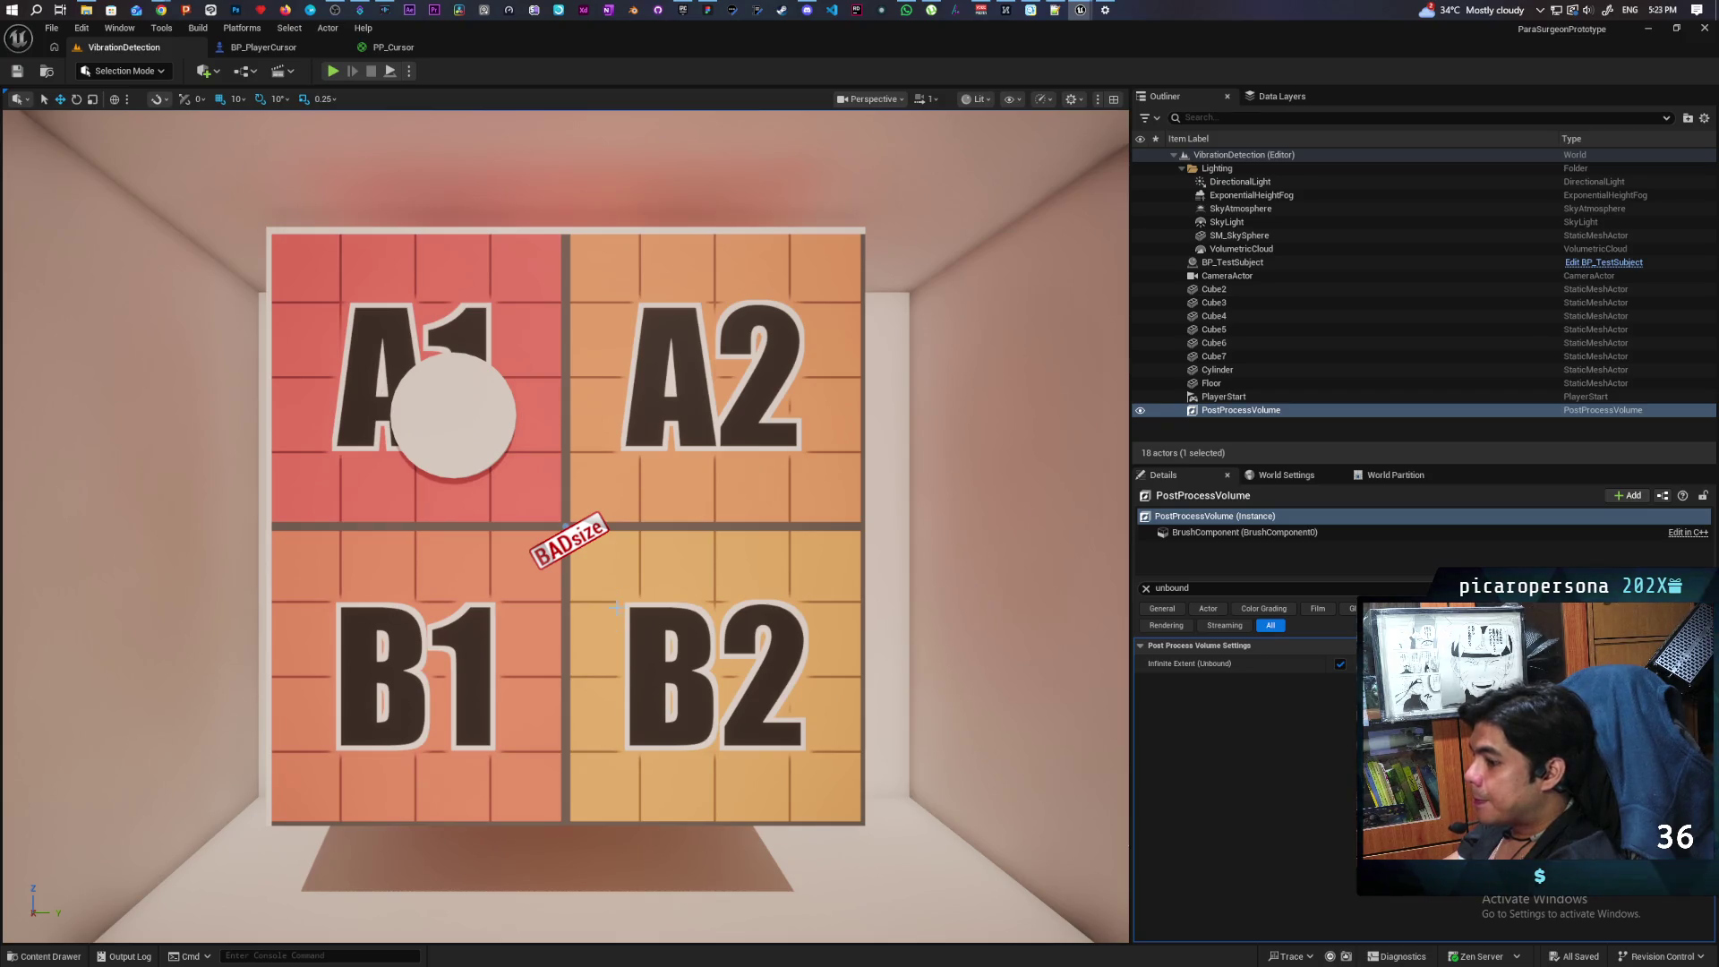
left_click(333, 70)
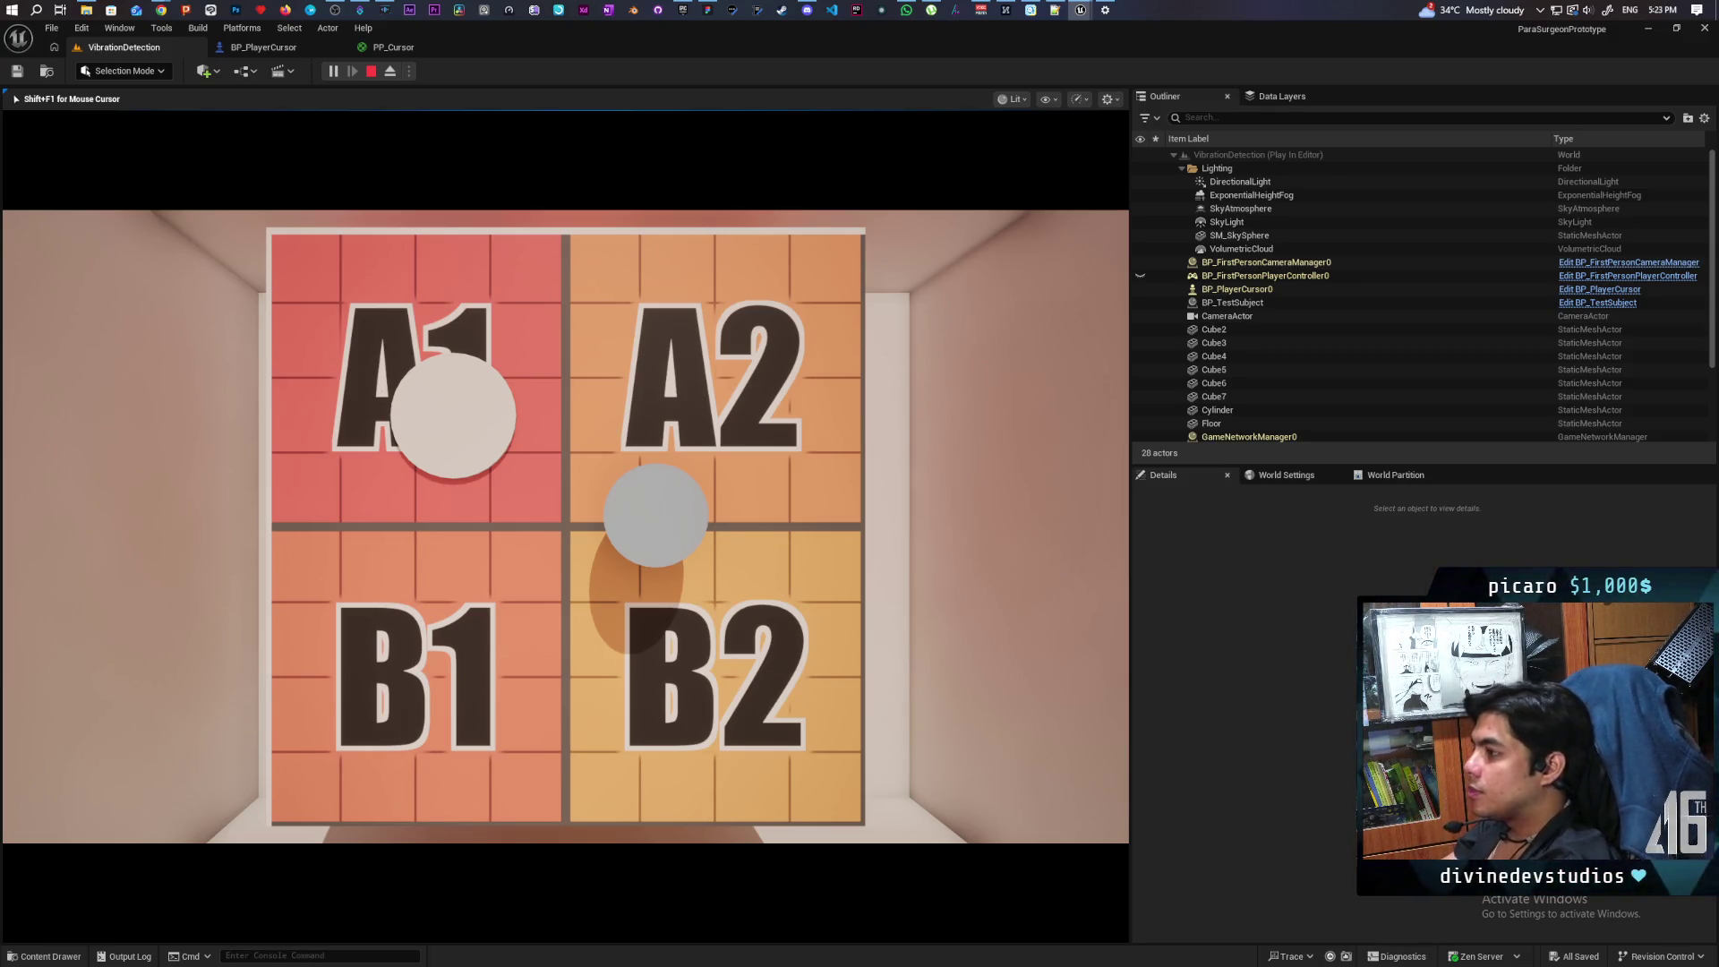
key("Escape")
Step: Duplicate the SceneTexture node and set the copy's Scene Texture Id to WorldNormal
left_click(392, 48)
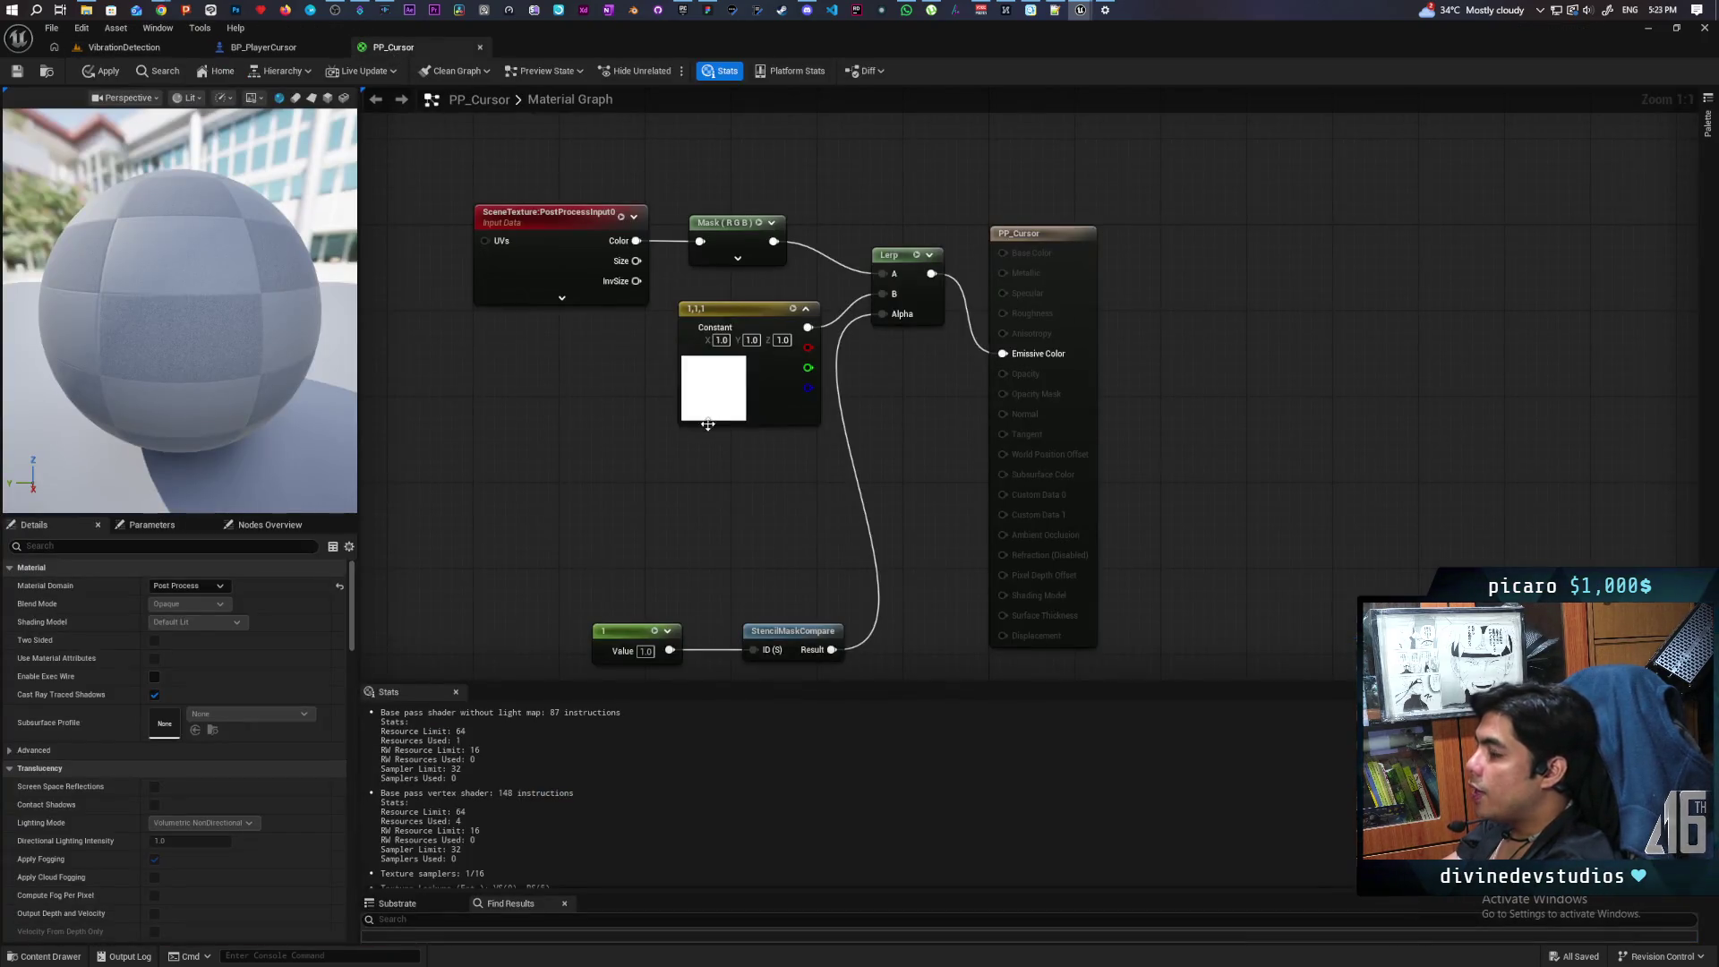
key("ctrl+v")
left_click(663, 456)
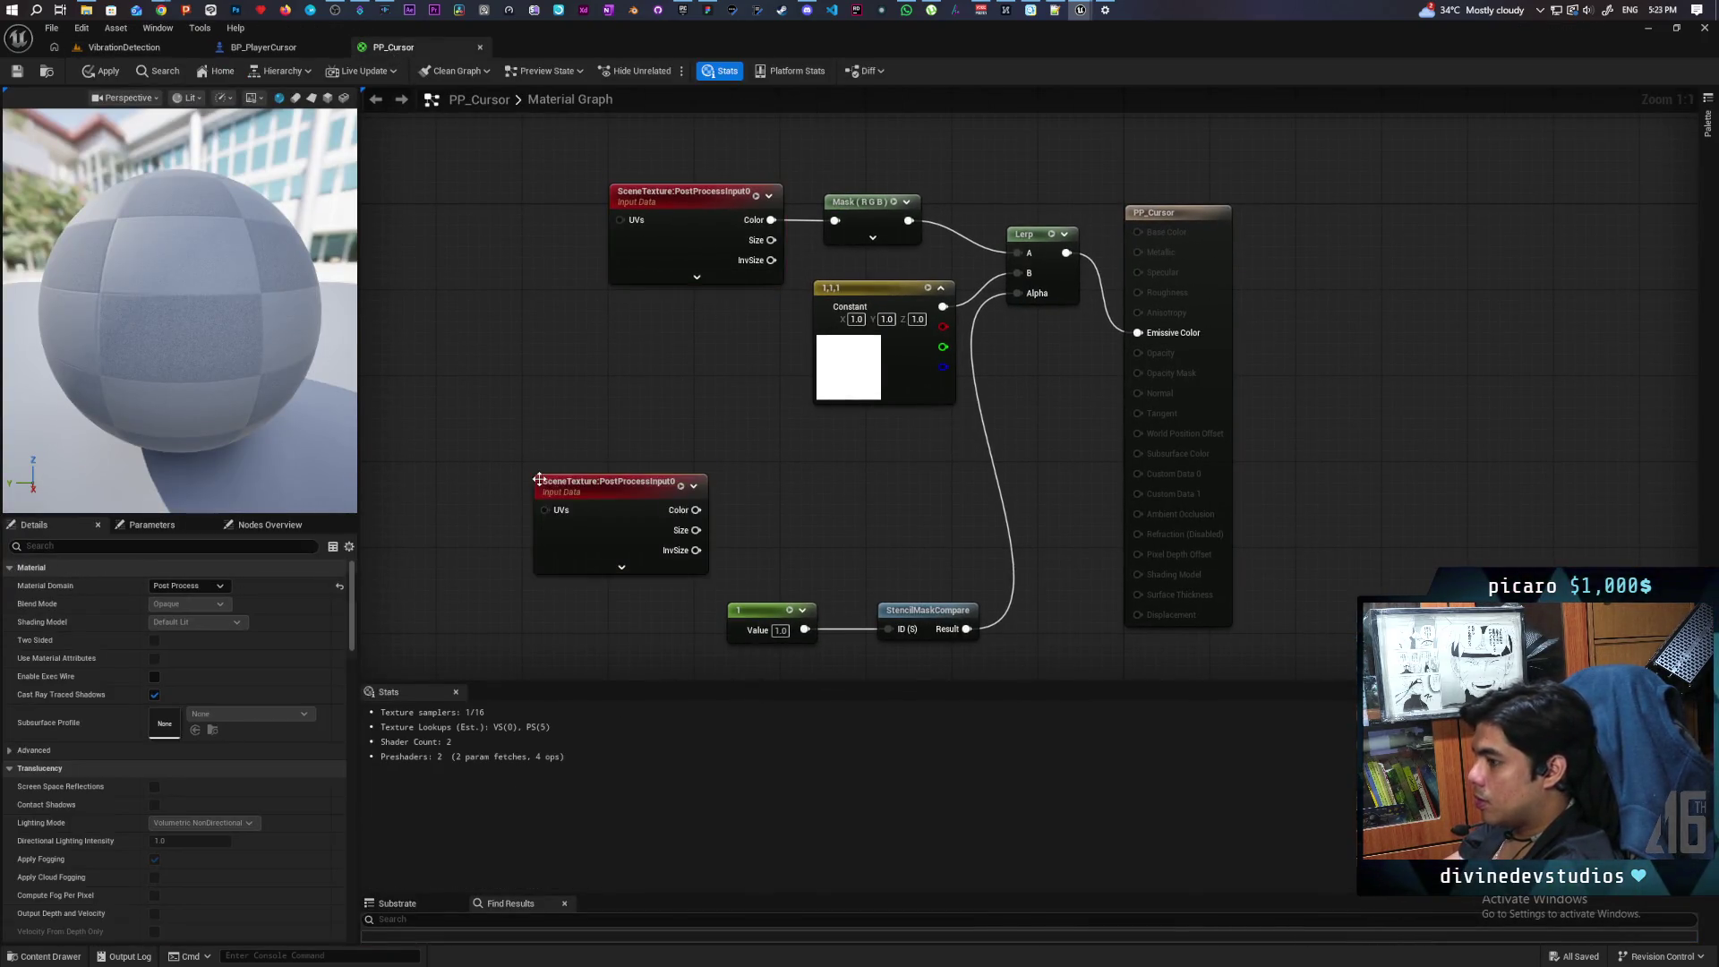
left_click(219, 586)
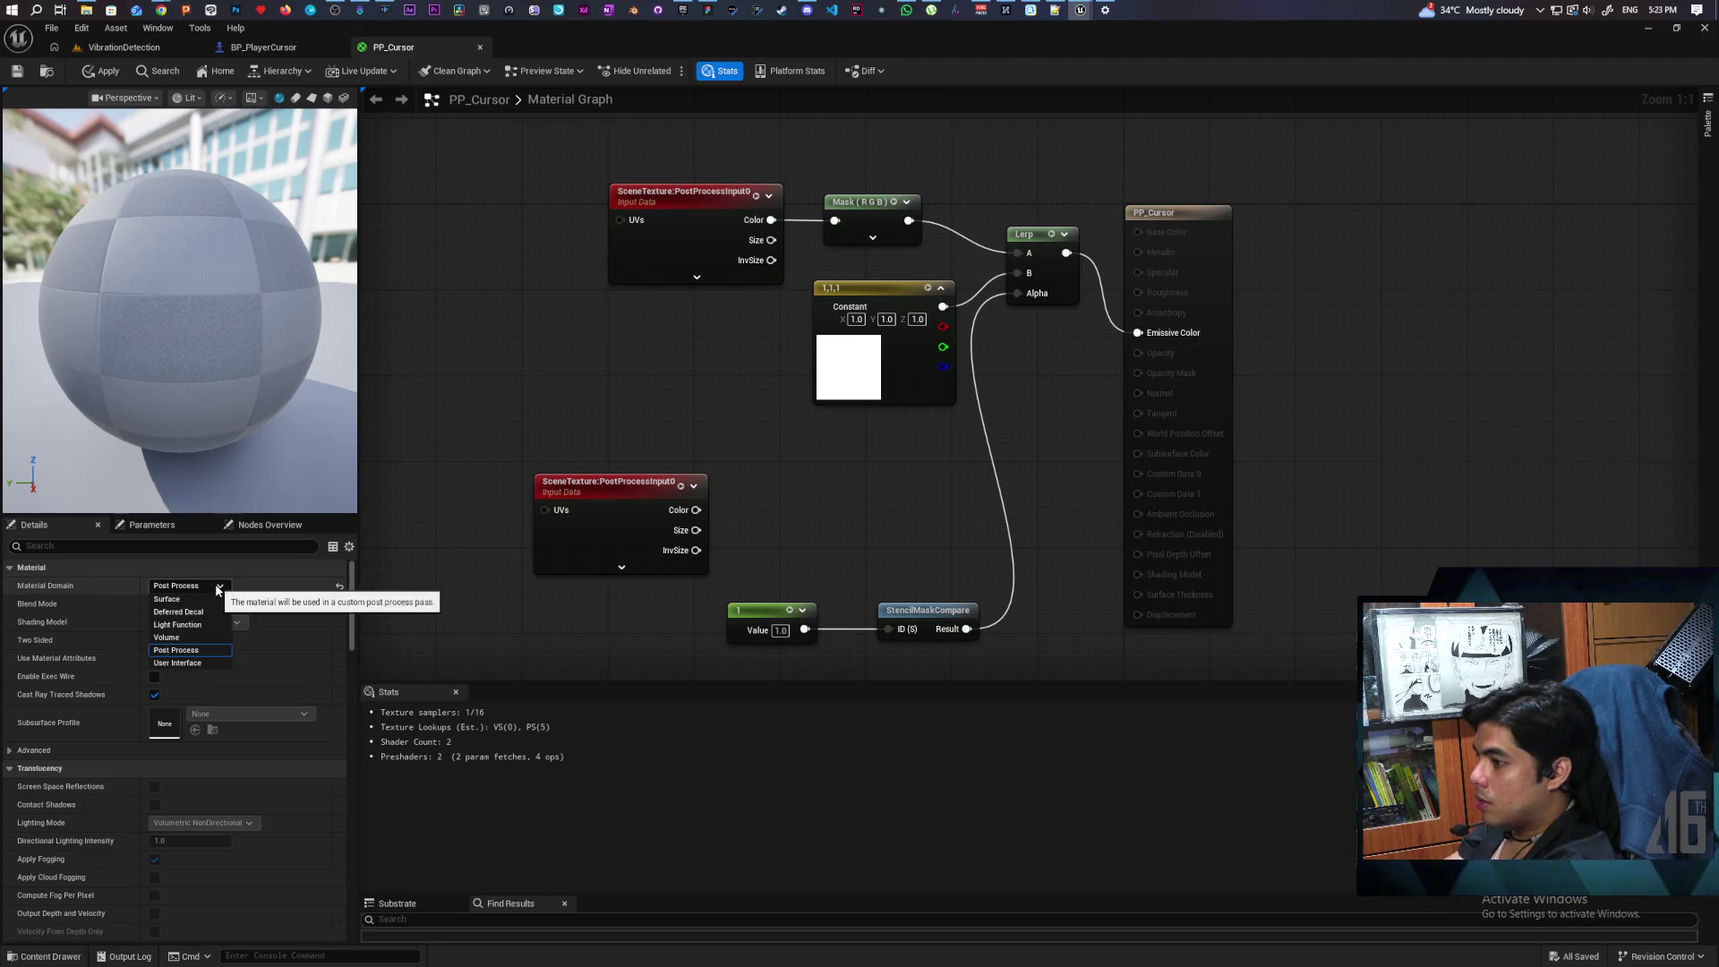
left_click(408, 553)
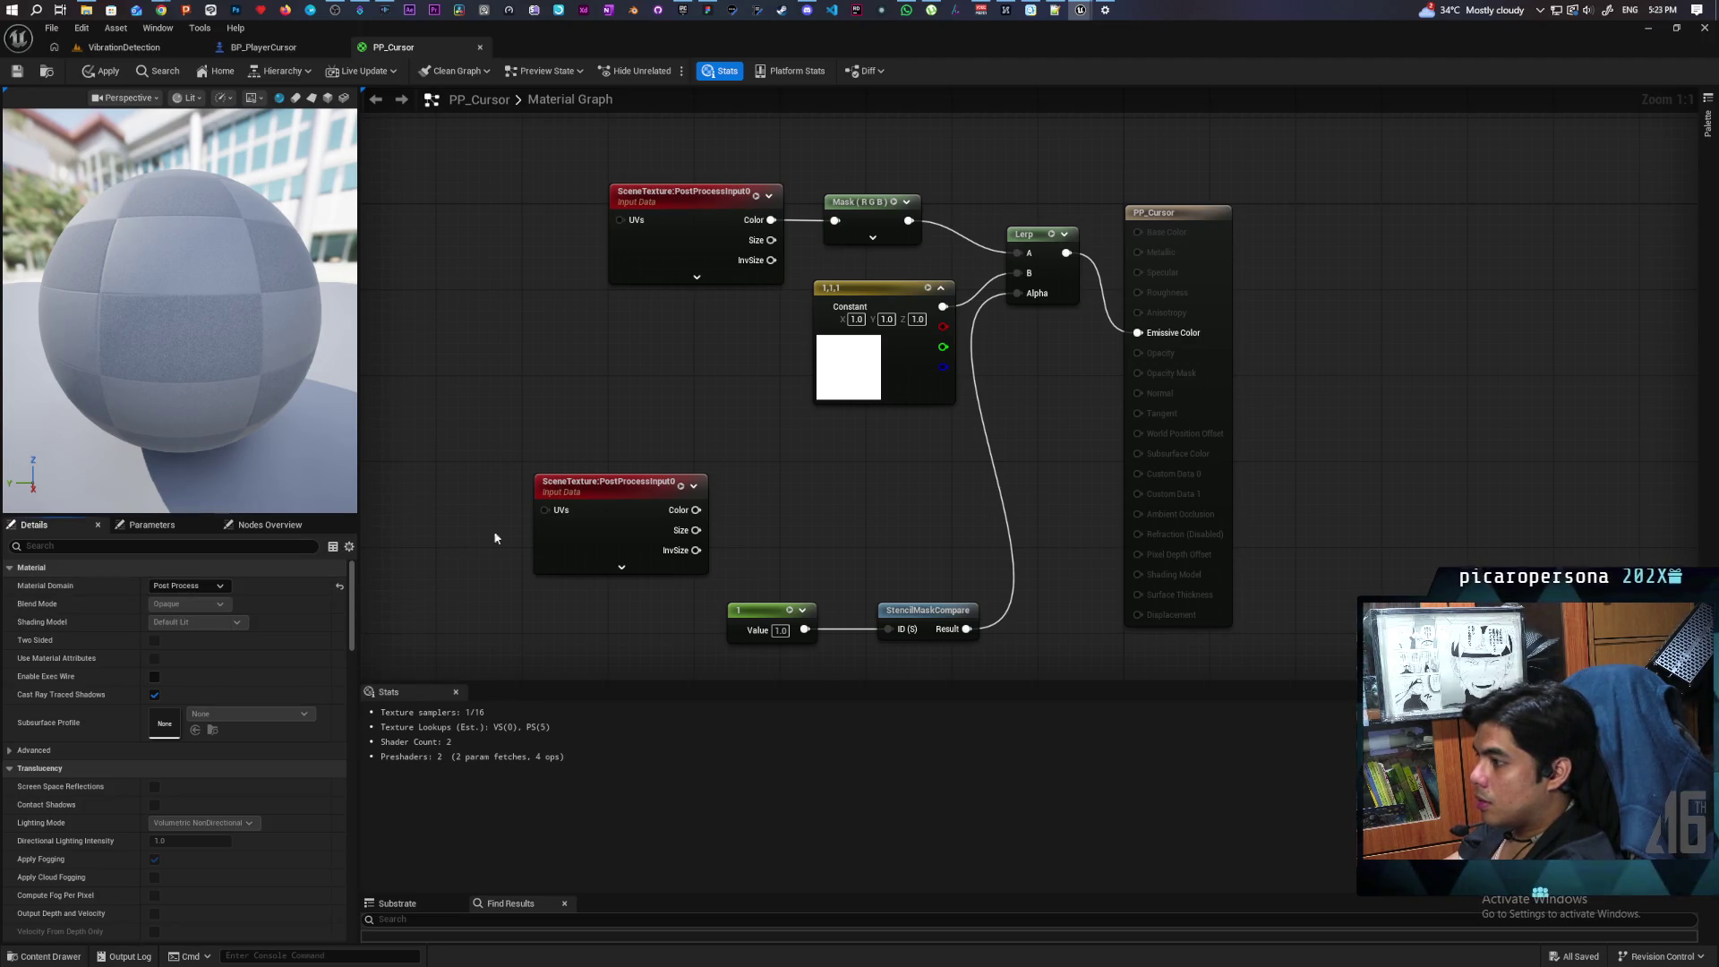
left_click(631, 508)
left_click(213, 589)
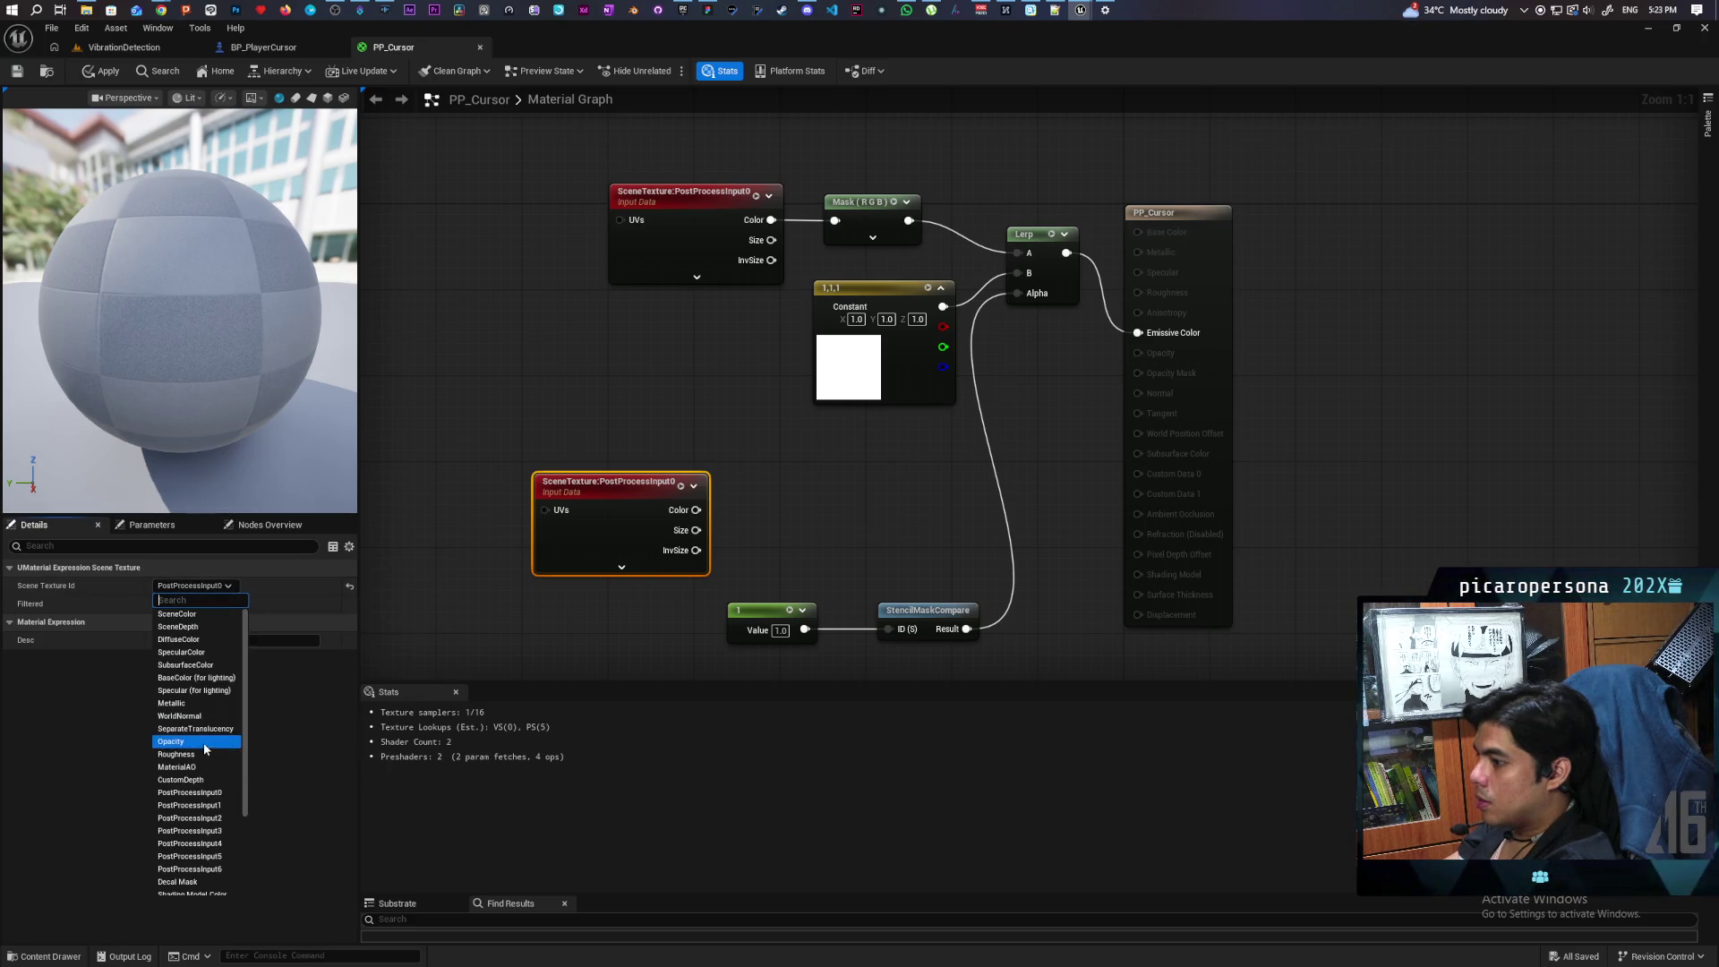
left_click(216, 716)
Step: Route WorldNormal through a Mask (RGB) node into Lerp B, then play-test the level
mouse_move(627, 510)
left_mouse_down()
mouse_move(529, 585)
mouse_move(861, 464)
mouse_move(917, 347)
left_mouse_up()
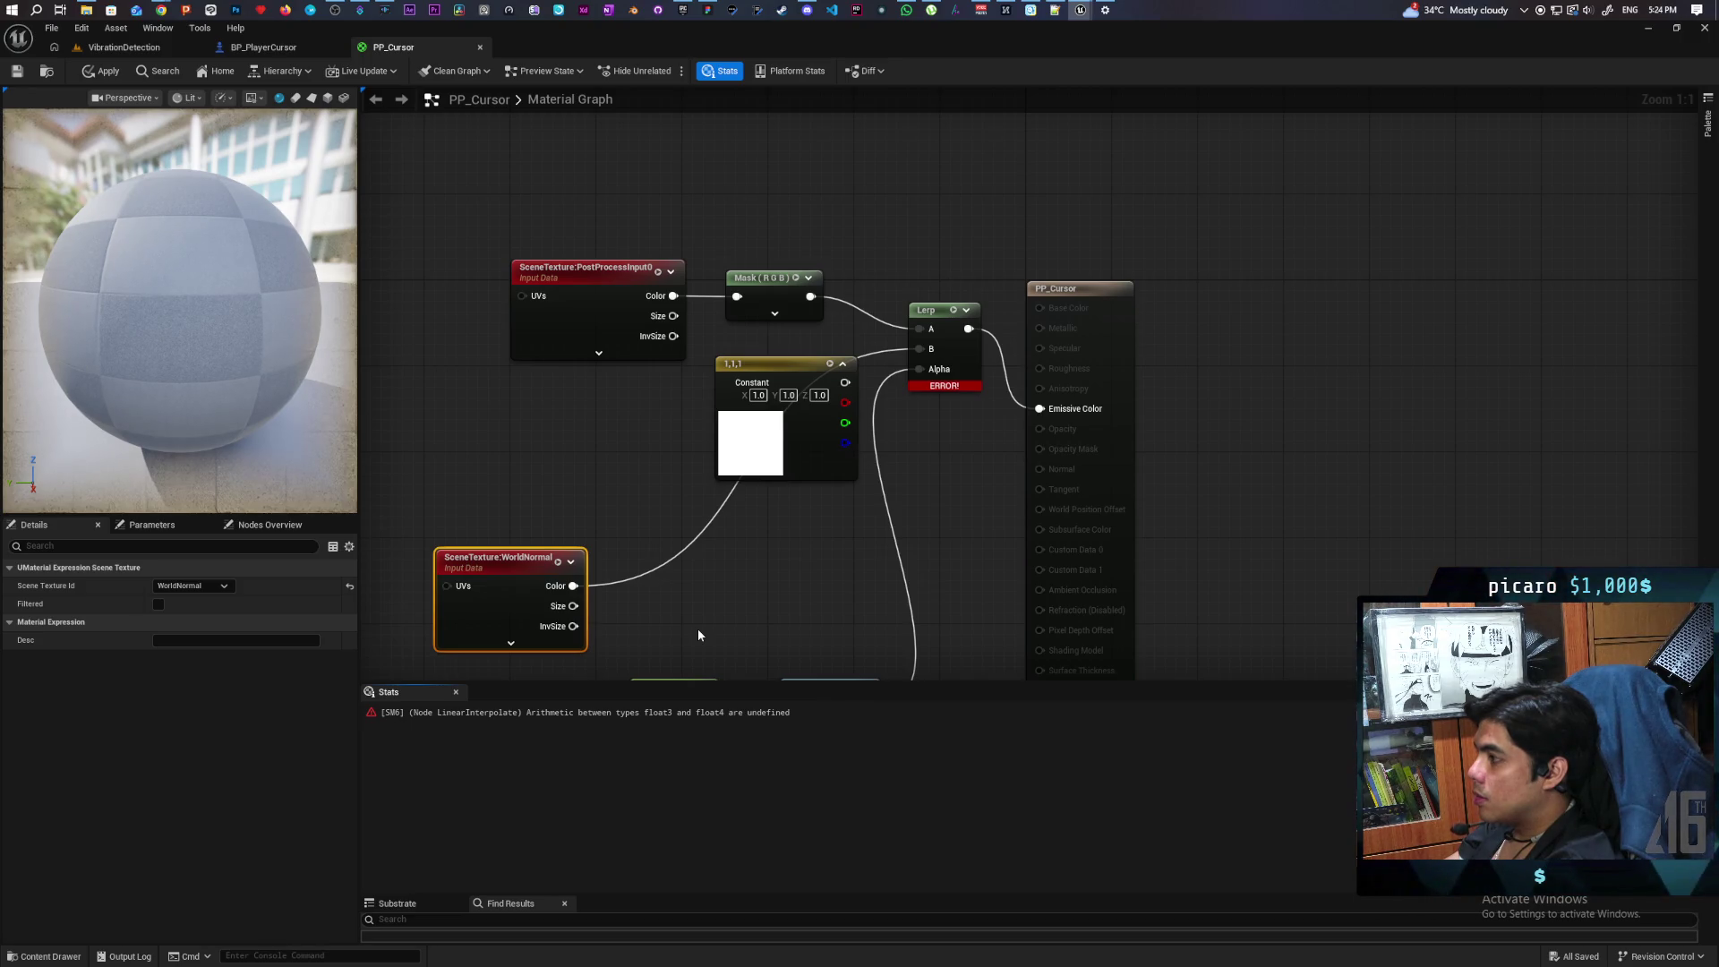
left_click(771, 284)
key("ctrl+c")
key("ctrl+v")
mouse_move(573, 586)
left_mouse_down()
mouse_move(756, 551)
mouse_move(920, 347)
left_mouse_up()
left_click(123, 46)
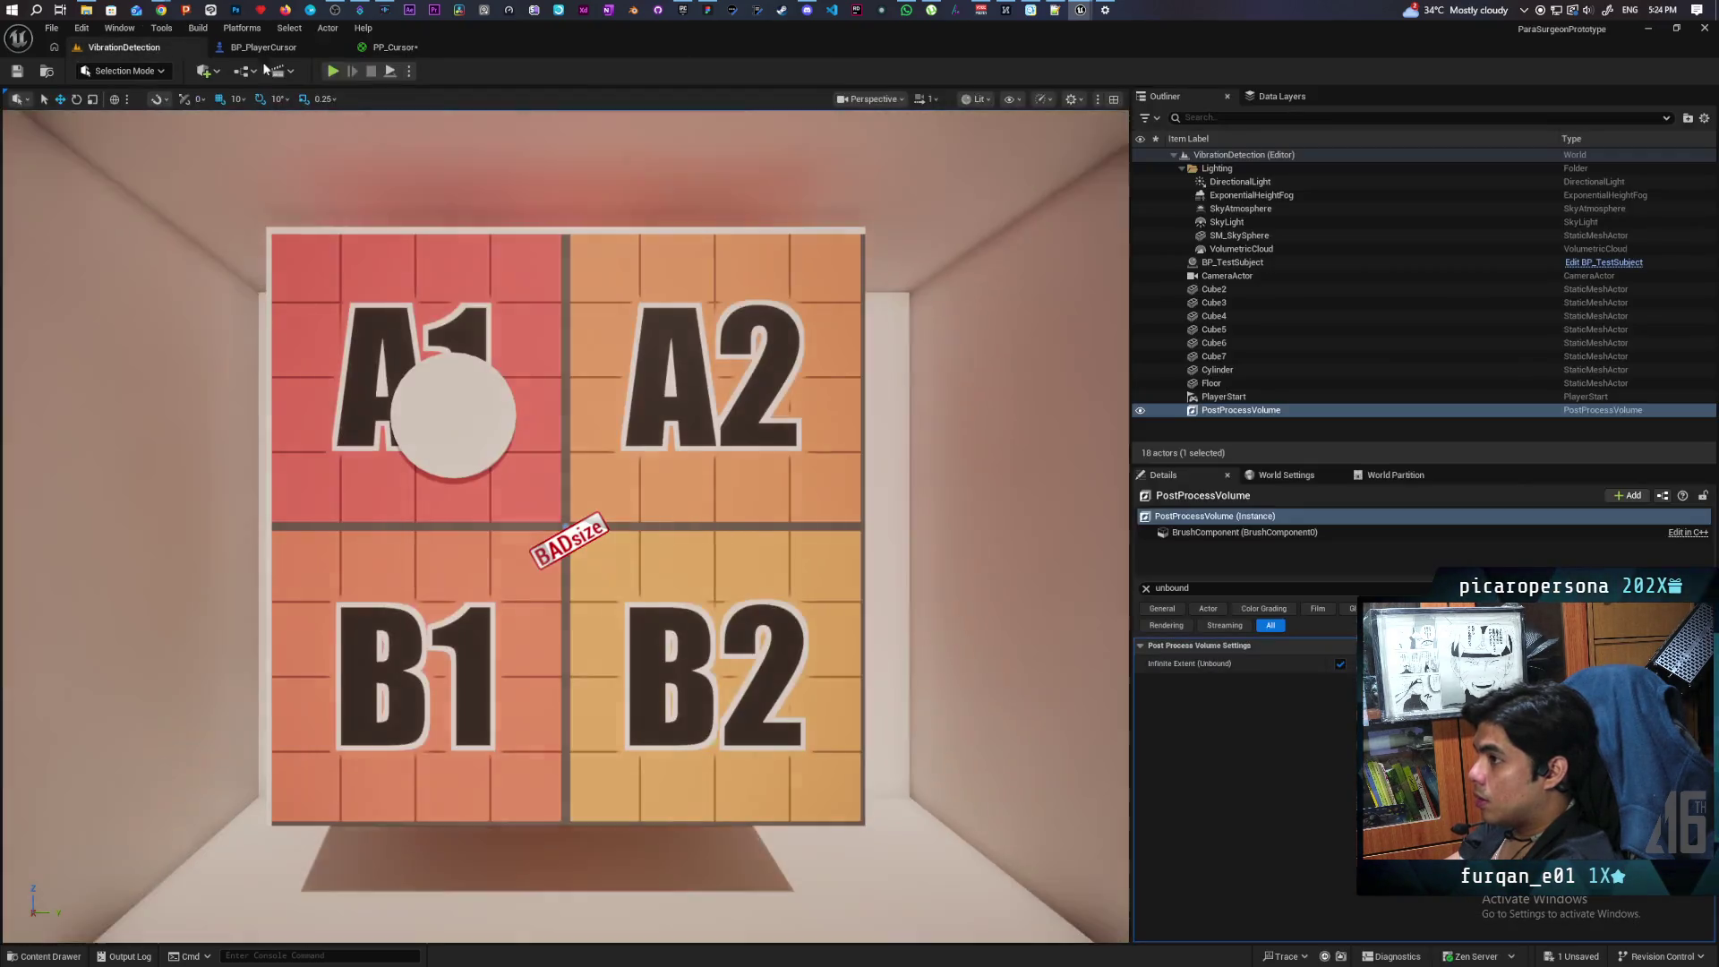
left_click(333, 71)
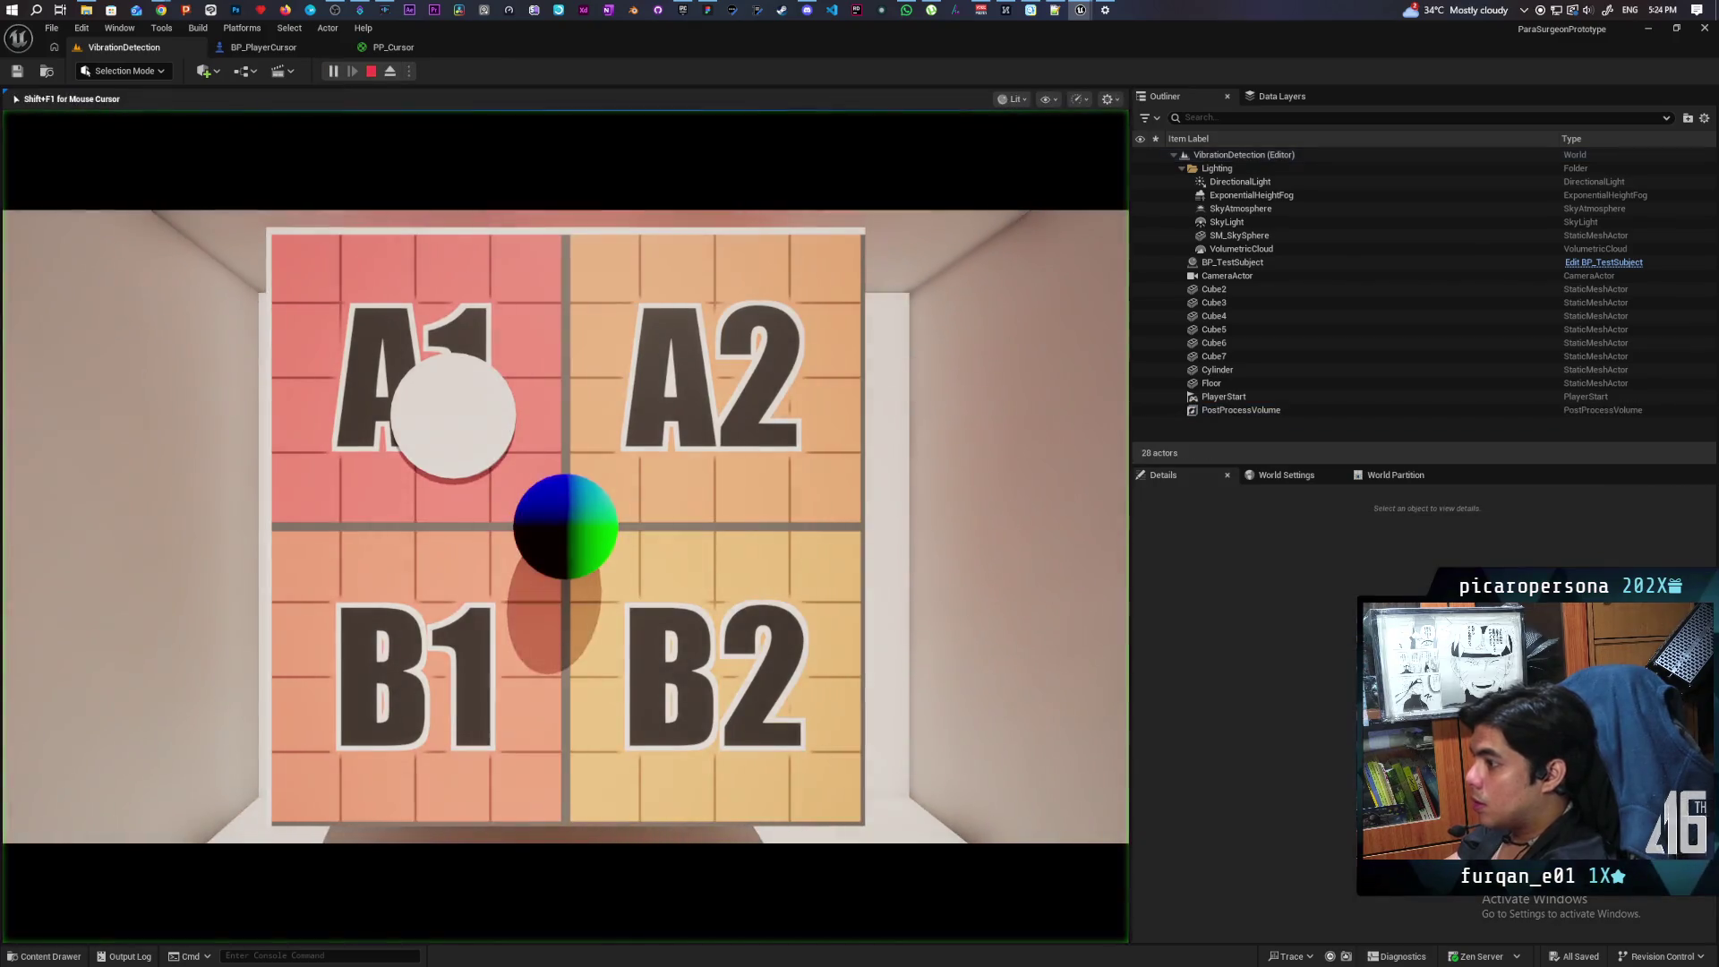
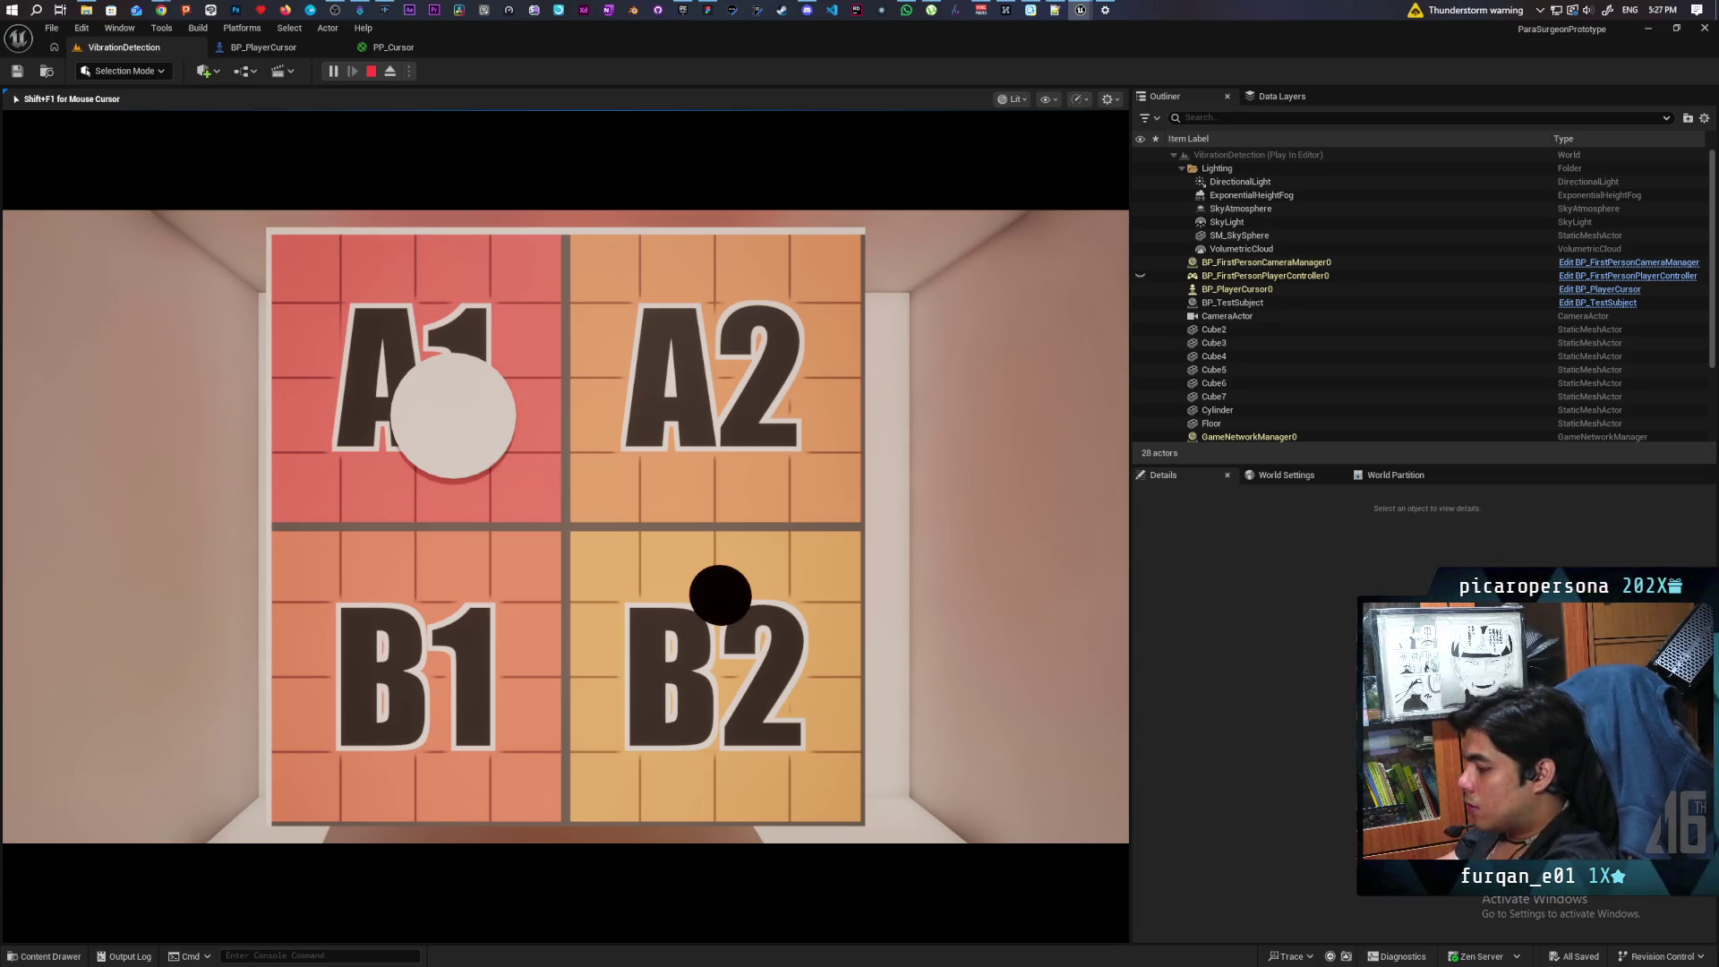
Step: Eject from the game, select BP_TestSubject, and toggle the A1–B2 board's visibility repeatedly
key("F8")
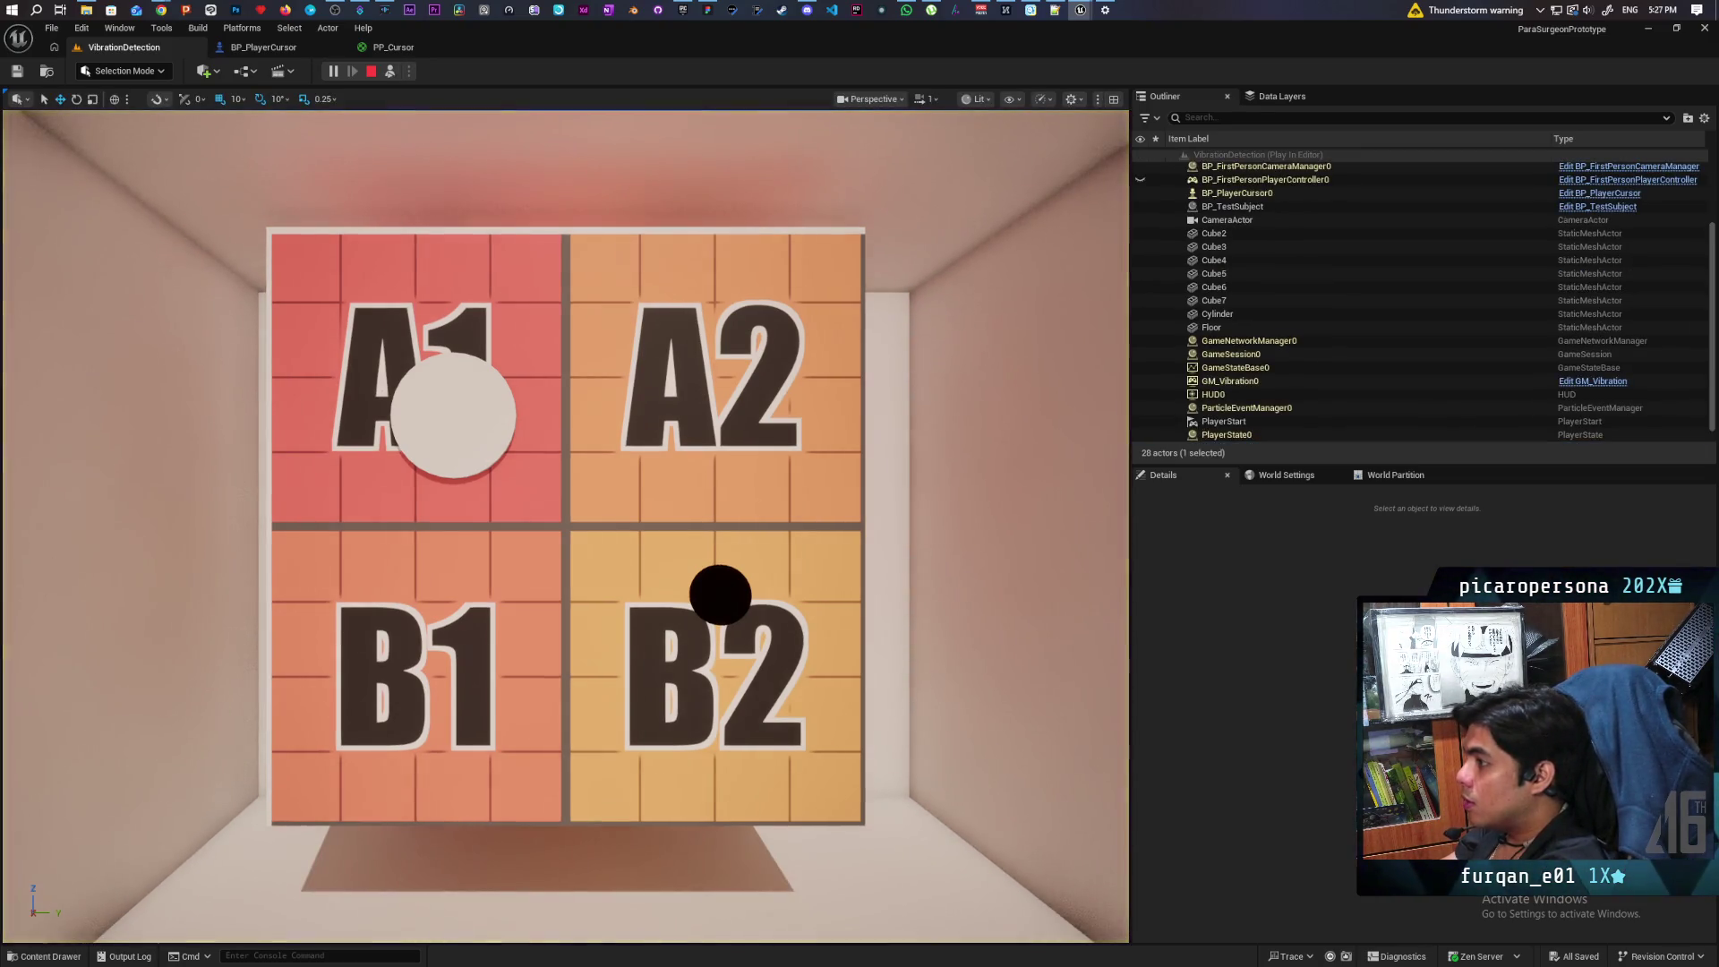
left_click(621, 259)
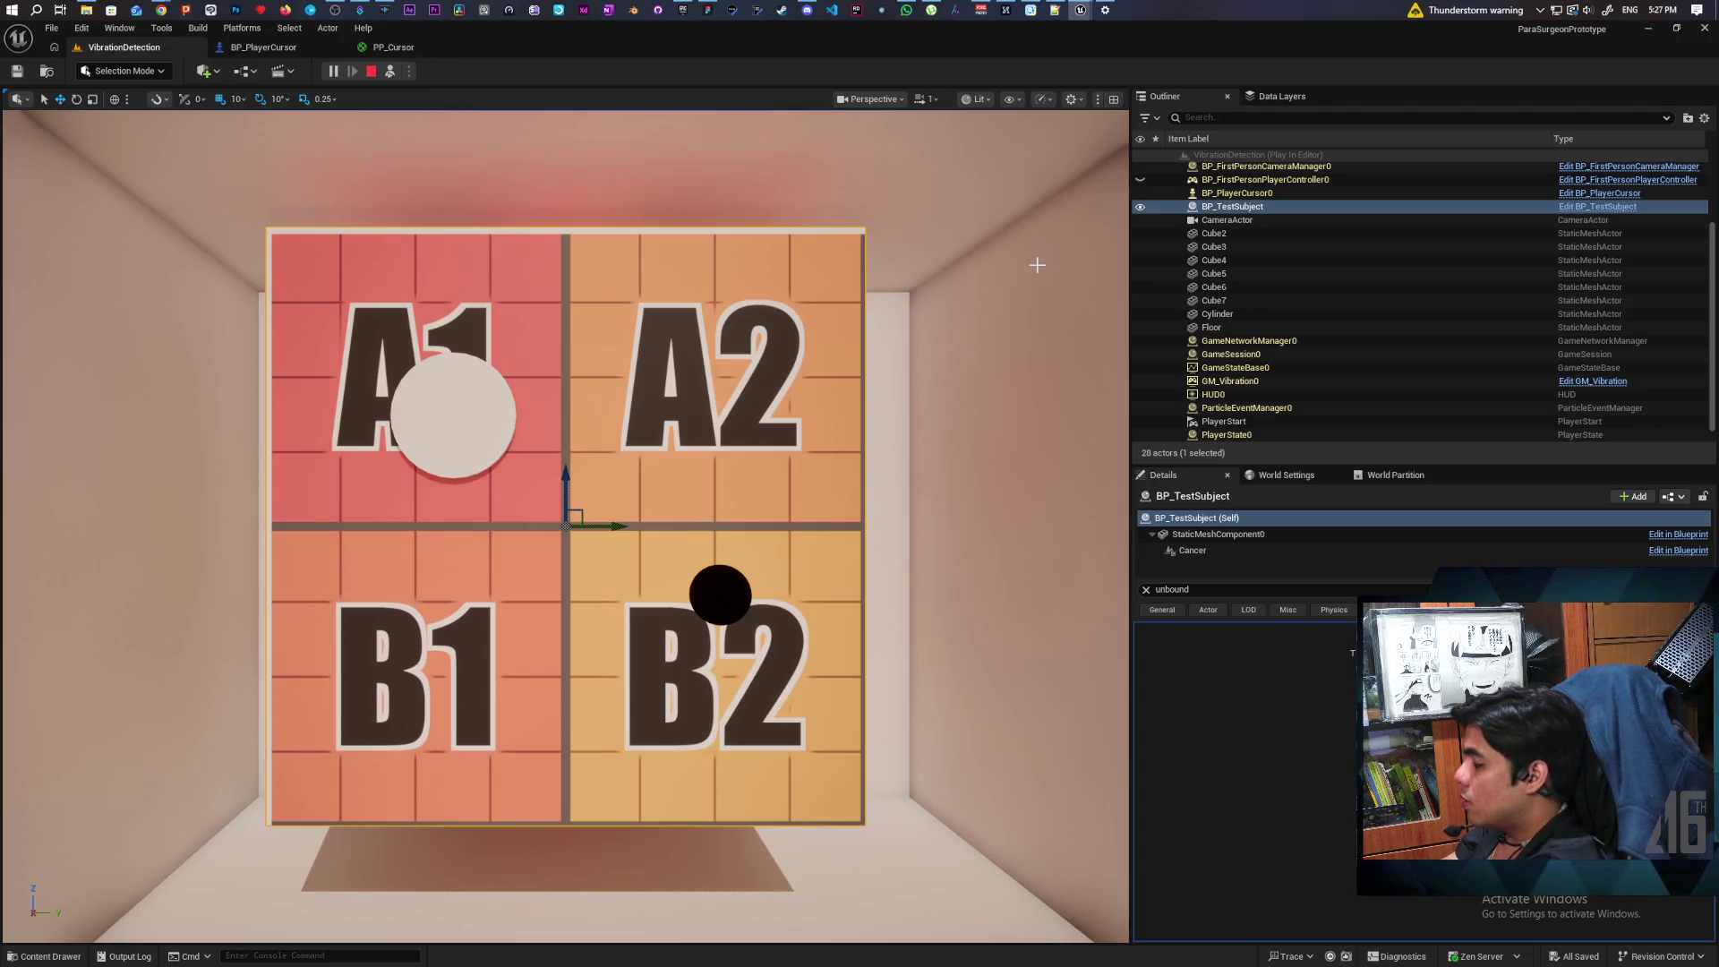
left_click(1140, 207)
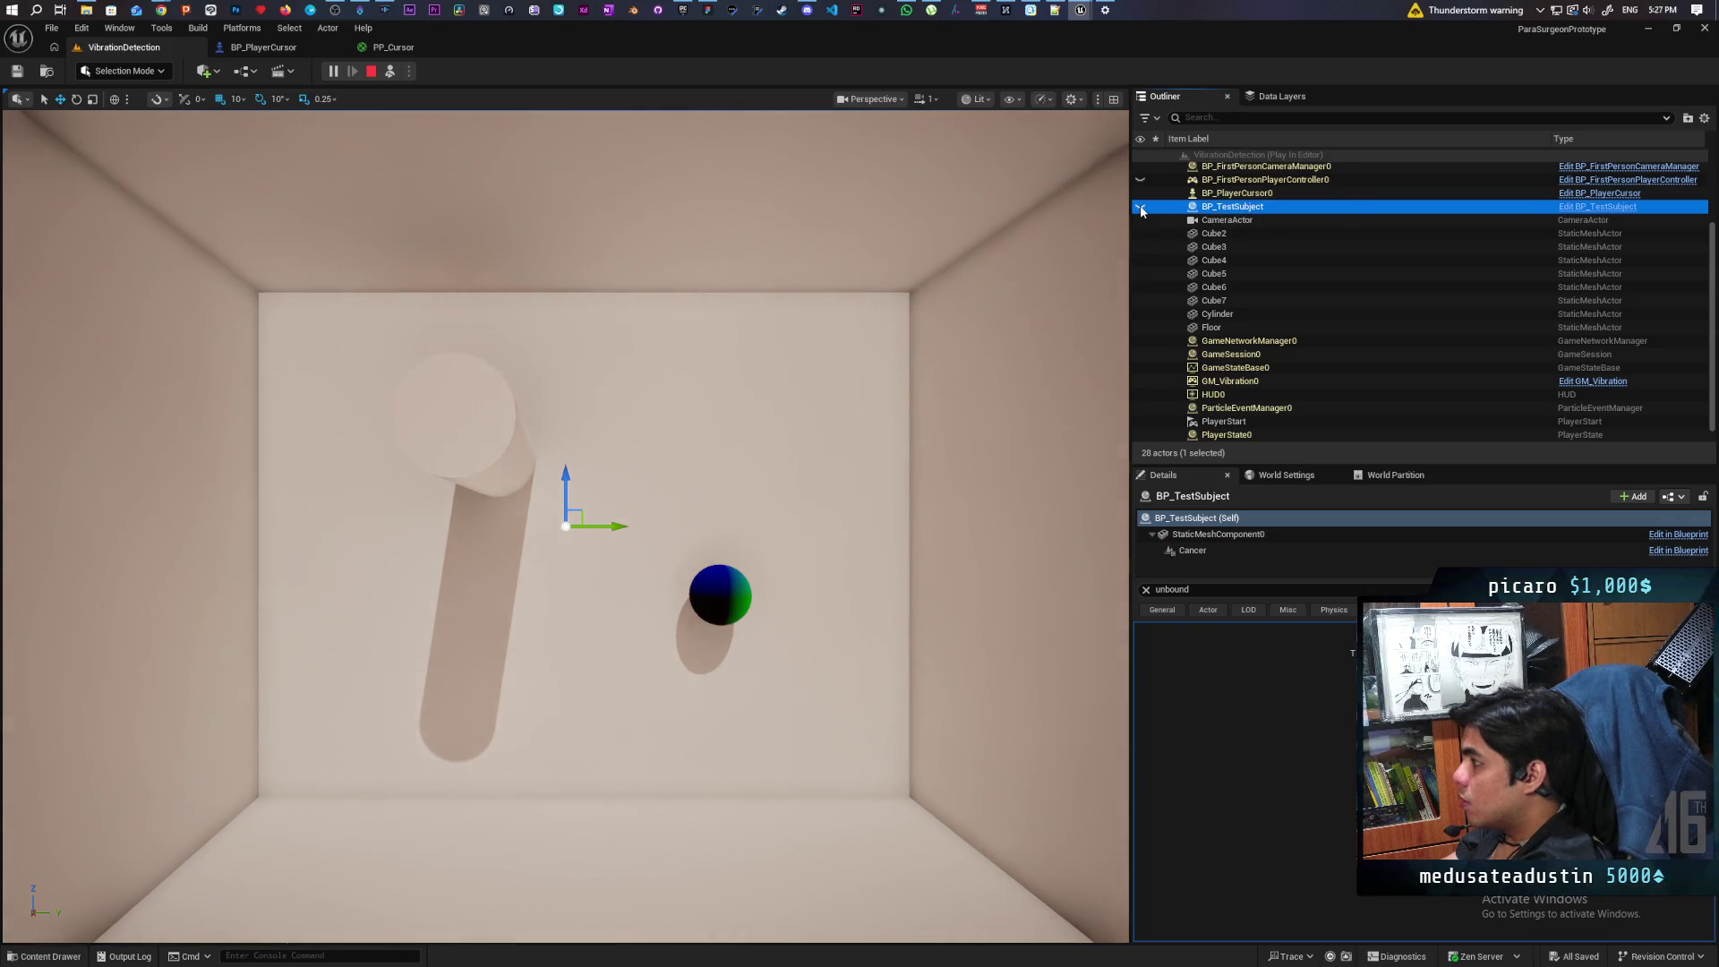
left_click(1141, 207)
left_click(1140, 207)
left_click(1141, 207)
left_click(1140, 206)
left_click(1140, 207)
left_click(1141, 207)
left_click(1140, 207)
left_click(1141, 206)
left_click(1141, 207)
left_click(1140, 206)
left_click(1141, 206)
left_click(1141, 207)
left_click(1141, 207)
left_click(1141, 206)
left_click(1141, 207)
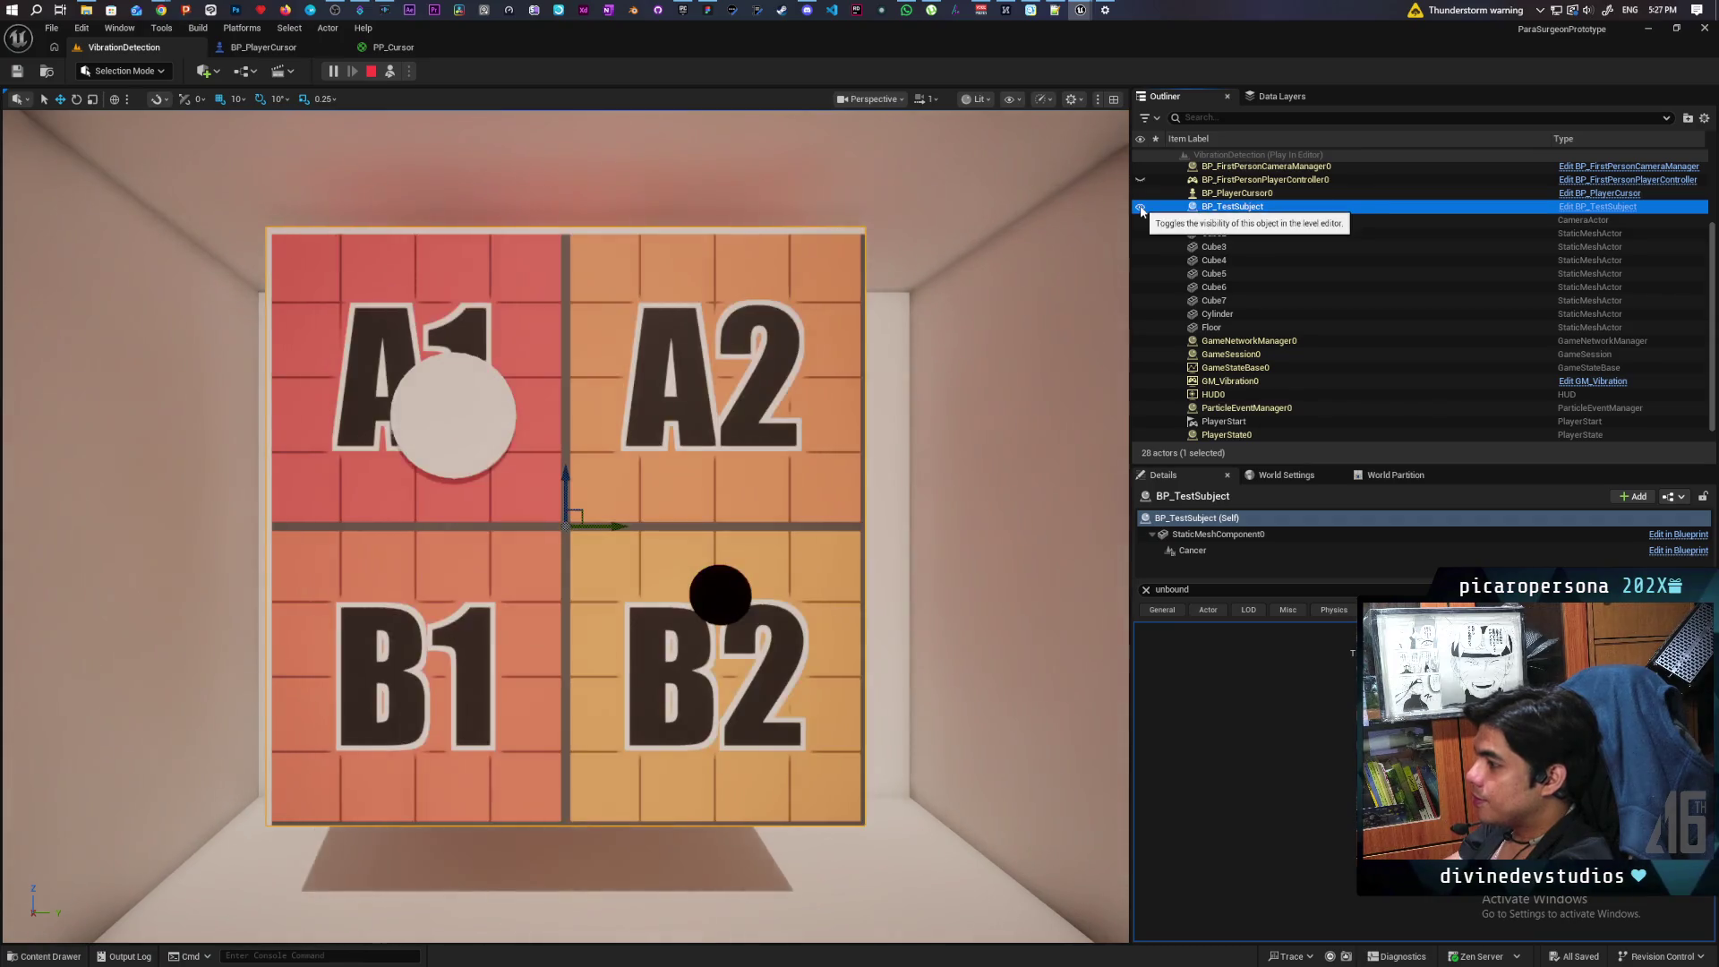
left_click(1140, 207)
left_click(1140, 207)
left_click(1140, 206)
left_click(1141, 207)
left_click(1140, 206)
left_click(1140, 207)
left_click(1140, 207)
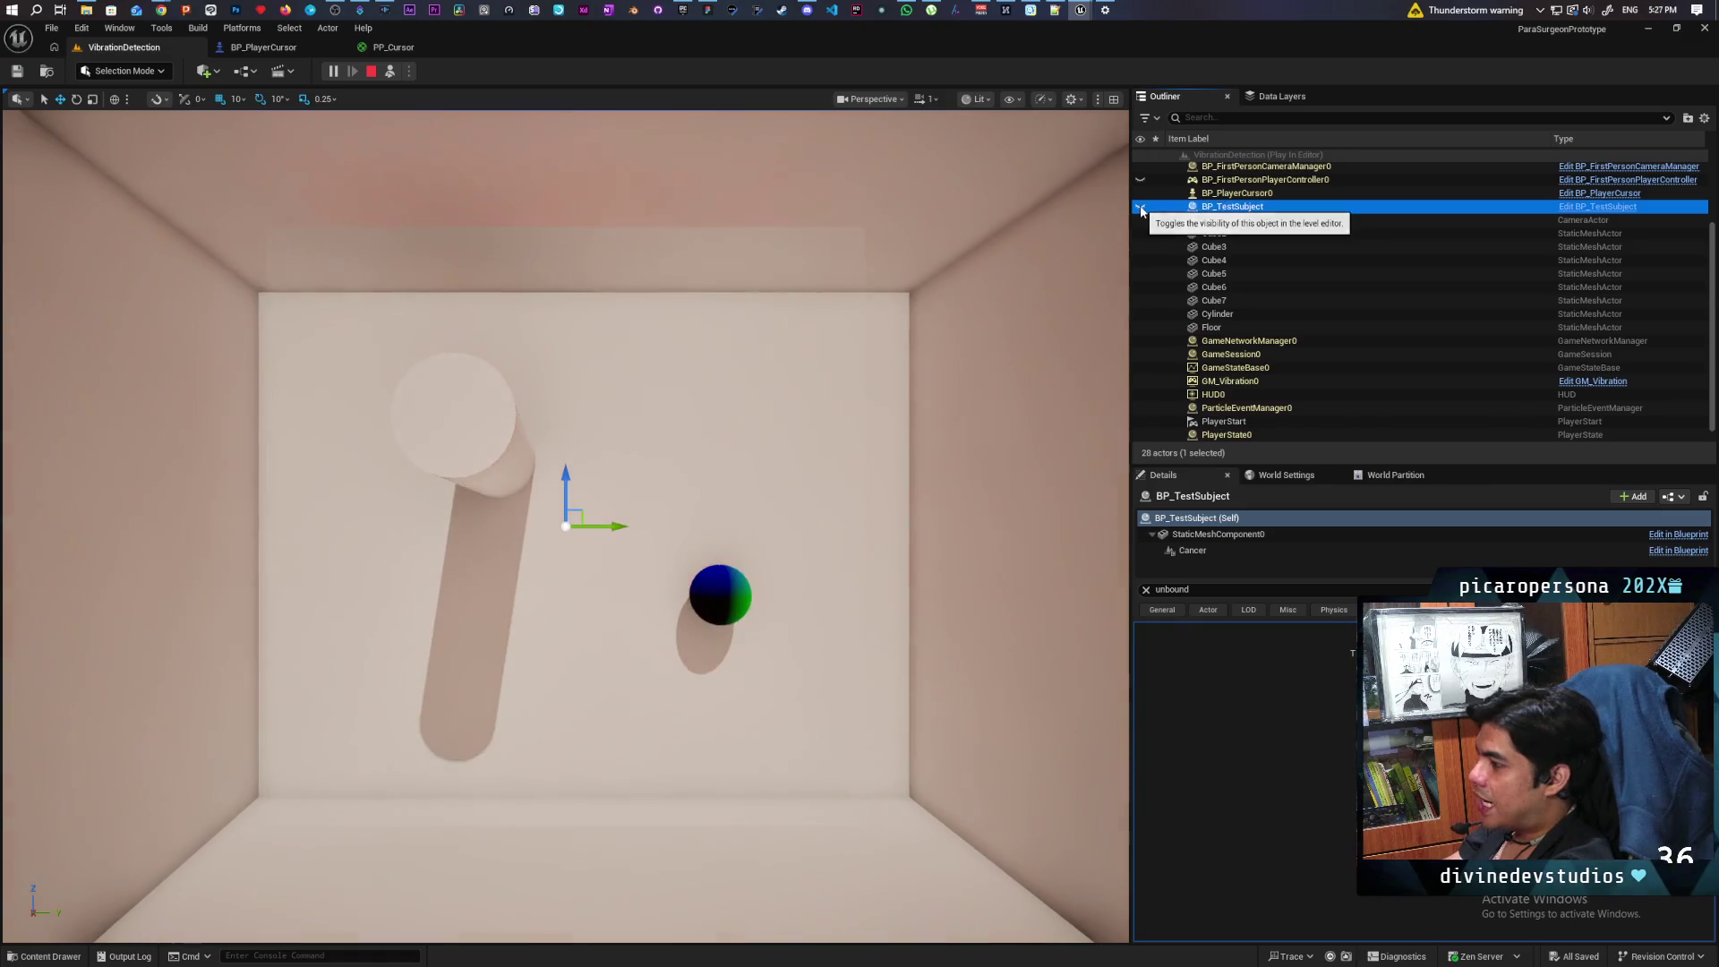
left_click(1141, 207)
left_click(1140, 207)
left_click(1140, 207)
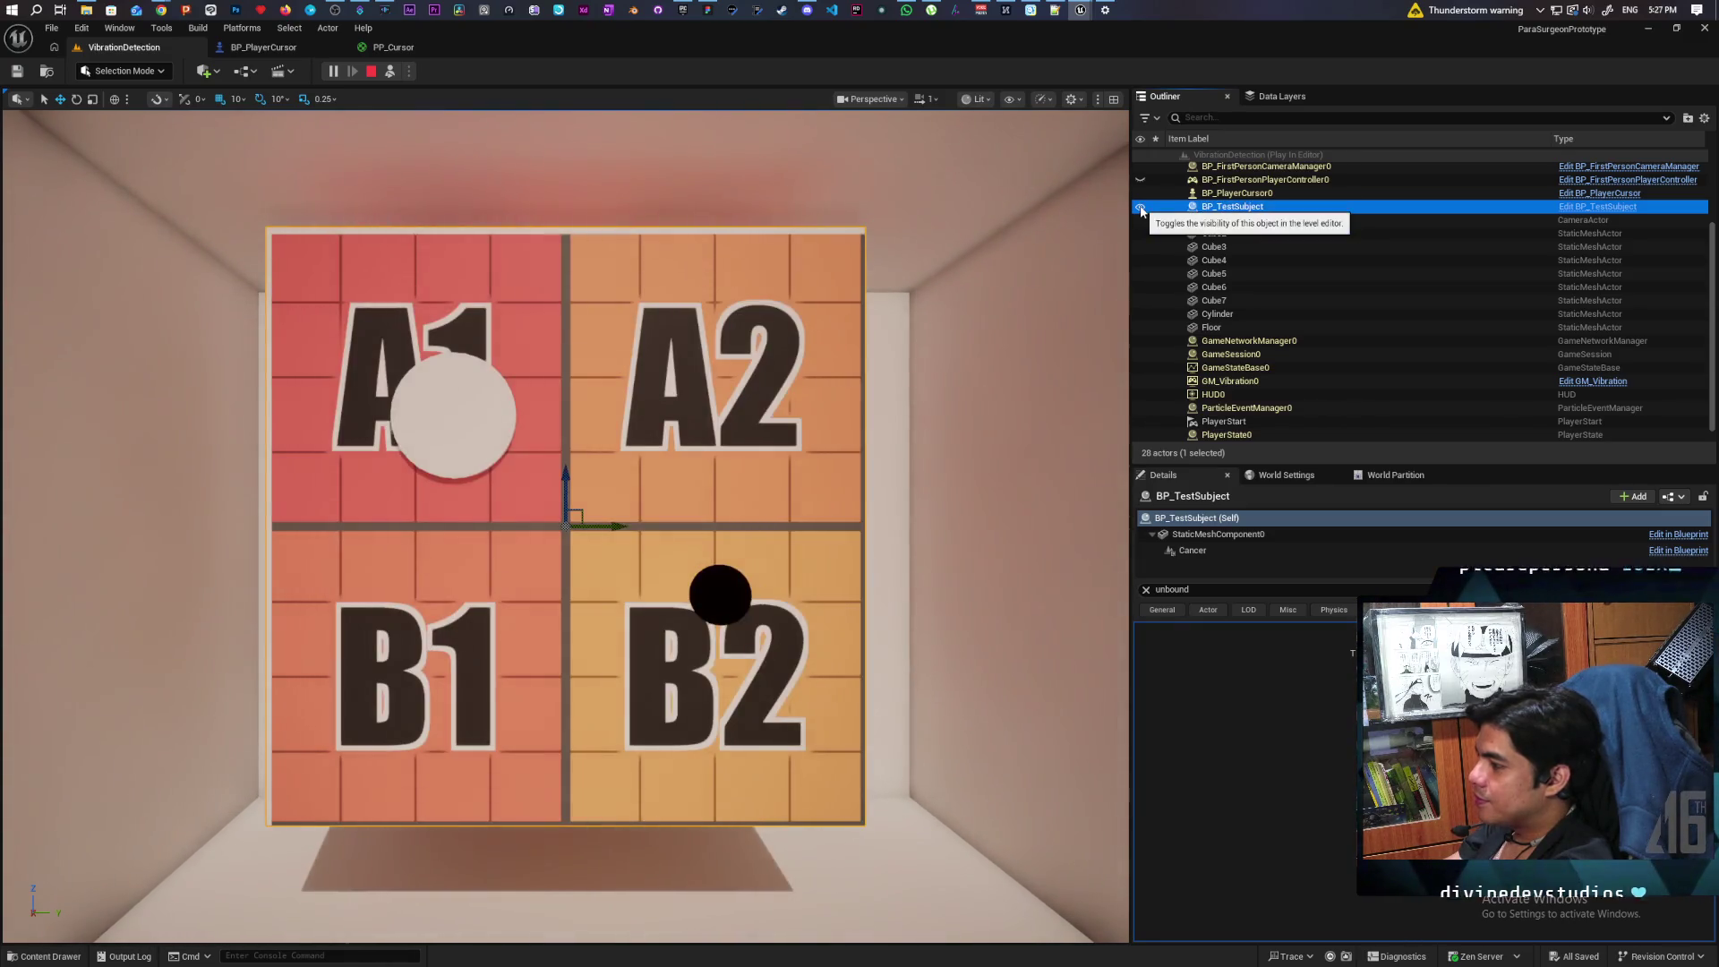
left_click(1140, 207)
left_click(1141, 207)
left_click(1141, 207)
left_click(1141, 207)
left_click(1141, 207)
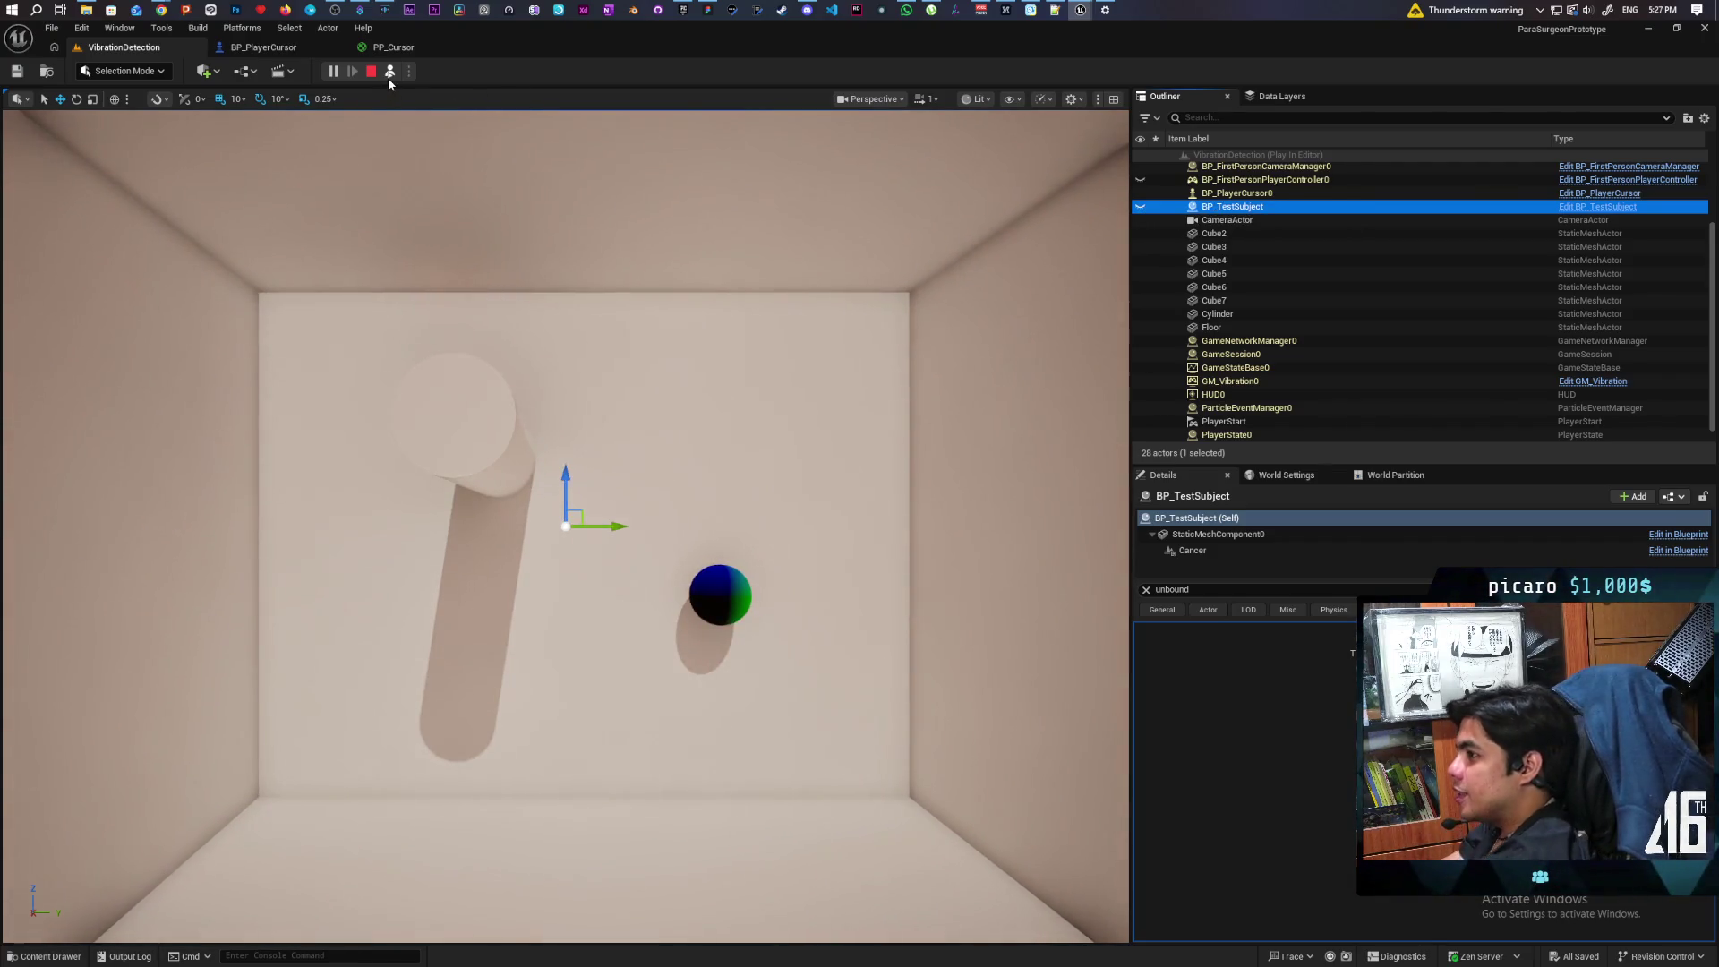
Step: Return to the game view, steer the sphere onto A2, then stop the playtest
left_click(390, 73)
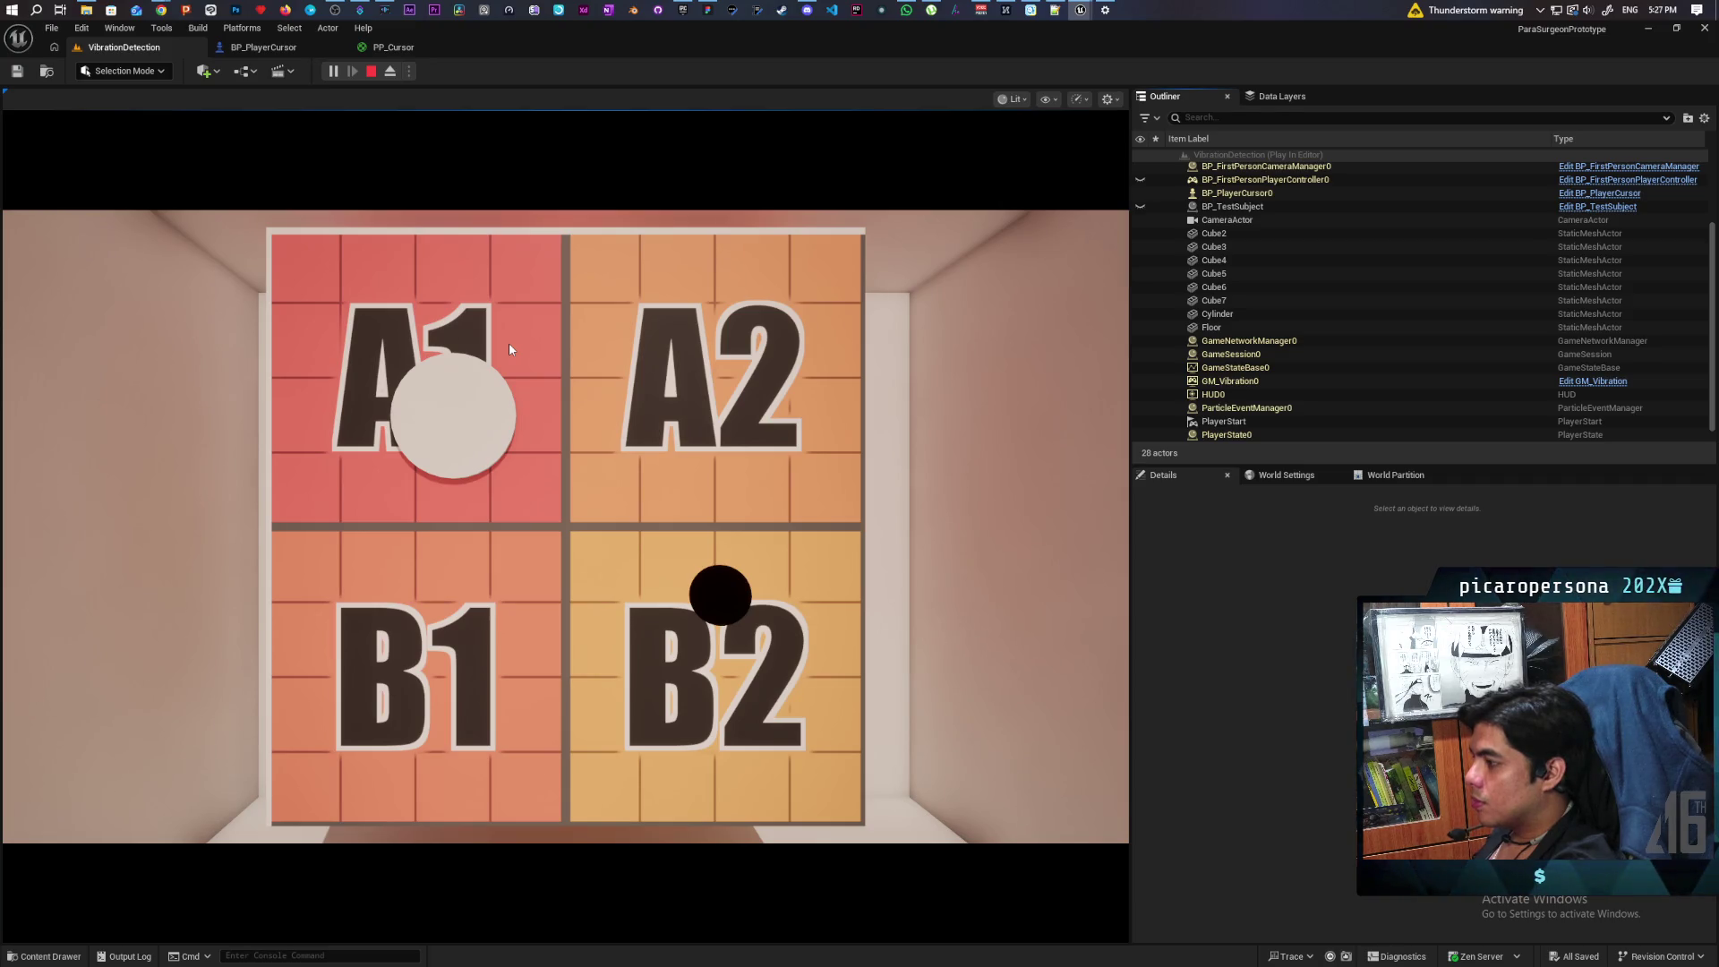
left_click(508, 349)
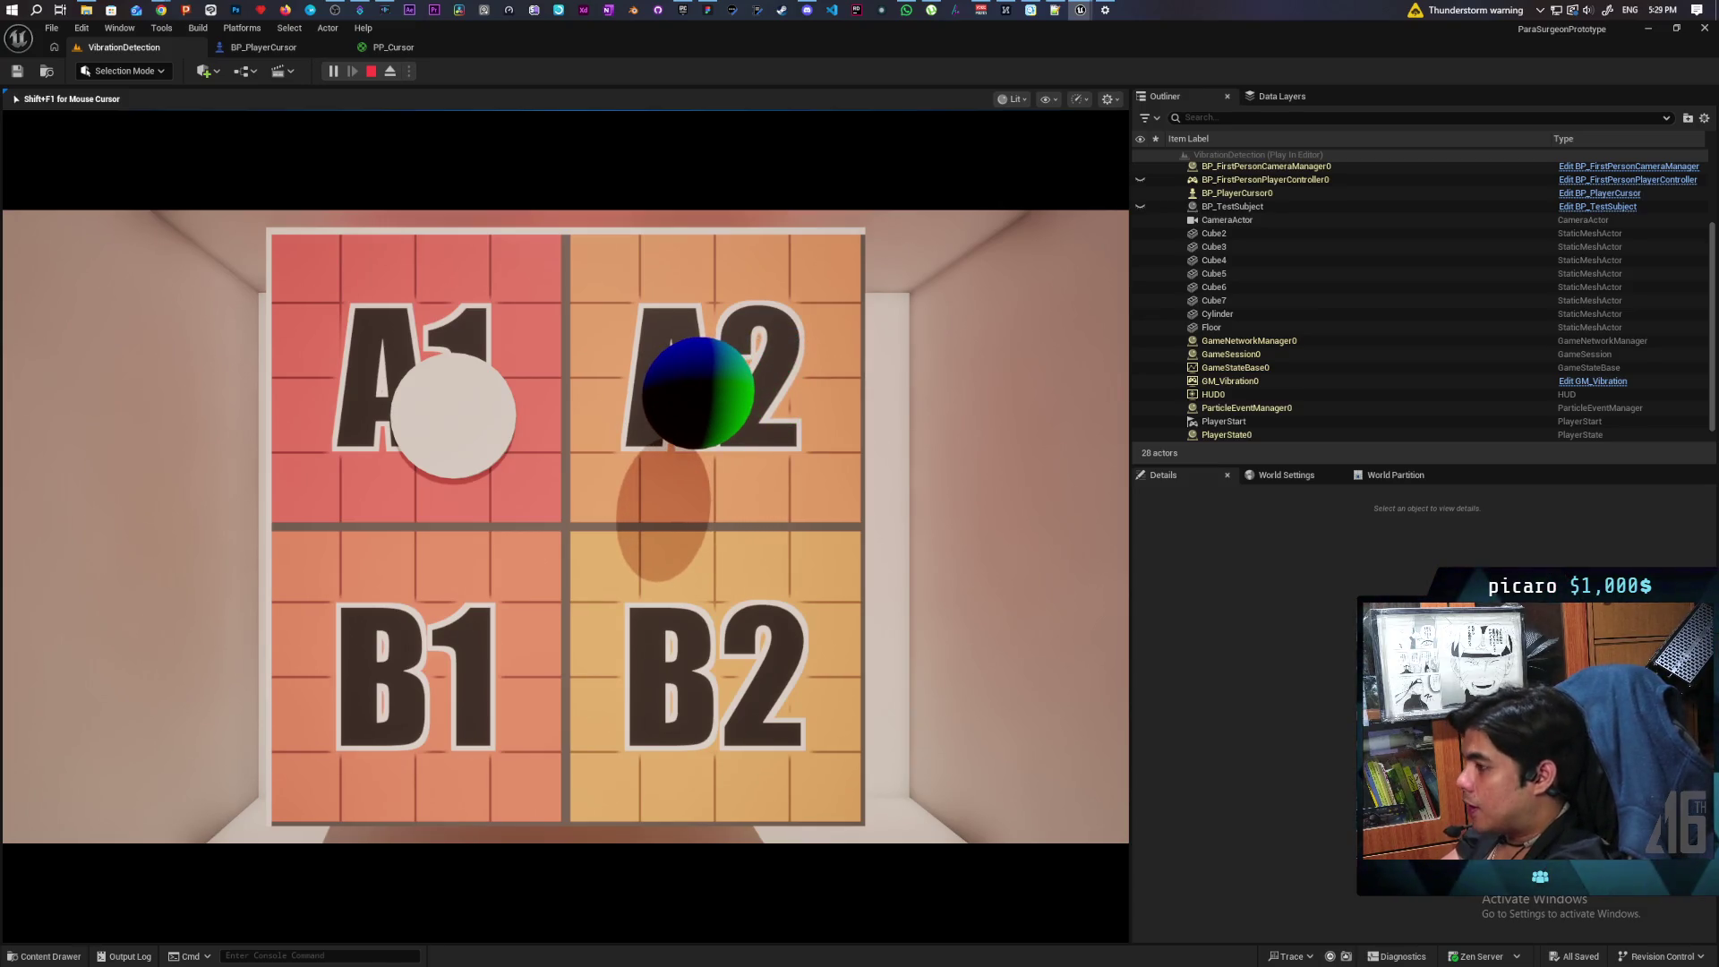
key("Escape")
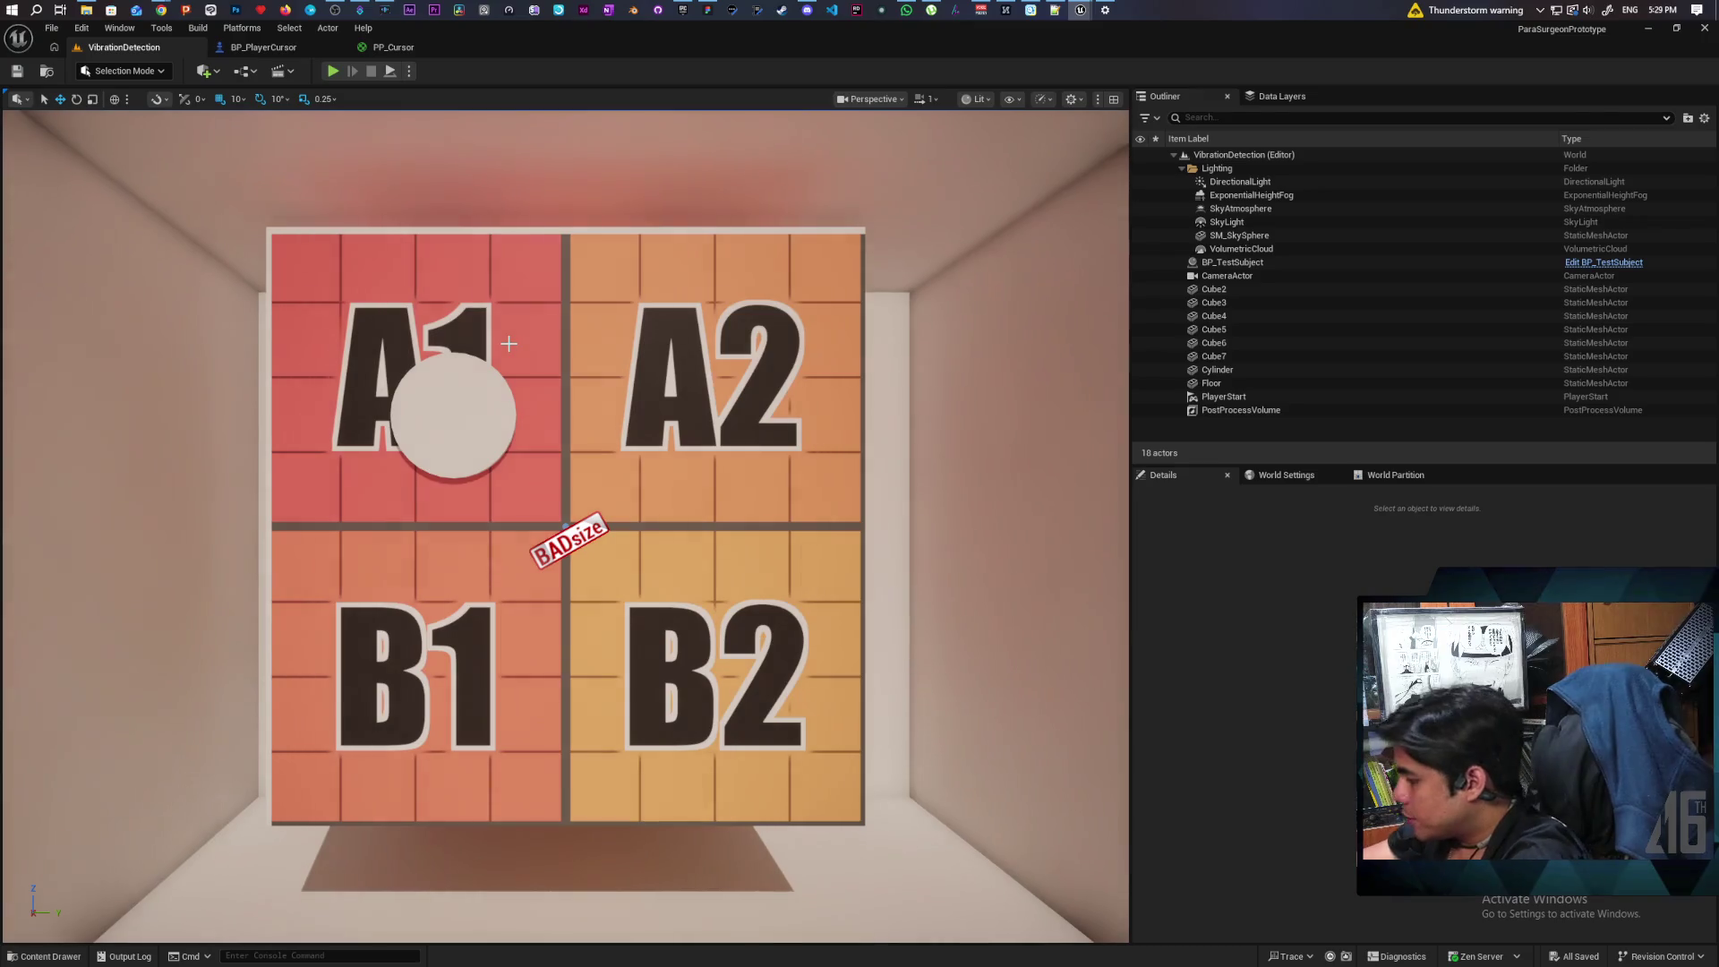
Step: In the BP_PlayerCursor graph, add a new keyboard key event node near the movement nodes
left_click(293, 48)
scroll(725, 286, "down", 3)
scroll(644, 442, "up", 3)
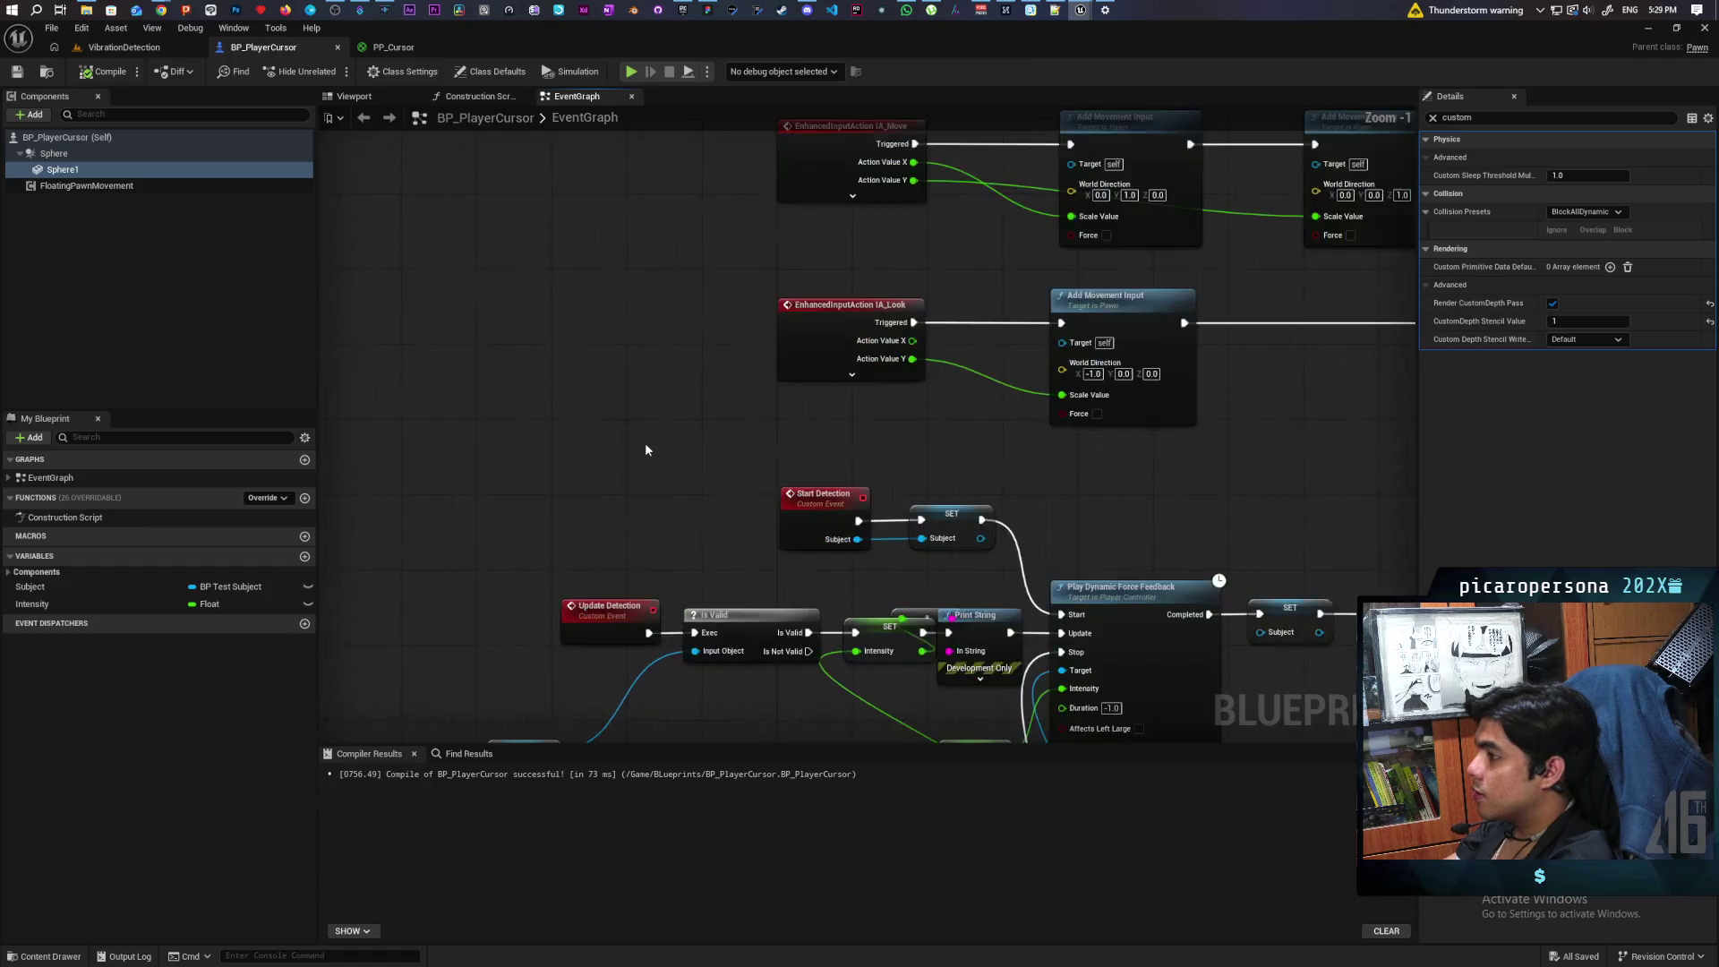
left_click_drag(646, 450, 521, 605)
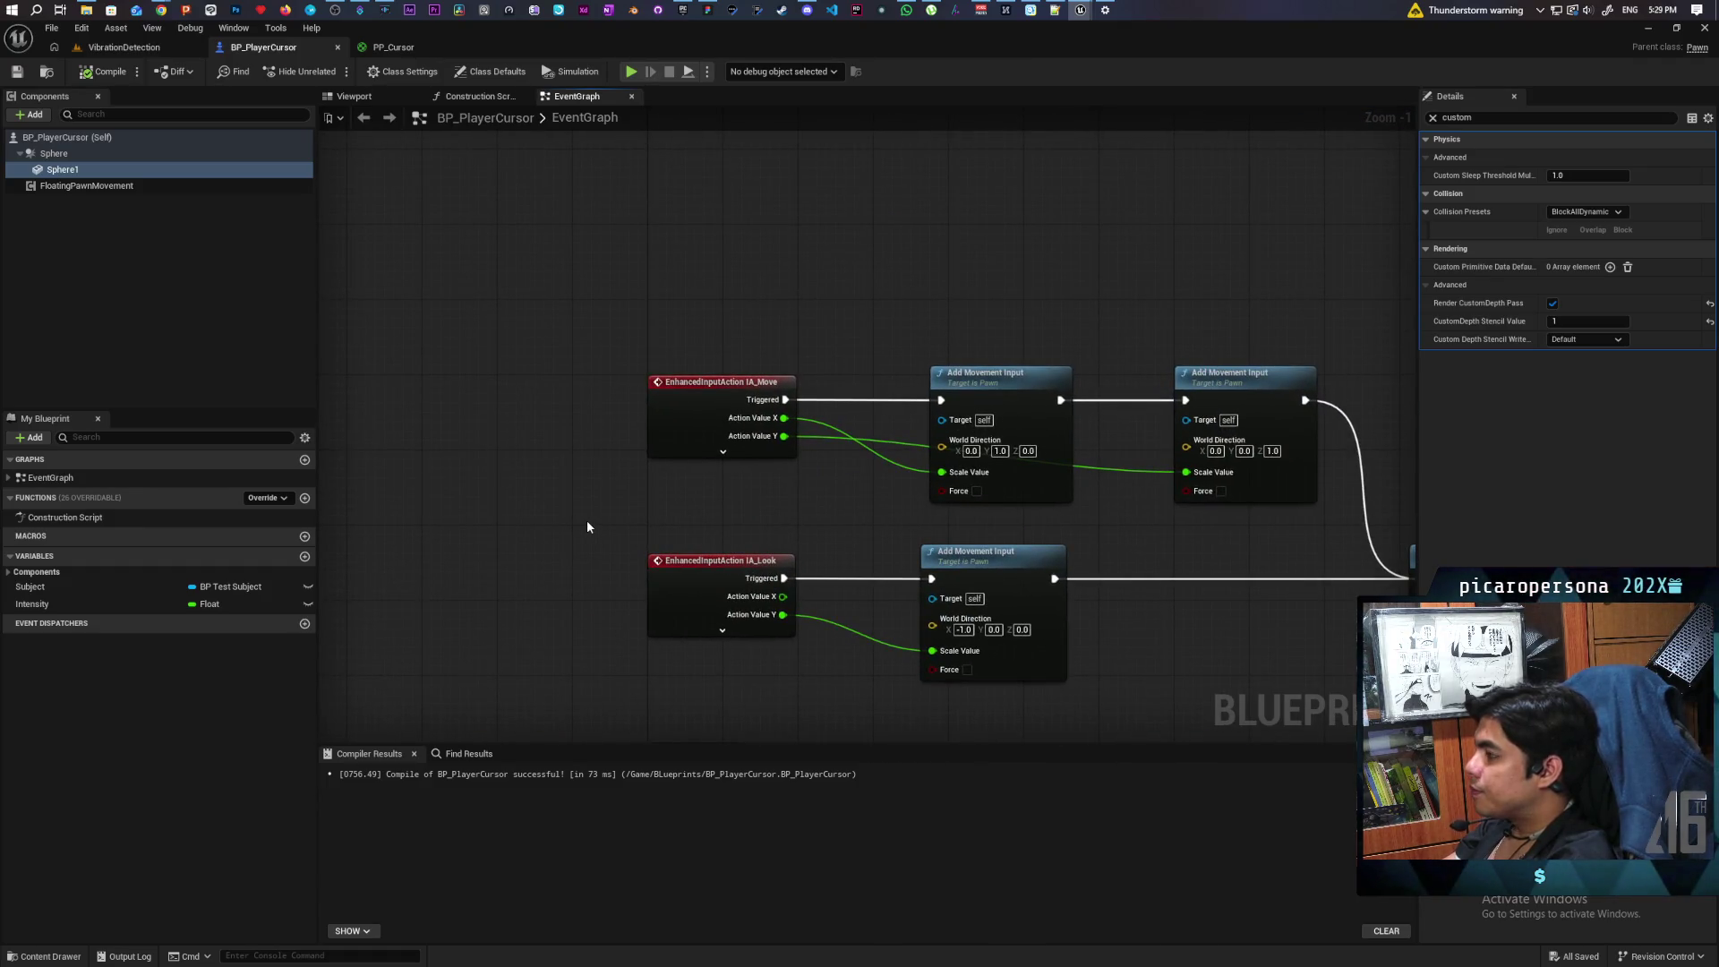
mouse_move(755, 541)
left_mouse_down()
mouse_move(702, 644)
mouse_move(653, 529)
mouse_move(641, 598)
left_mouse_up()
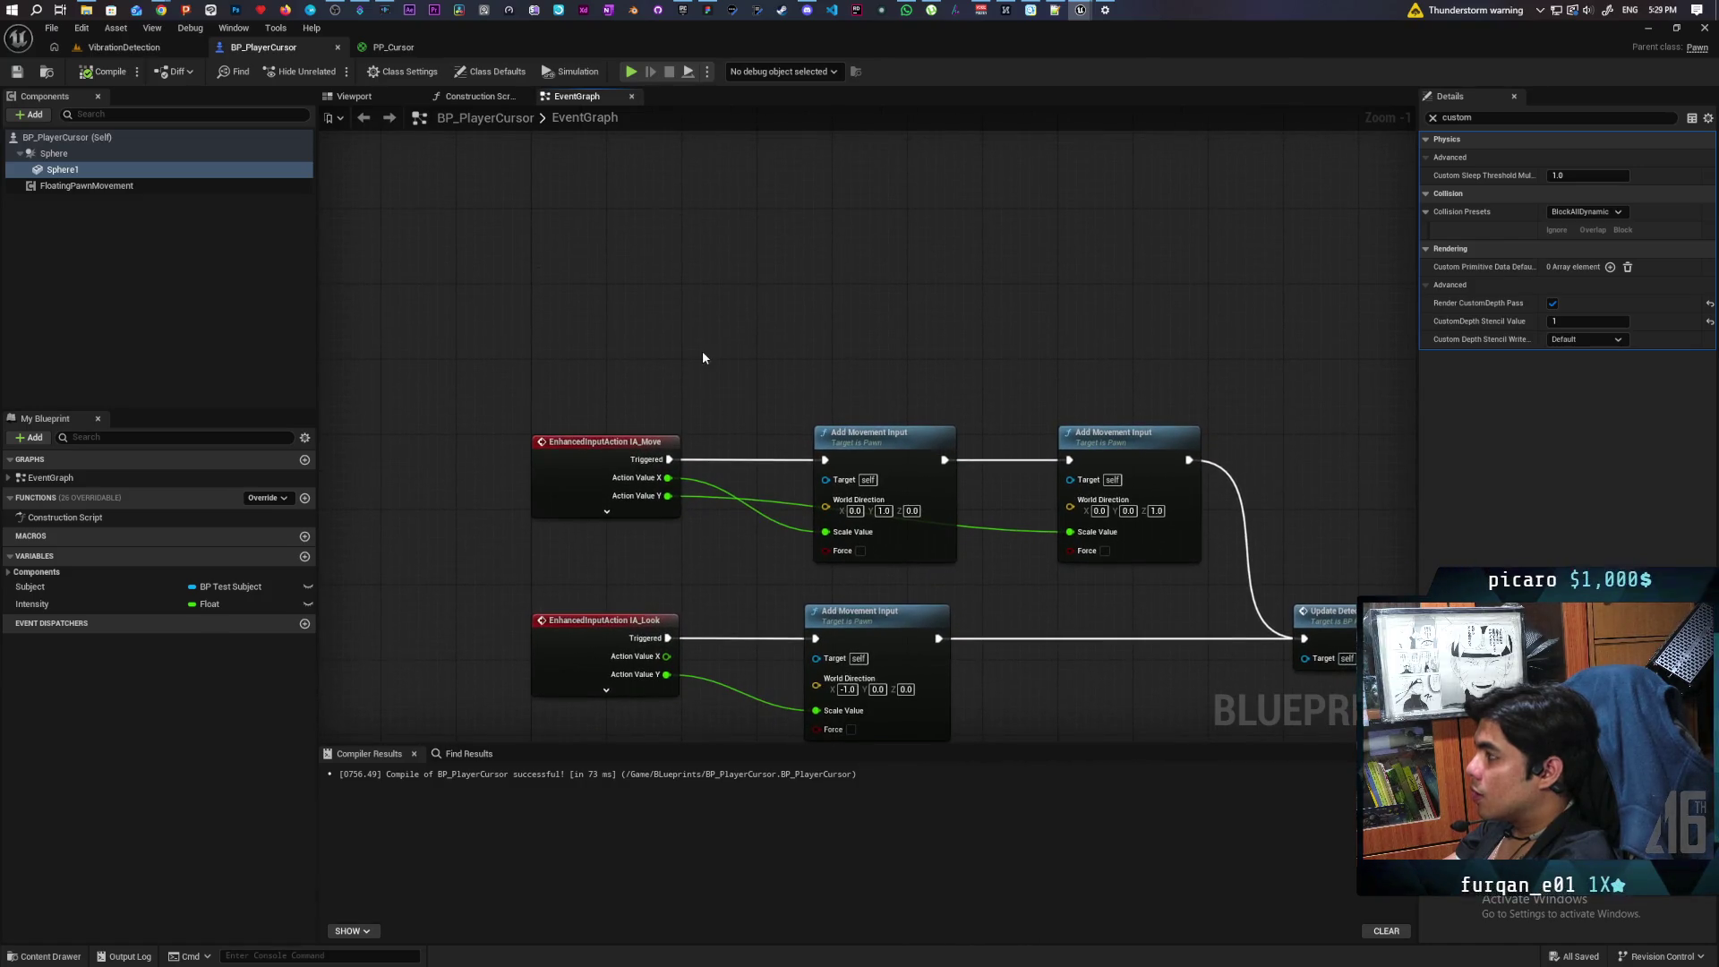
right_click(618, 286)
type("key")
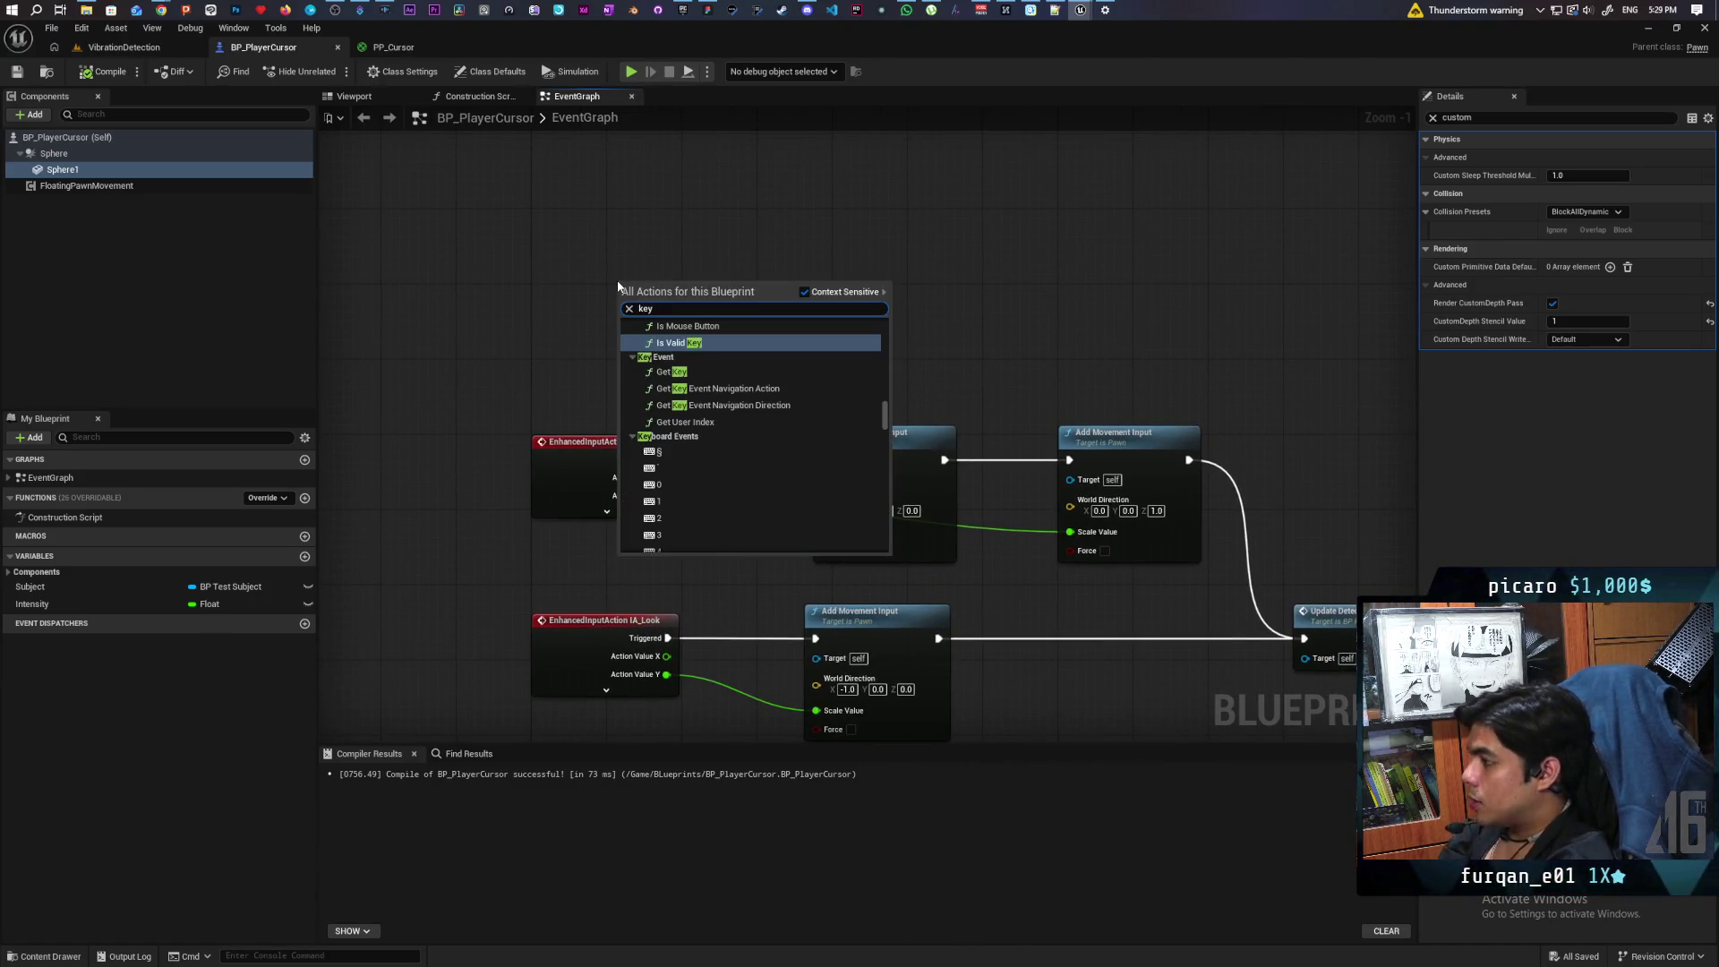
left_click(699, 484)
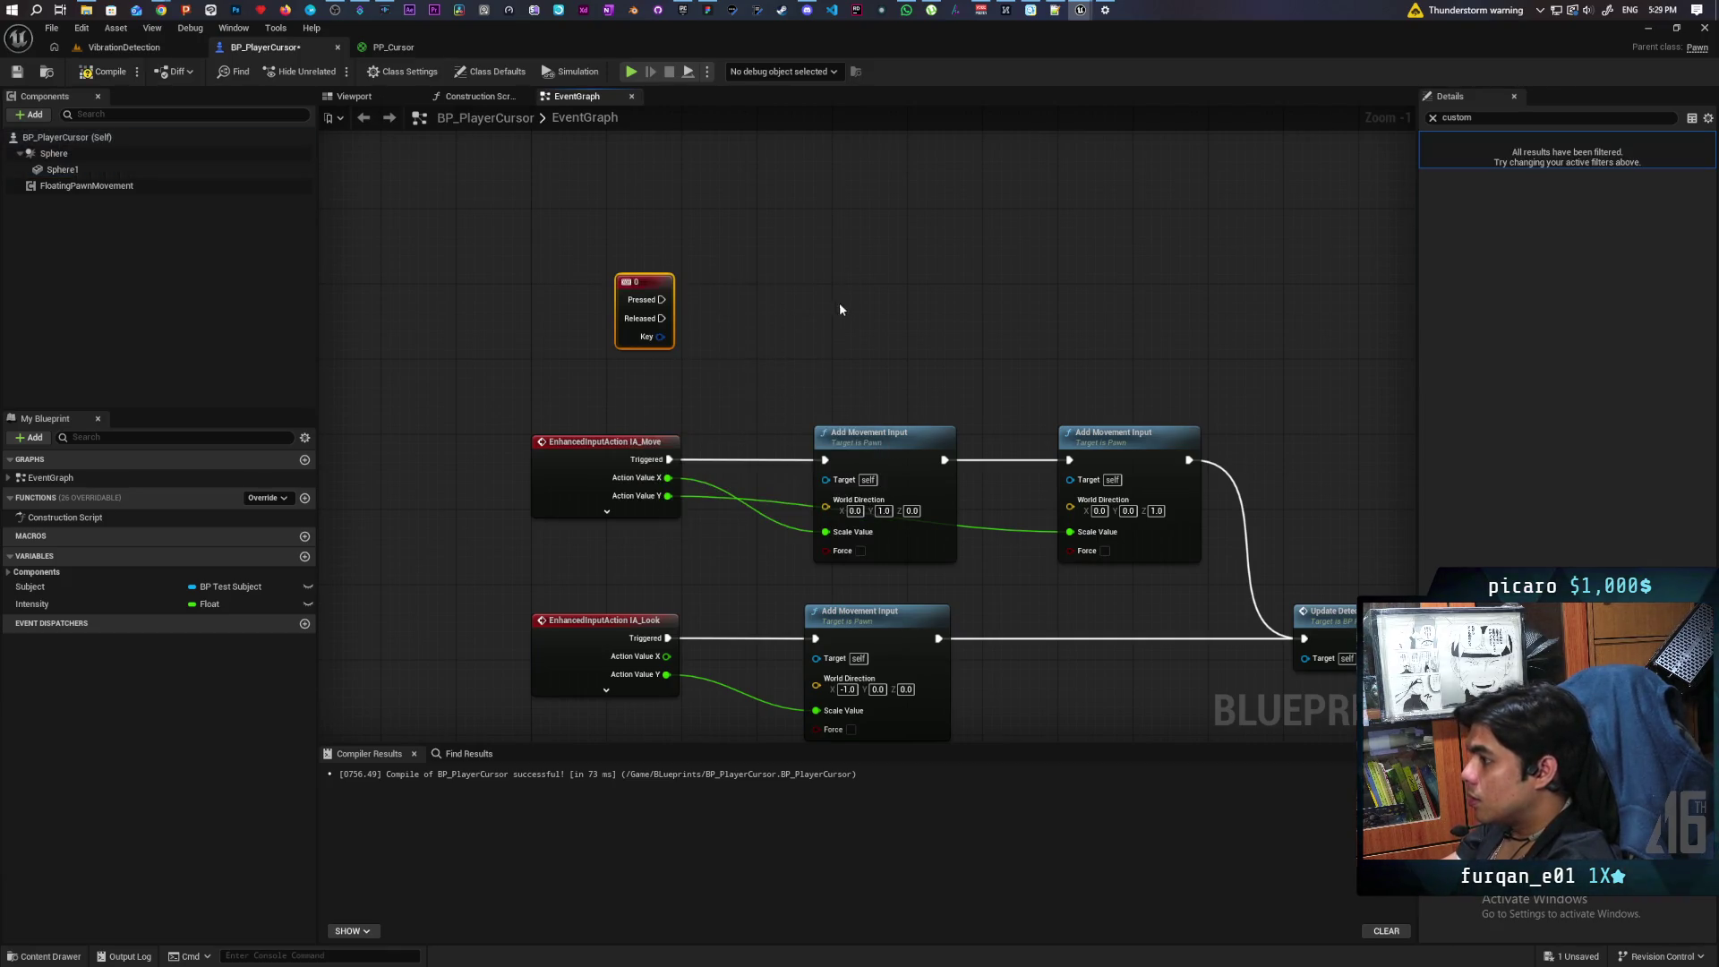
Step: Set the new key event's Input Key to Gamepad Left Trigger Axis in Details
left_click(1432, 118)
left_click(1433, 144)
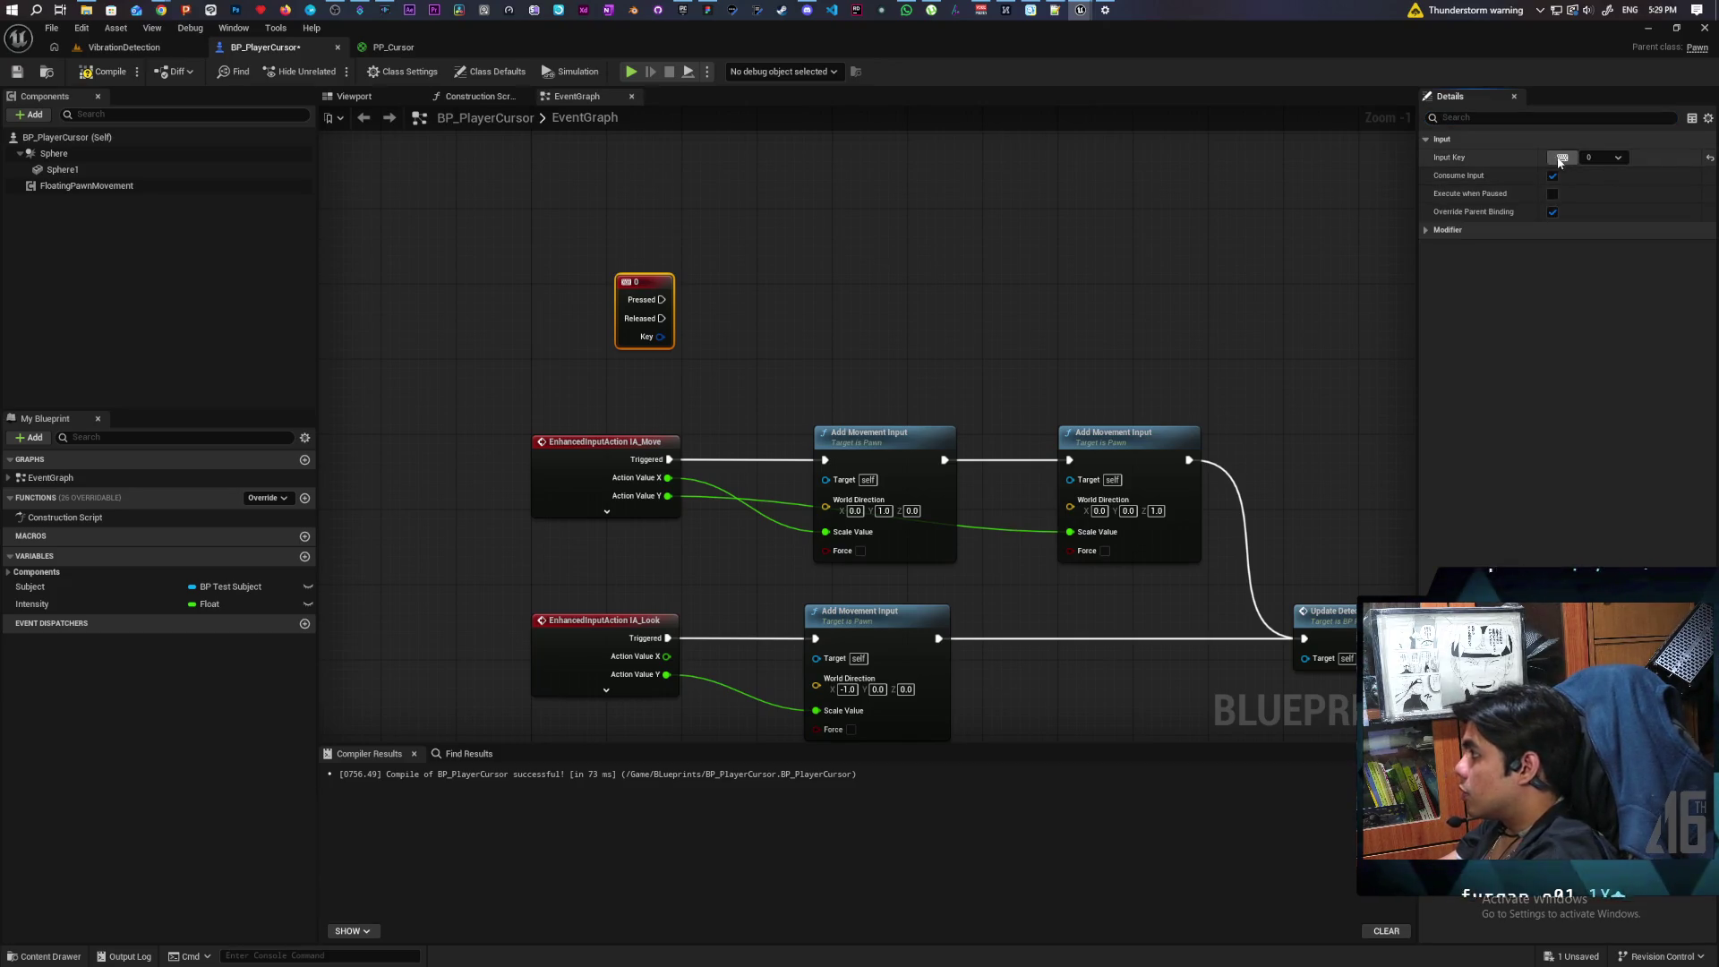
left_click(1559, 161)
left_click(1561, 160)
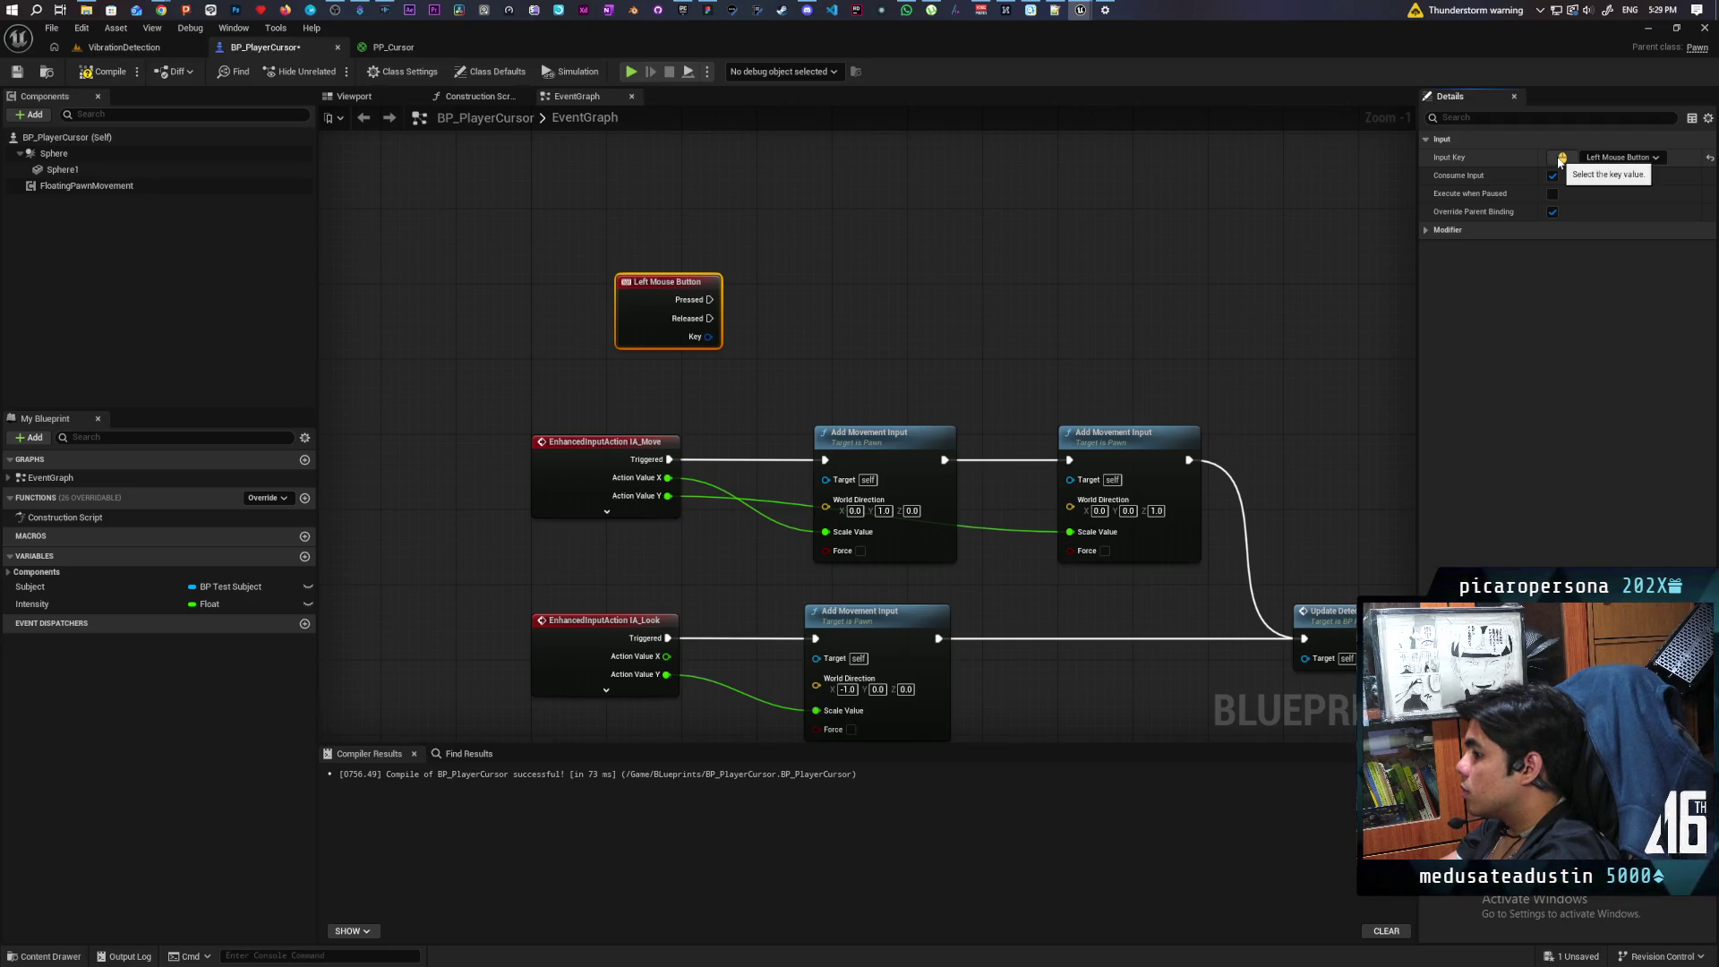
left_click(1560, 160)
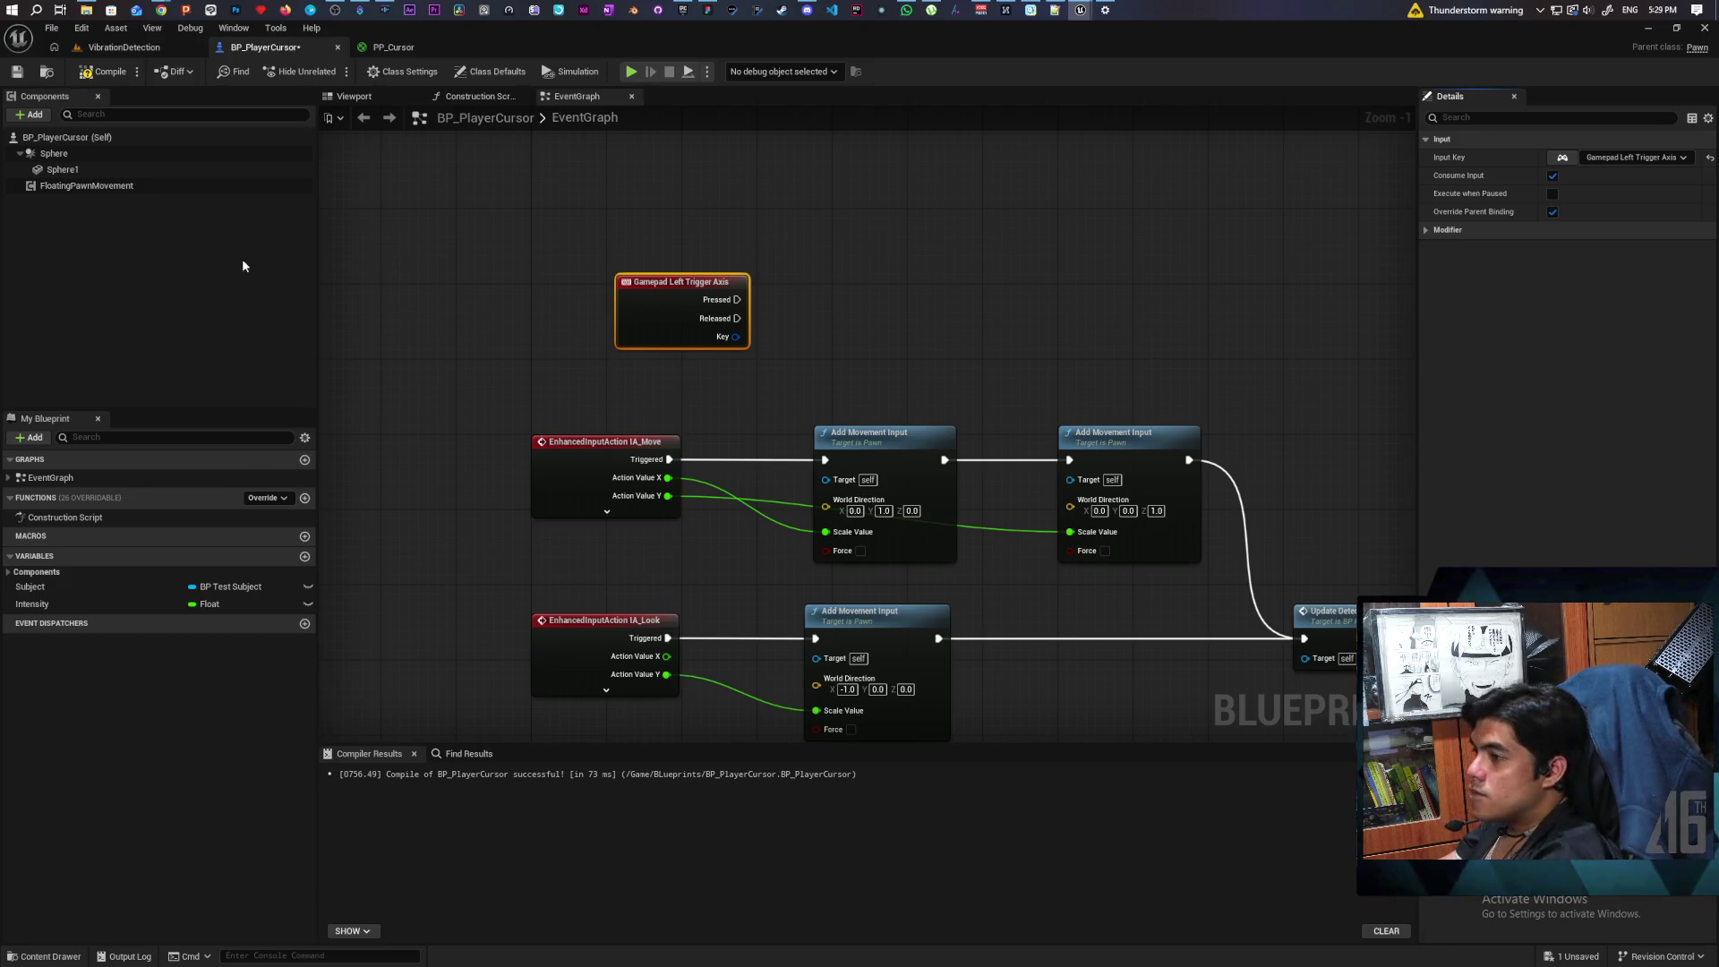
Step: Add a Set Max Speed node on Floating Pawn Movement, run on trigger release with value 10
mouse_move(52, 187)
left_mouse_down()
mouse_move(403, 170)
mouse_move(740, 191)
mouse_move(837, 244)
left_mouse_up()
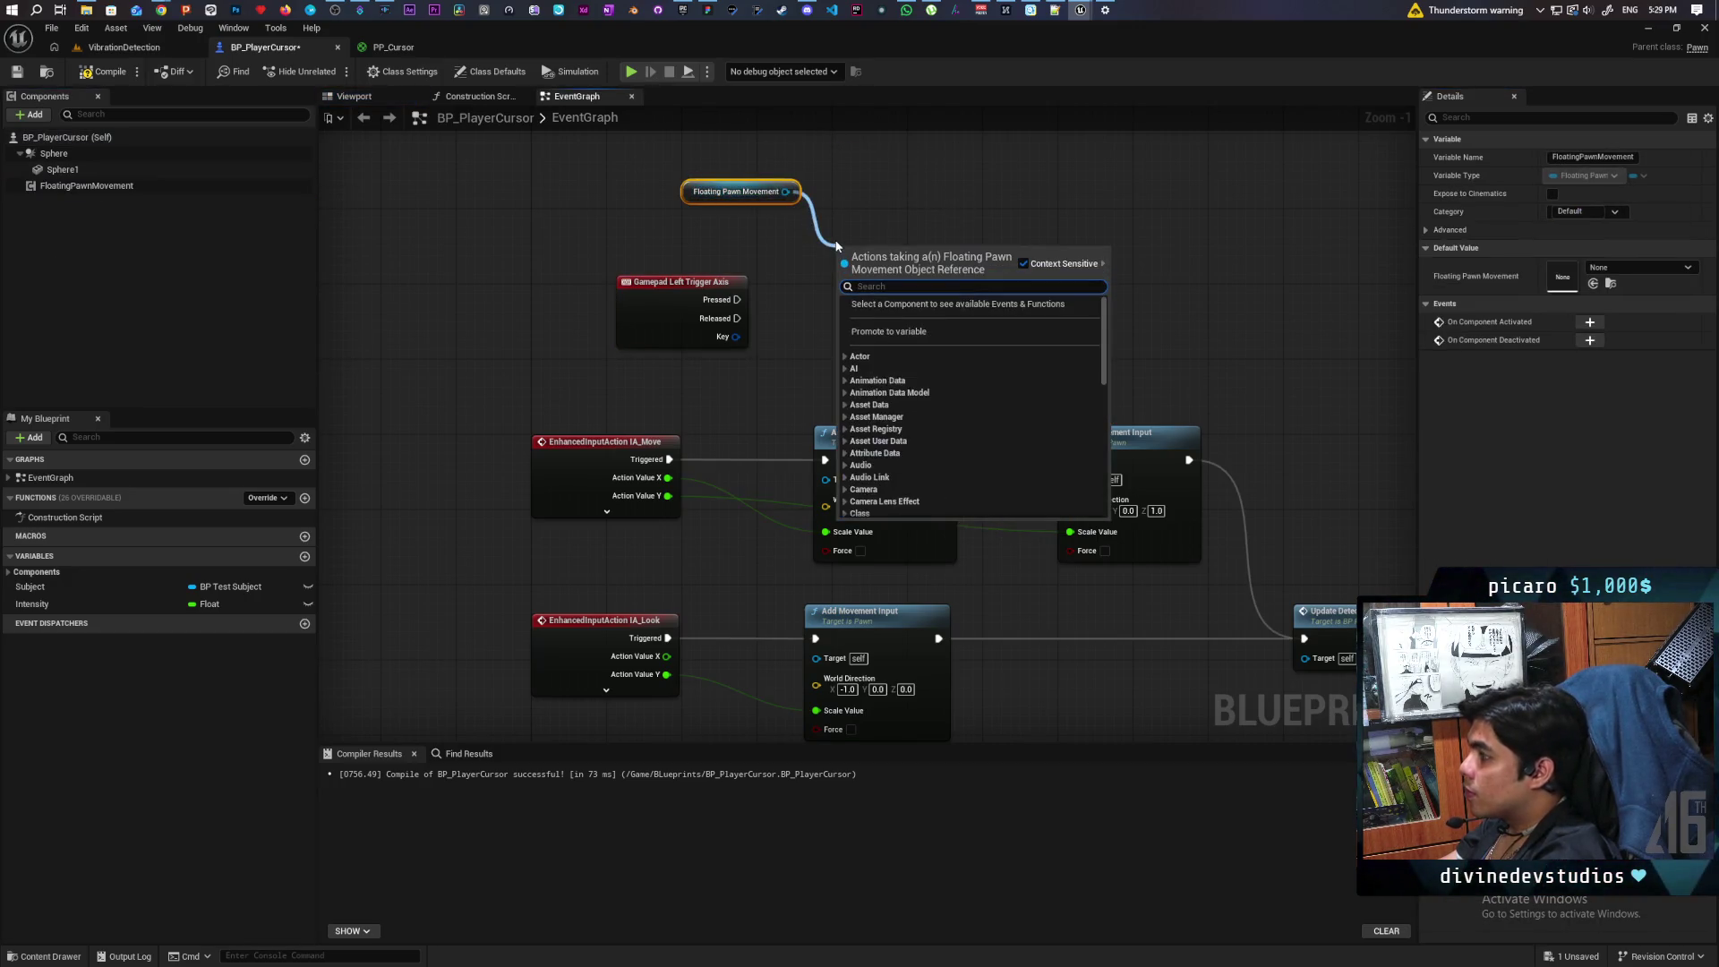
type("set max")
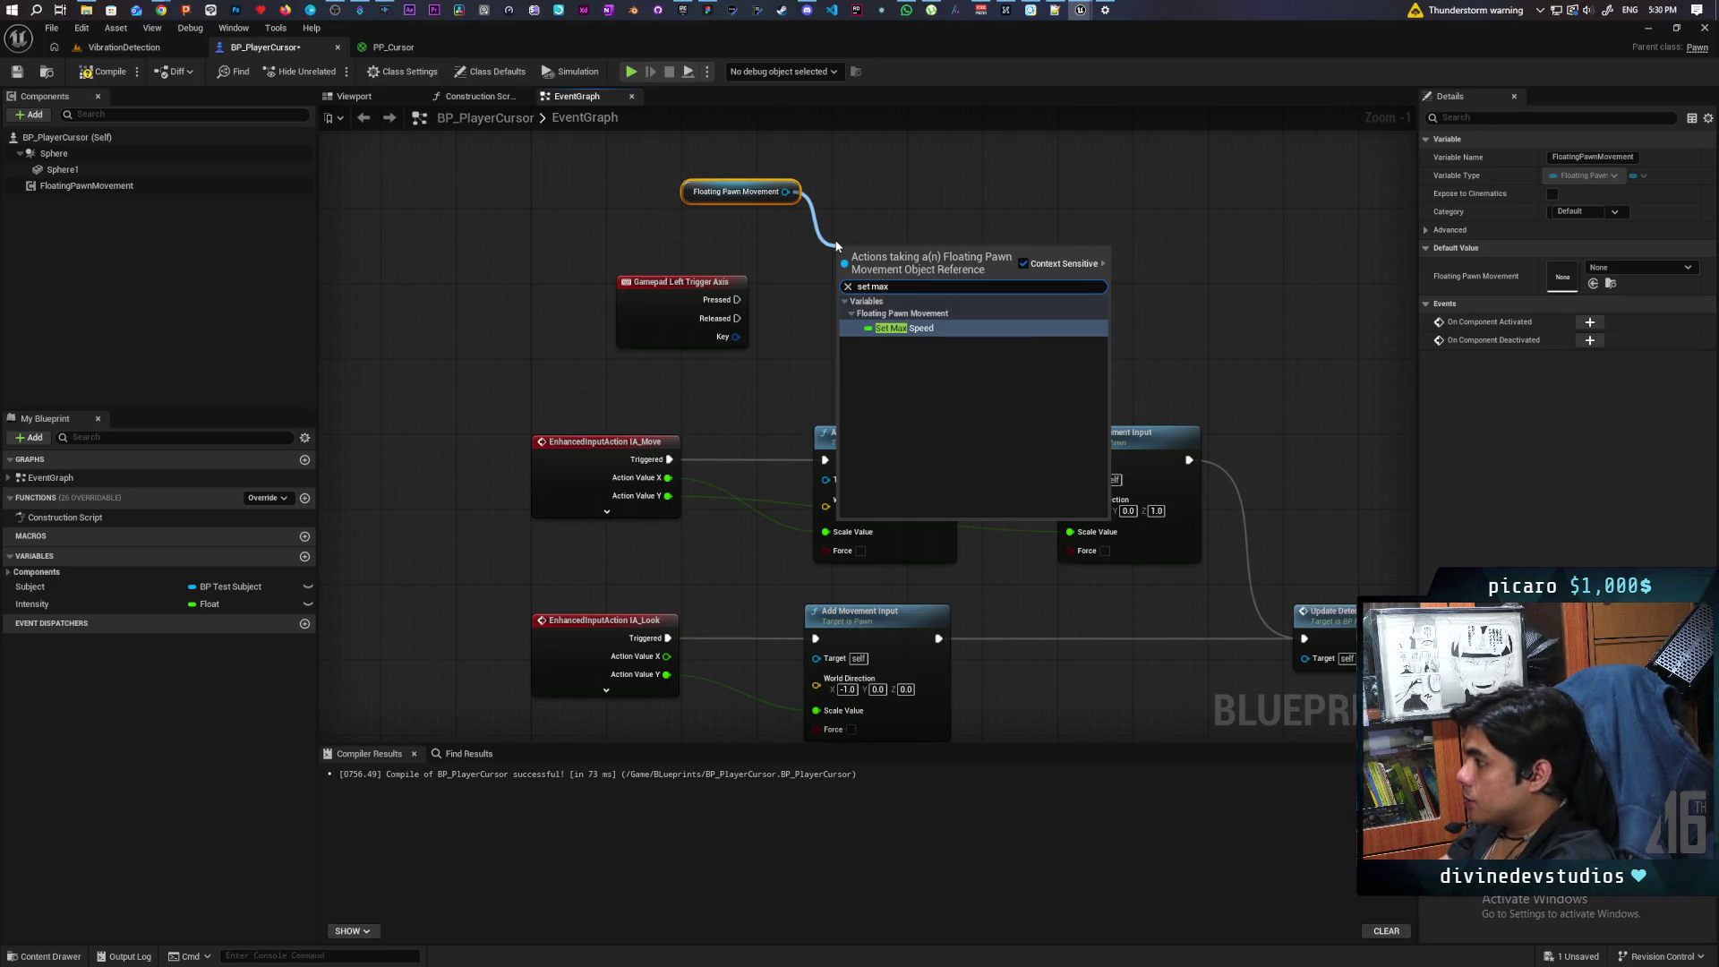
key("Return")
left_click(86, 185)
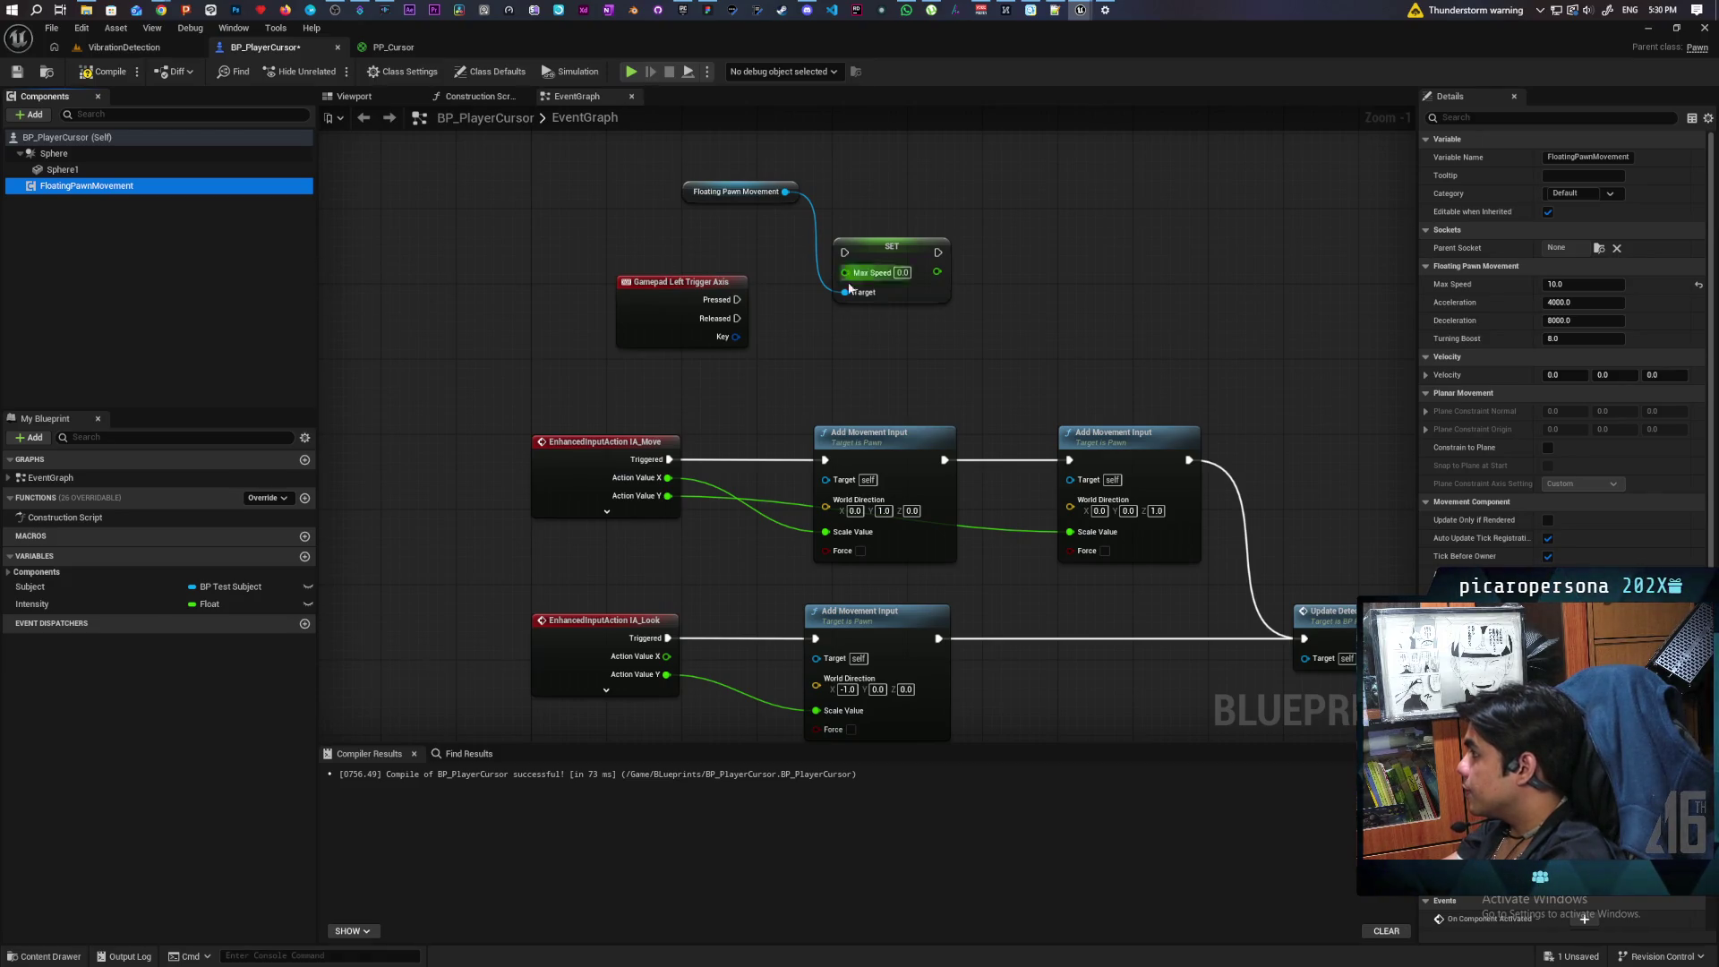
mouse_move(736, 319)
left_mouse_down()
mouse_move(845, 252)
mouse_move(877, 330)
left_mouse_up()
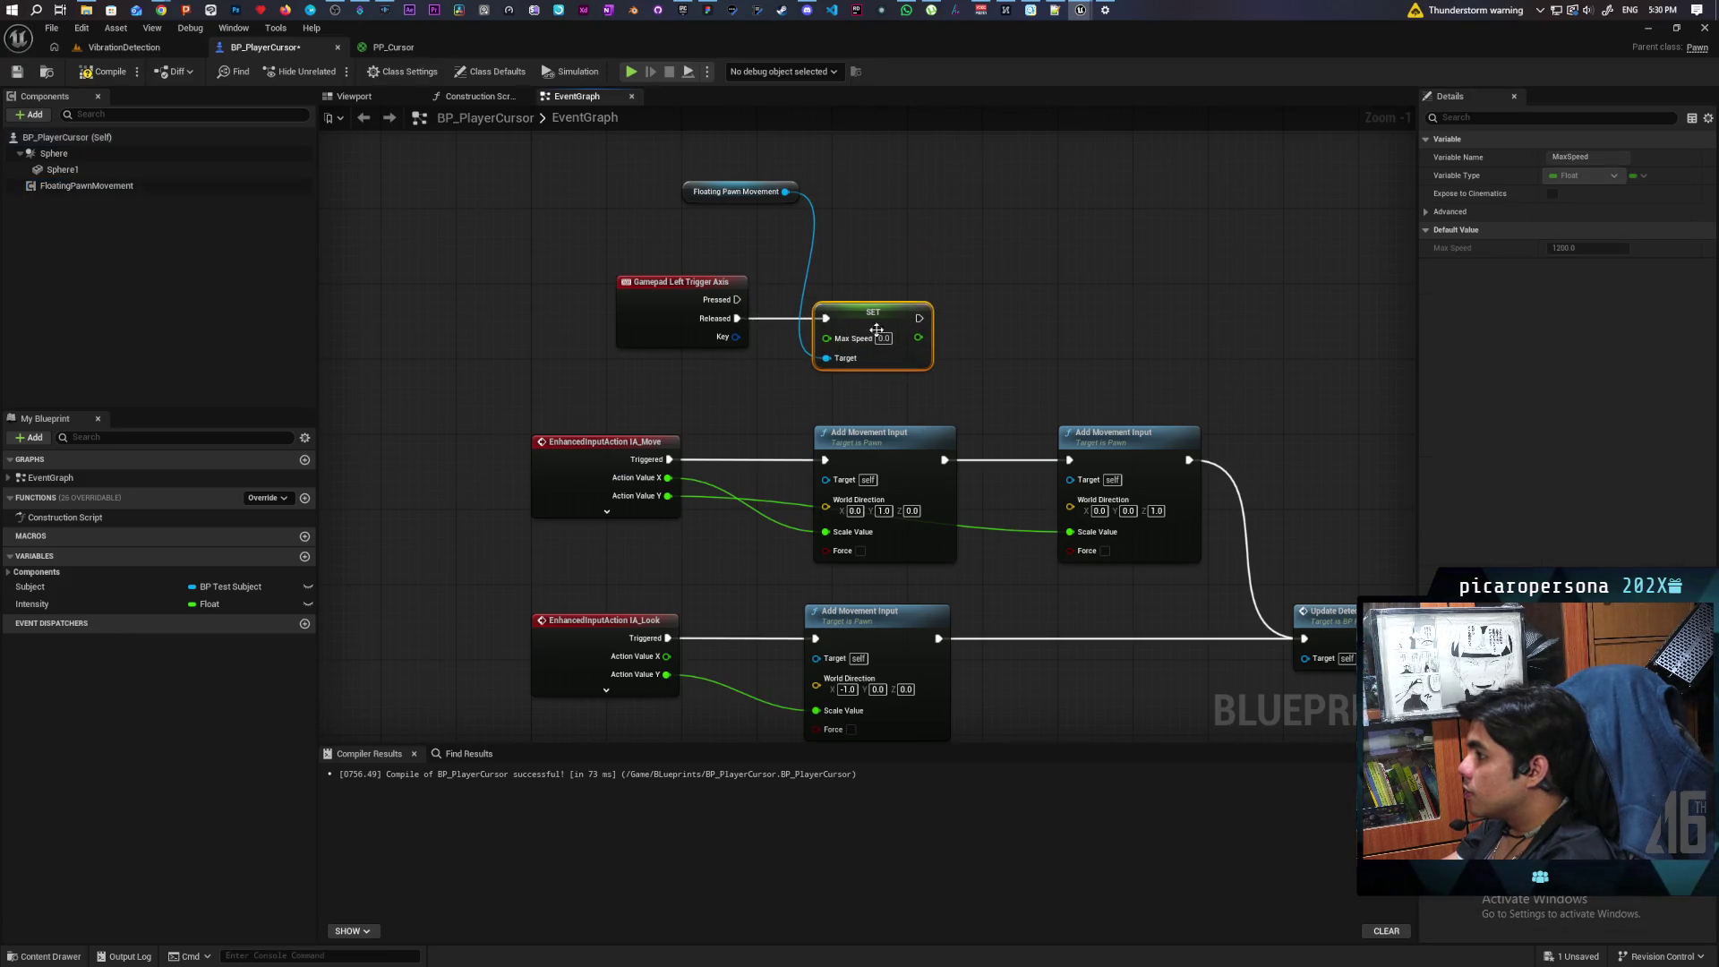
type("1")
left_click(949, 304)
Step: Duplicate it for trigger press with Max Speed 300, wire its Floating Pawn Movement target, and compile
left_click(872, 312)
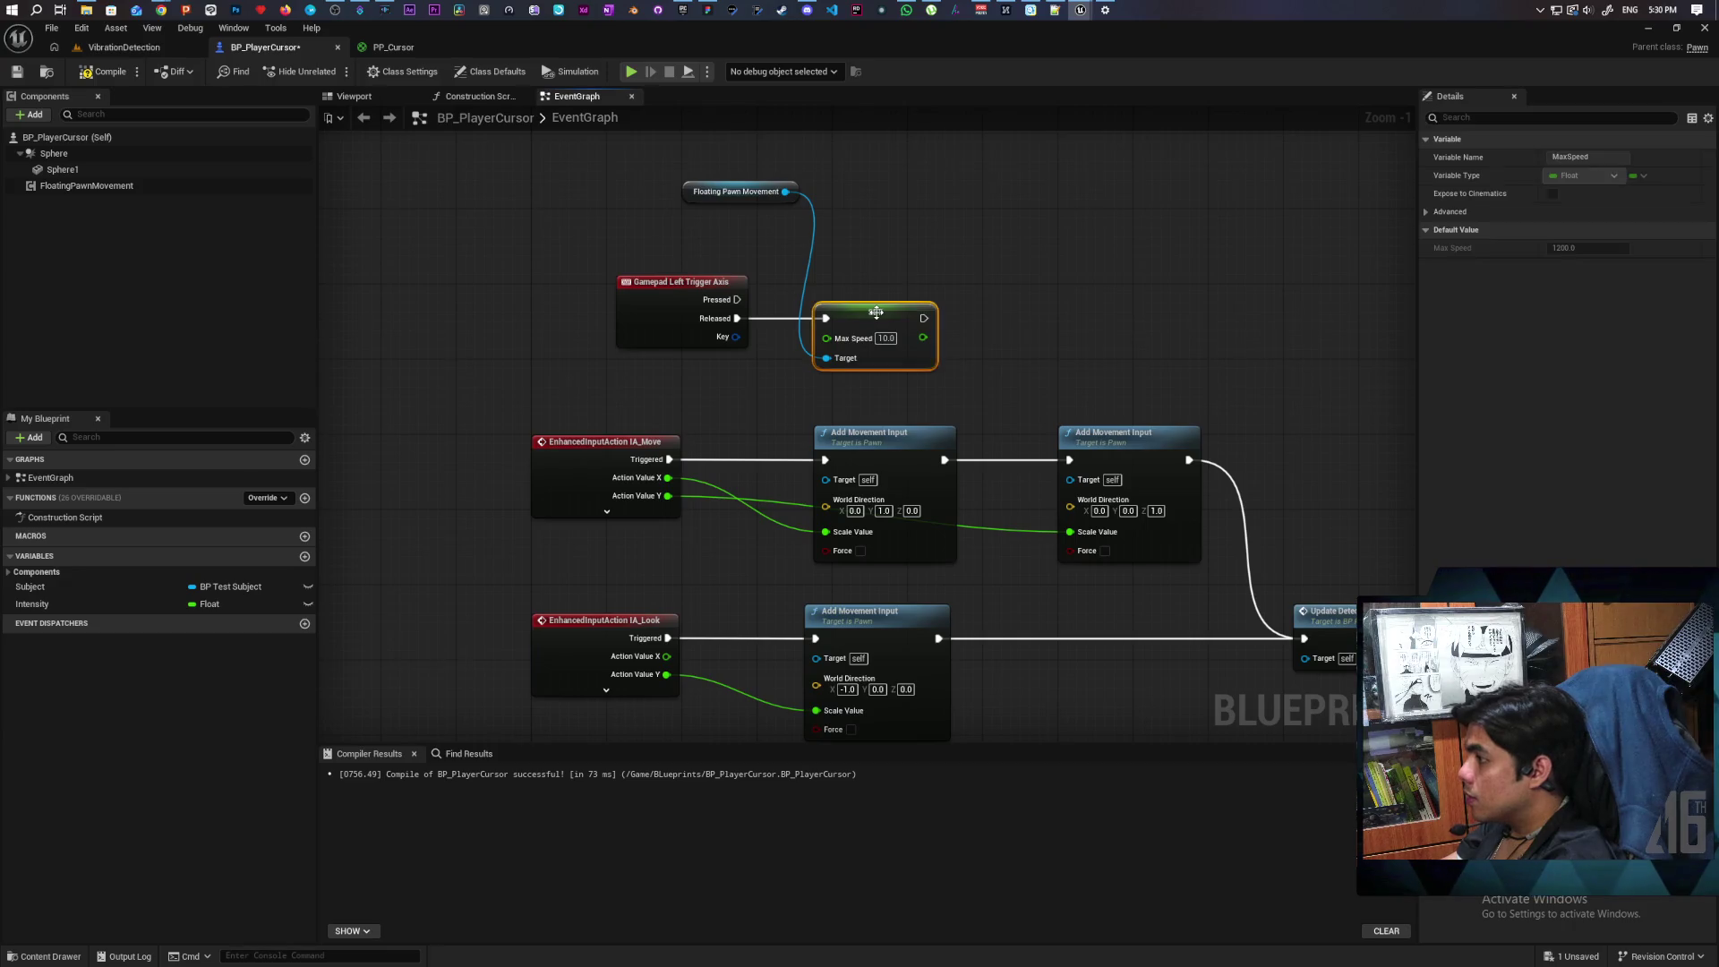
key("ctrl+c")
key("ctrl+v")
left_click_drag(895, 262, 863, 242)
left_click_drag(739, 299, 855, 252)
left_click(885, 262)
type("300")
left_click(1108, 253)
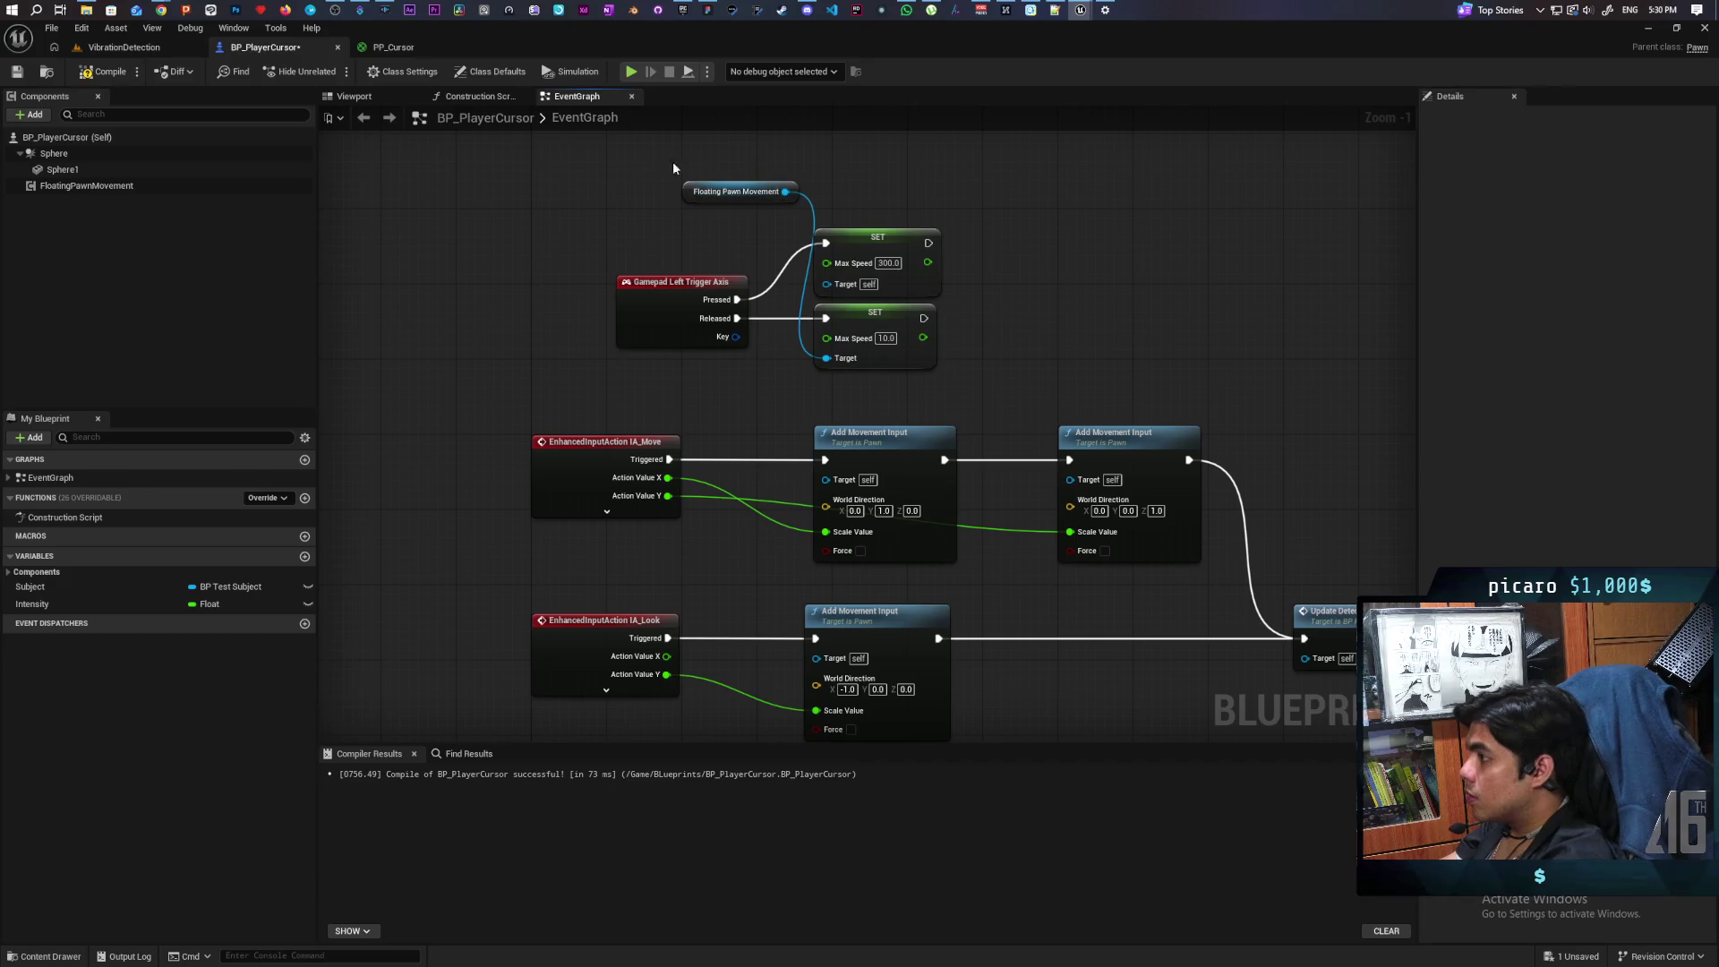
left_click(103, 71)
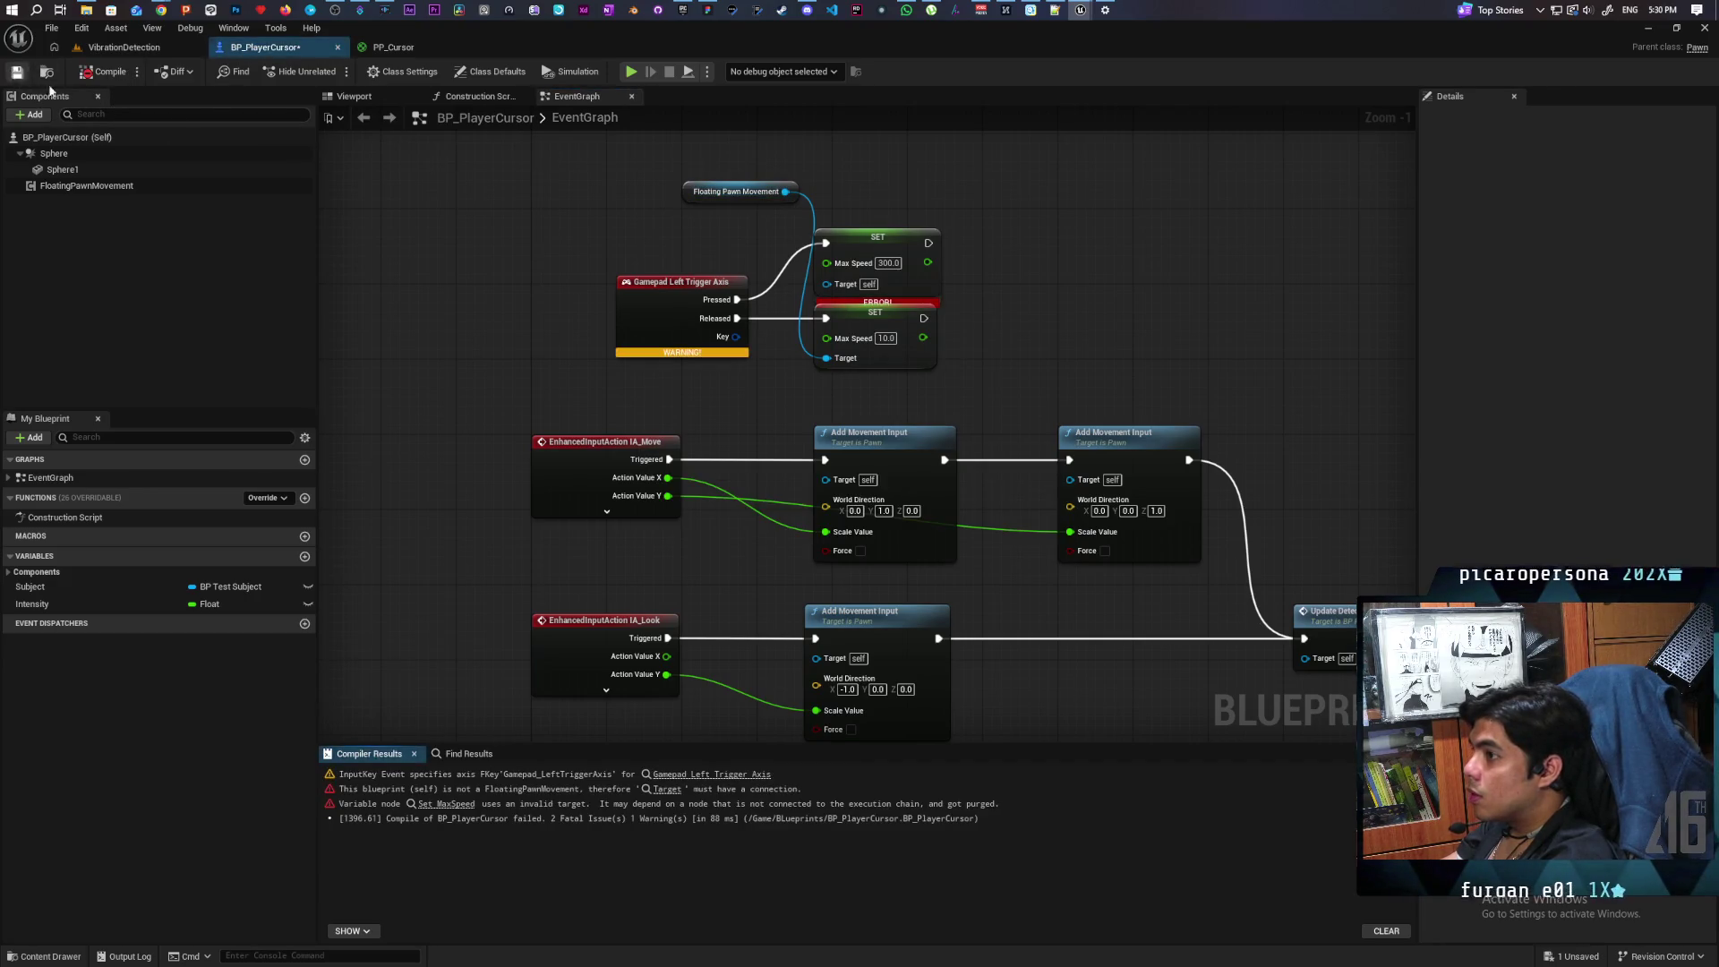
left_click_drag(785, 192, 827, 284)
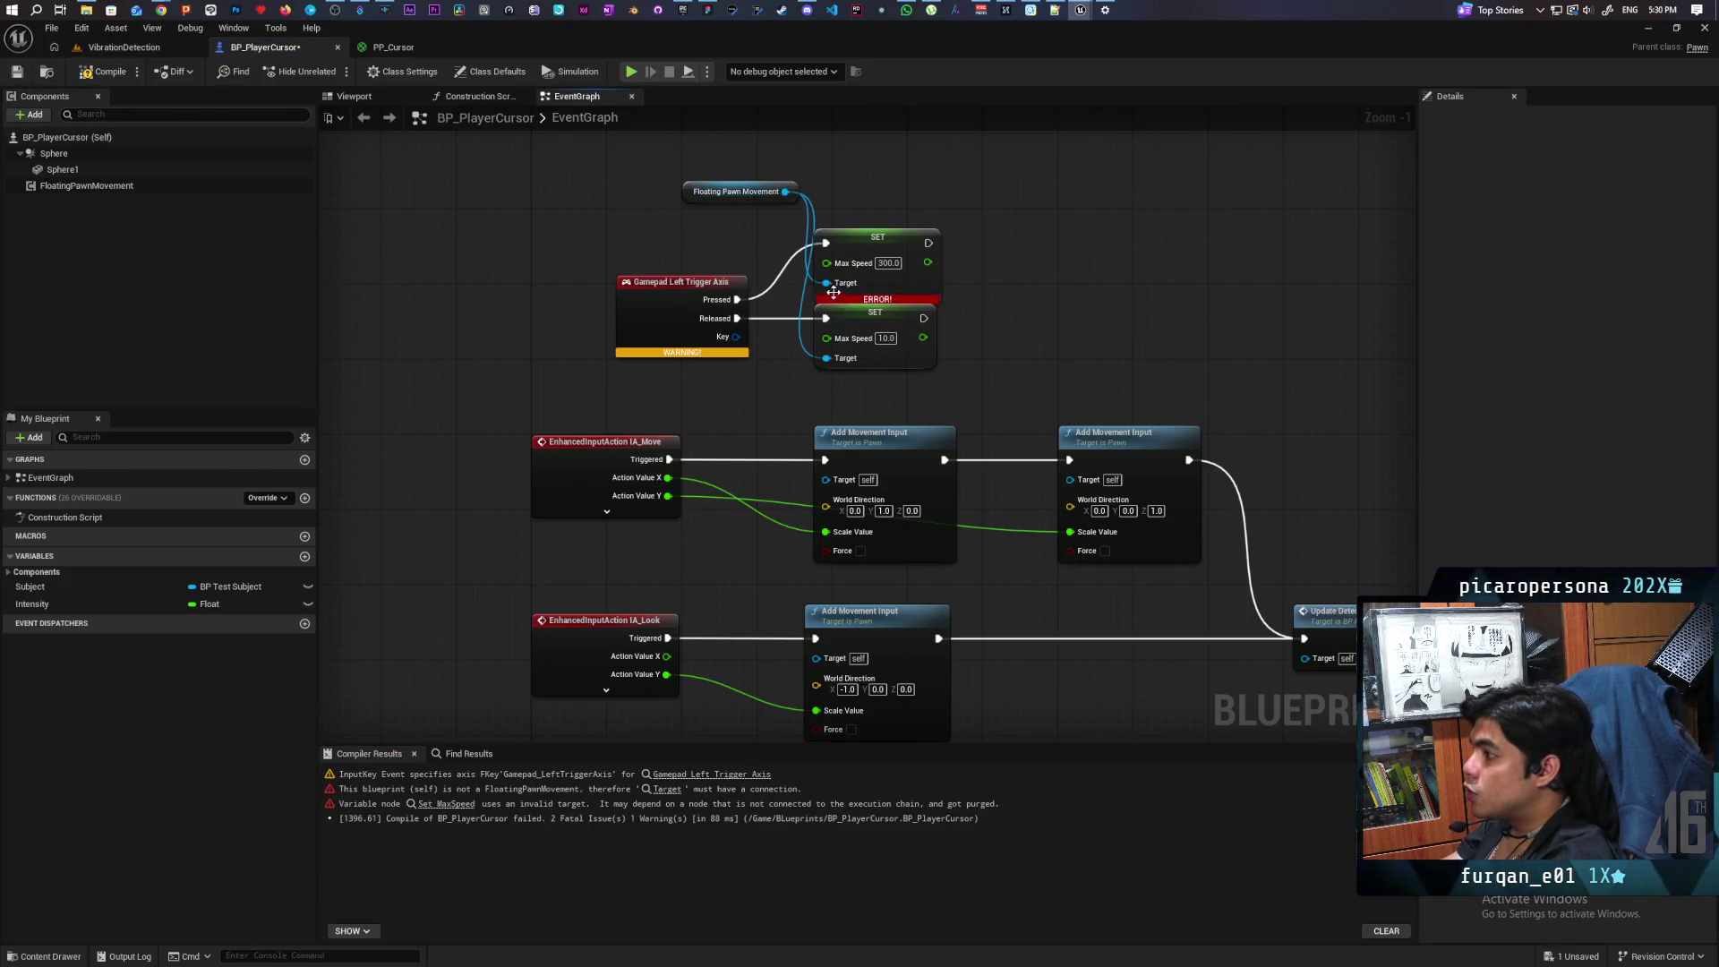
left_click(108, 72)
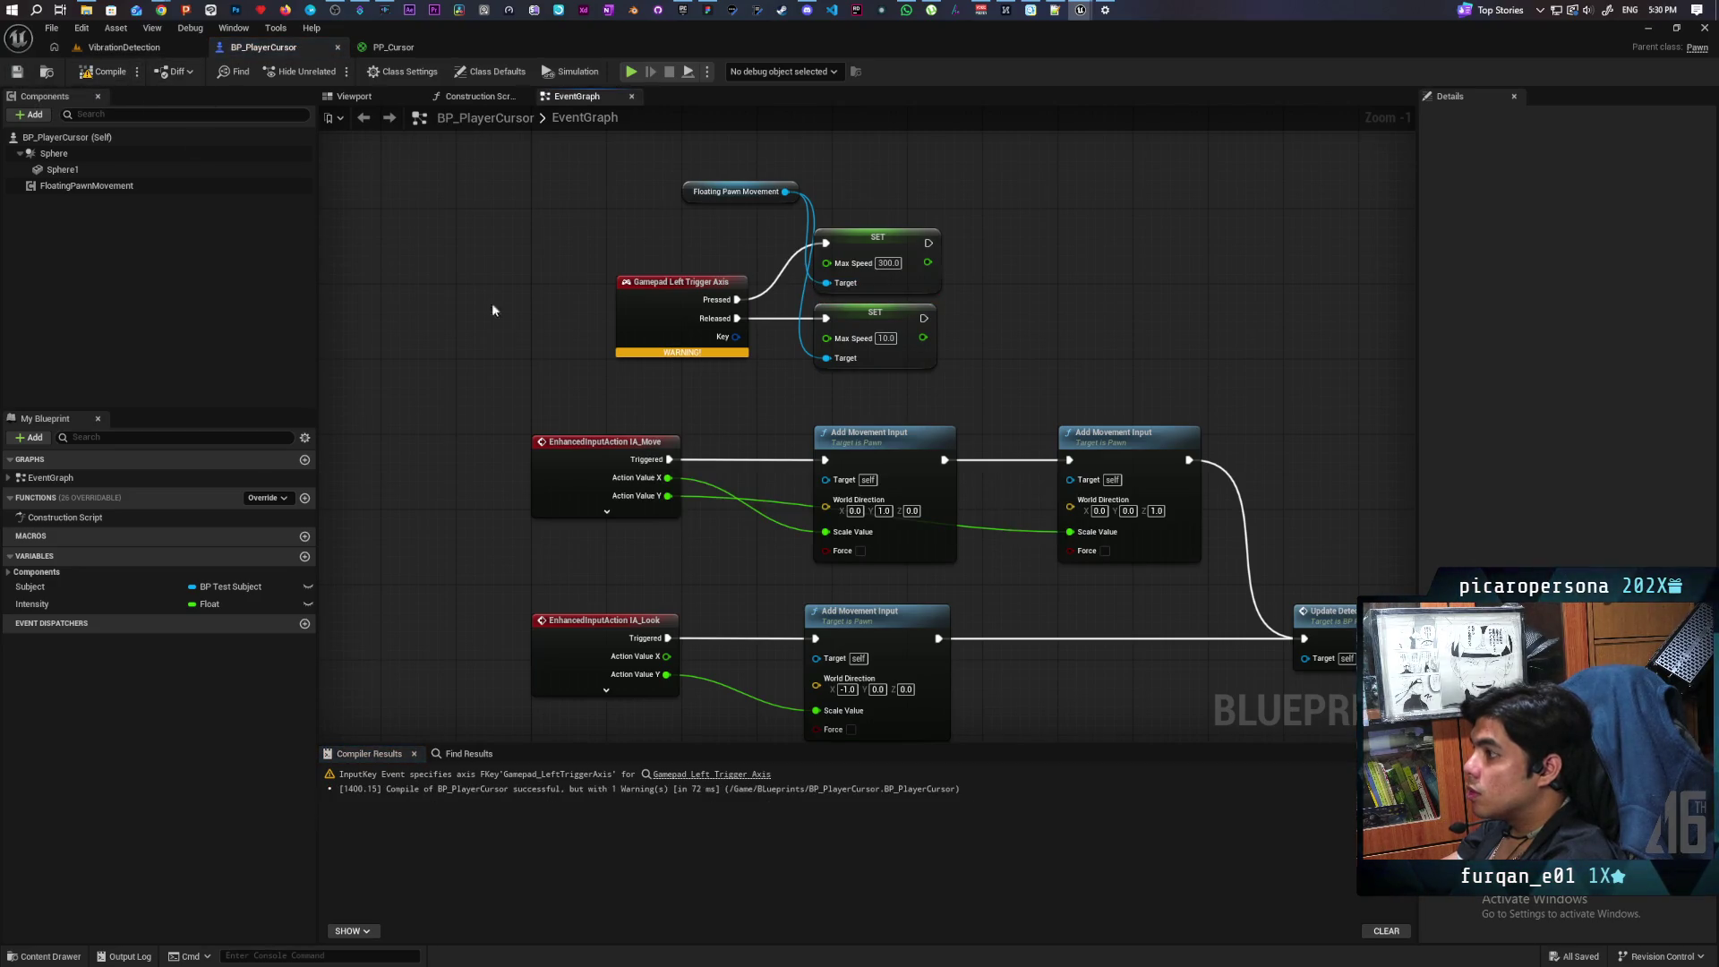
mouse_move(707, 352)
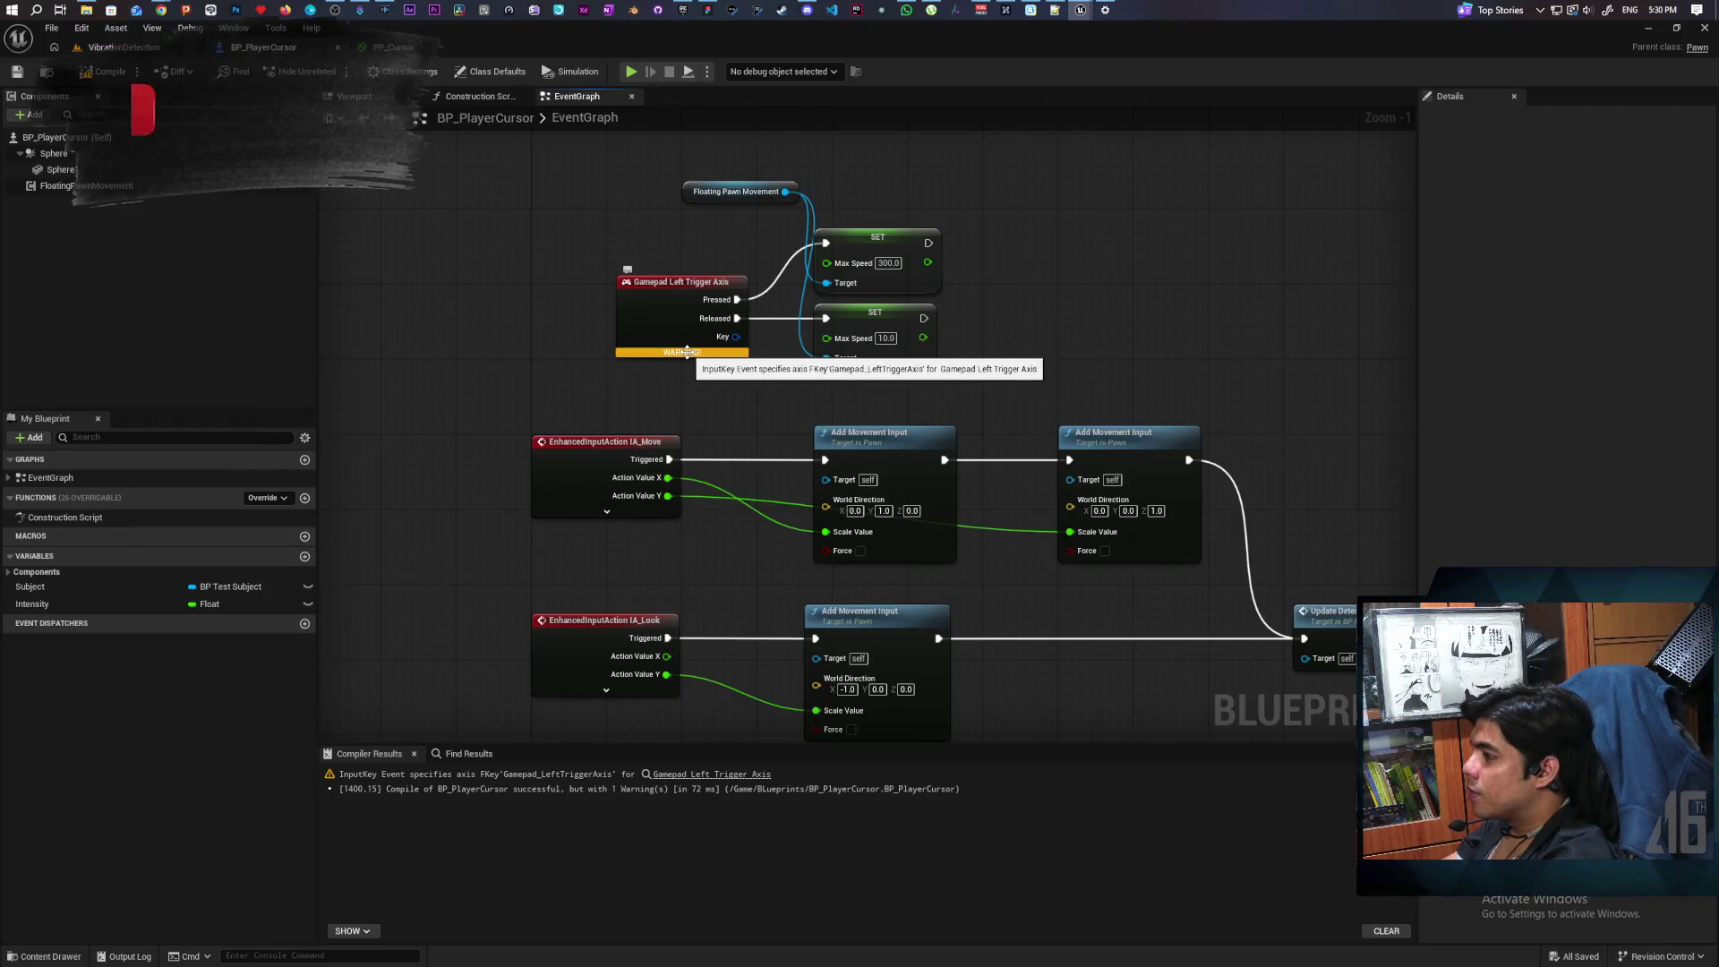
Step: Change the trigger event's key to Gamepad Left Trigger (Digital), compile, and return to VibrationDetection
left_click(663, 330)
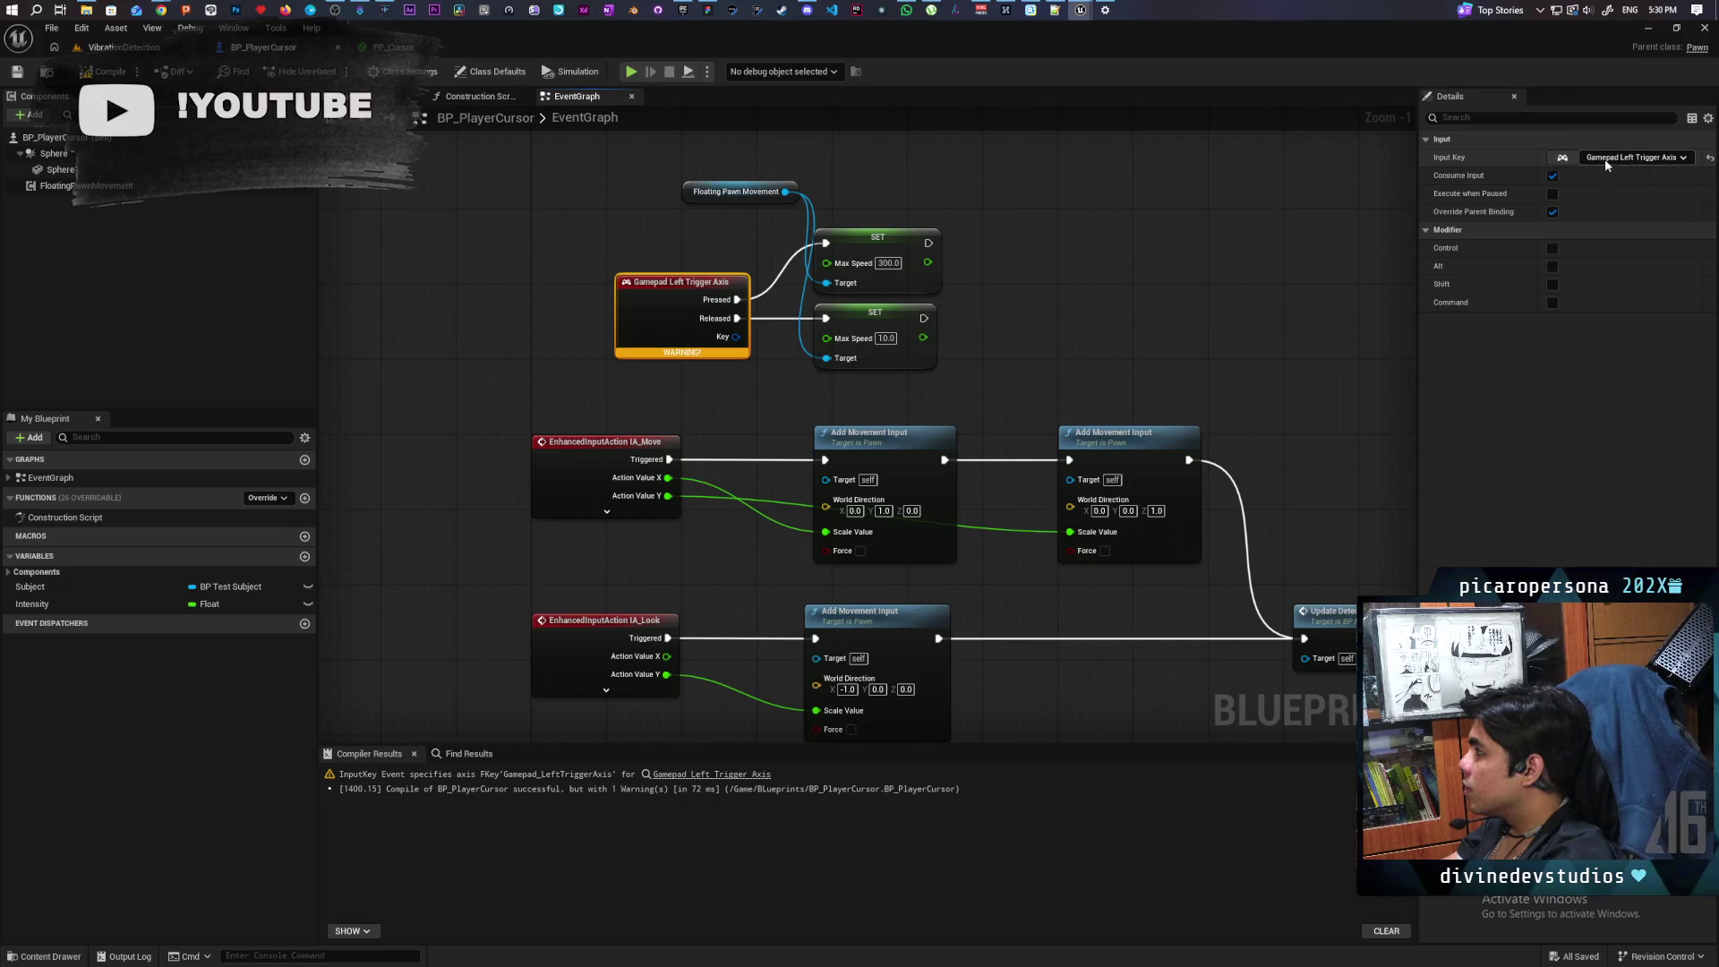
left_click(1685, 158)
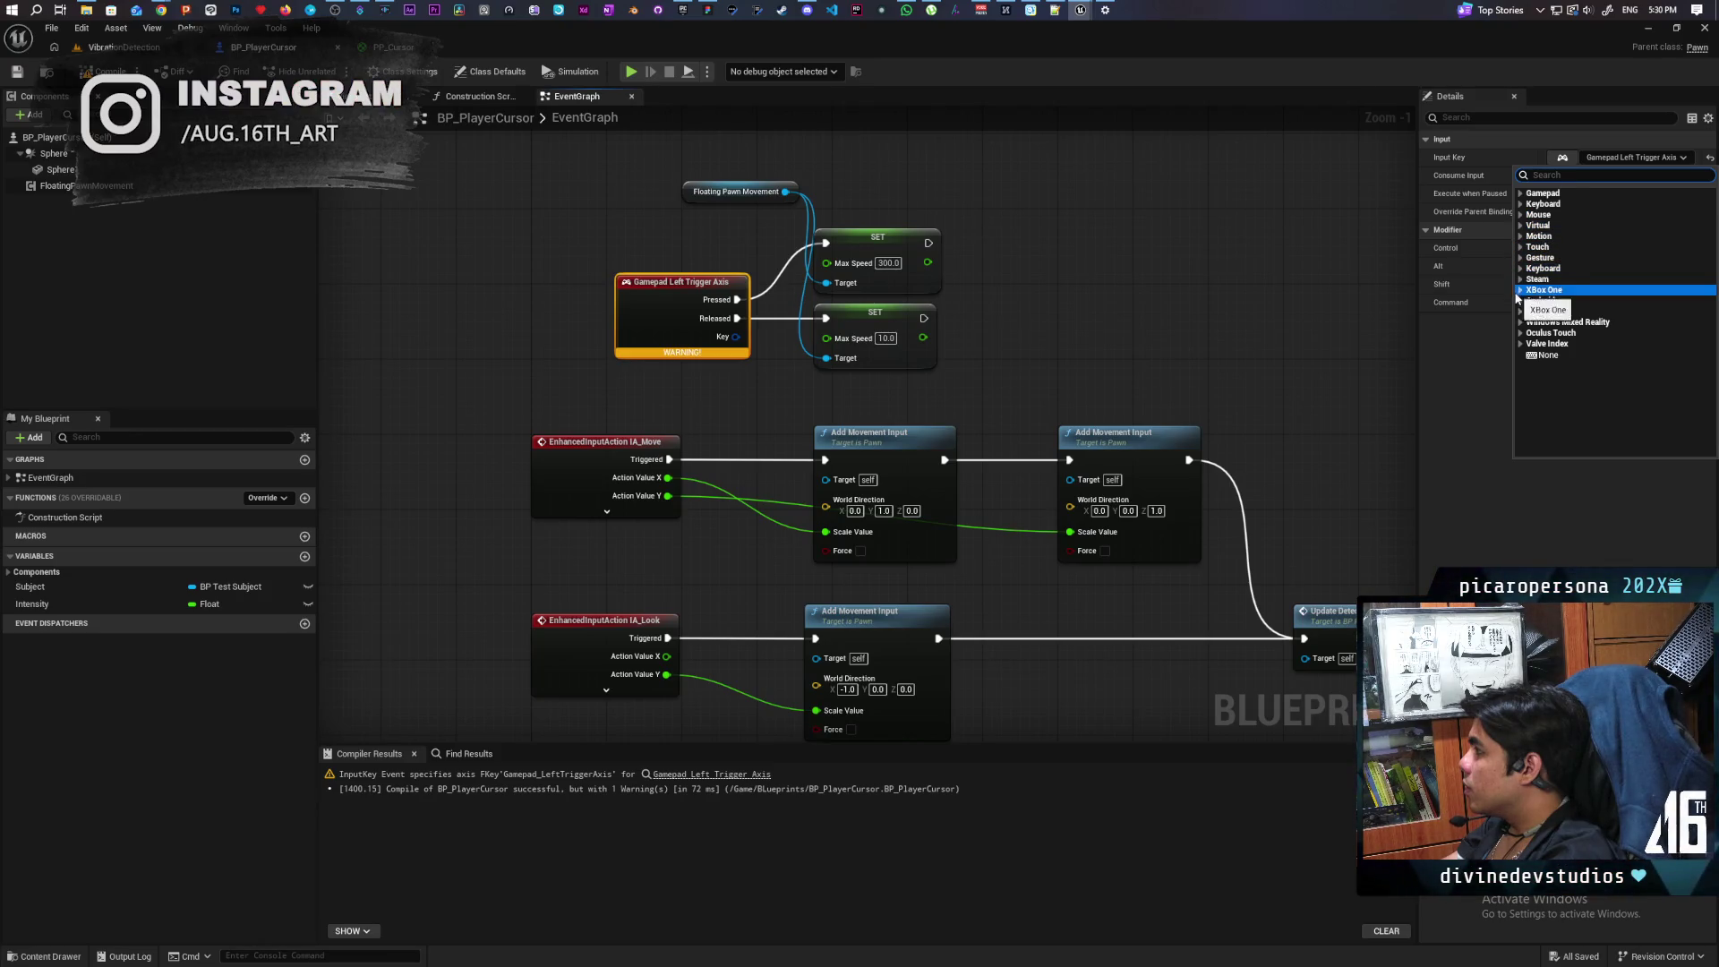
left_click(1521, 193)
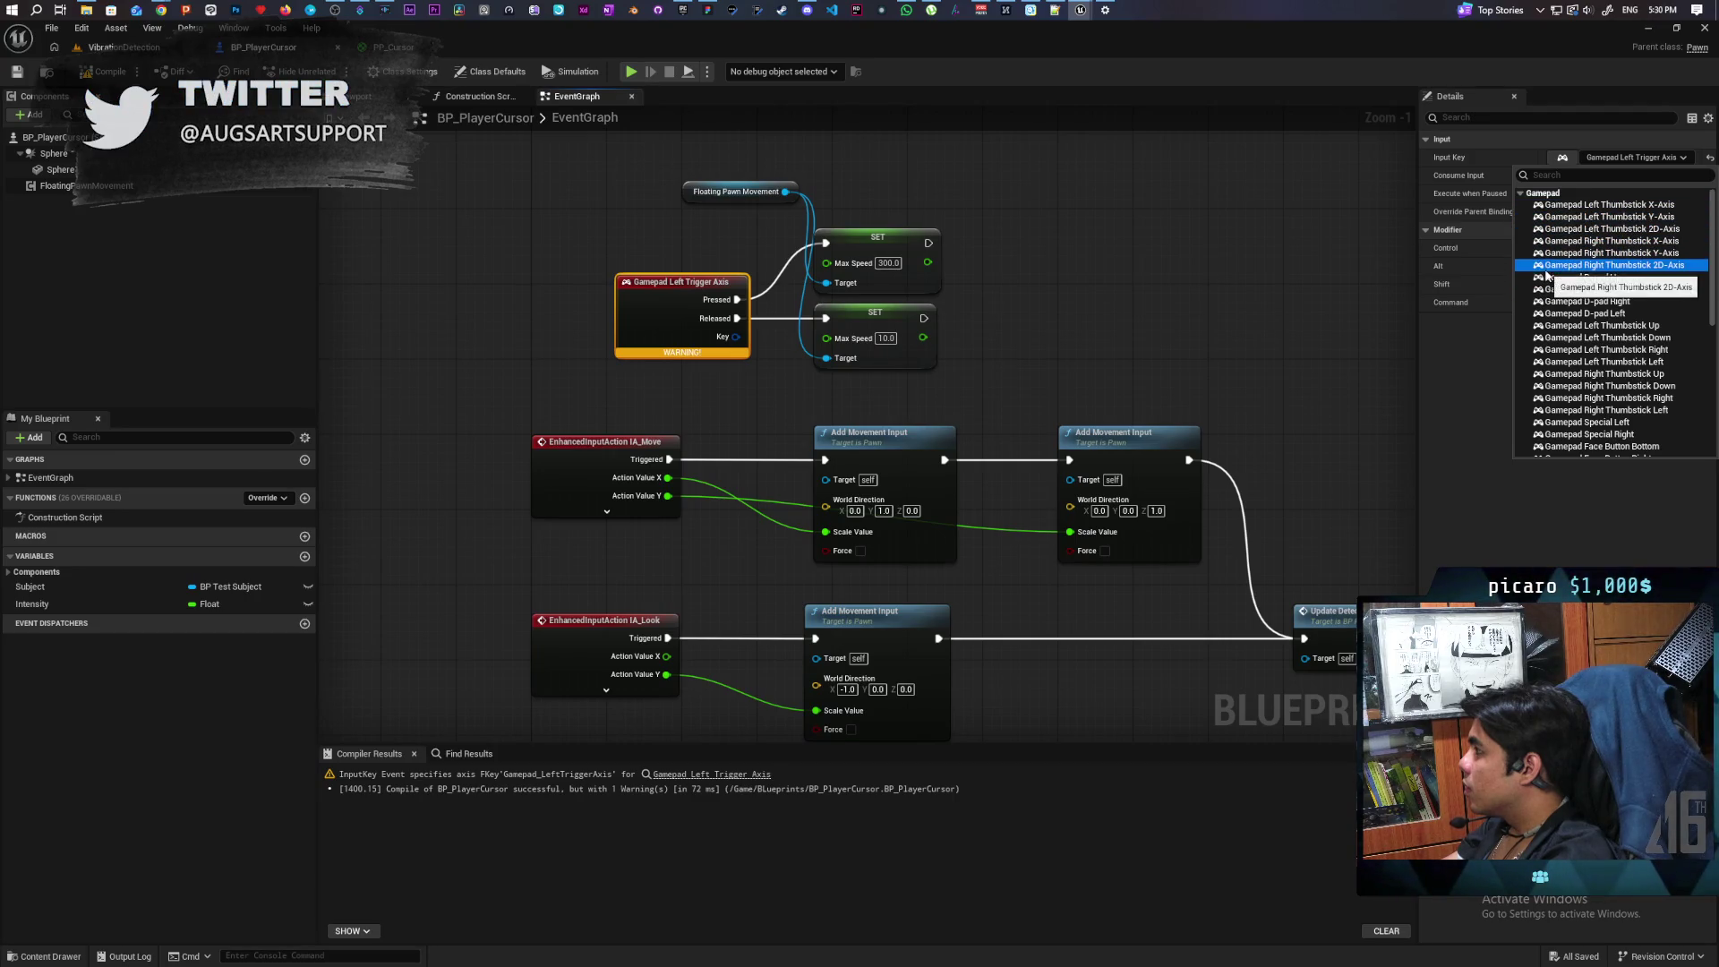
scroll(1574, 407, "down", 1)
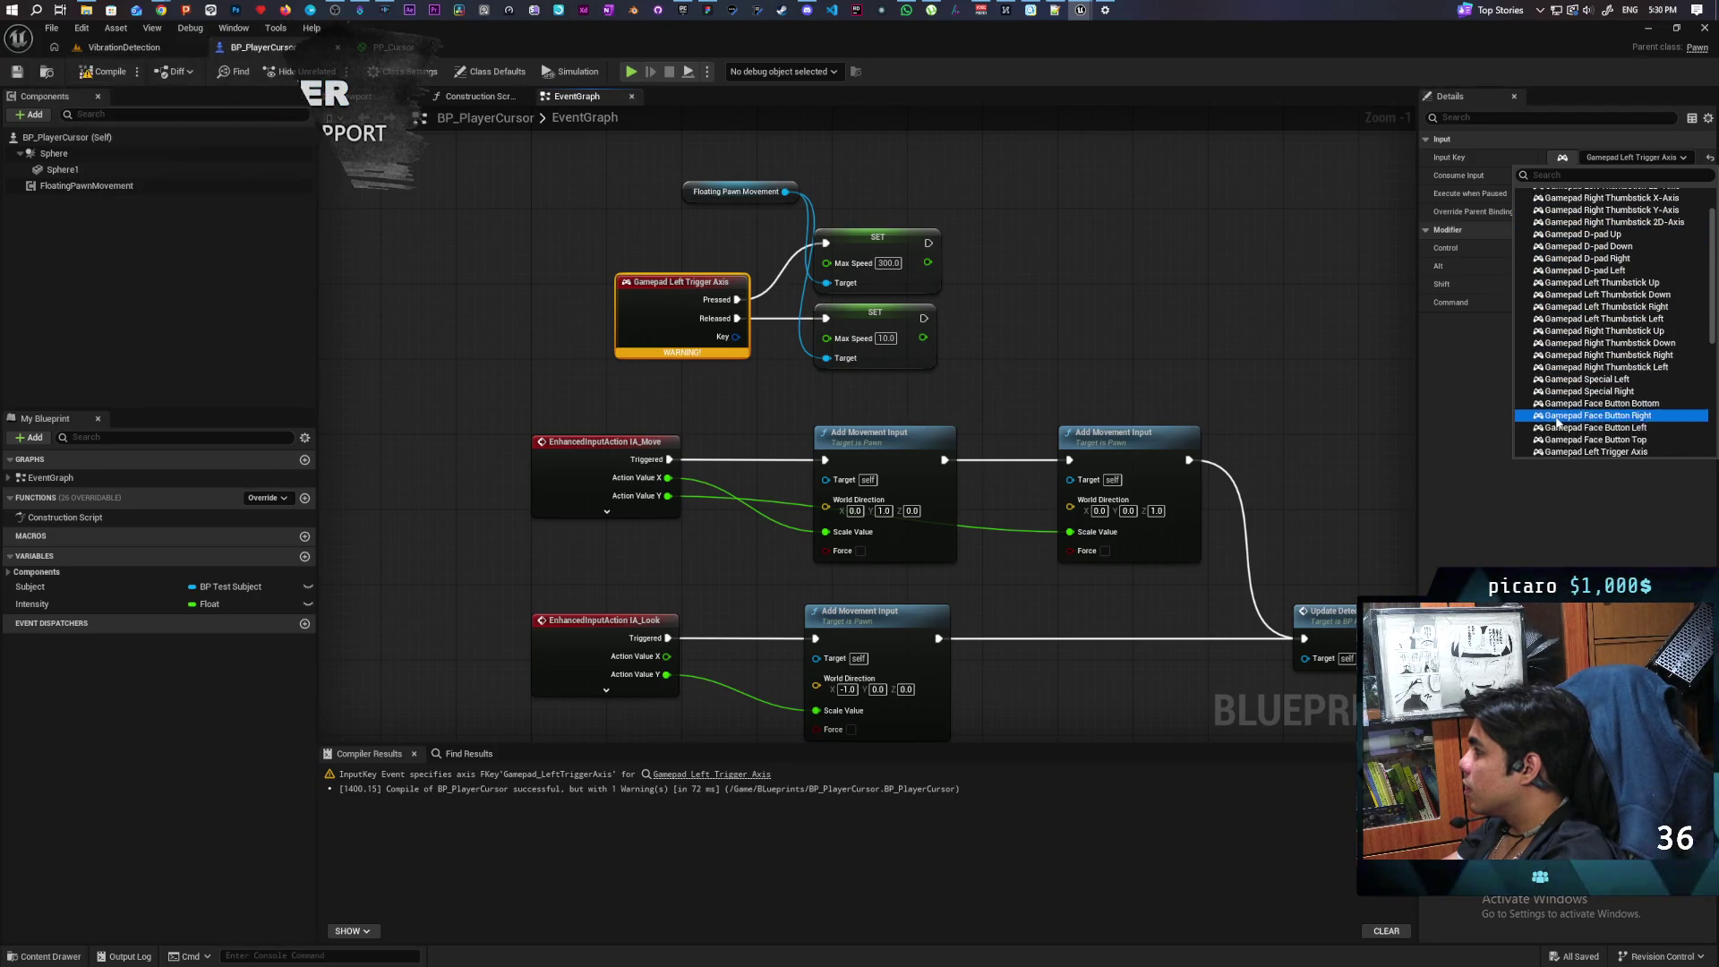
scroll(1576, 397, "down", 3)
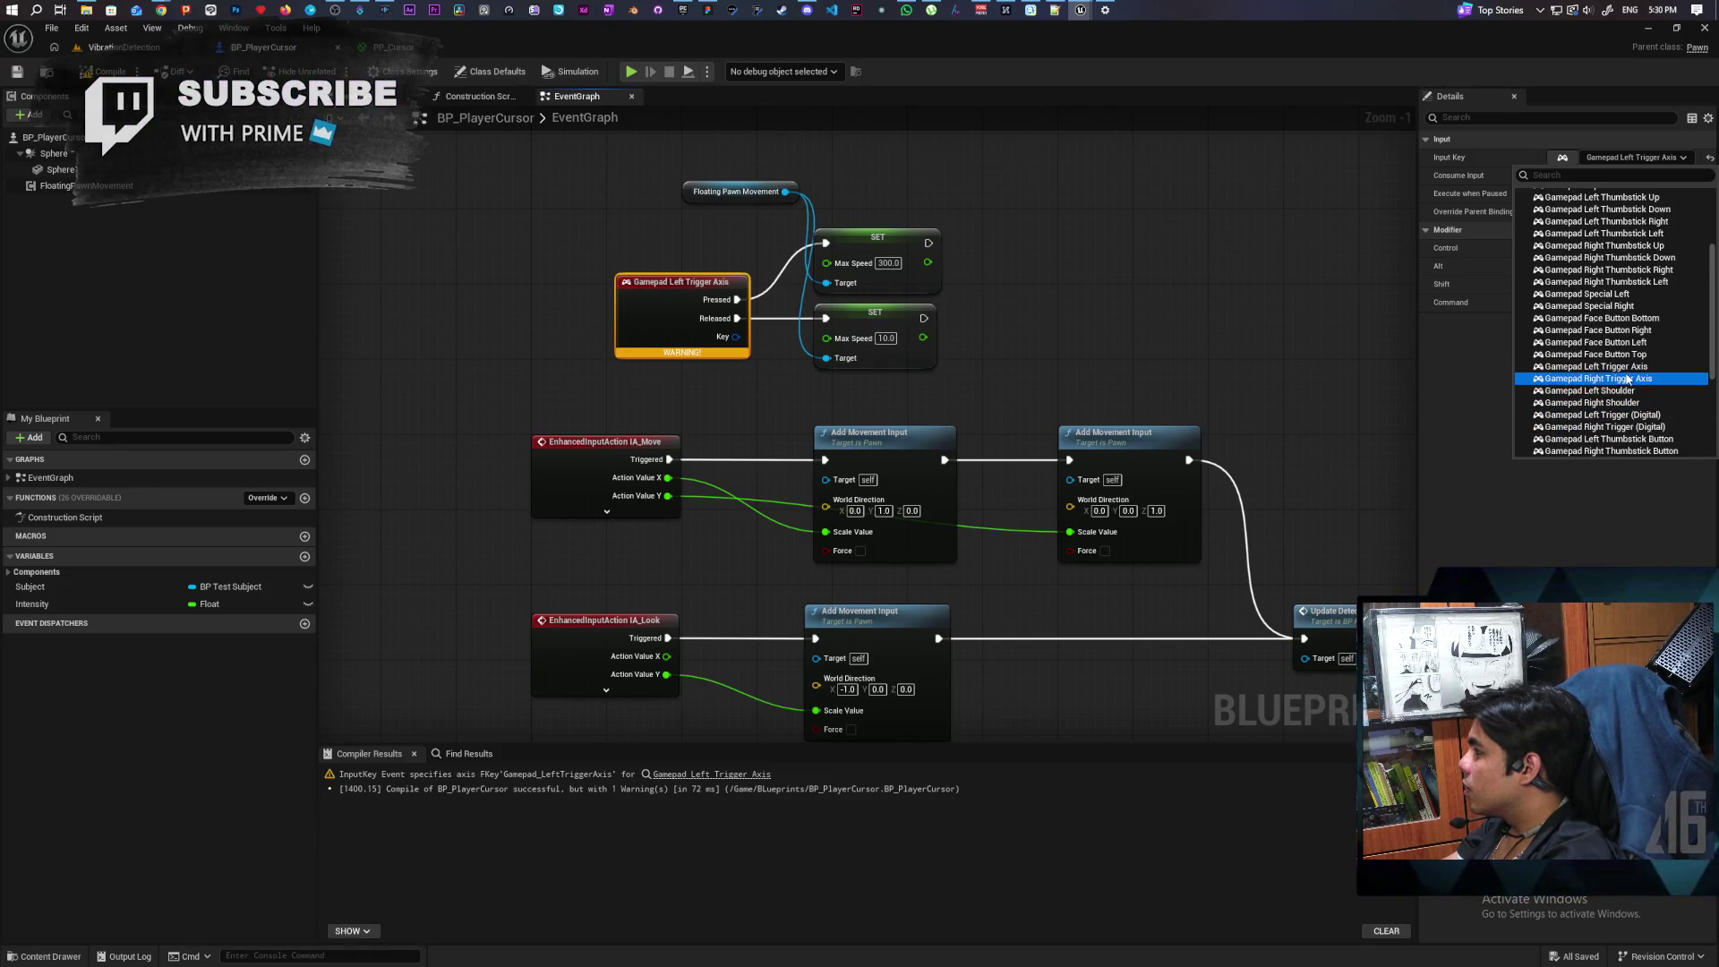
scroll(1625, 379, "down", 1)
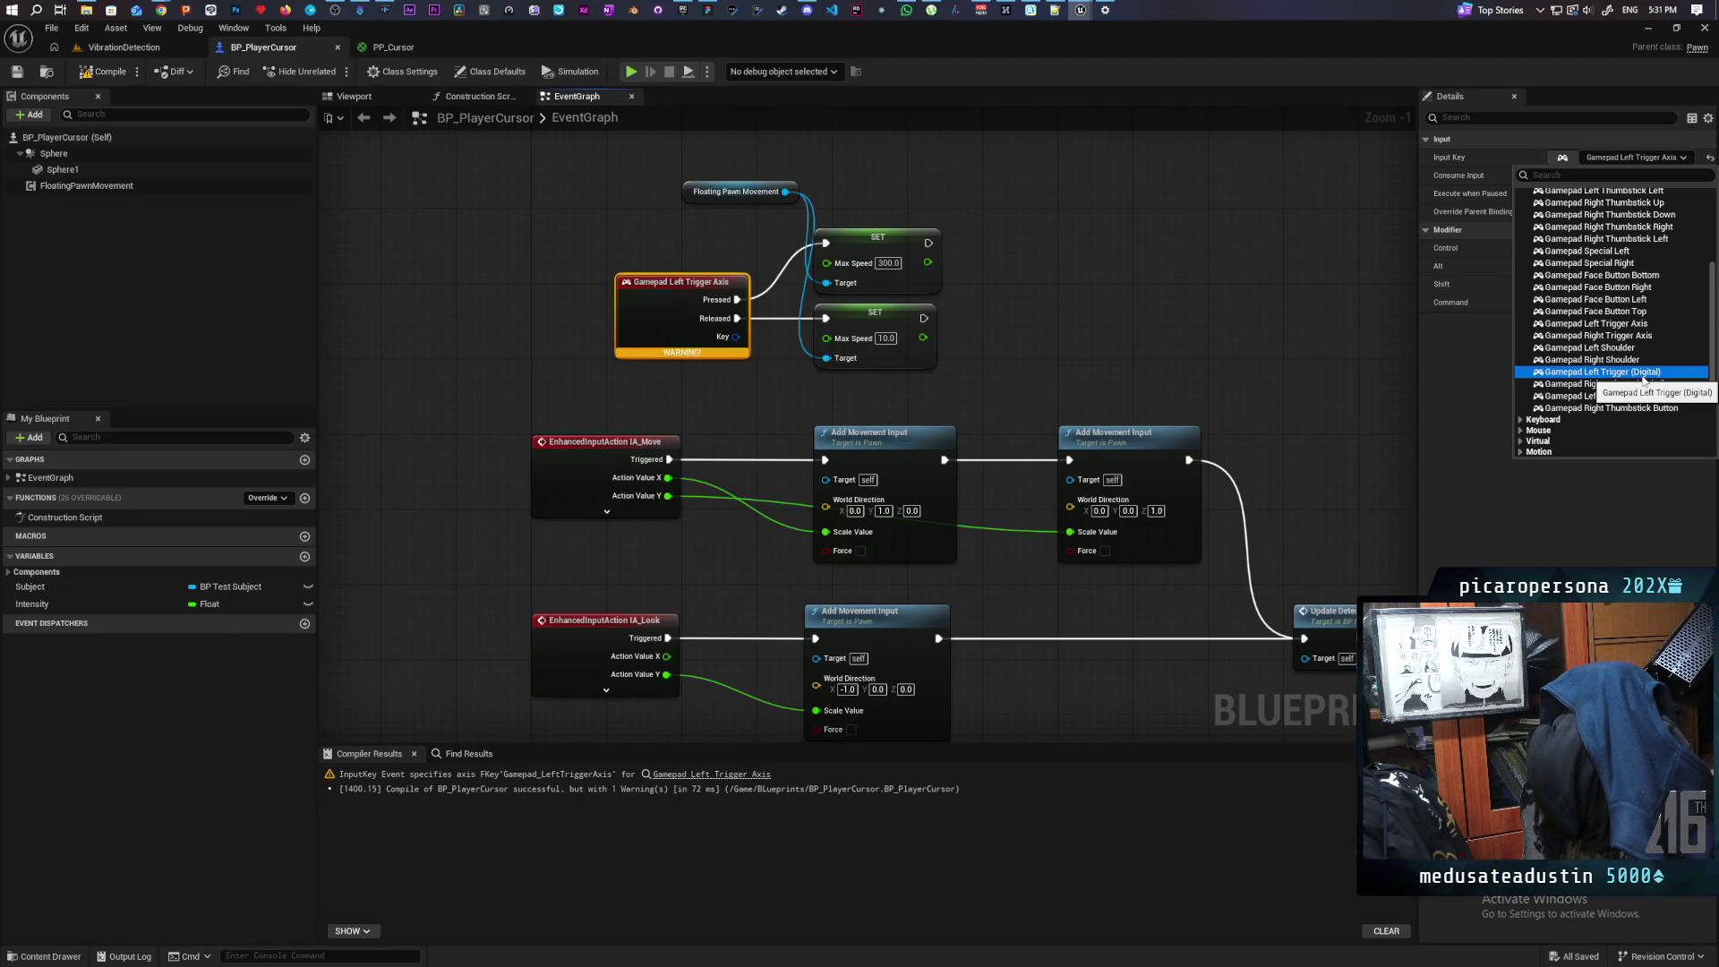
left_click(1644, 372)
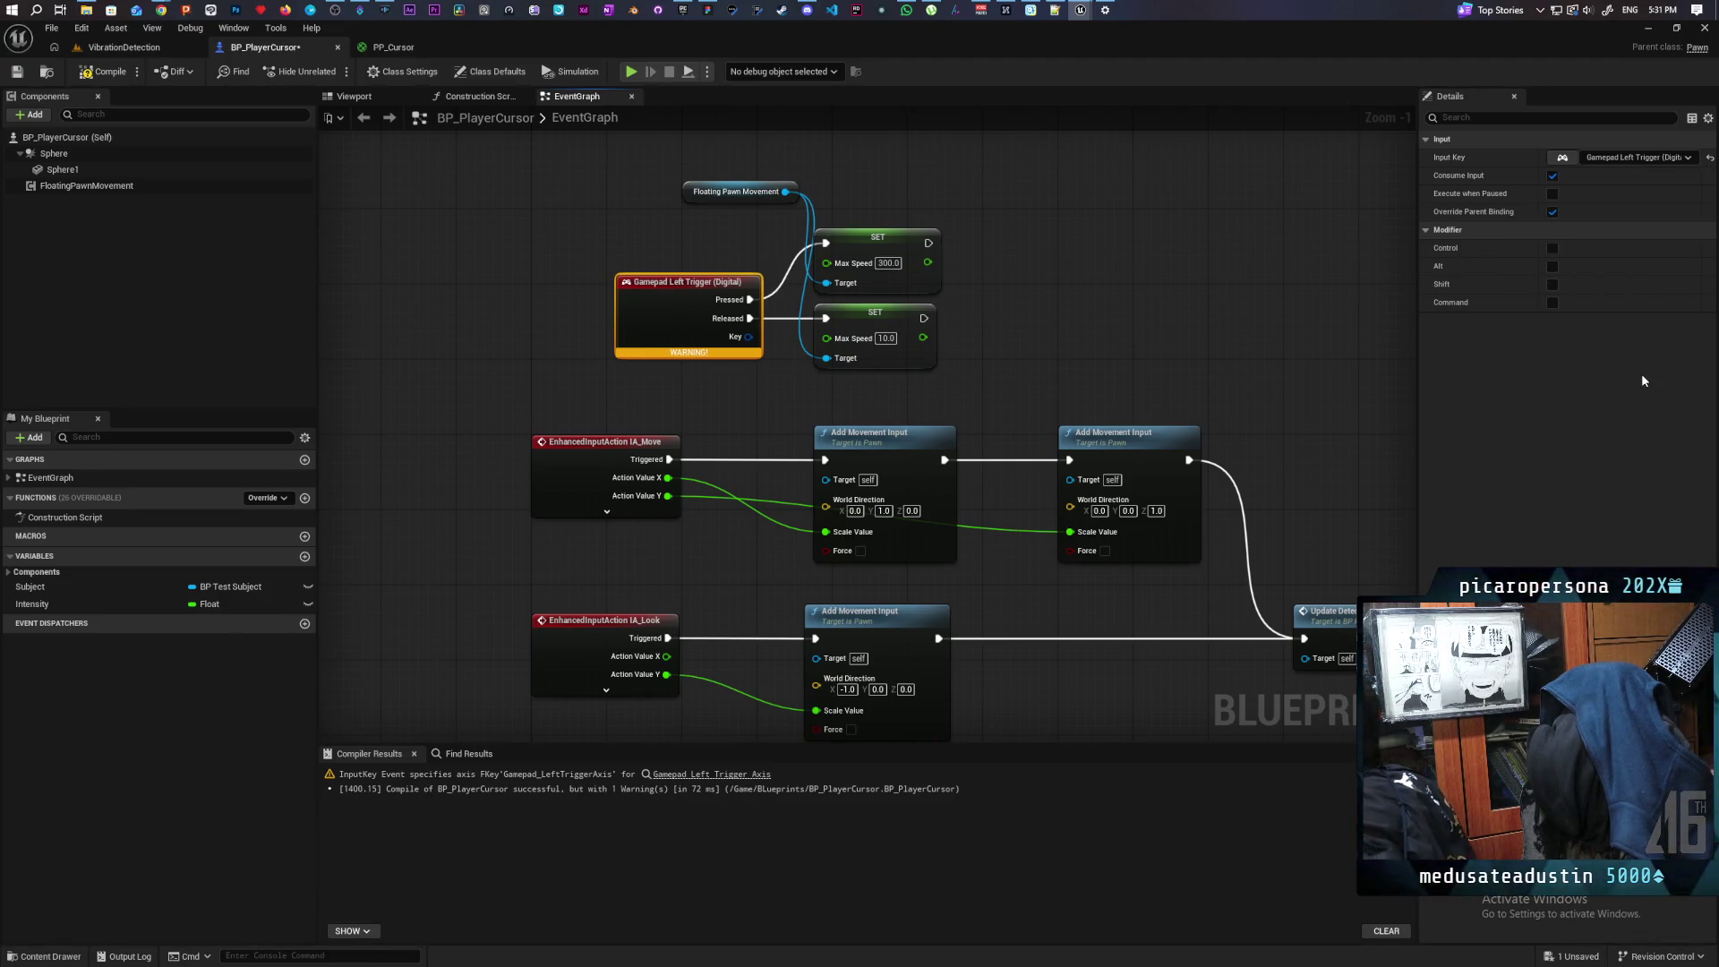
left_click(96, 73)
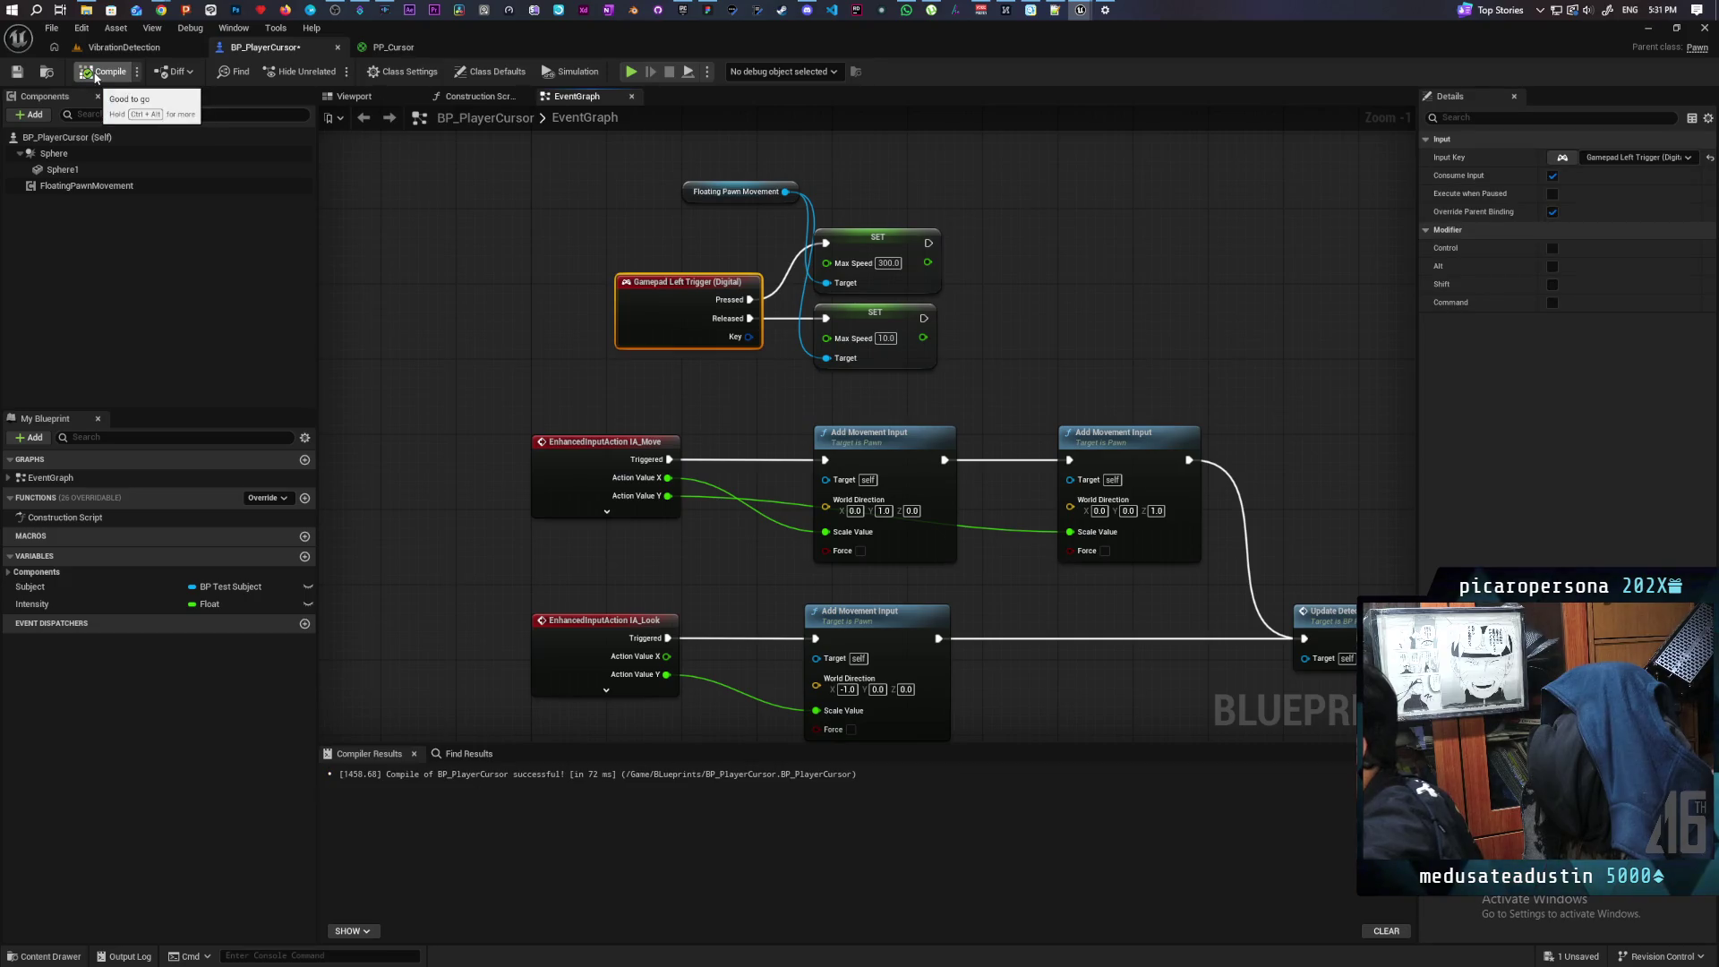
left_click(175, 46)
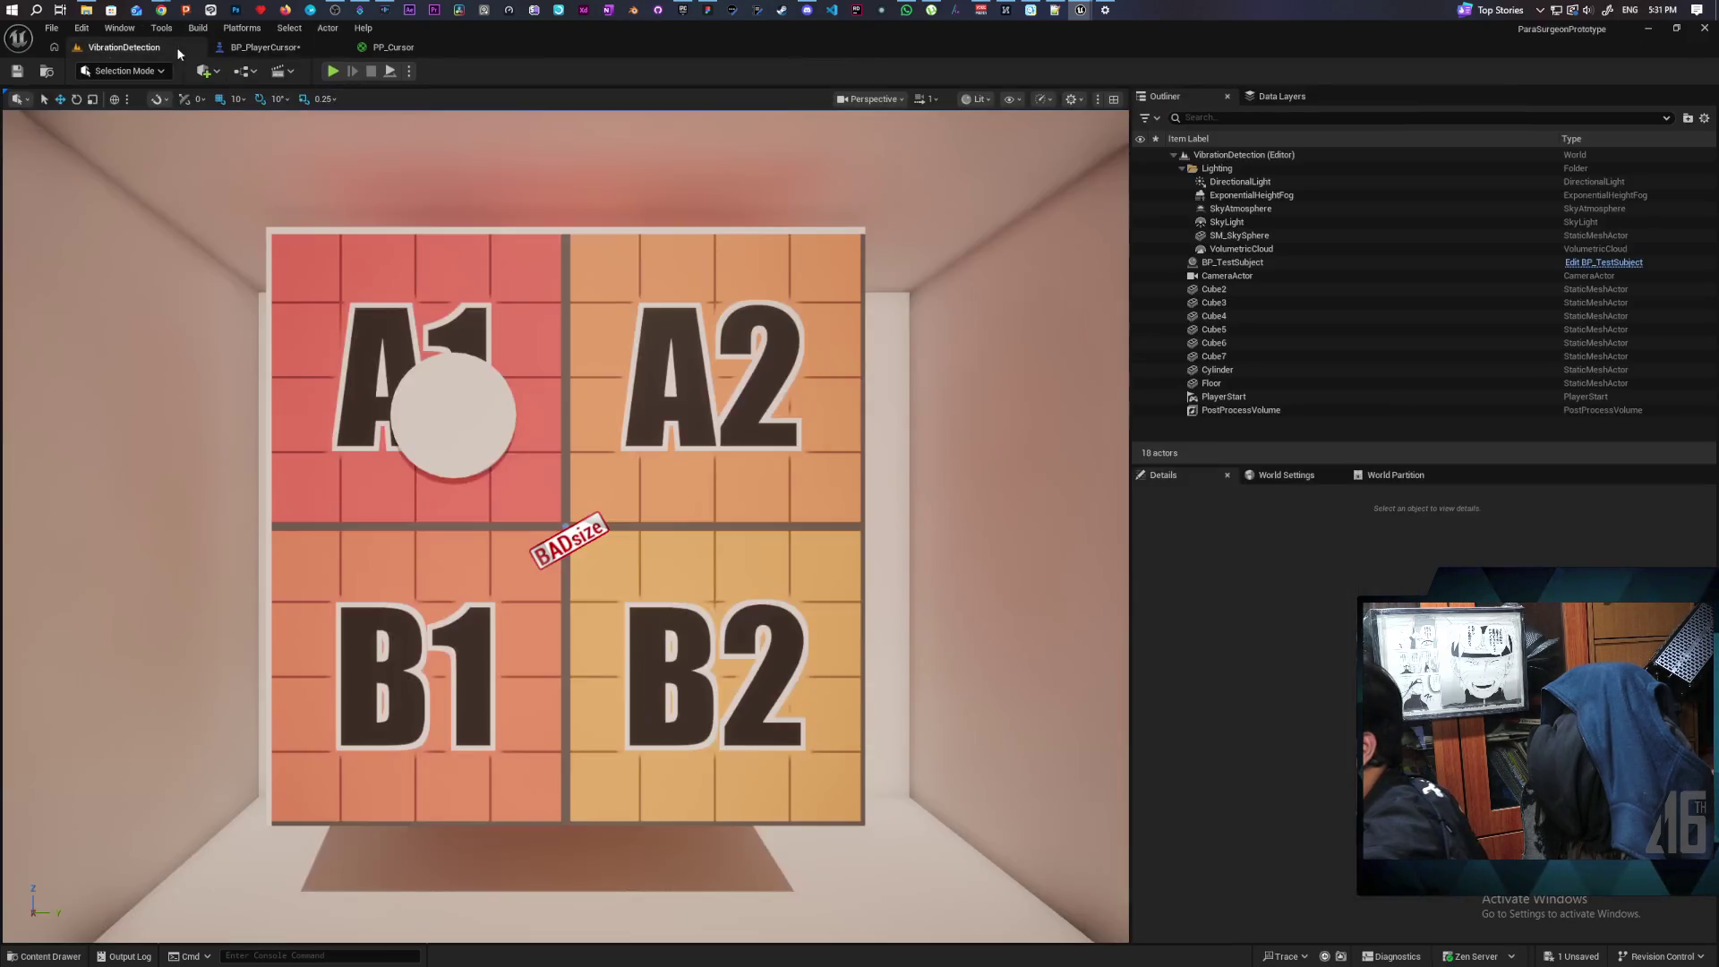
Step: Playtest the cursor, stop, save all changes, and return to the BP_PlayerCursor graph
left_click(331, 70)
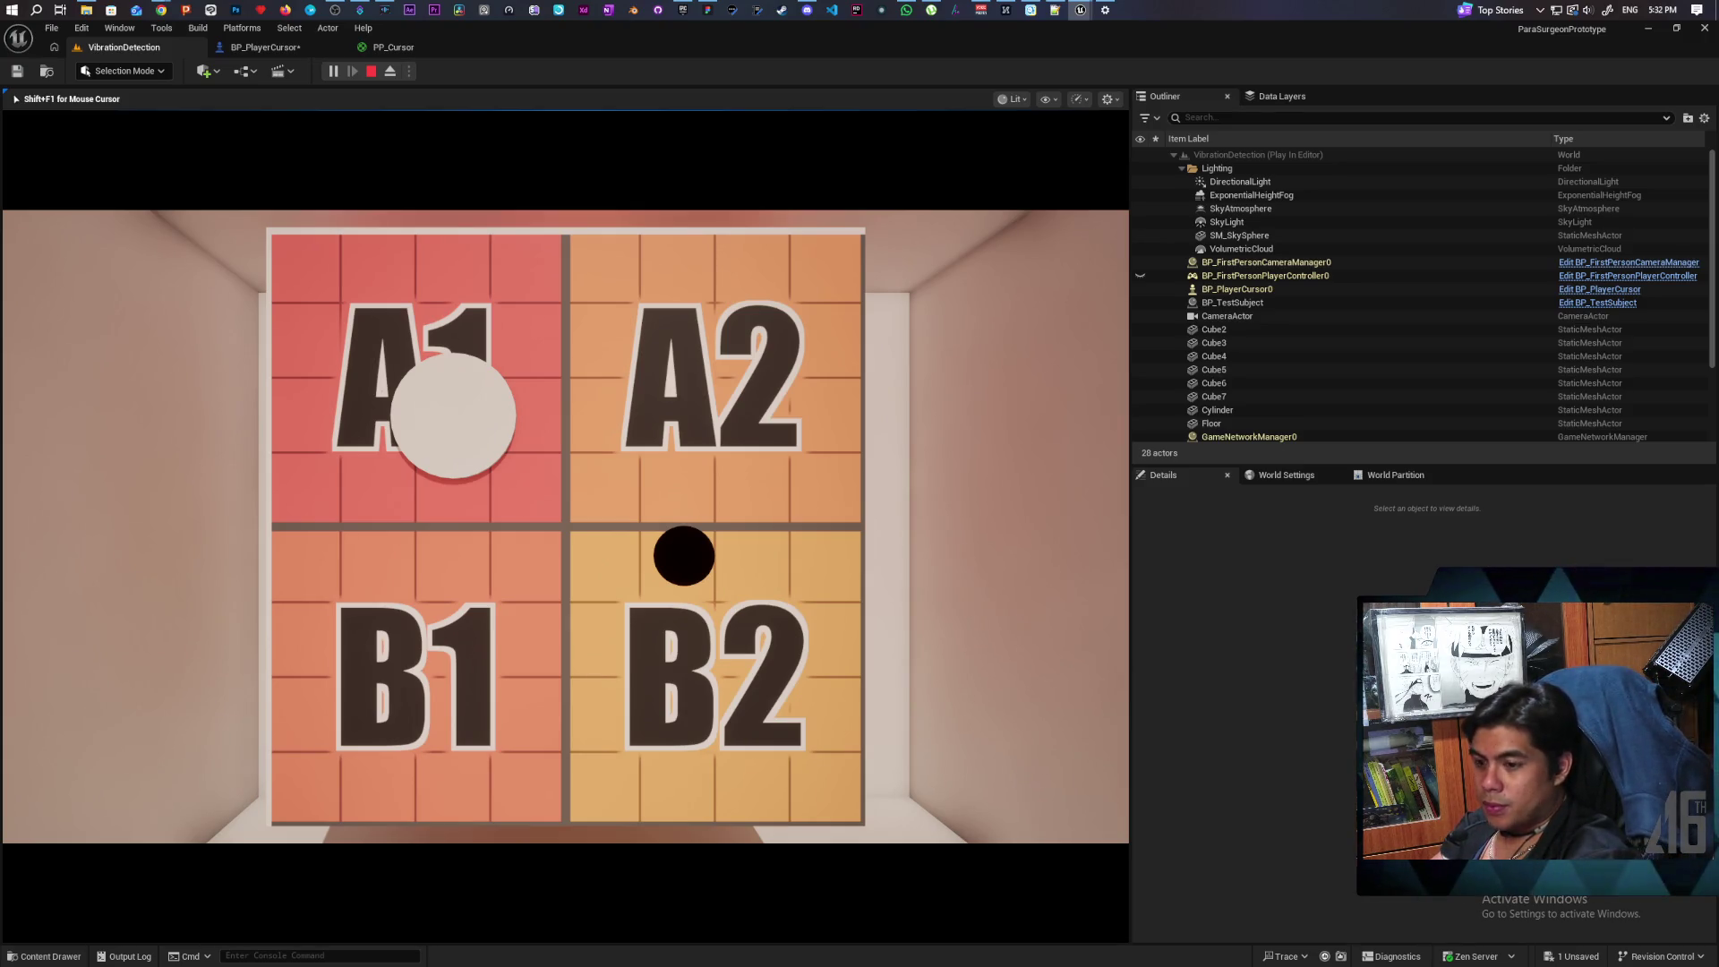
key("Escape")
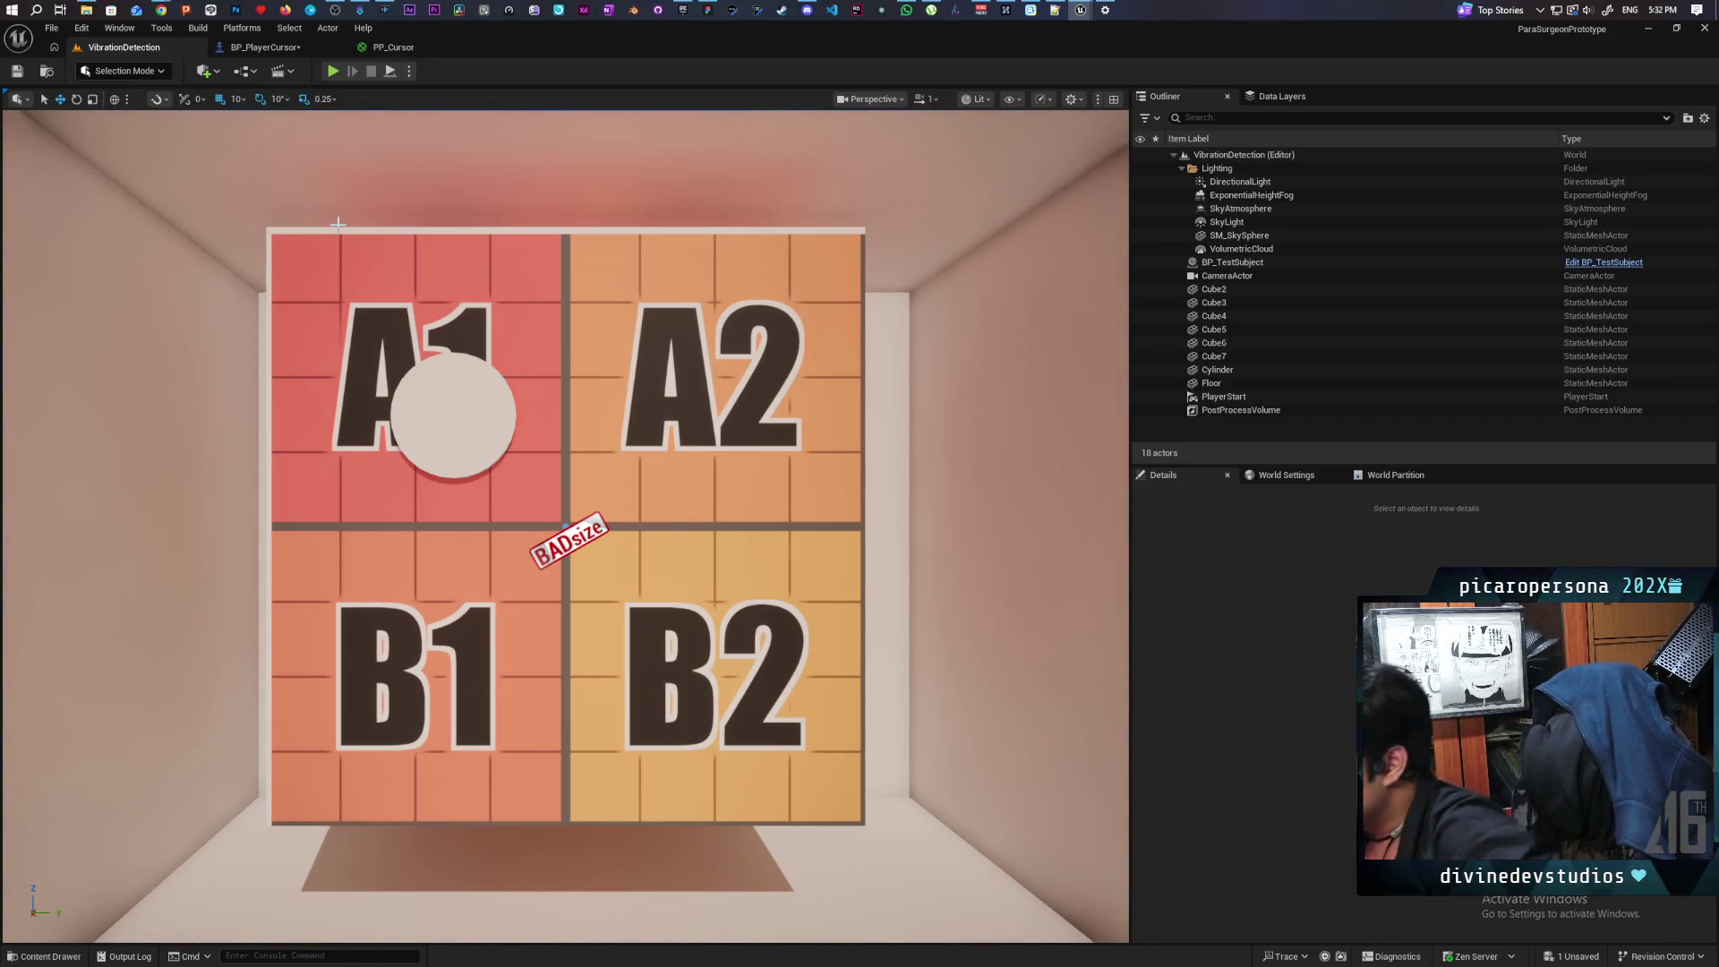
key("ctrl+shift+s")
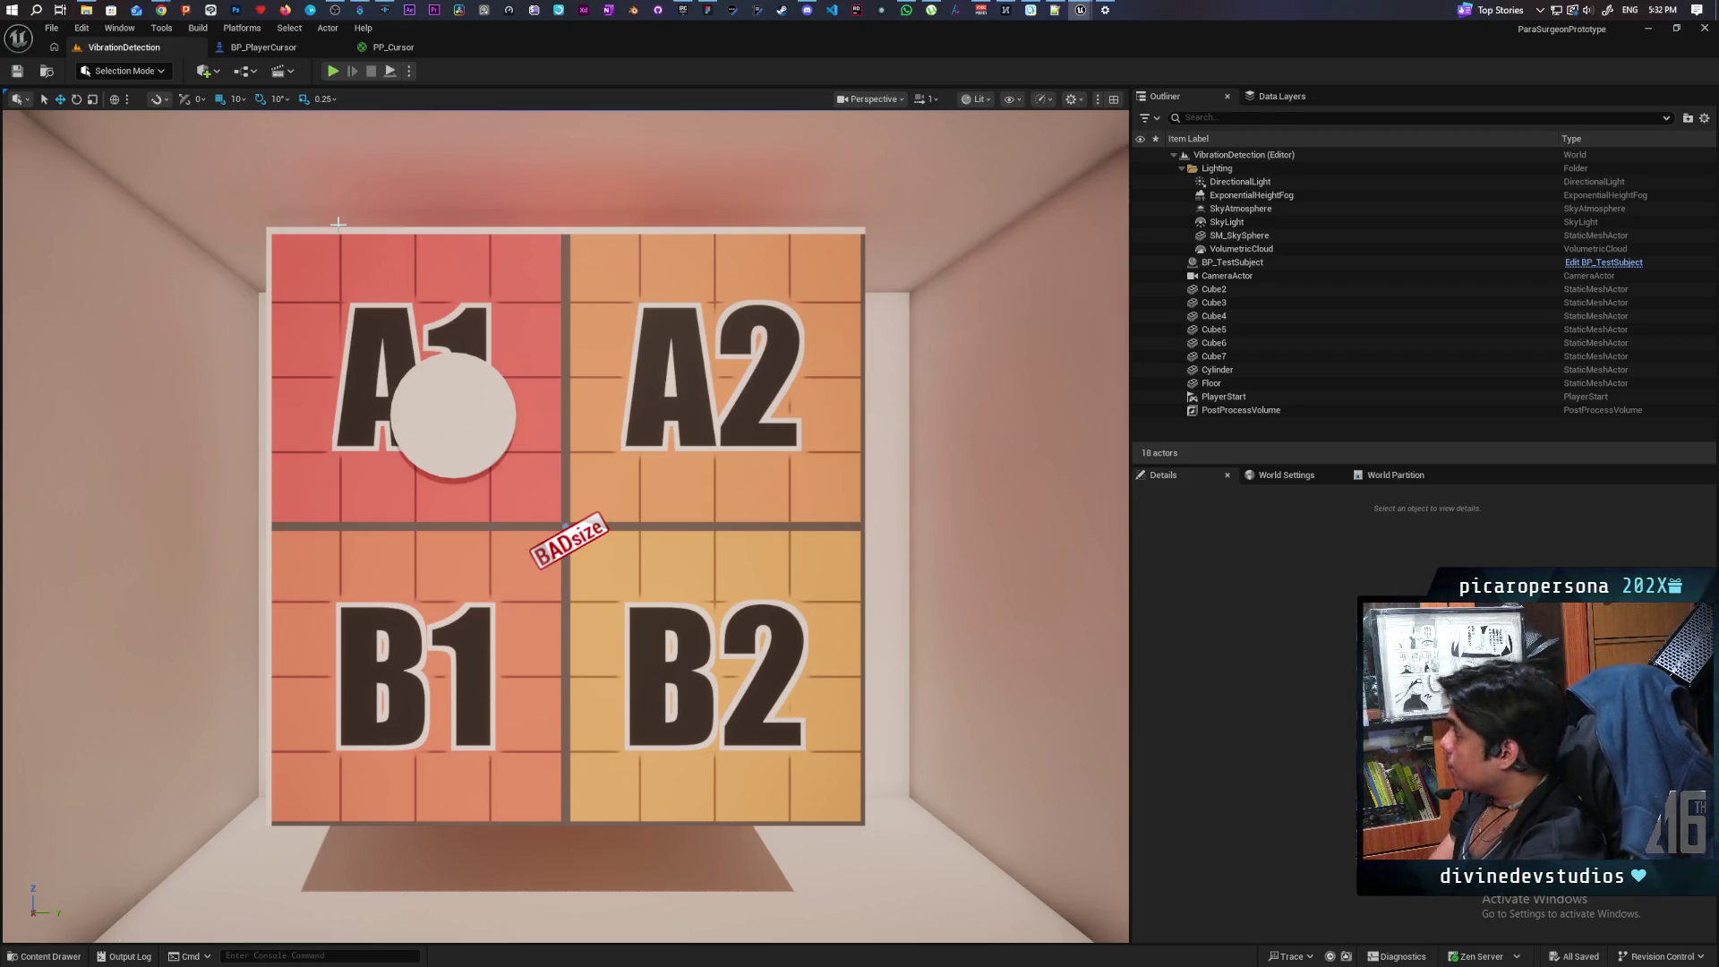
left_click(278, 49)
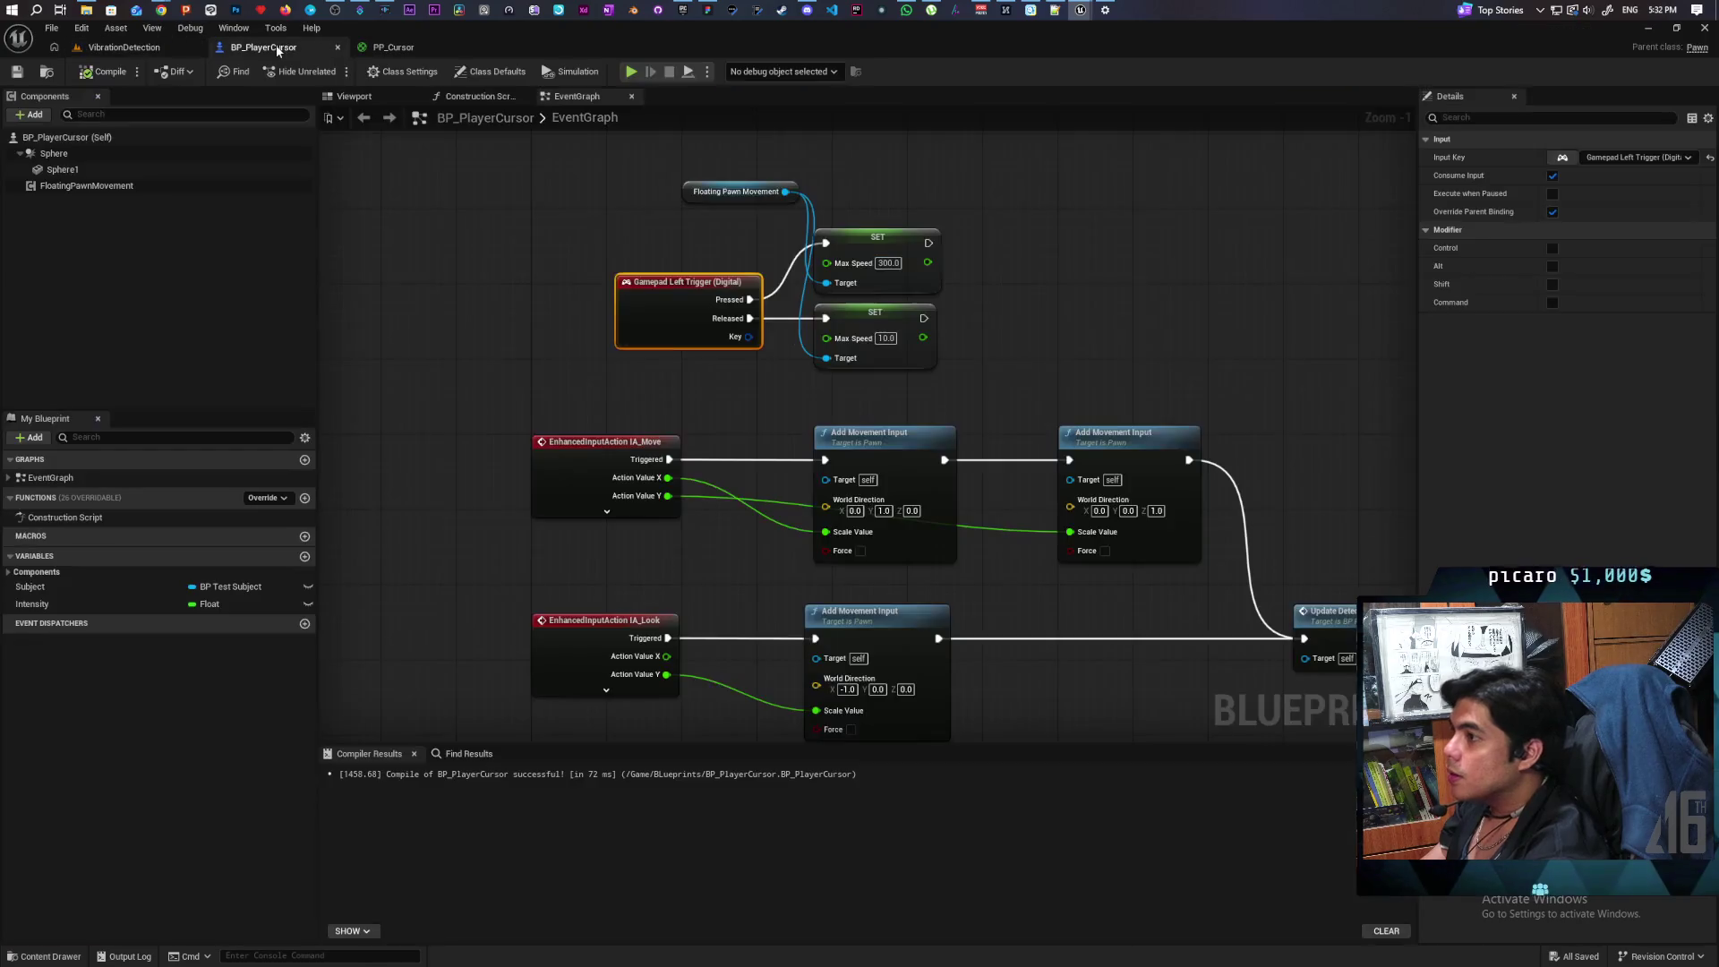
Step: Move the trigger event and Set Max Speed nodes up and left, then save the blueprint
scroll(814, 305, "down", 1)
mouse_move(672, 261)
left_mouse_down()
mouse_move(922, 422)
mouse_move(776, 384)
mouse_move(782, 324)
mouse_move(780, 341)
left_mouse_up()
left_click(777, 447)
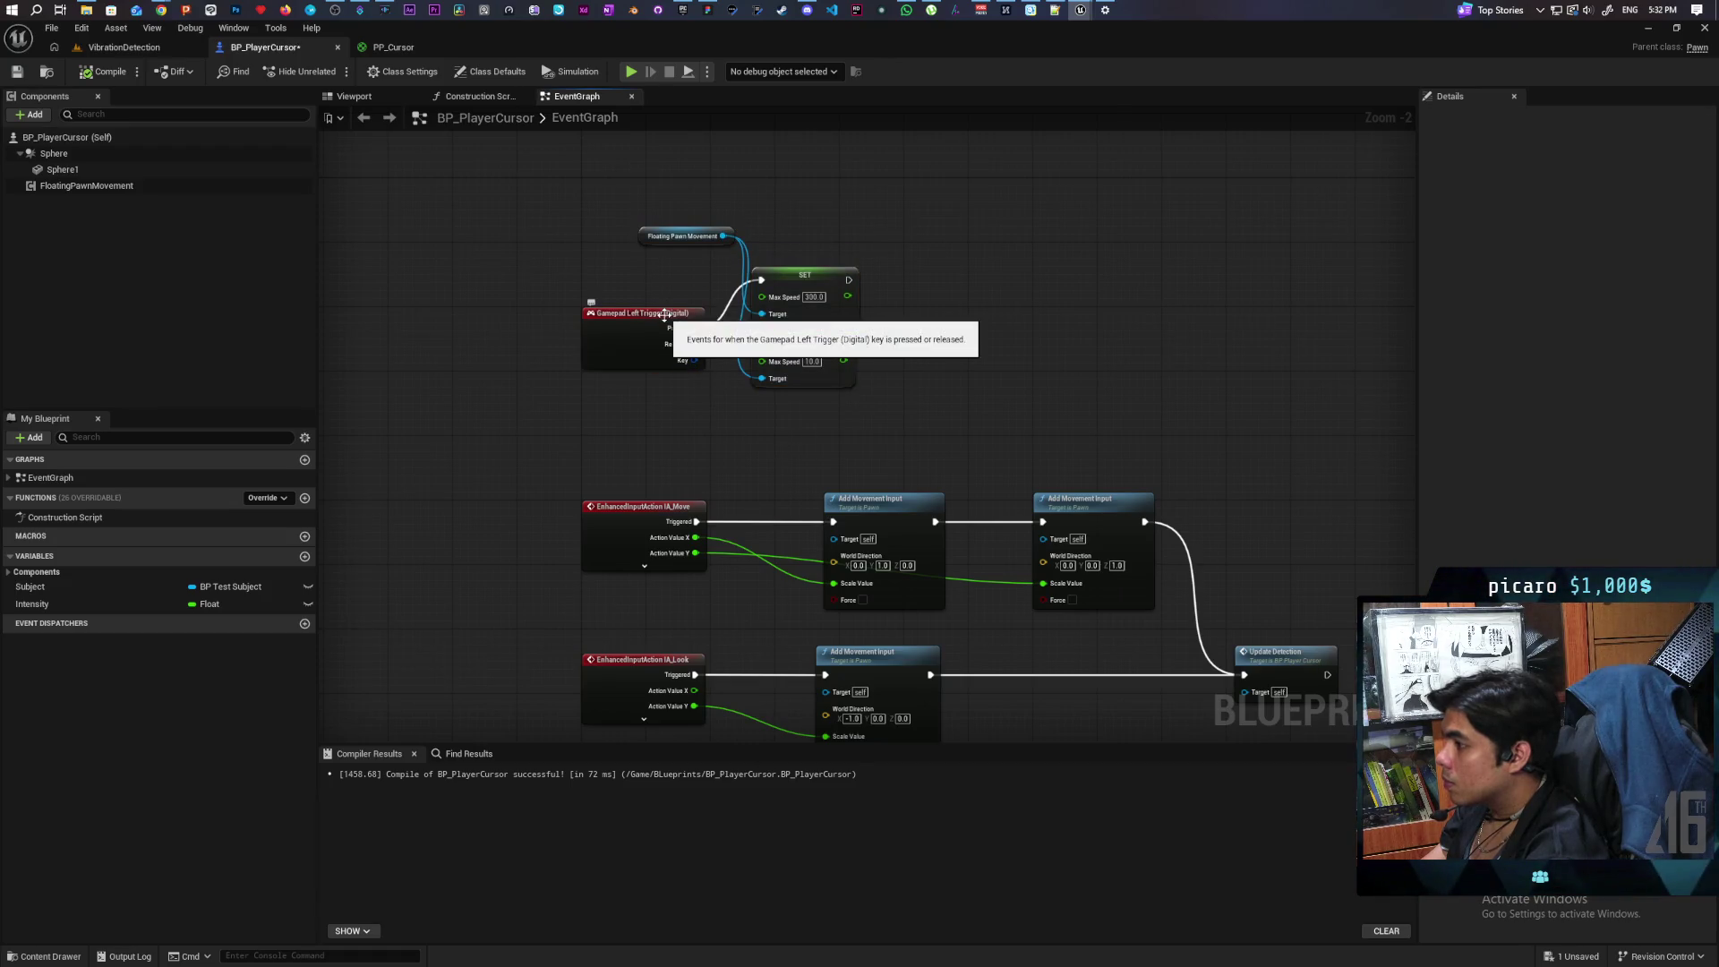
scroll(657, 373, "down", 1)
left_click_drag(657, 372, 654, 118)
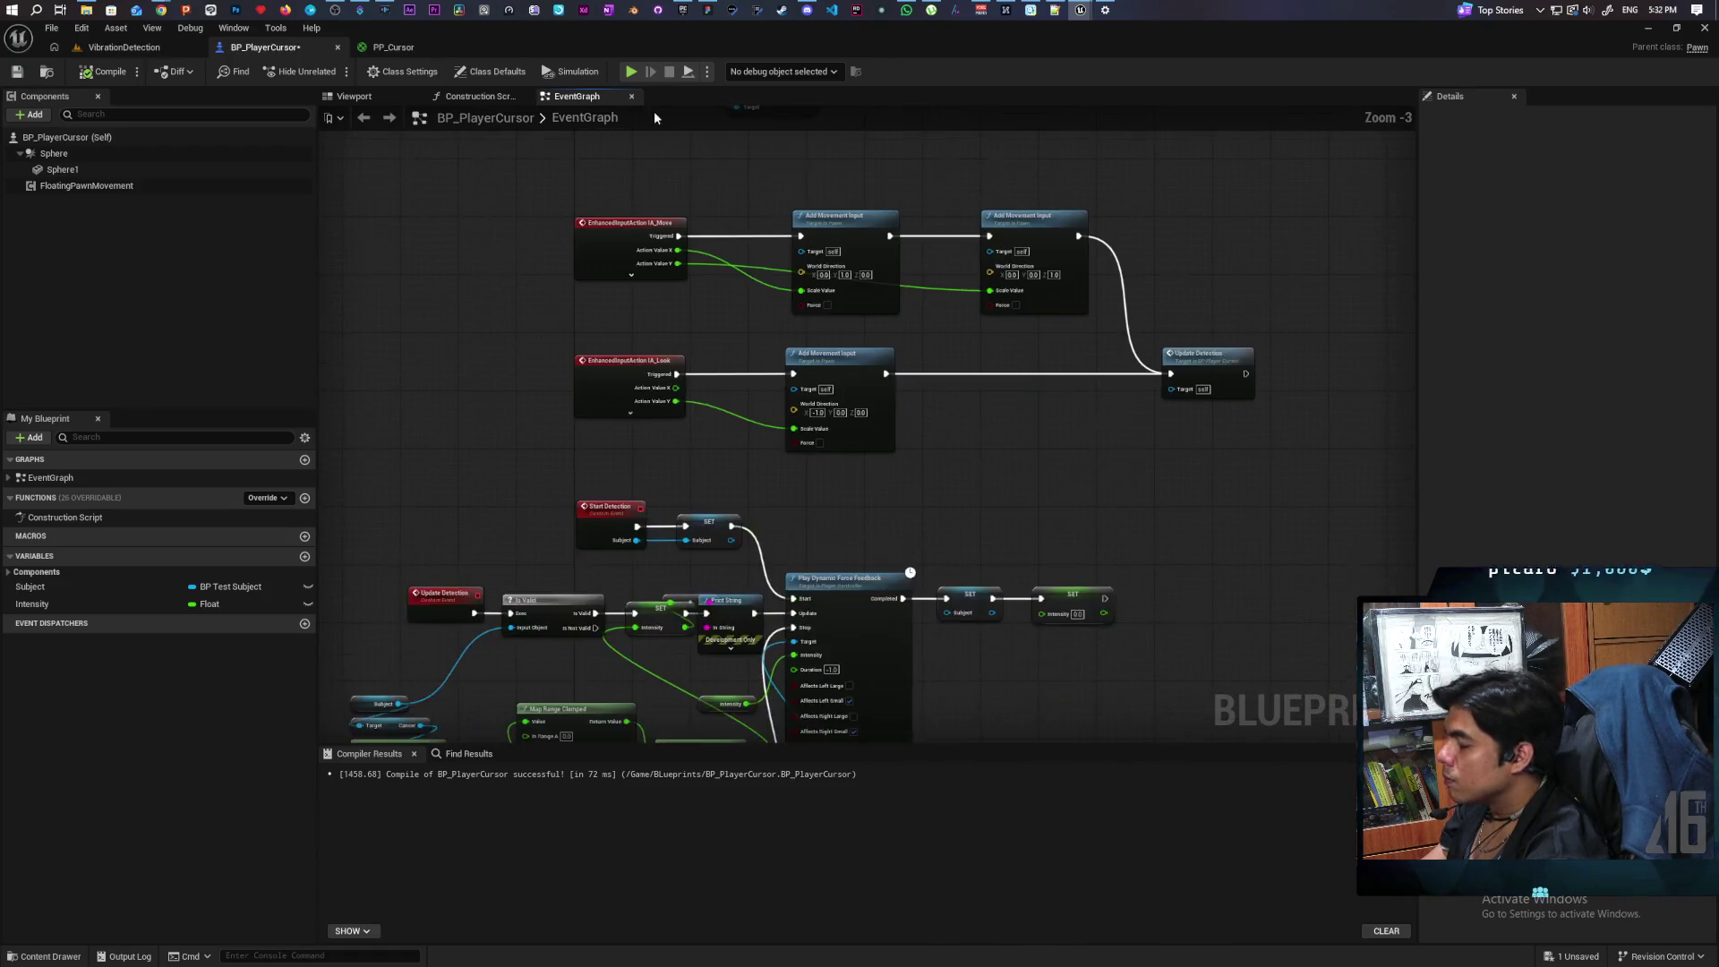
key("ctrl+s")
Step: Bring the detection logic into view and shift the force feedback and SET nodes right
left_click_drag(911, 379, 942, 228)
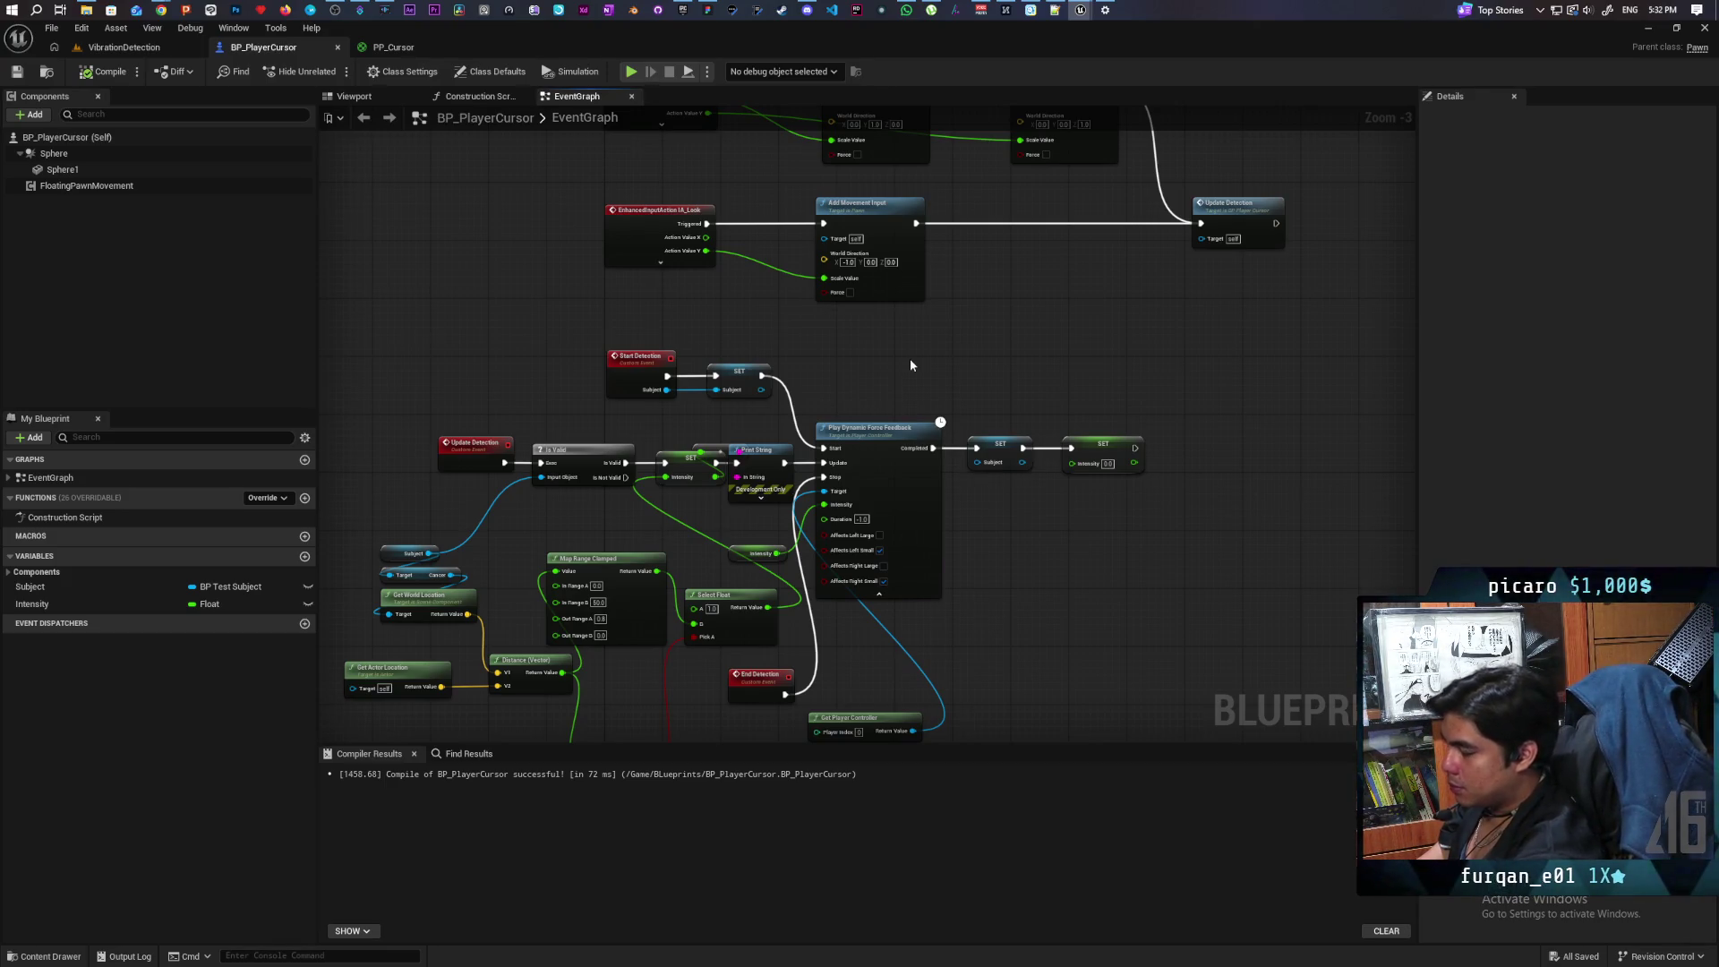
scroll(997, 491, "down", 3)
scroll(902, 537, "up", 2)
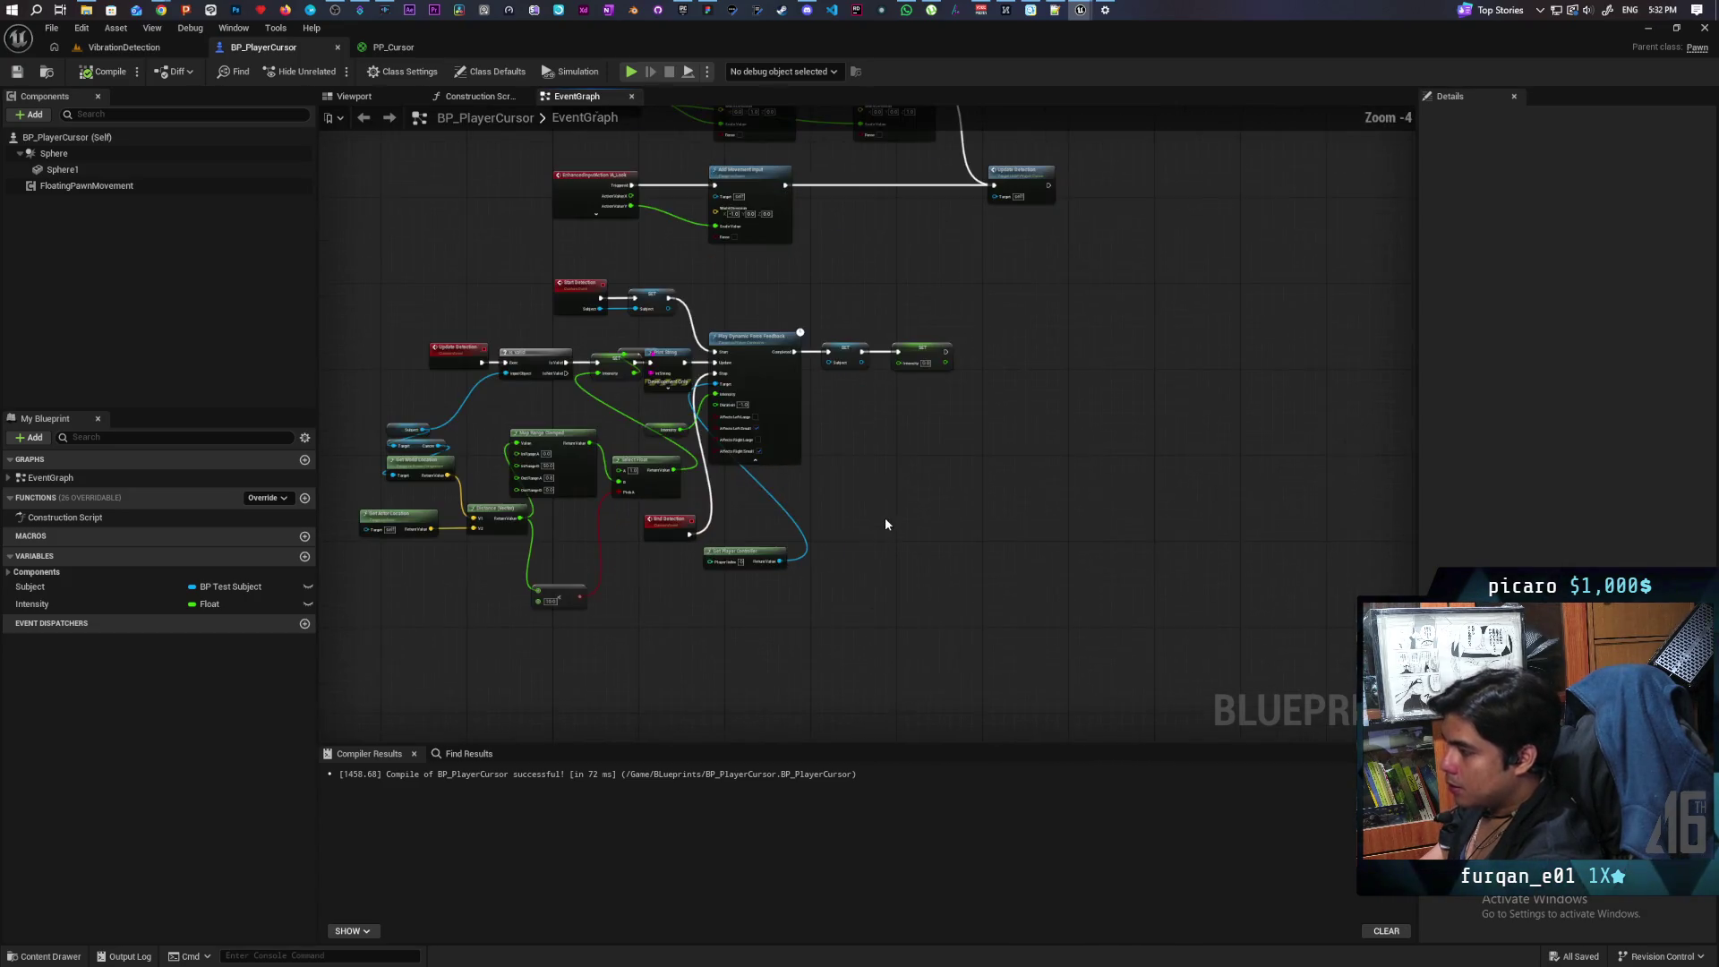
scroll(829, 517, "up", 1)
scroll(894, 528, "up", 1)
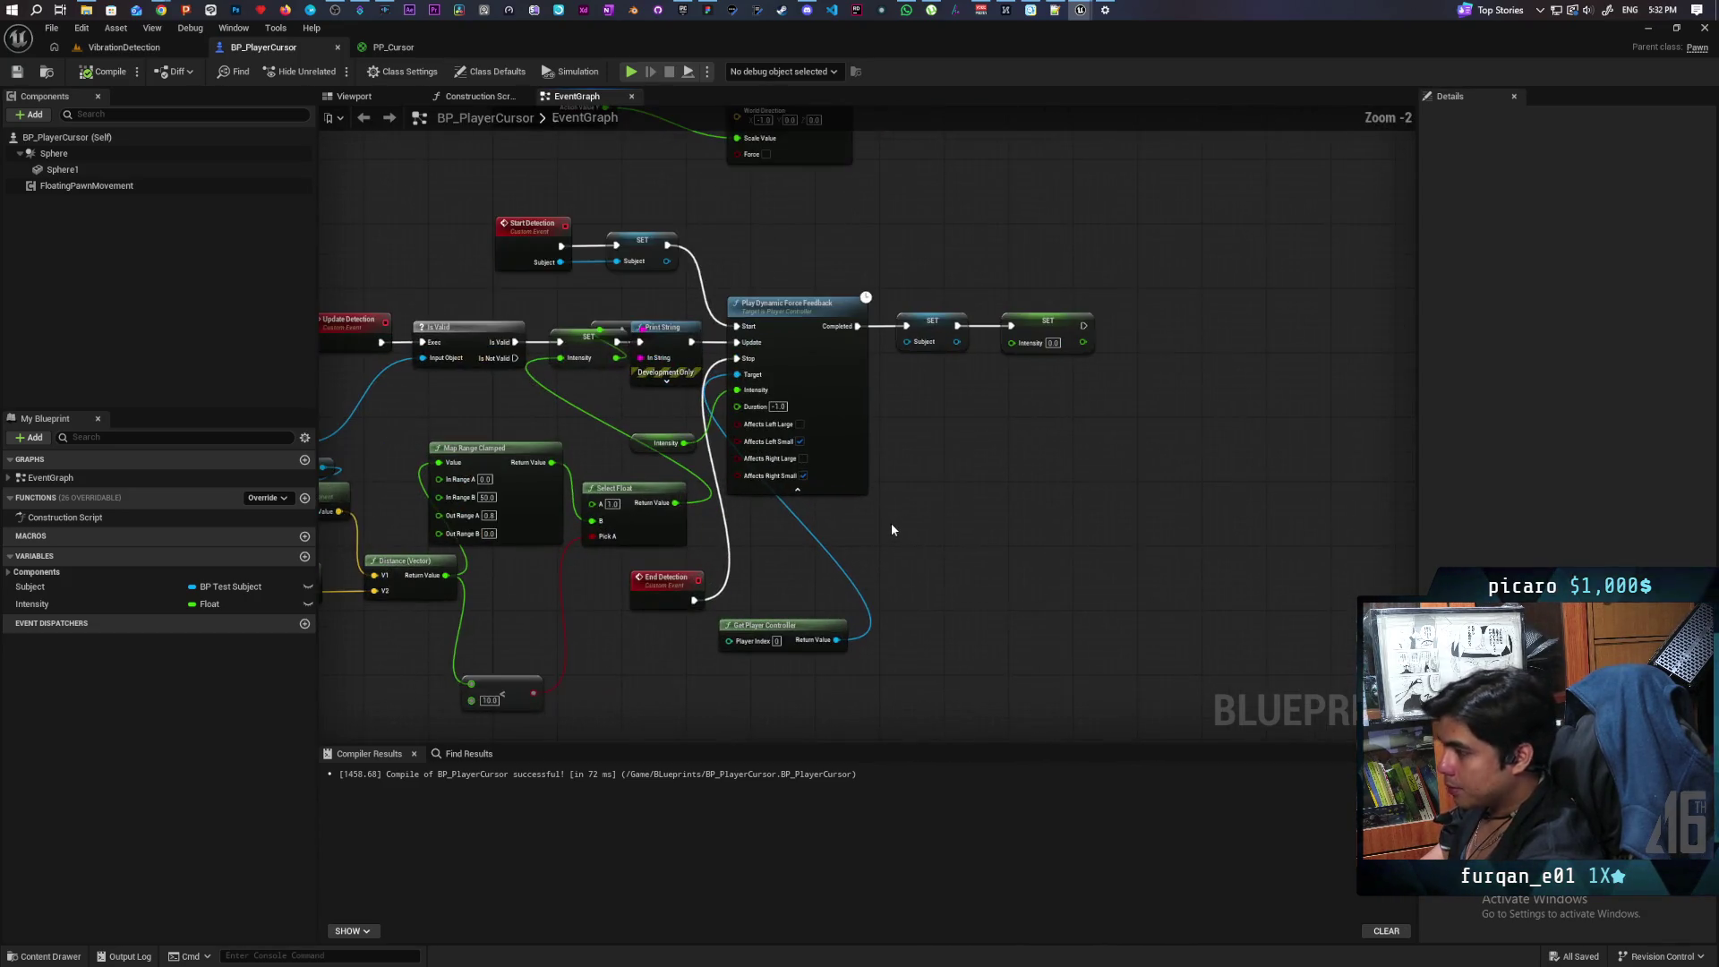
left_click_drag(892, 529, 1066, 493)
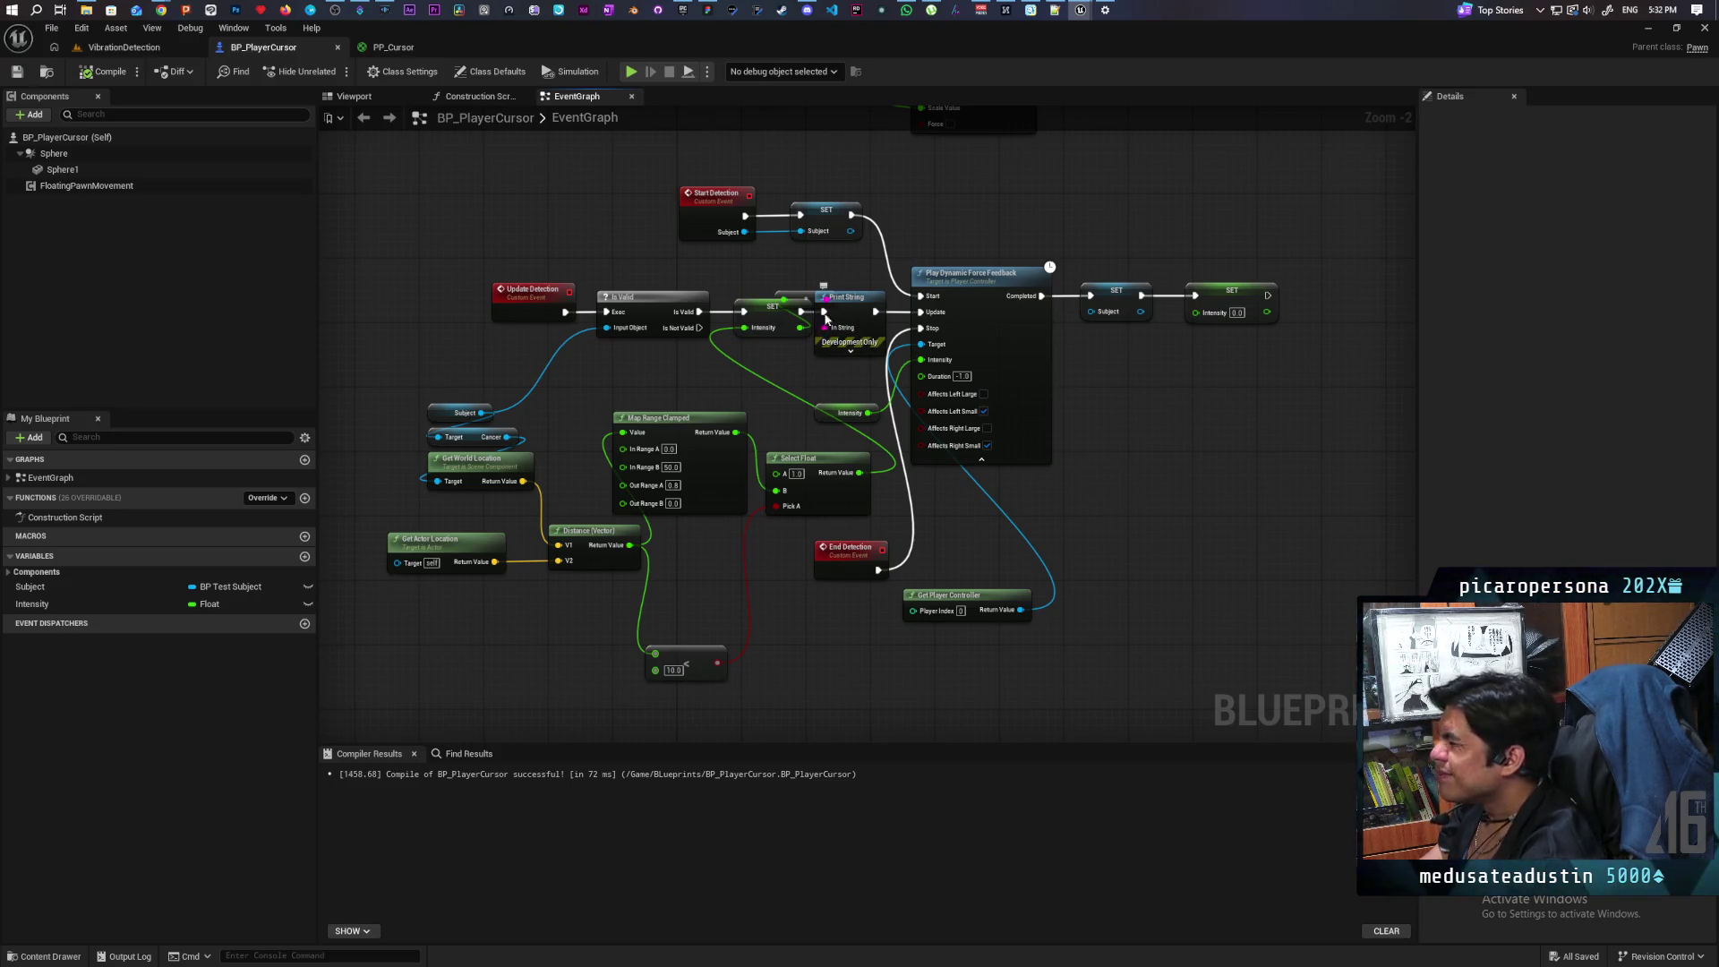
scroll(840, 373, "up", 1)
scroll(841, 374, "down", 1)
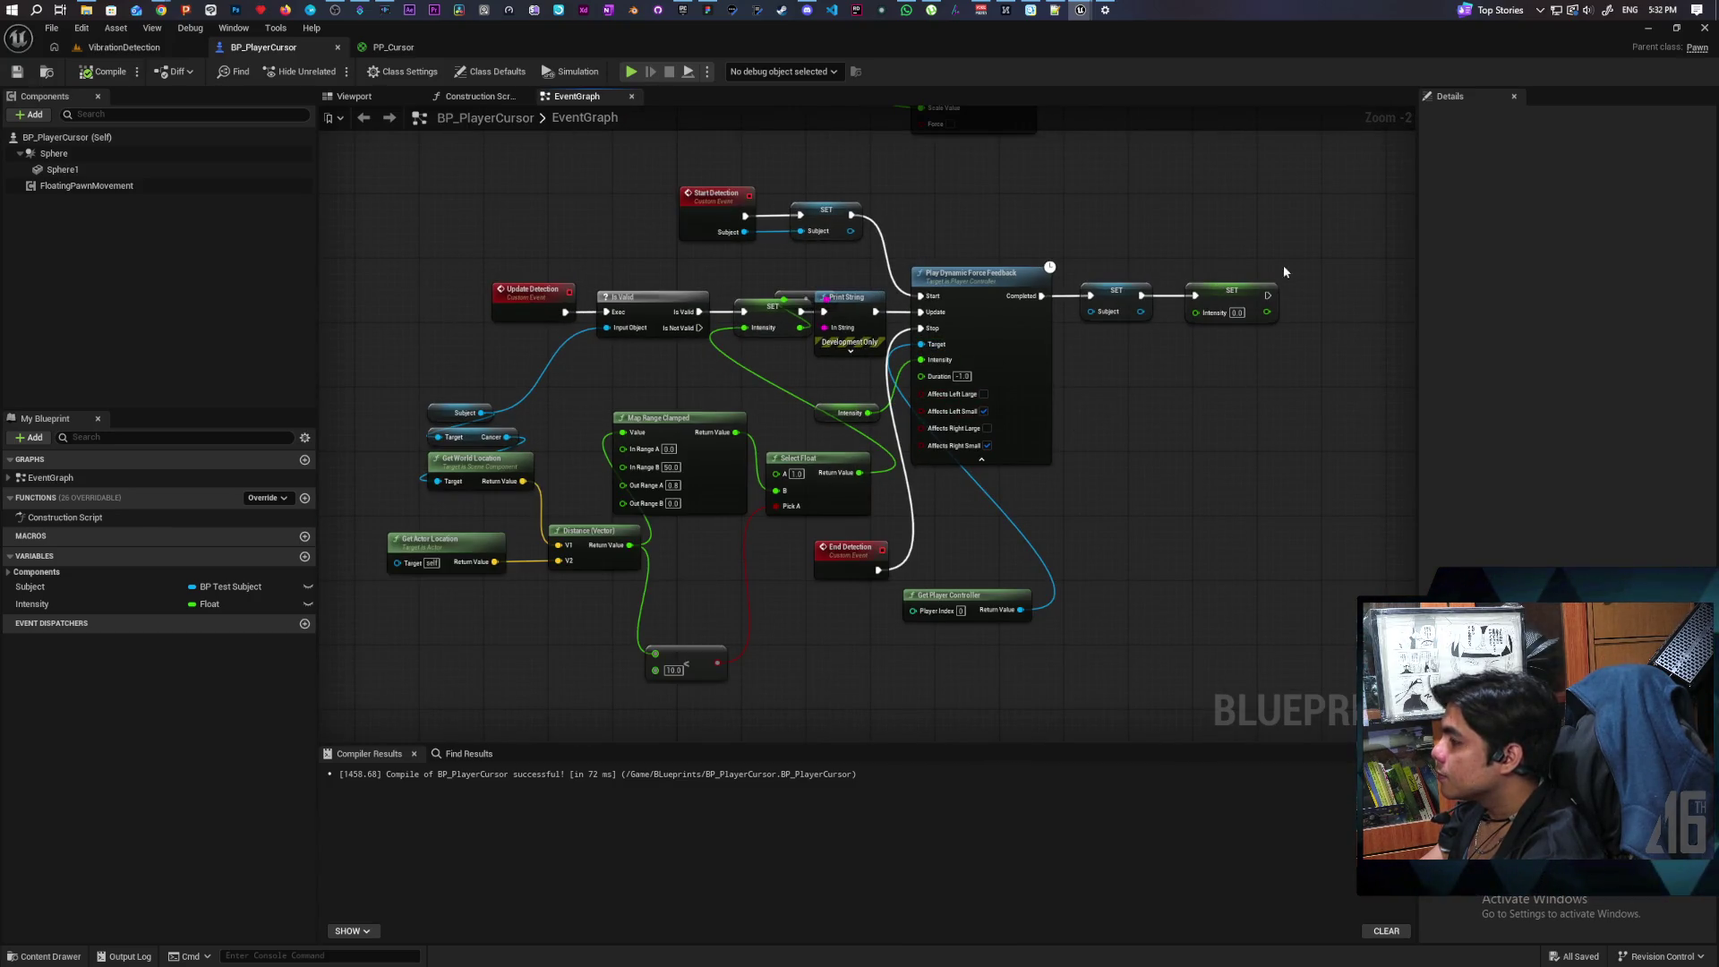
mouse_move(1365, 267)
left_mouse_down()
mouse_move(991, 337)
mouse_move(1181, 344)
left_mouse_up()
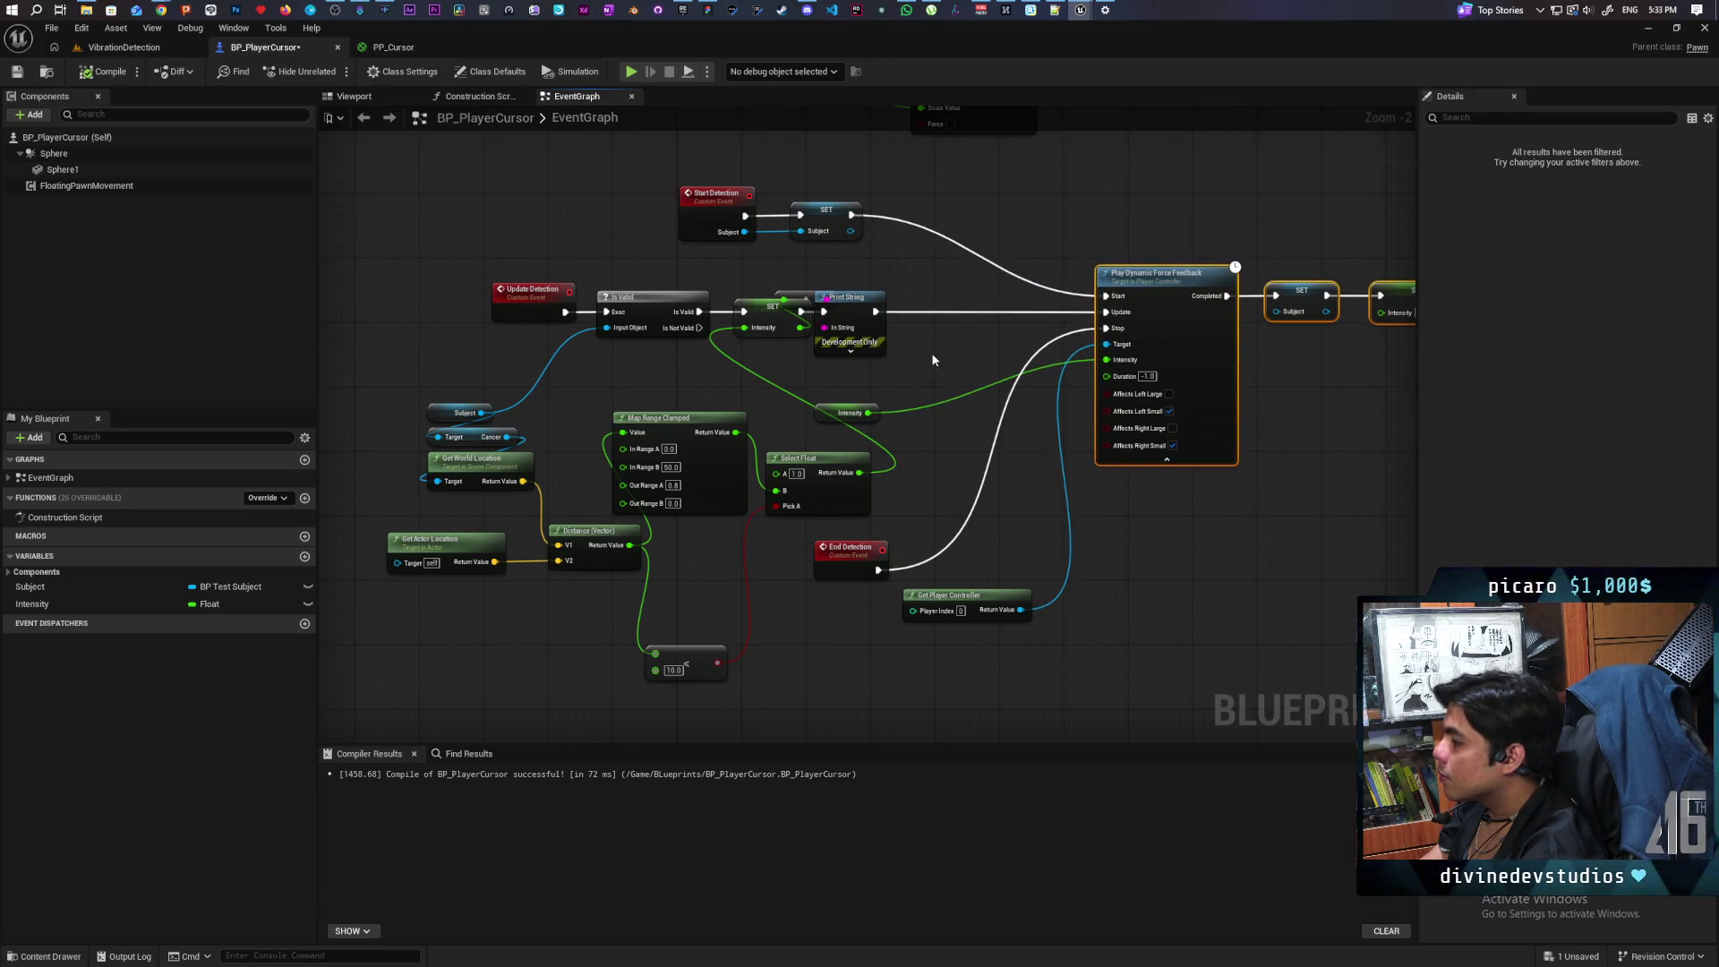
Step: Shift Print String and the reroute node further right to make room
left_click_drag(857, 318, 975, 319)
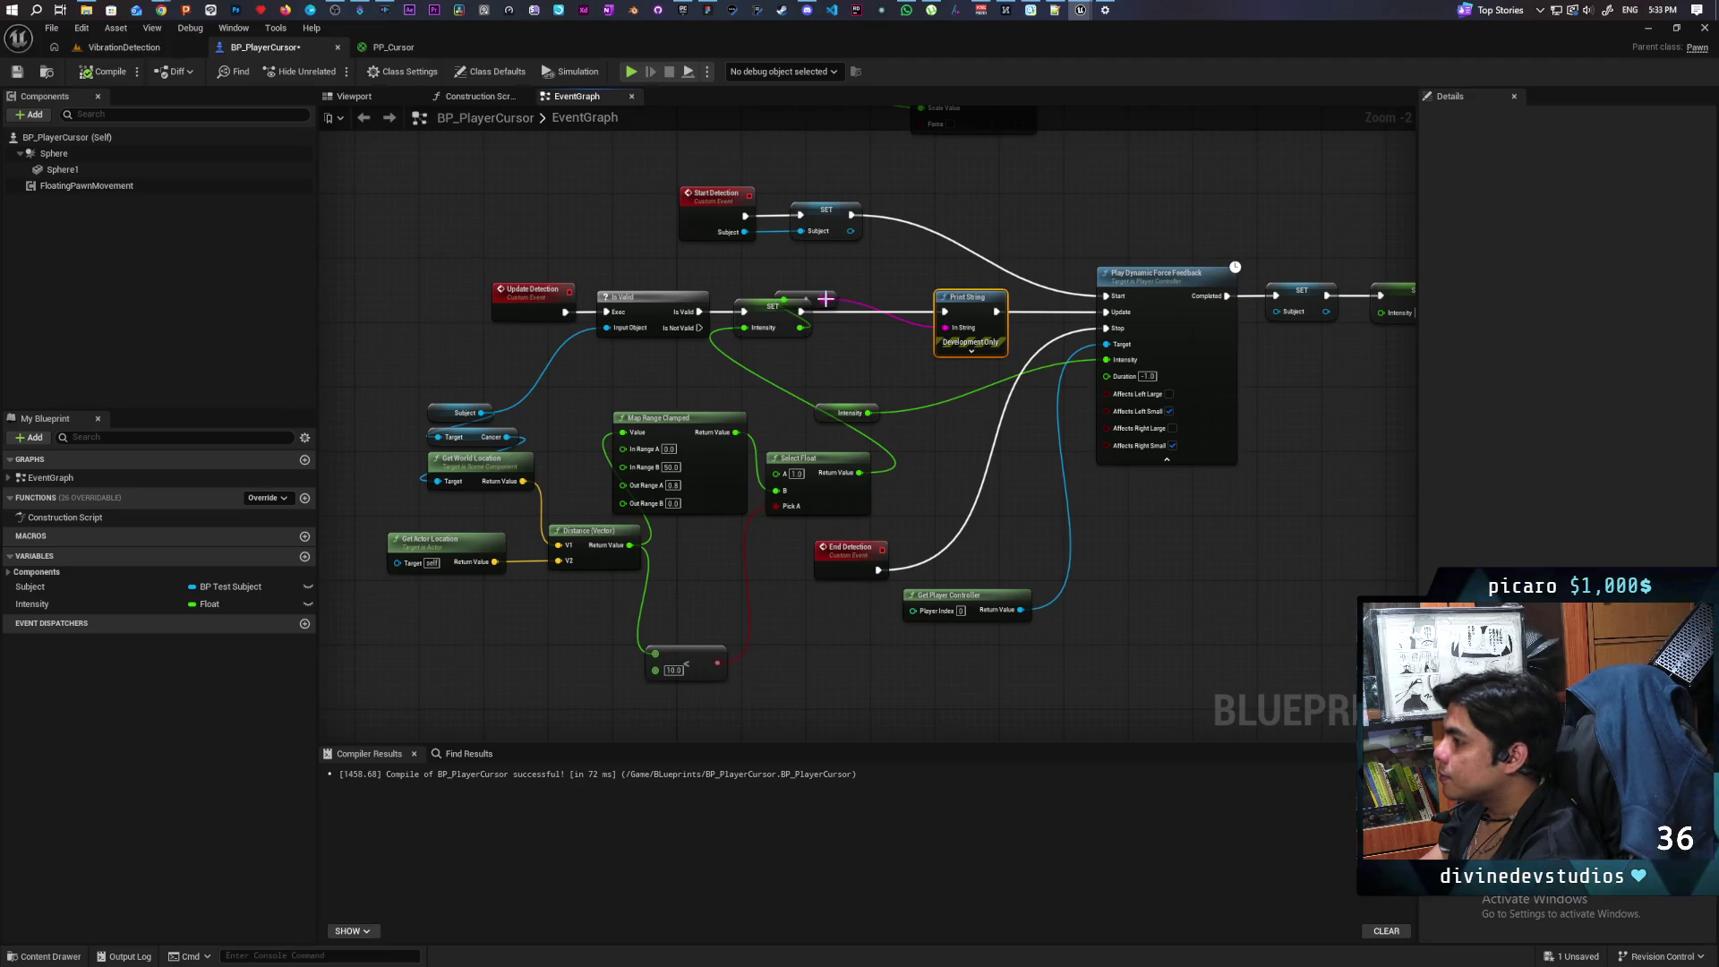
left_click_drag(818, 296, 866, 296)
scroll(878, 302, "up", 2)
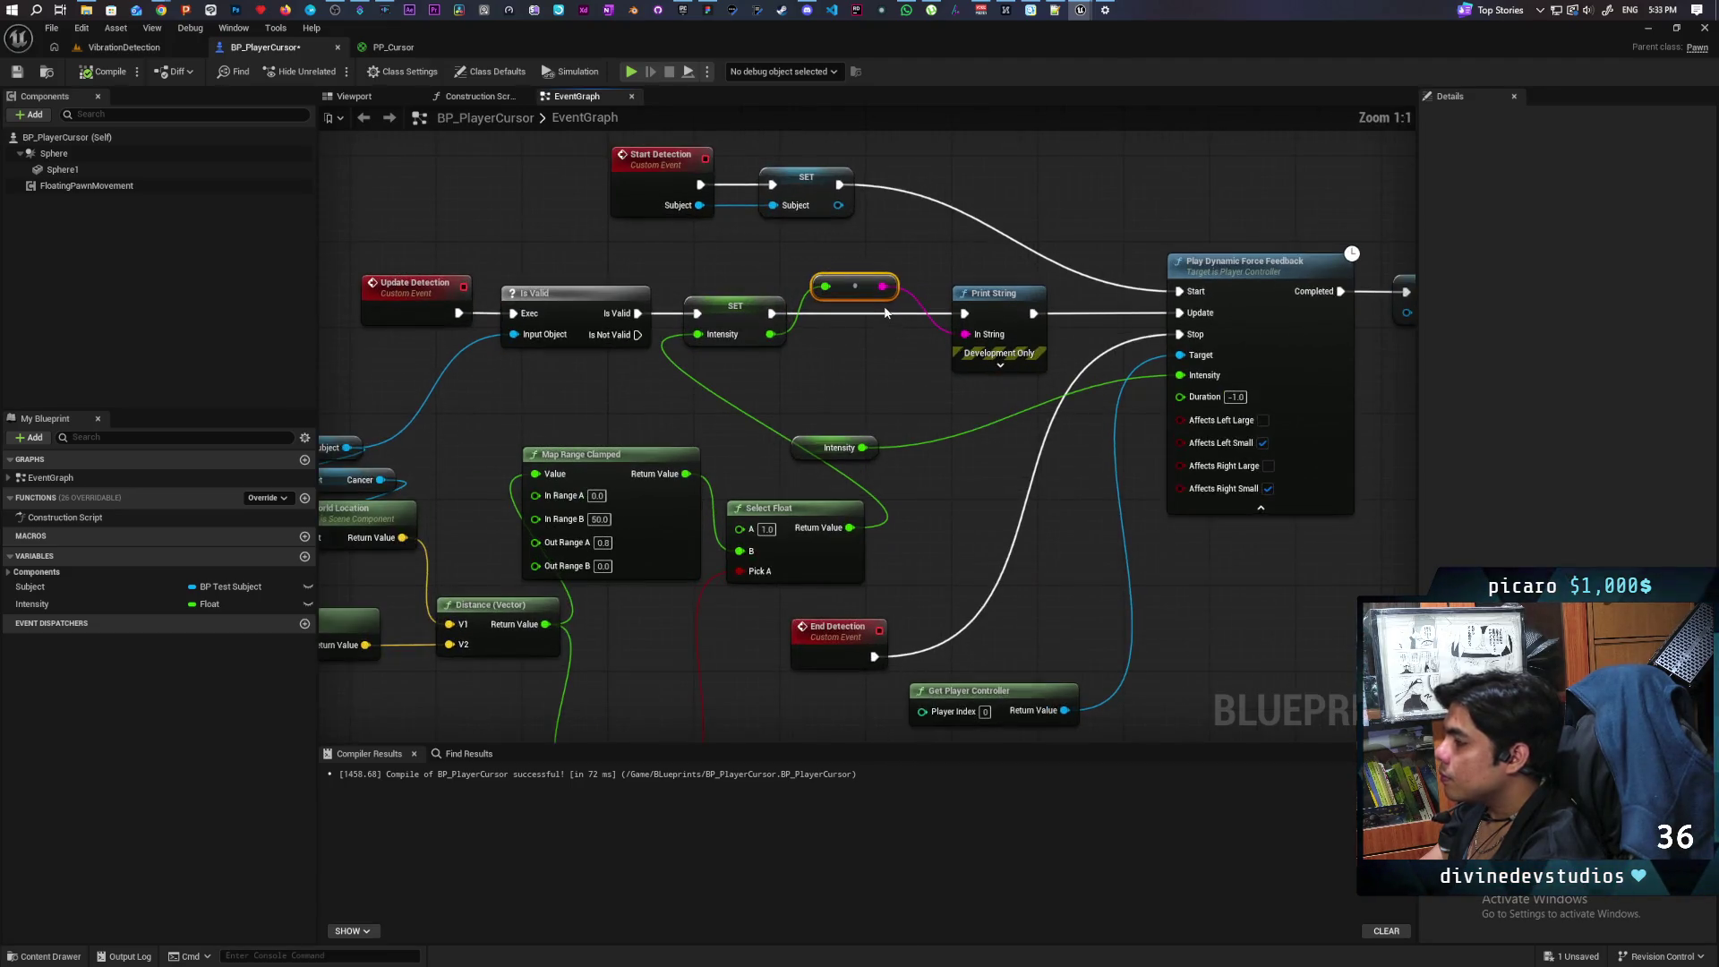
Step: Insert an Append node before Print String with the converted intensity wired into its B input
left_click_drag(965, 334, 913, 356)
type("append")
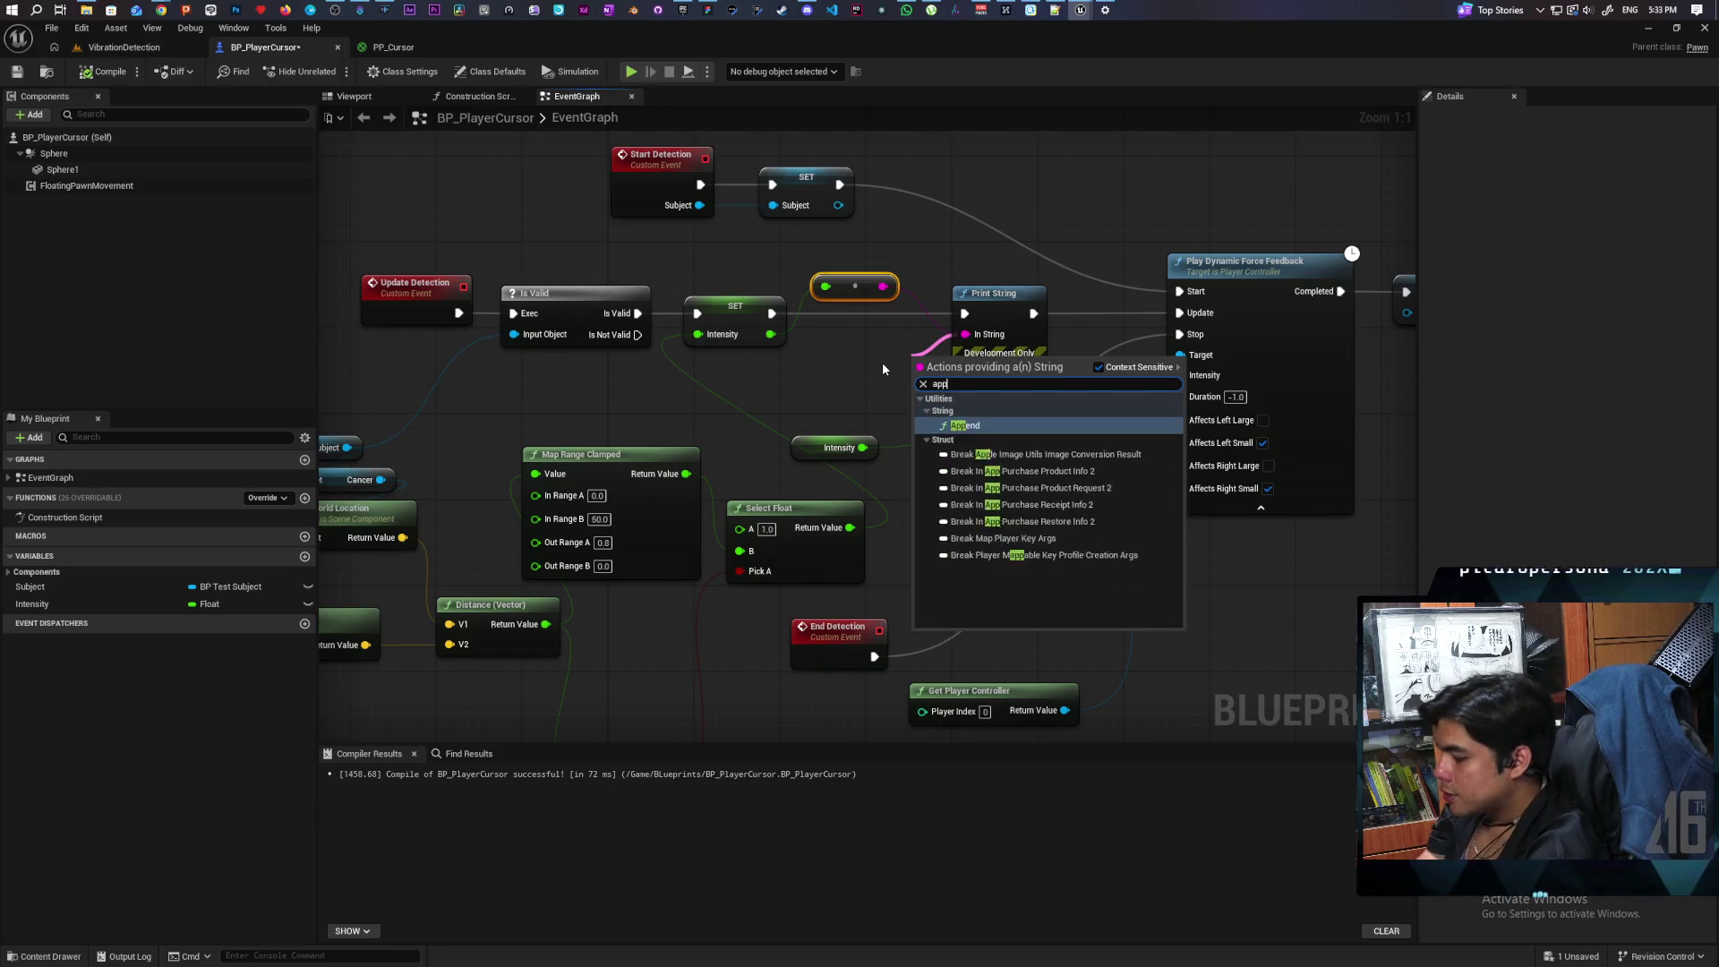
key("Return")
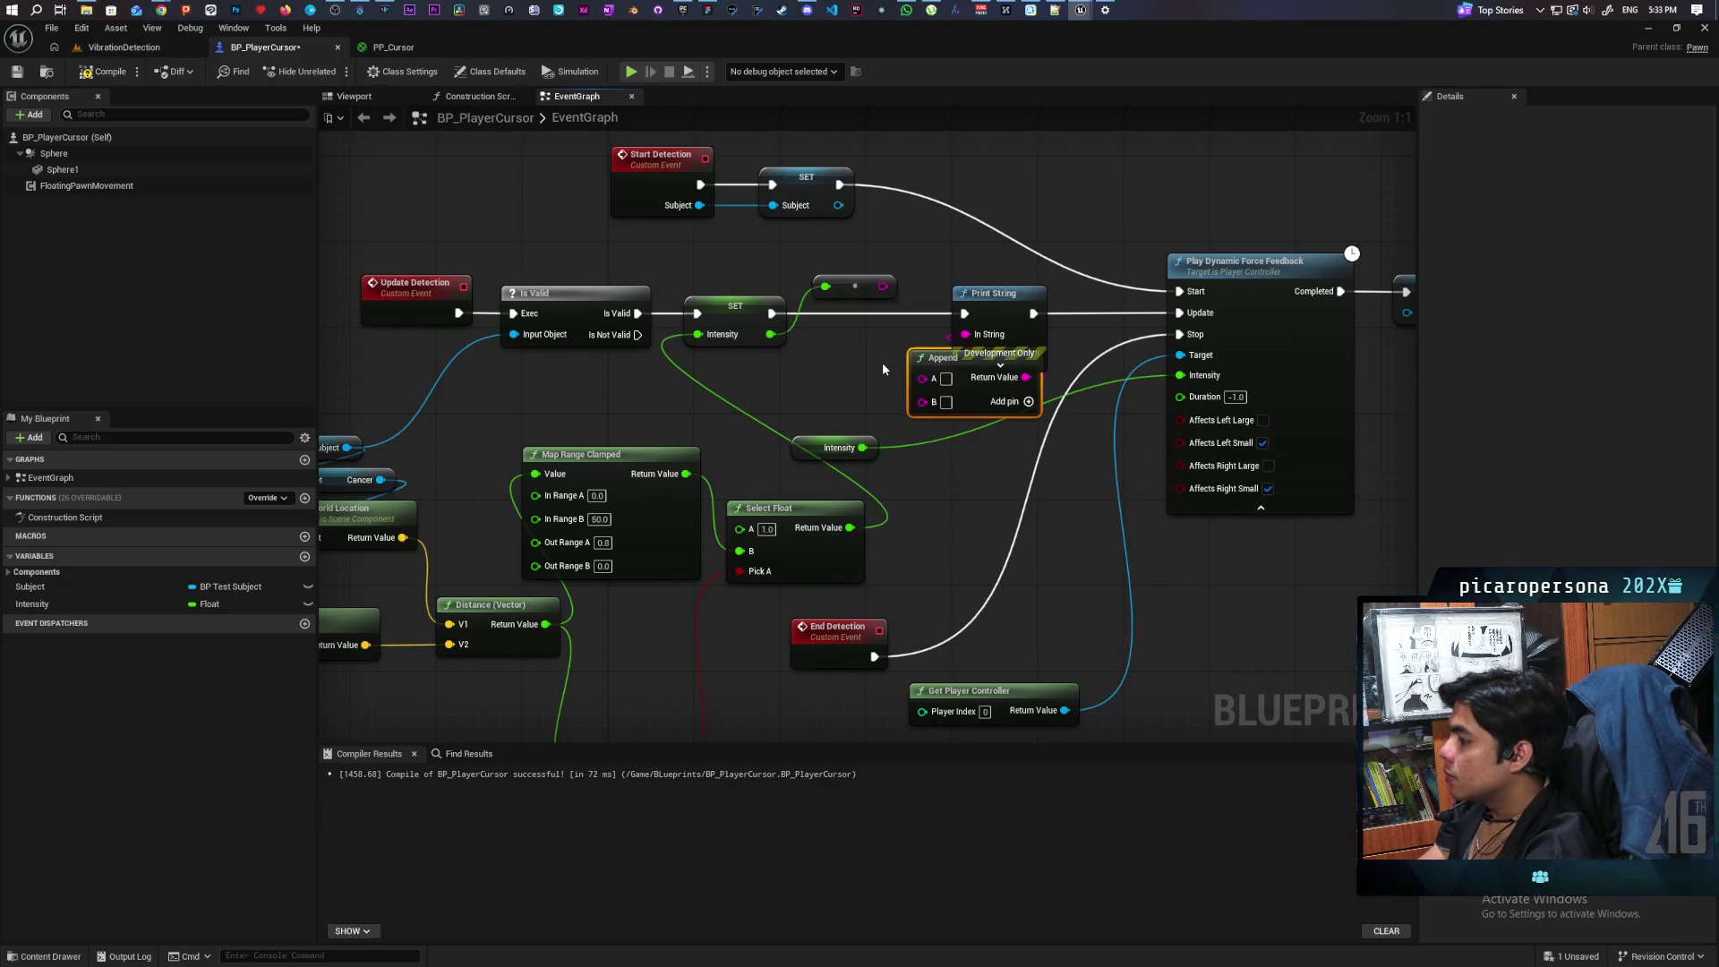
mouse_move(857, 289)
left_mouse_down()
mouse_move(824, 406)
mouse_move(953, 414)
mouse_move(964, 401)
mouse_move(868, 321)
left_mouse_up()
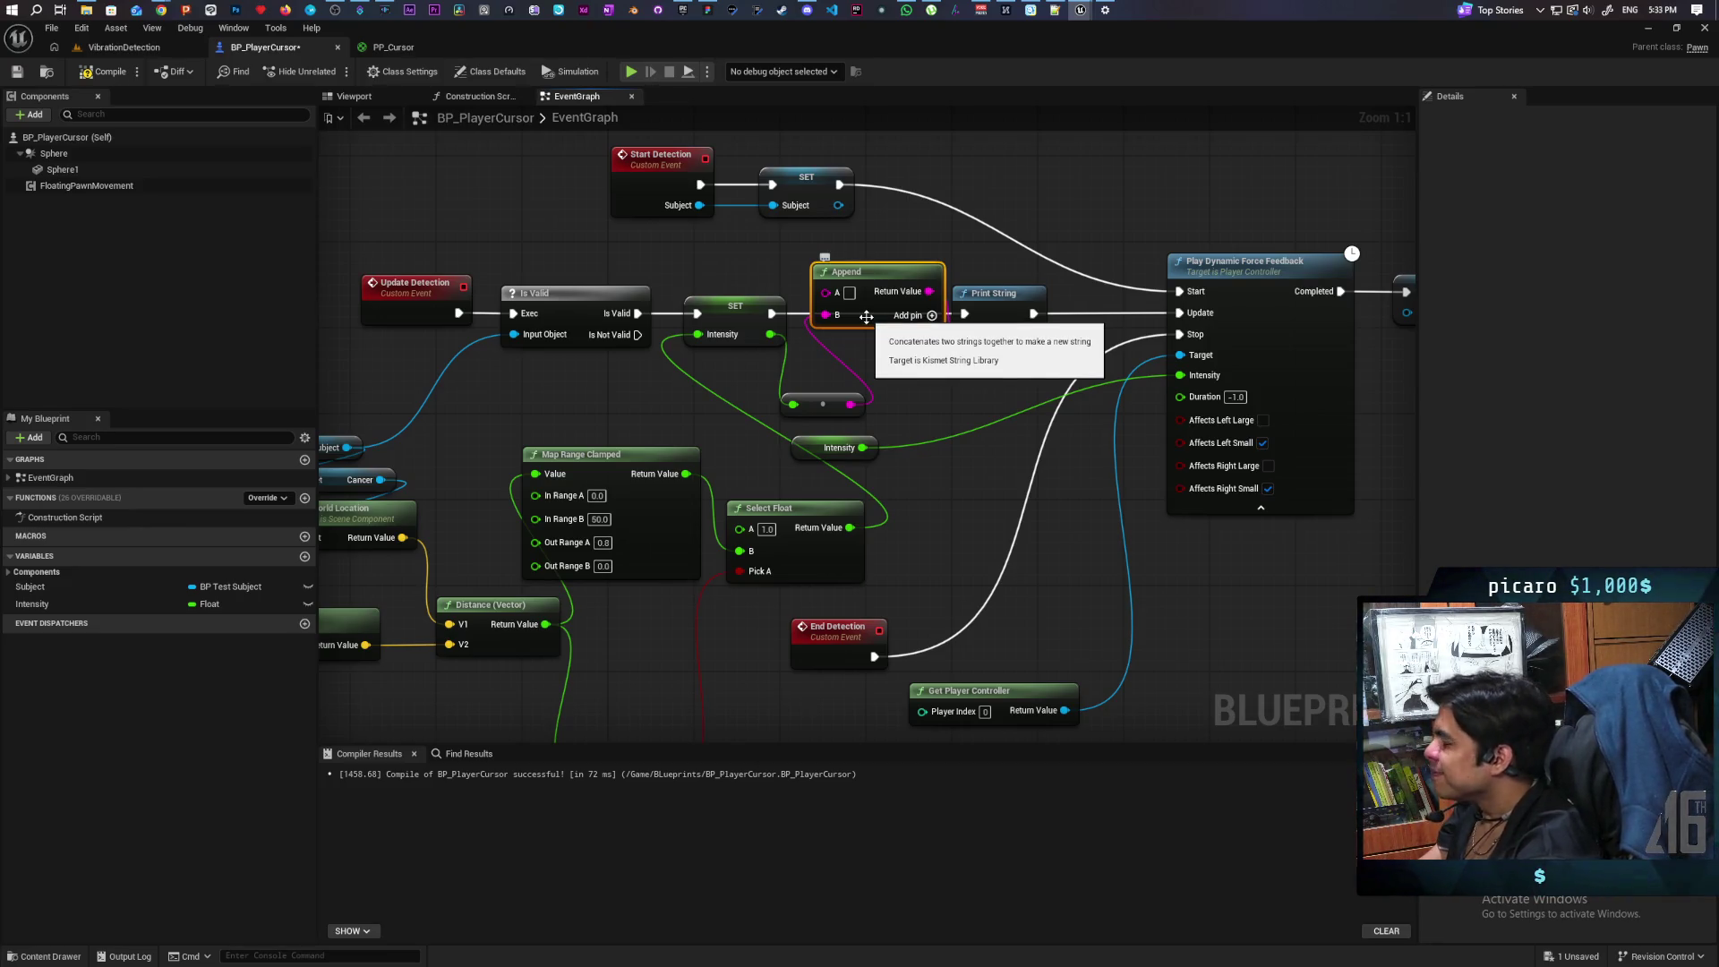
left_click(849, 293)
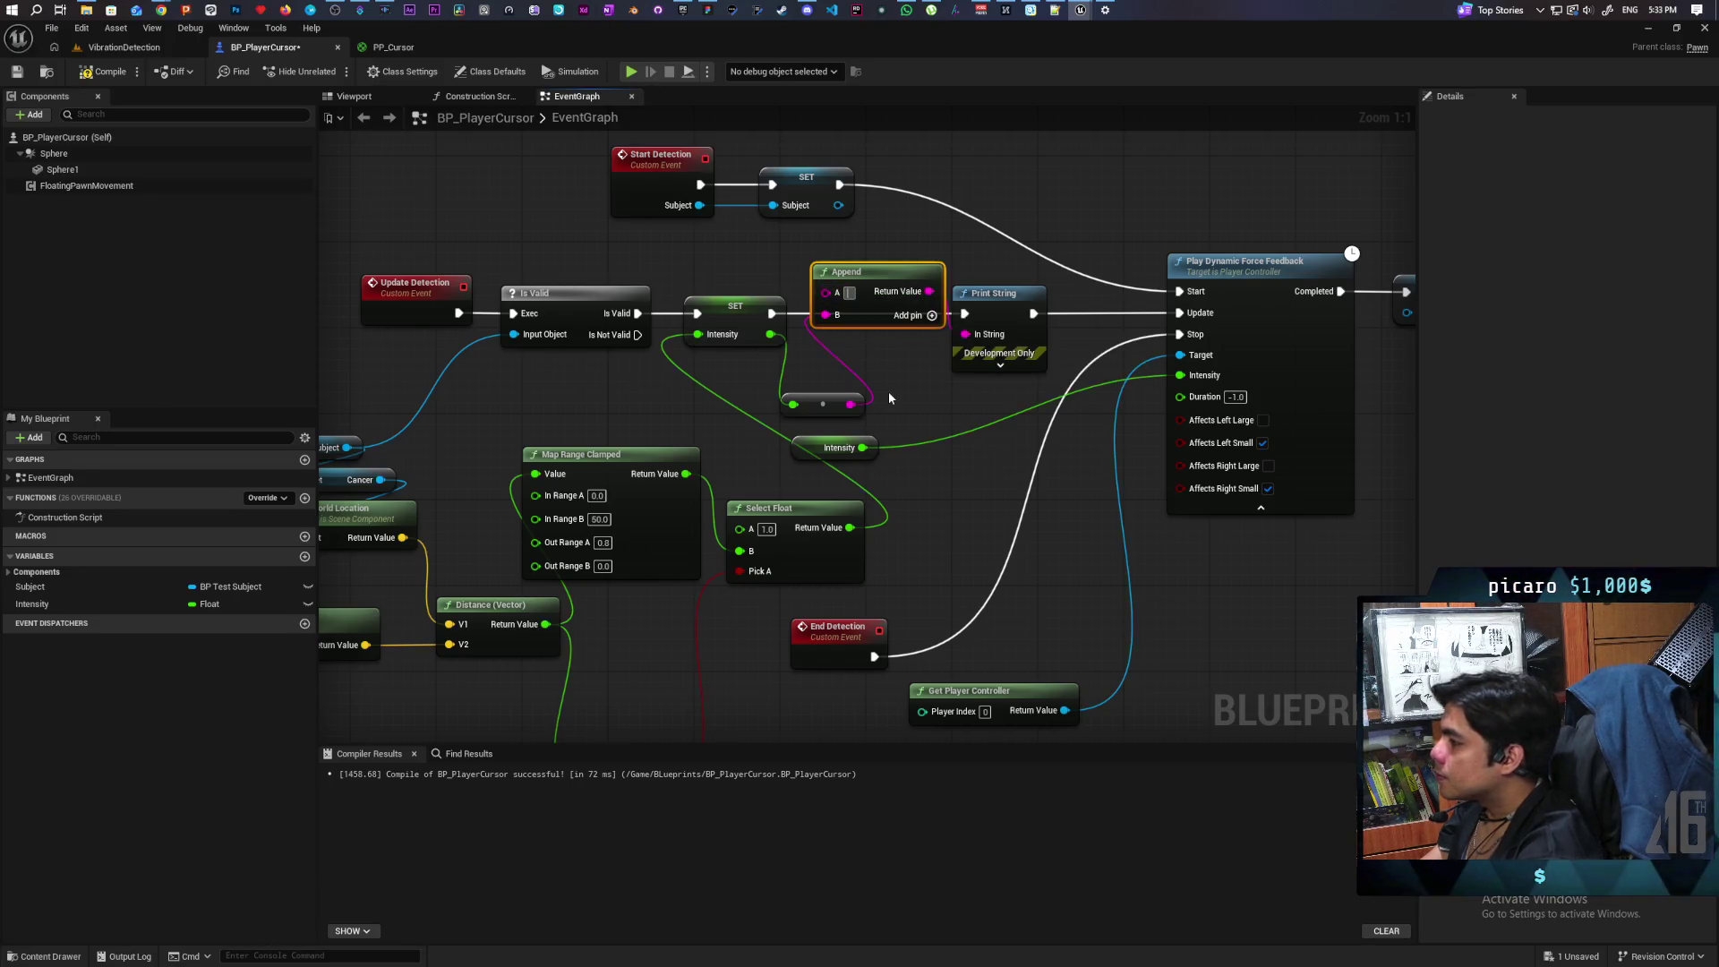
Step: Set Append's A text to 'Rumble Intensity:' and give Print String the key 'Rumble'
type("Rumble Intensity")
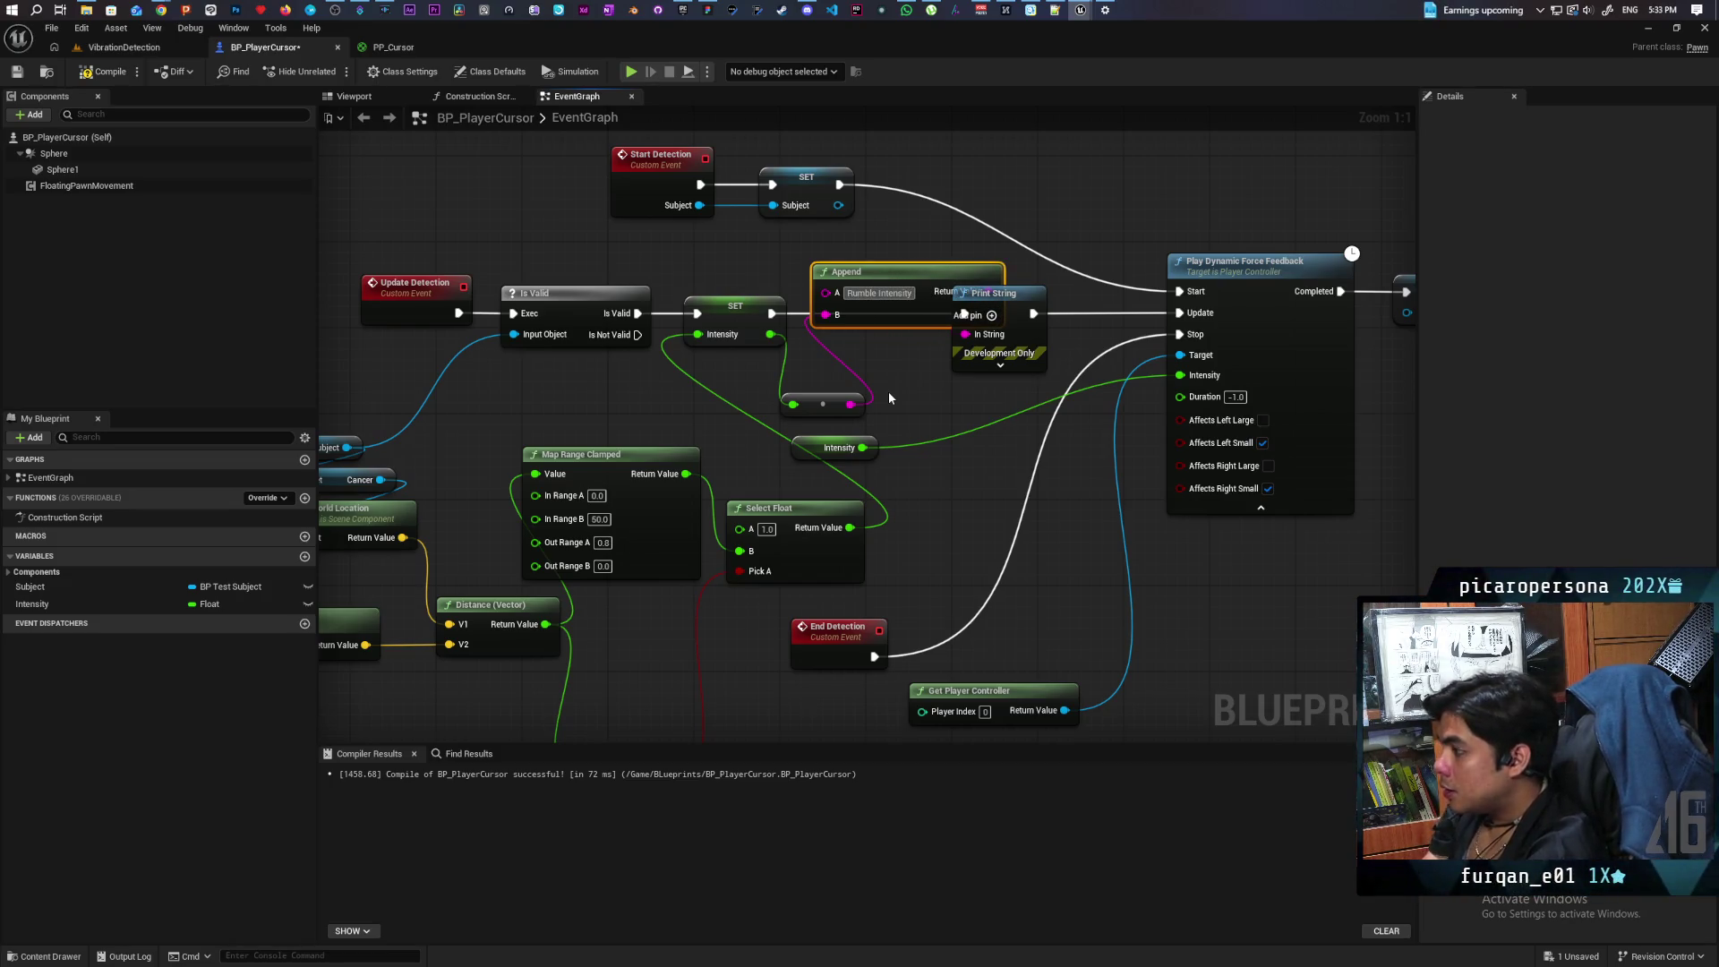
type(":")
left_click(920, 367)
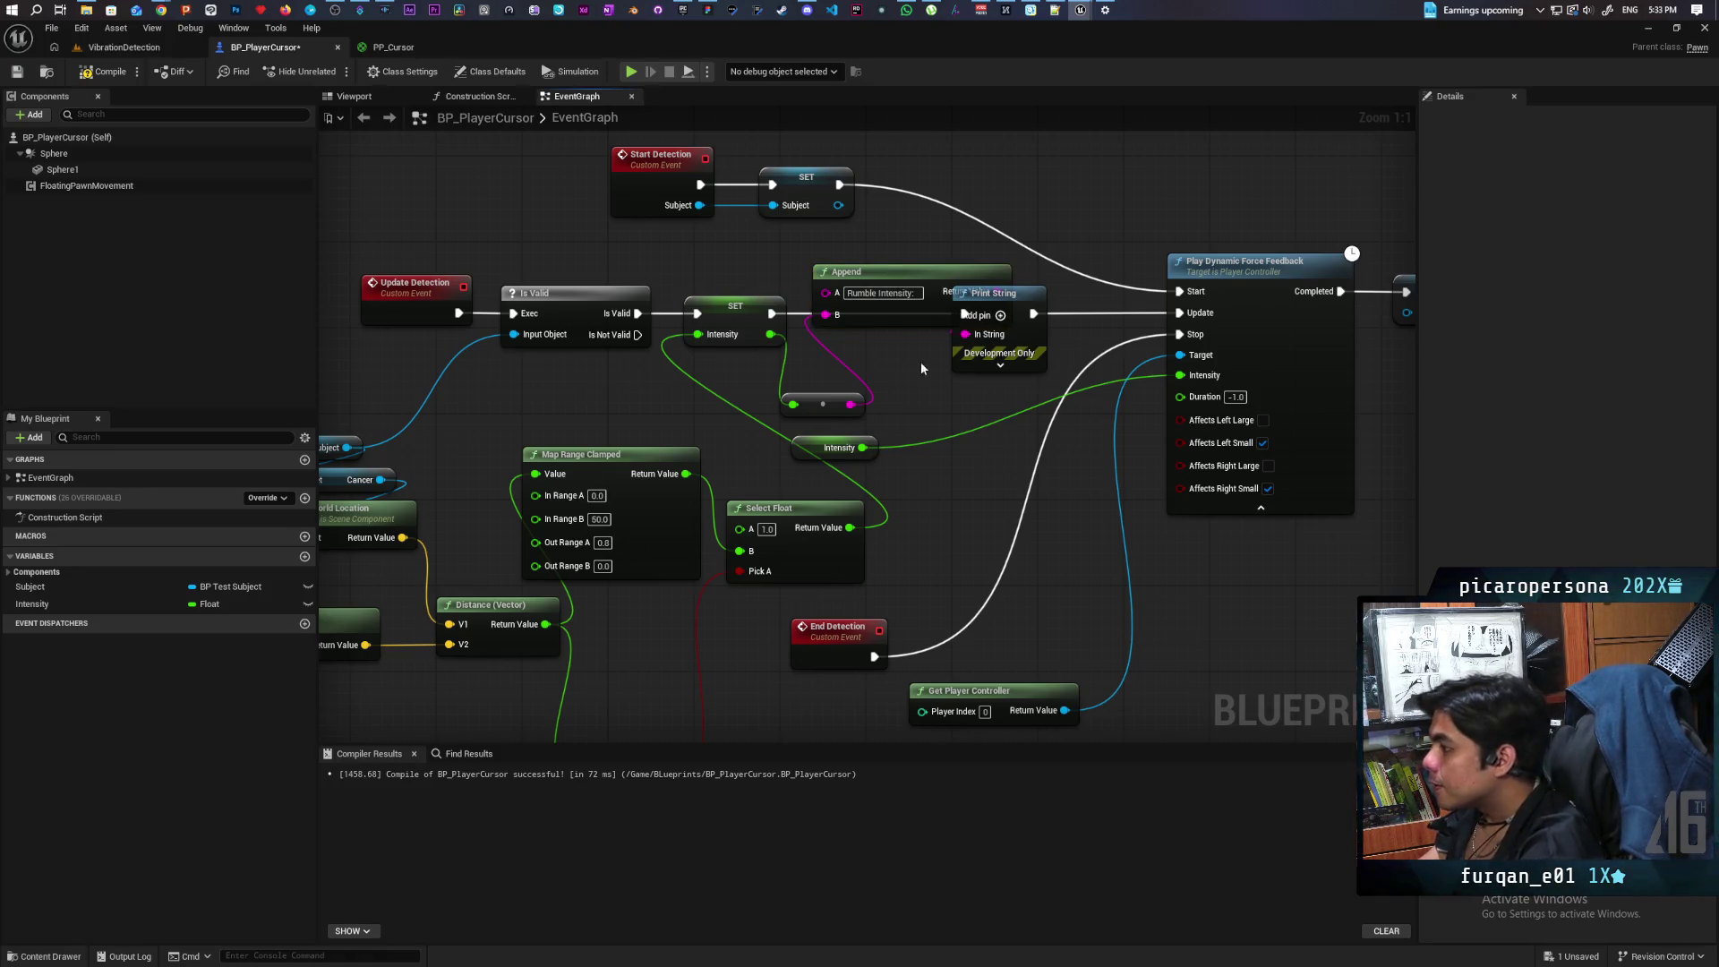
left_click(998, 366)
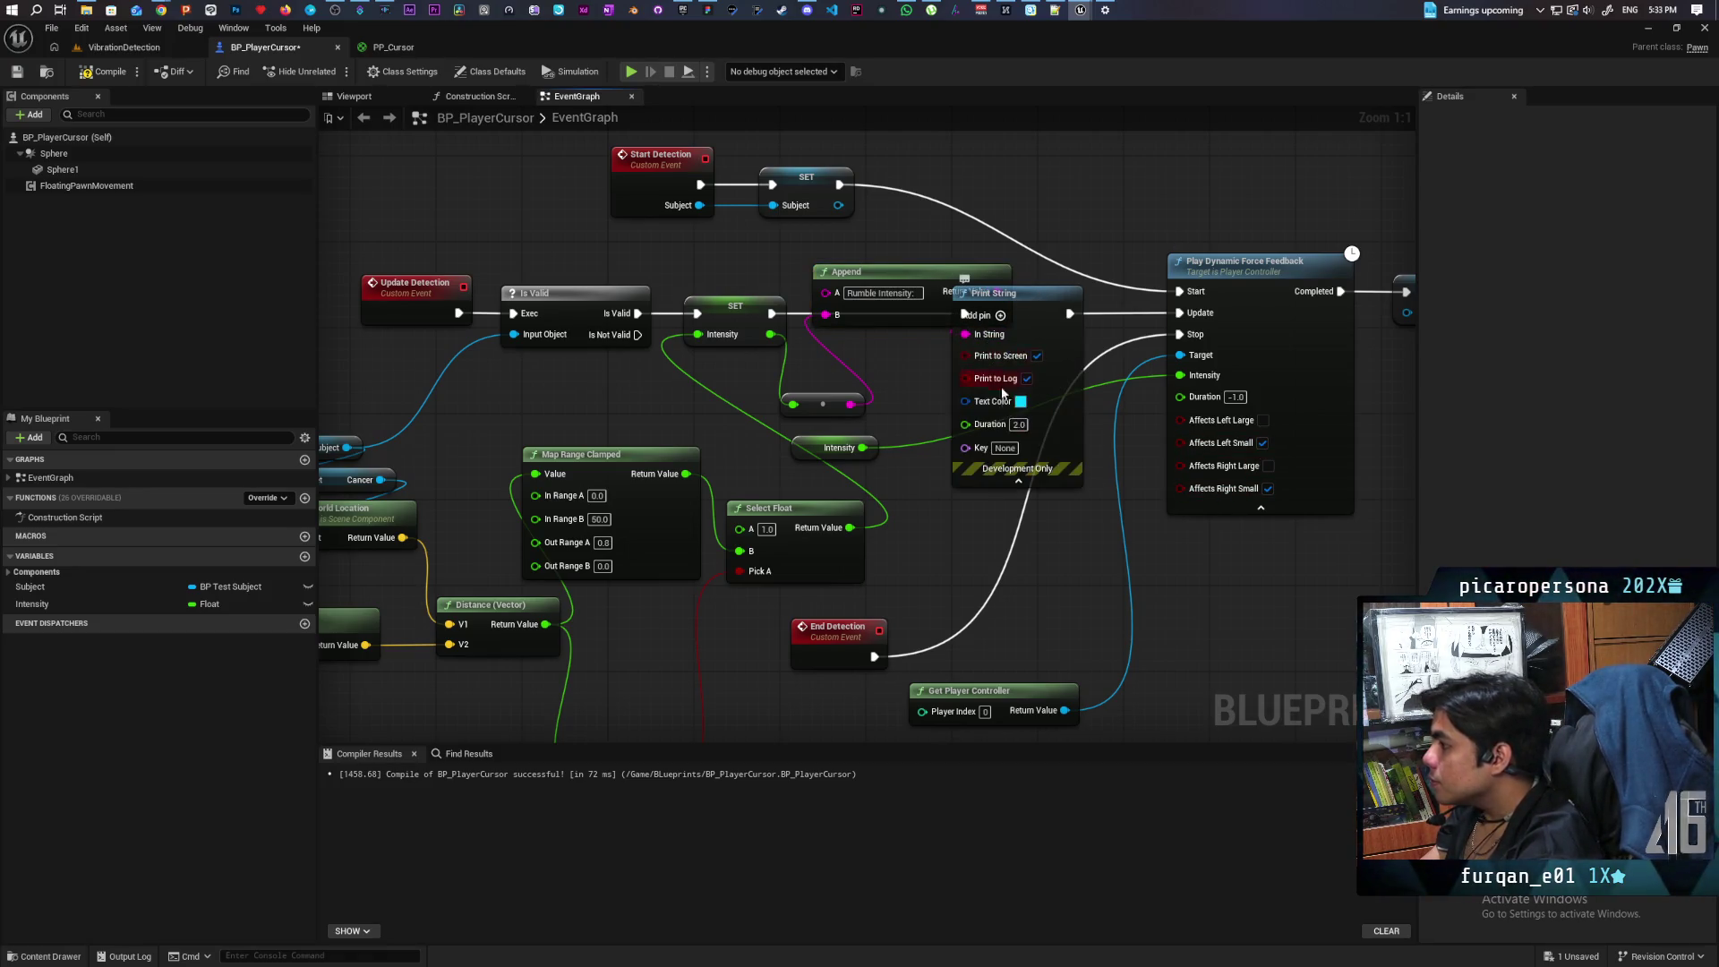
type("Rumble")
key("Return")
type("5")
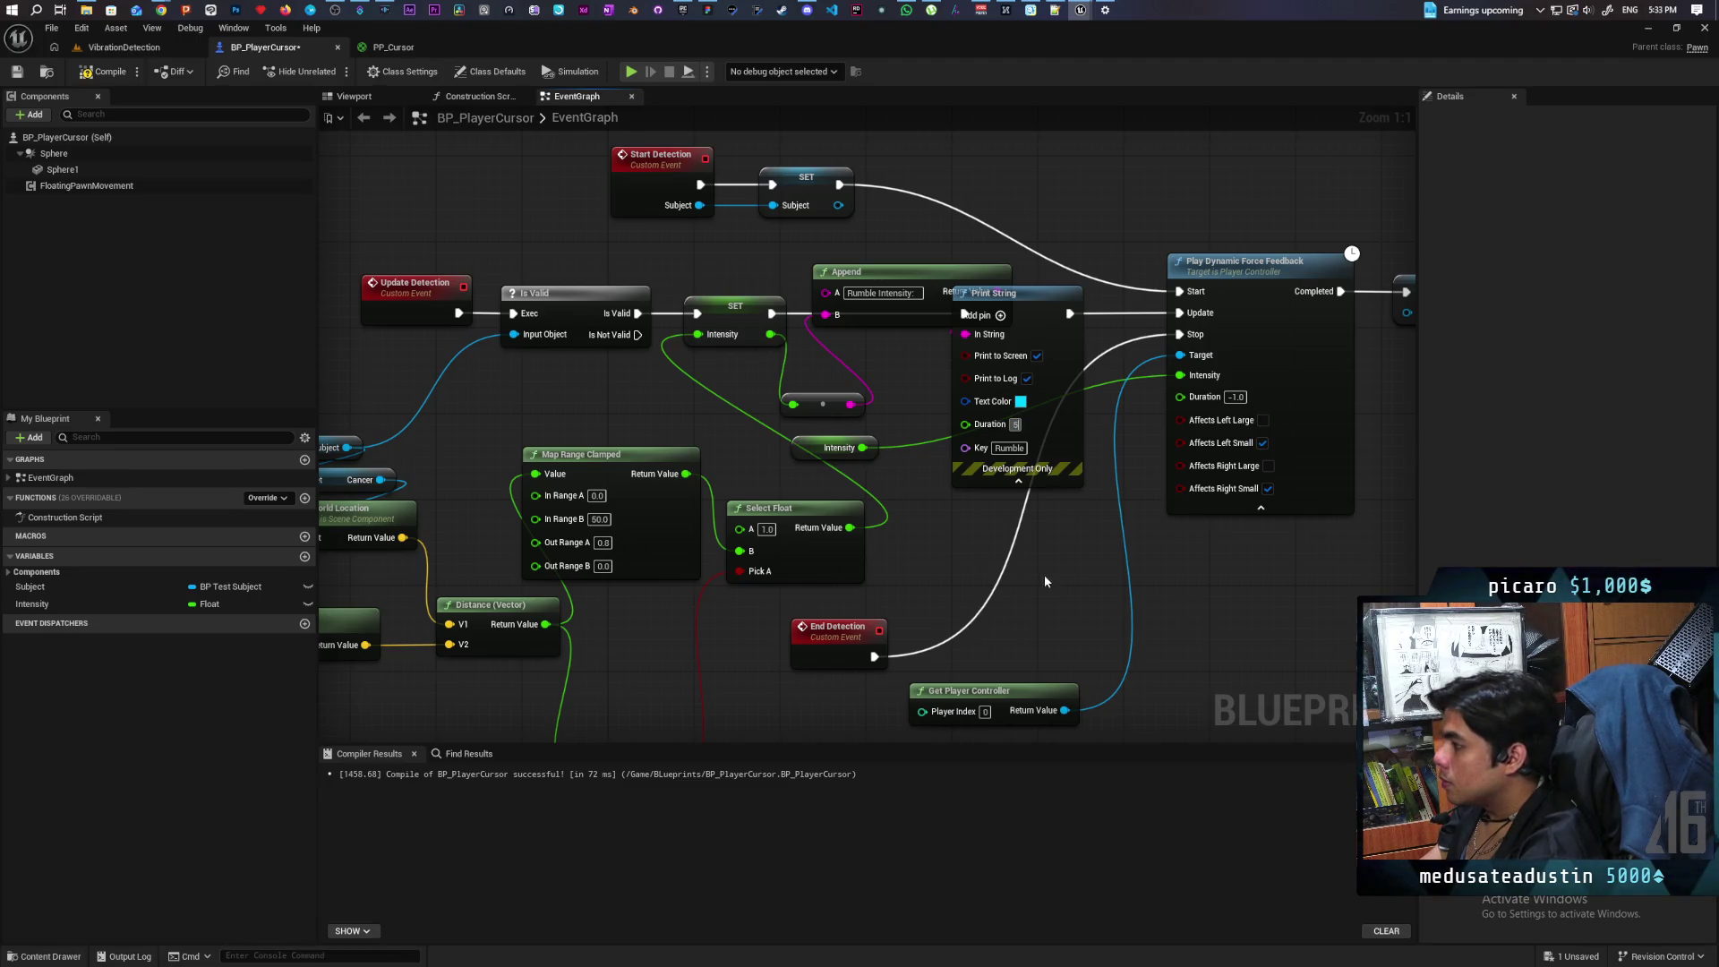
Step: Make the printed text green, compile and save, then play the VibrationDetection level
left_click(1020, 402)
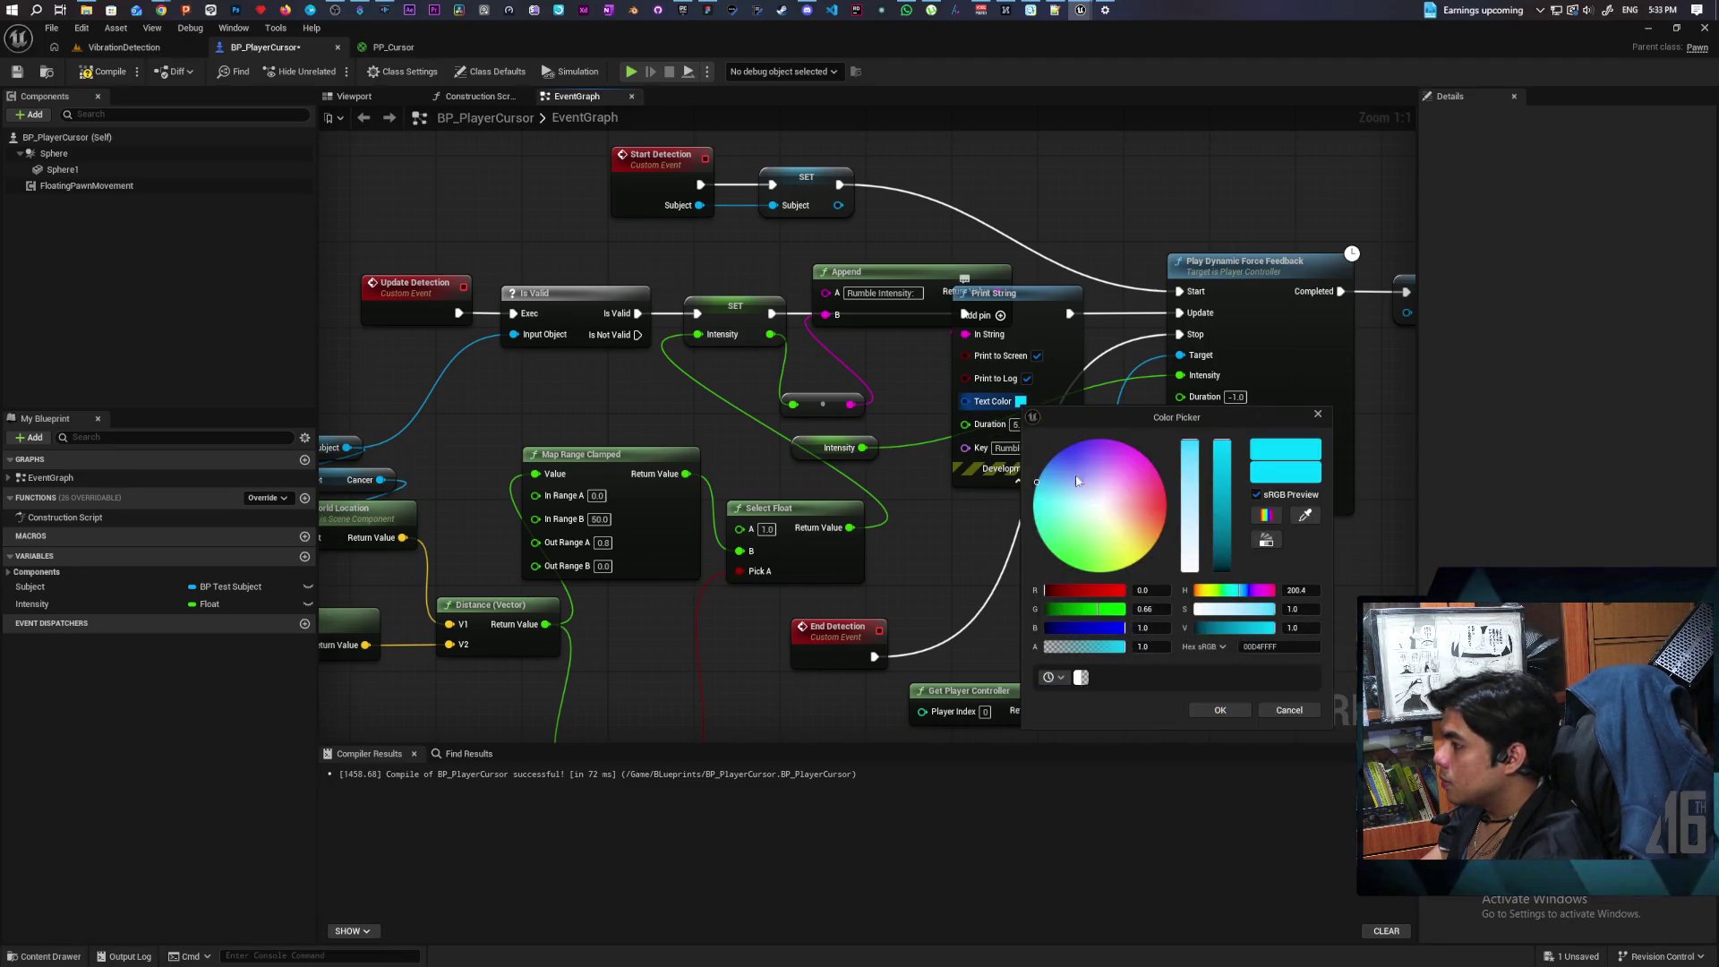
left_click_drag(1163, 532, 1061, 559)
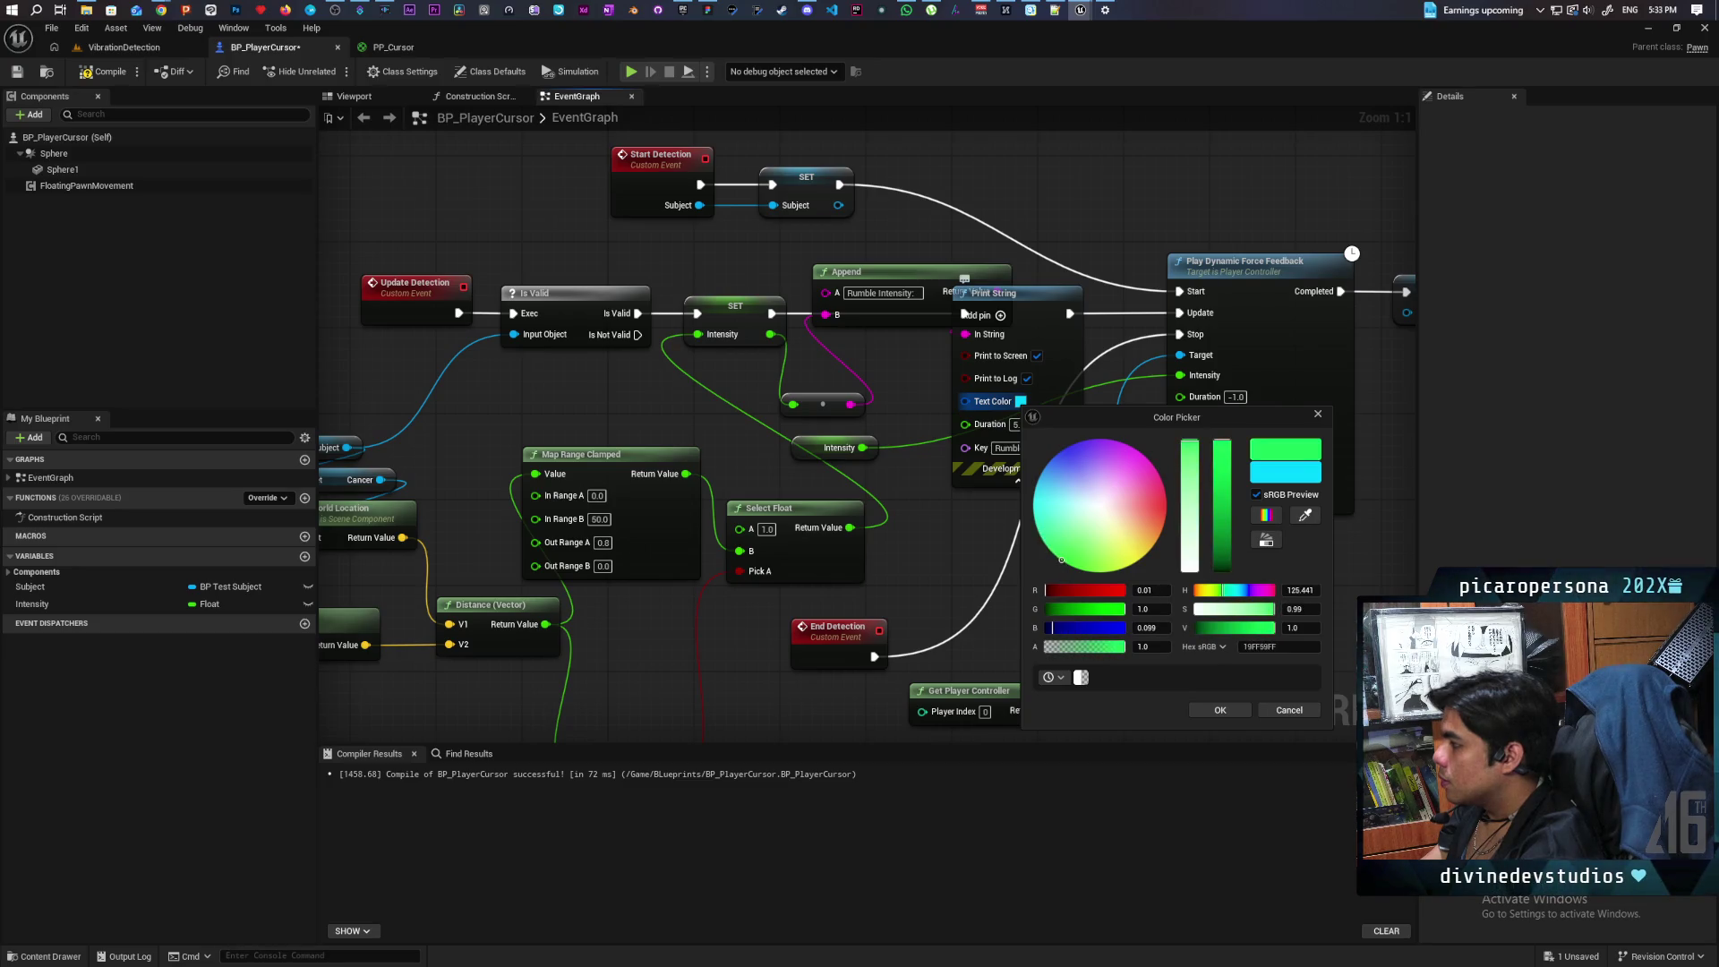
left_click(1217, 709)
left_click(106, 75)
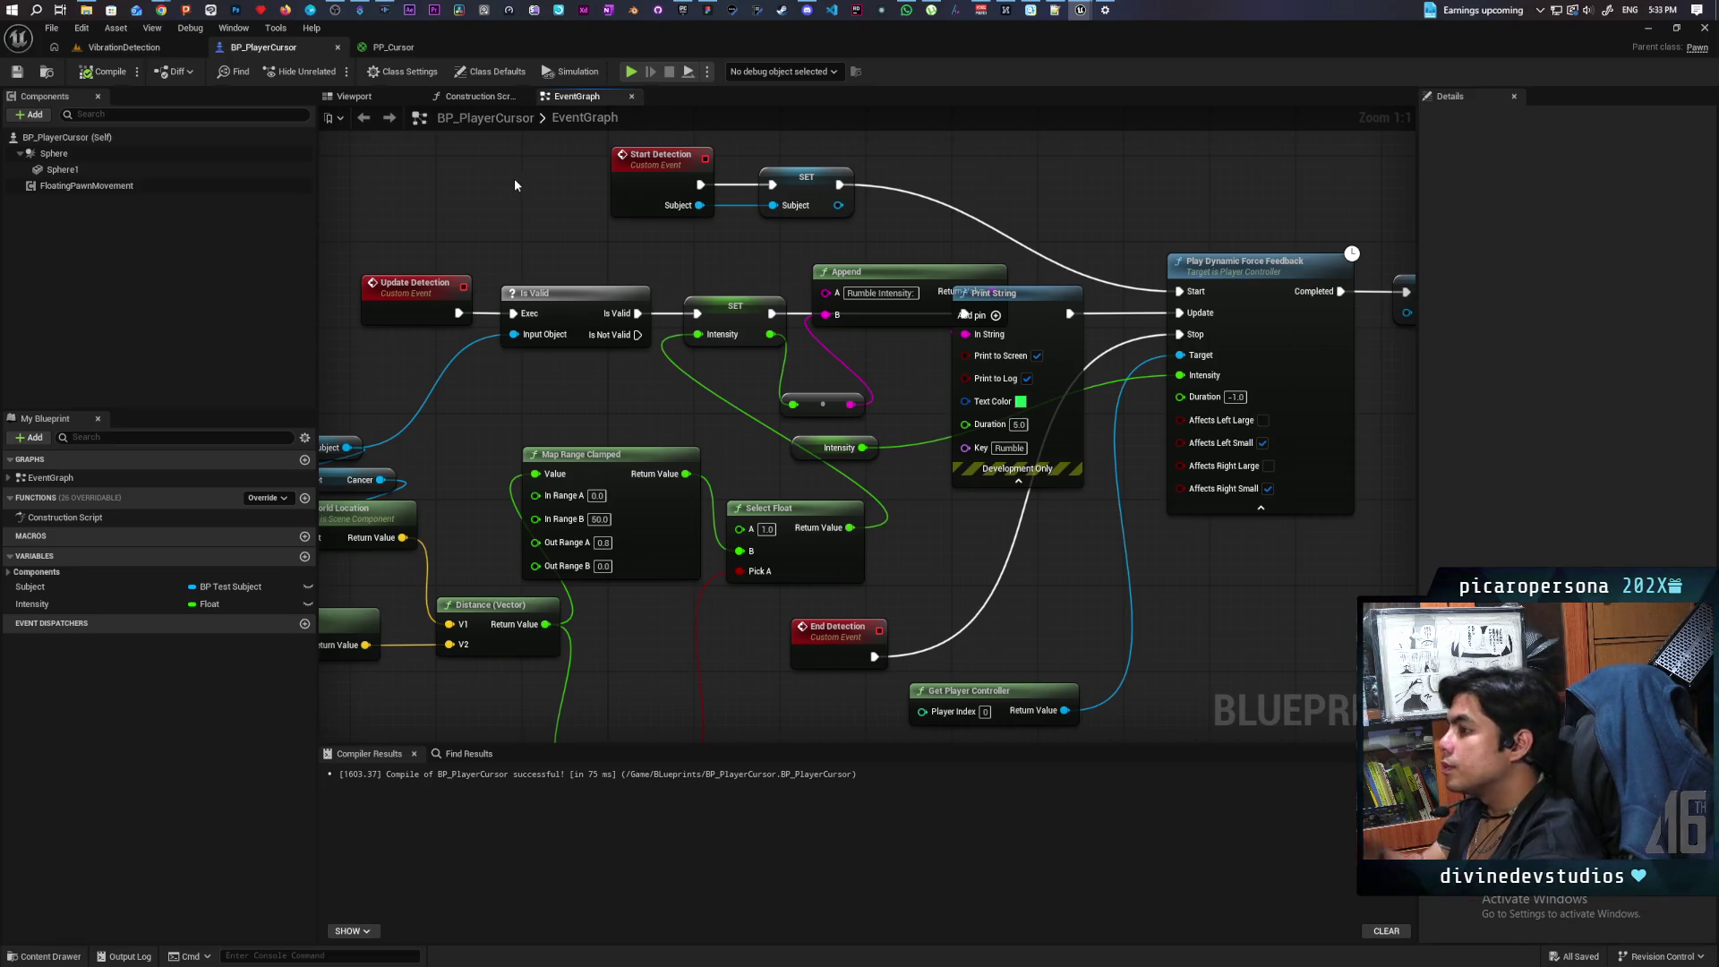
left_click(125, 47)
left_click(334, 71)
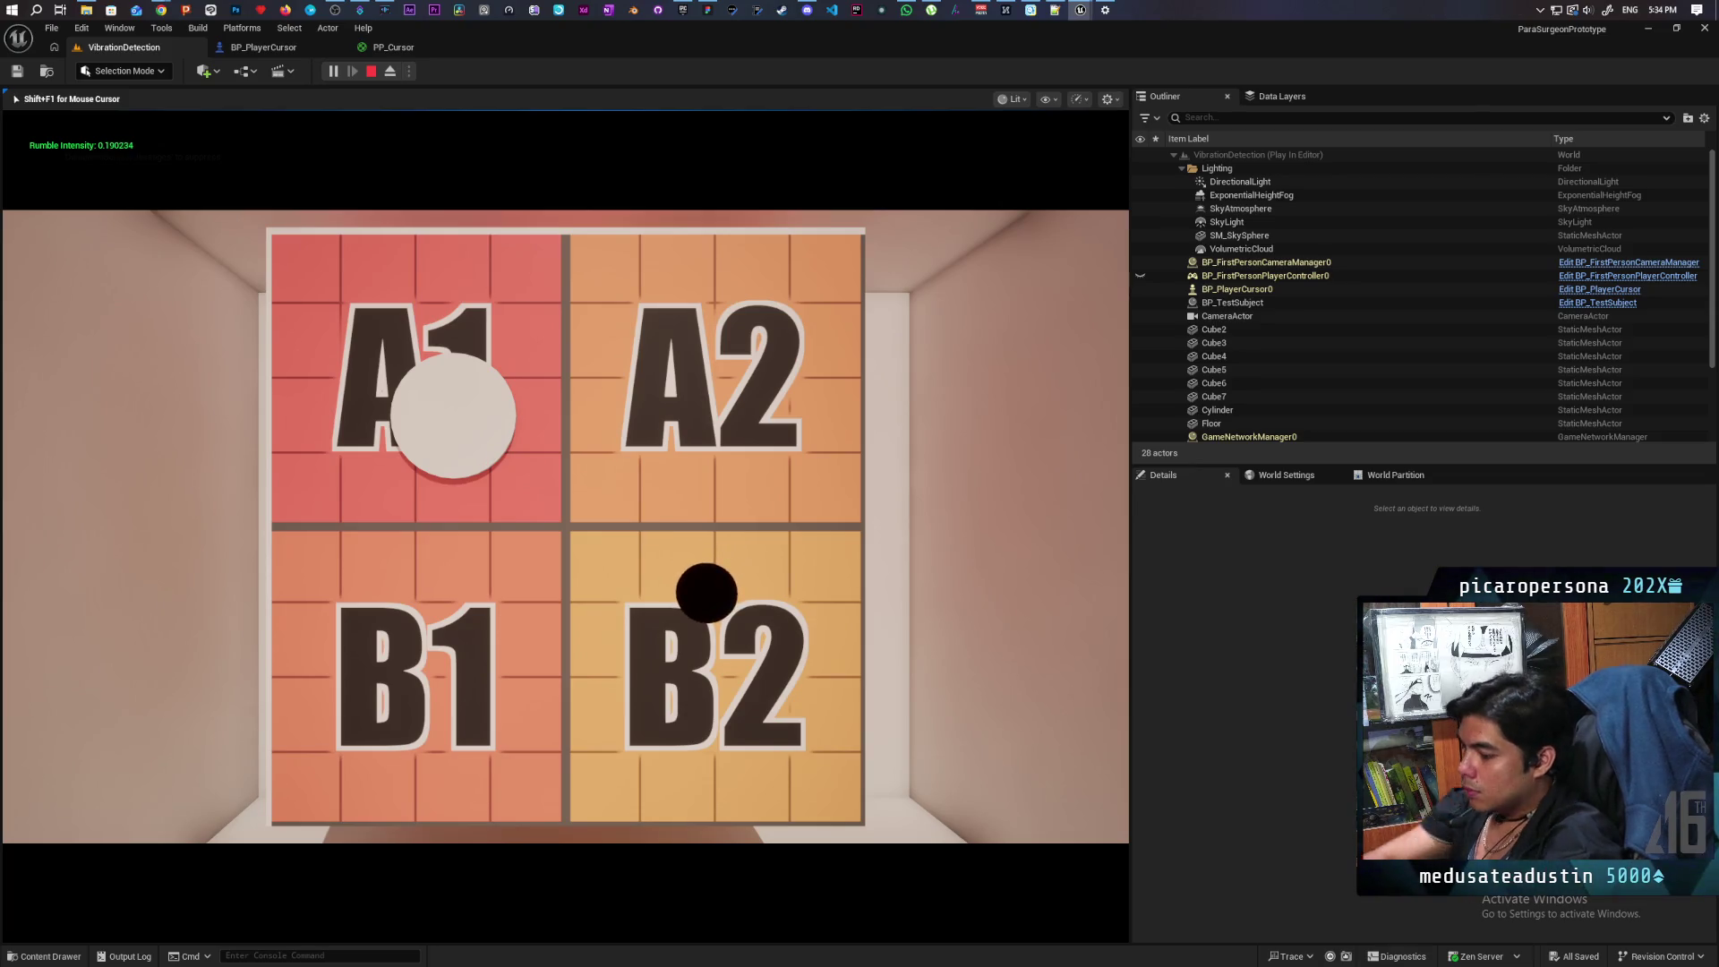
key("Escape")
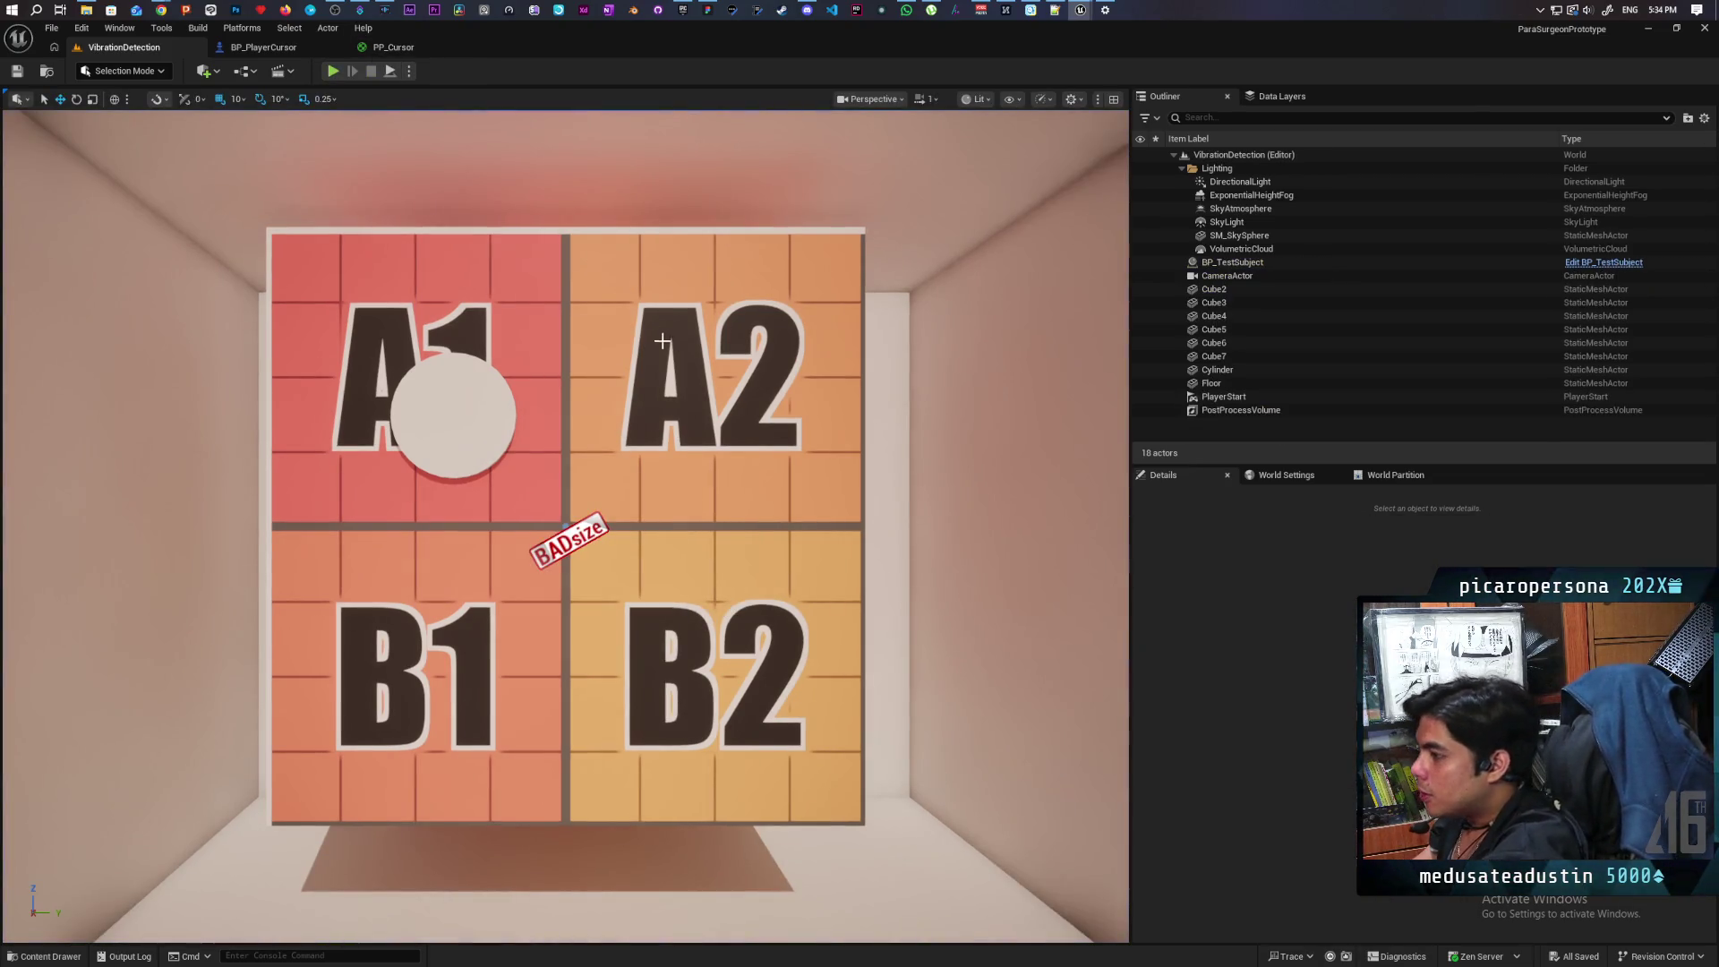
Step: Move BP_TestSubject's Cancer component so its location reads 10.0, then start a test play
left_click(662, 341)
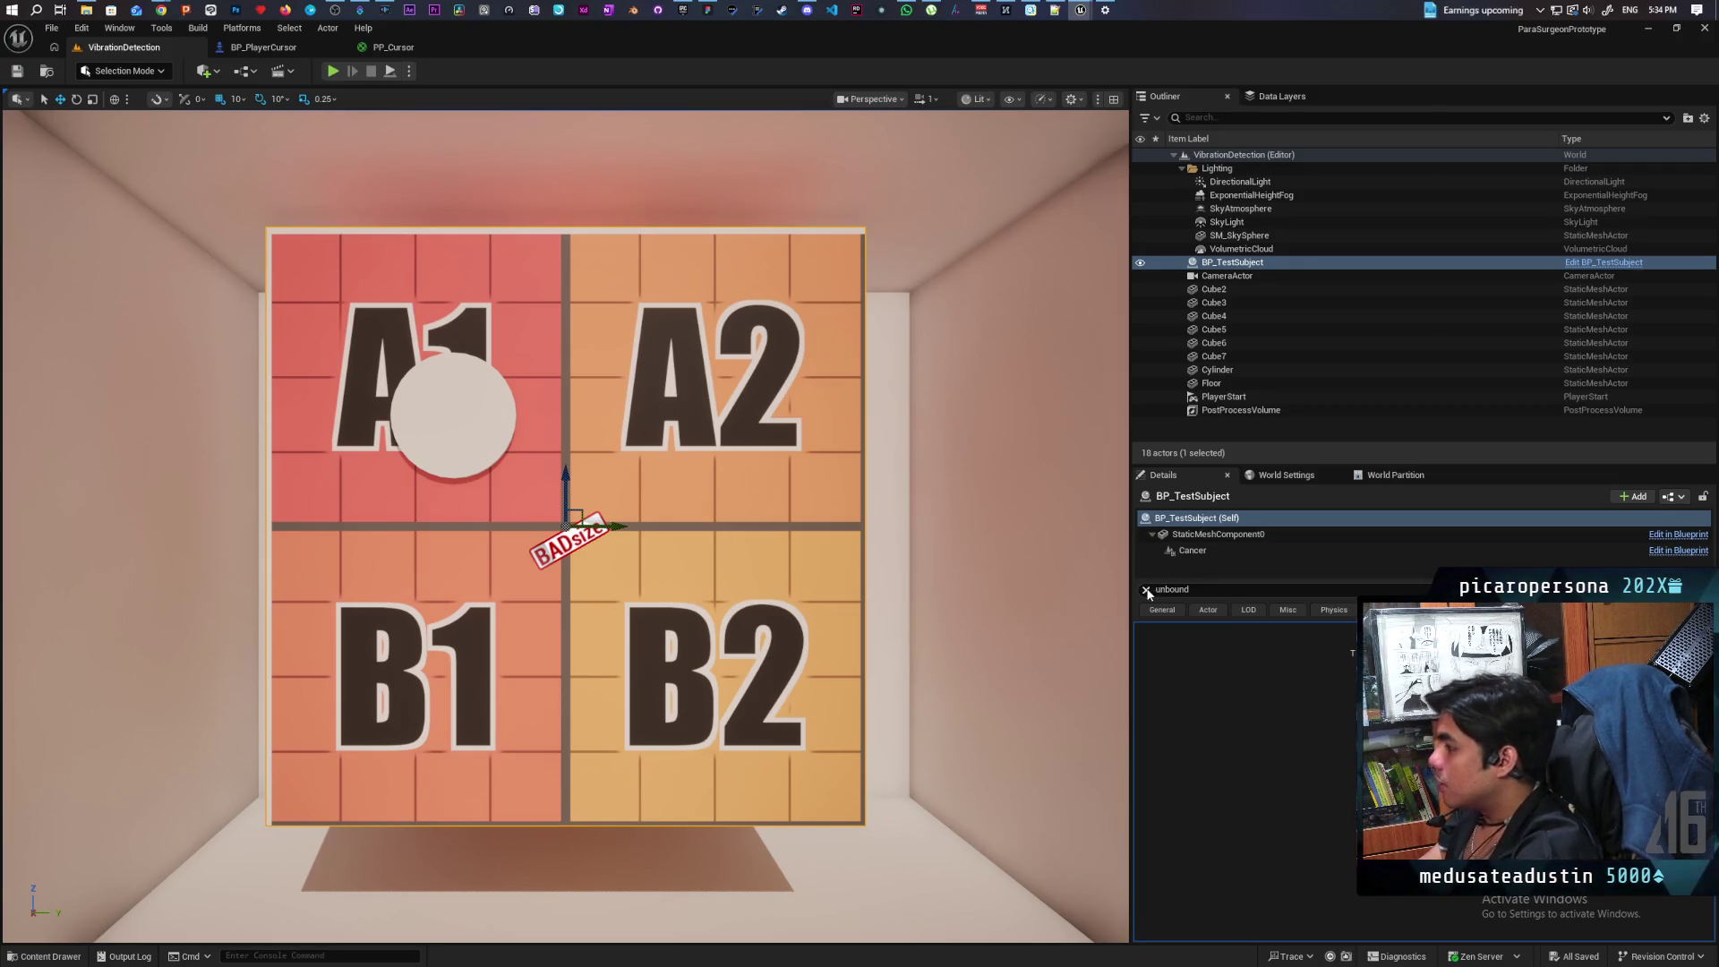
left_click(1192, 549)
key("f")
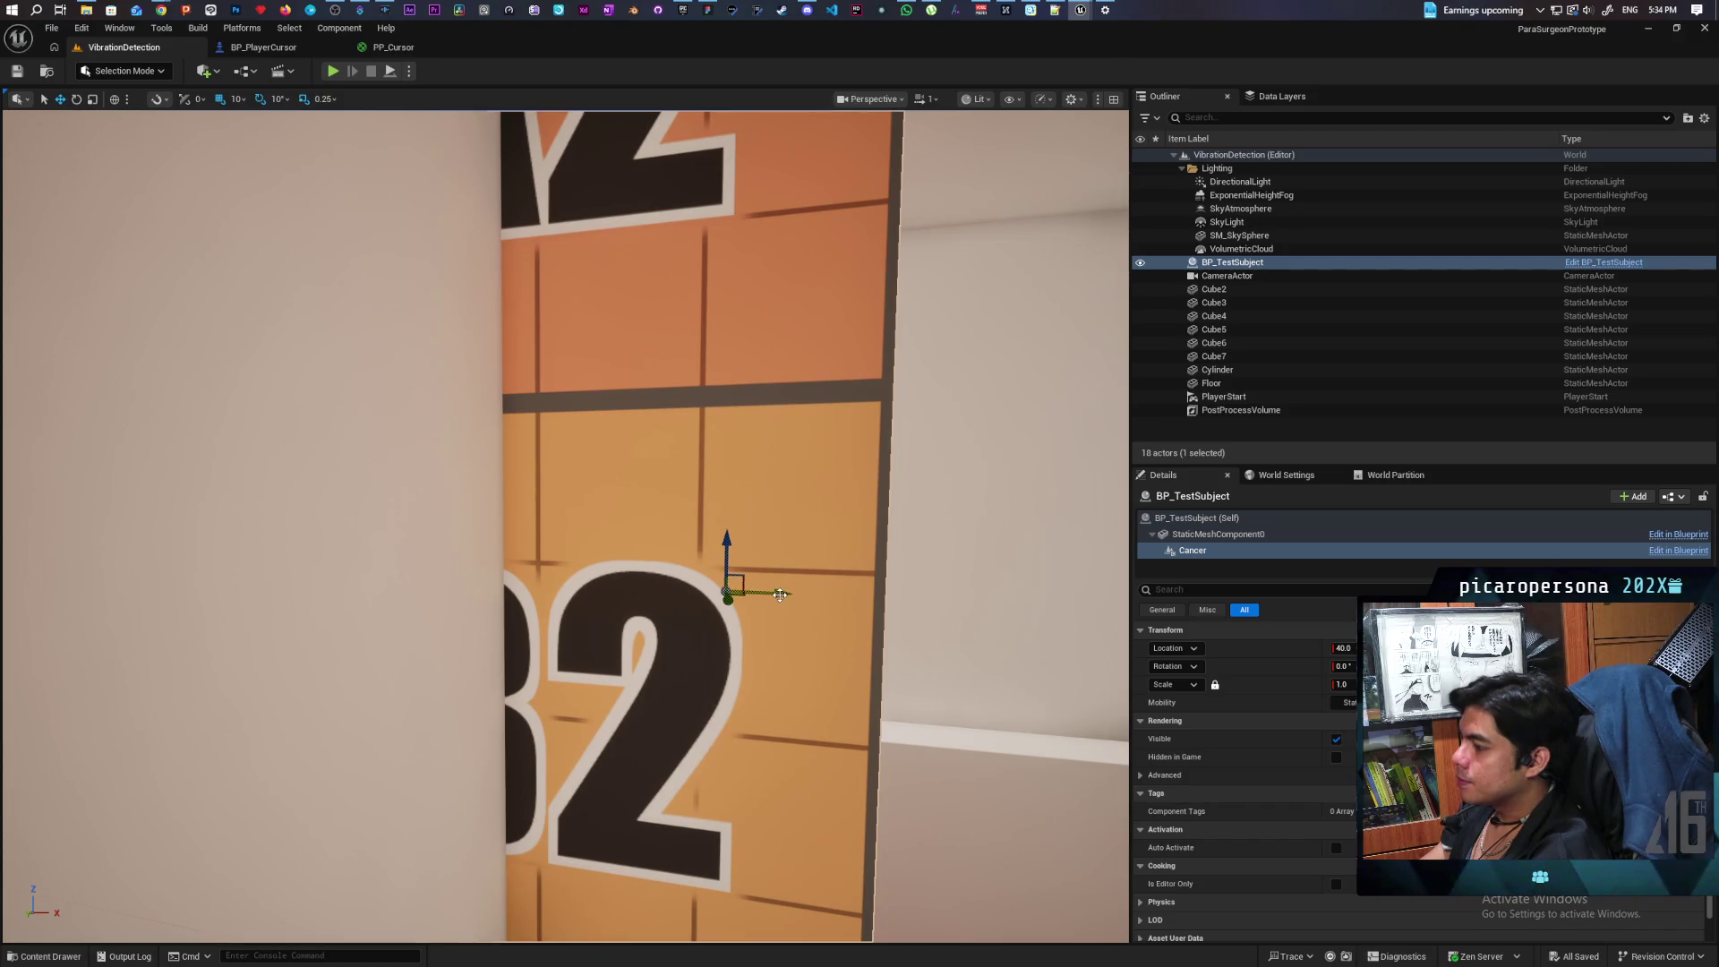
left_click_drag(779, 595, 503, 582)
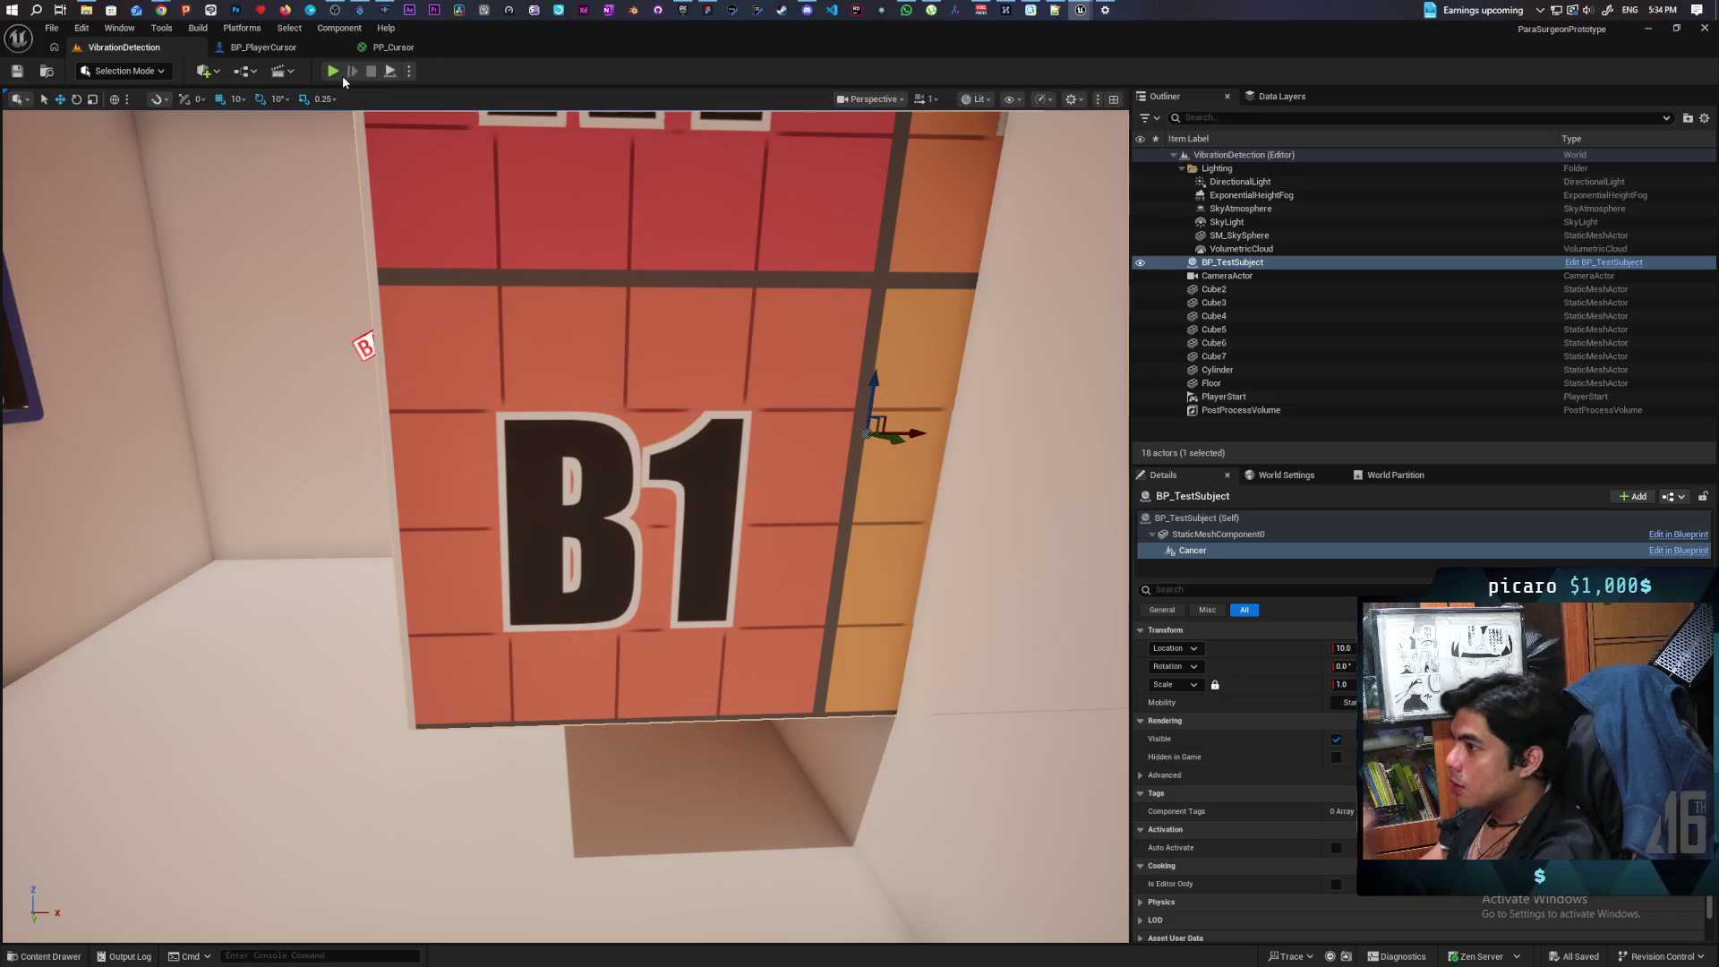
left_click(333, 70)
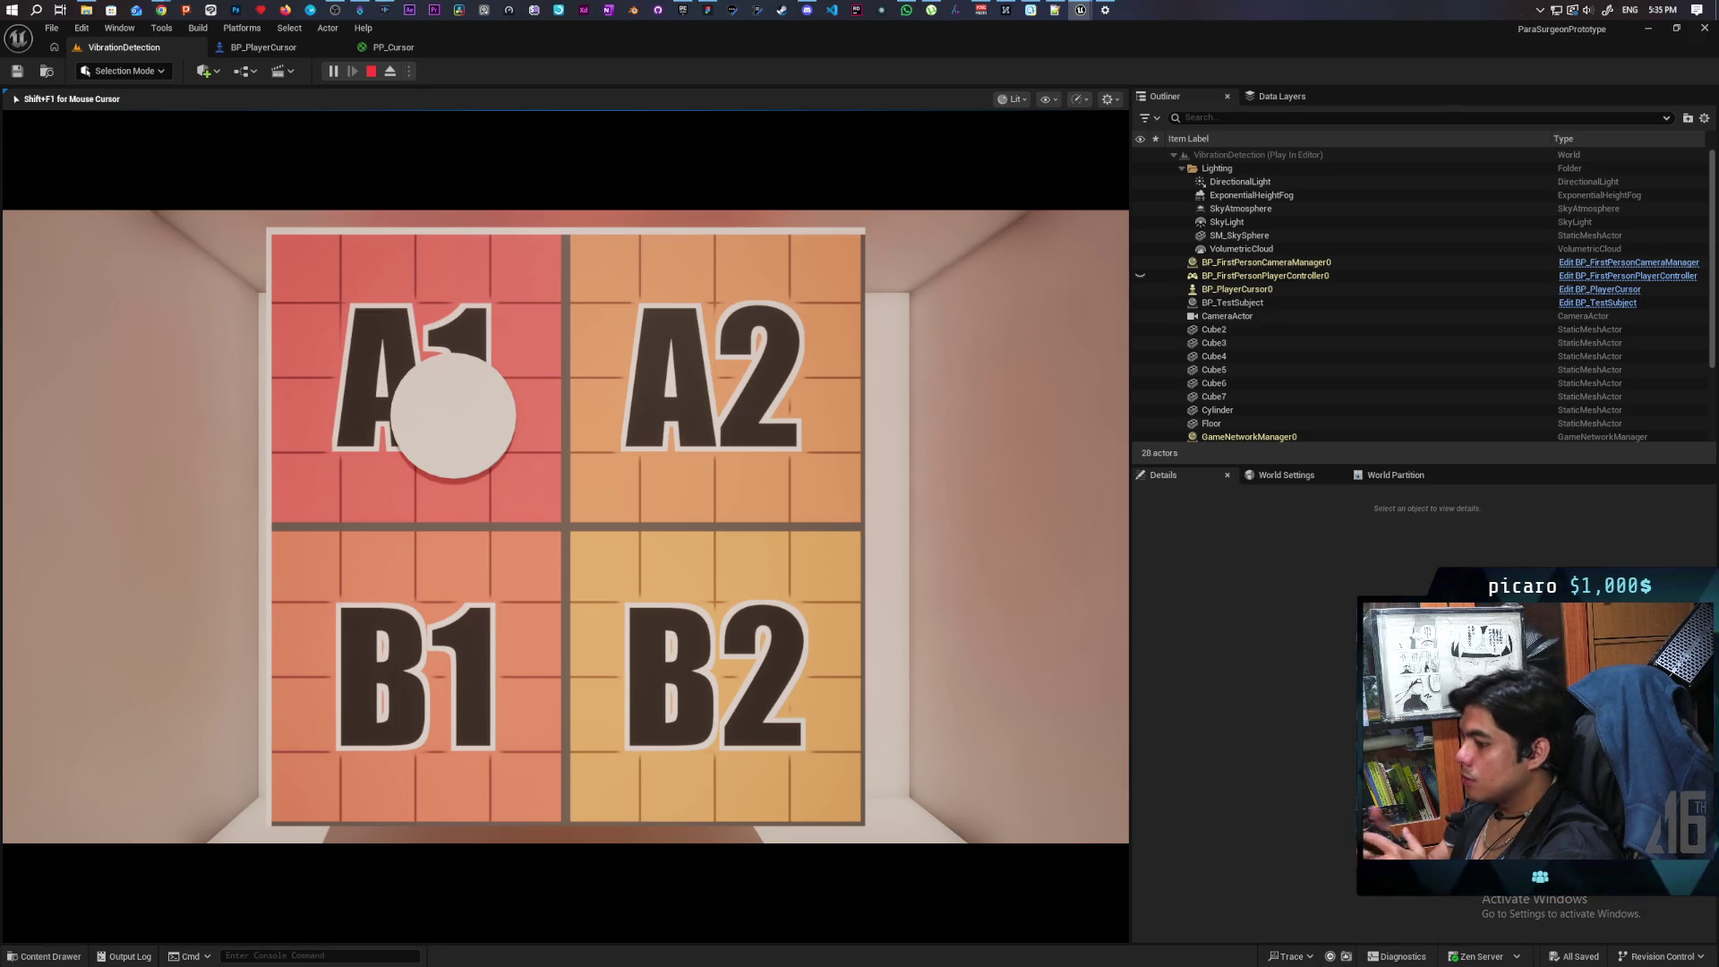
key("Escape")
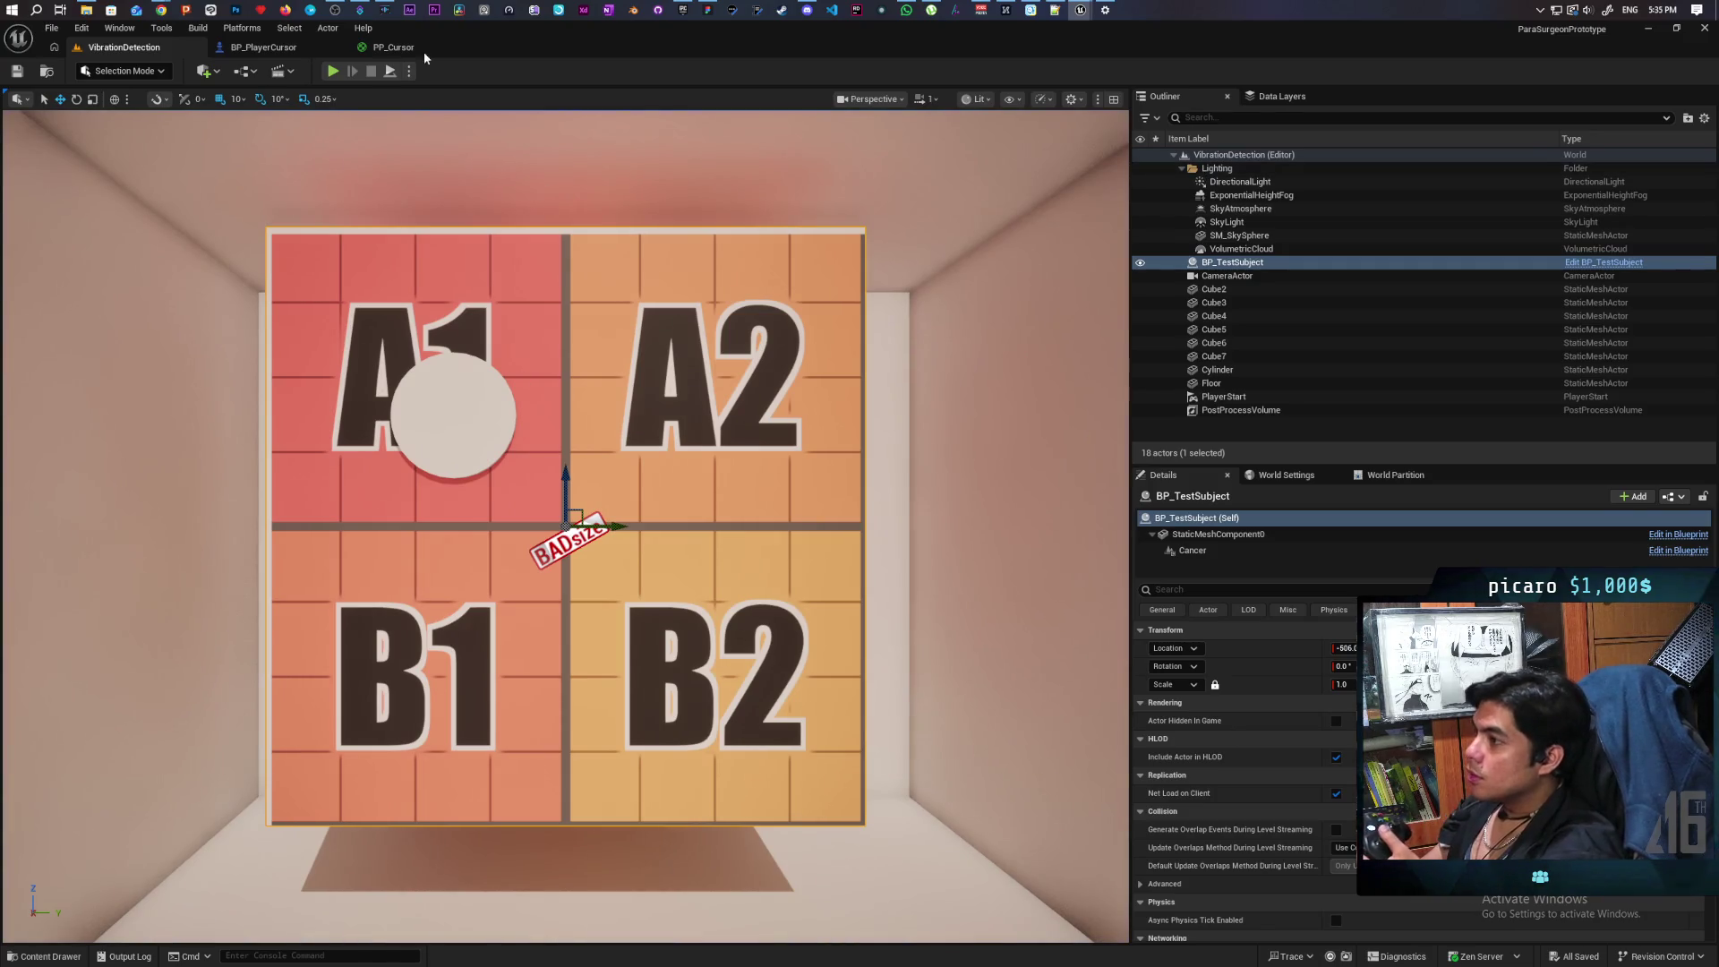
Step: Run and stop another playtest, then pan around the BP_PlayerCursor event graph
left_click(332, 71)
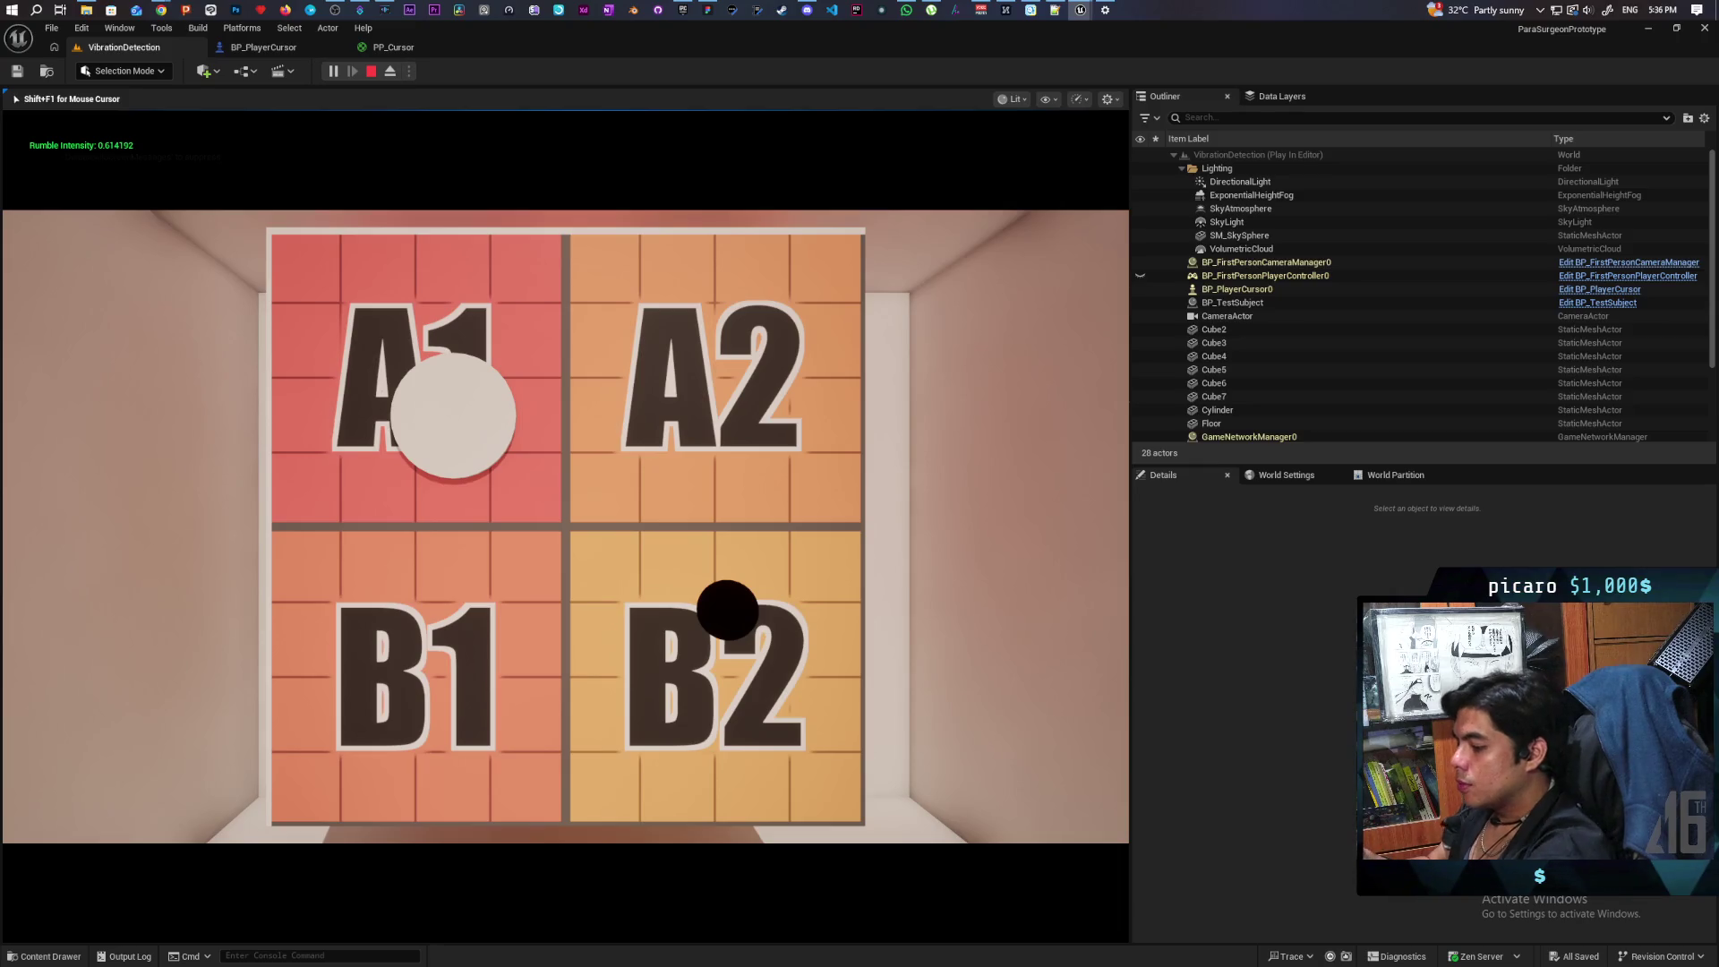
key("Escape")
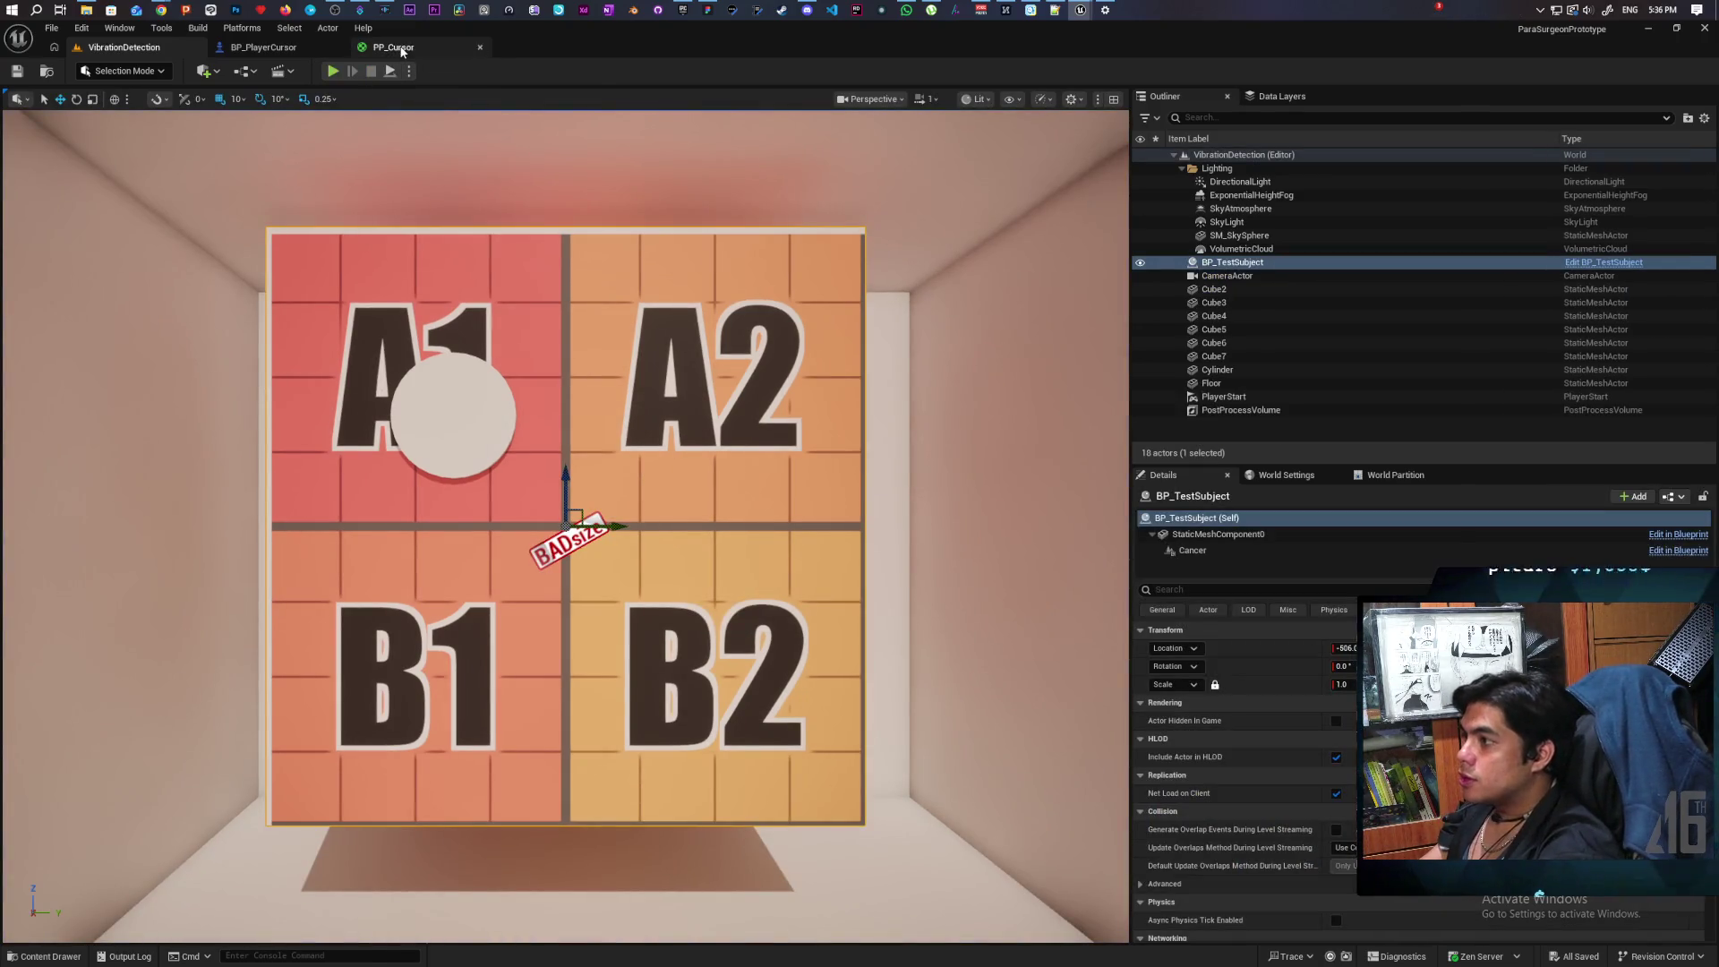
left_click(394, 46)
left_click(268, 48)
left_click_drag(610, 540, 718, 585)
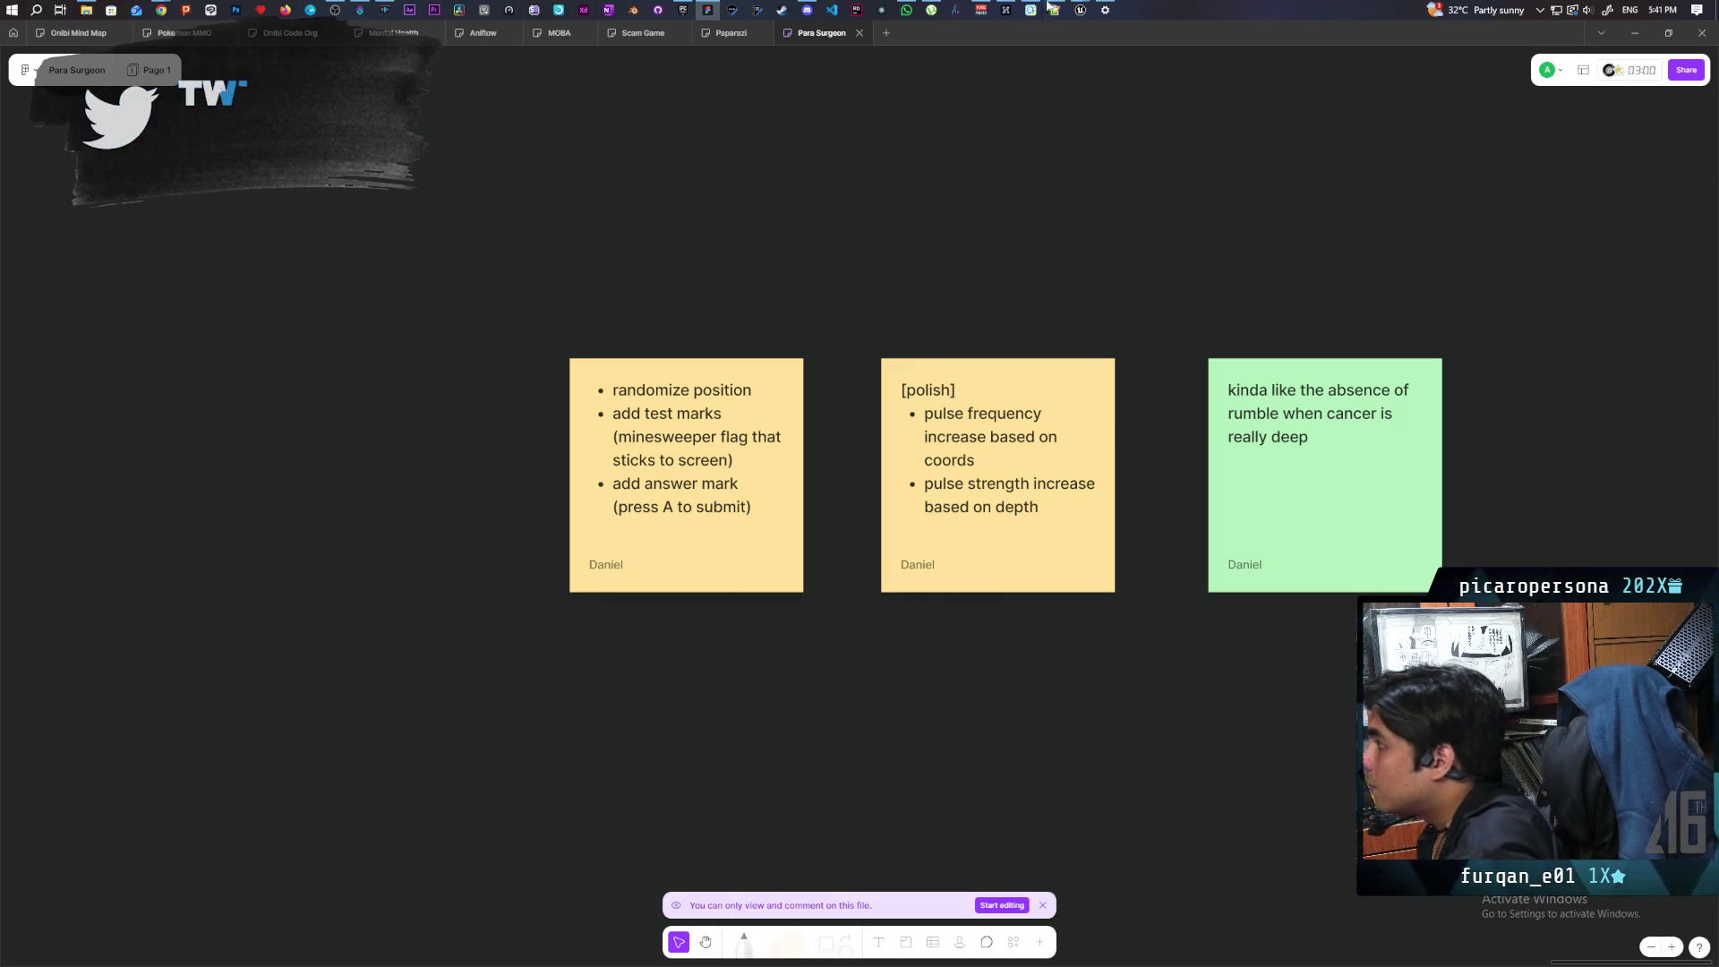
Step: Return to the ParaSurgeonPrototype level, select StaticMeshComponent0, and open BP_TestSubject for editing
mouse_move(1080, 14)
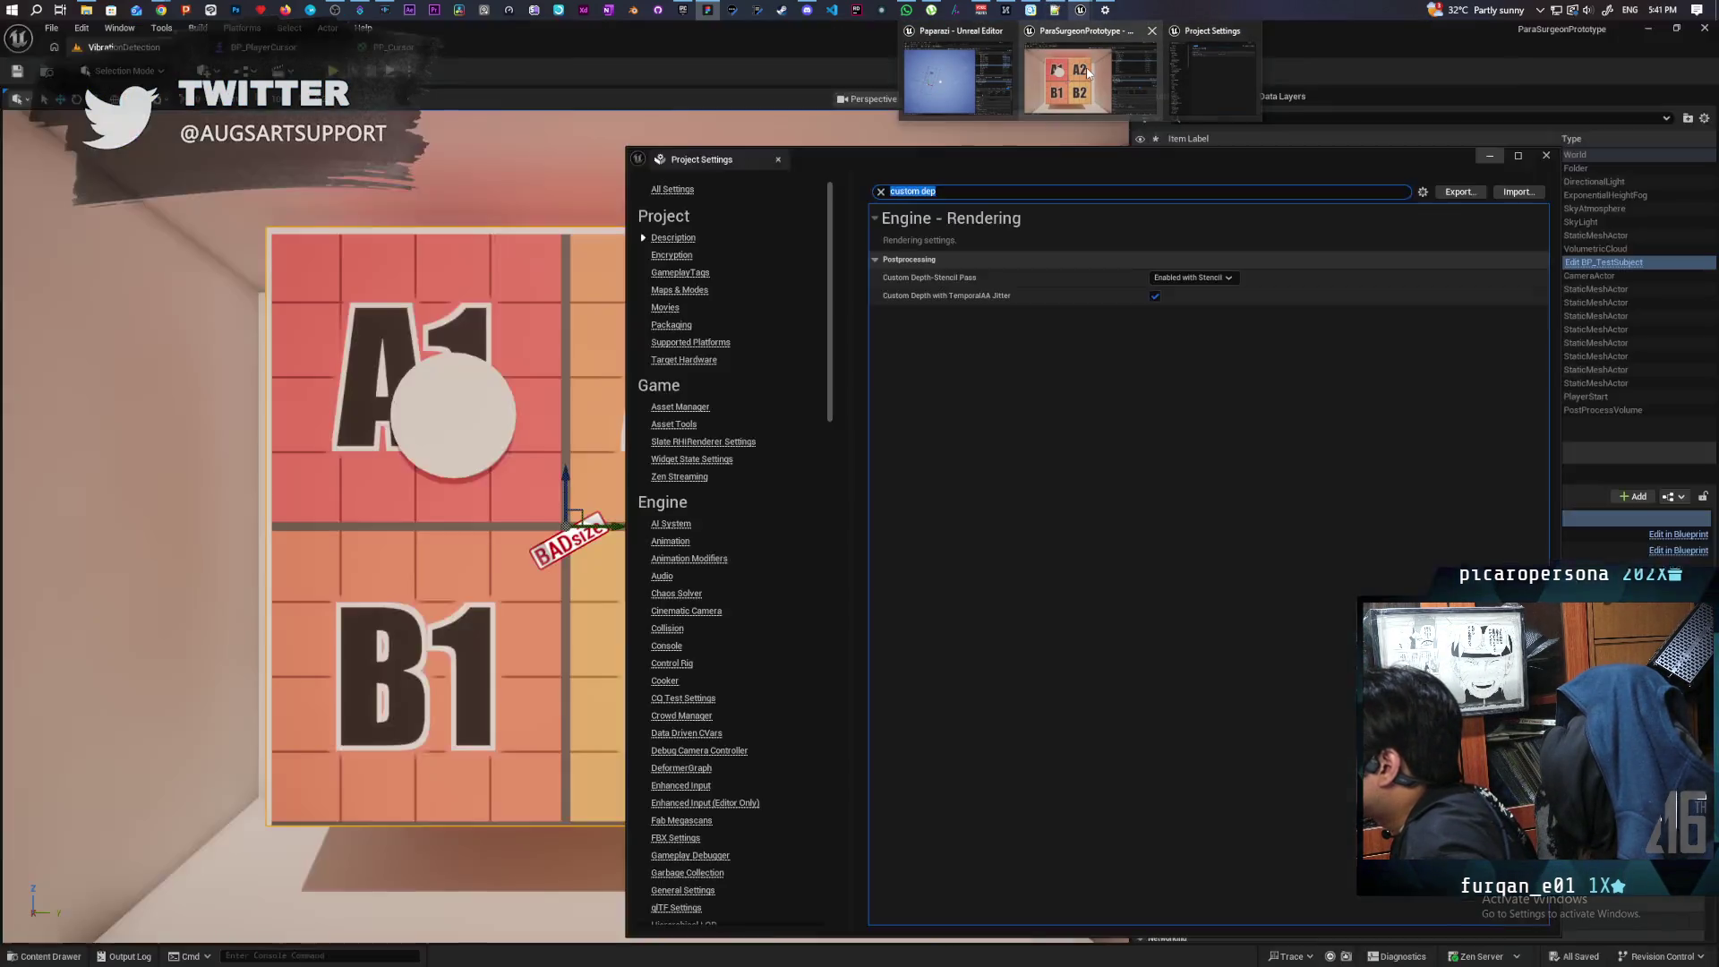
left_click(1075, 78)
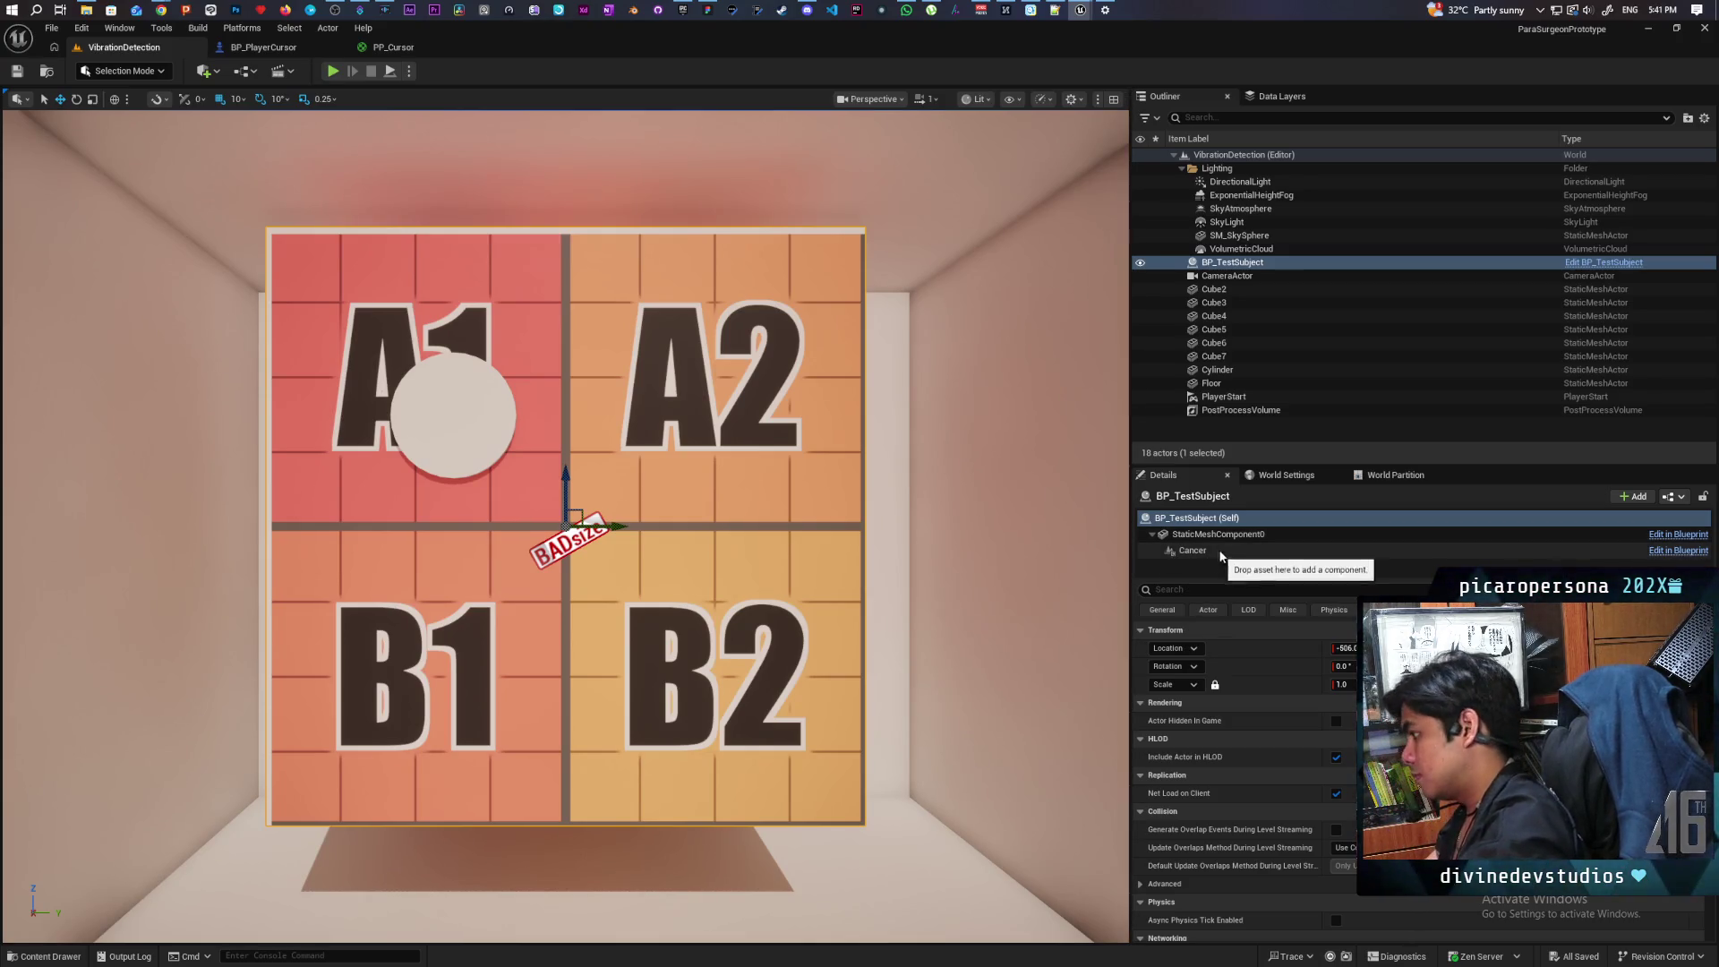
left_click(1237, 536)
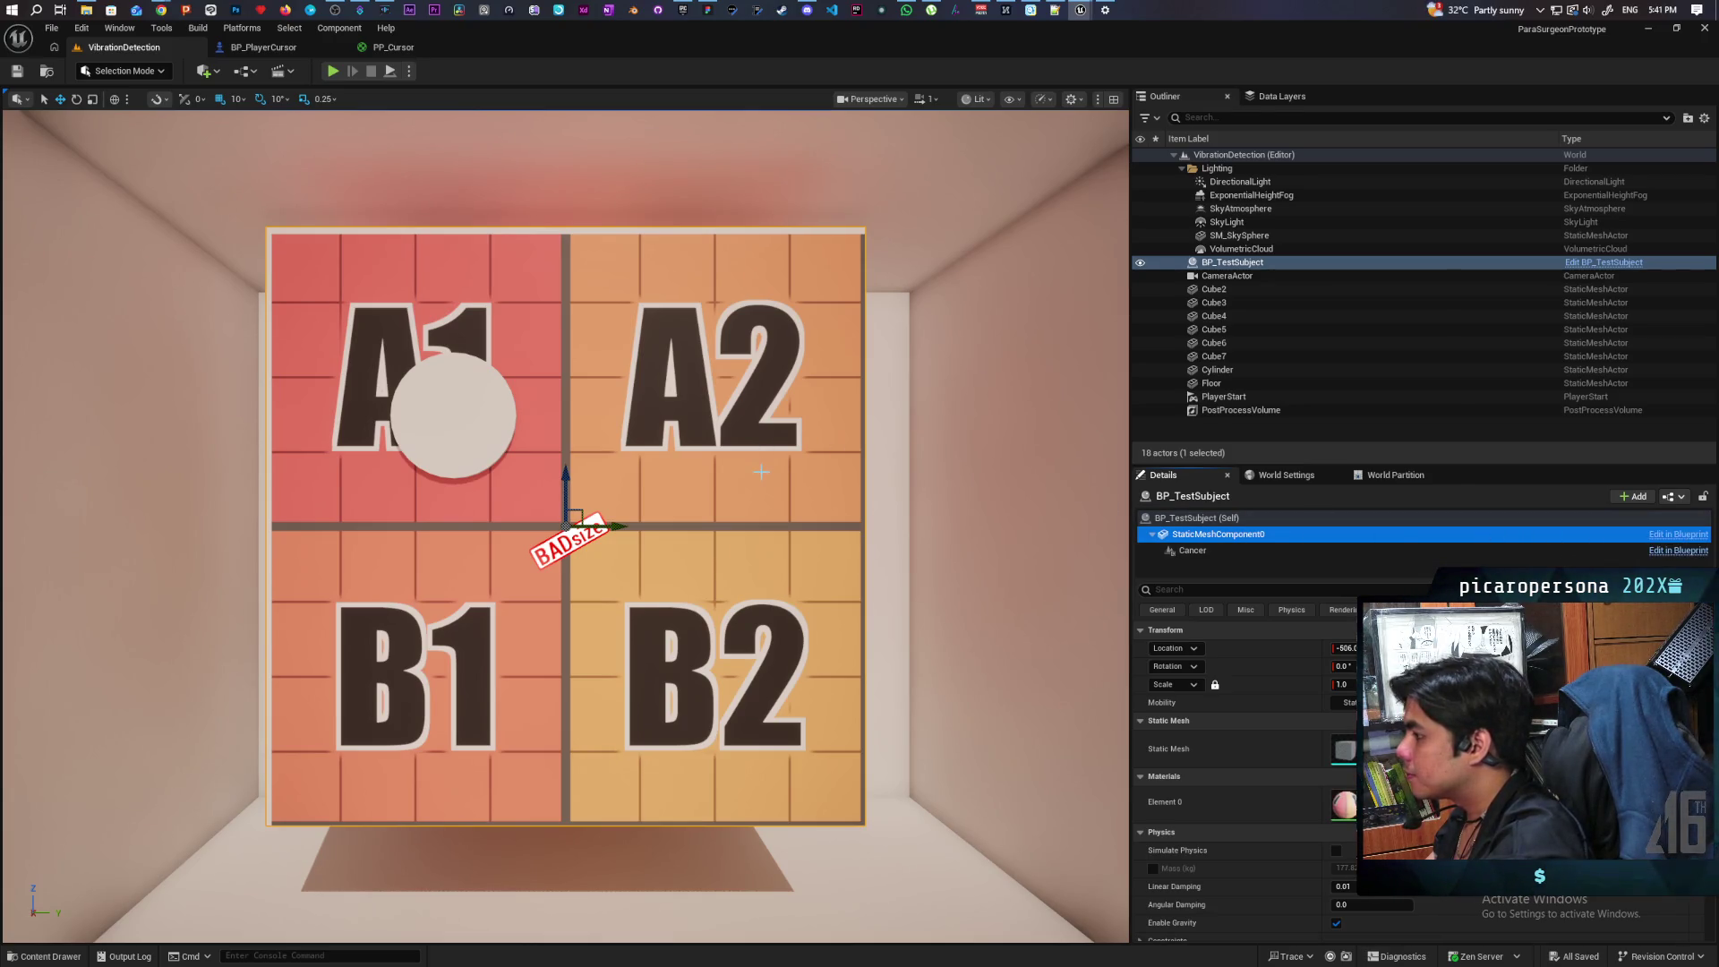
left_click(1584, 266)
Step: Place a StaticMeshComponent0 reference in the EventGraph feeding a Get Local Bounds node
scroll(833, 402, "down", 4)
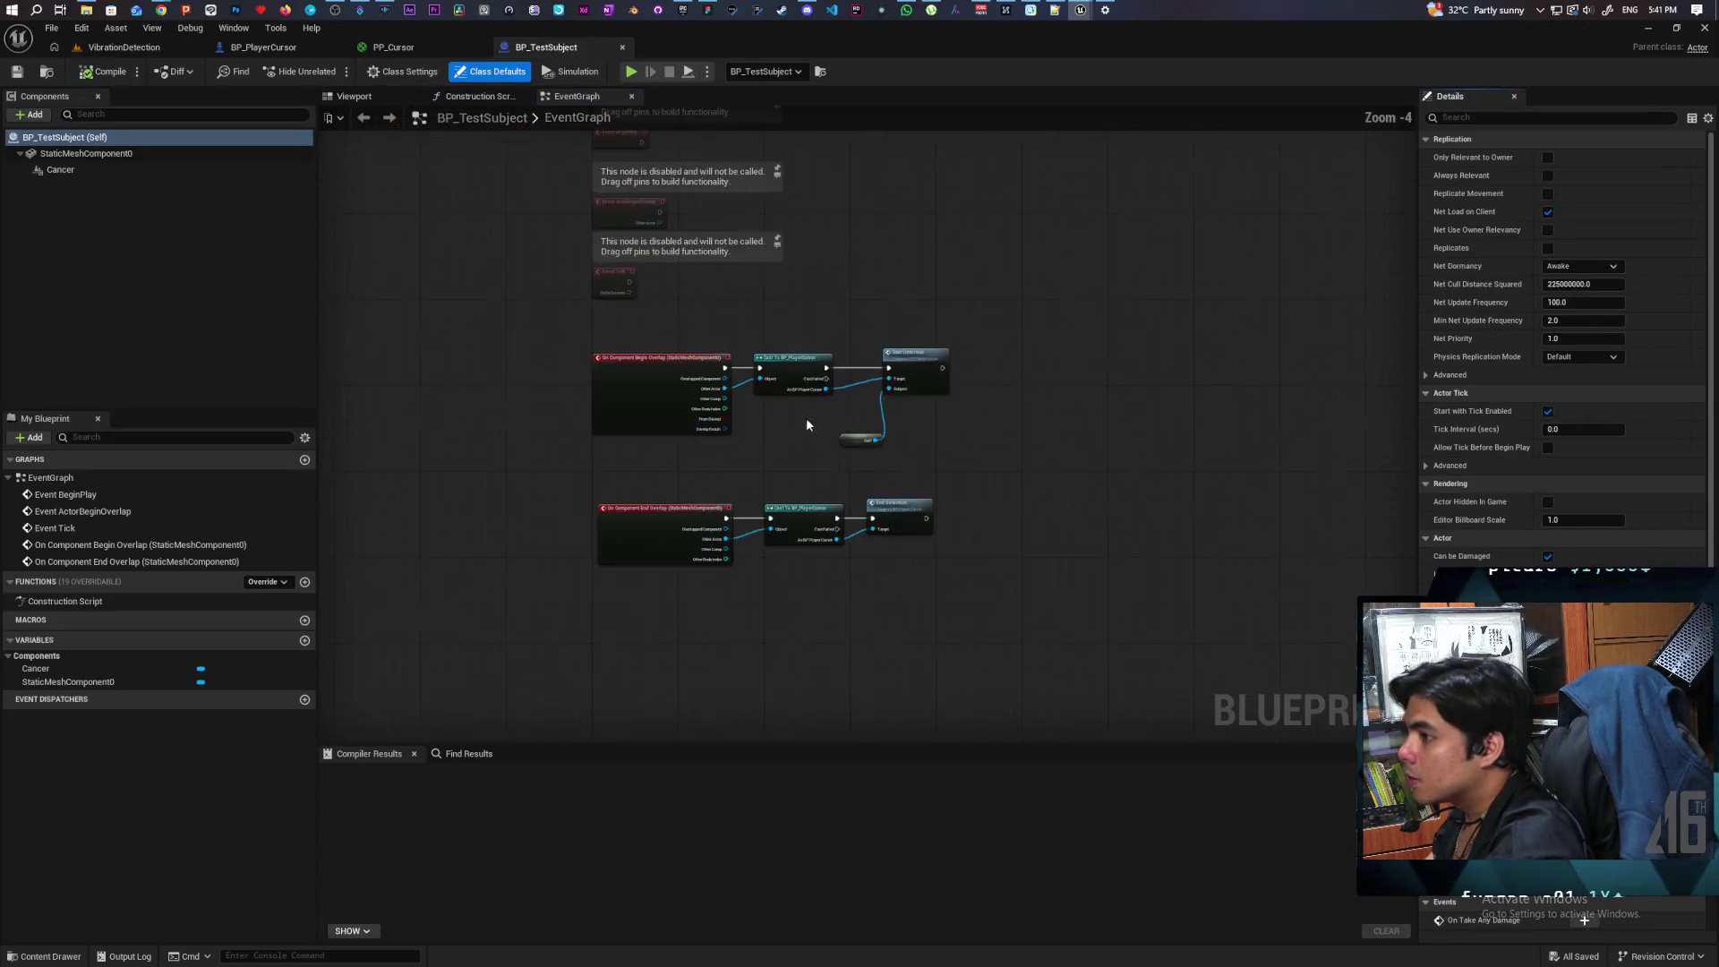
mouse_move(89, 153)
left_mouse_down()
mouse_move(280, 238)
mouse_move(636, 560)
mouse_move(743, 599)
mouse_move(709, 589)
left_mouse_up()
scroll(648, 565, "up", 3)
type("get local bounds")
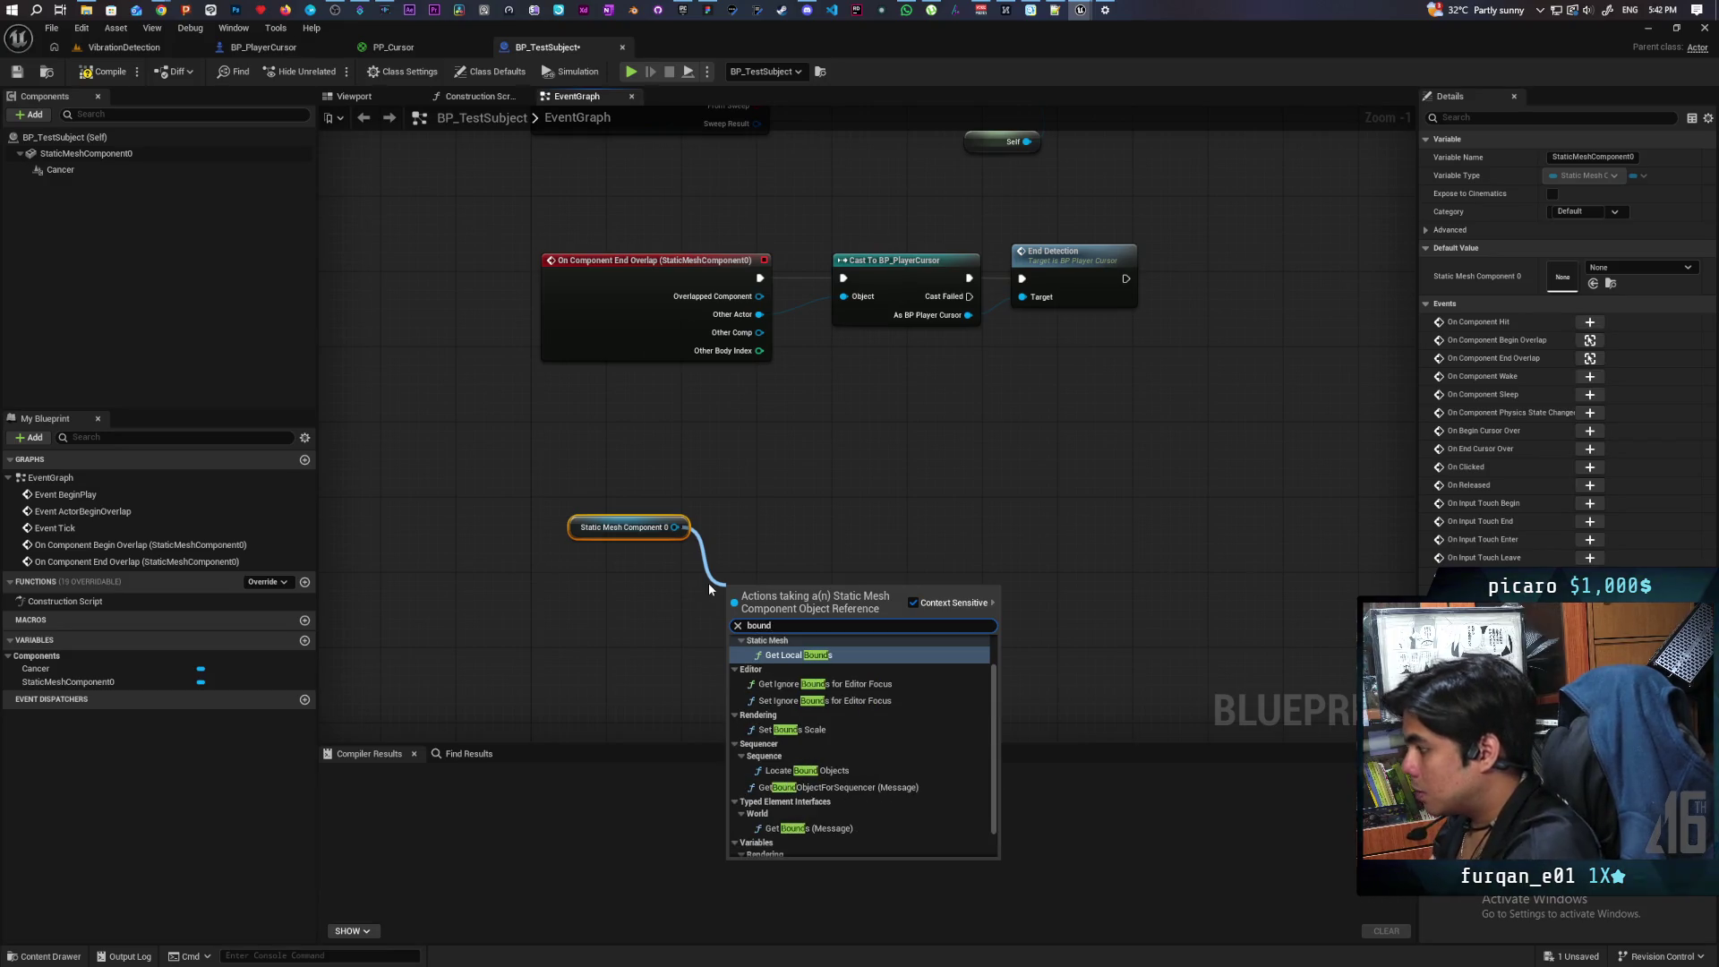
key("Return")
mouse_move(810, 611)
left_mouse_down()
mouse_move(689, 611)
mouse_move(642, 566)
left_mouse_up()
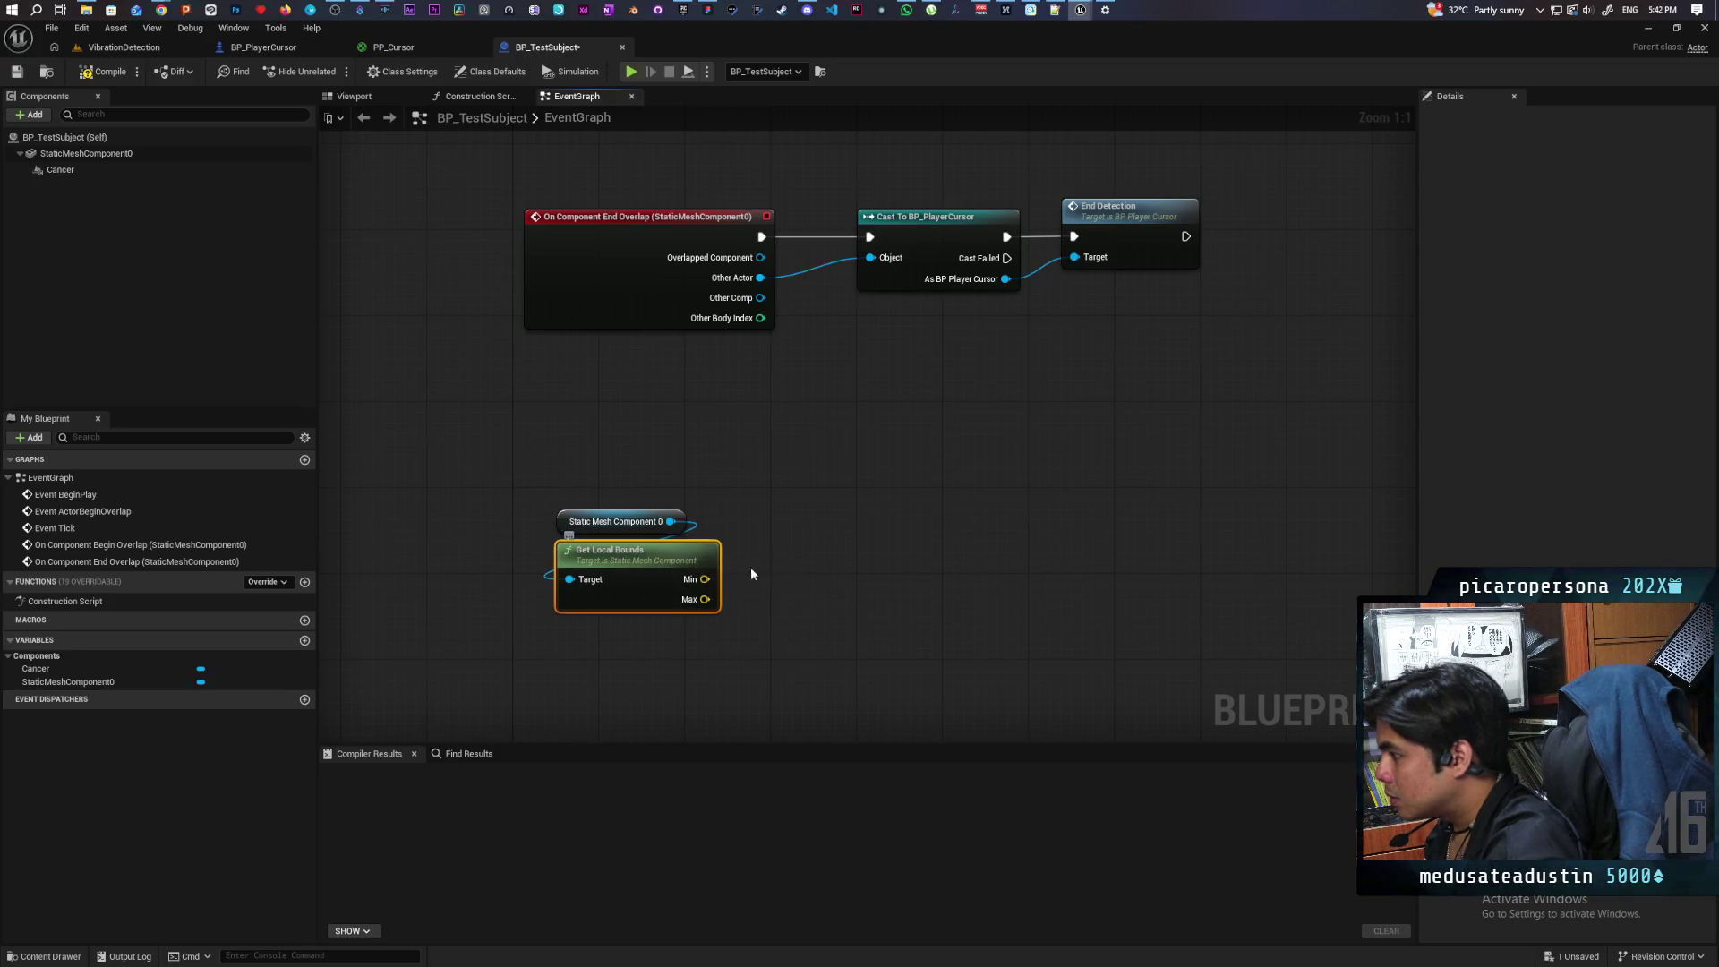
right_click(804, 552)
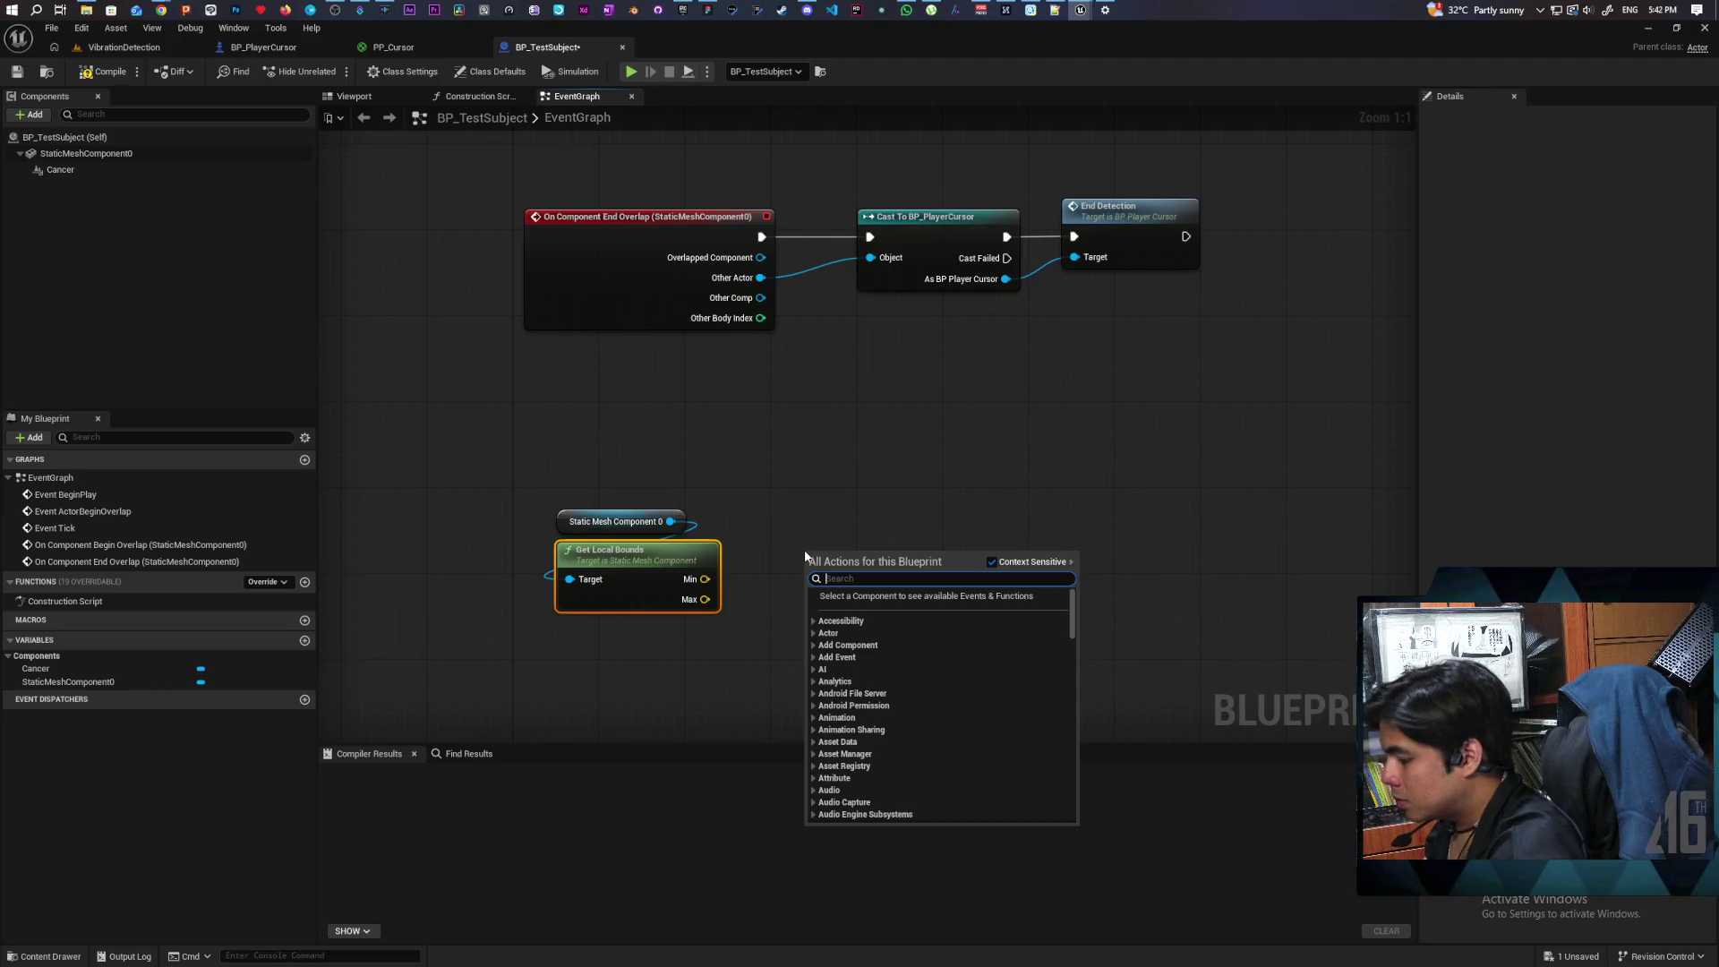
Step: Try adding Random Unit Vector from Stream and Random Unit Vector nodes, deleting each
type("raond")
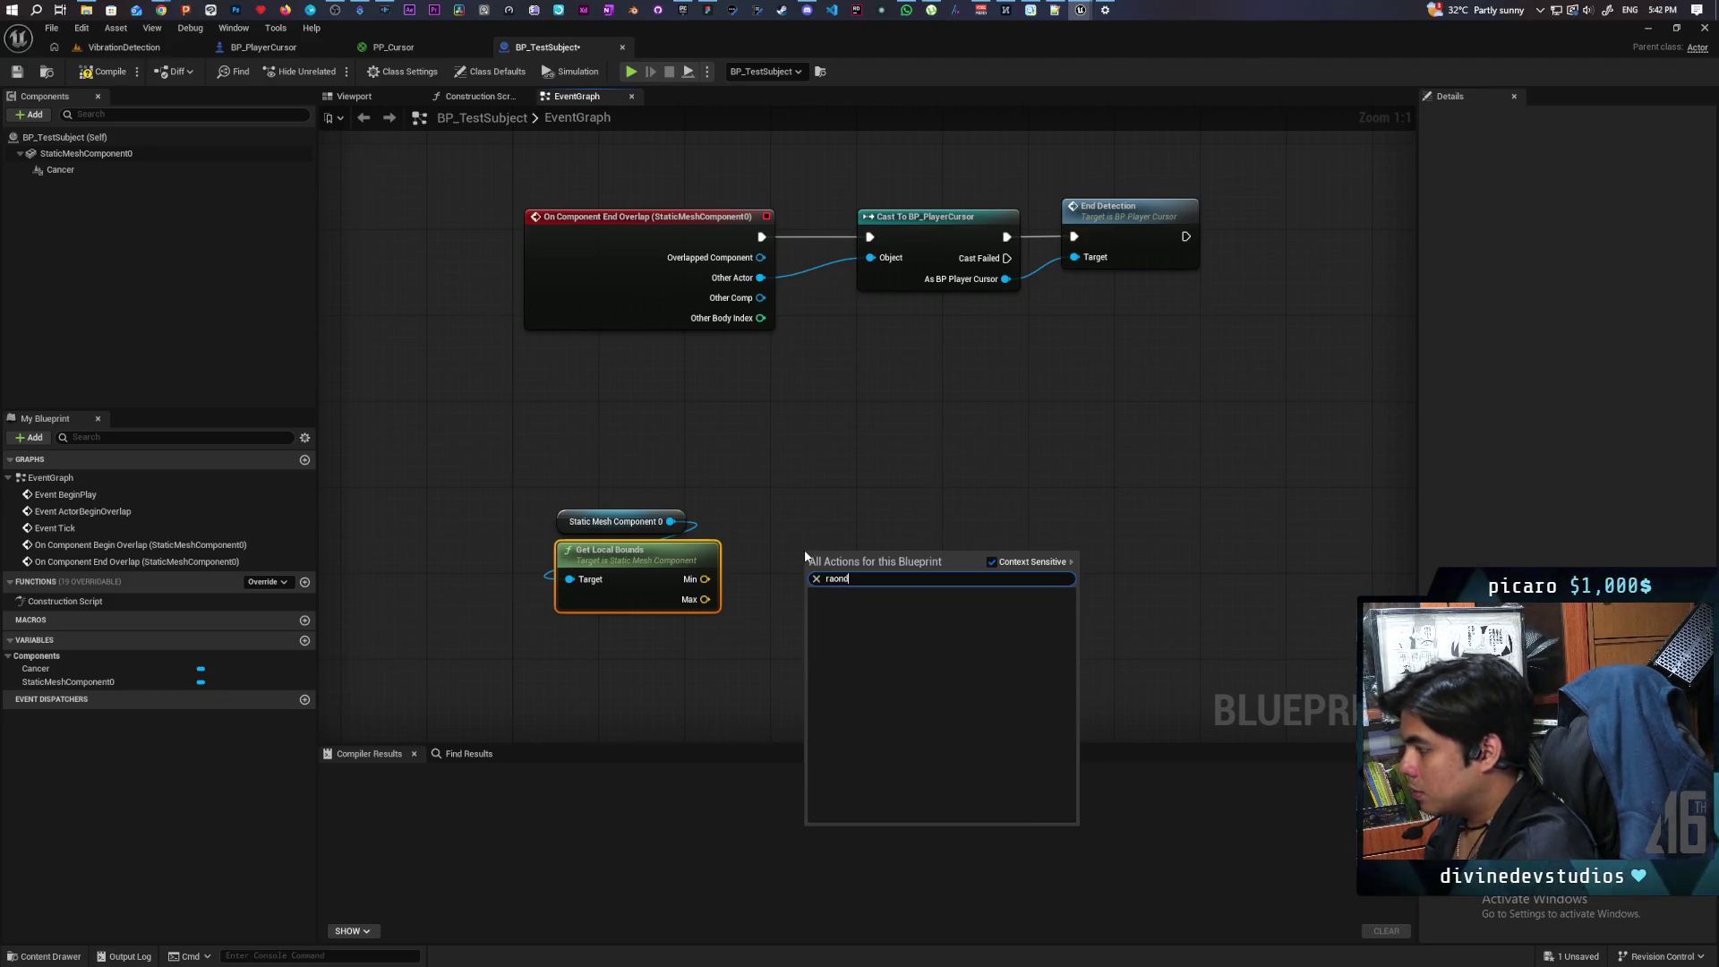
key("BackSpace")
key("BackSpace")
key("BackSpace")
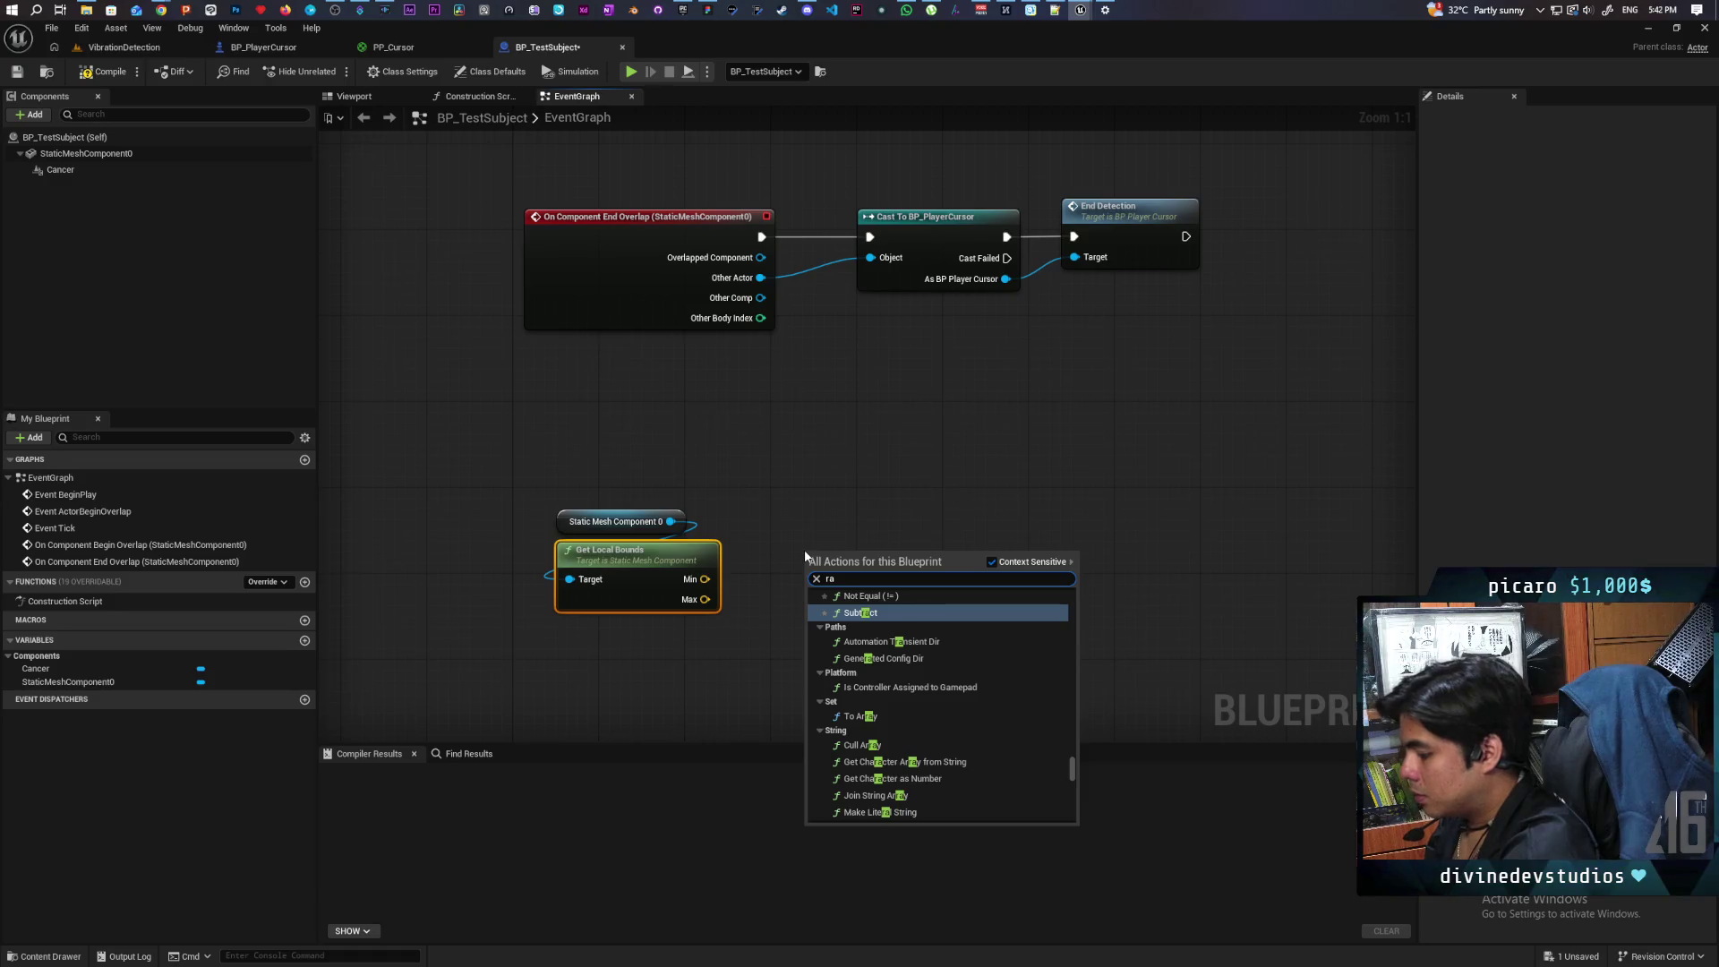
type("ndom")
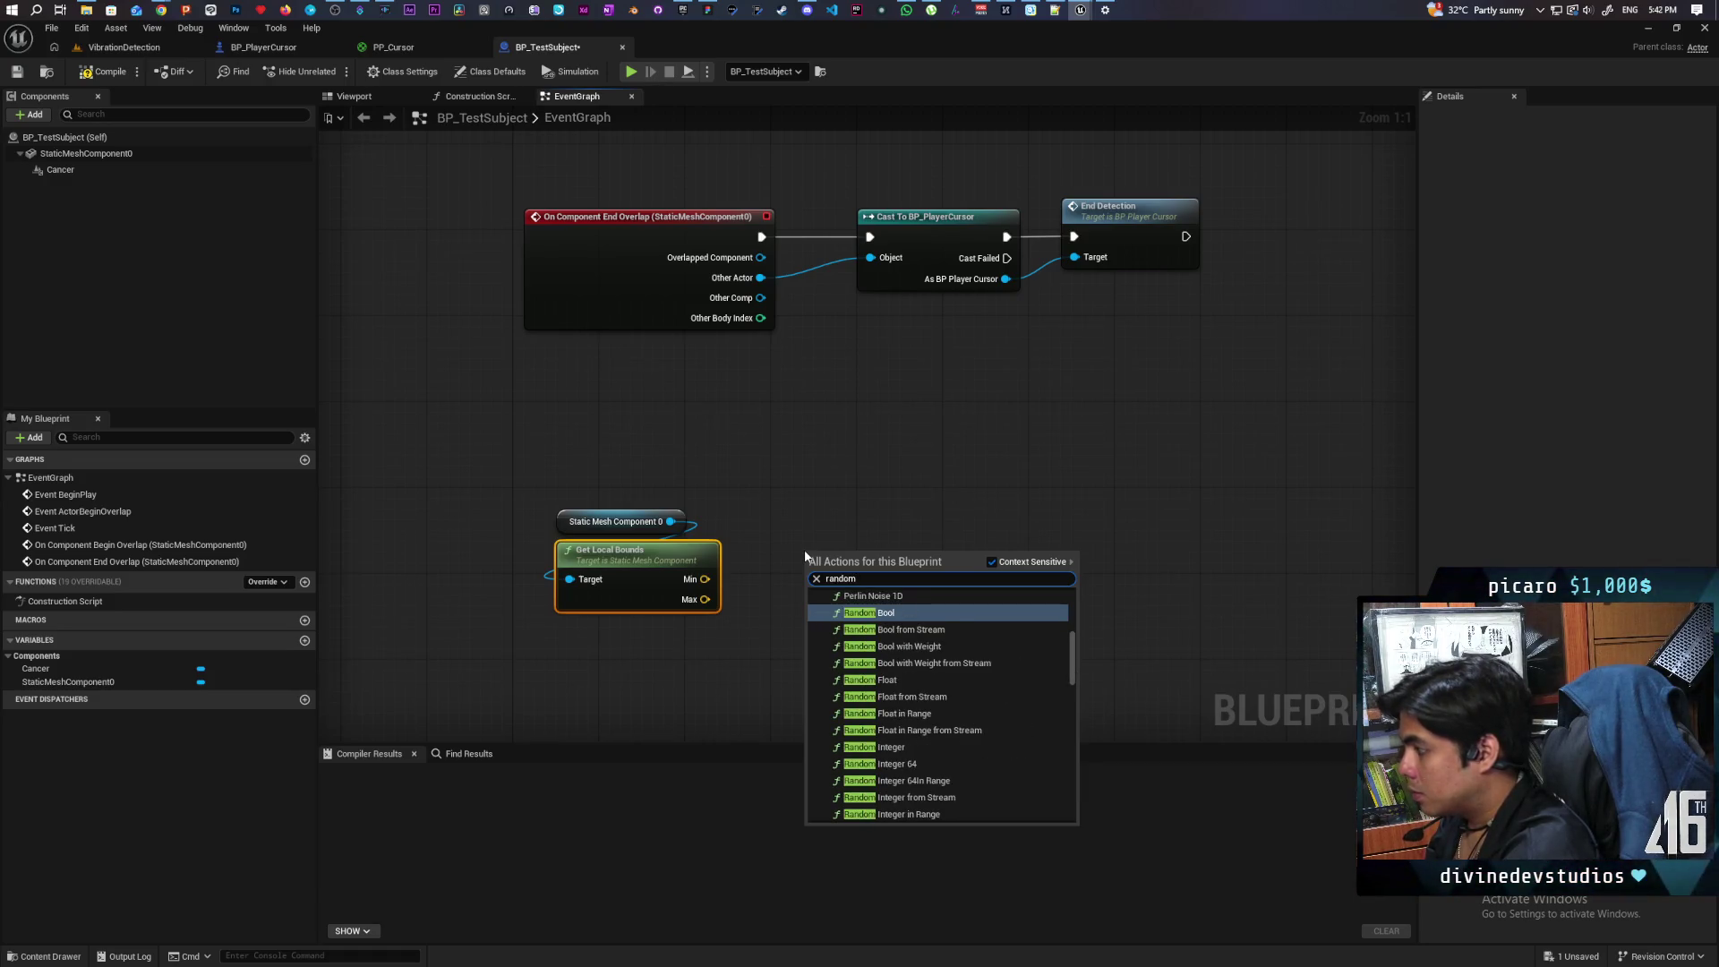
type(" vector")
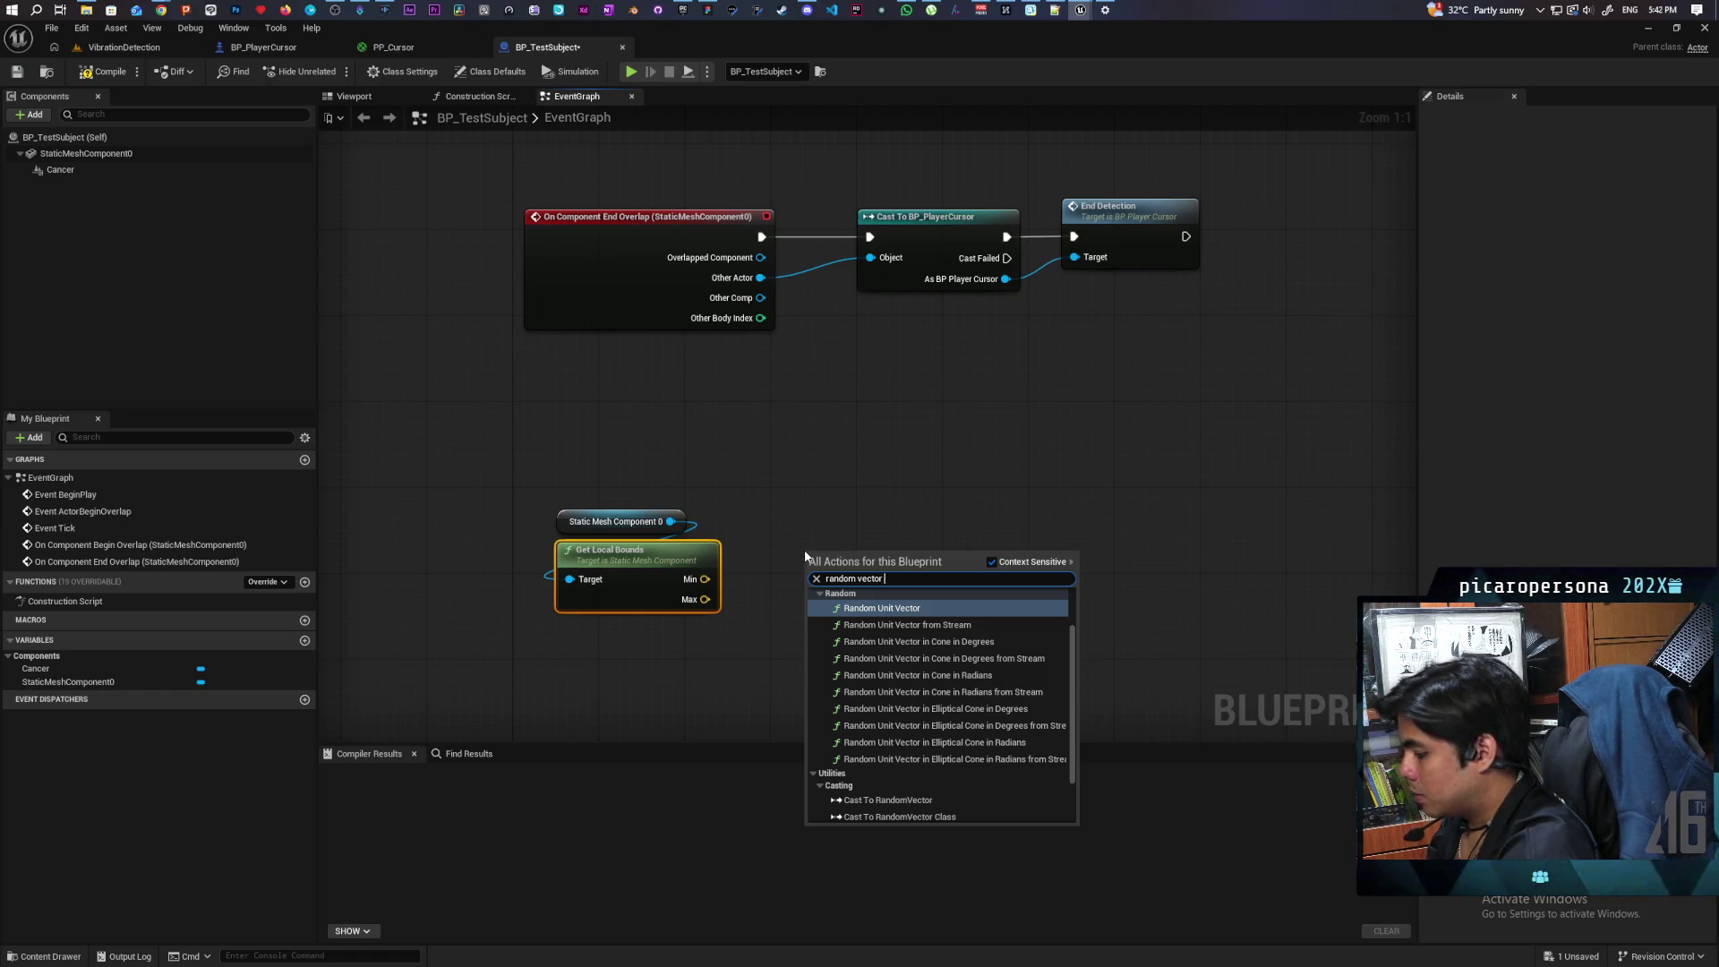
type(" from")
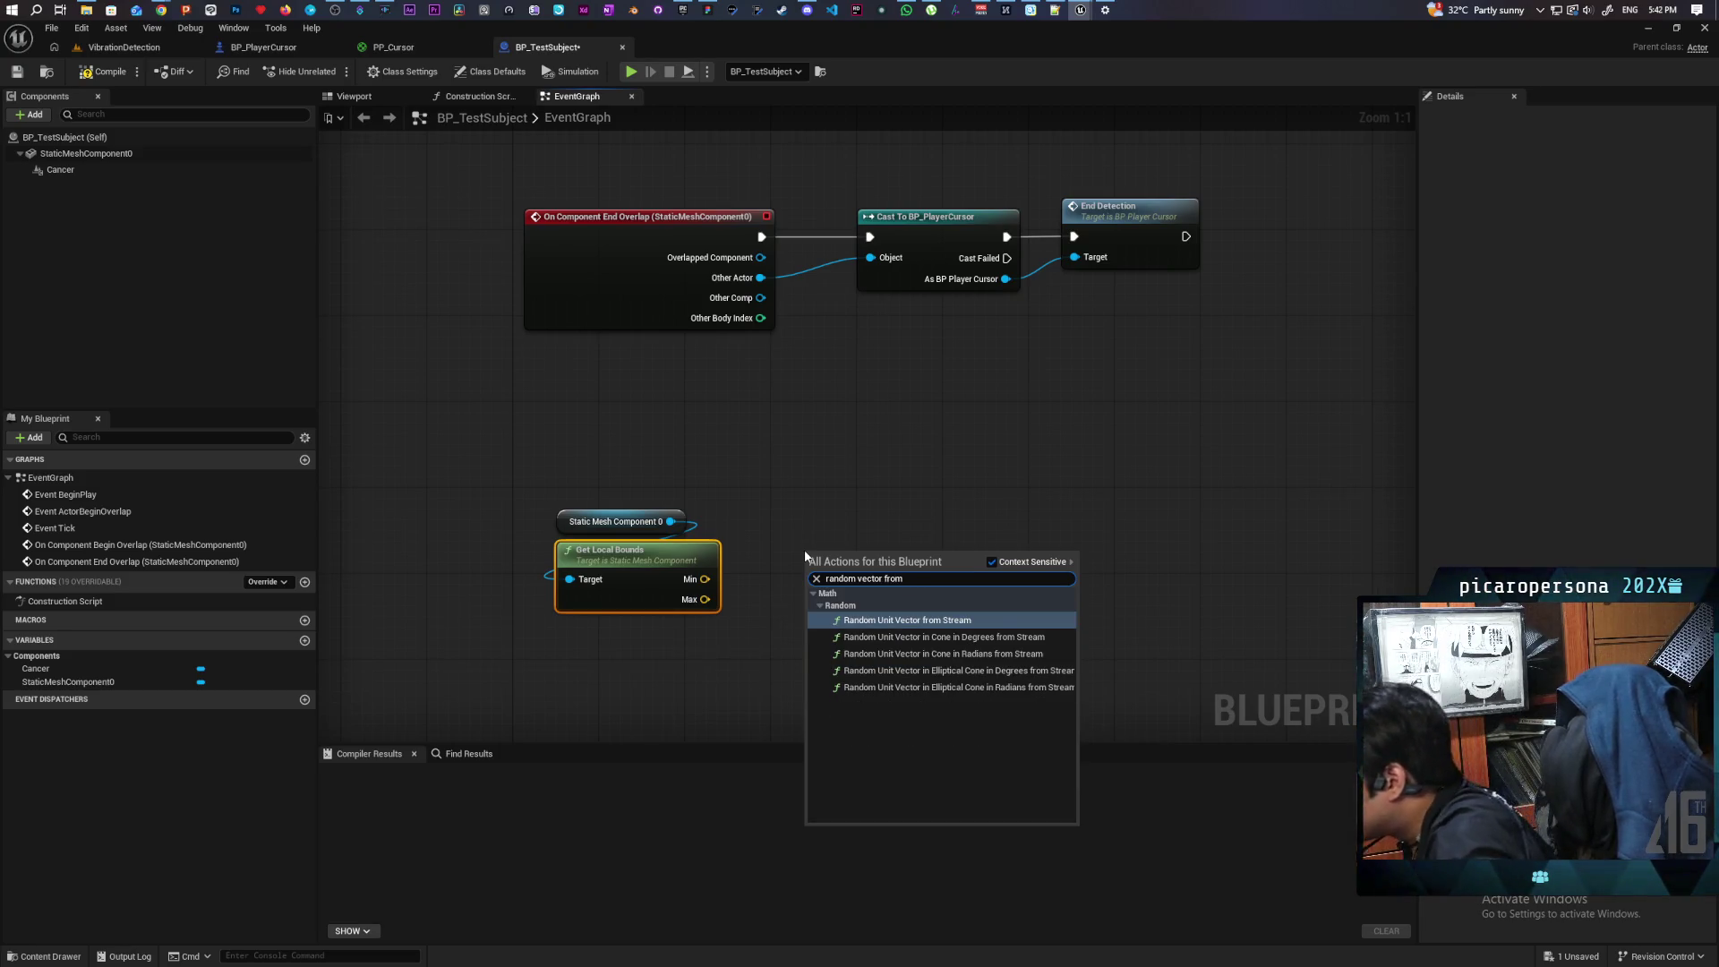
left_click(921, 621)
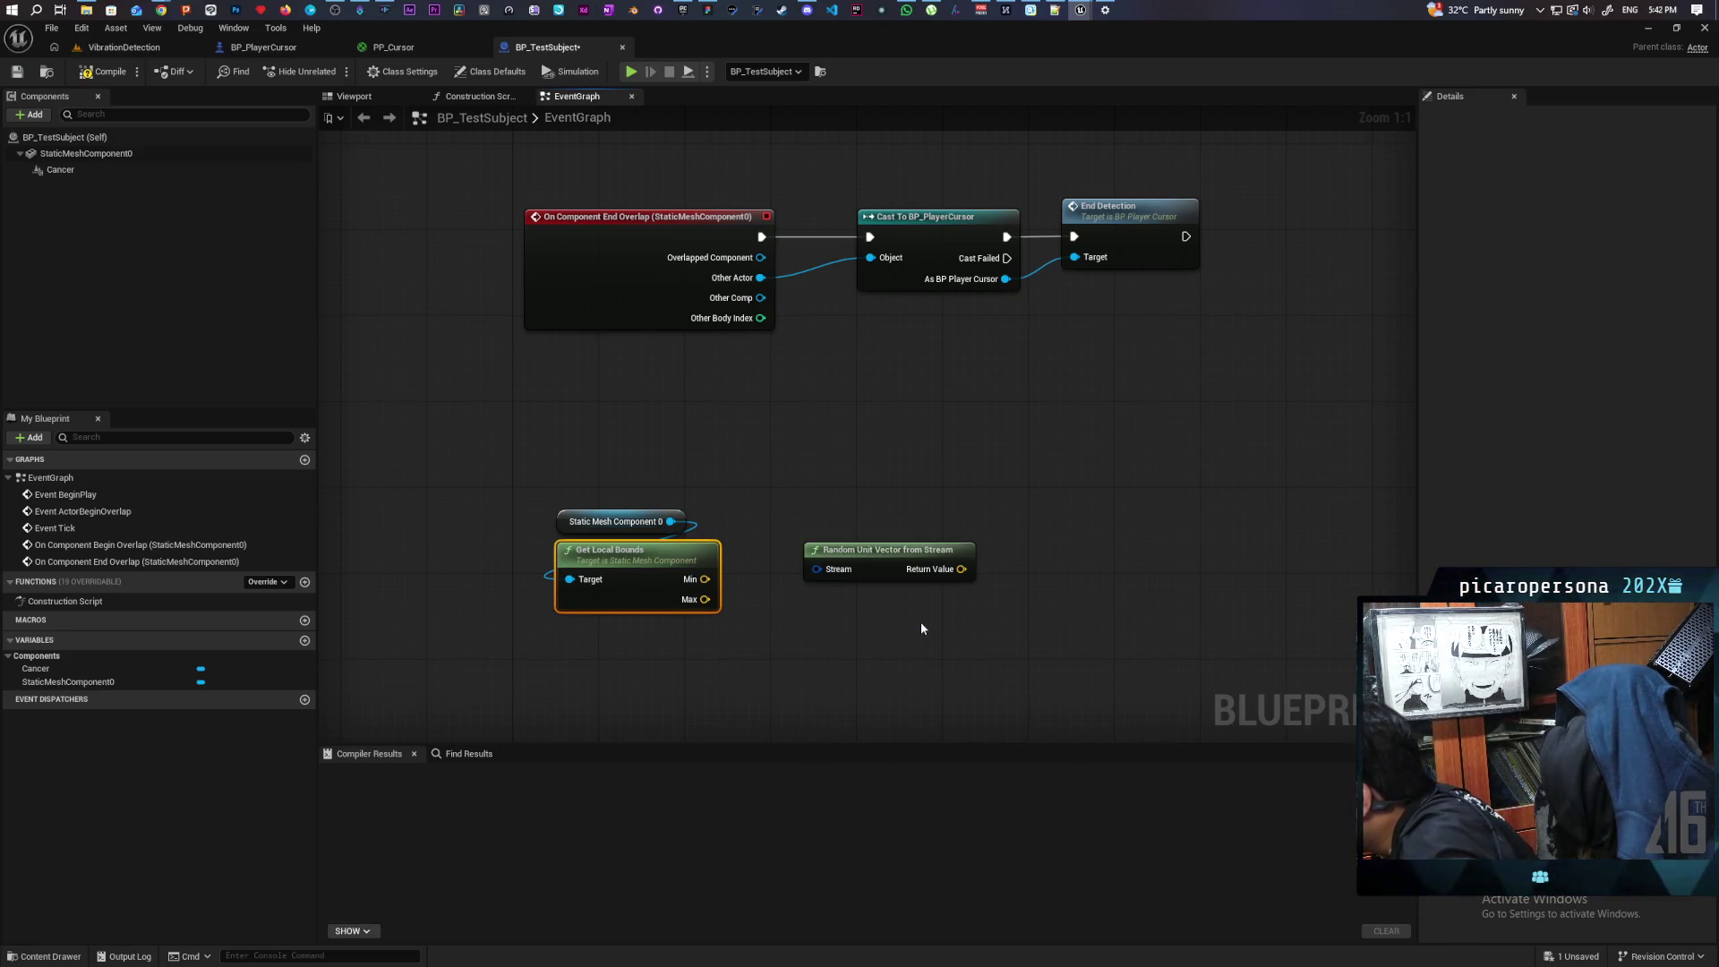
key("Delete")
right_click(854, 559)
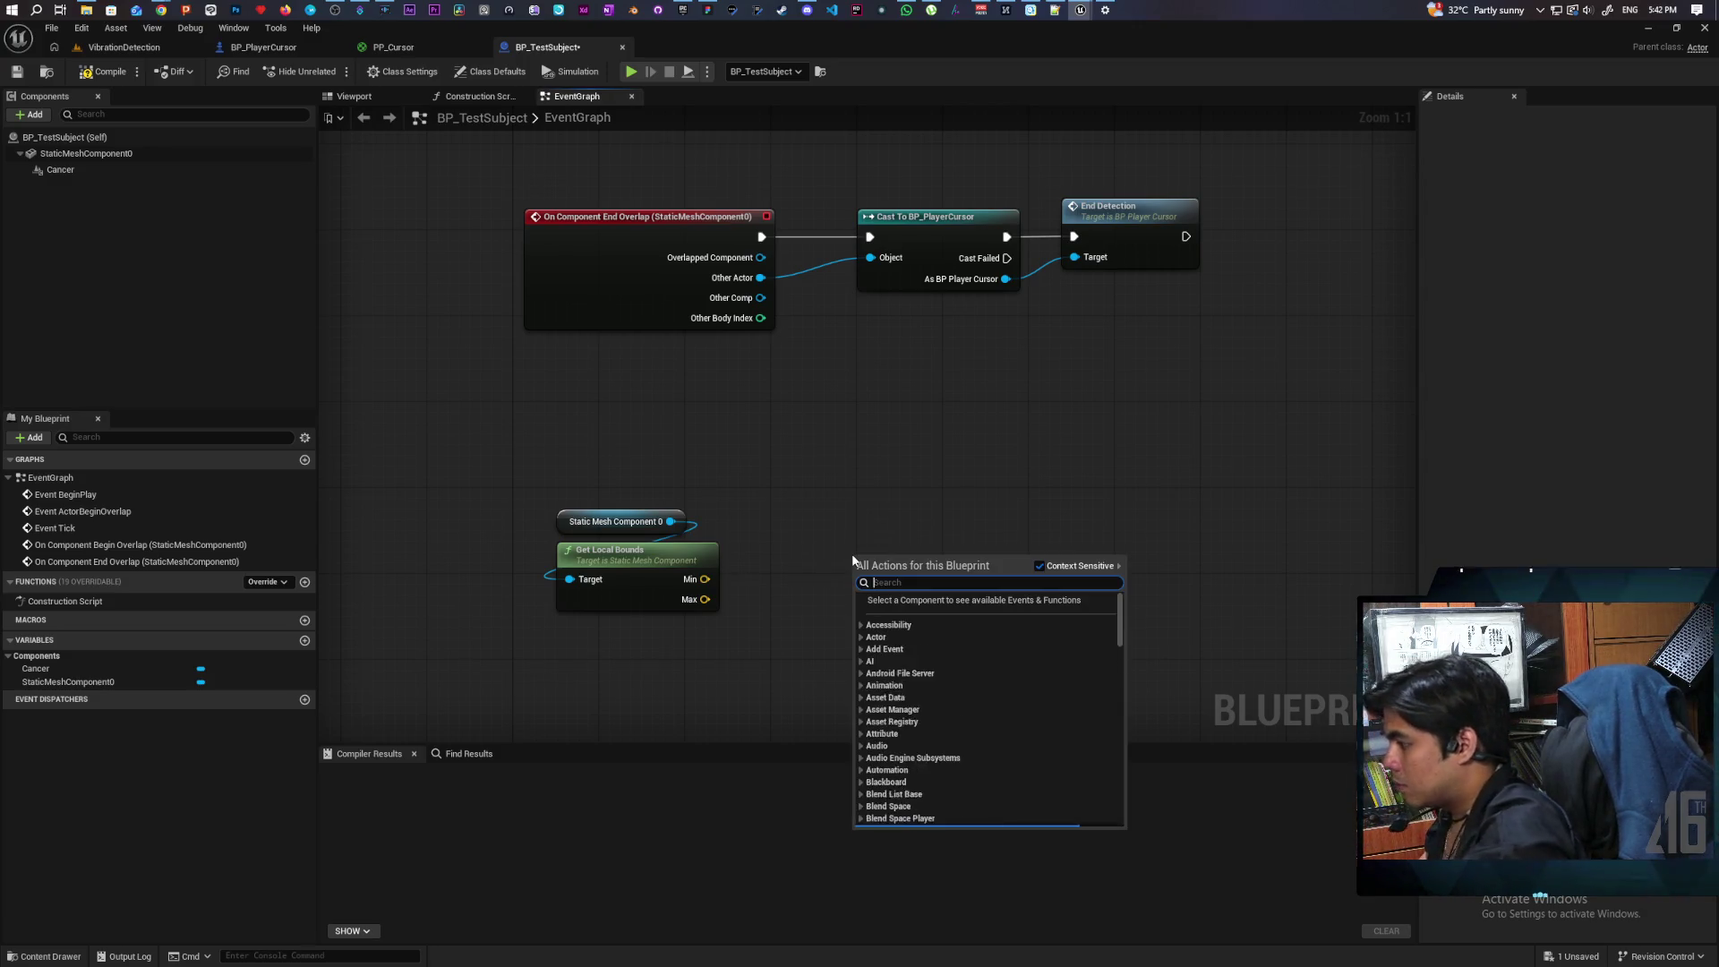
type("rando")
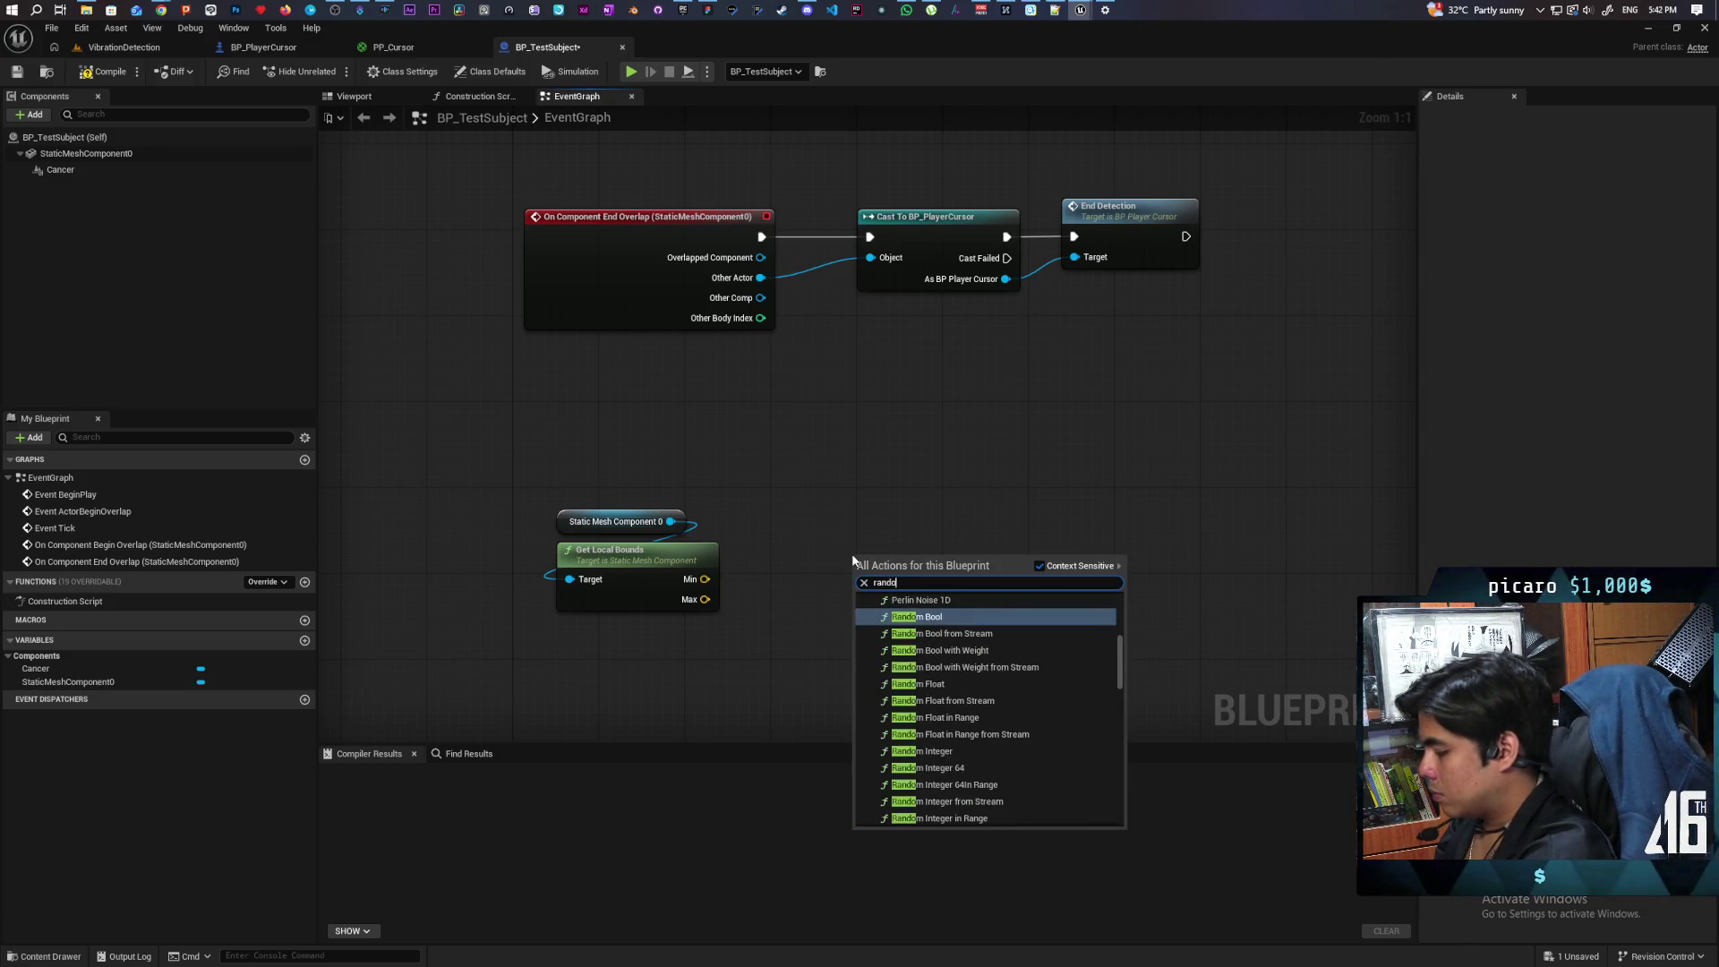
type("m v")
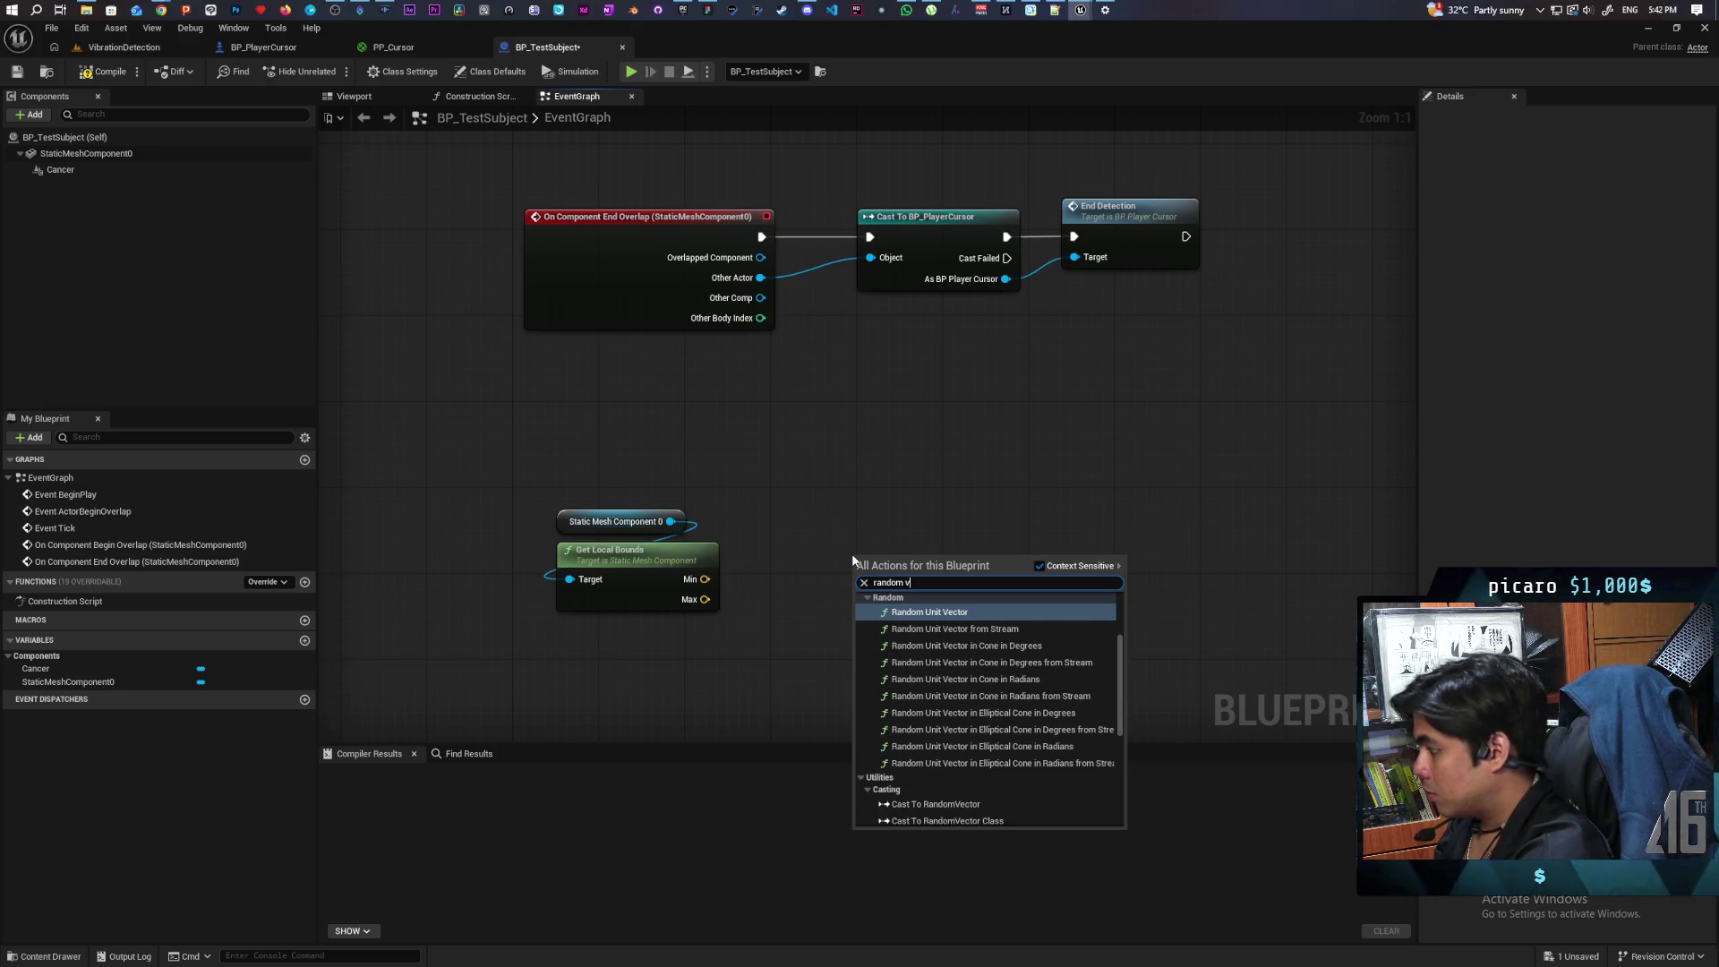
key("Return")
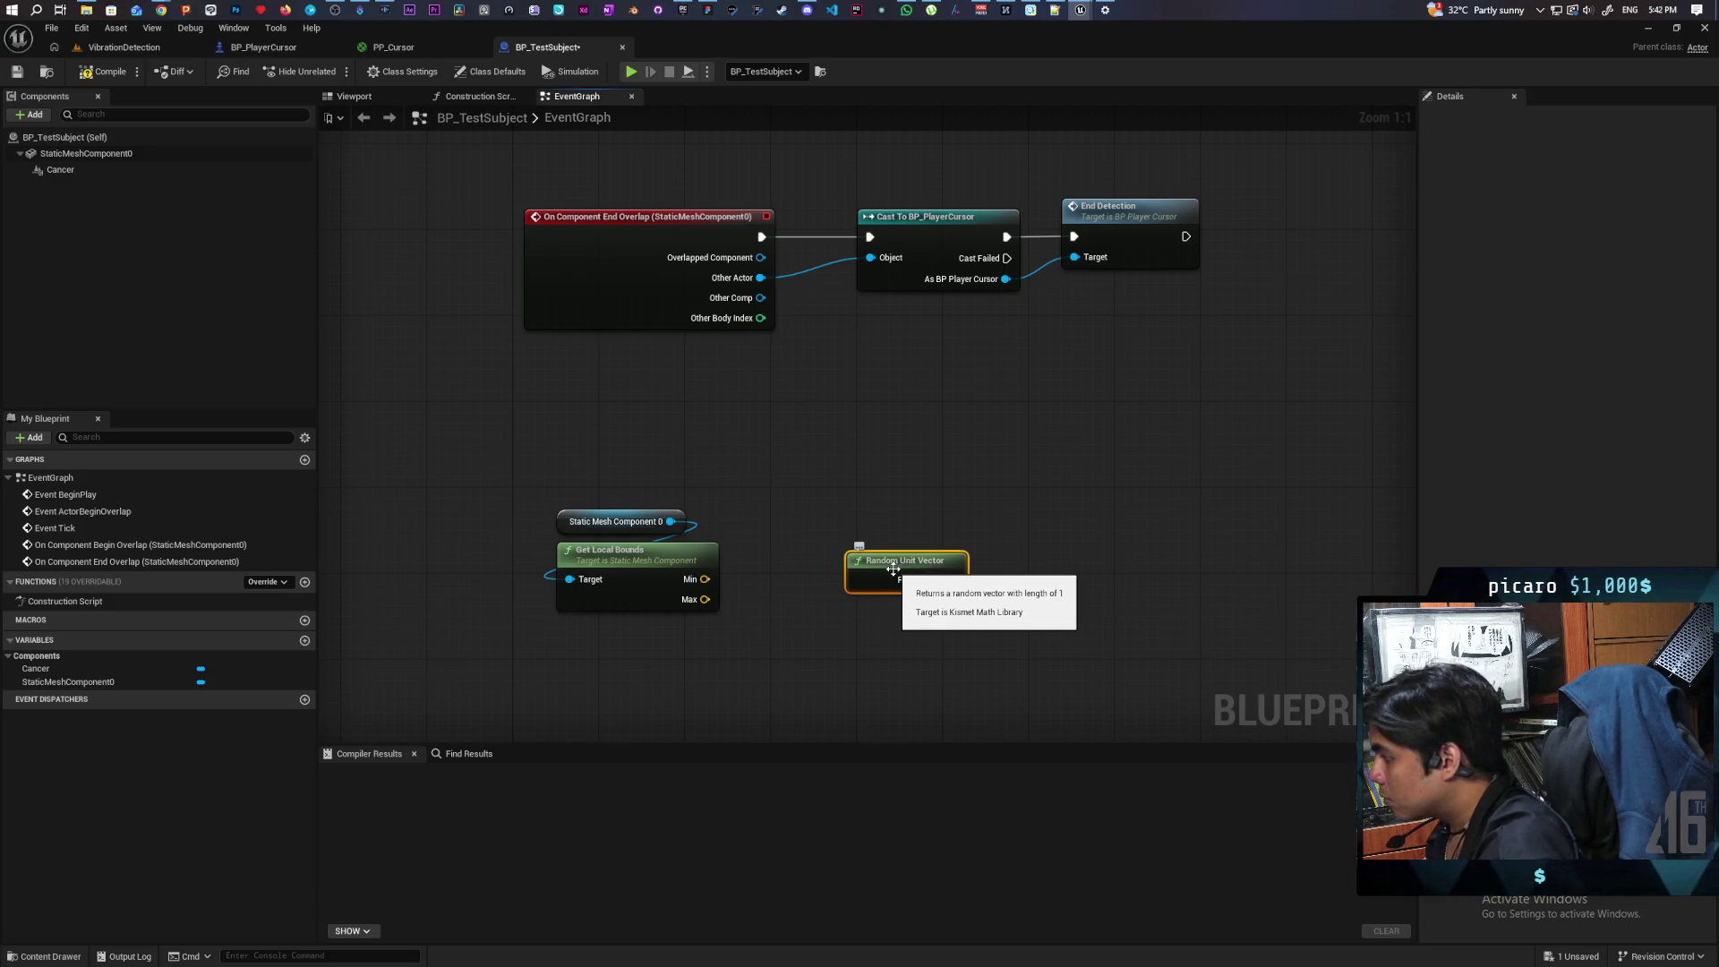
key("Delete")
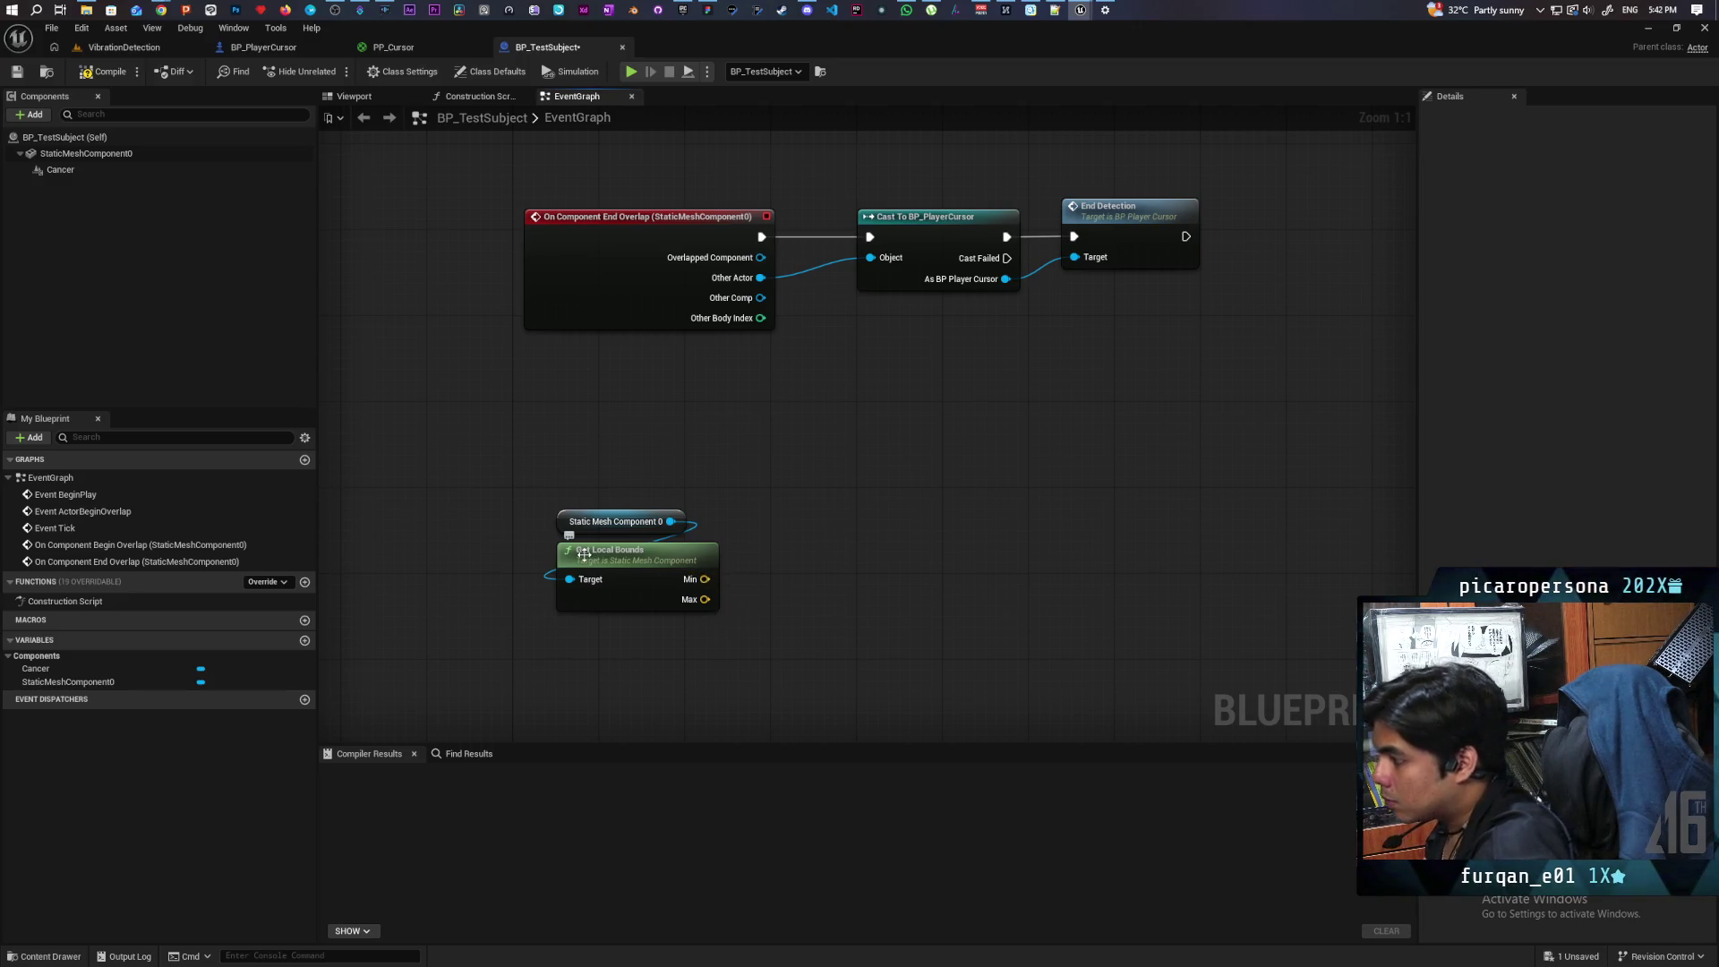
Step: Search for a 'random loca' action, dismiss it, and shift the graph to make room
right_click(785, 516)
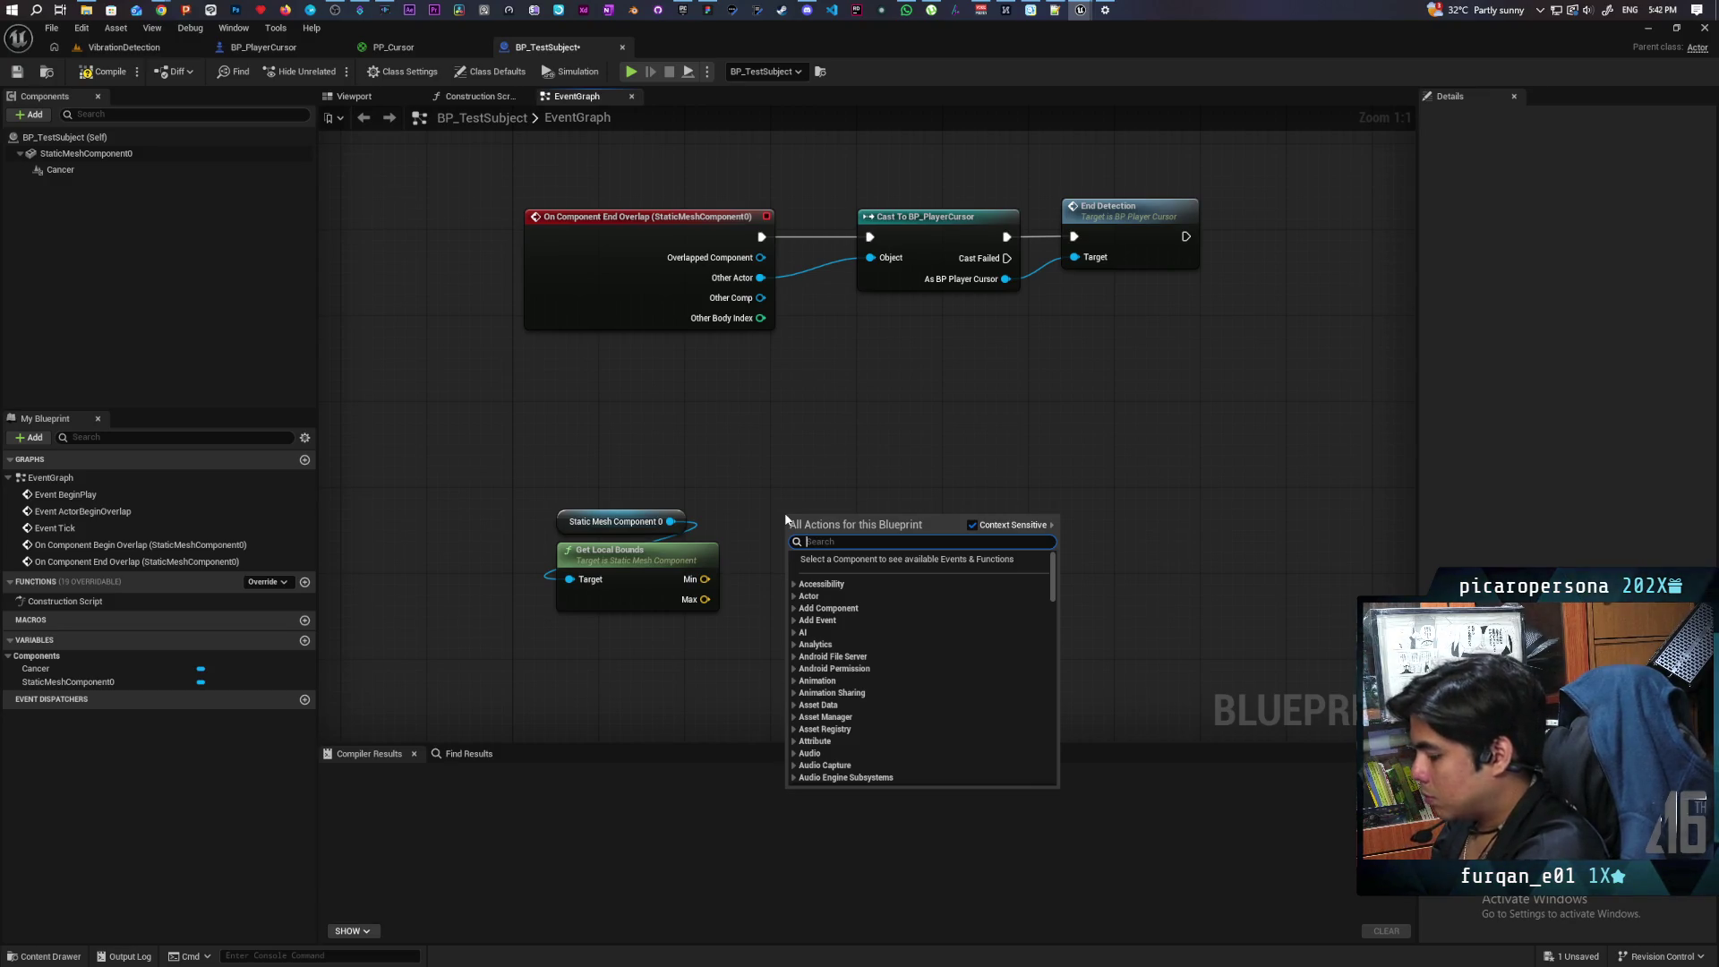
type("random loca")
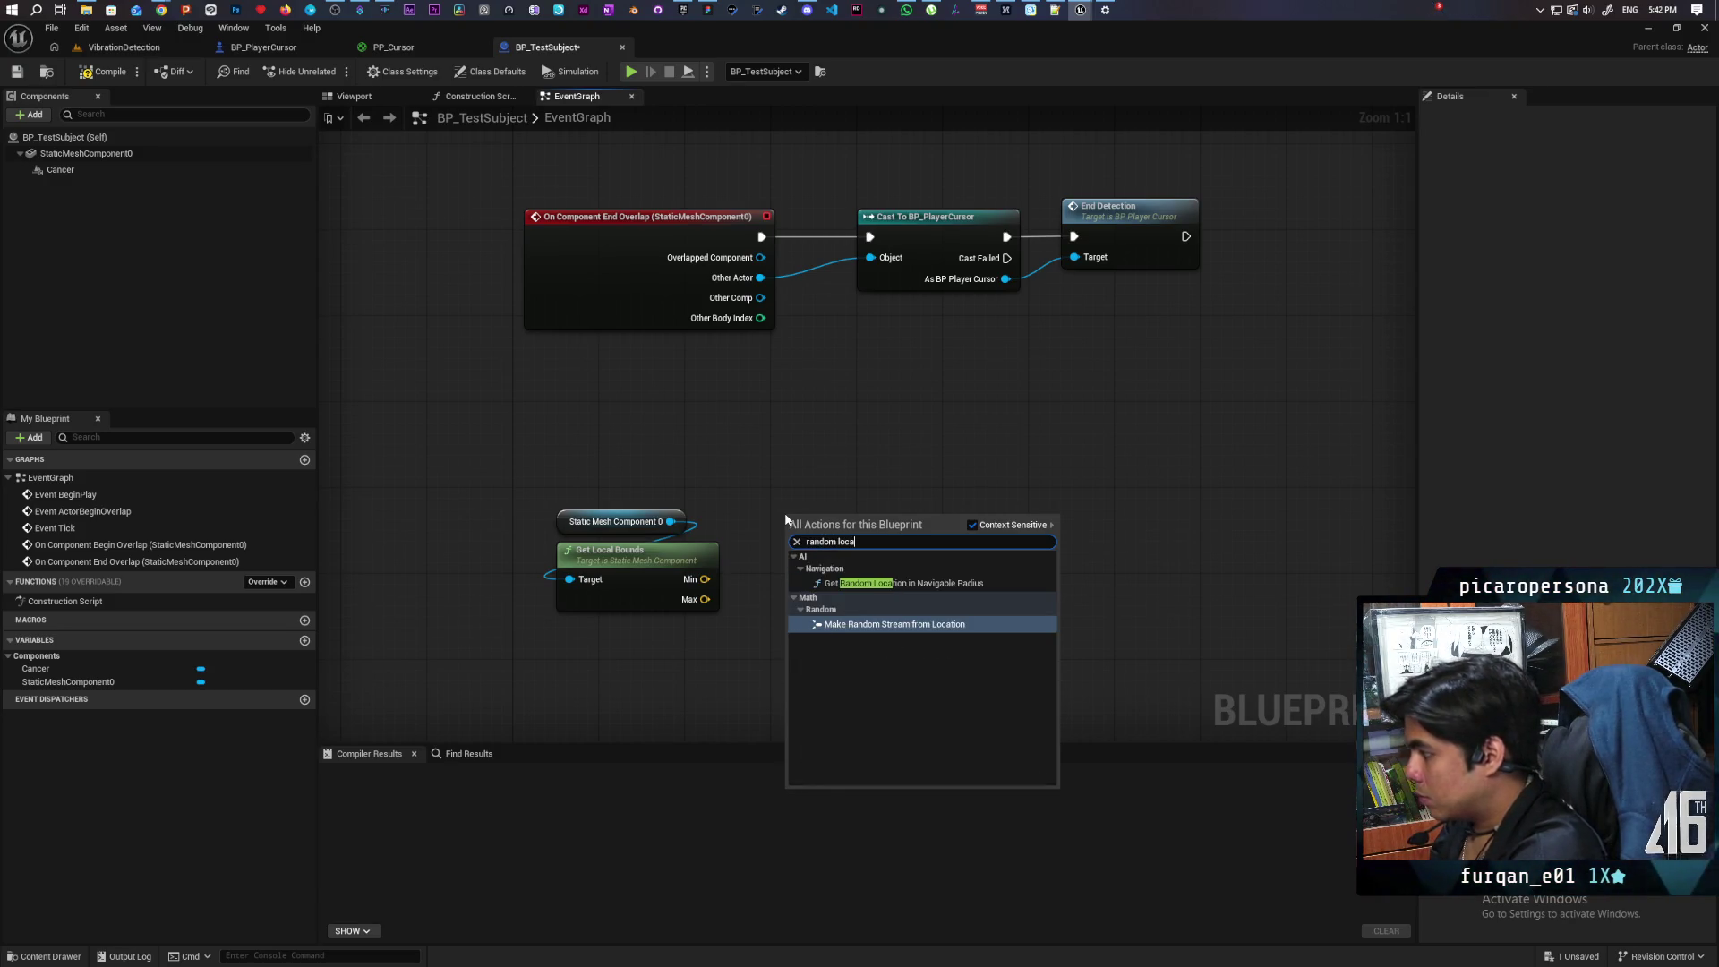
left_click(805, 458)
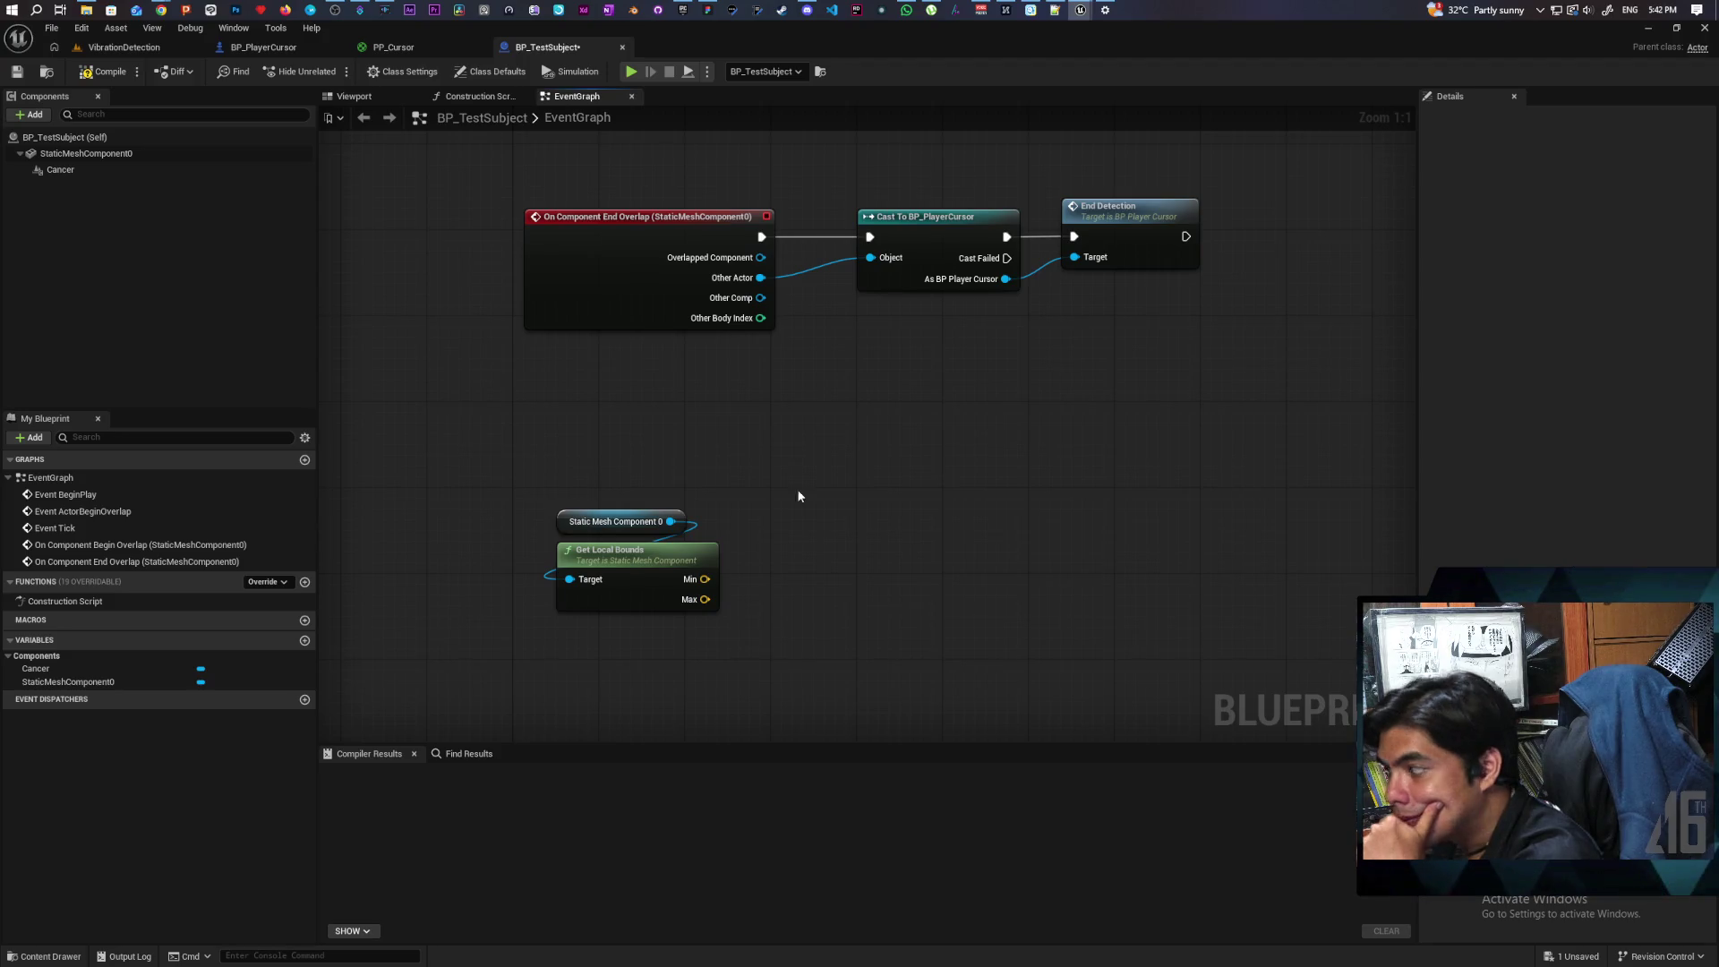
mouse_move(781, 562)
left_mouse_down()
mouse_move(680, 479)
mouse_move(711, 539)
left_mouse_up()
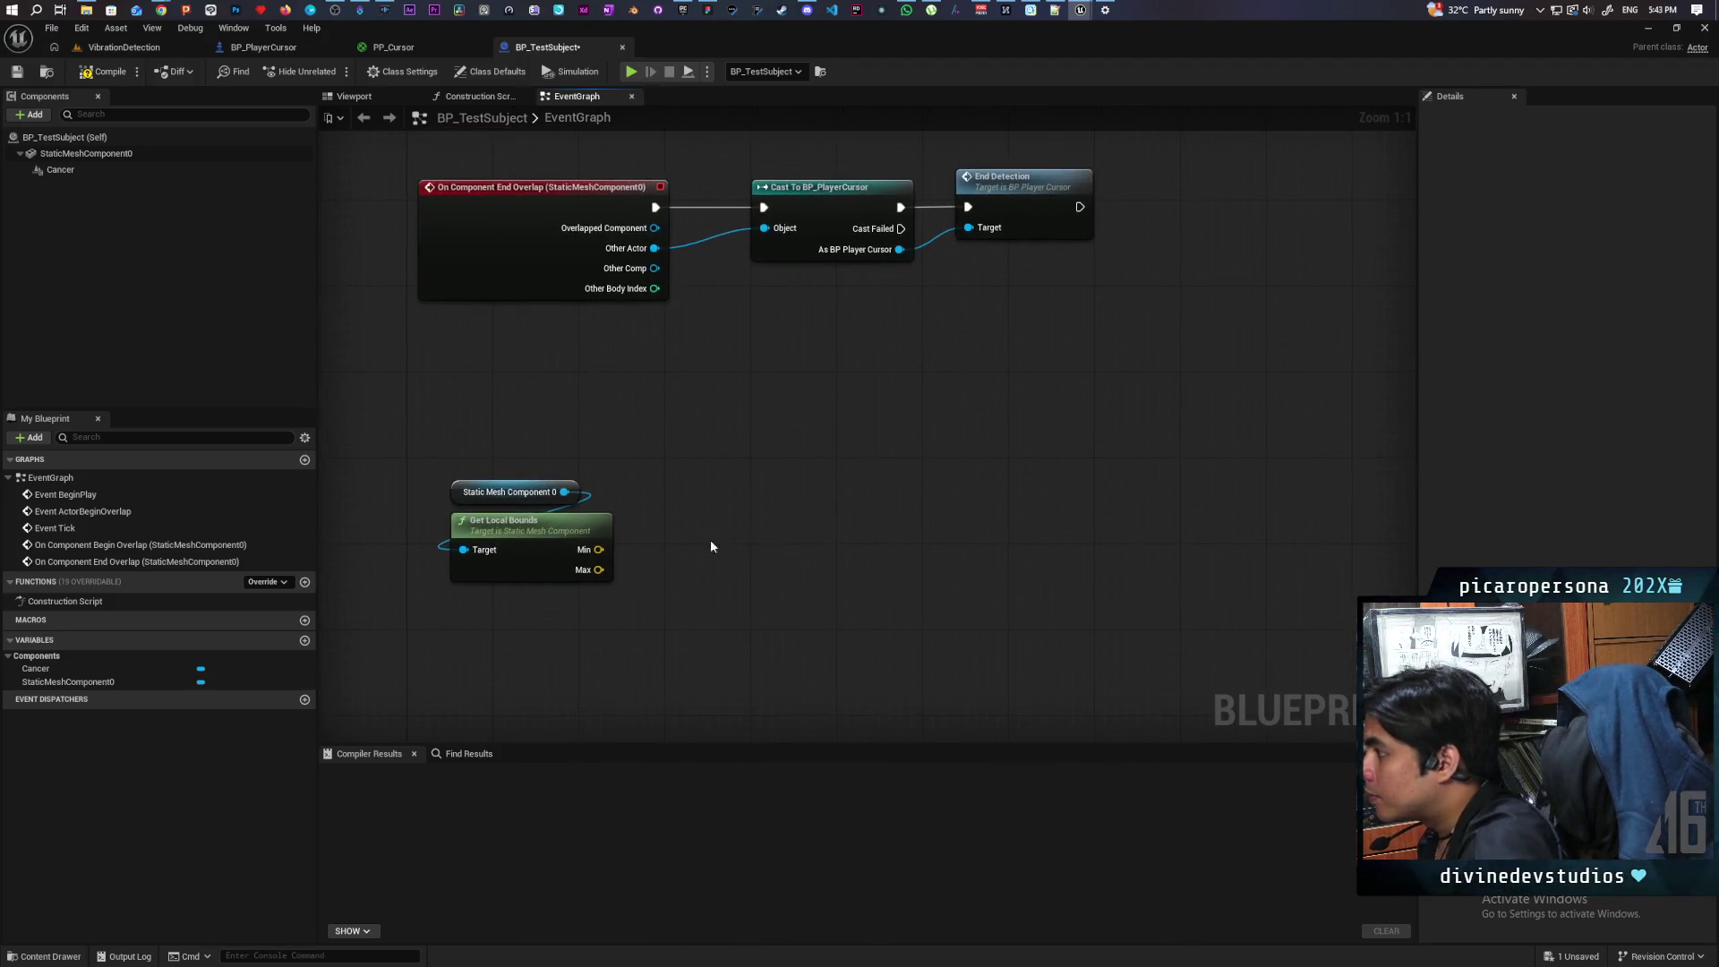
right_click(746, 516)
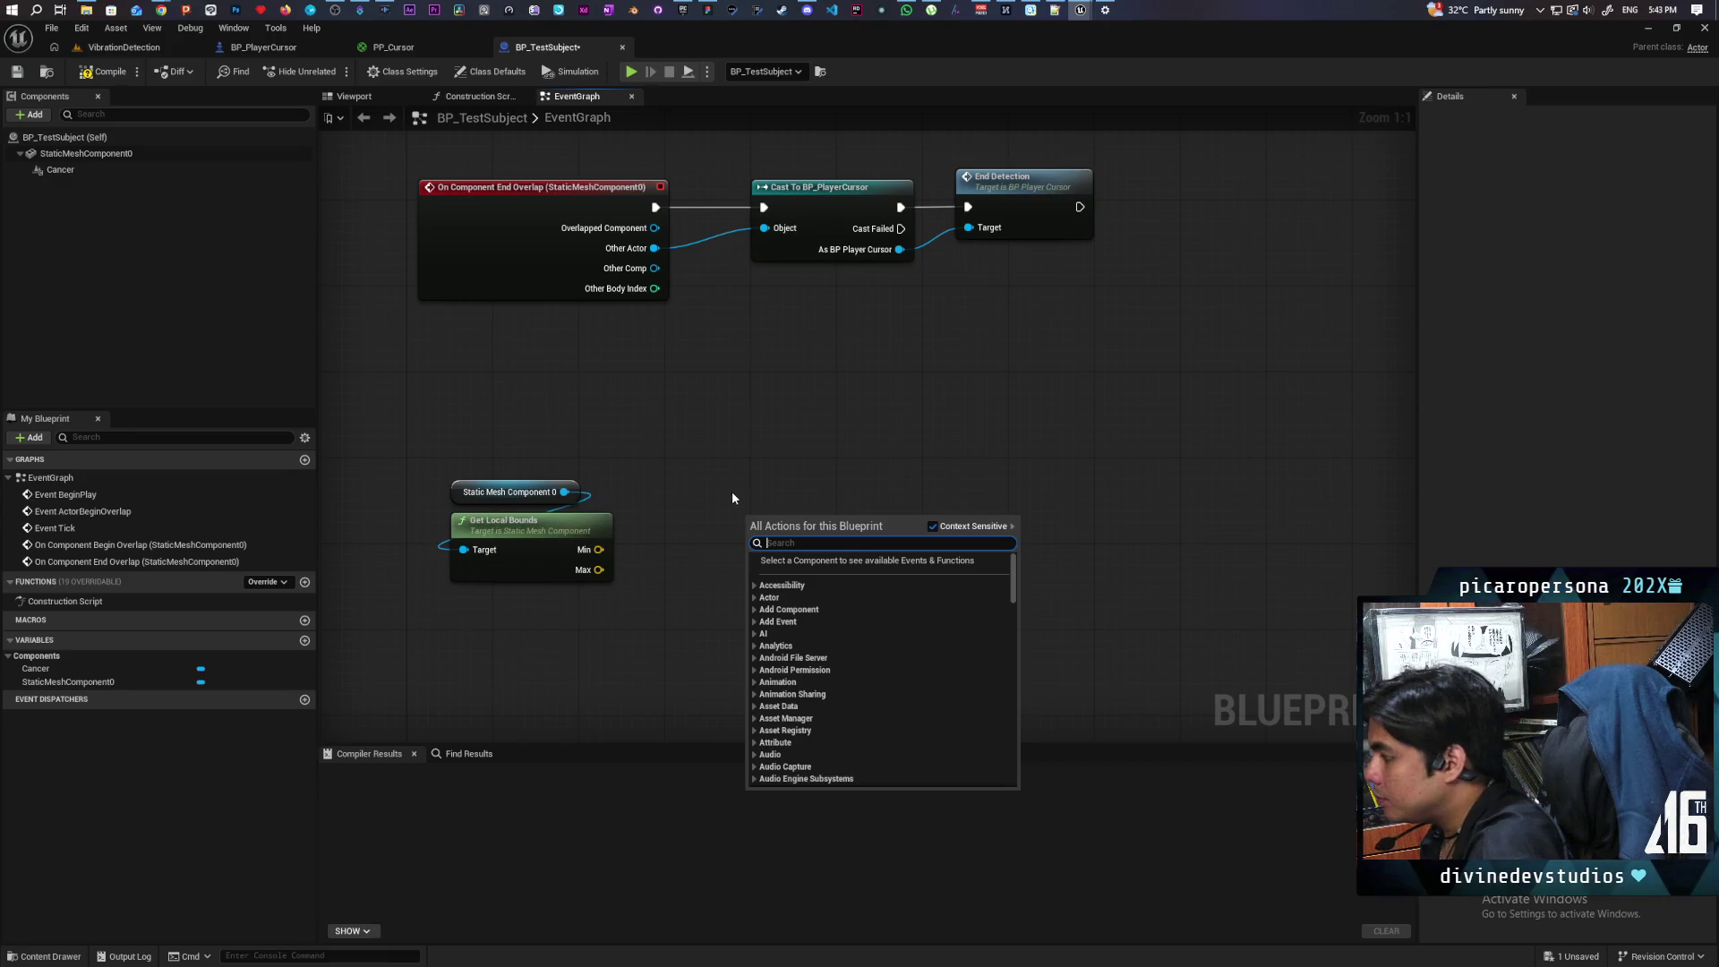
Step: Add a Random Float in Range node to the graph
right_click(732, 492)
type("random")
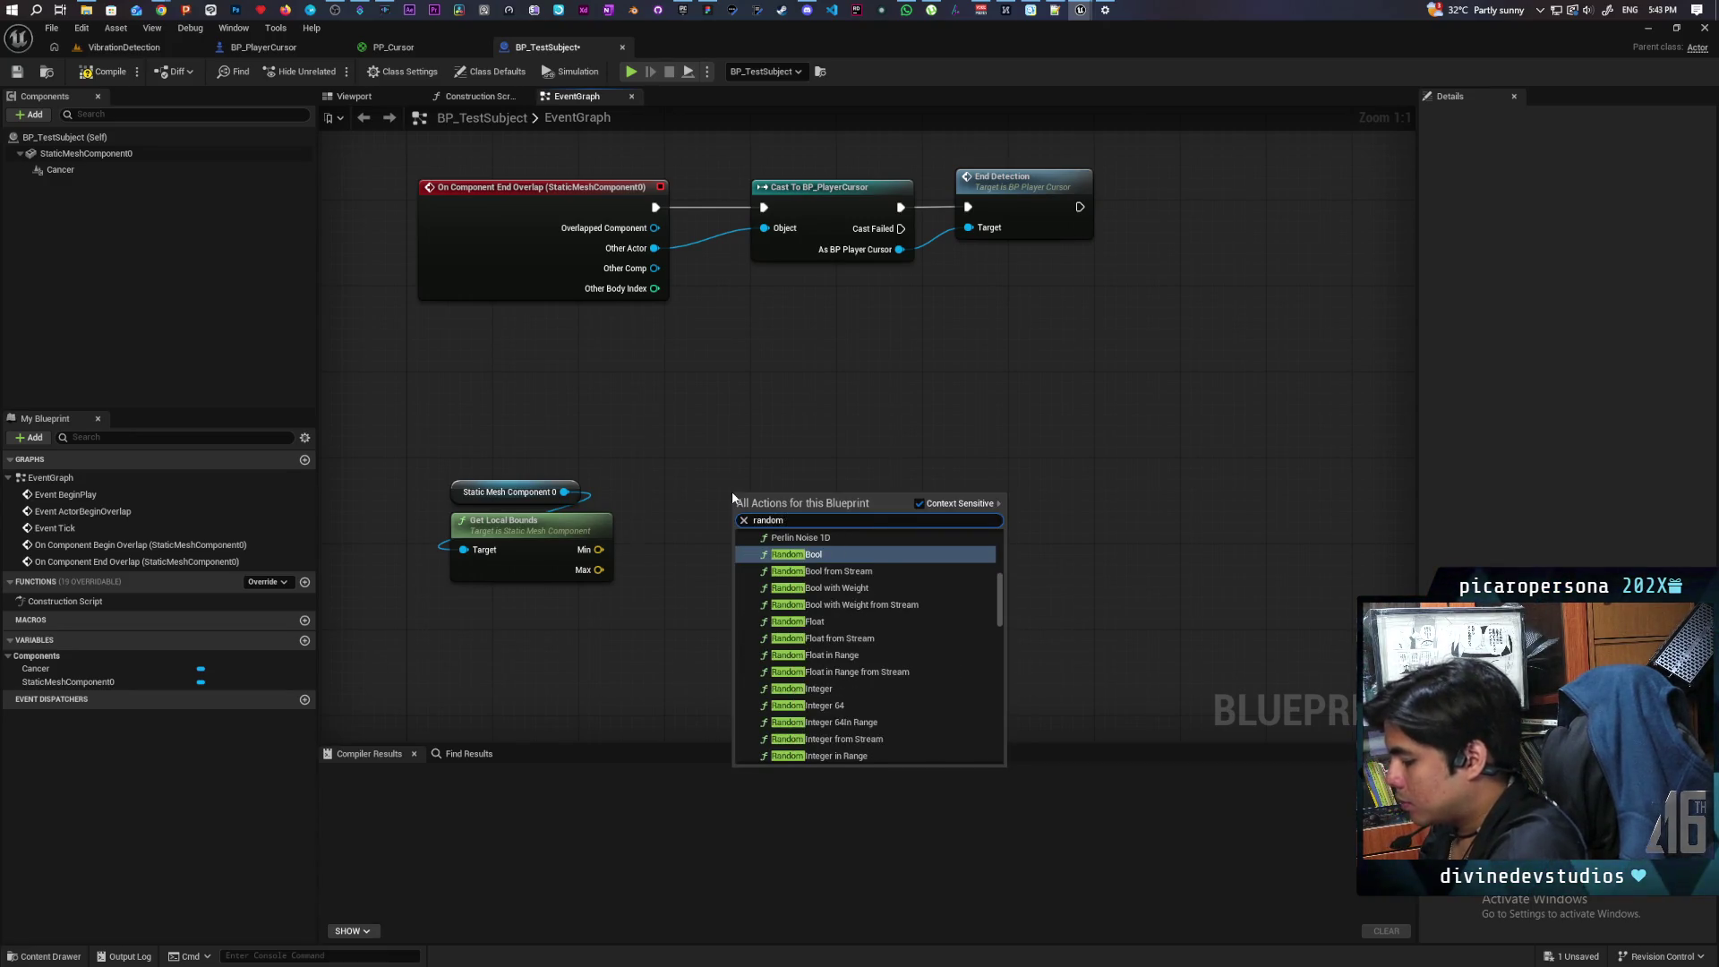
type(" float")
key("Down")
key("Down")
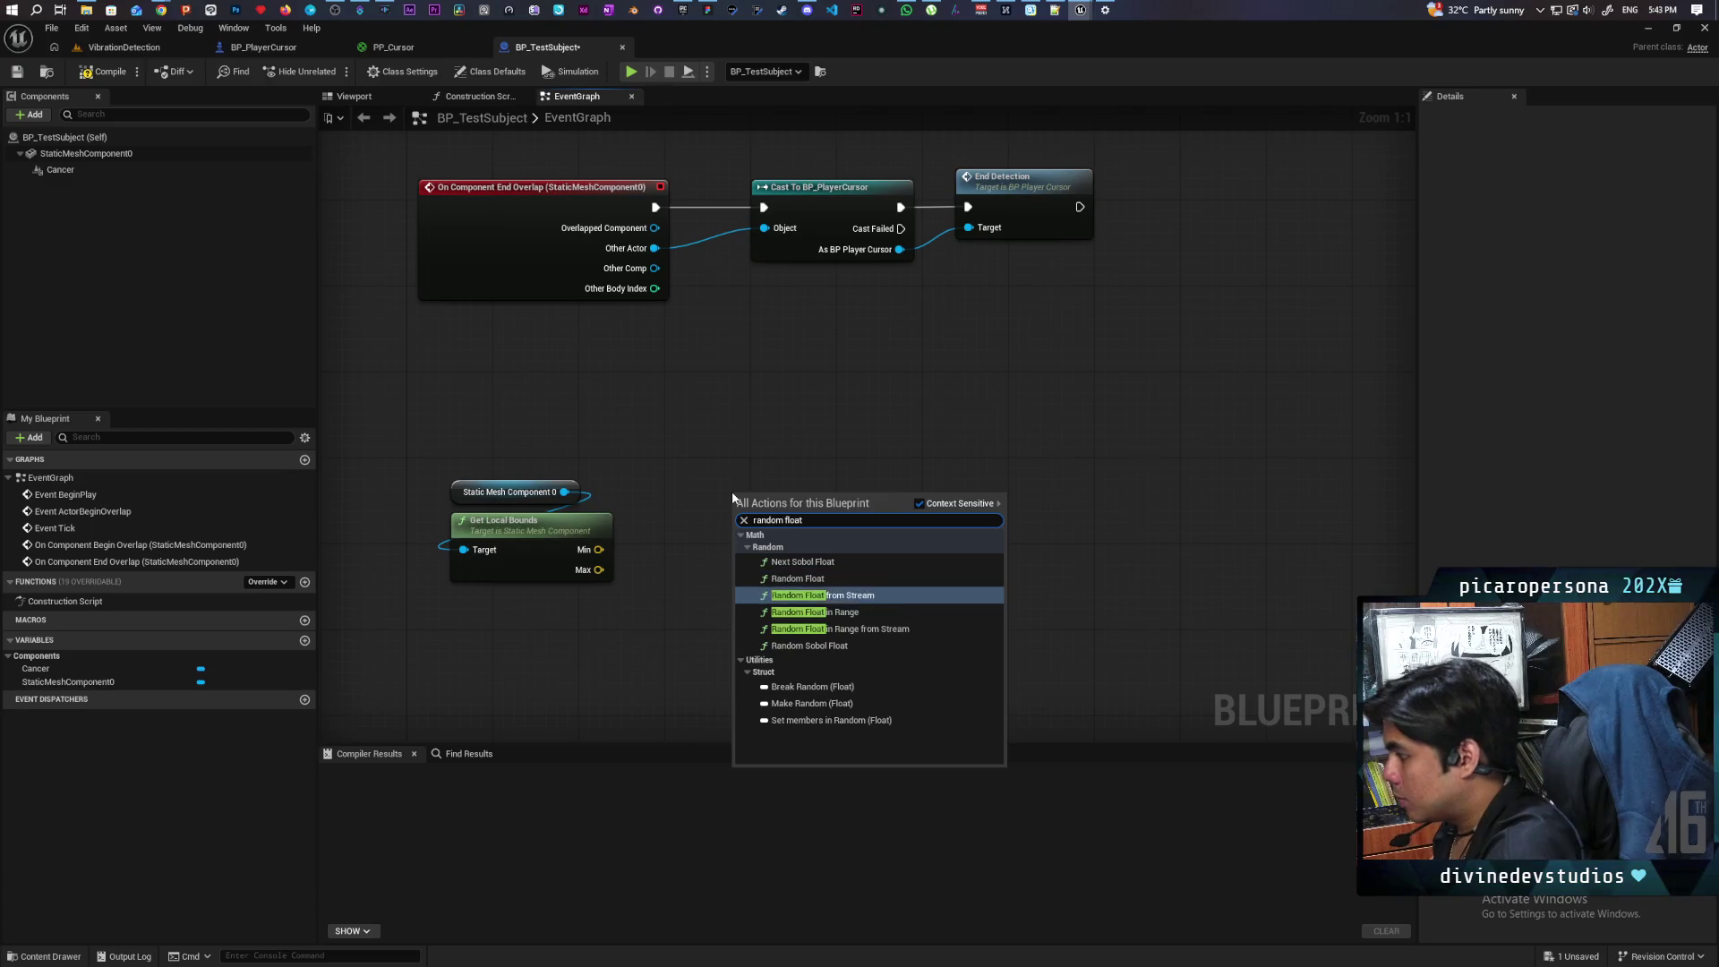
key("Return")
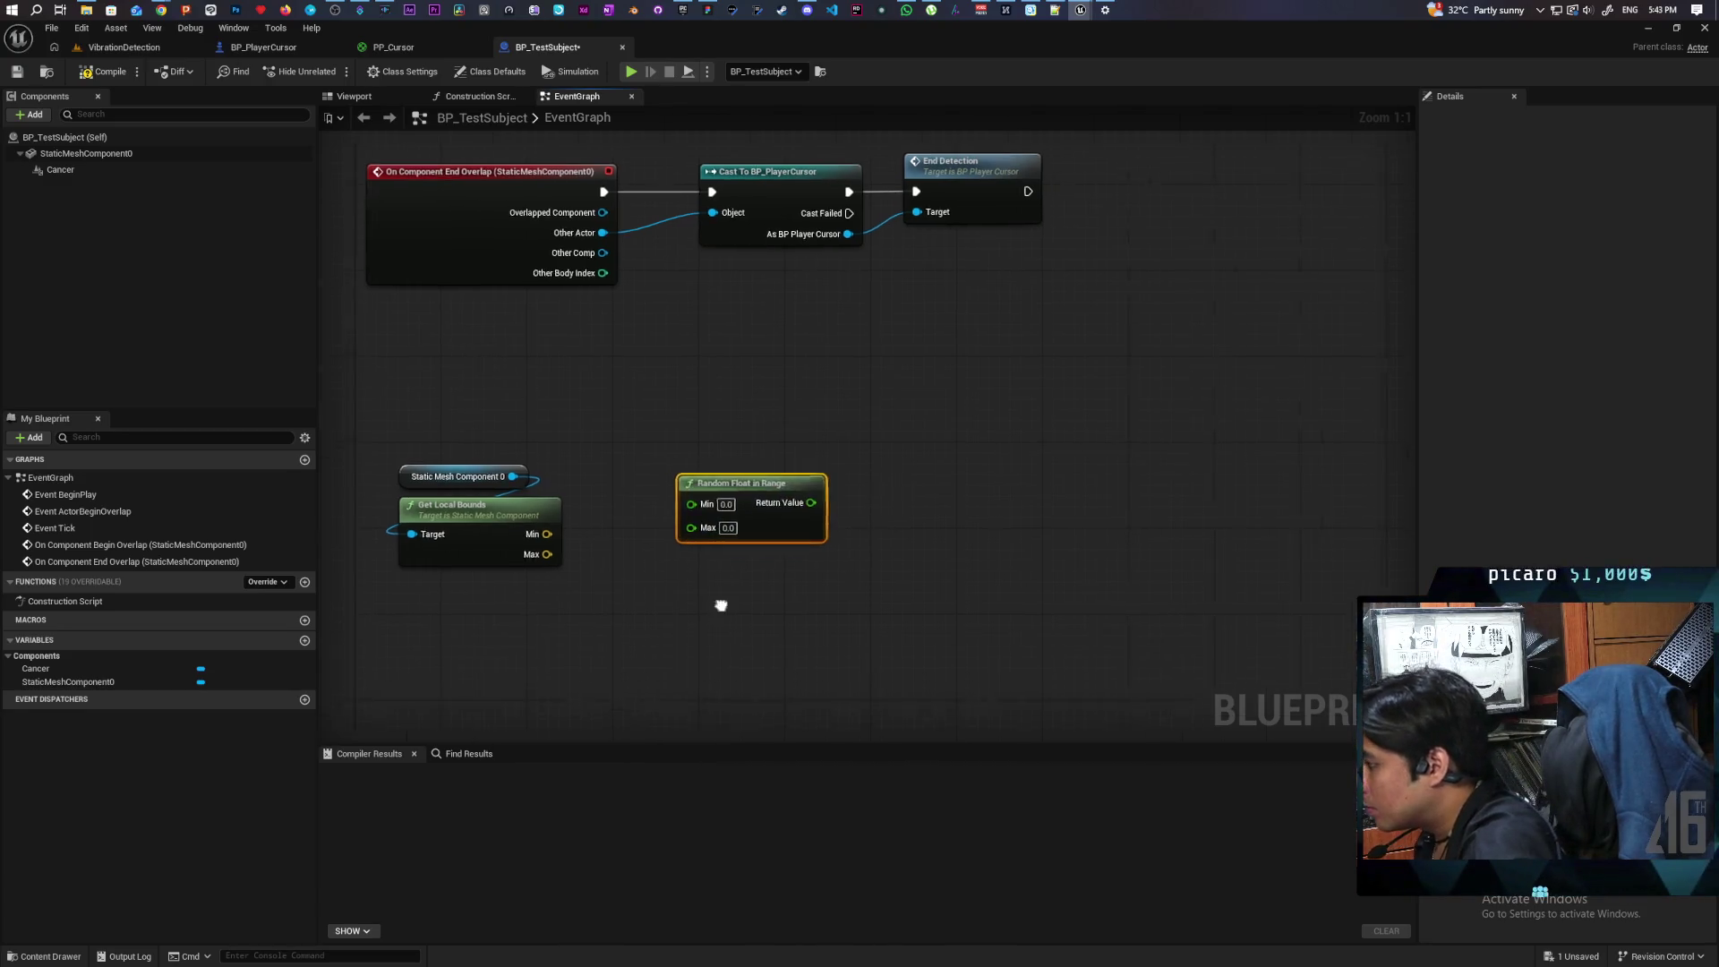
left_click_drag(662, 496, 748, 519)
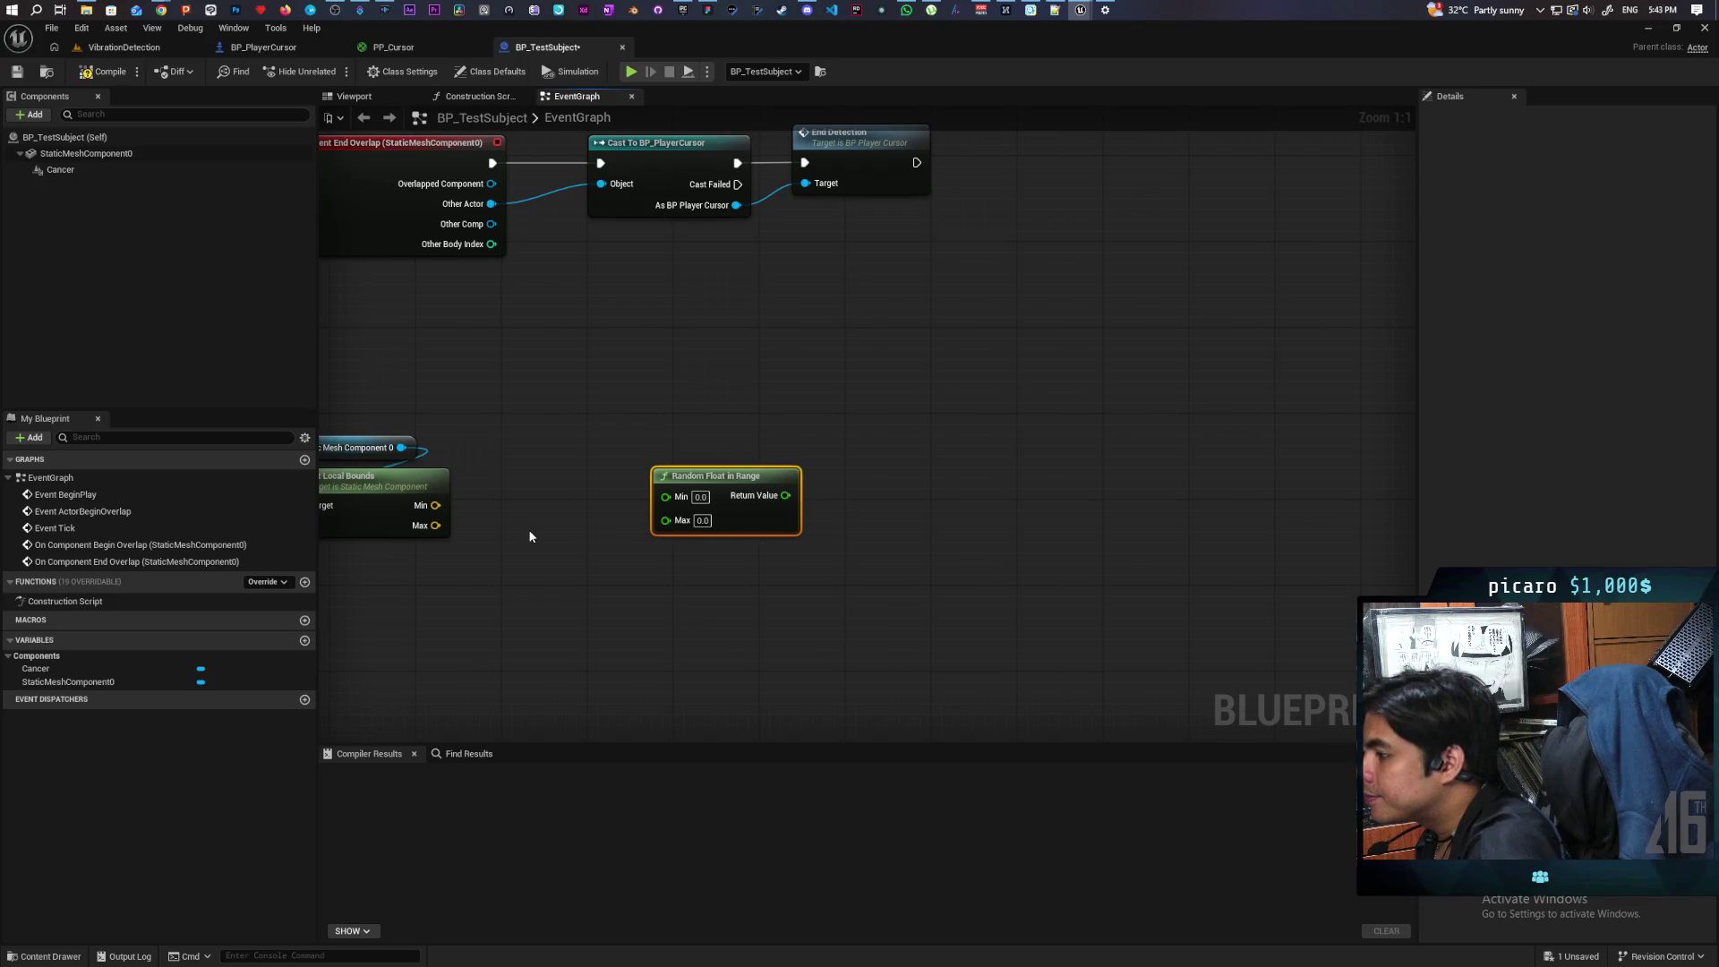
Step: Split the bounds Min and Max outputs into two Break Vector nodes
left_click_drag(436, 505, 493, 394)
type("break")
key("Return")
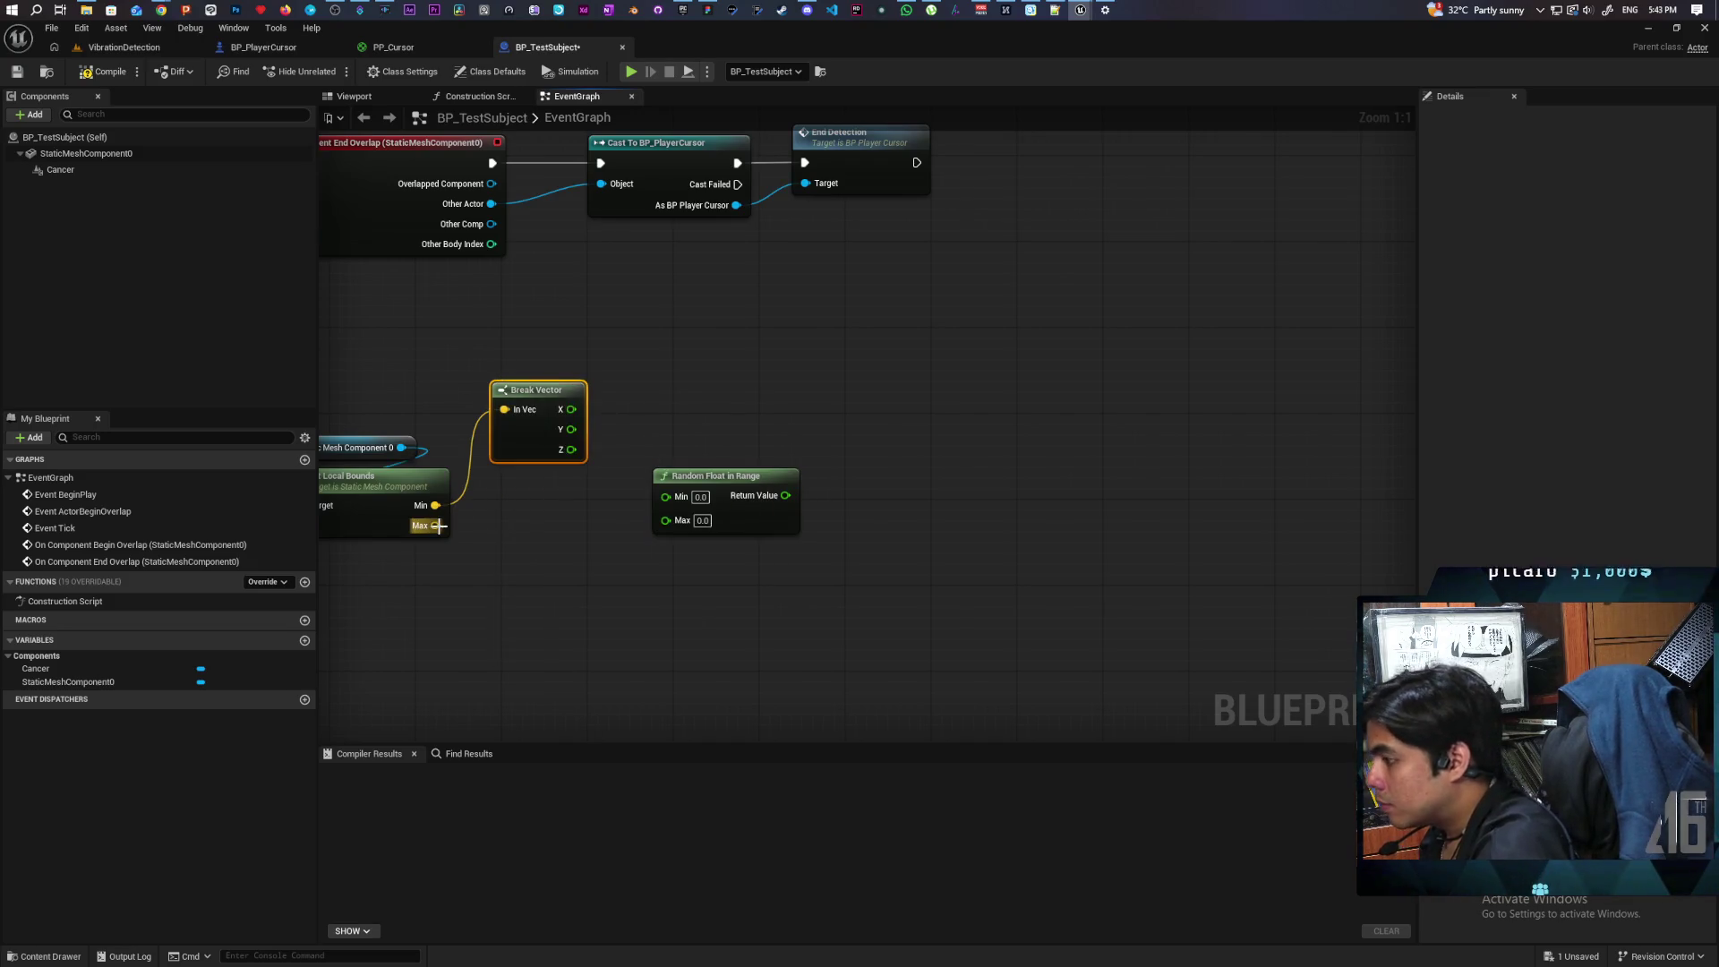
left_click_drag(439, 526, 498, 625)
type("break")
key("Return")
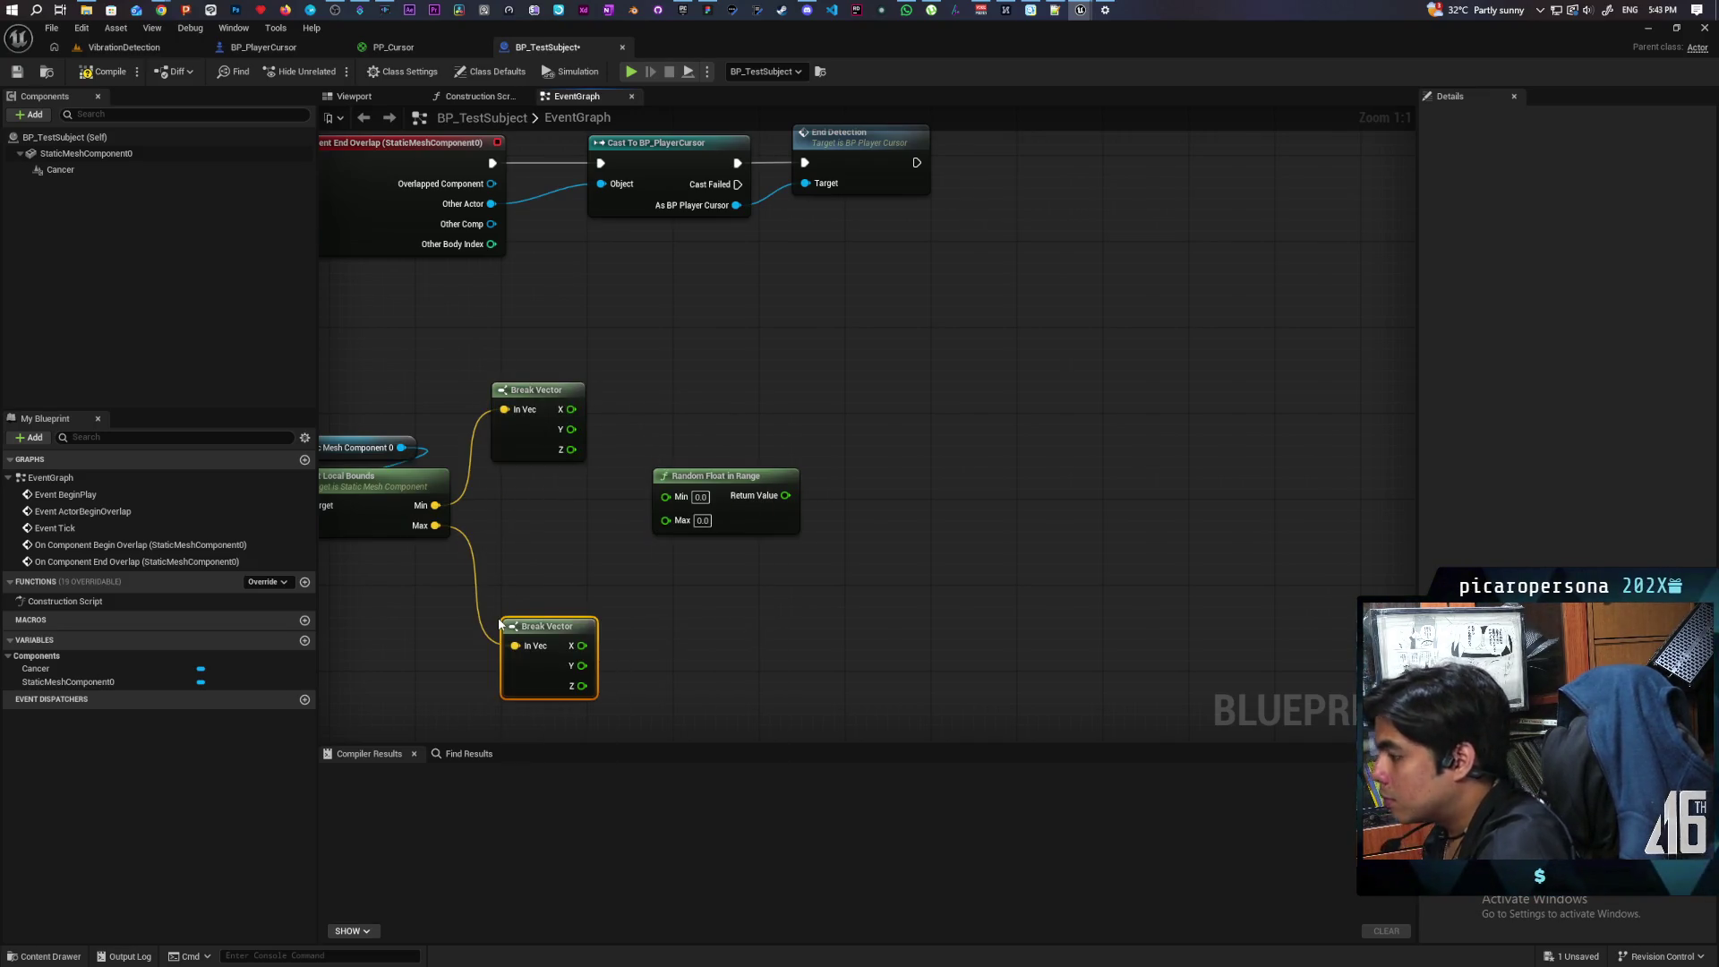
Step: Duplicate Random Float in Range into three stacked nodes beside the Break Vectors
left_click_drag(735, 533, 743, 457)
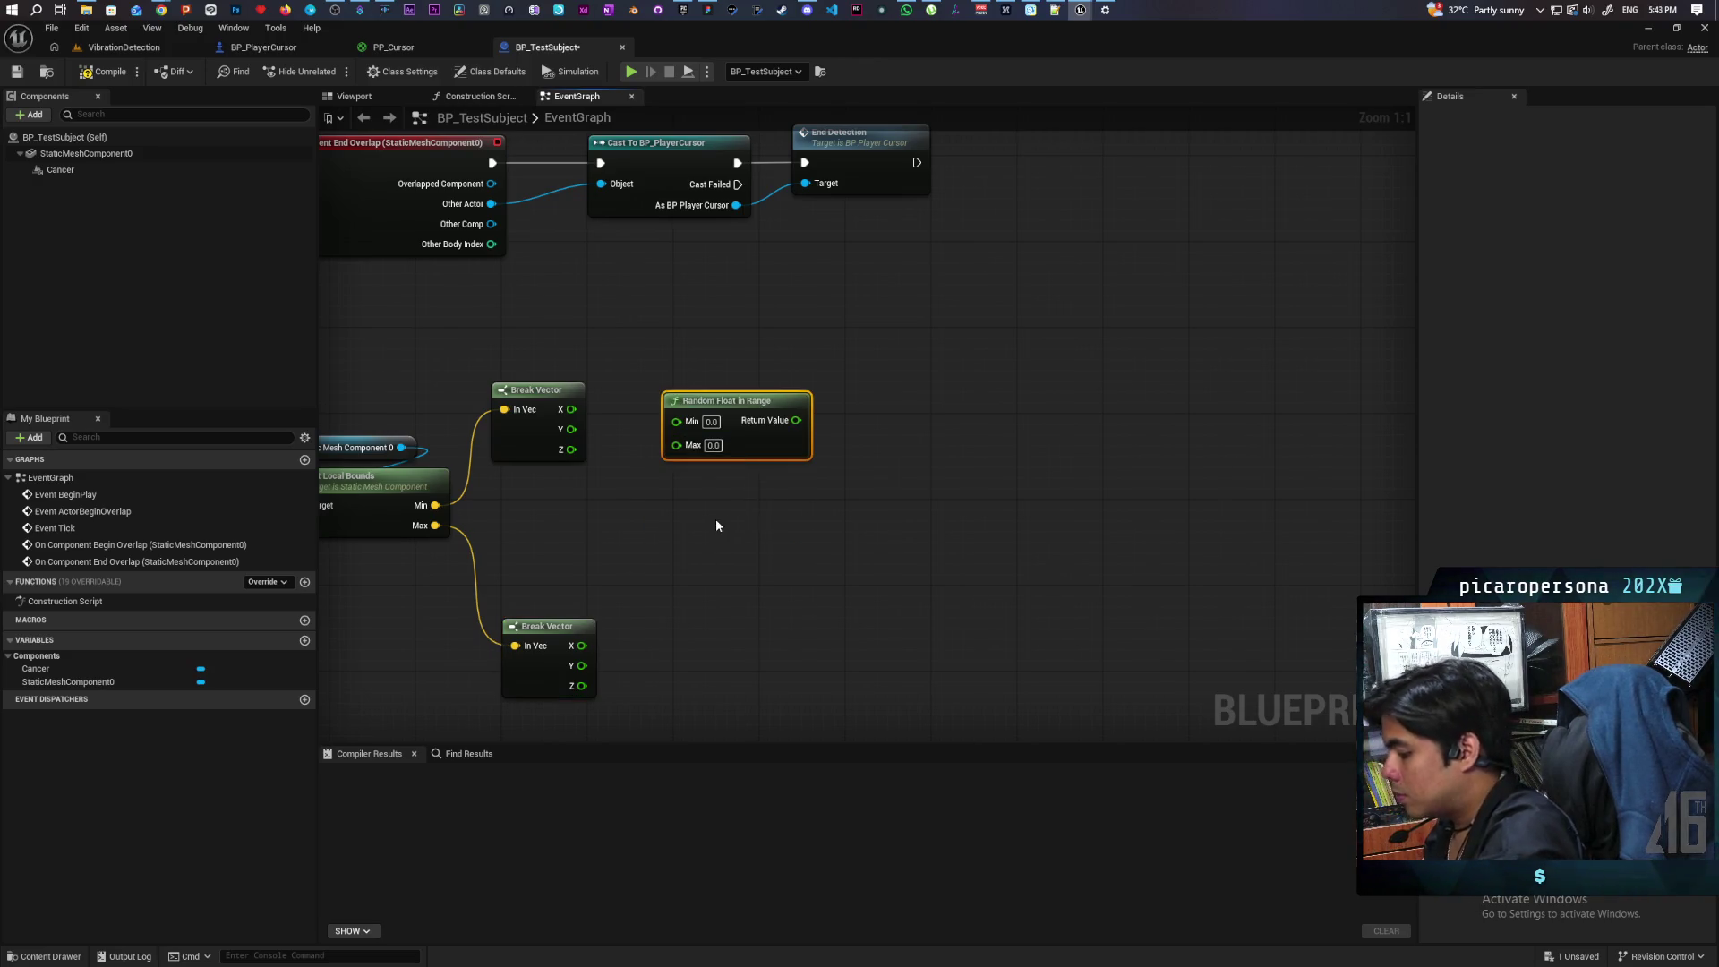
key("ctrl+c")
key("ctrl+v")
key("ctrl+v")
left_click_drag(782, 526, 750, 503)
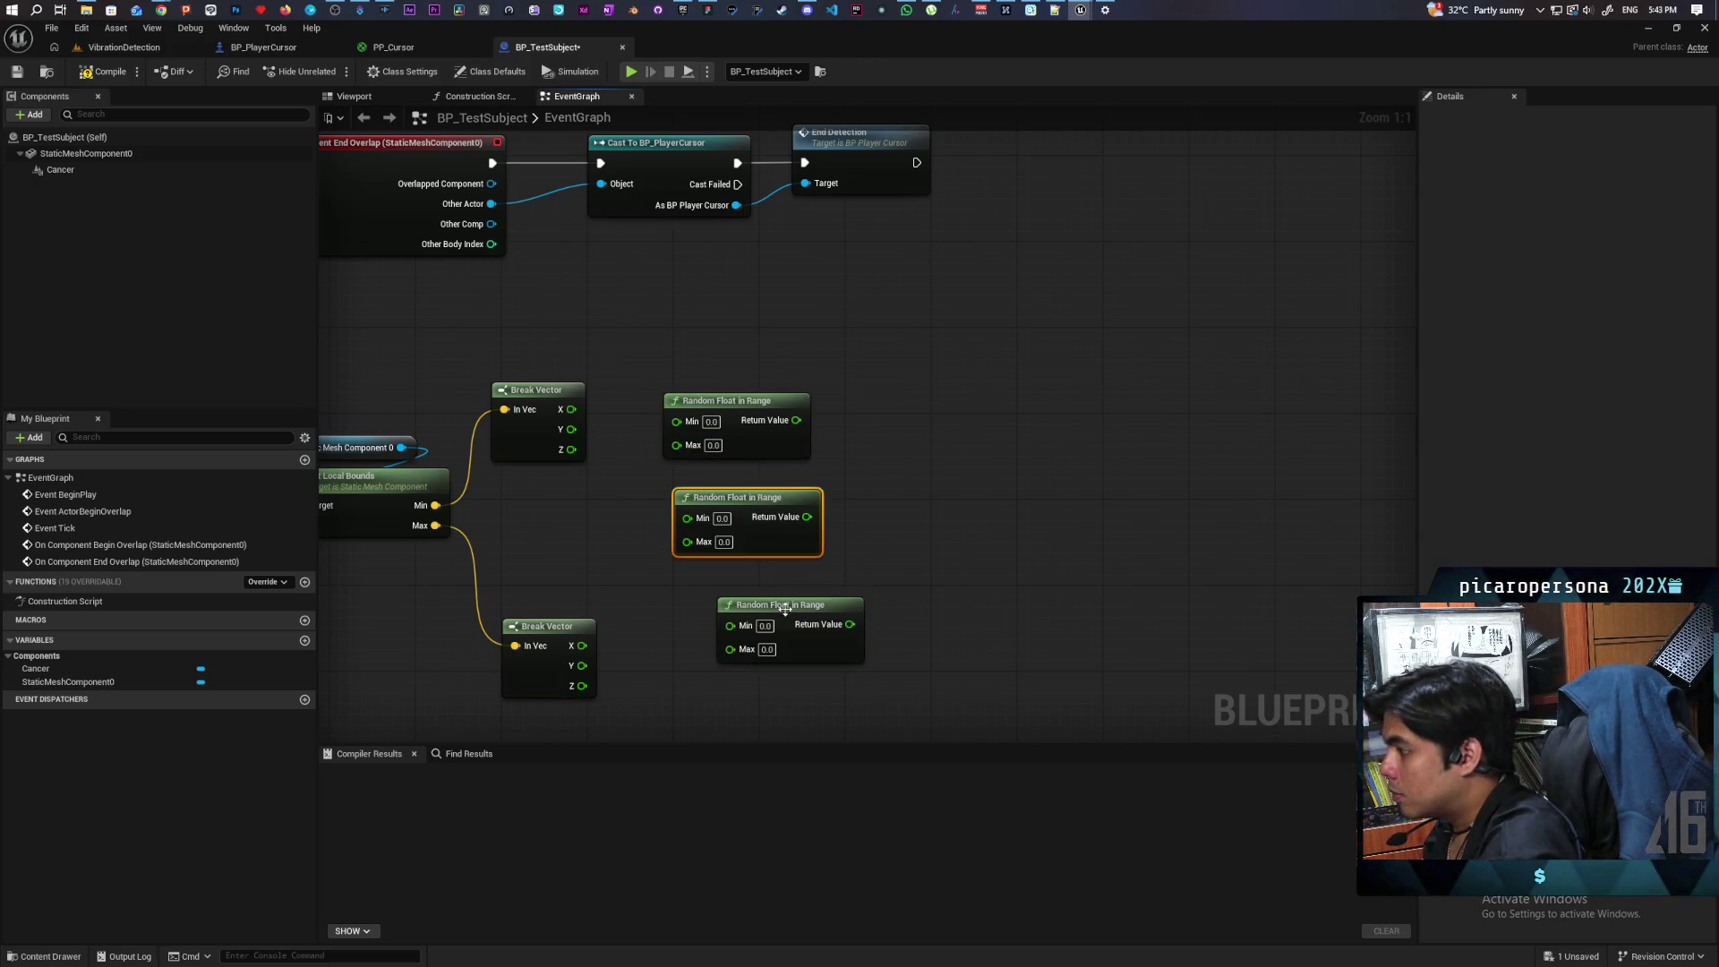
left_click_drag(785, 609, 748, 599)
left_click(756, 498)
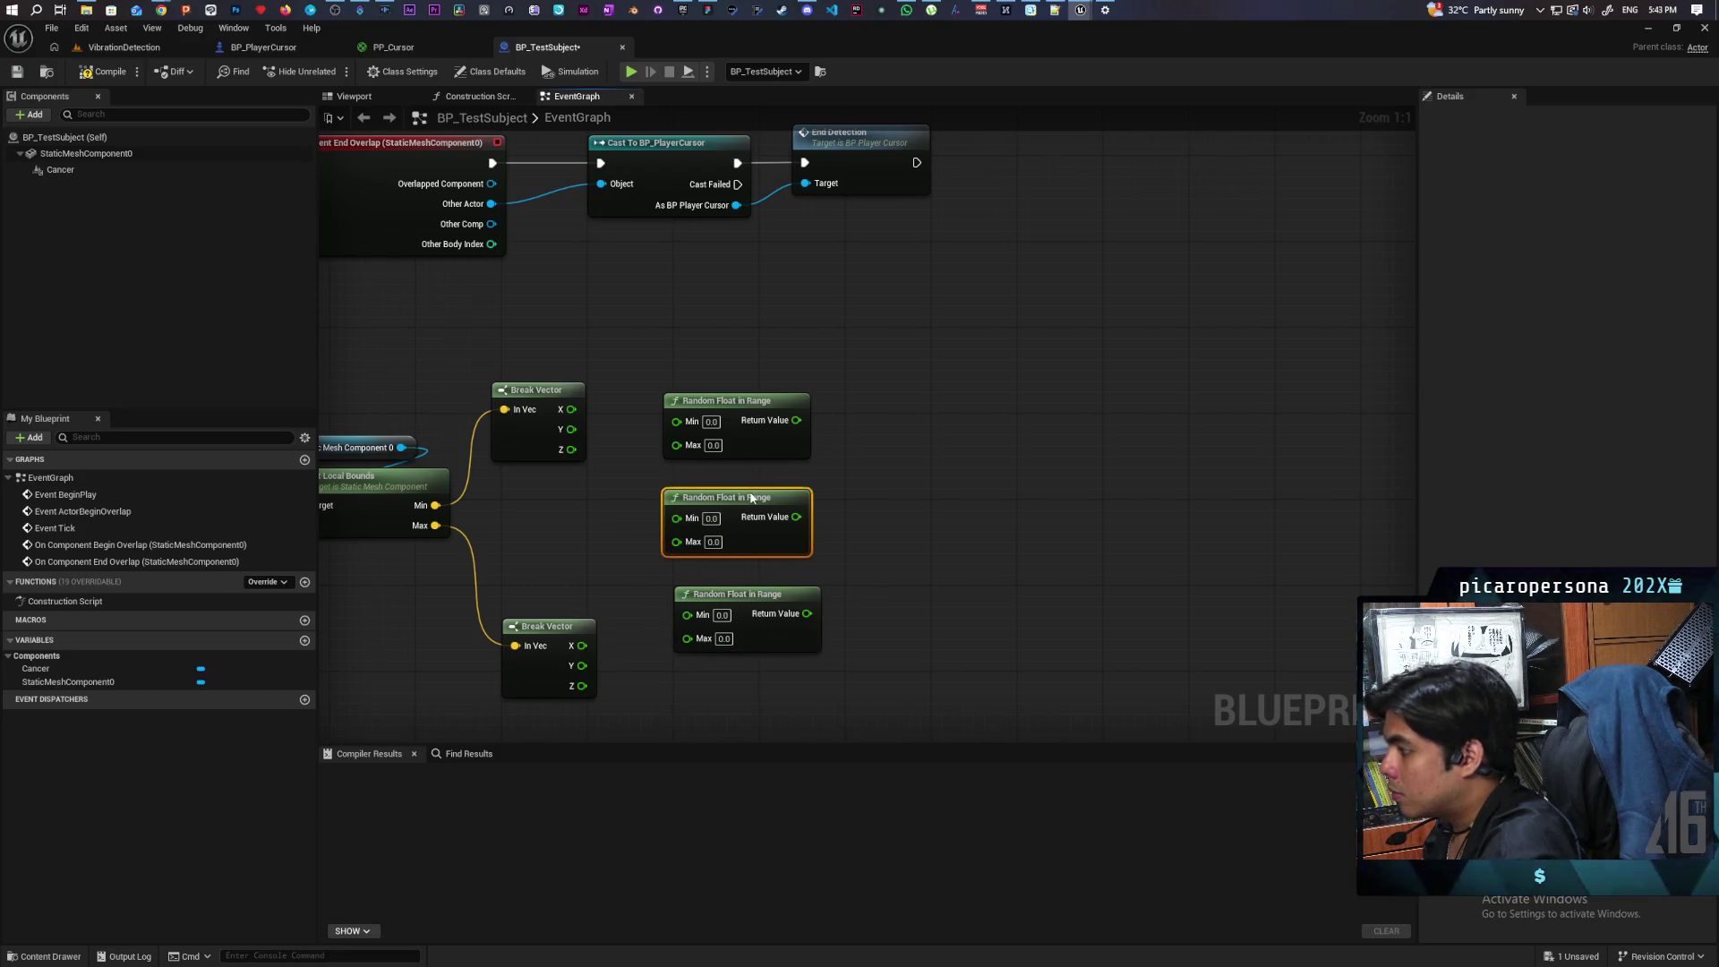
Step: Wire Min/Max X, Y and Z pairs into the three Random Float in Range nodes
left_click_drag(570, 409, 676, 419)
left_click_drag(582, 646, 676, 439)
left_click_drag(571, 429, 686, 517)
left_click_drag(579, 453, 687, 538)
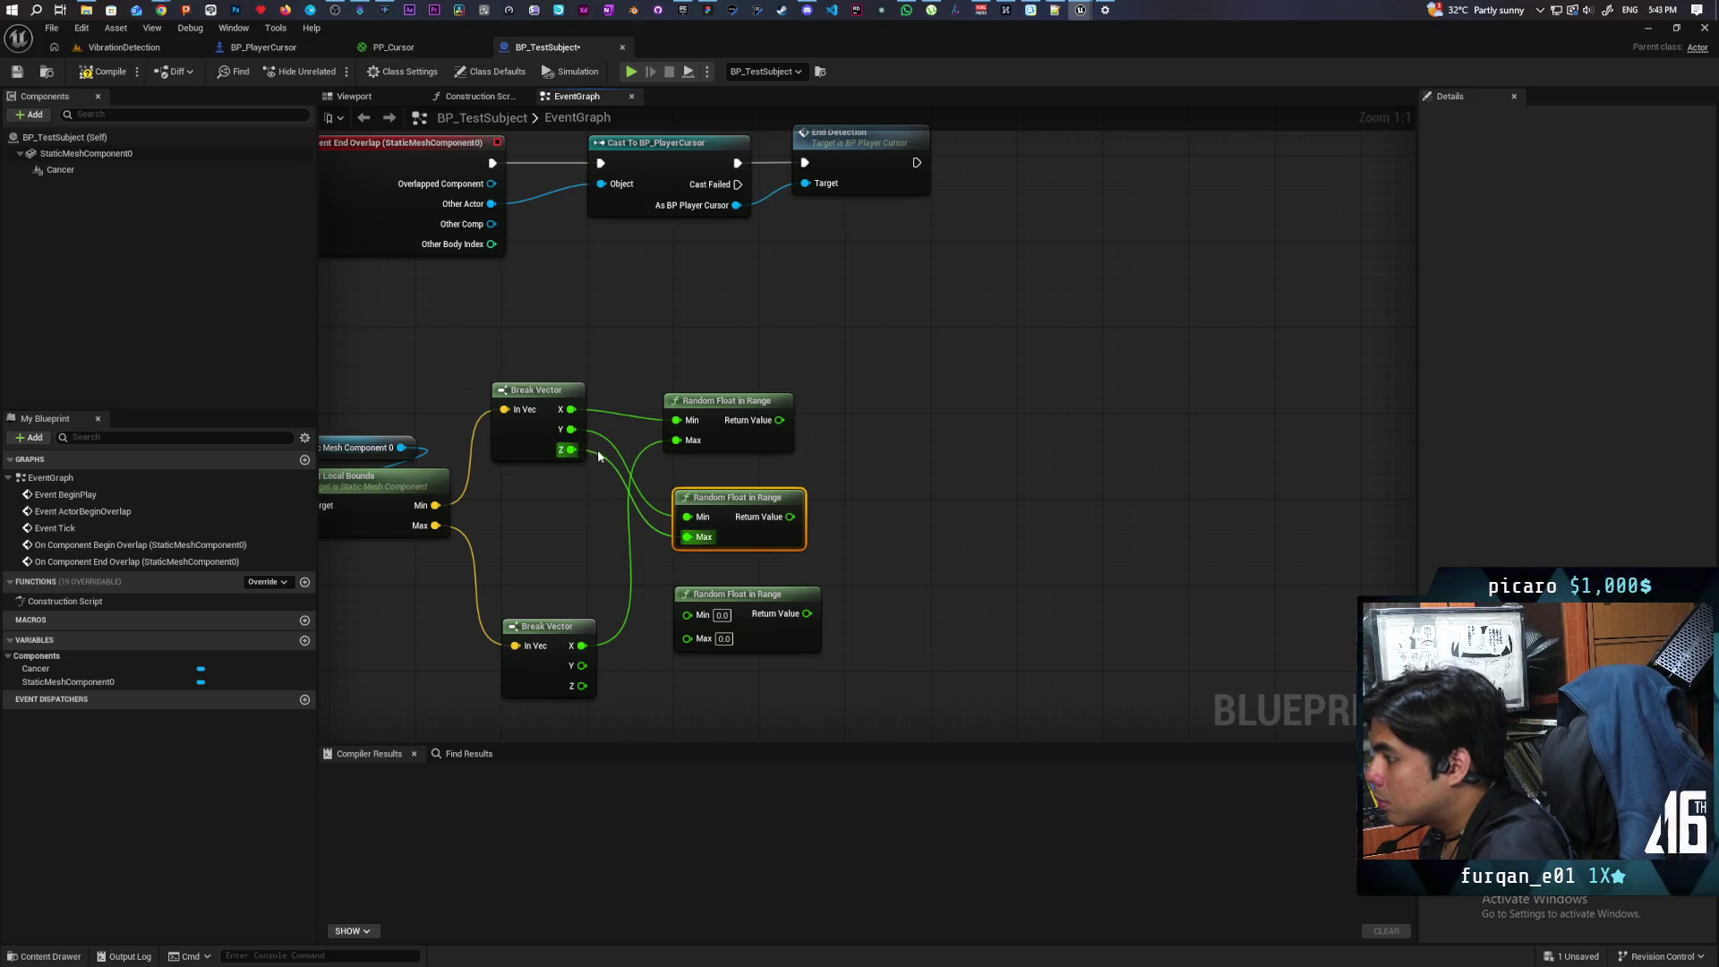
left_click_drag(582, 665, 687, 537)
left_click_drag(577, 453, 687, 615)
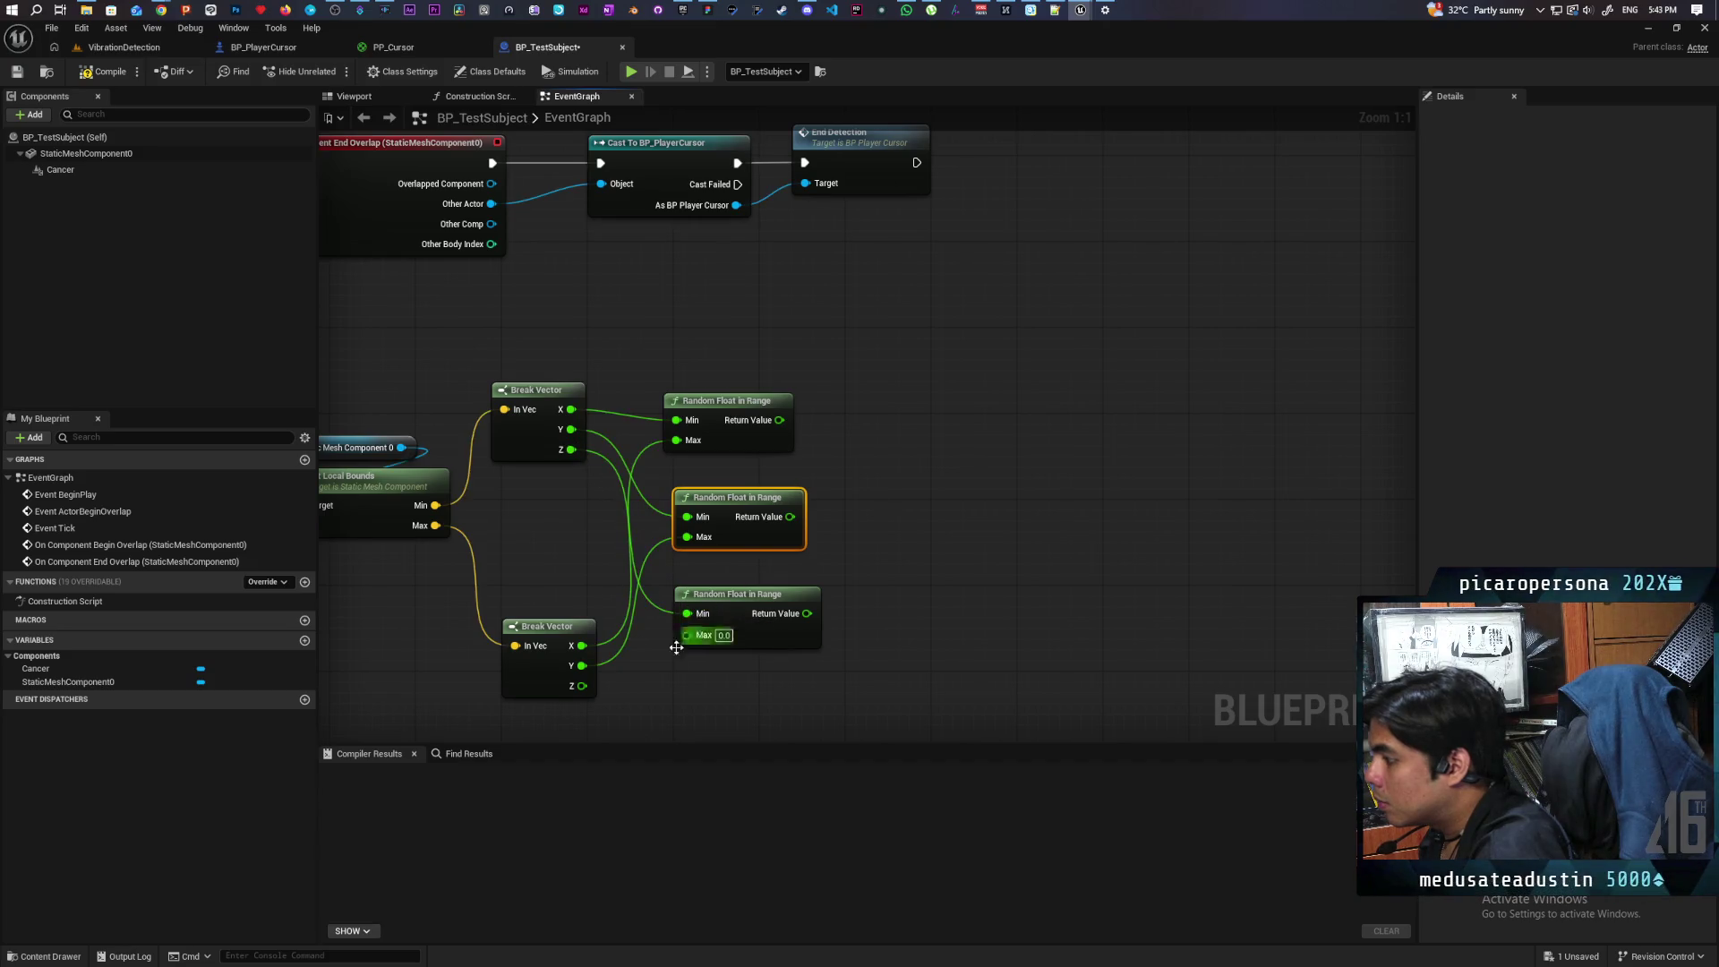
left_click_drag(582, 686, 688, 636)
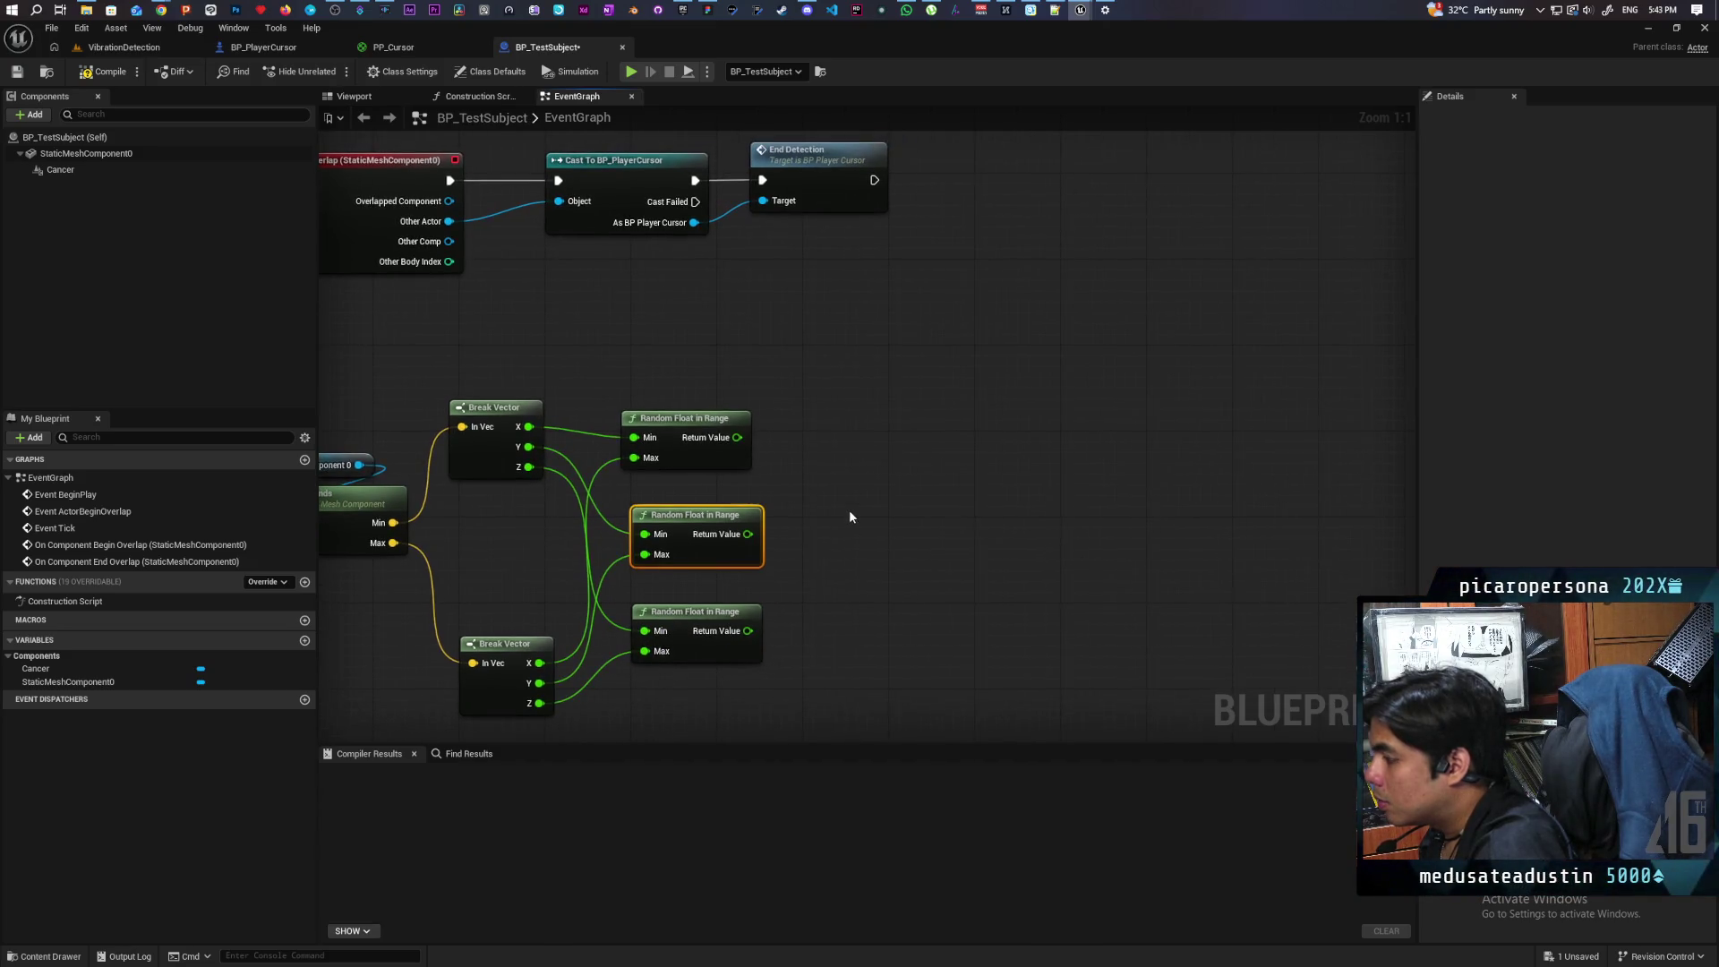
right_click(846, 510)
Step: Add a Make Vector node fed by the three random values into X, Y and Z
type("make vector")
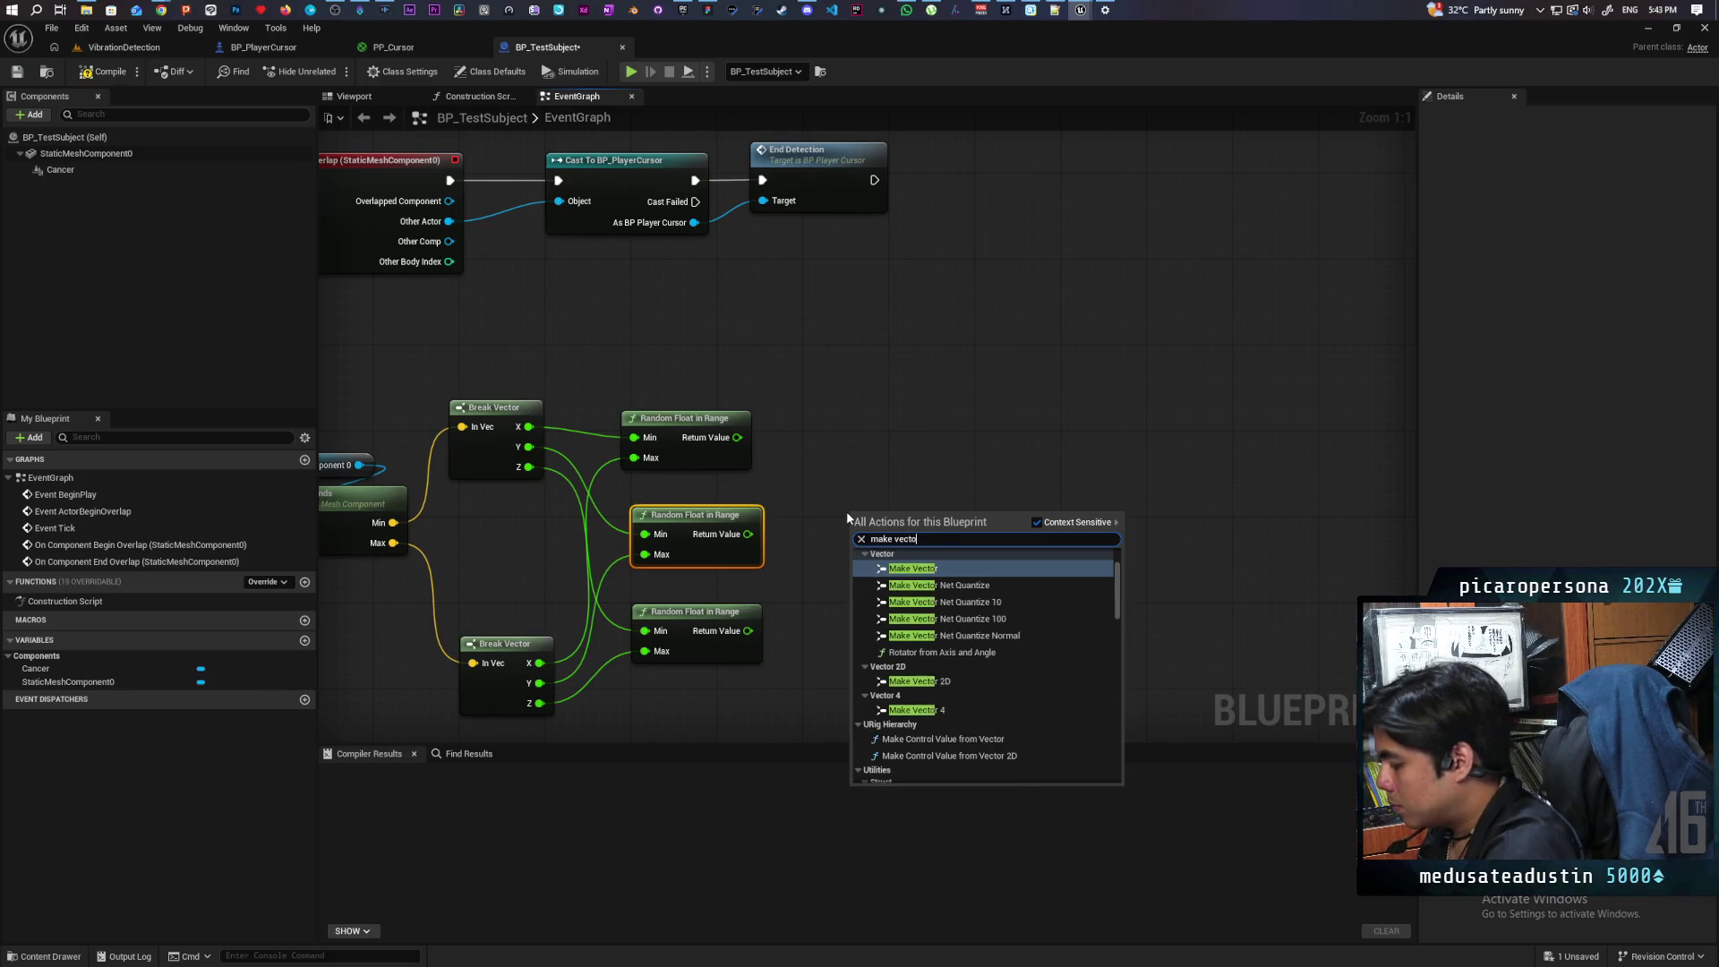
key("Return")
left_click_drag(737, 436, 858, 535)
left_click_drag(747, 533, 859, 555)
mouse_move(747, 630)
left_mouse_down()
mouse_move(860, 573)
mouse_move(904, 586)
left_mouse_up()
Step: Compile BP_TestSubject and box-select the whole random-location node group
scroll(926, 578, "down", 2)
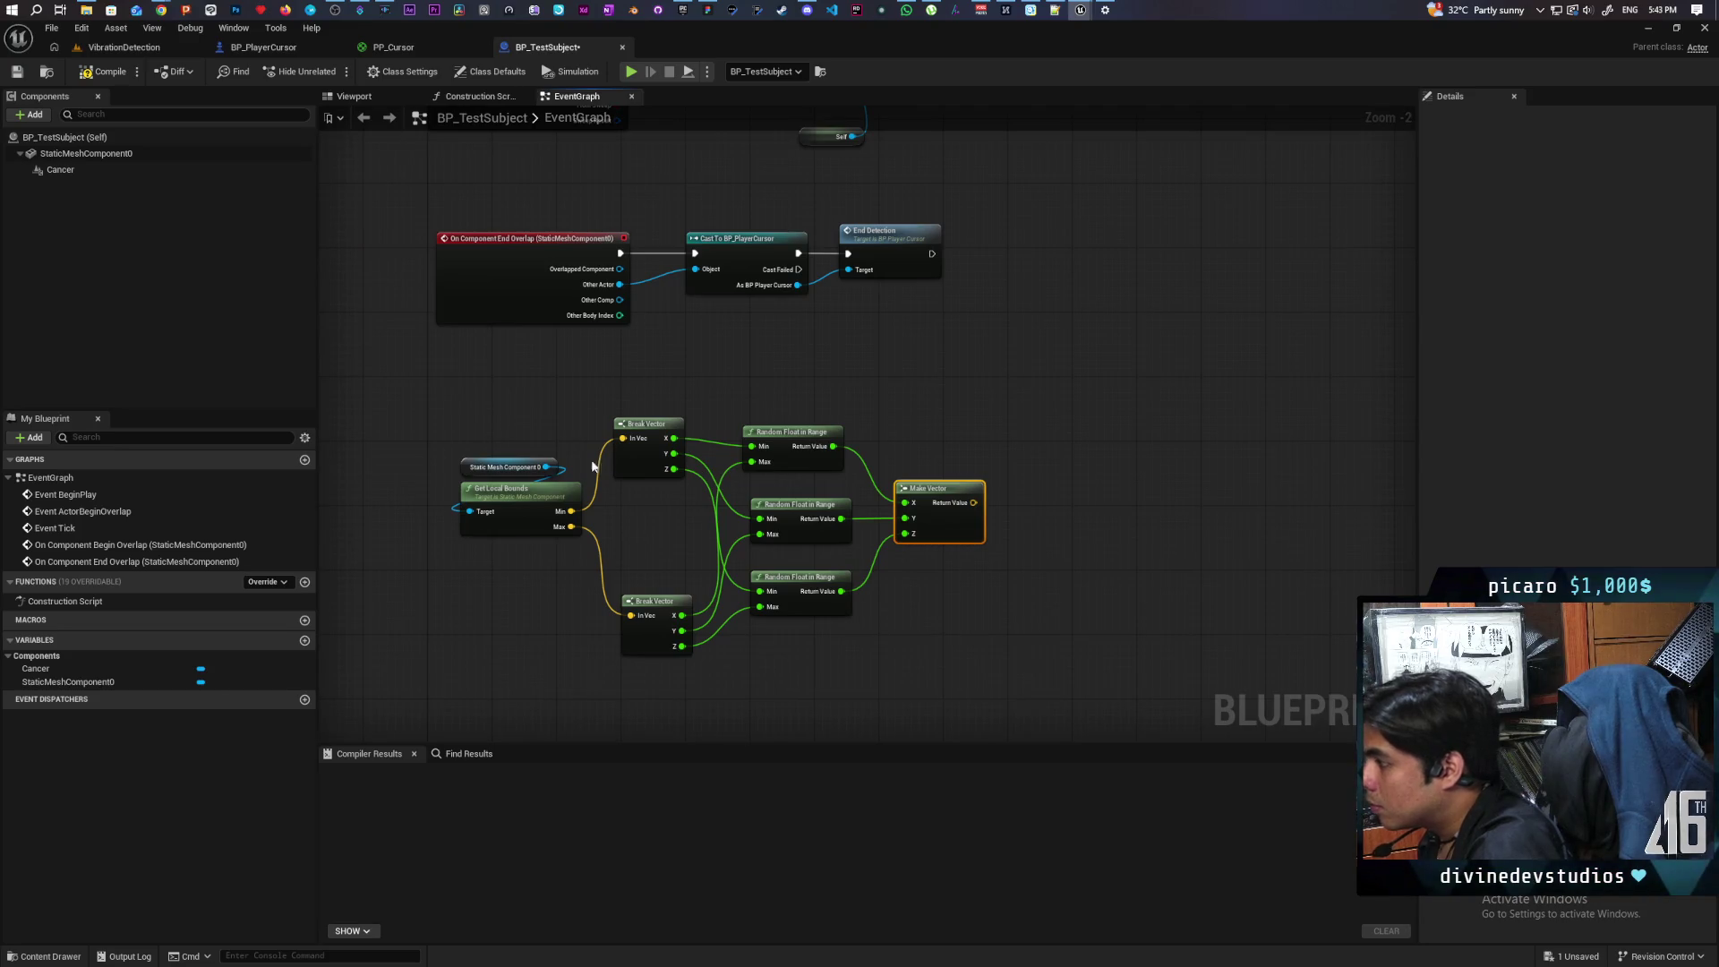
left_click(100, 73)
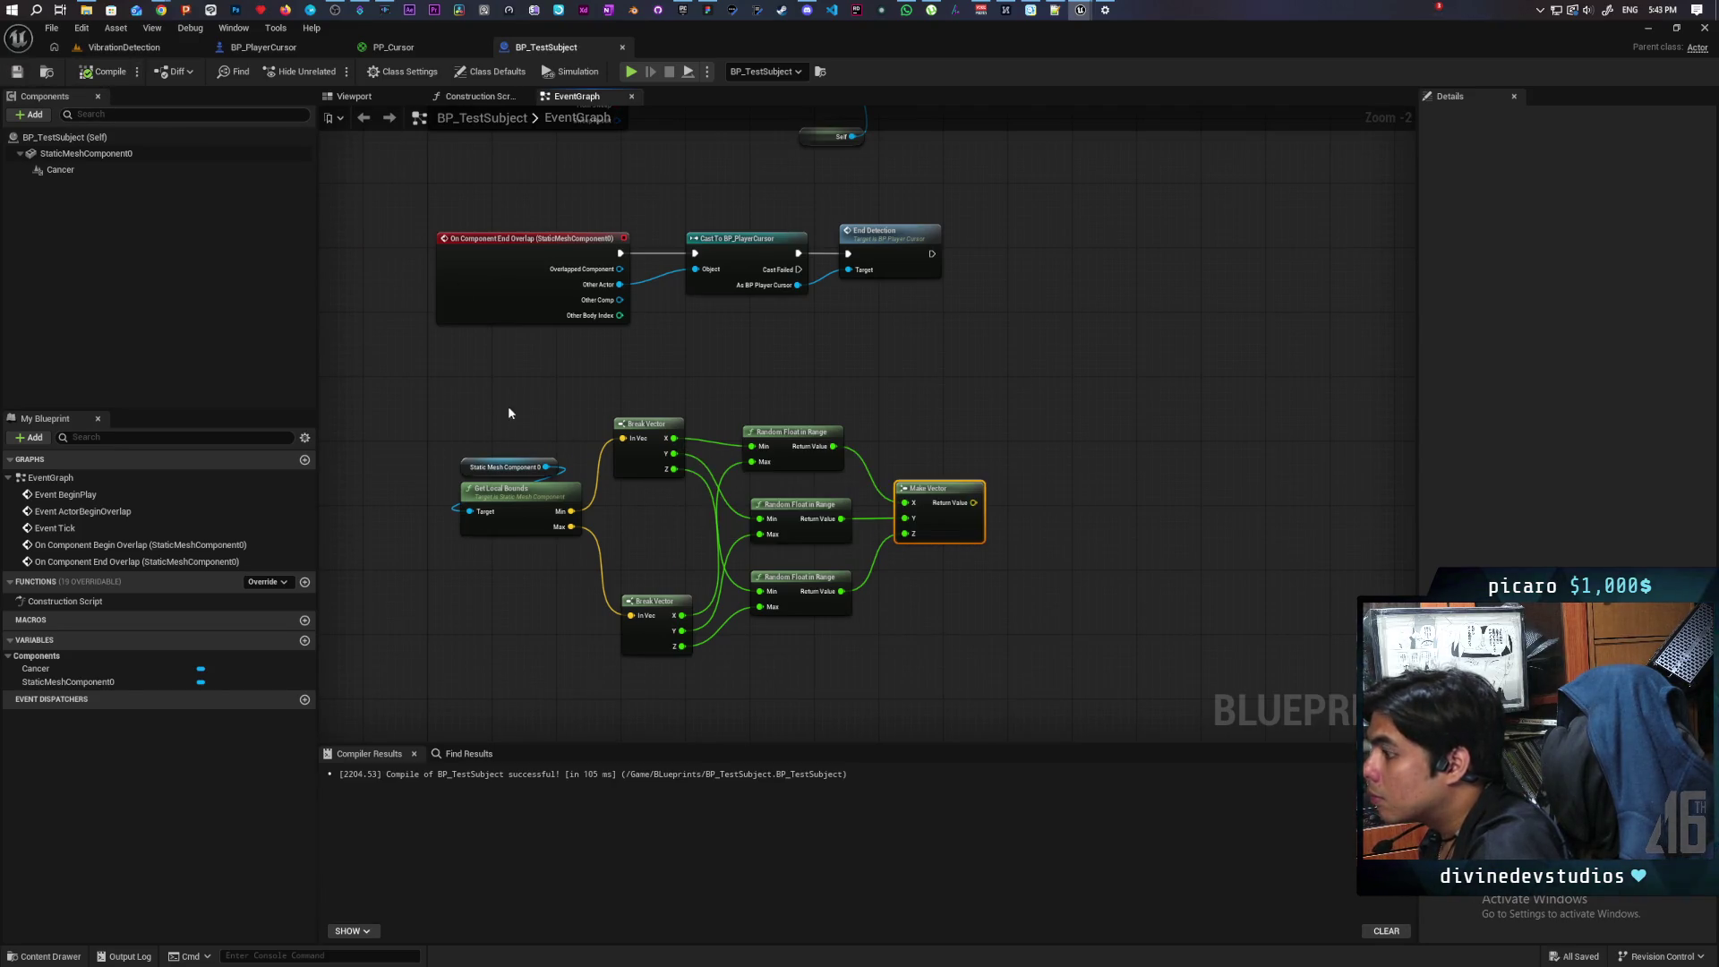
mouse_move(913, 409)
left_mouse_down()
mouse_move(824, 406)
mouse_move(817, 492)
mouse_move(890, 488)
mouse_move(796, 450)
left_mouse_up()
scroll(888, 465, "down", 2)
scroll(888, 465, "up", 2)
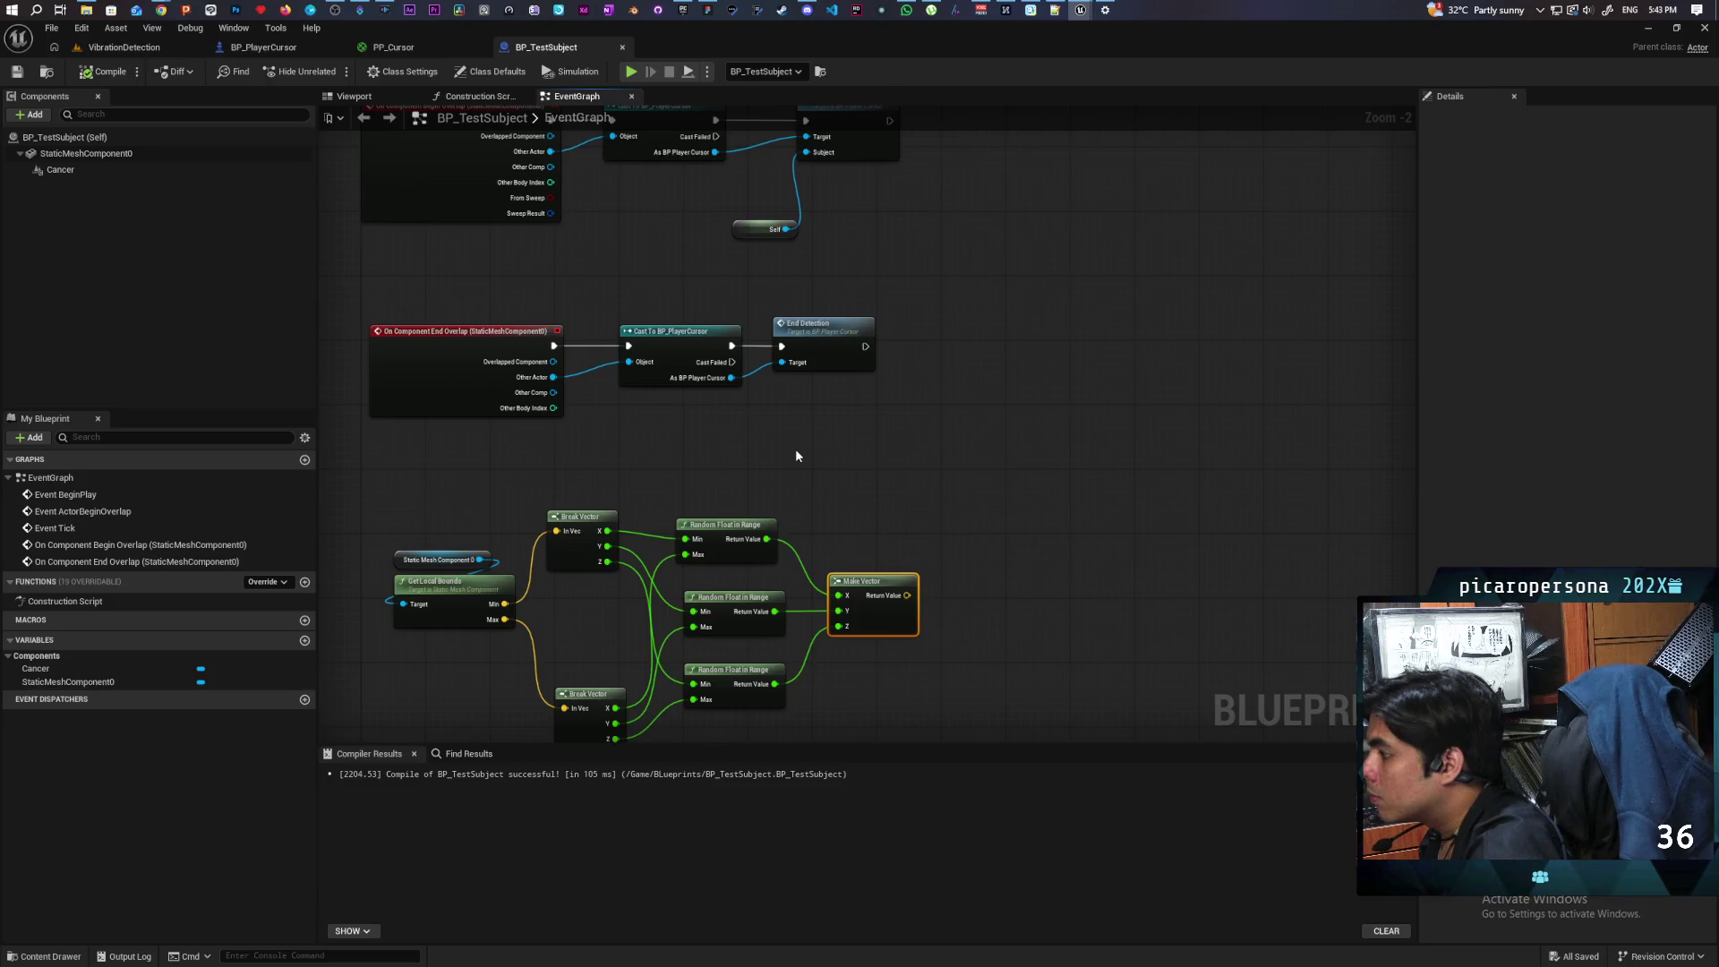
scroll(795, 453, "down", 4)
scroll(795, 453, "up", 2)
left_click_drag(579, 400, 990, 614)
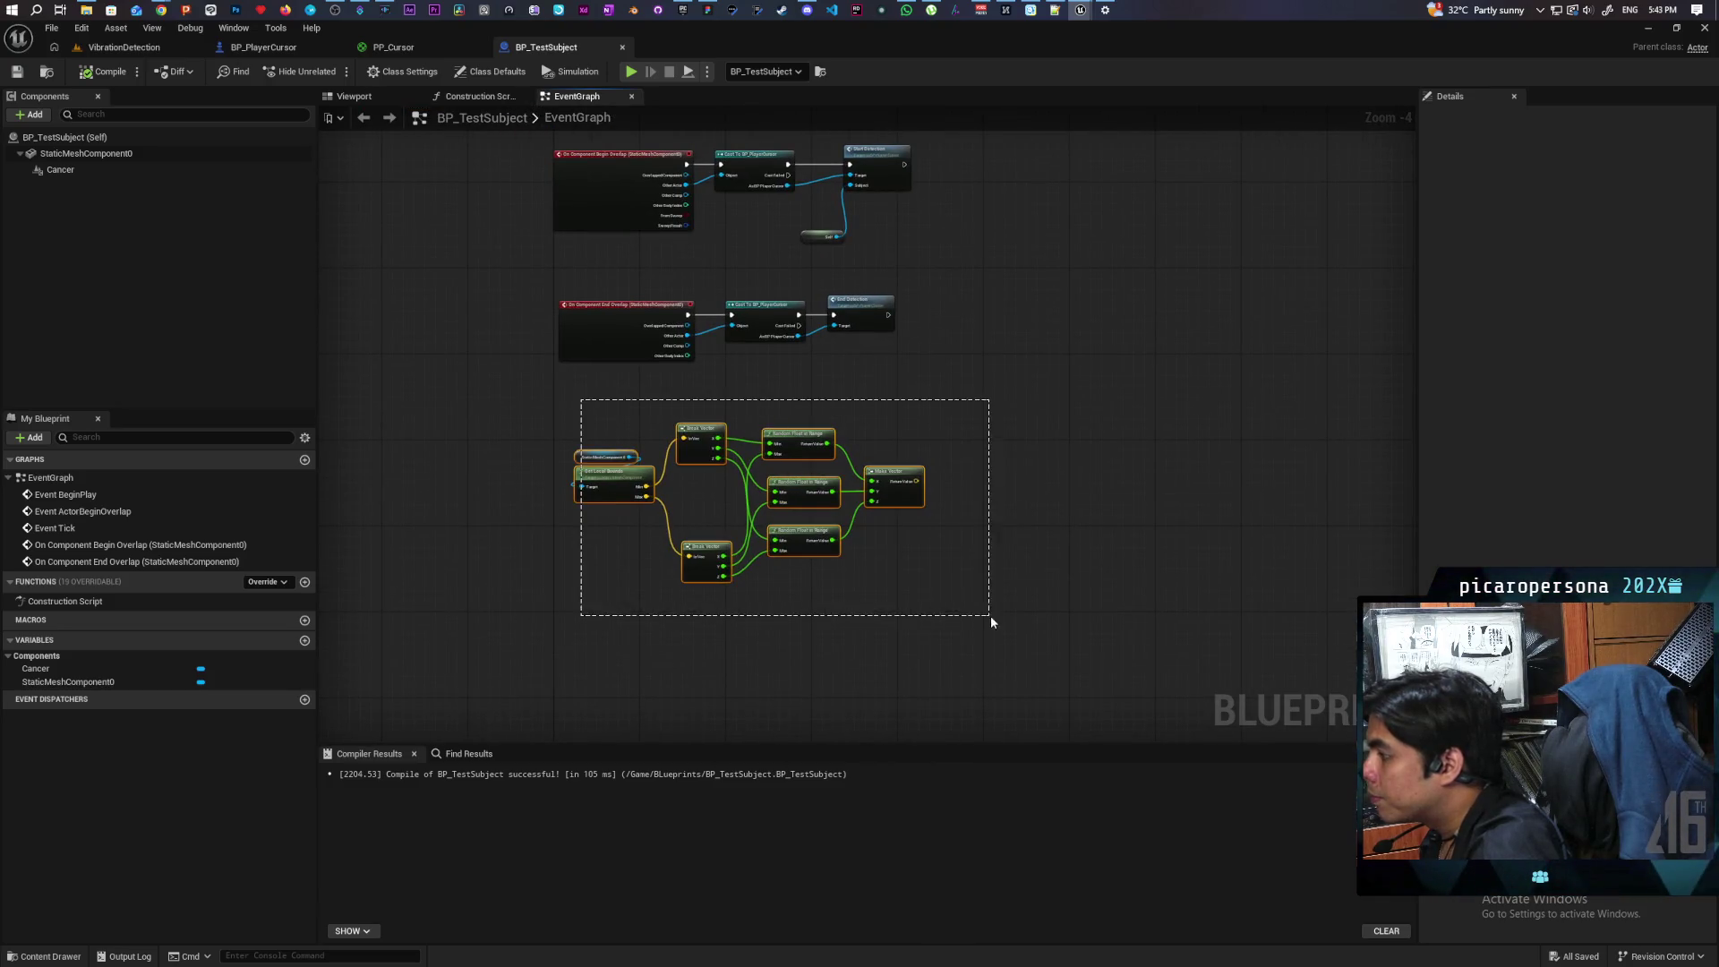
Step: Collapse the selected nodes into a function named New Random Location, then compile and save
mouse_move(801, 443)
left_mouse_down()
mouse_move(764, 571)
mouse_move(767, 543)
left_mouse_up()
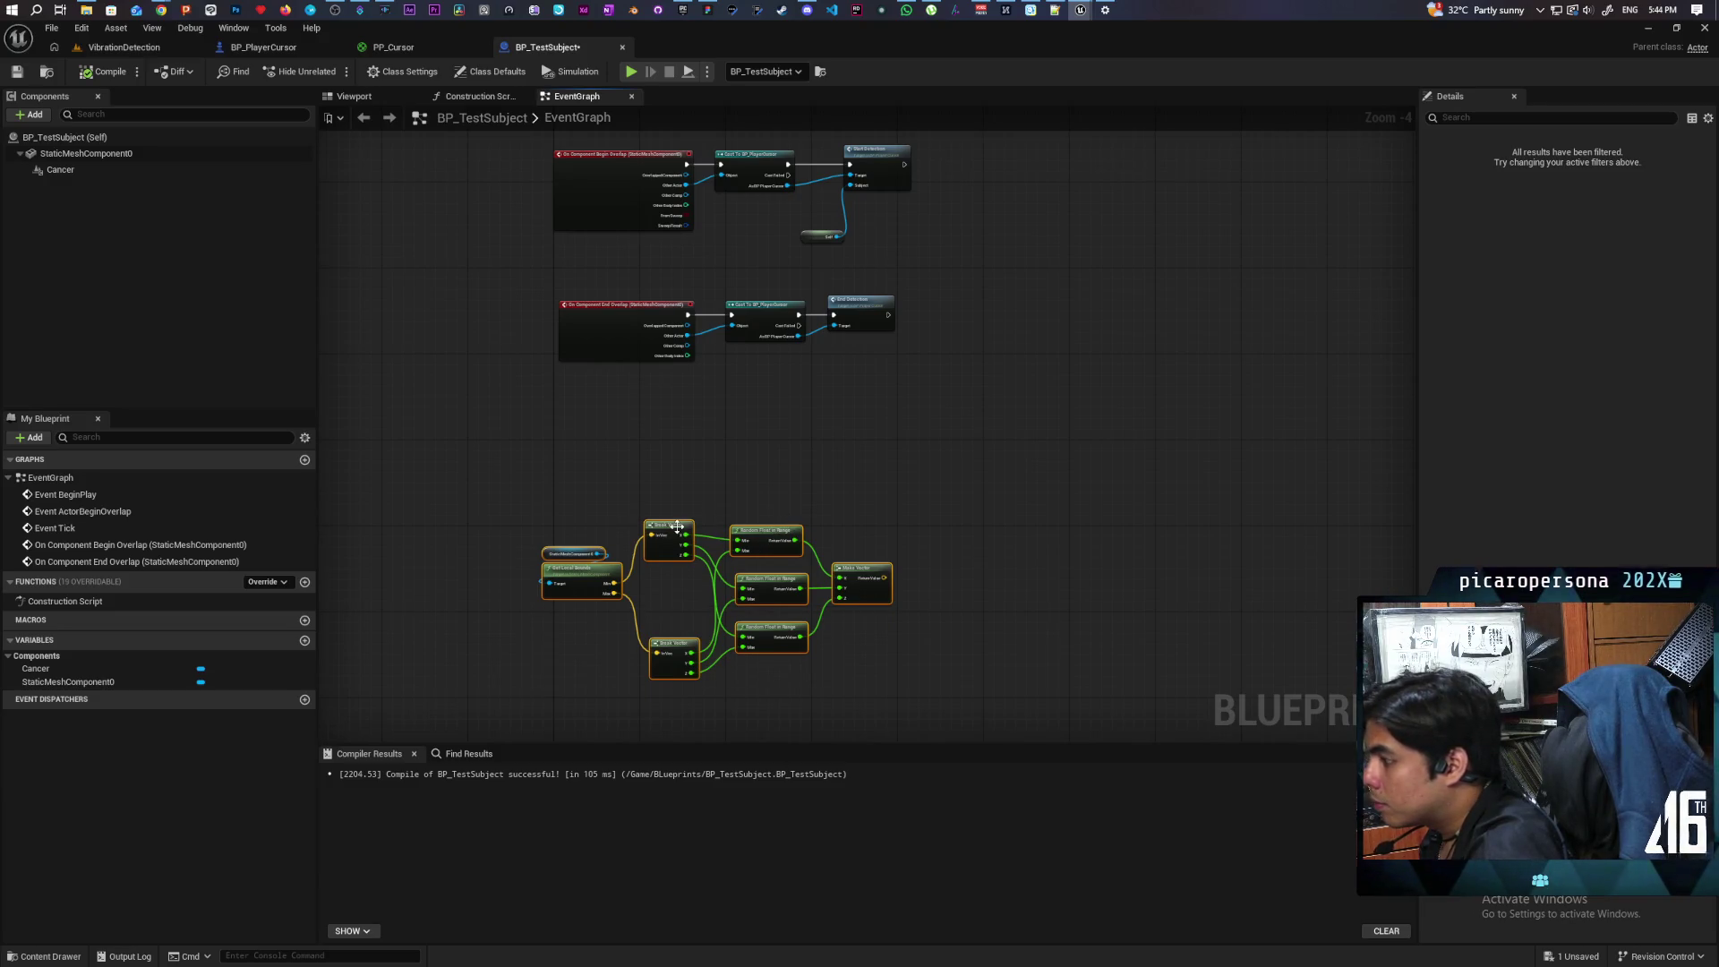
right_click(677, 531)
left_click(729, 758)
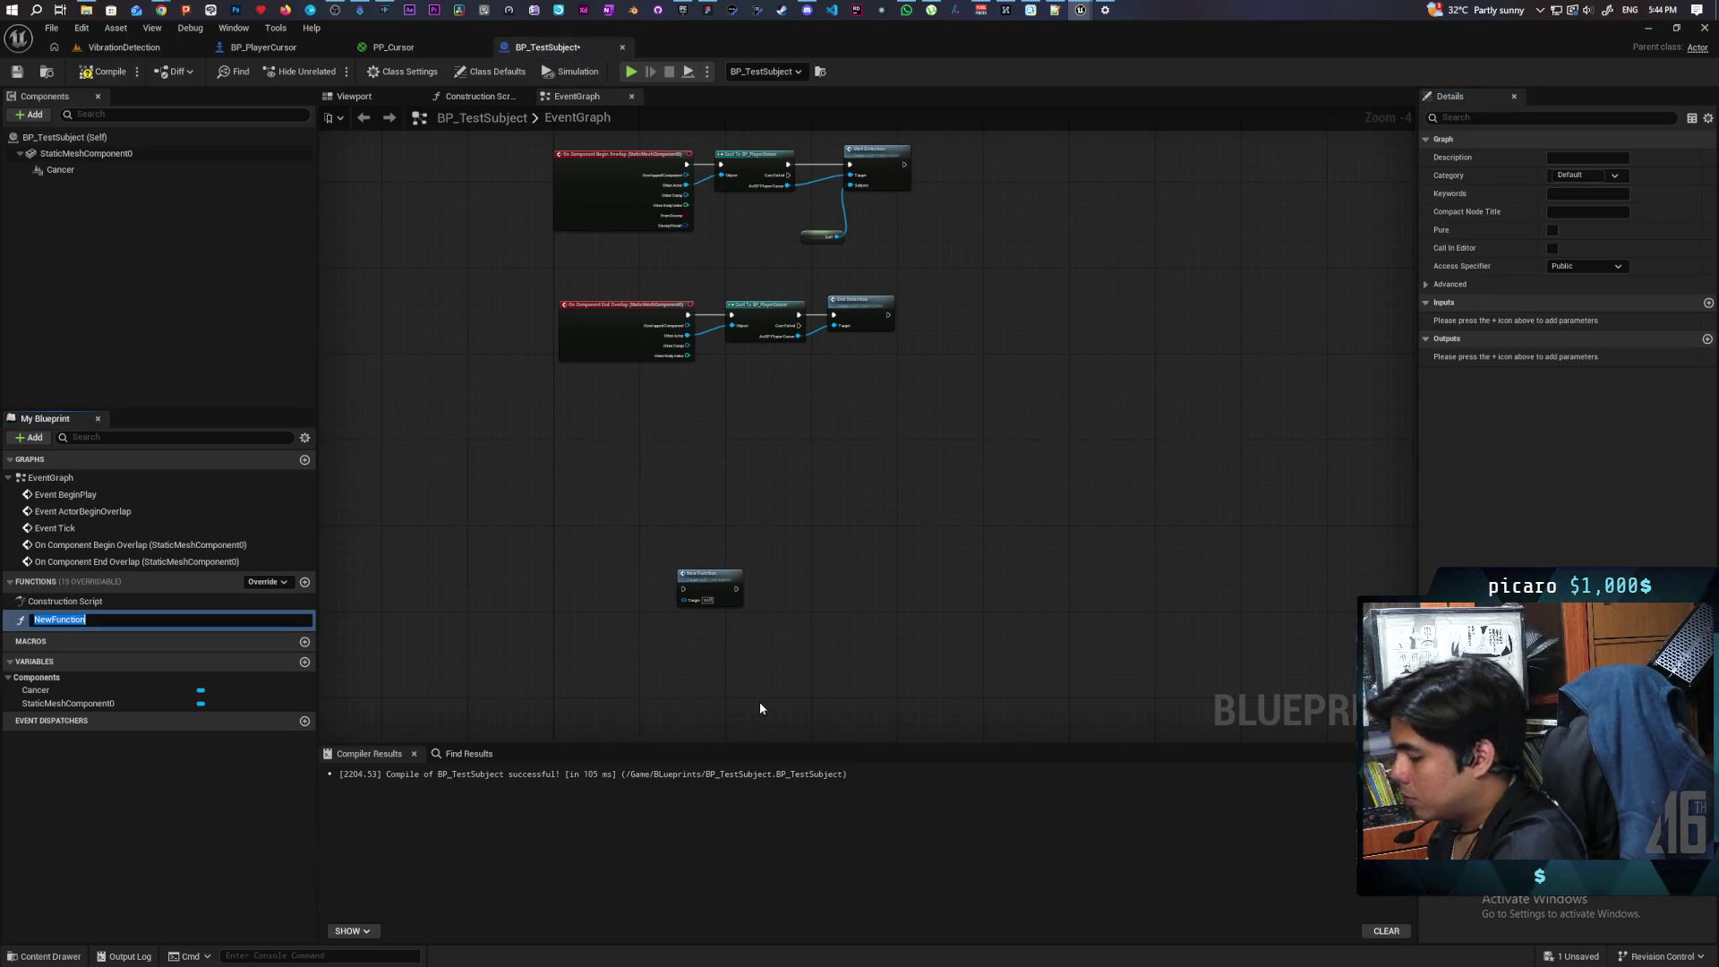
type("New Rndom")
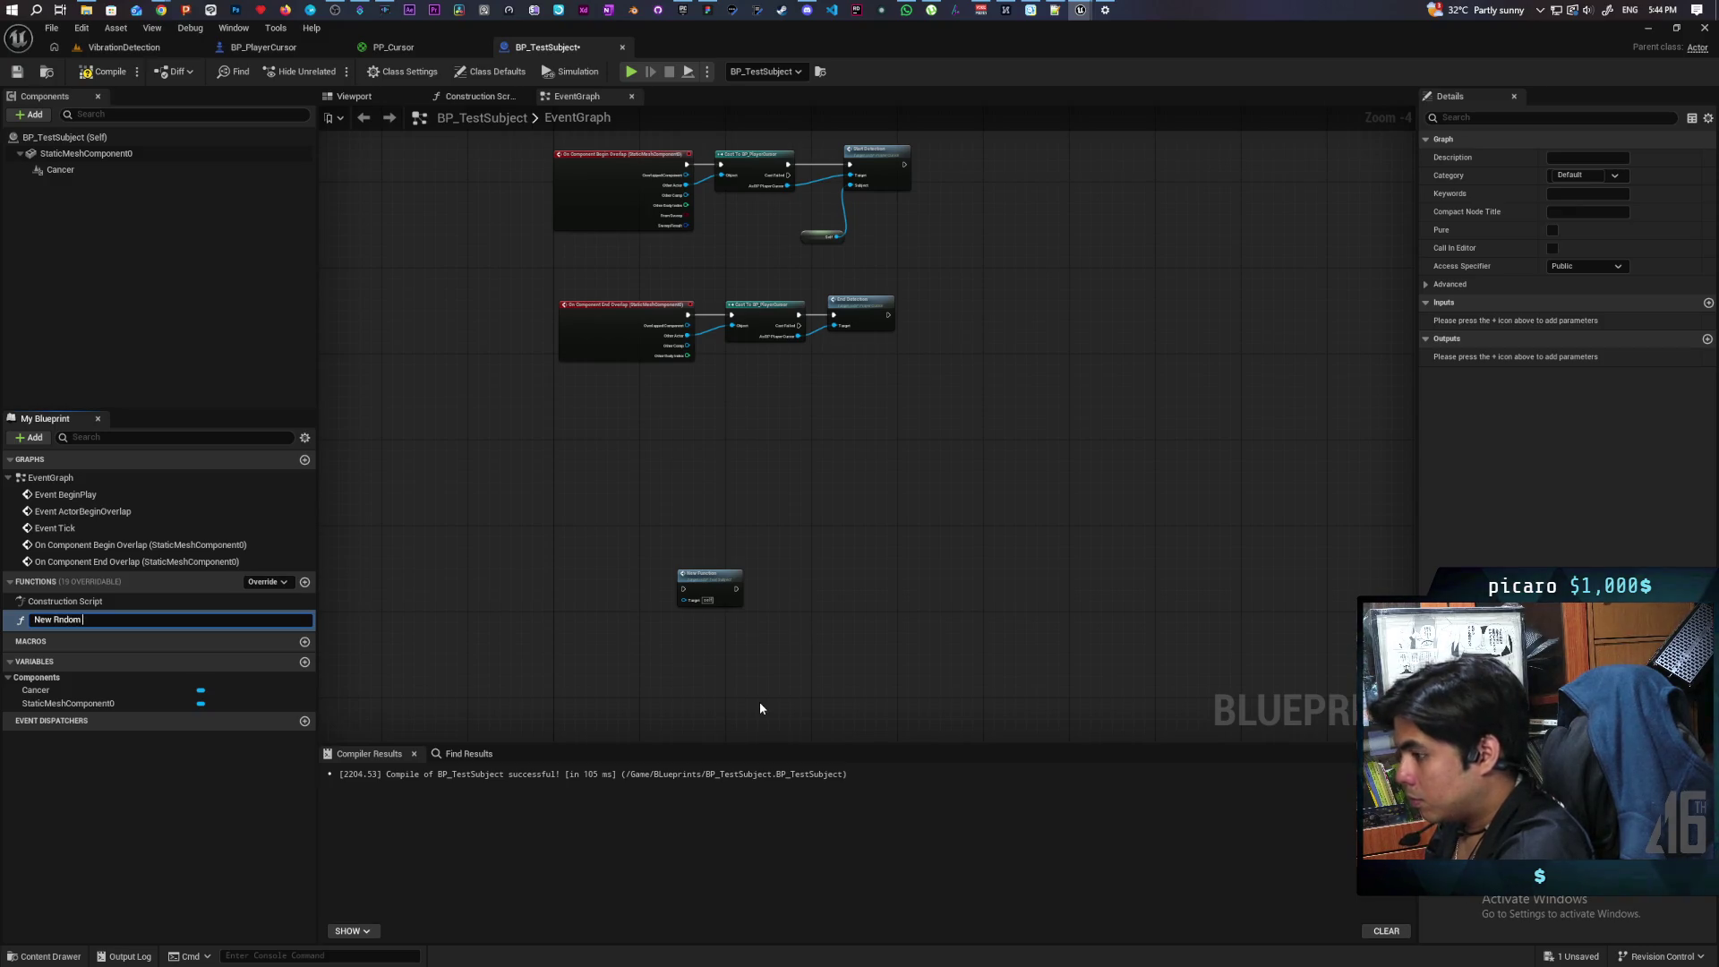
key("BackSpace")
key("BackSpace")
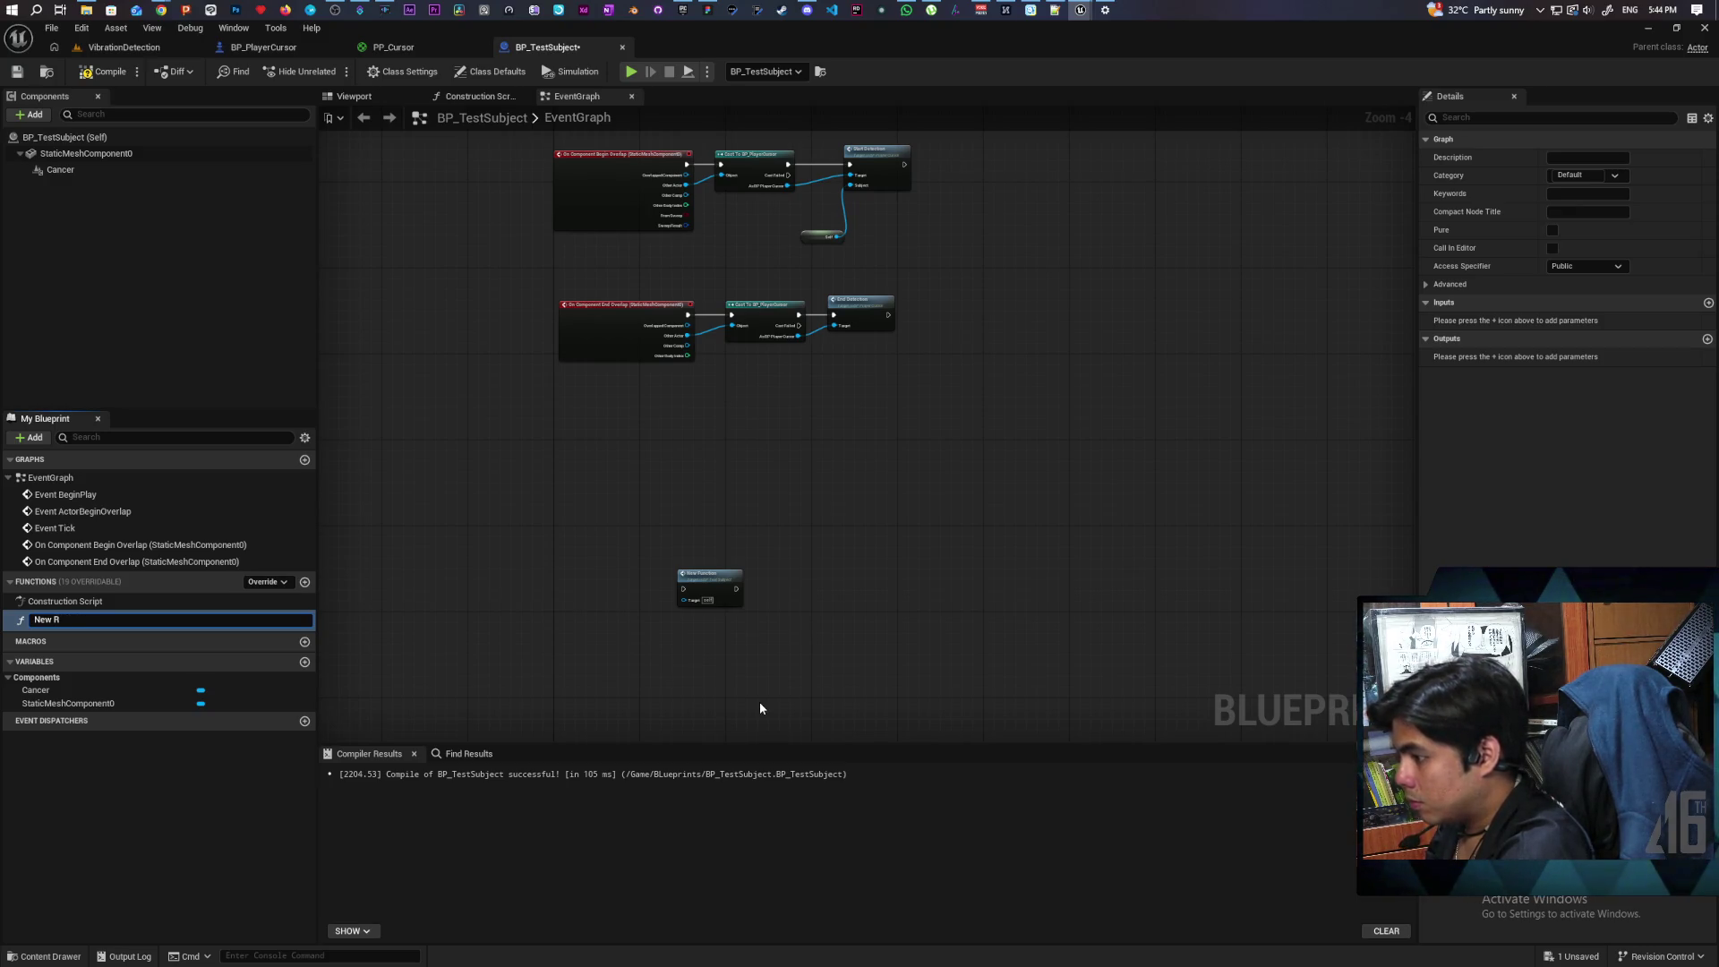
type("and")
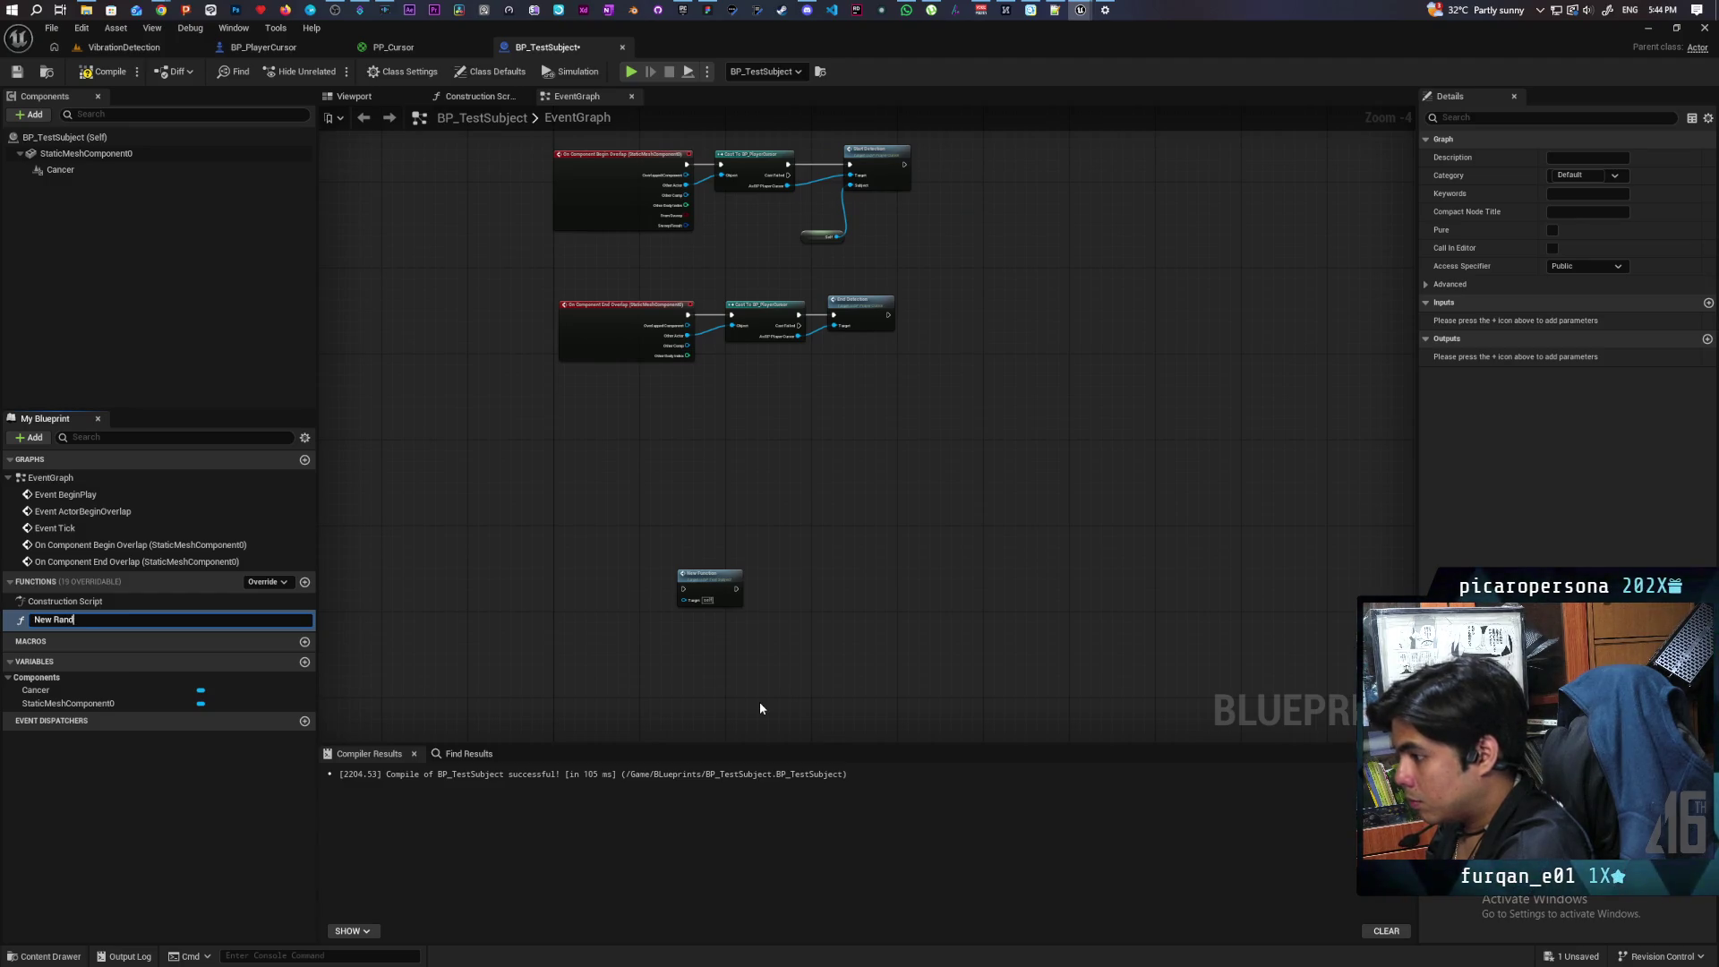
type("om Location")
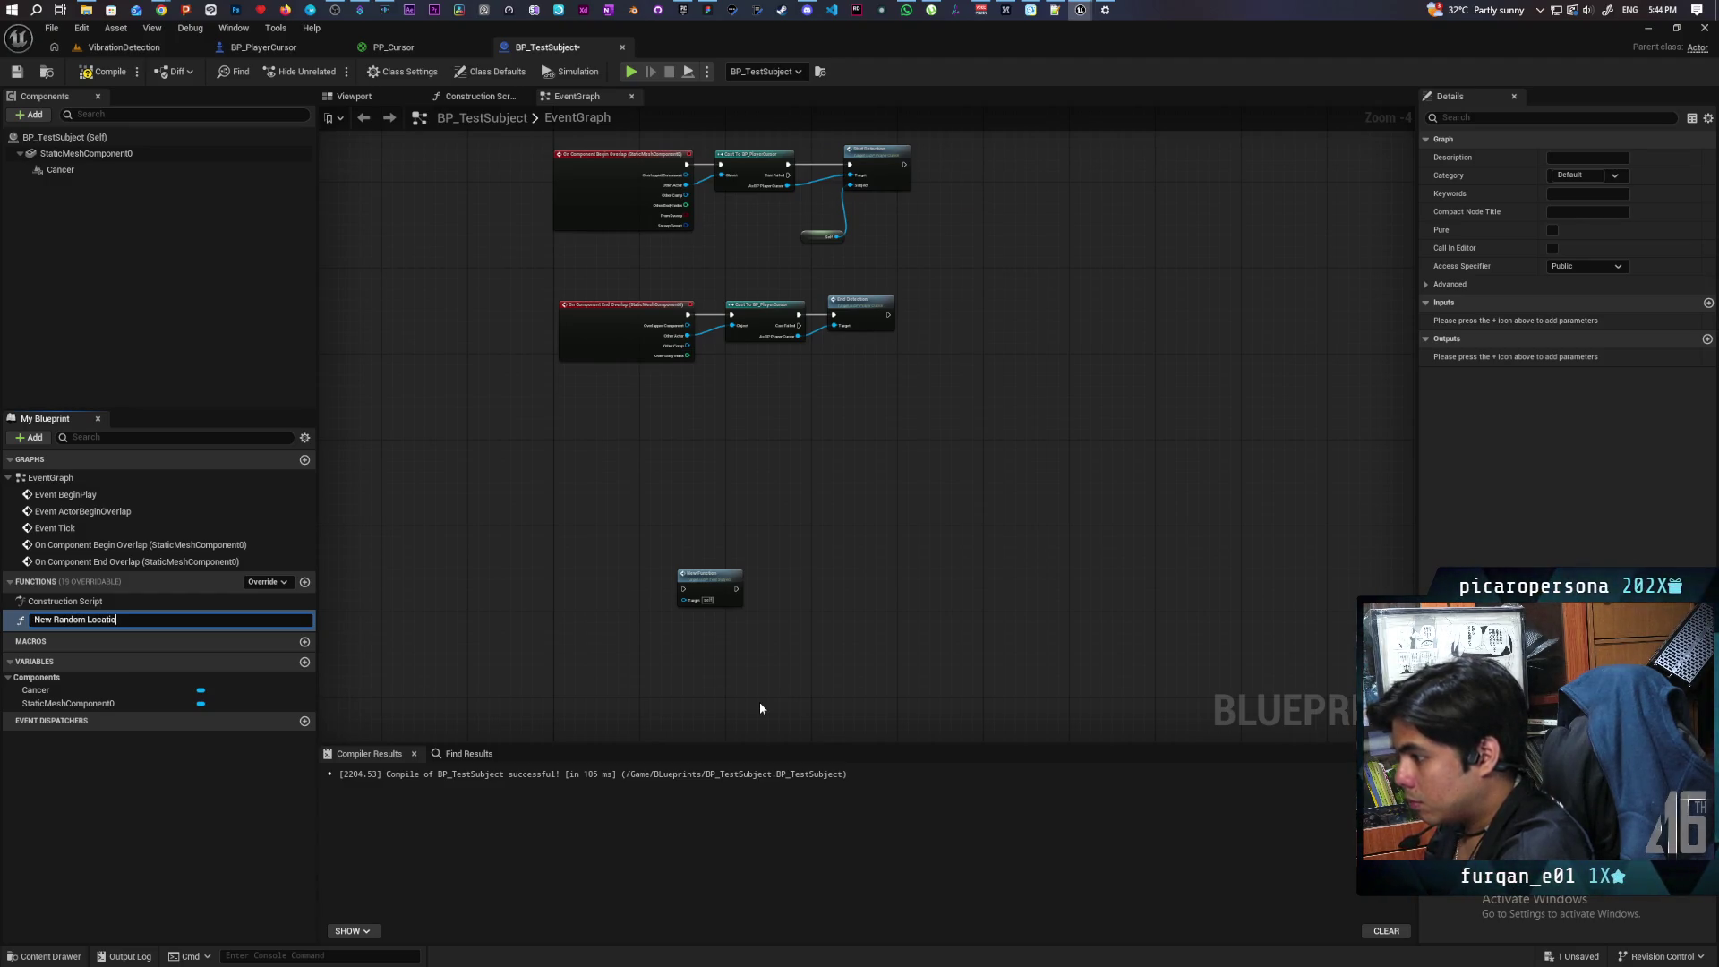
key("Return")
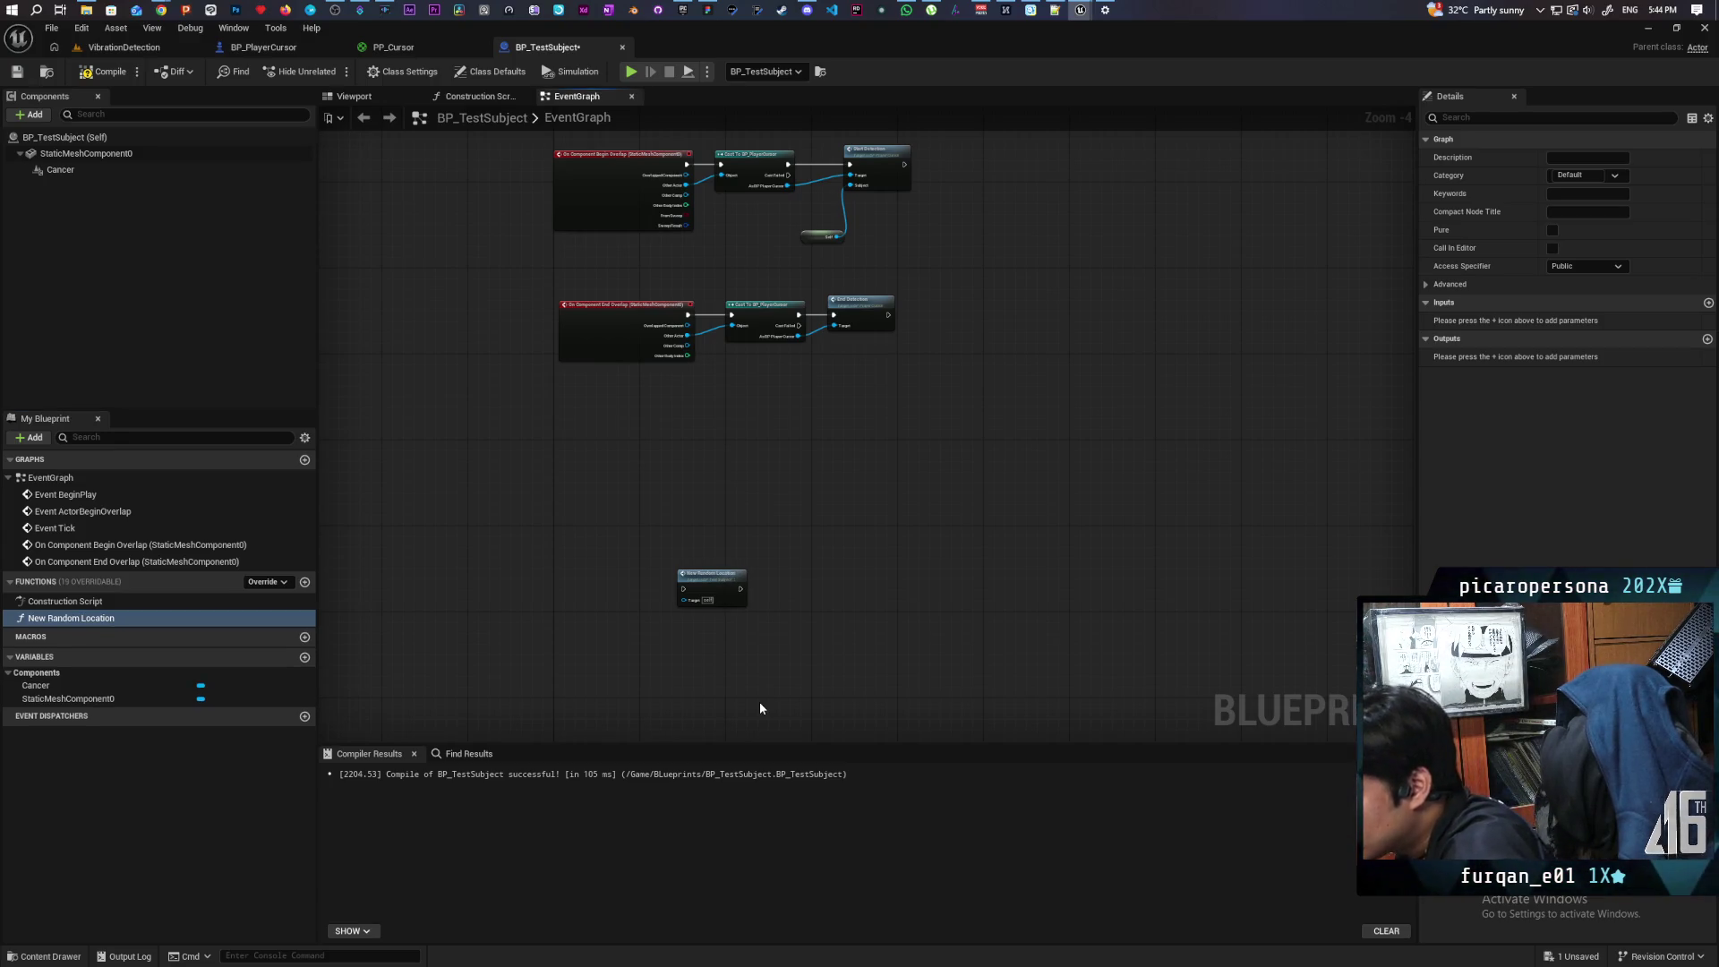
key("F7")
key("ctrl+s")
scroll(722, 639, "up", 5)
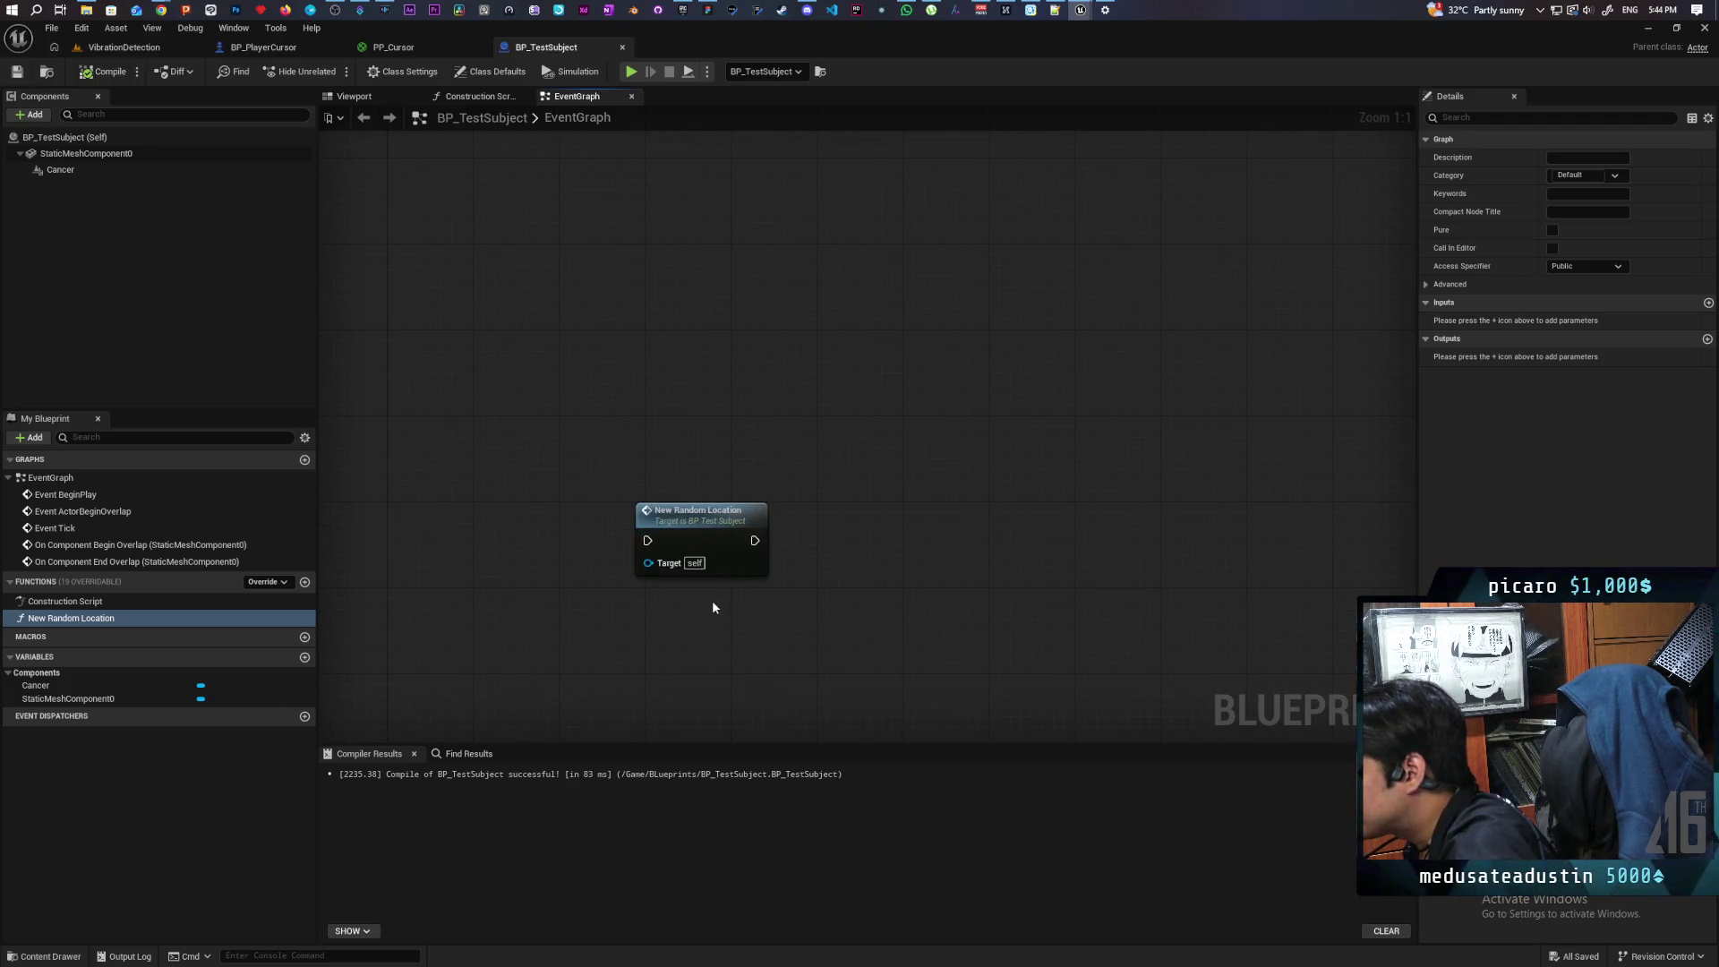
Step: Open the New Random Location graph and place a Cancer reference near its top, moving the entry node aside
double_click(716, 530)
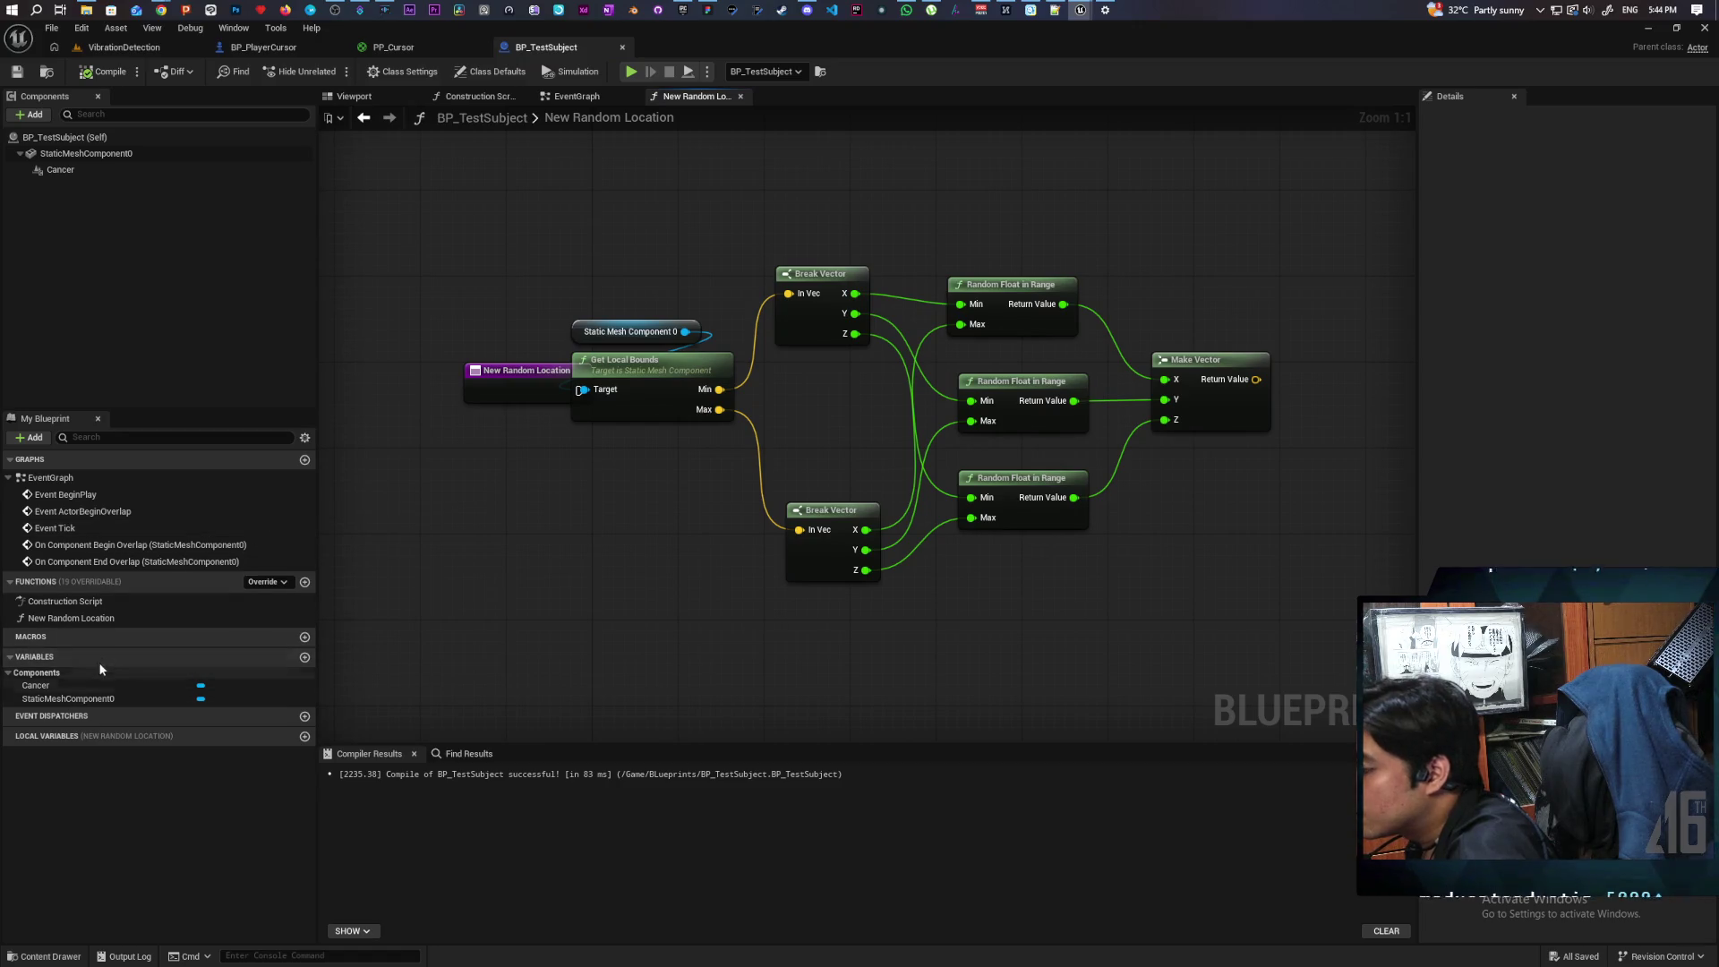
left_click_drag(855, 538, 632, 644)
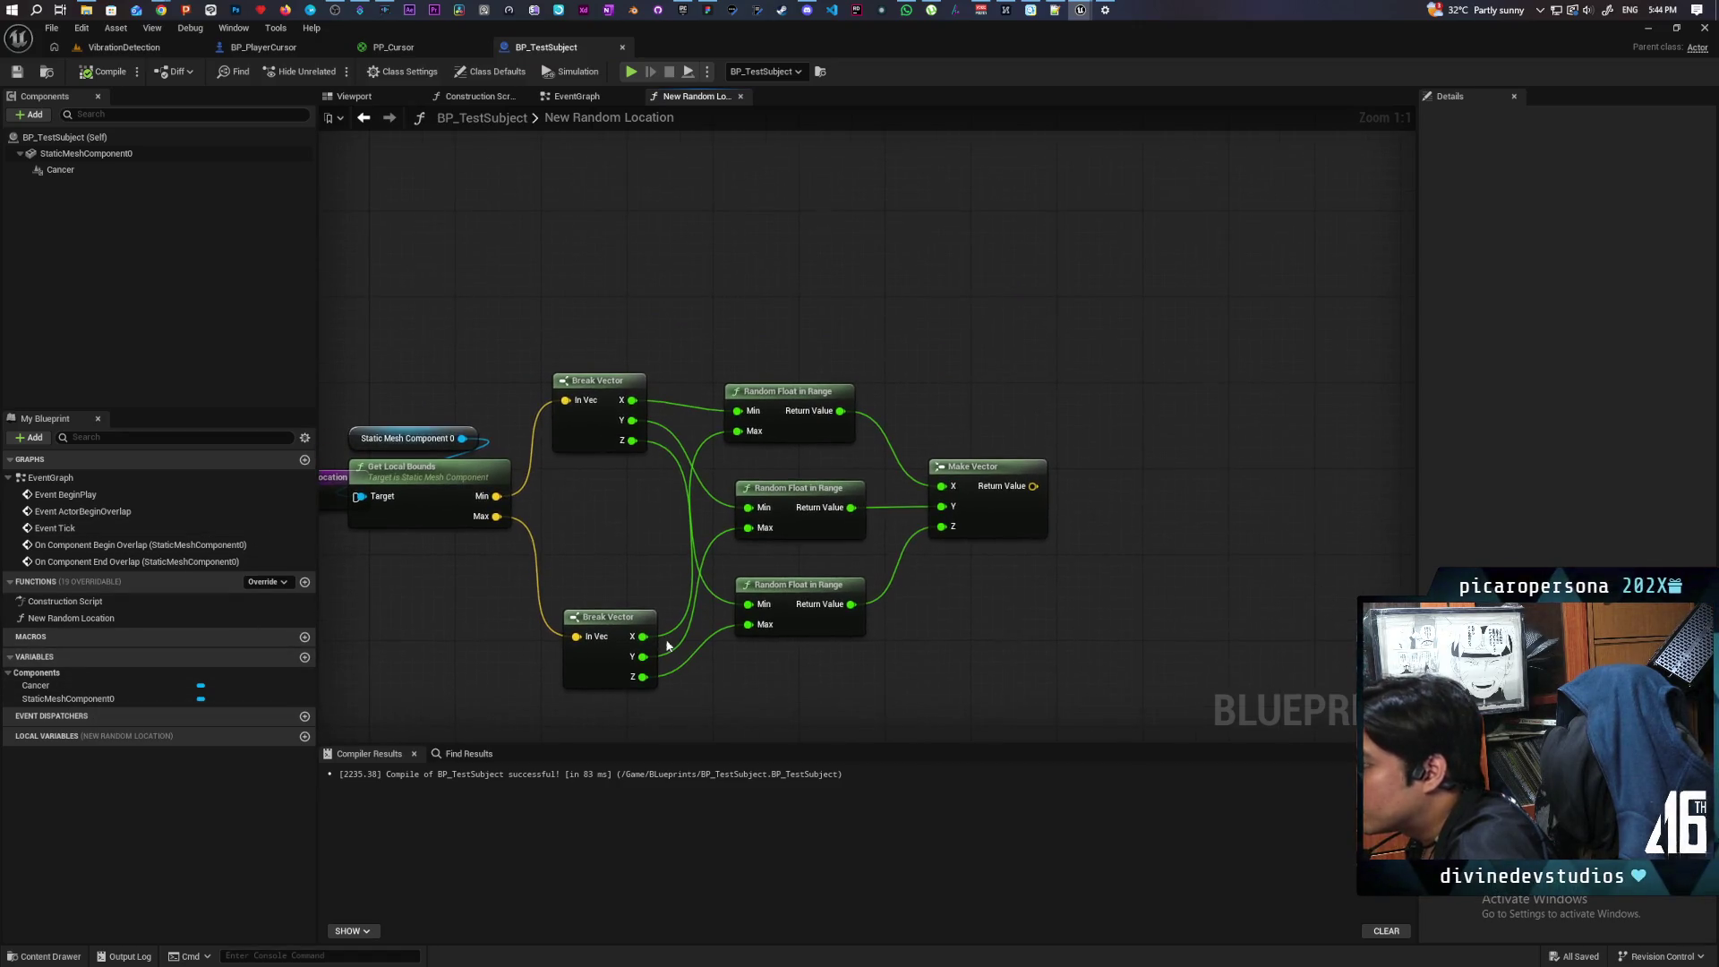
mouse_move(60, 170)
left_mouse_down()
mouse_move(1052, 347)
mouse_move(1131, 434)
mouse_move(1108, 419)
left_mouse_up()
left_click_drag(432, 352, 742, 300)
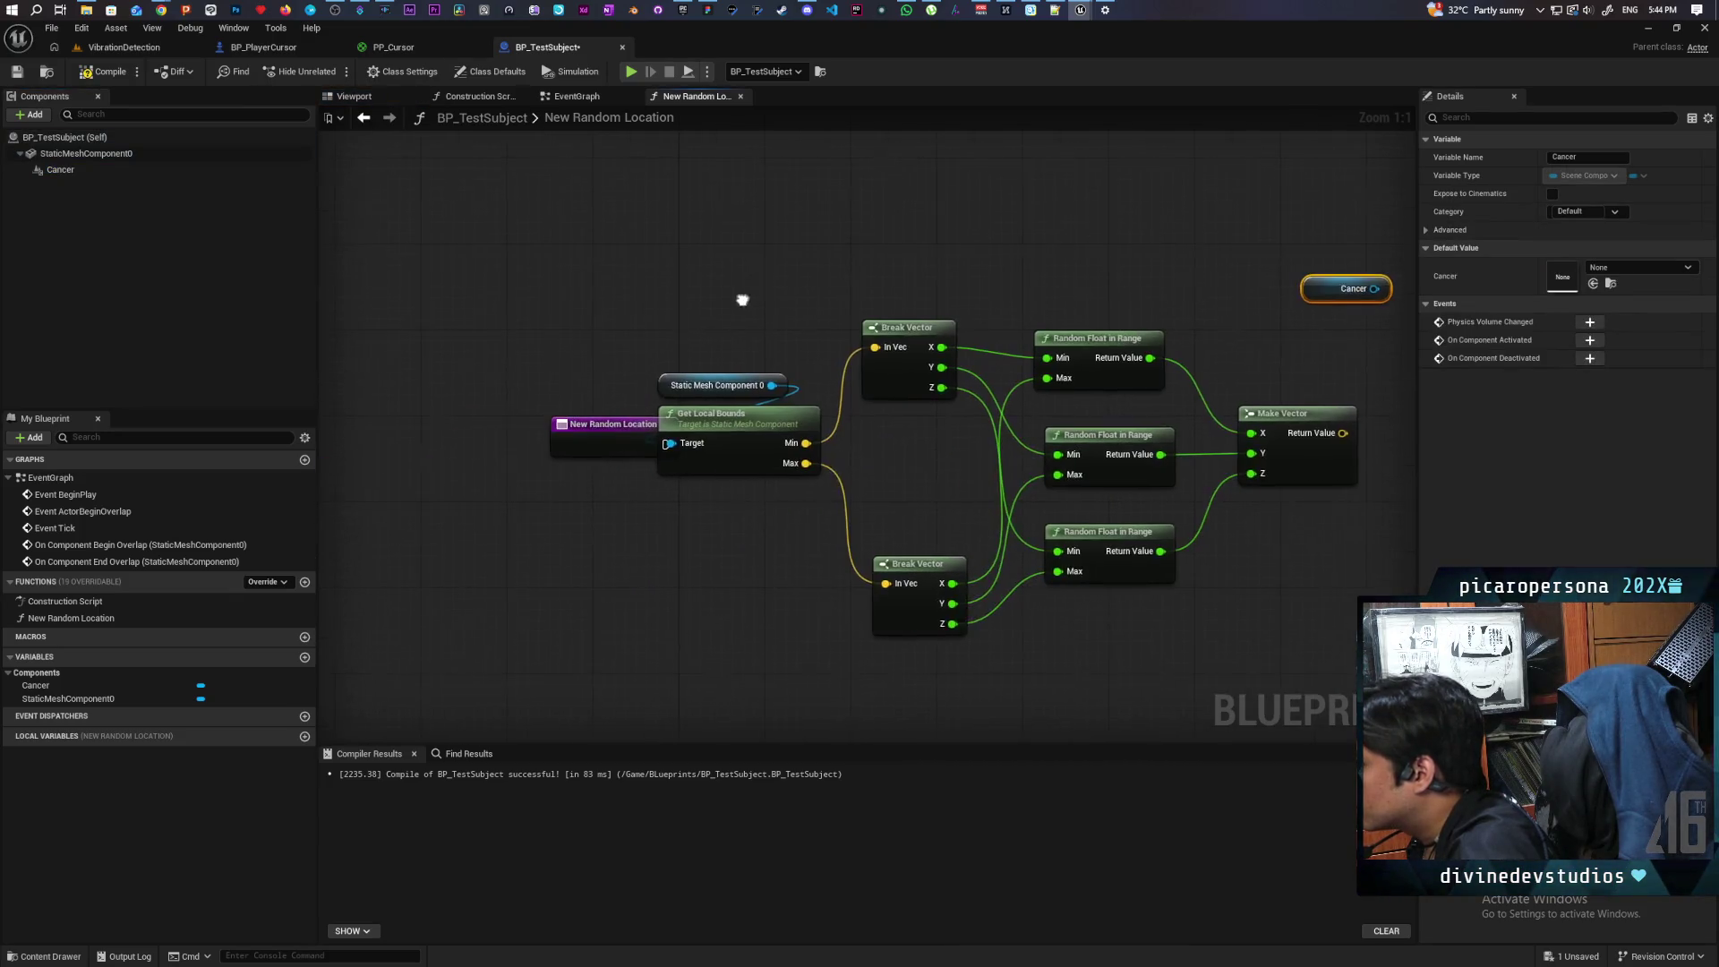
mouse_move(600, 442)
left_mouse_down()
mouse_move(469, 442)
mouse_move(911, 229)
left_mouse_up()
left_click_drag(1043, 287, 717, 356)
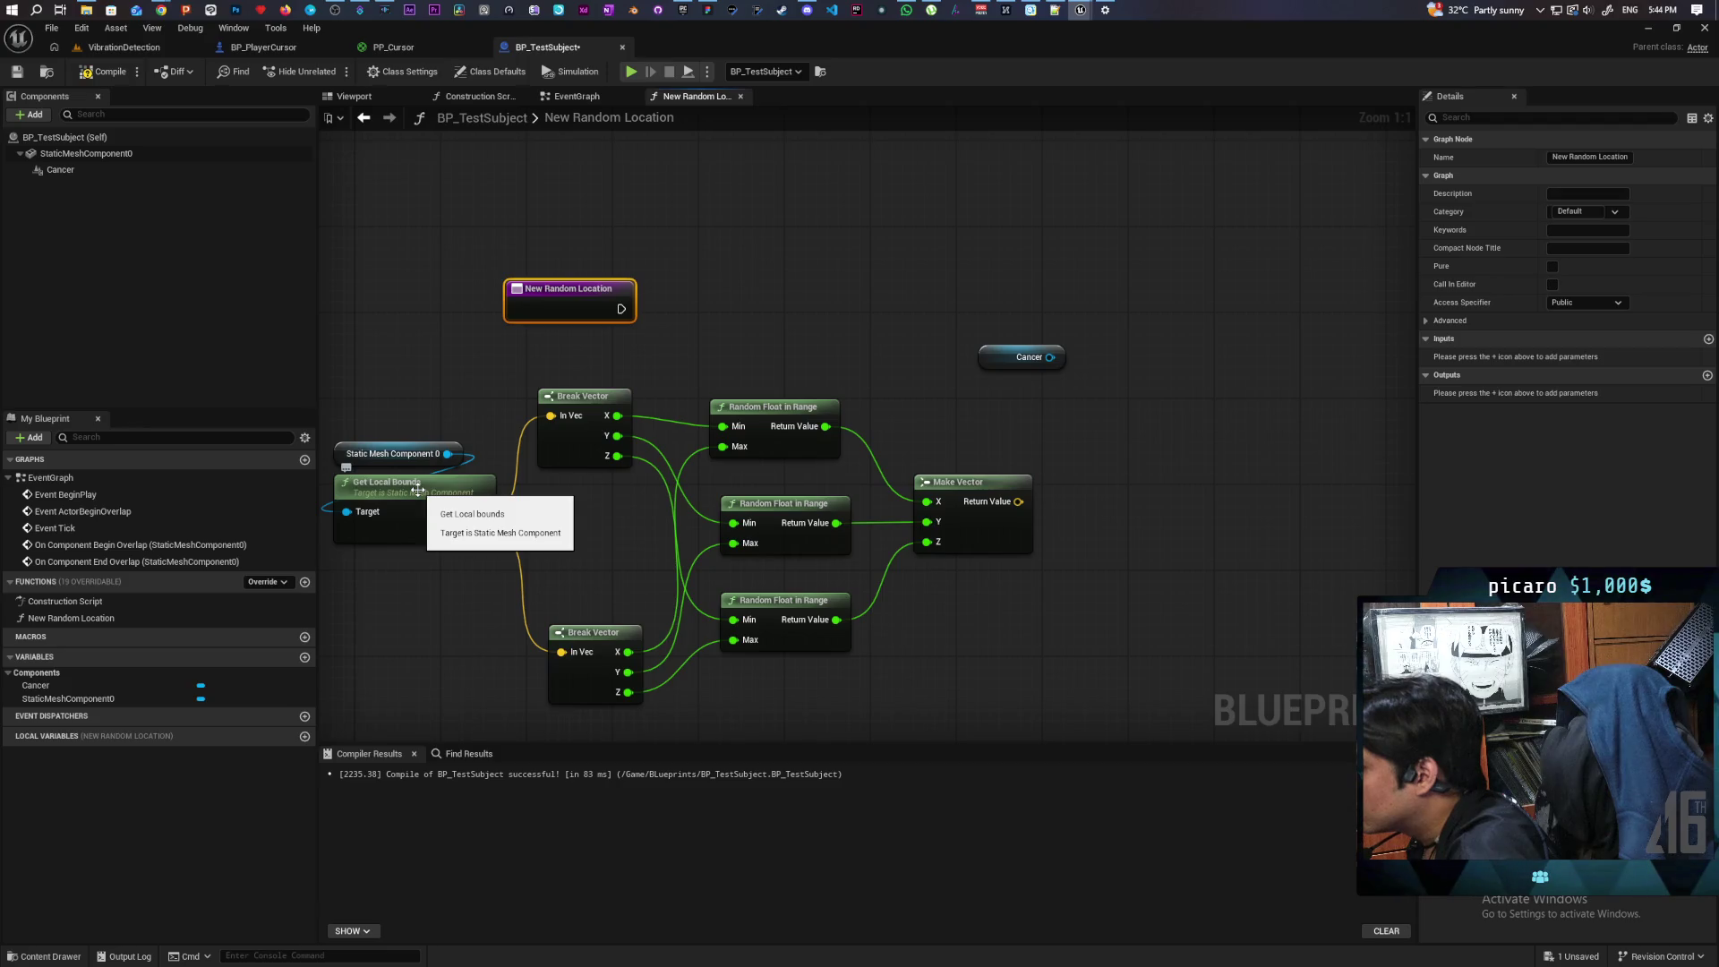
mouse_move(990, 364)
left_mouse_down()
mouse_move(995, 259)
mouse_move(958, 213)
left_mouse_up()
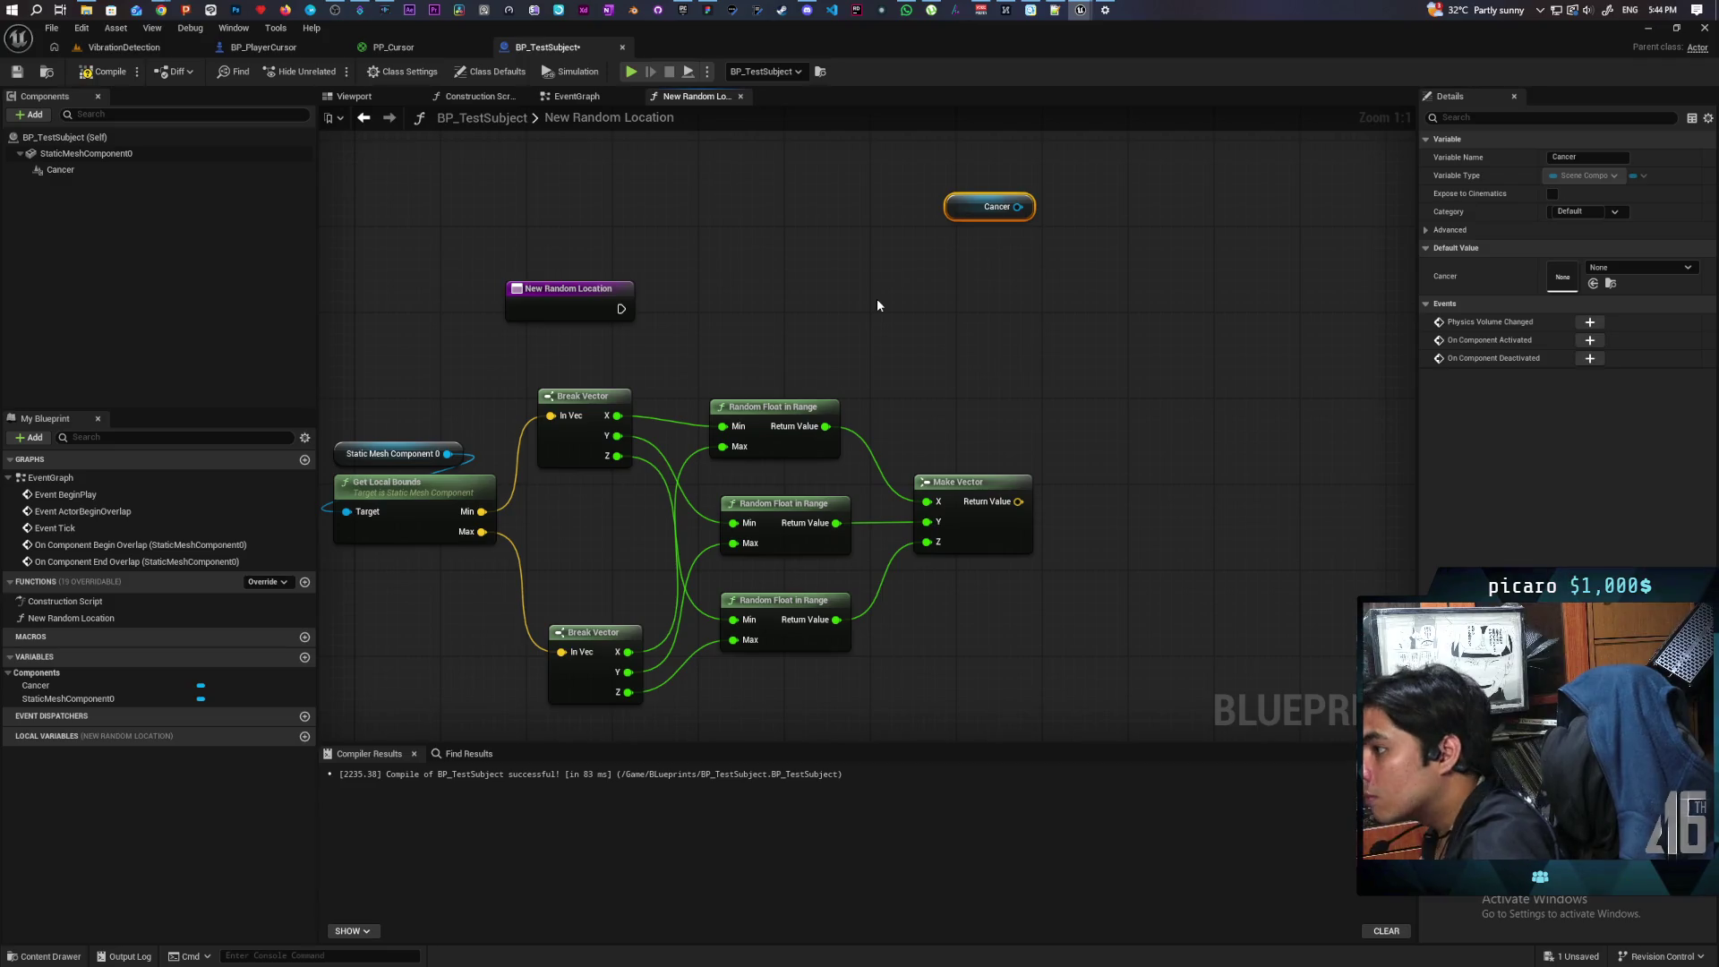
Step: Add Set Relative Location on Cancer, wired to the function entry and the random vector
left_click_drag(1018, 207, 1040, 277)
type("set")
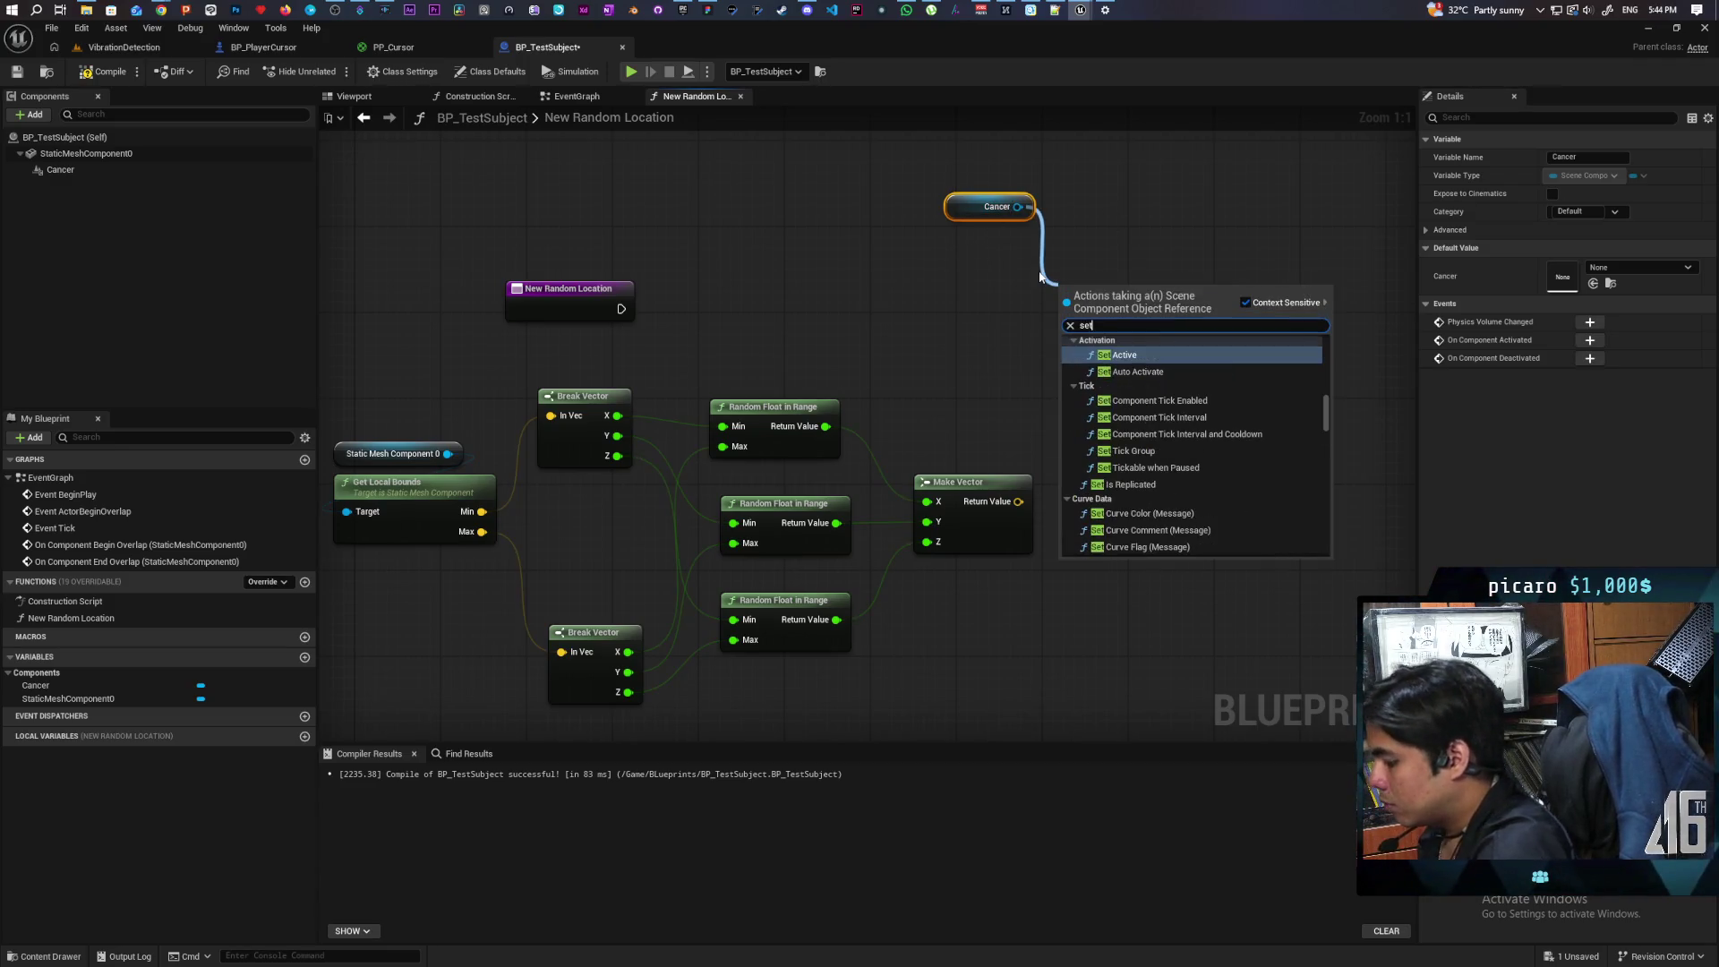
type(" relative loca")
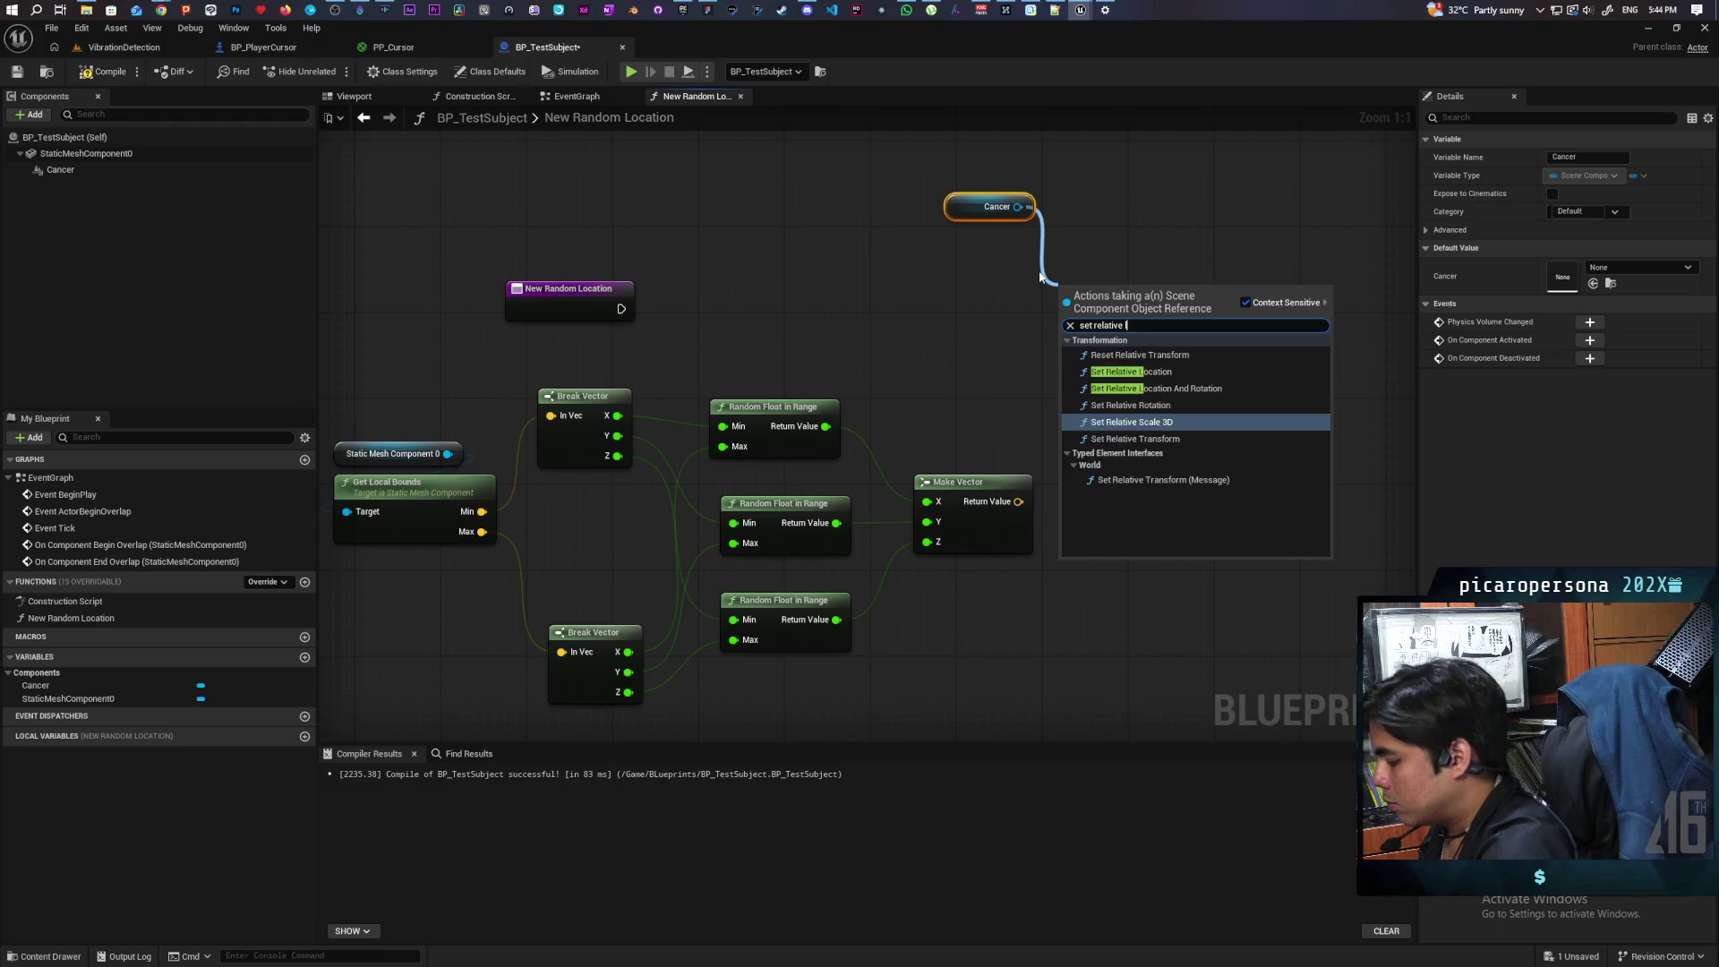
key("Return")
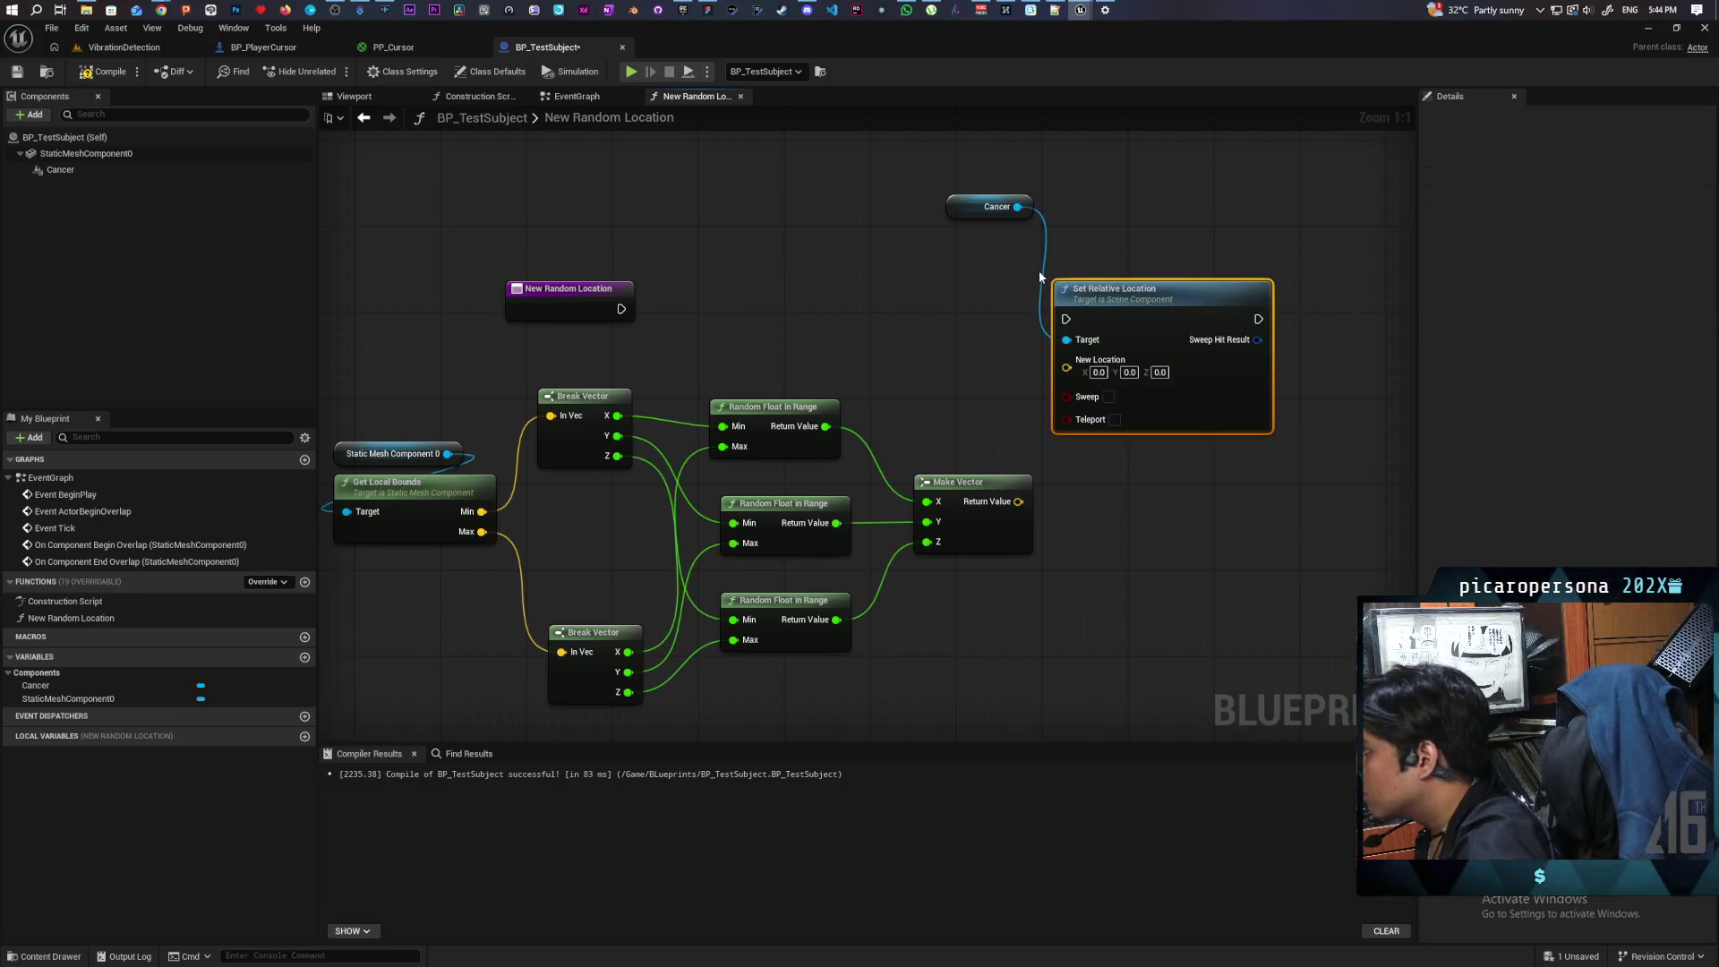
left_click_drag(618, 309, 1065, 318)
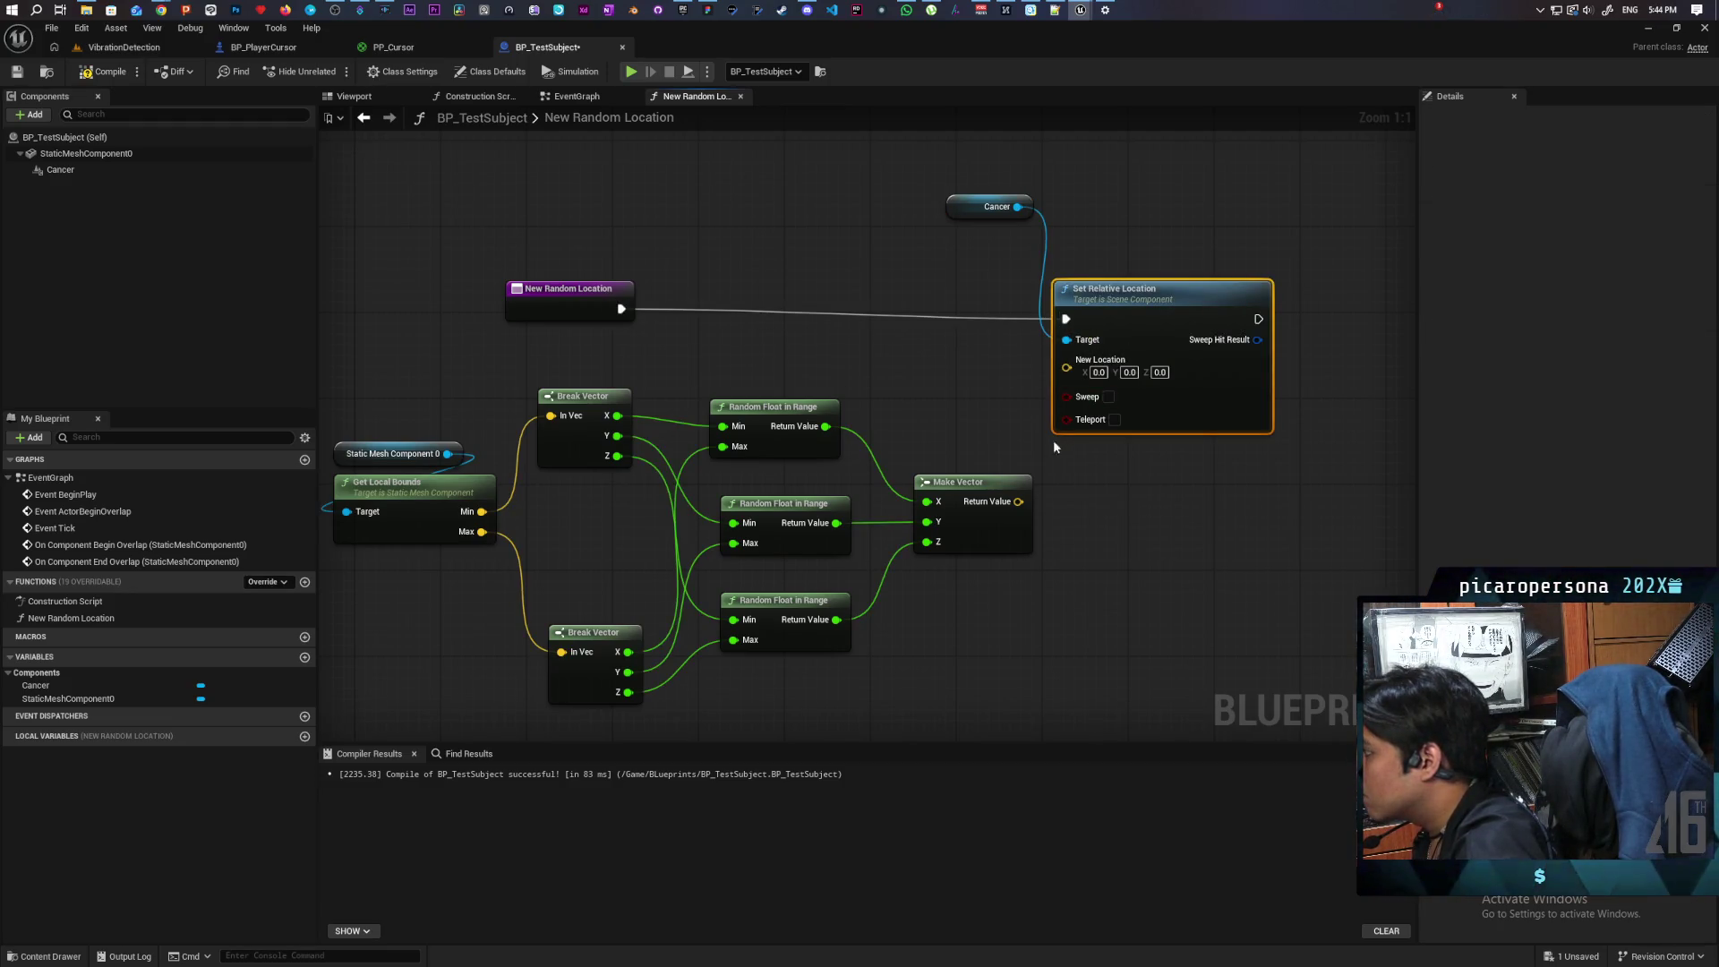
left_click_drag(1018, 501, 1067, 367)
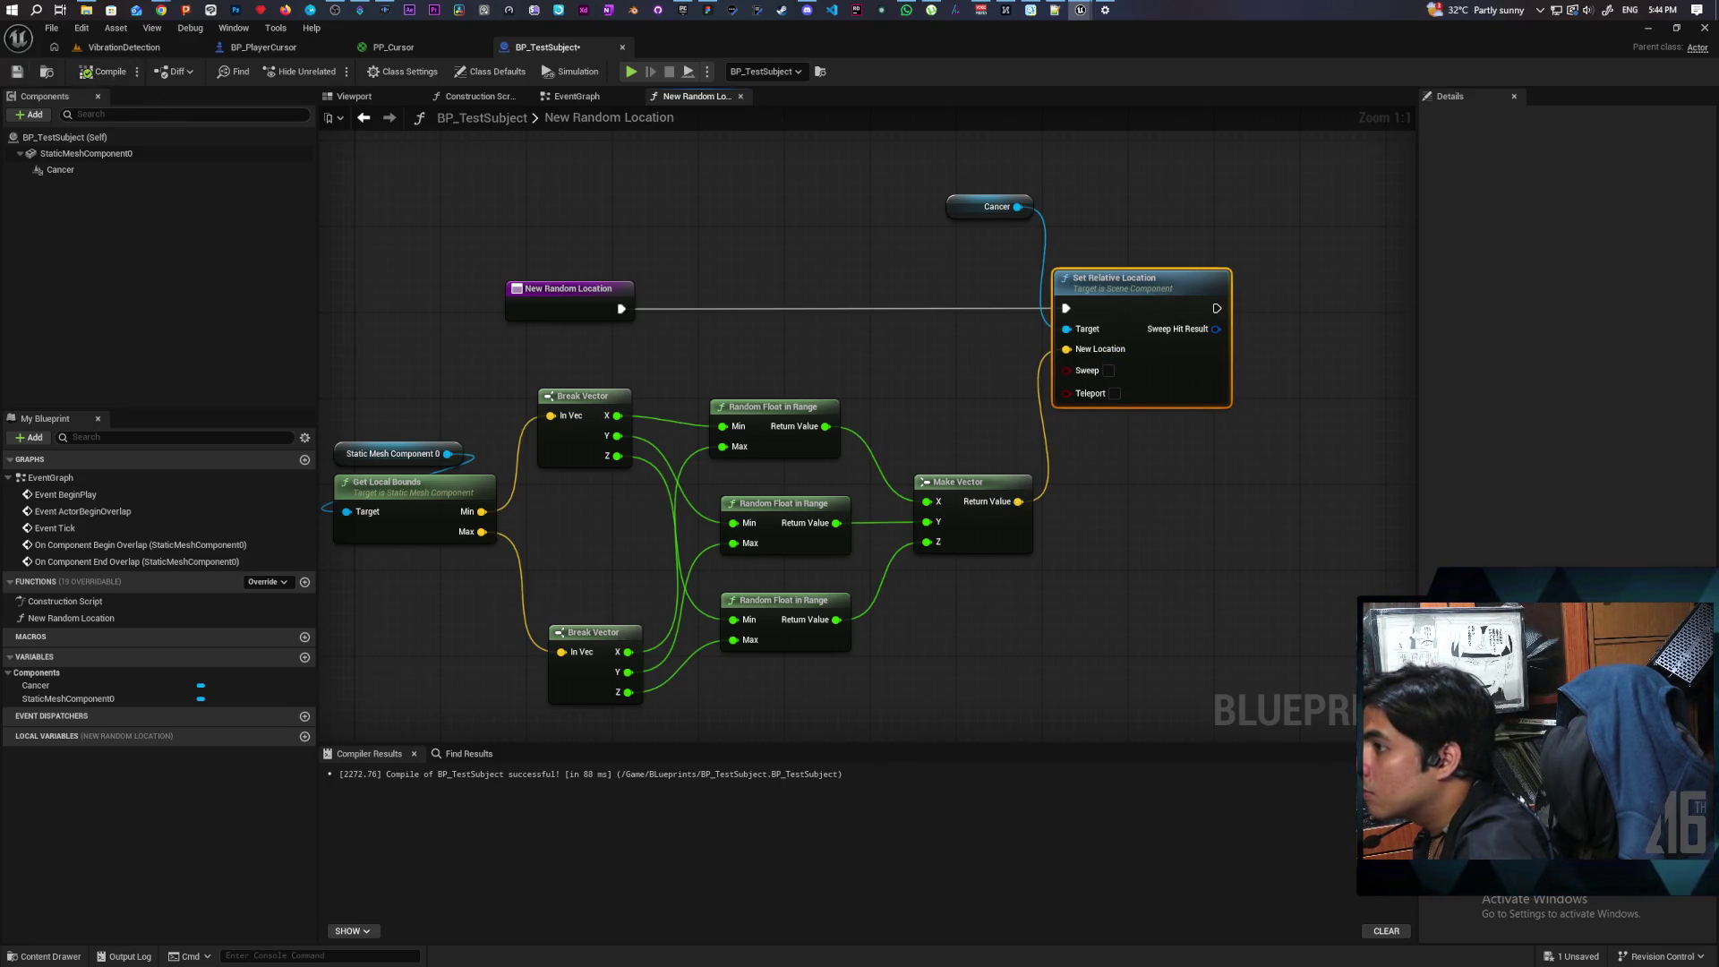
Step: Compile, tick Call In Editor on New Random Location, and switch to the VibrationDetection level
left_click(16, 72)
left_click(553, 303)
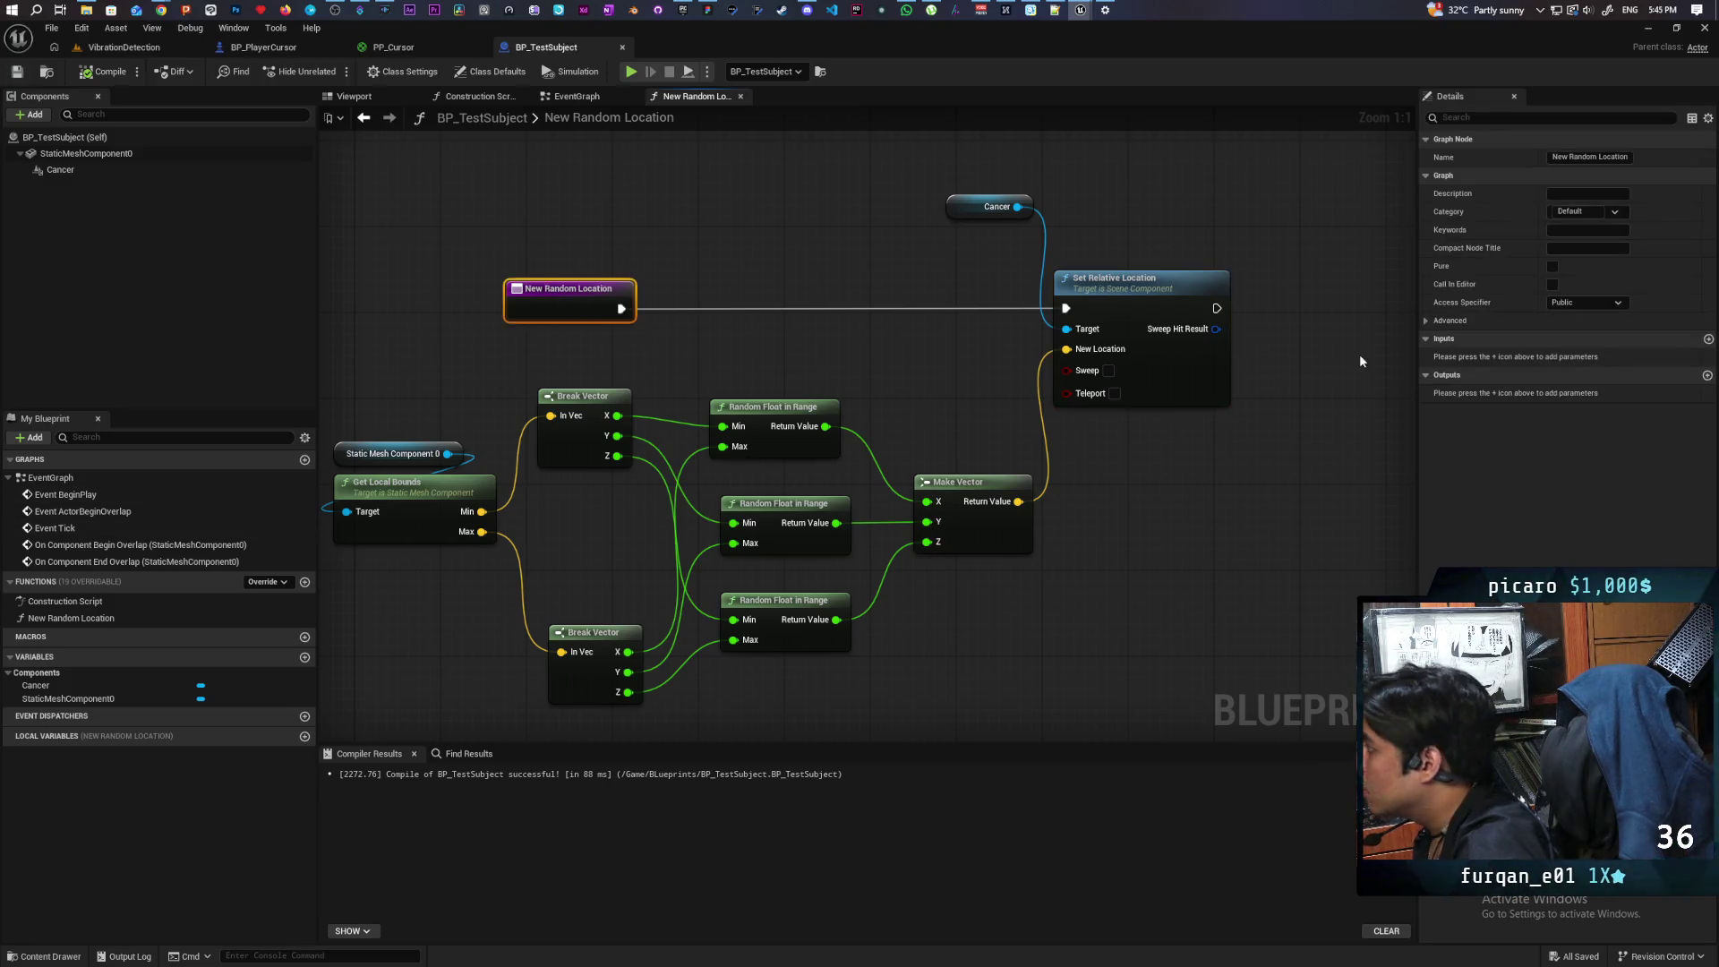
left_click(1552, 284)
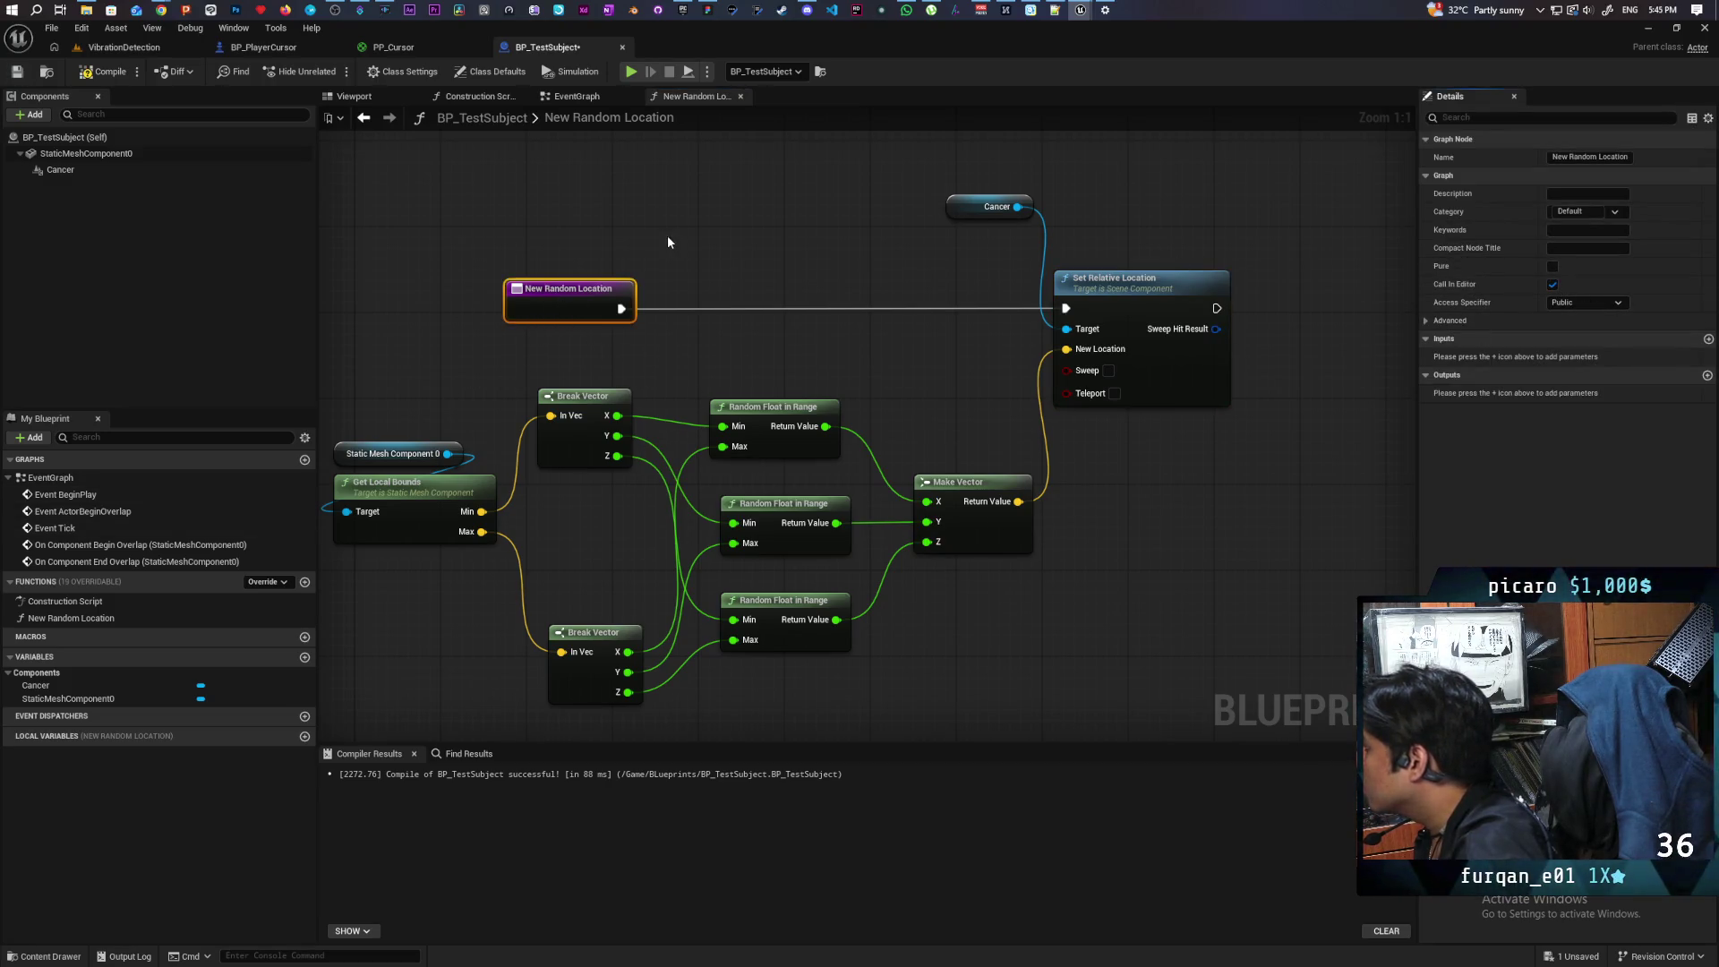
left_click(123, 47)
Step: Save all, select BP_TestSubject in the Outliner, and check the Cancer component's current position
key("ctrl+s")
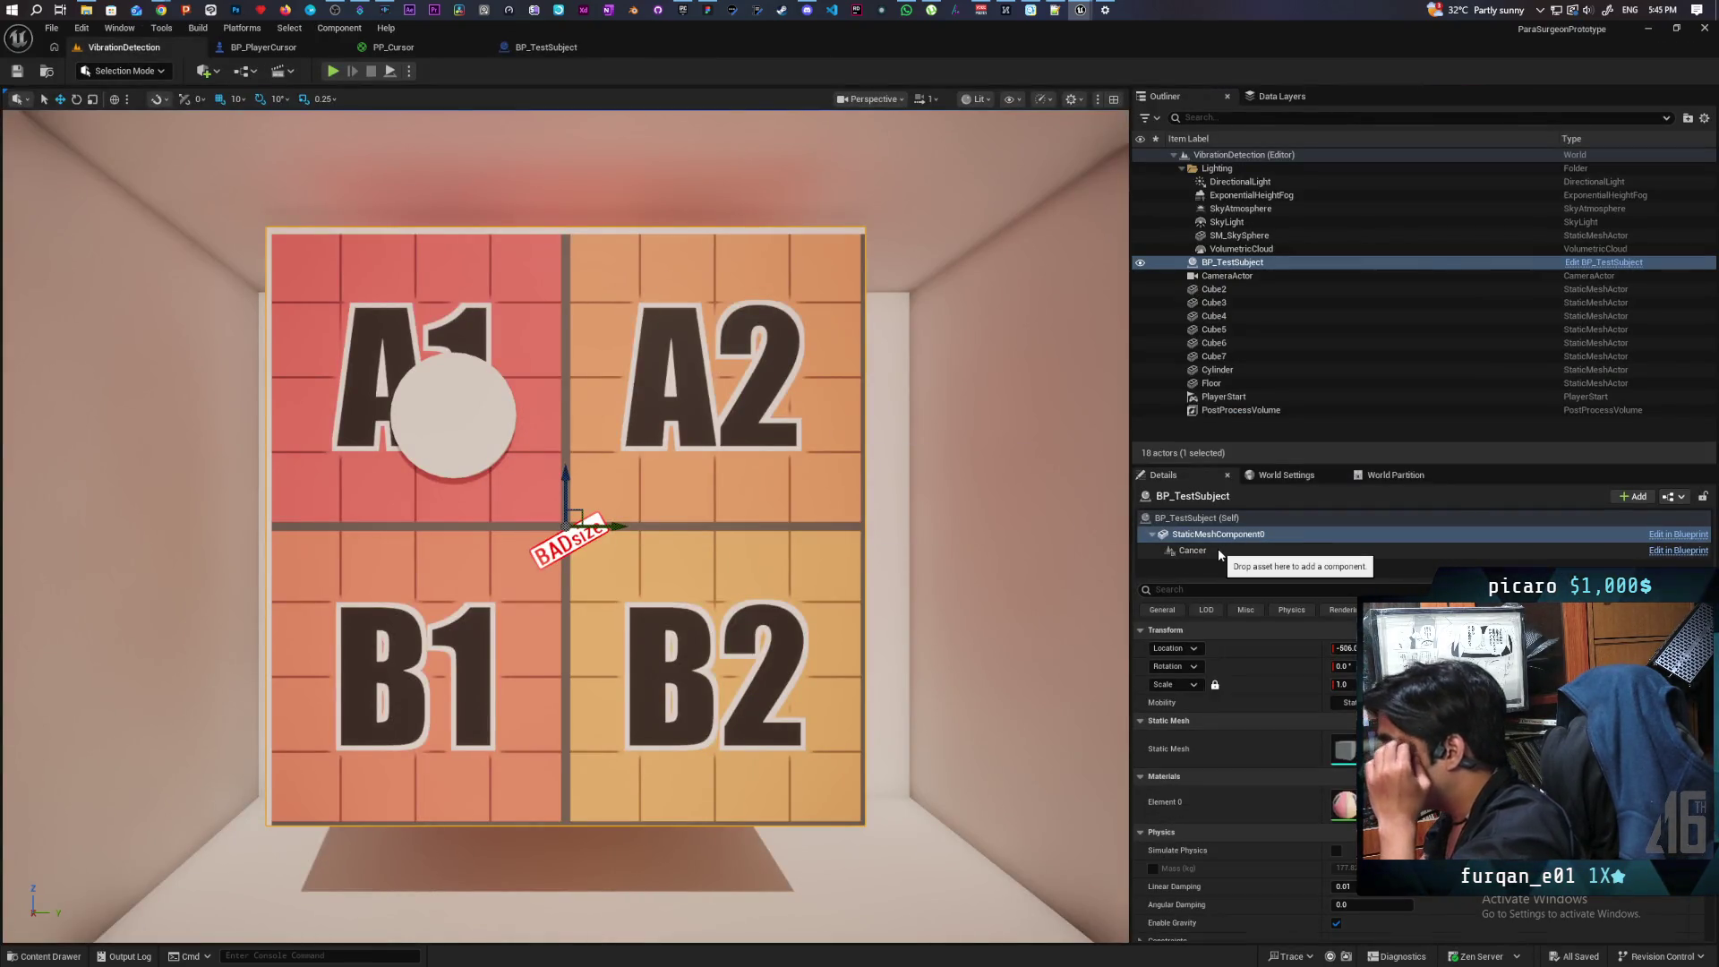
left_click(1233, 262)
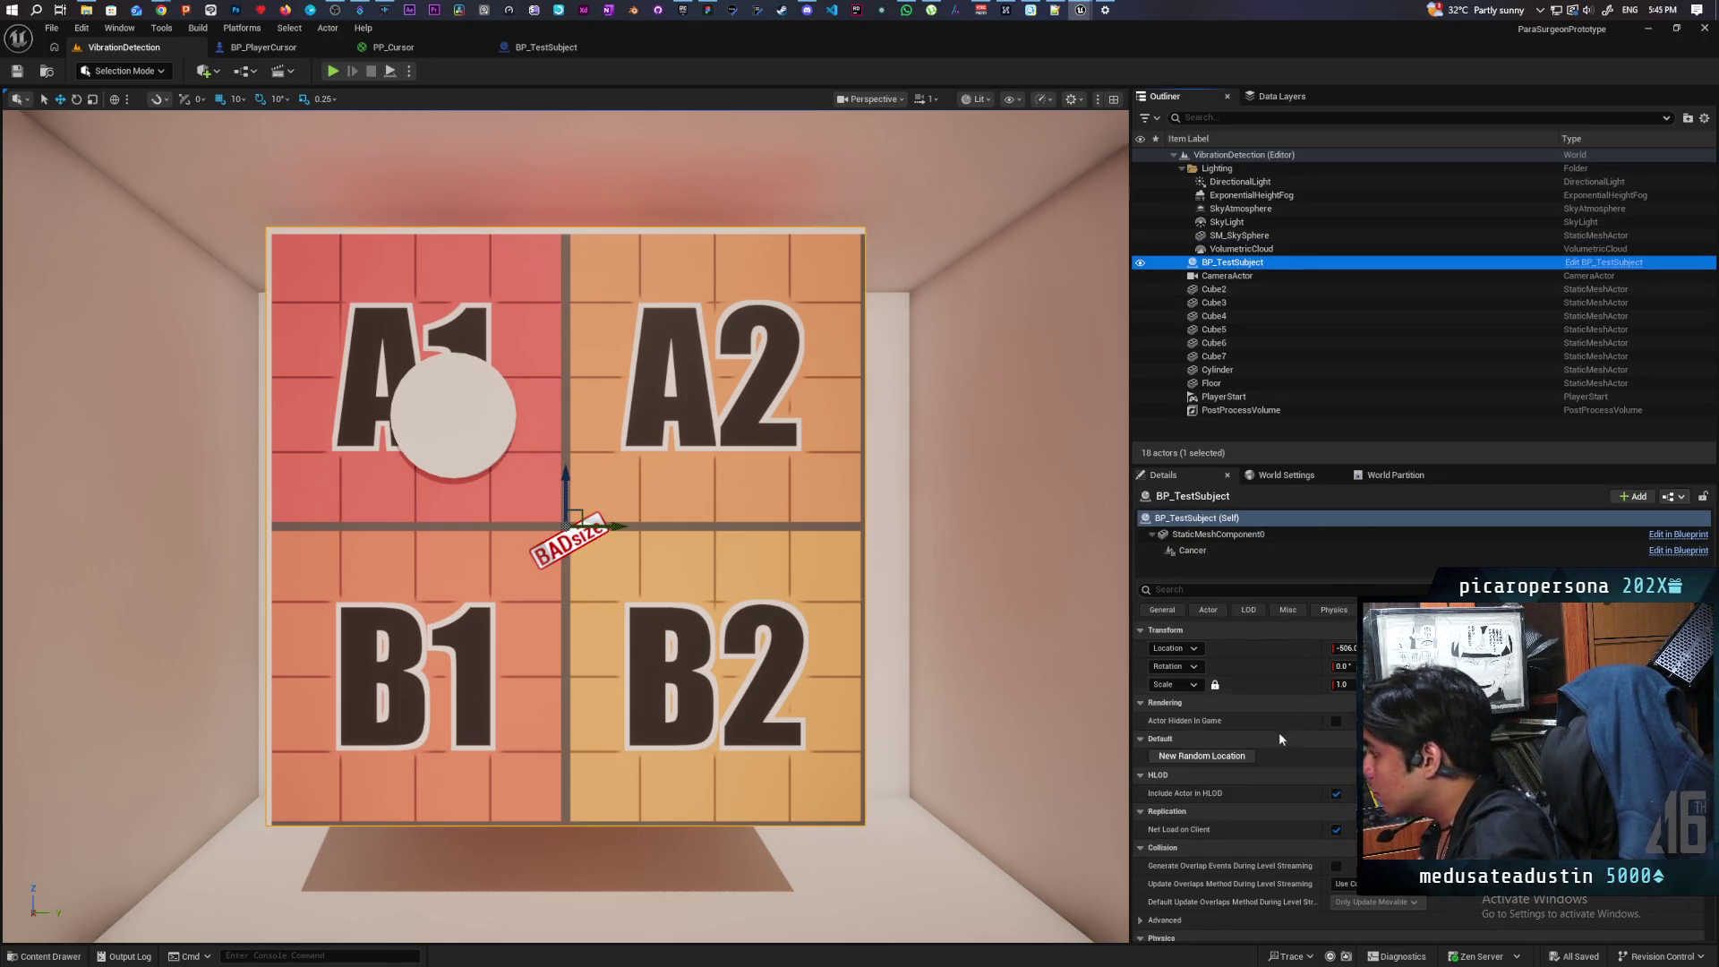
left_click(1221, 755)
left_click(1201, 551)
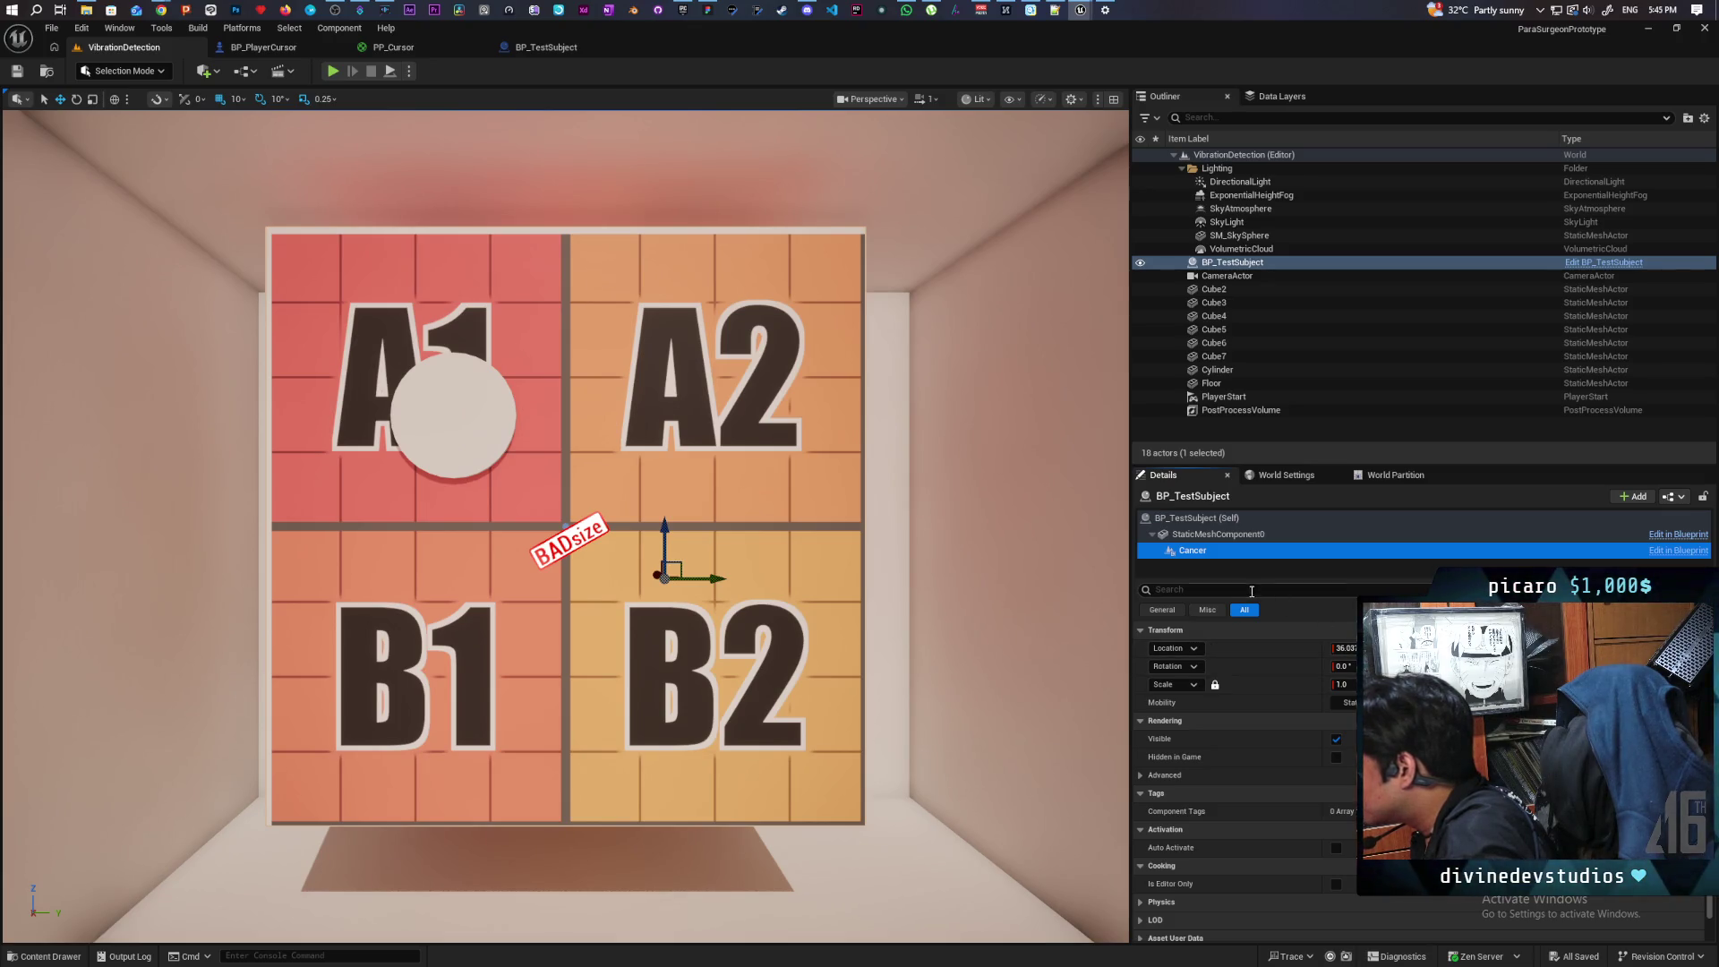
Step: Run New Random Location so Cancer moves to about -25.1 on square A1, then select Cube6
left_click(1197, 518)
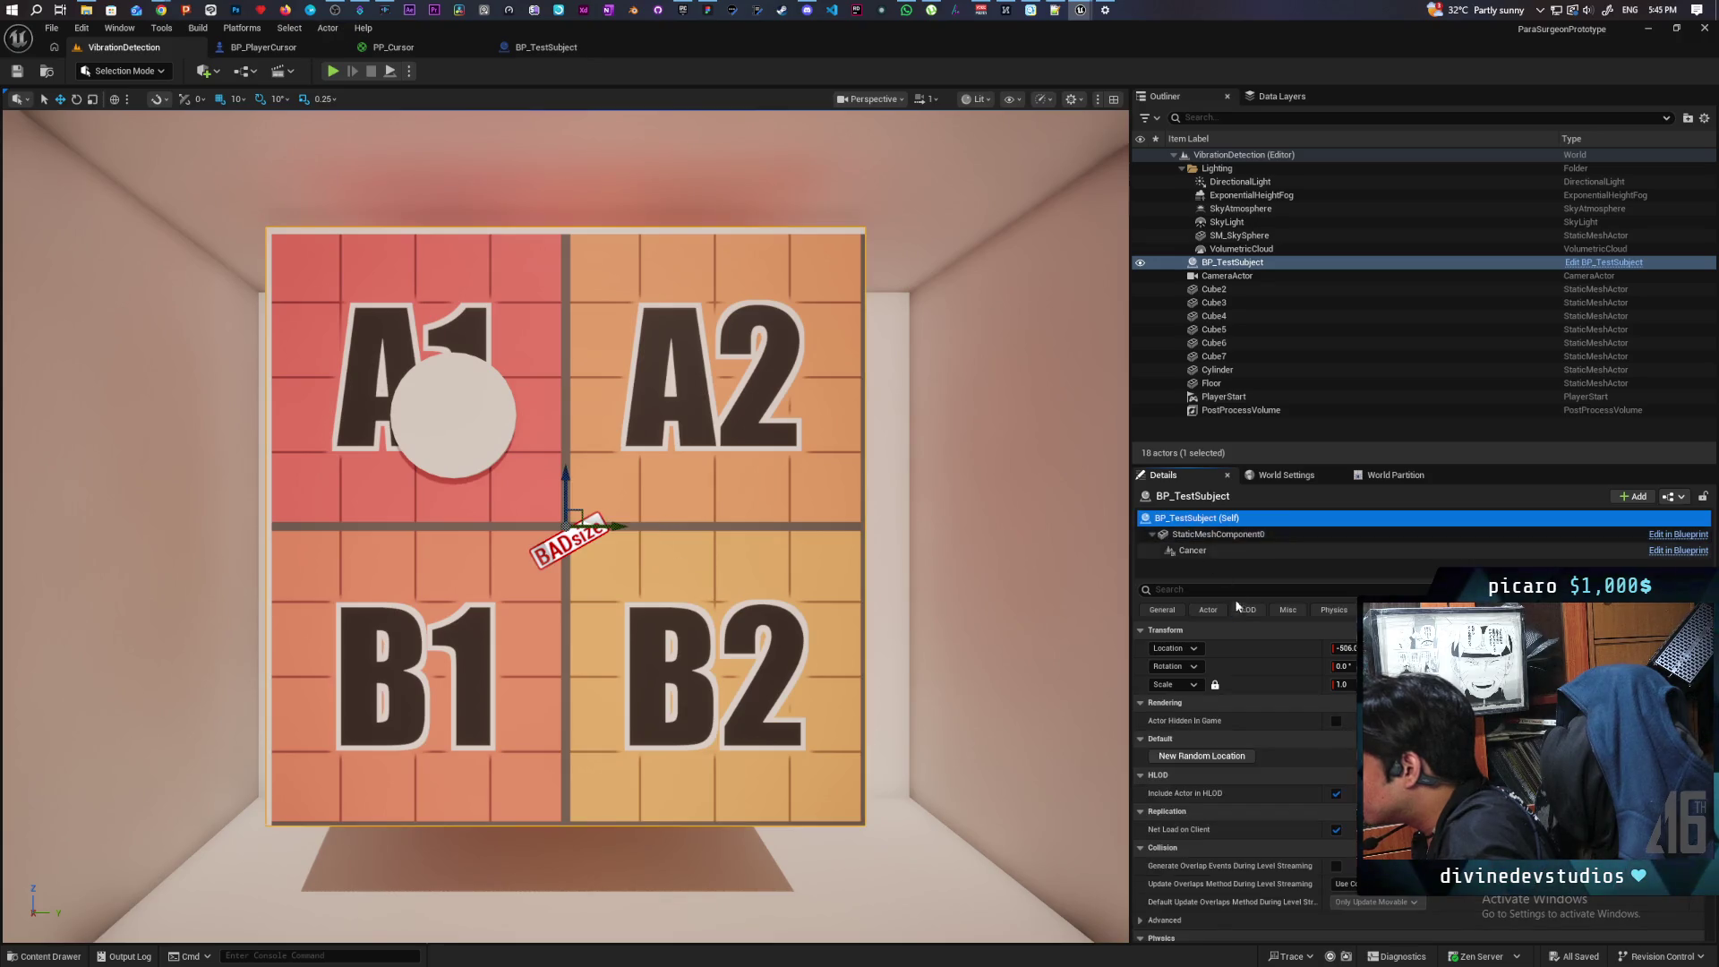
left_click(1207, 757)
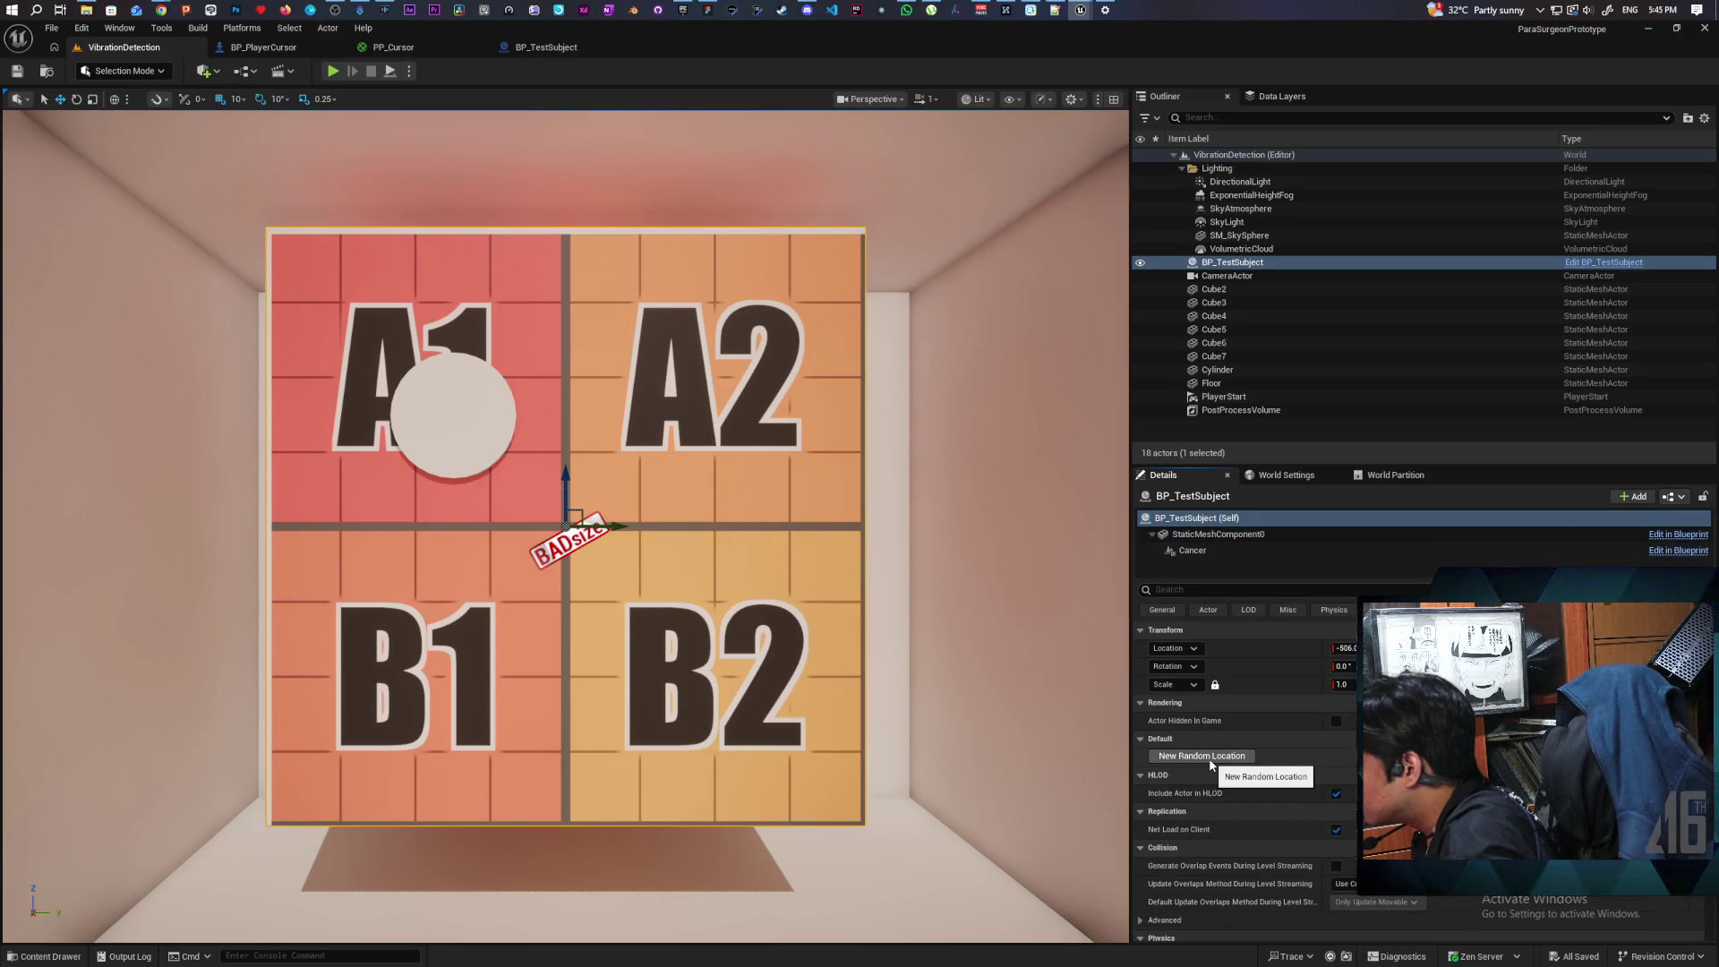
left_click(1223, 537)
left_click(1209, 549)
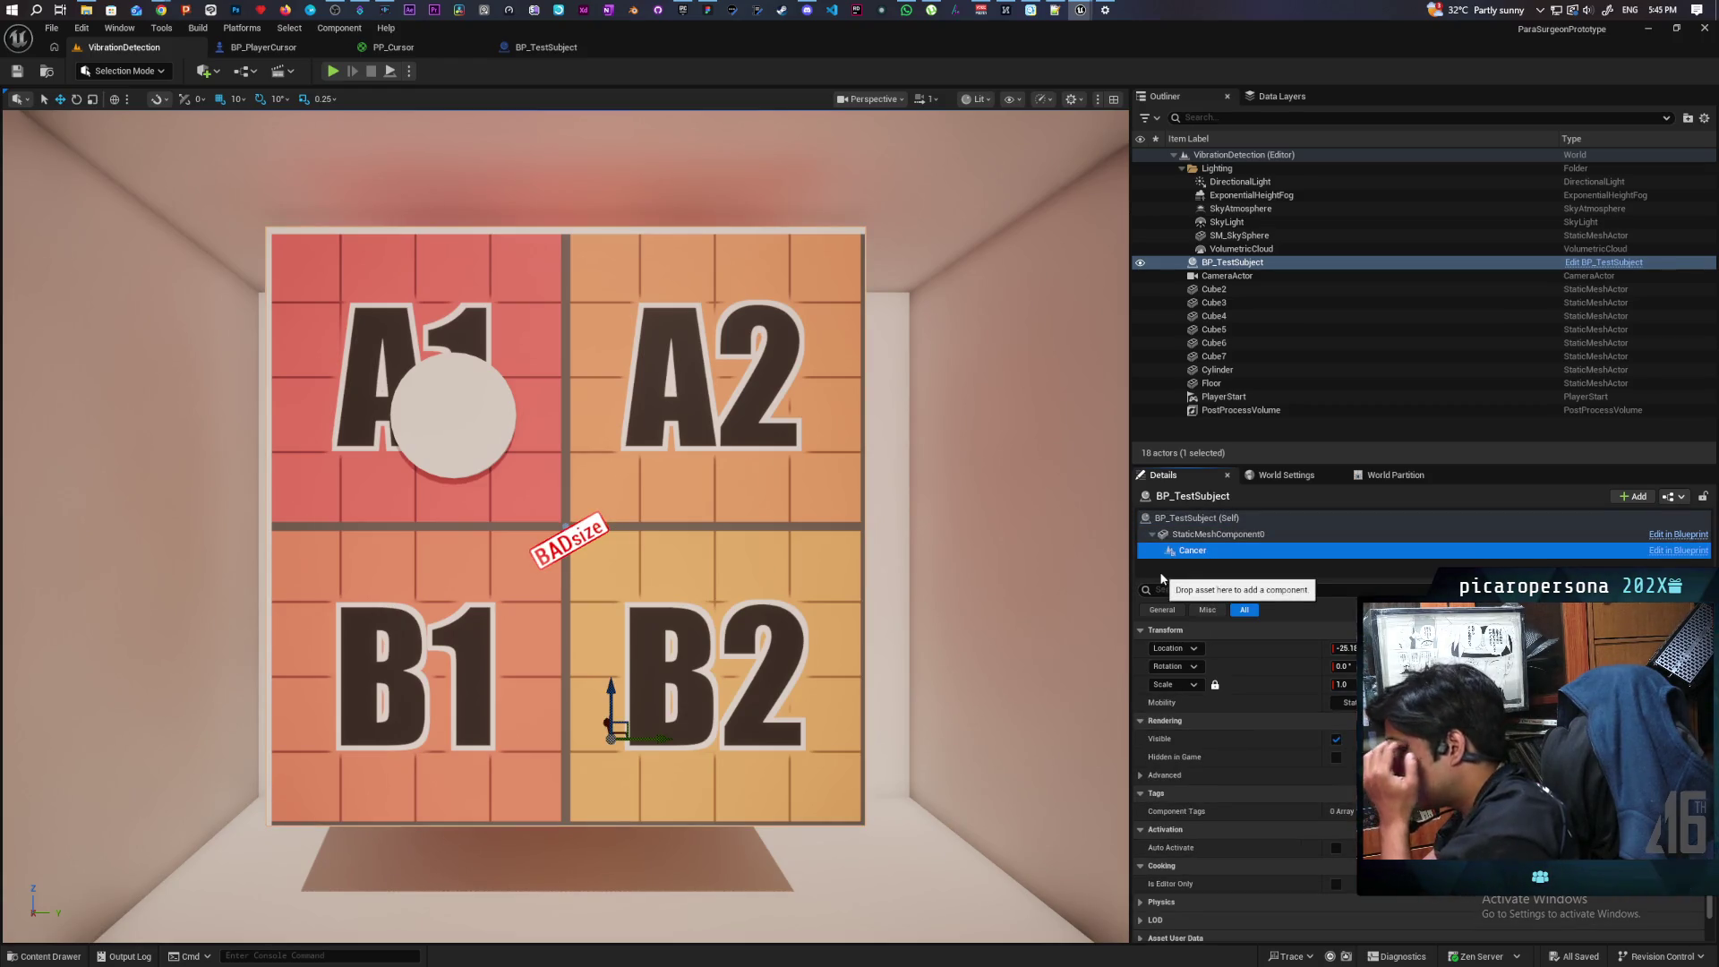
left_click(1190, 534)
left_click(1191, 550)
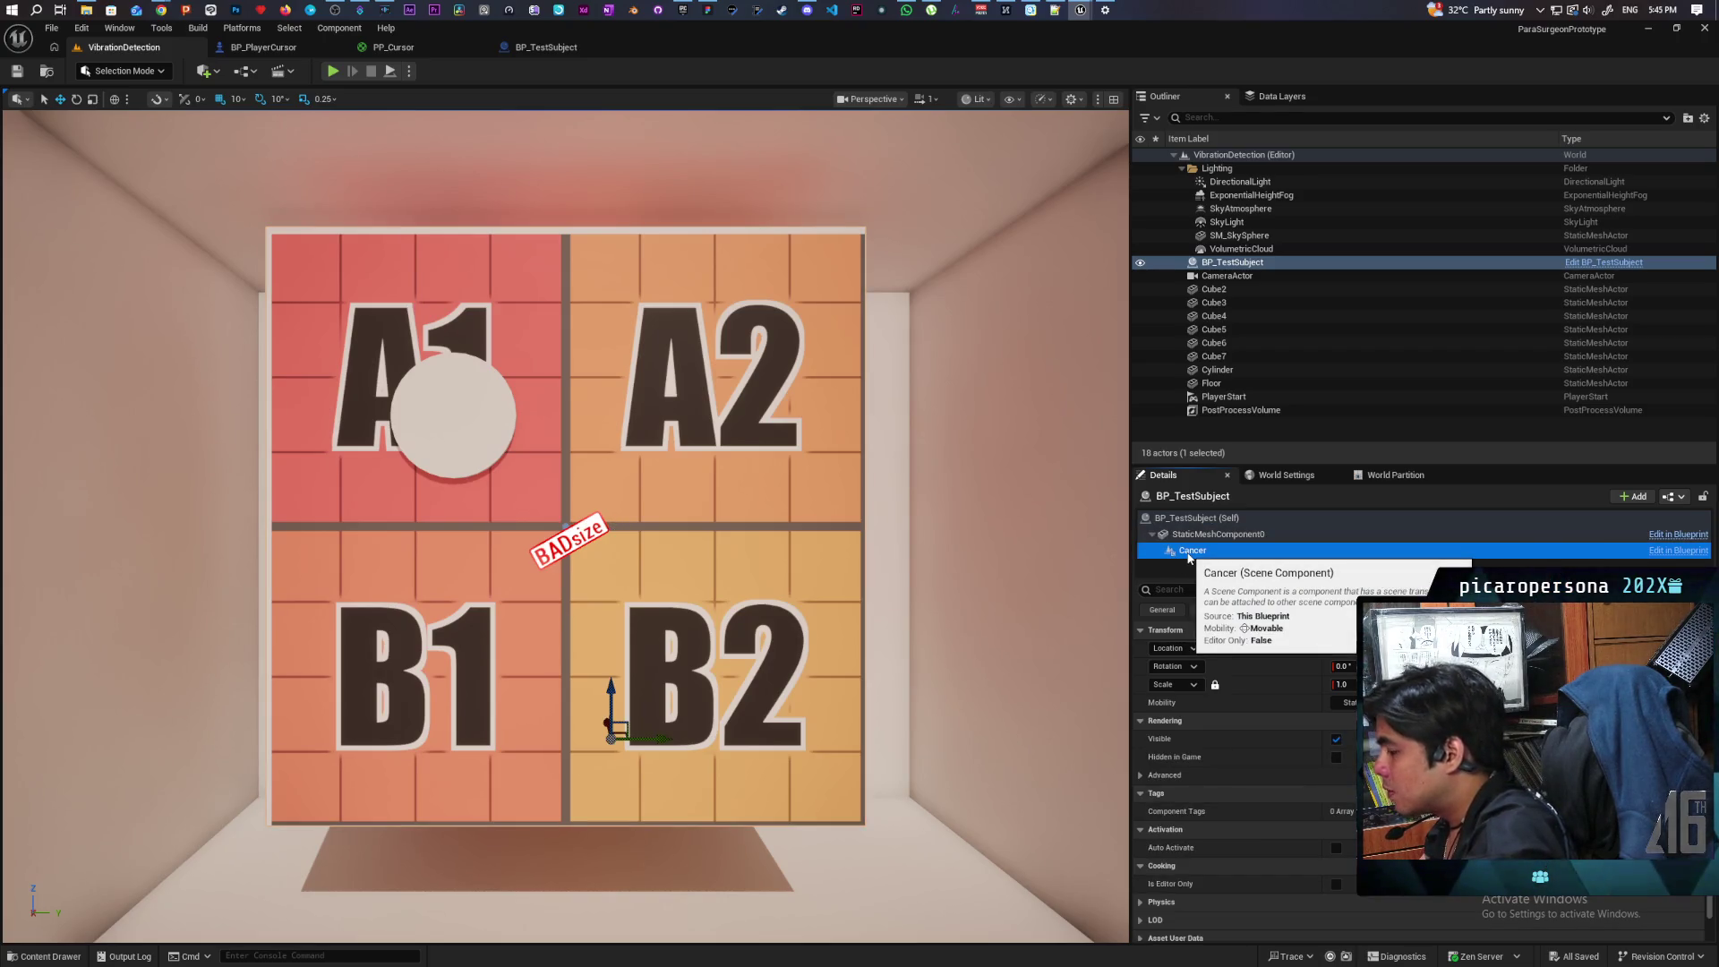
right_click(964, 693)
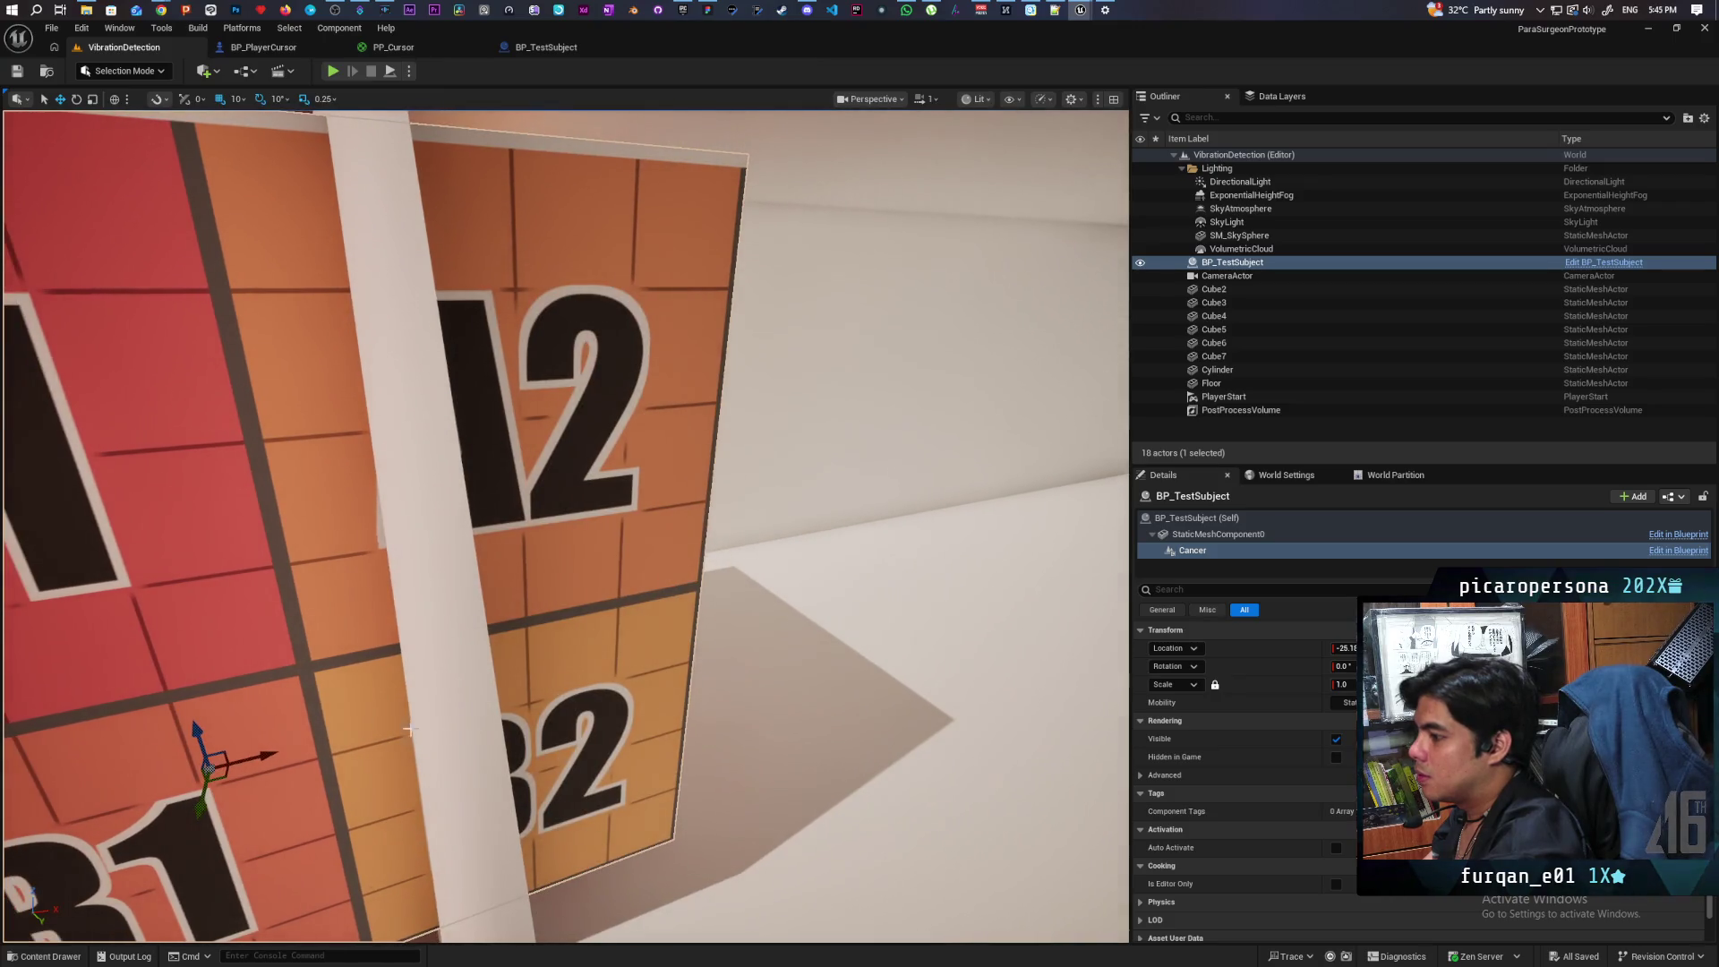
left_click(407, 729)
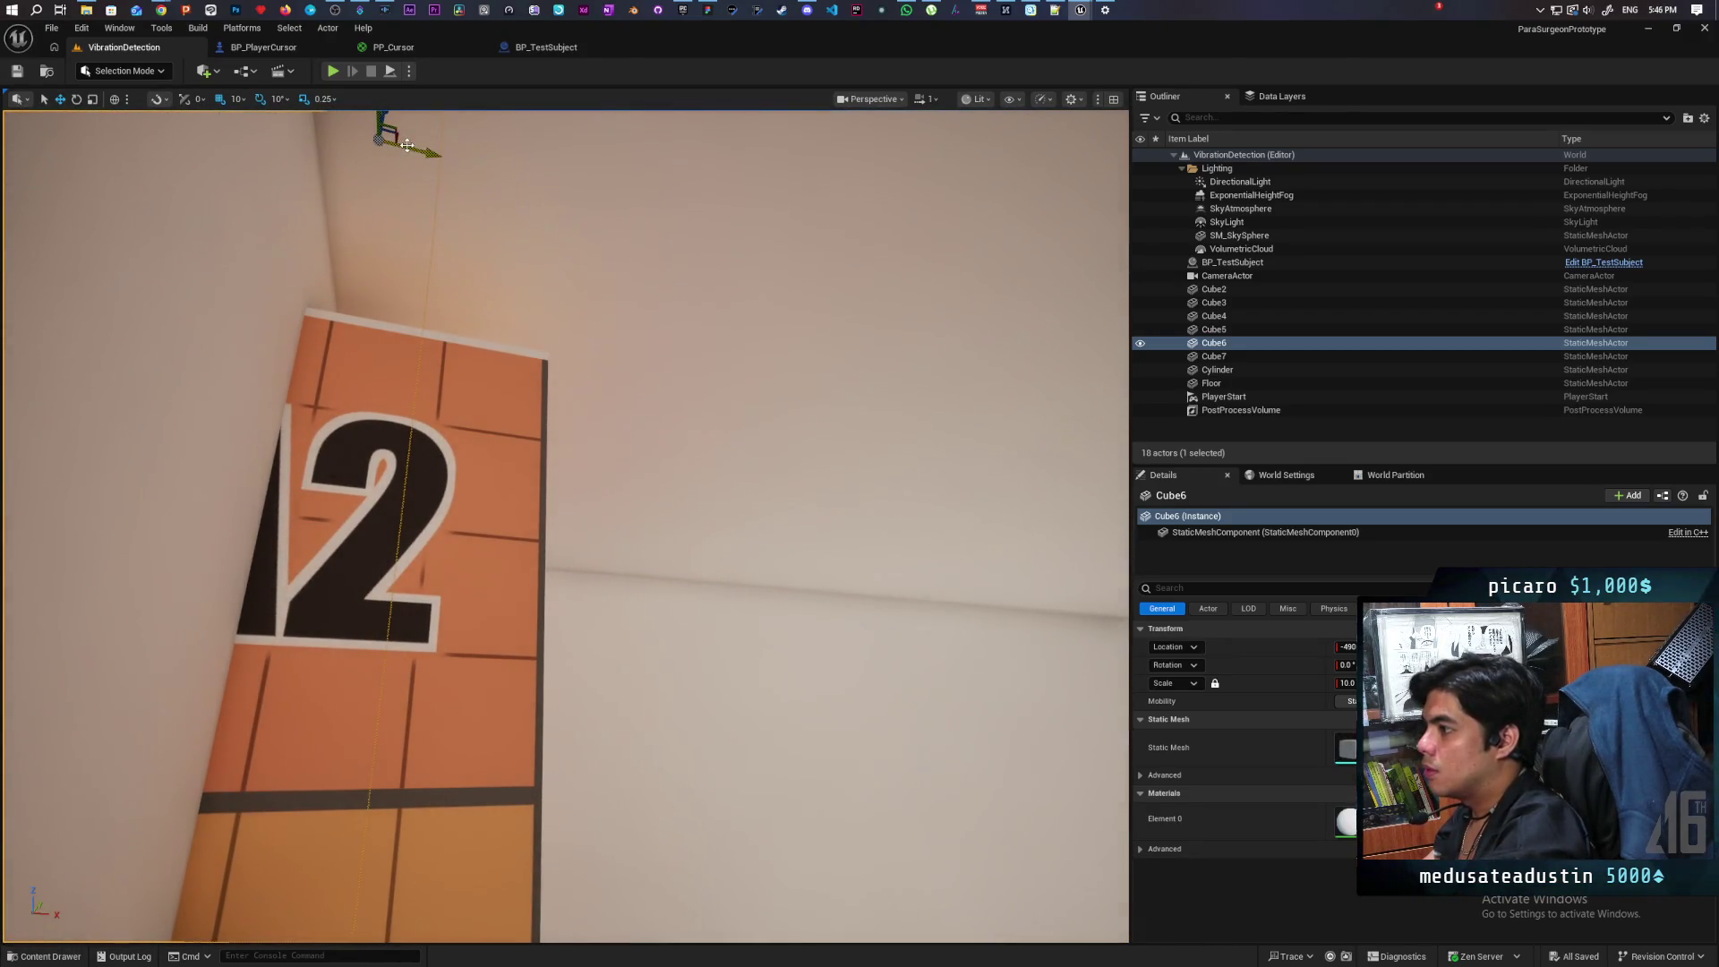
Step: Move Cube6 from -490 to -450, reselect BP_TestSubject, and play the level
left_click_drag(407, 145, 533, 184)
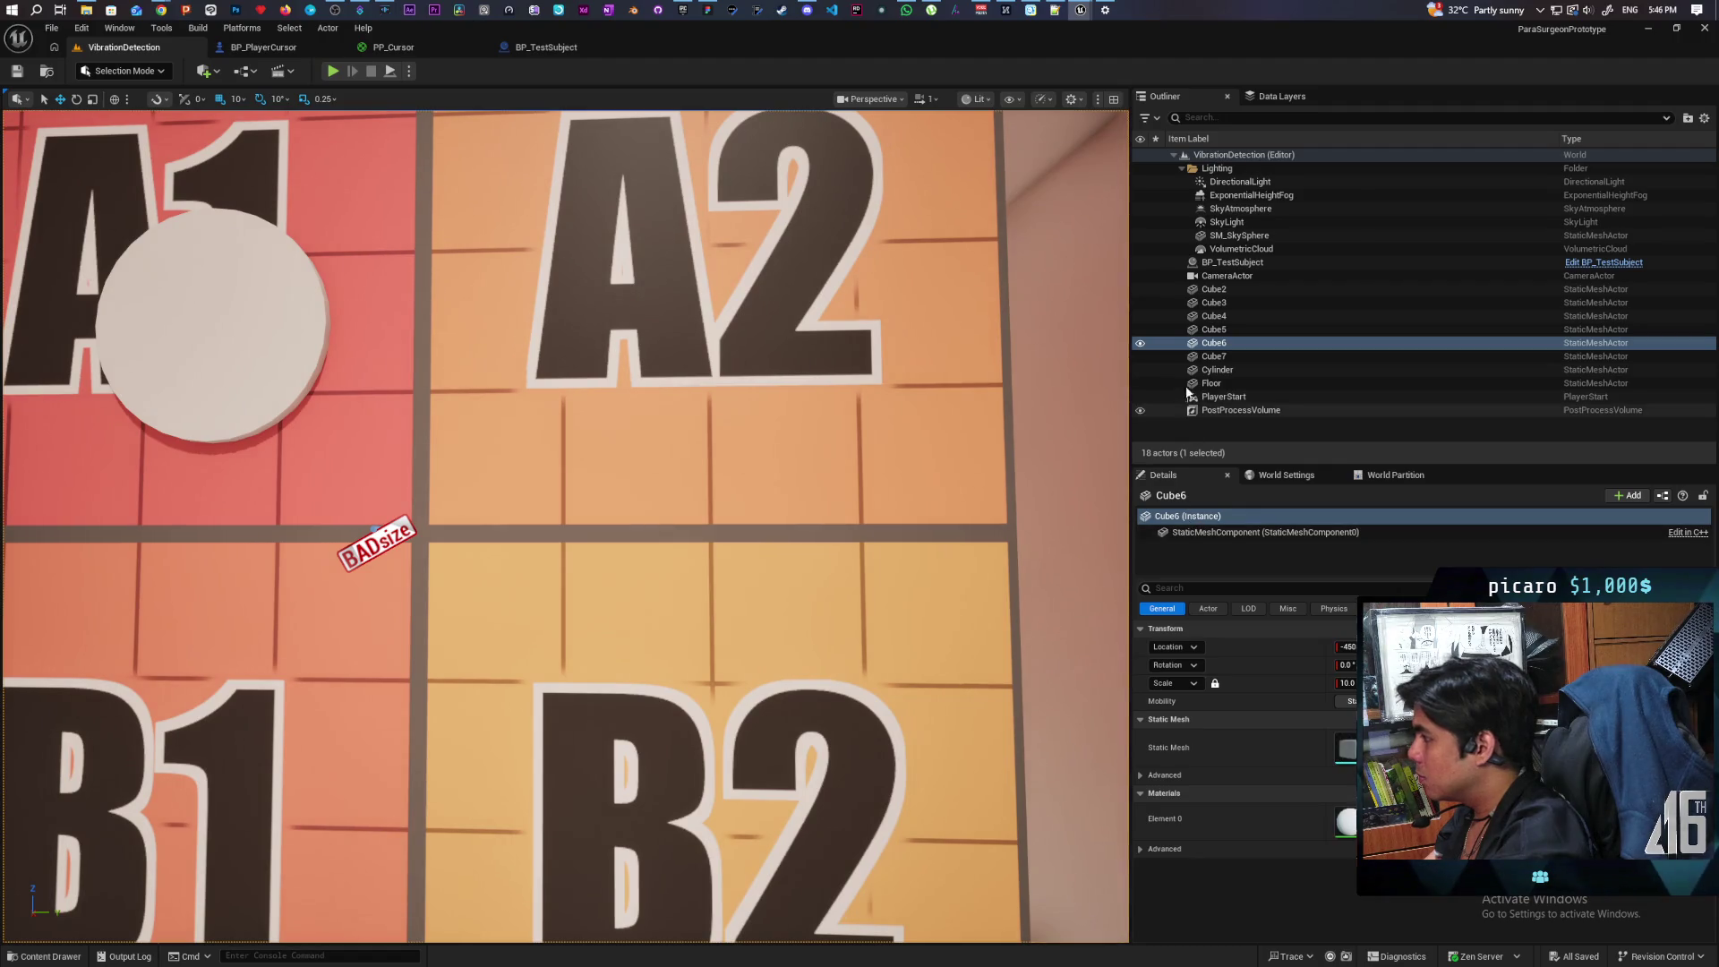
left_click(1232, 262)
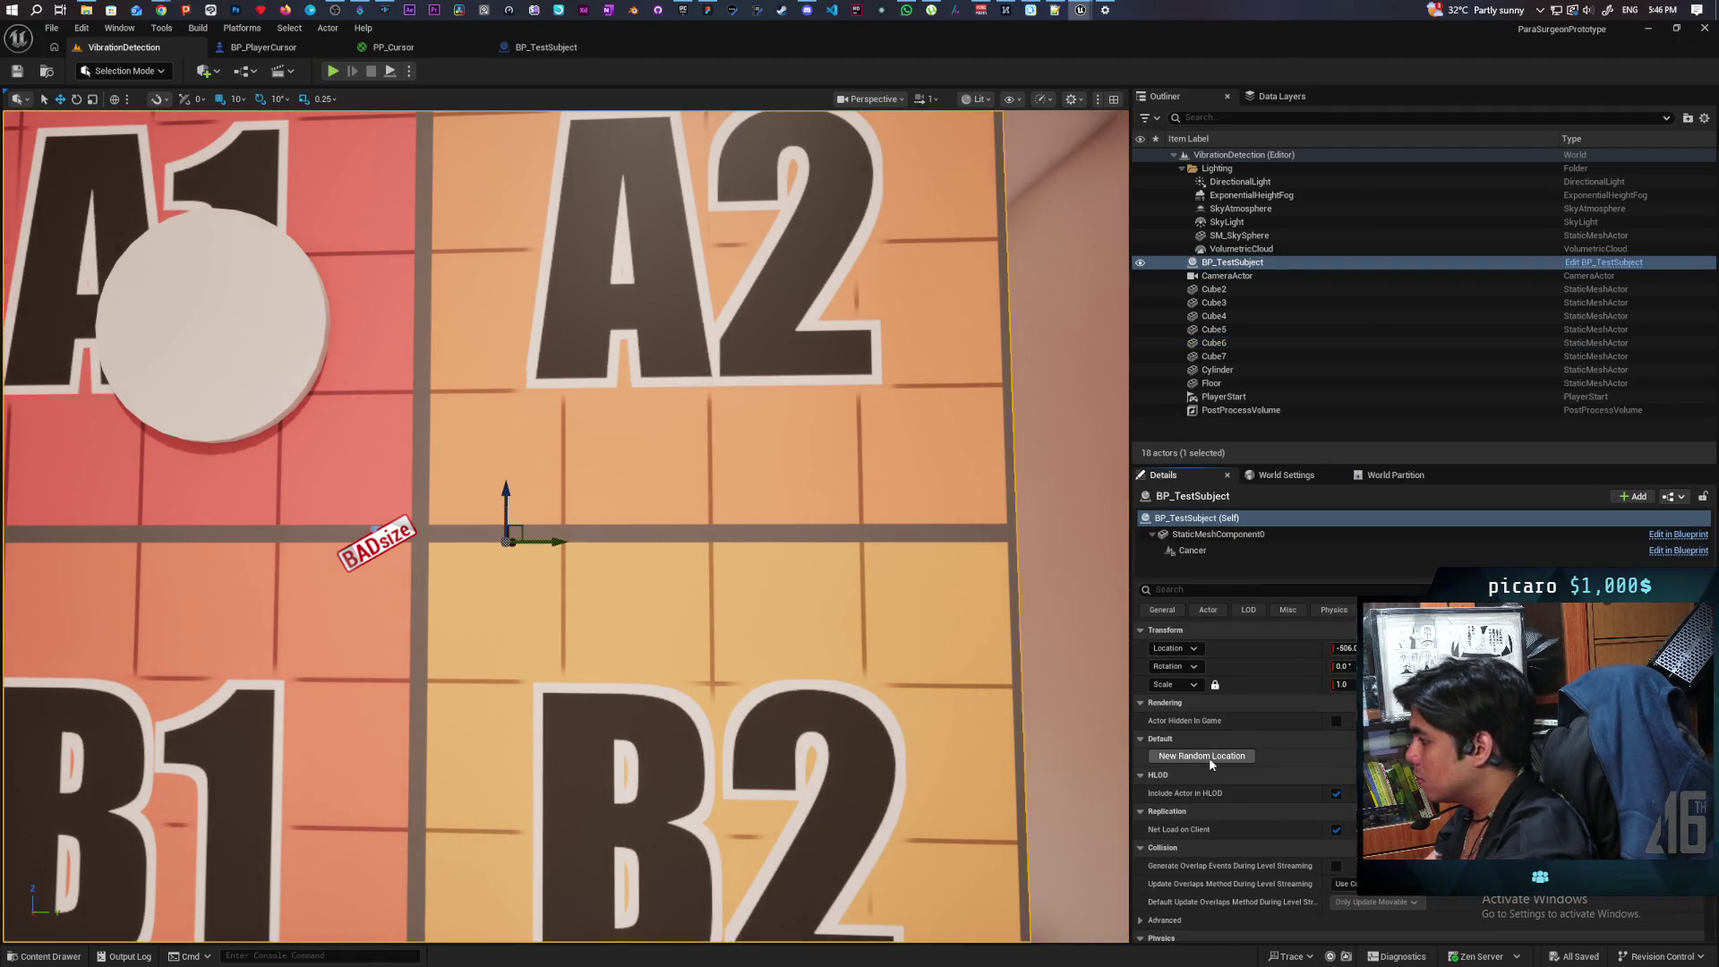
left_click(332, 71)
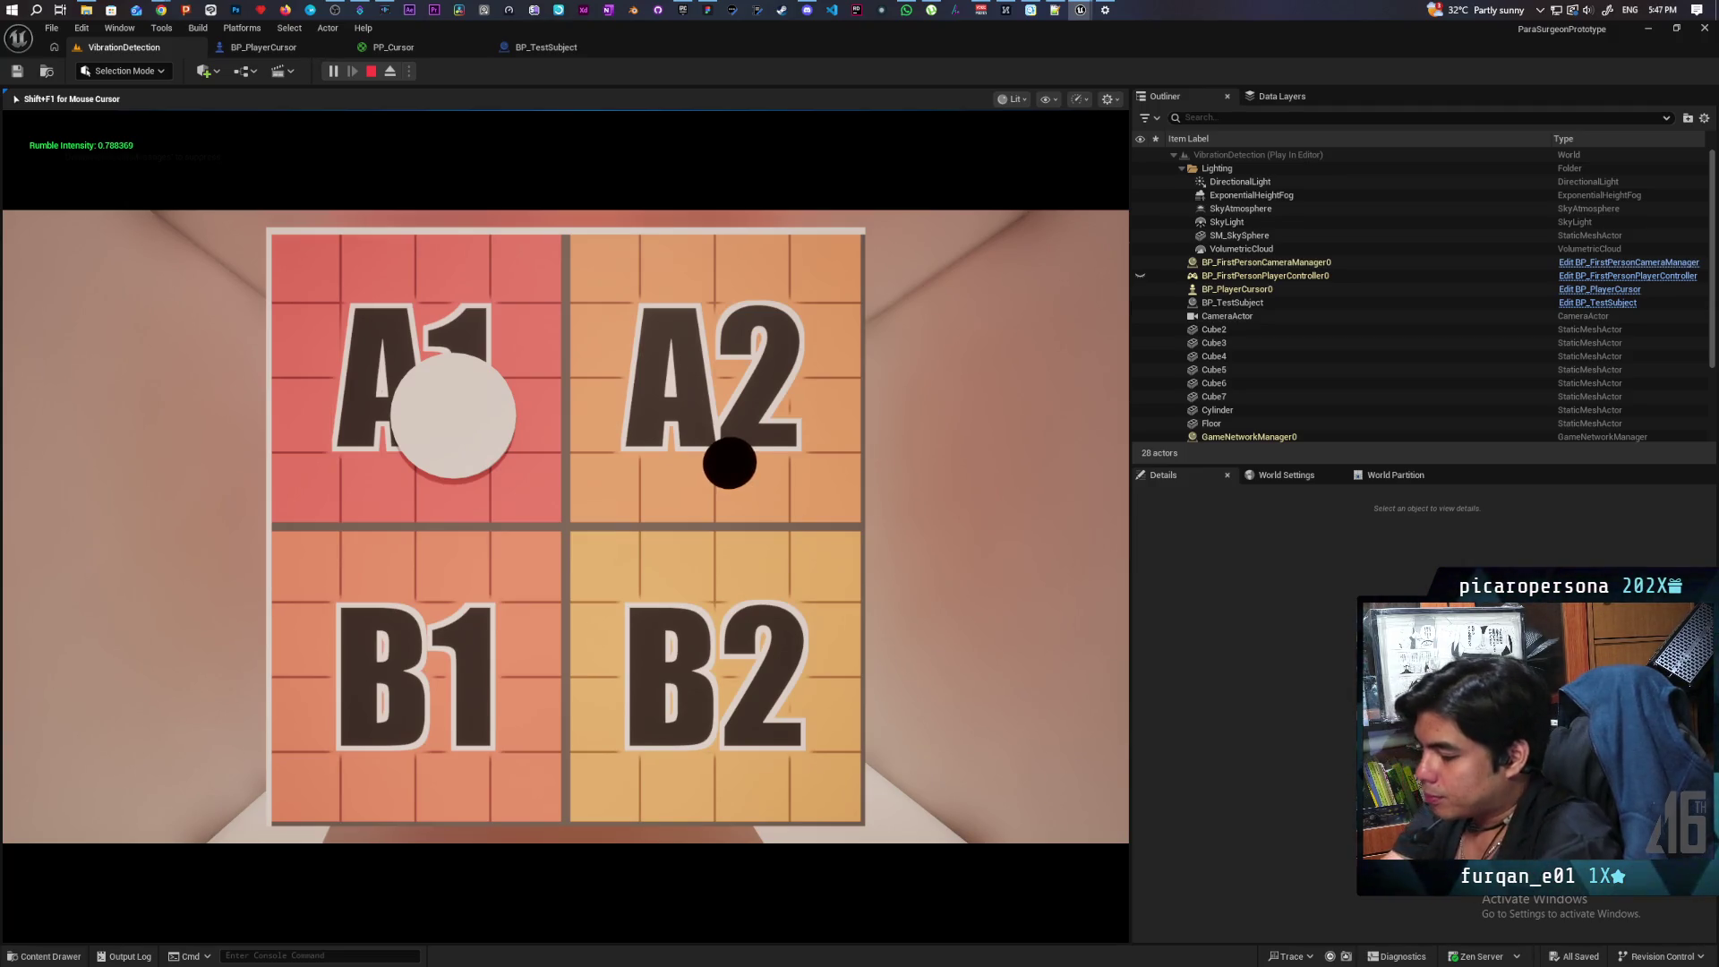
key("Escape")
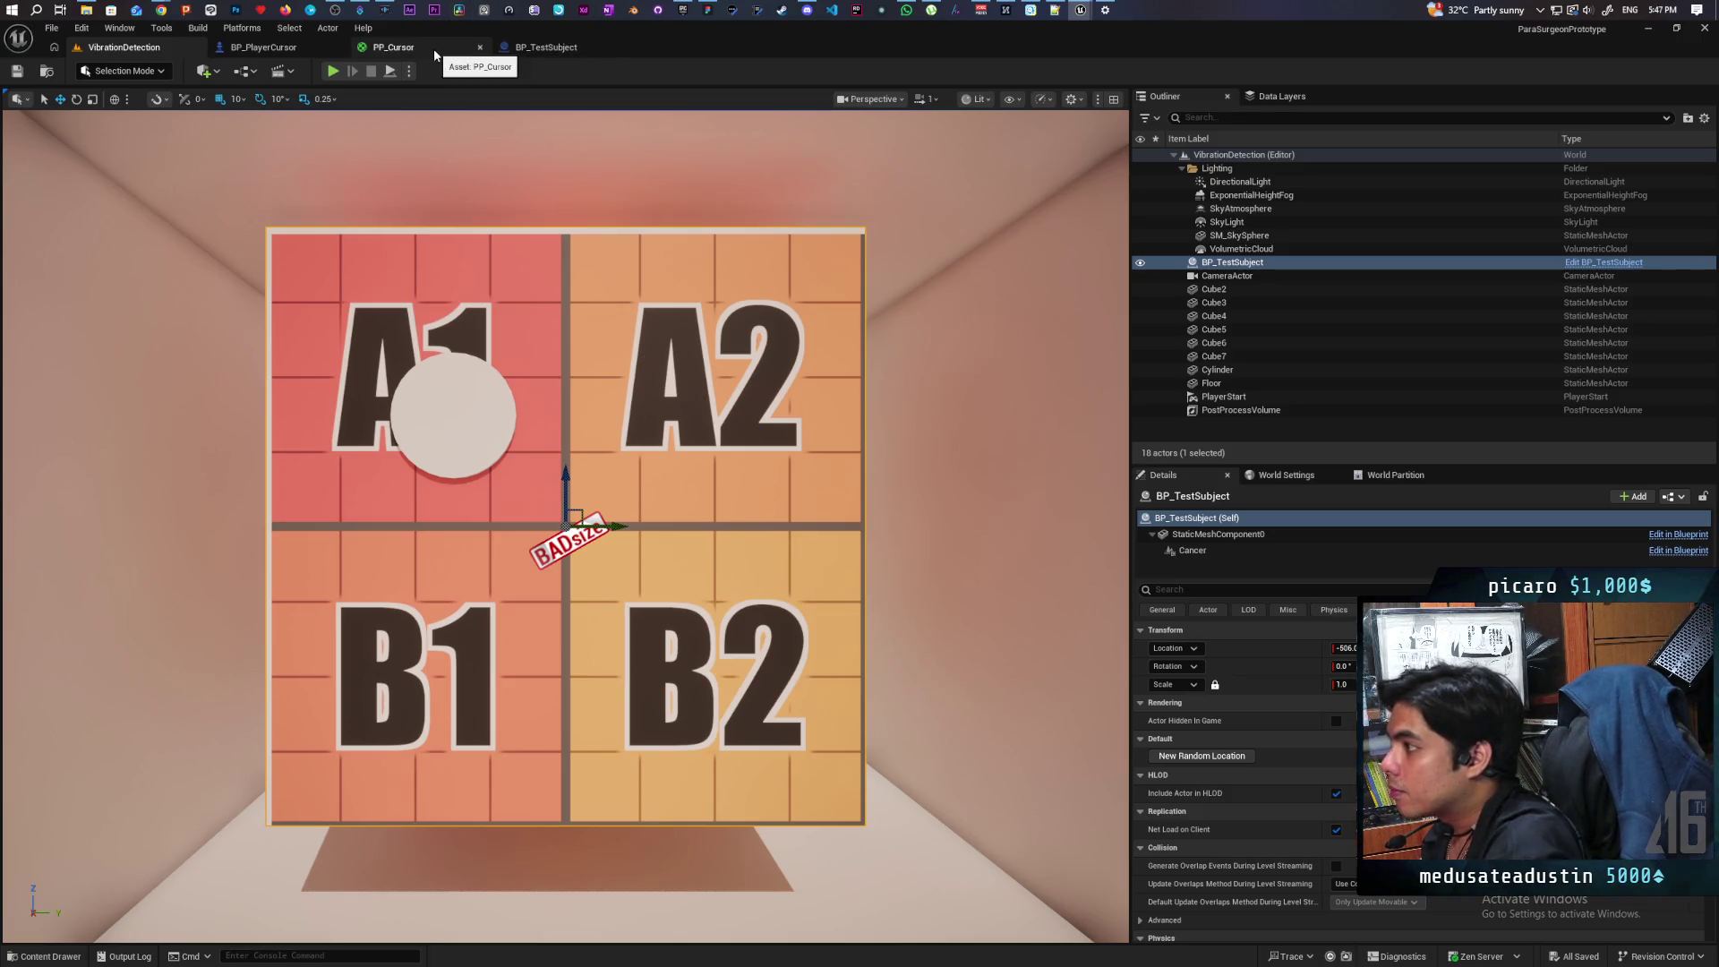
Step: In BP_TestSubject, straighten the Break Vector and Random Float in Range nodes so their pins align
left_click(538, 49)
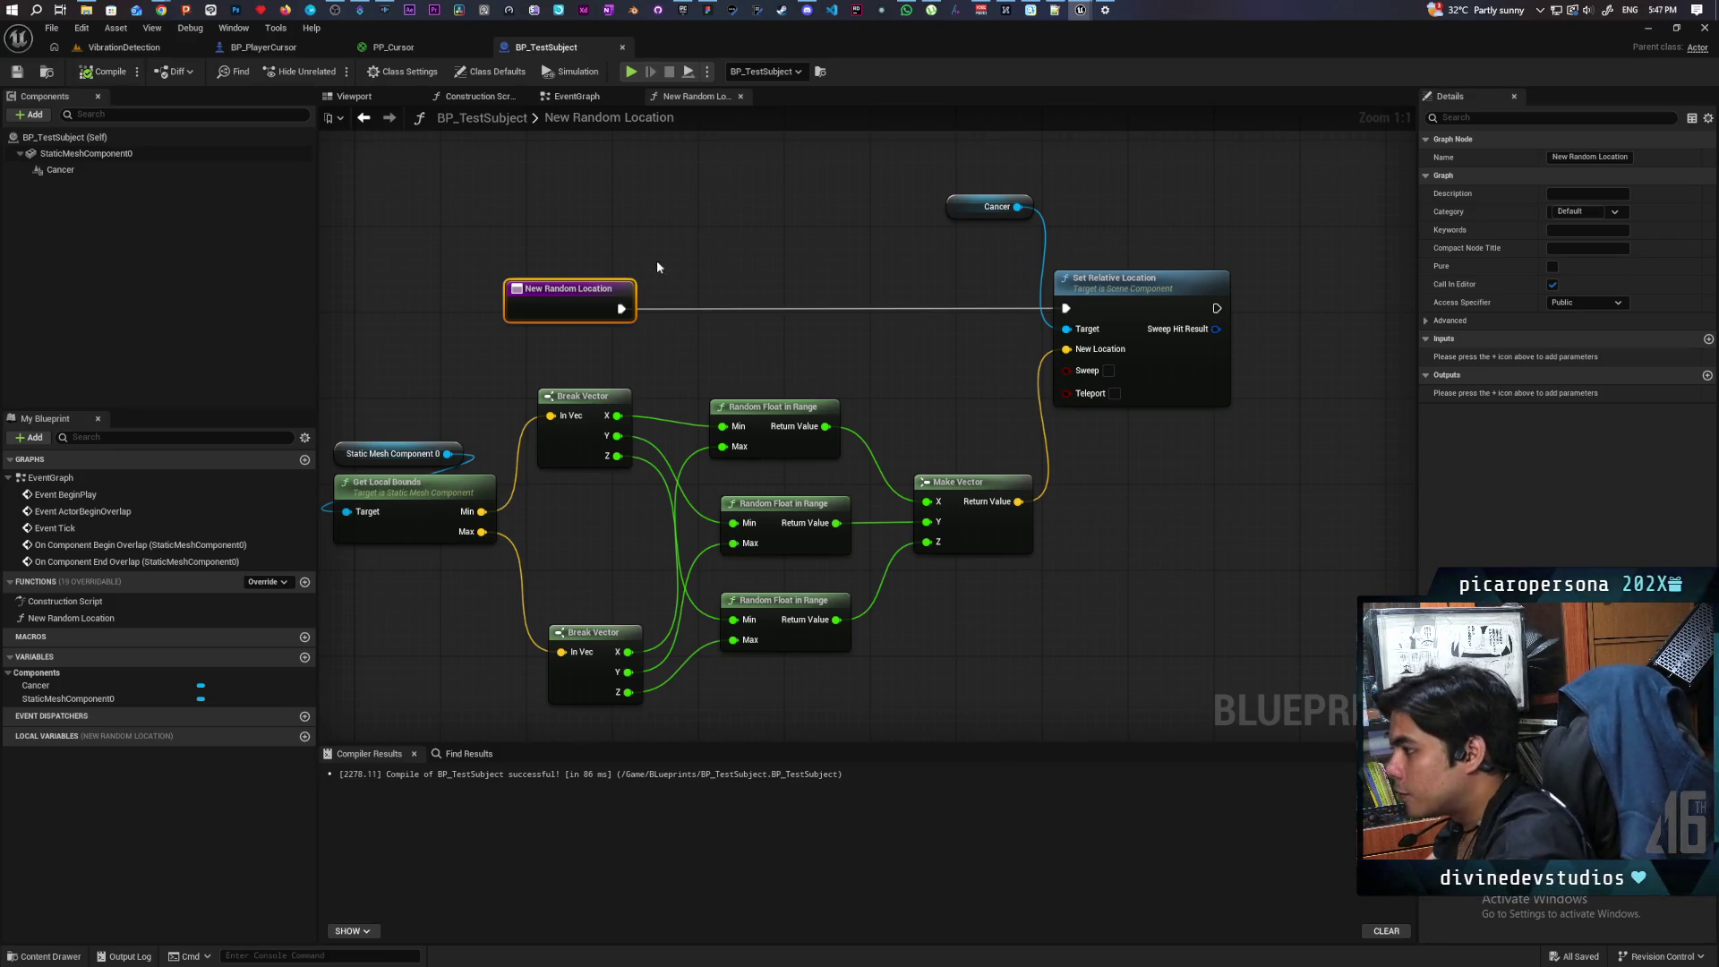
left_click_drag(587, 373, 781, 443)
key("q")
left_click(730, 453)
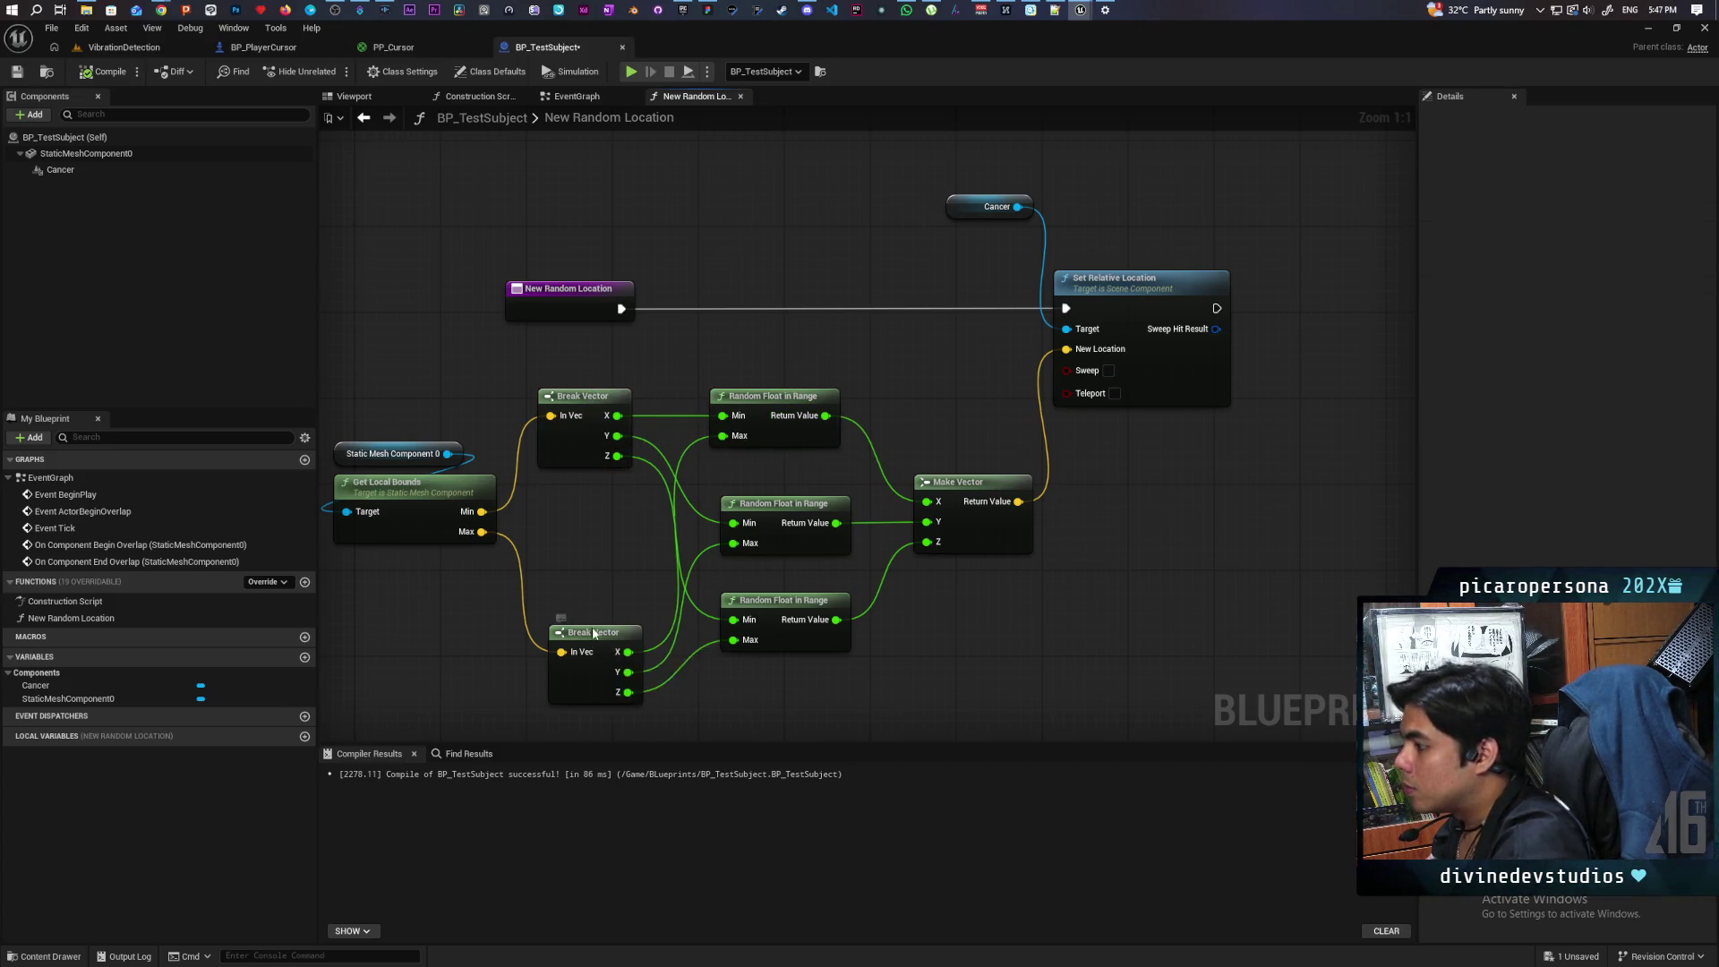
left_click_drag(608, 651, 586, 597)
key("q")
left_click(691, 705)
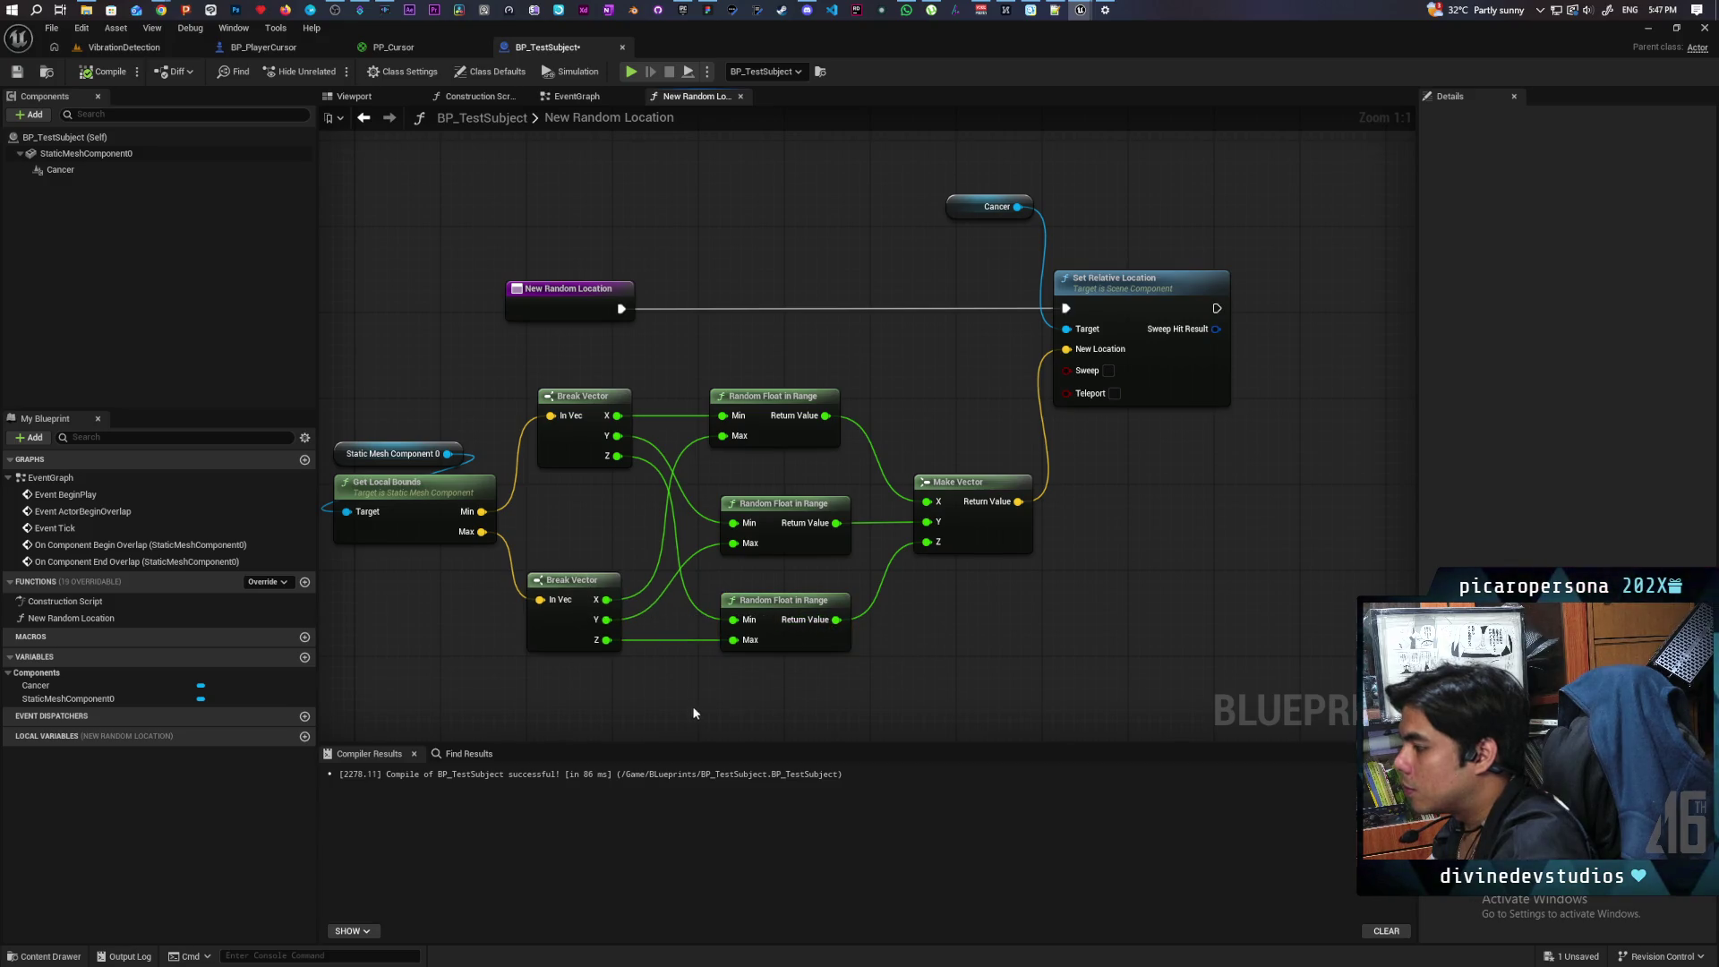
Step: Line up the three Random Float in Range nodes vertically and save the blueprint
left_click_drag(696, 369, 854, 655)
key("shift+a")
left_click(743, 664)
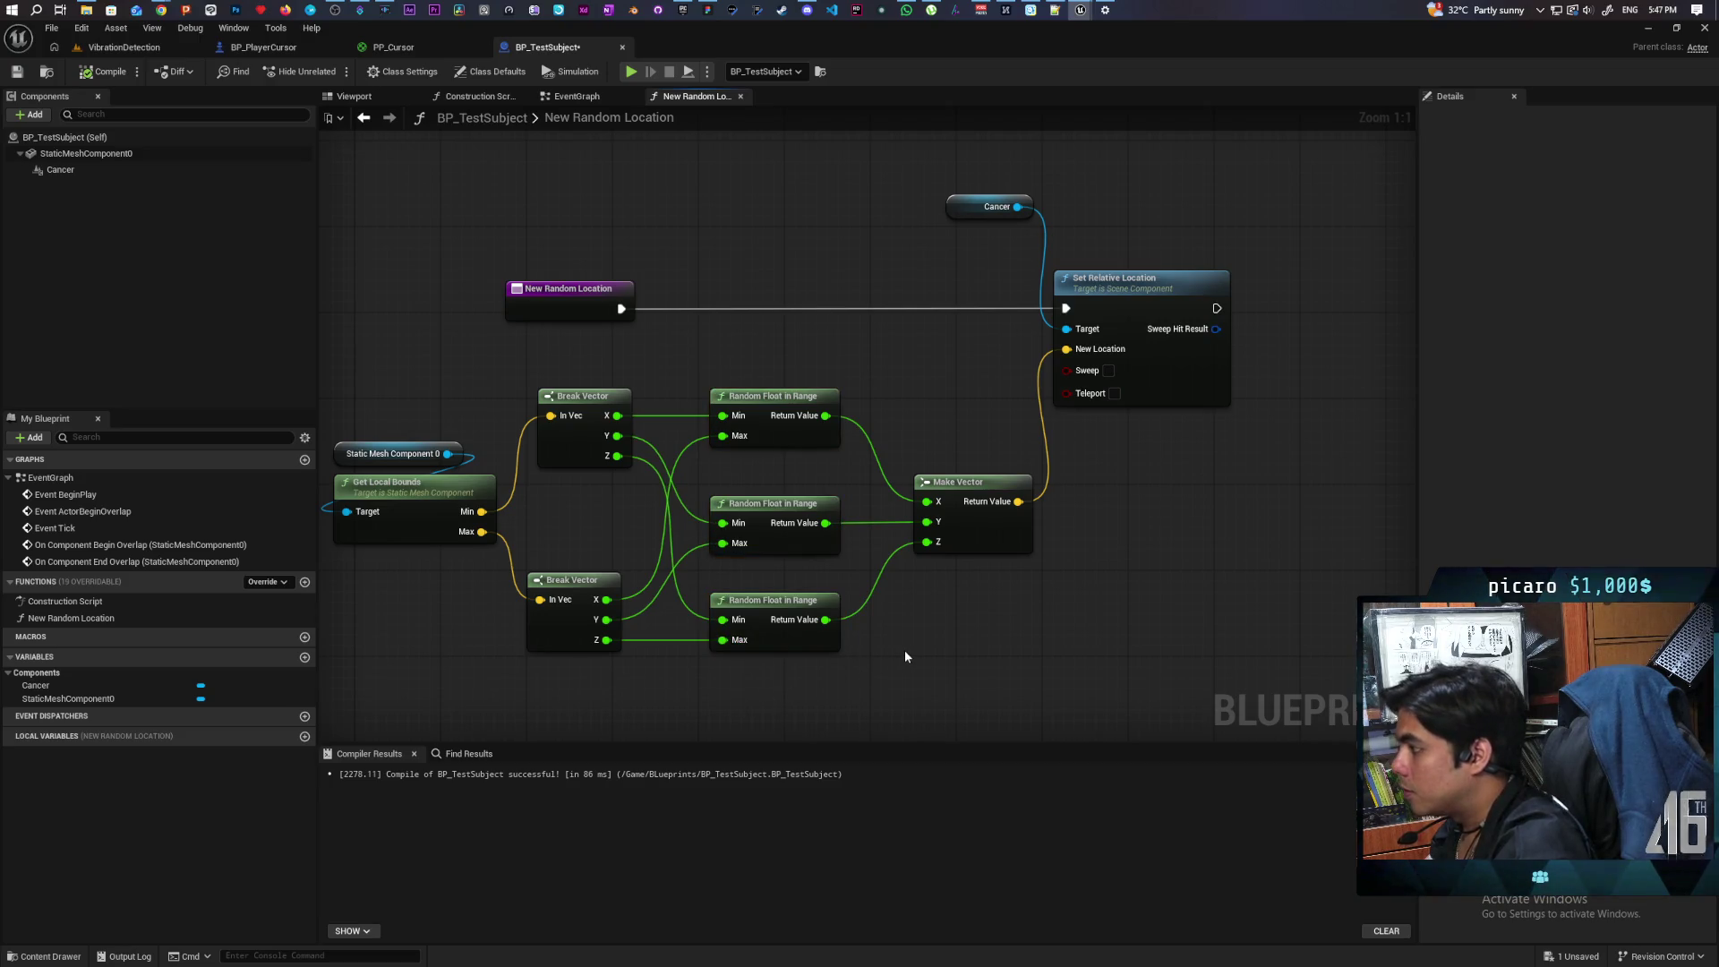
mouse_move(664, 692)
left_mouse_down()
mouse_move(810, 643)
mouse_move(766, 648)
left_mouse_up()
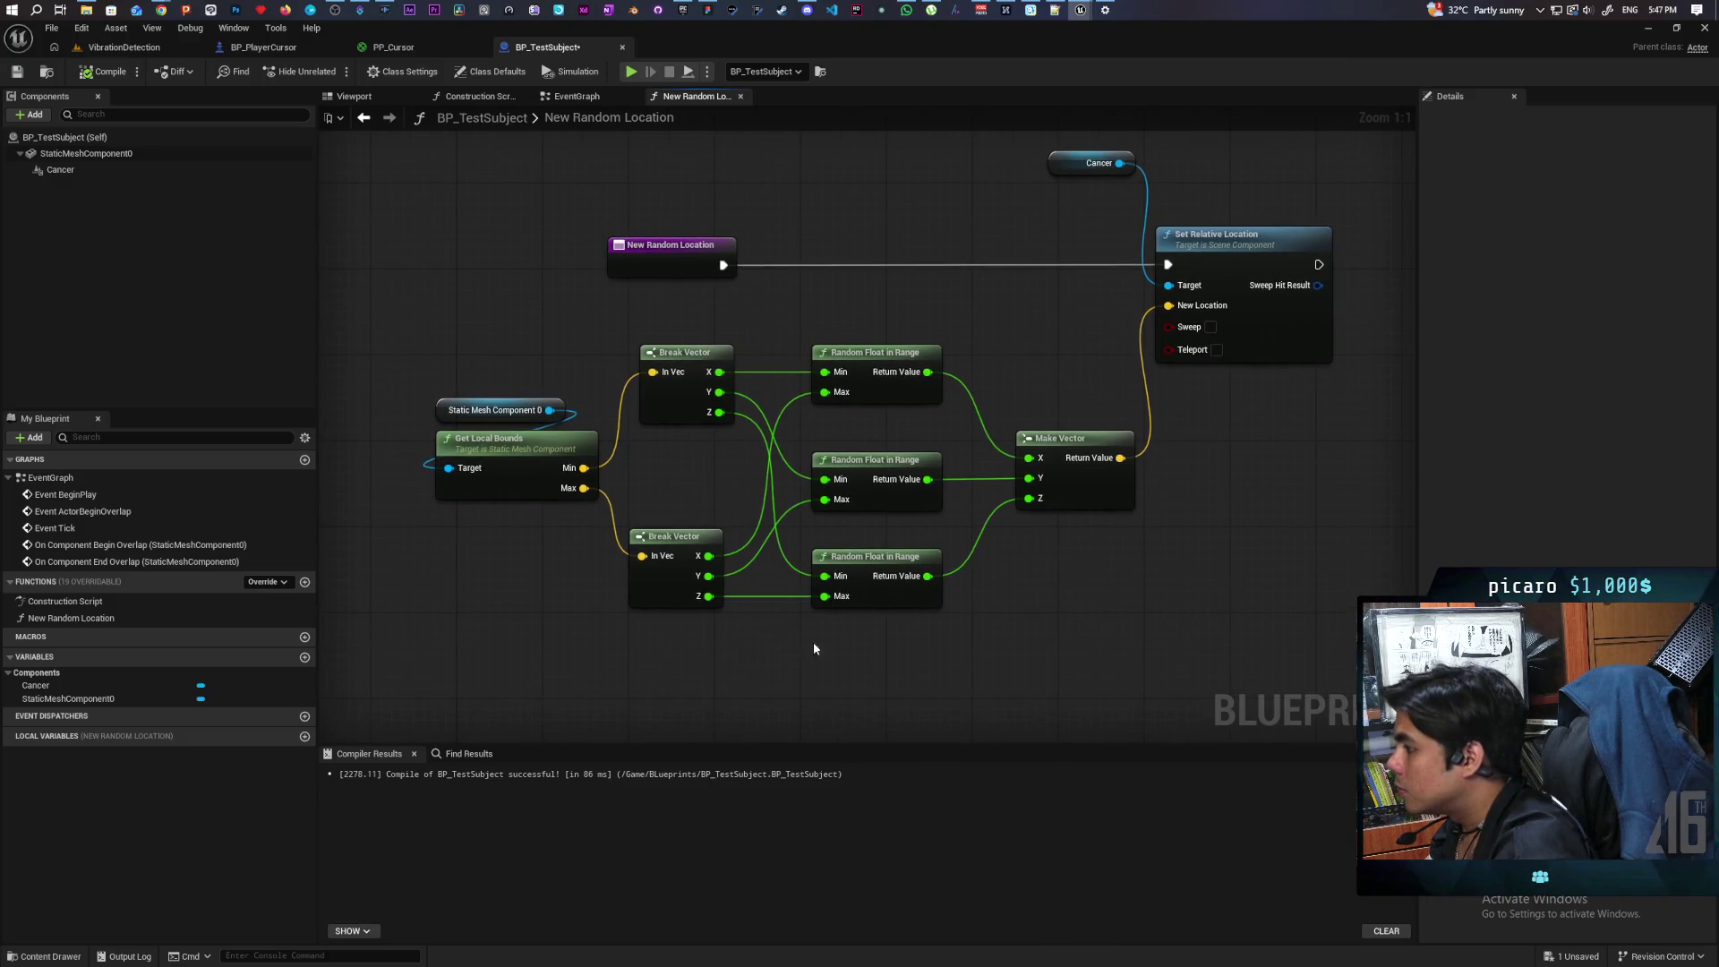
mouse_move(1097, 568)
left_mouse_down()
mouse_move(1083, 627)
mouse_move(1067, 609)
left_mouse_up()
key("ctrl+s")
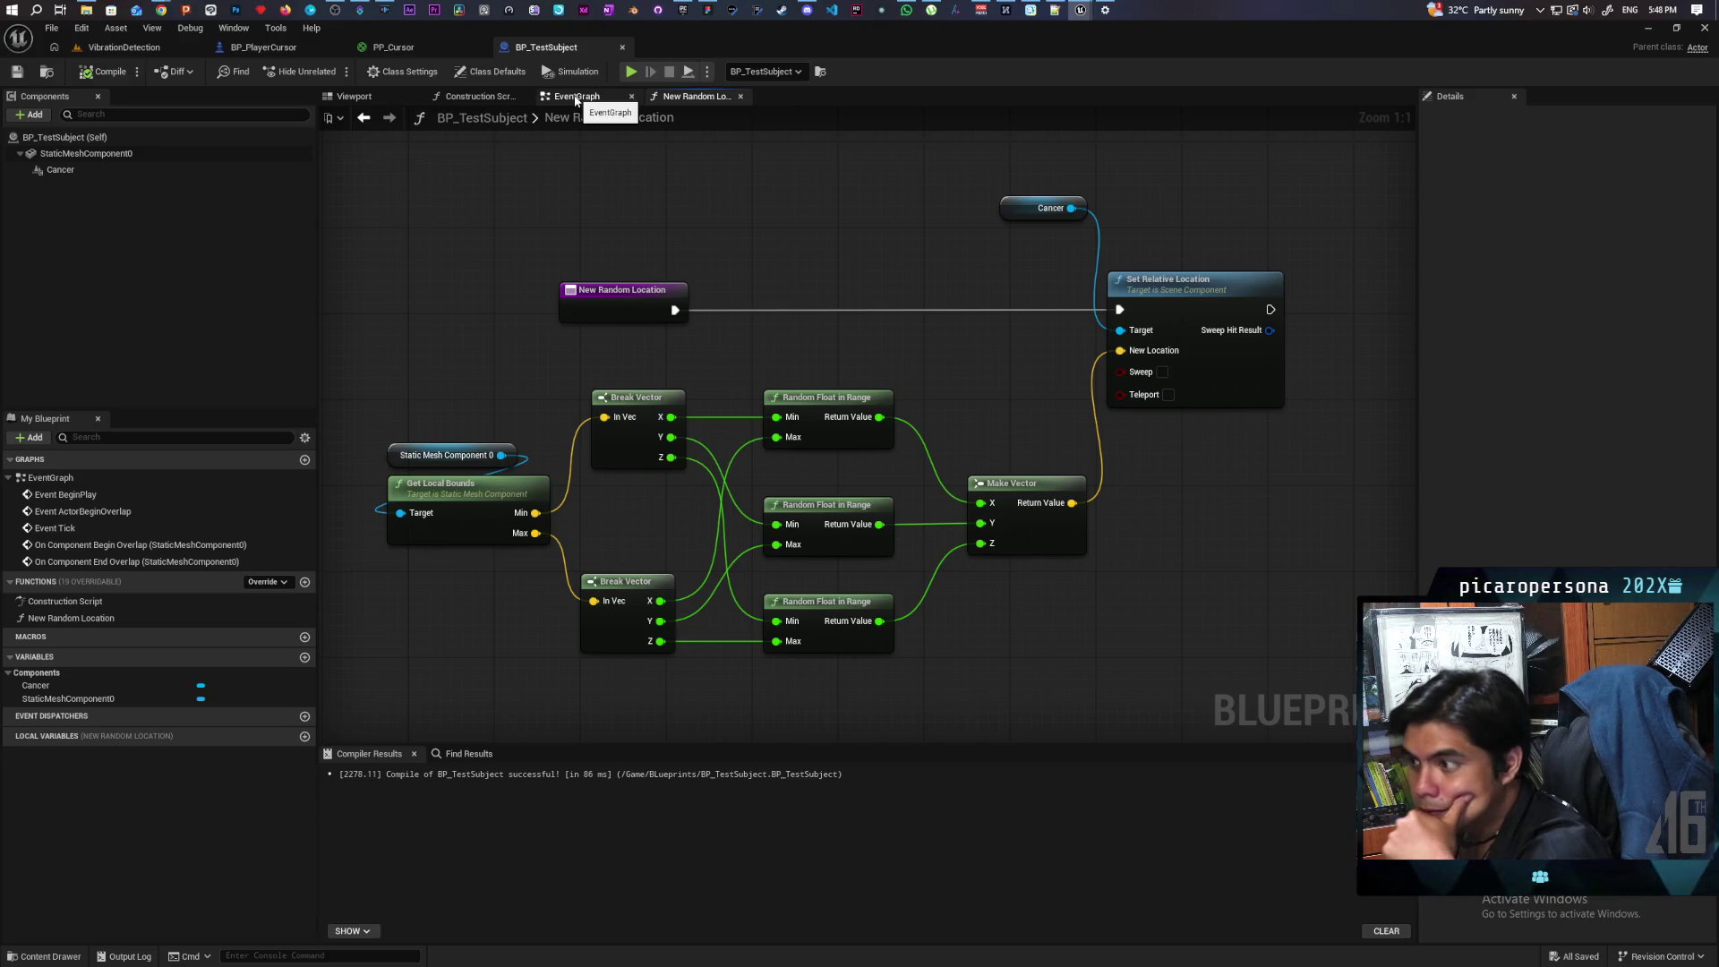
left_click(575, 97)
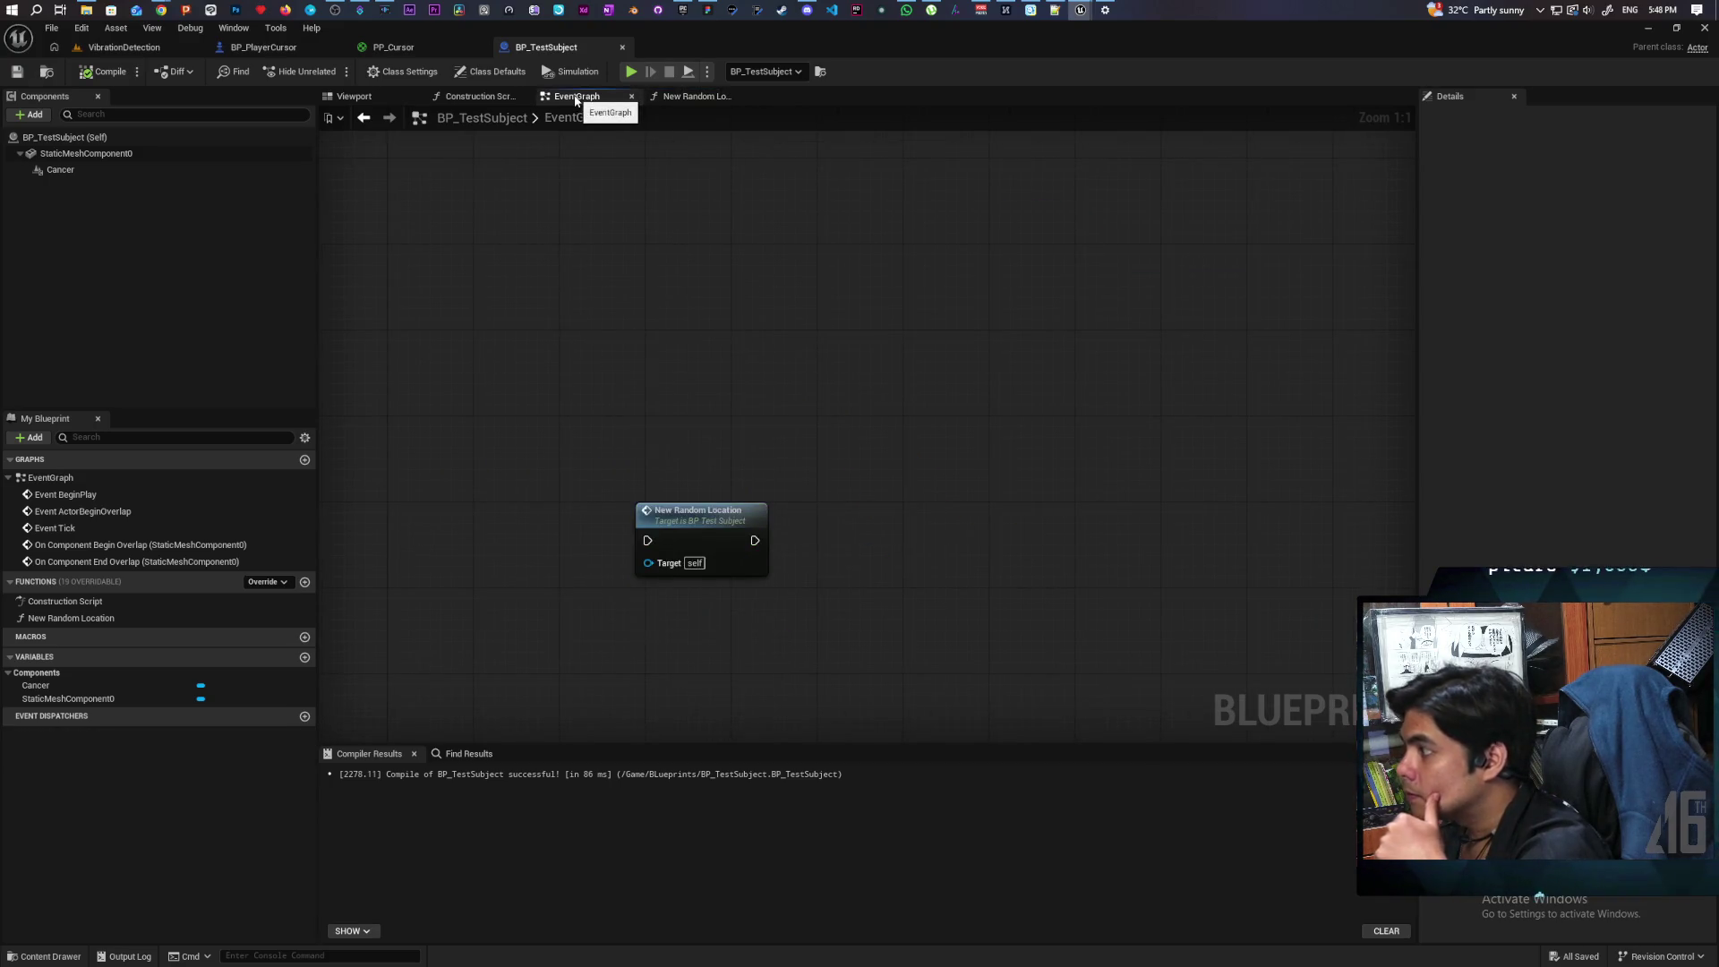
Step: In BP_PlayerCursor, paste a copy of the Gamepad Left Trigger event and make it Gamepad Face Button Top
left_click(694, 96)
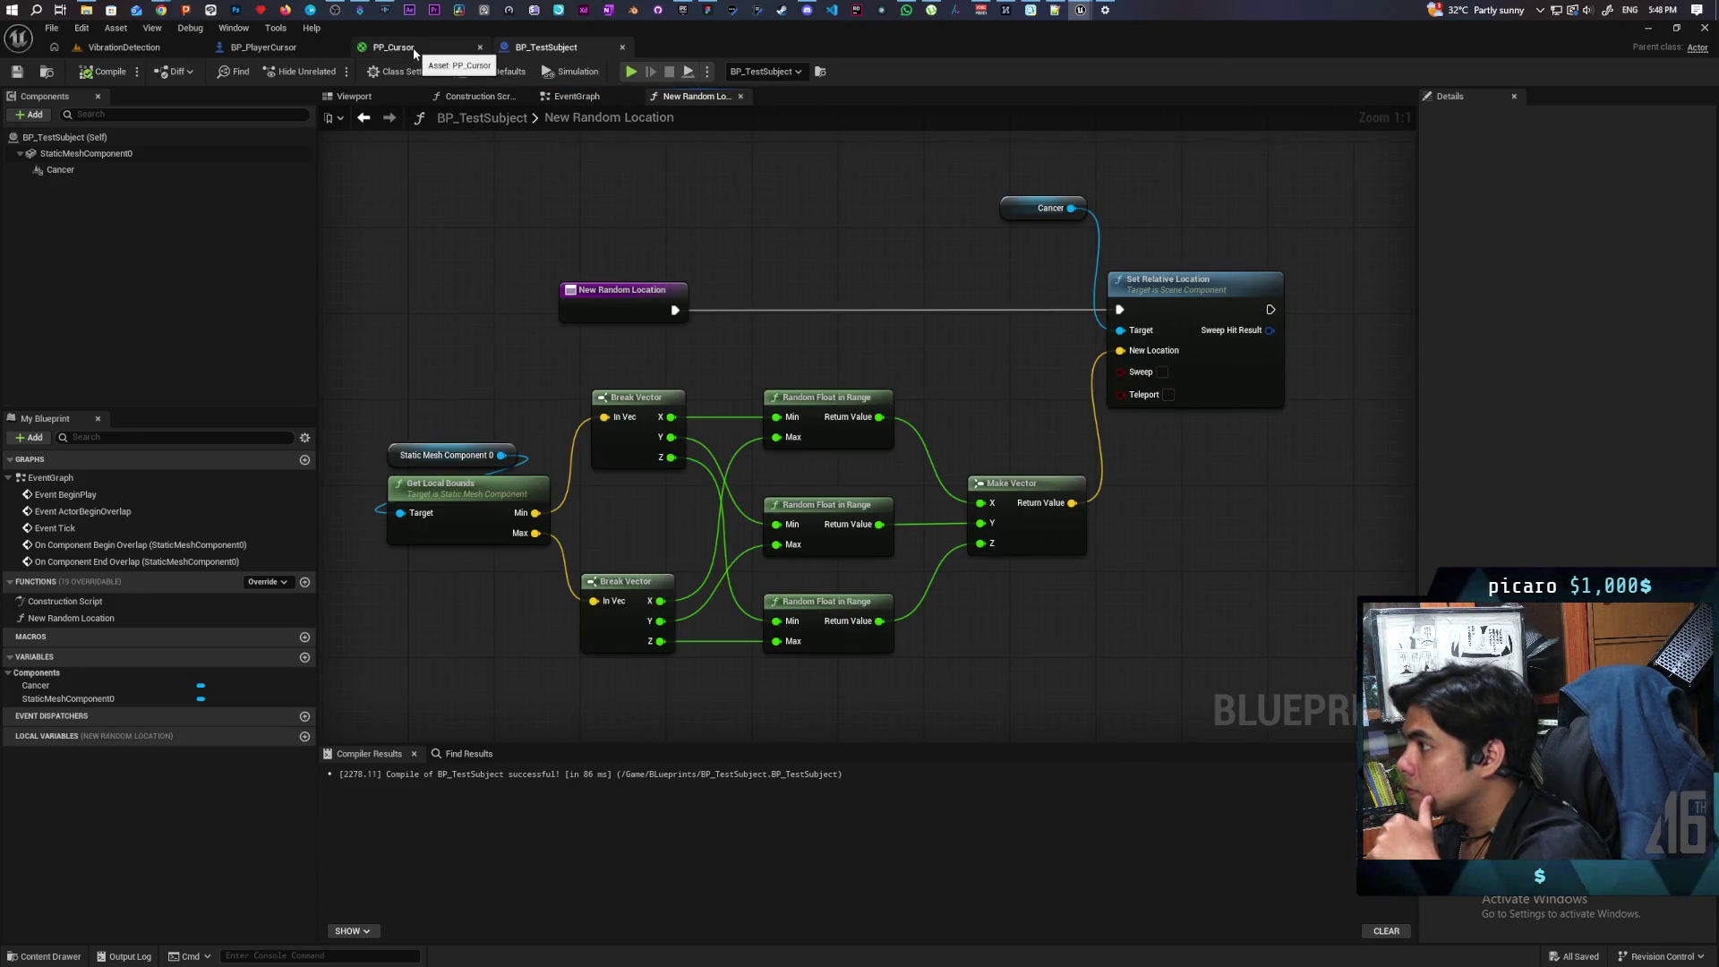
left_click(322, 46)
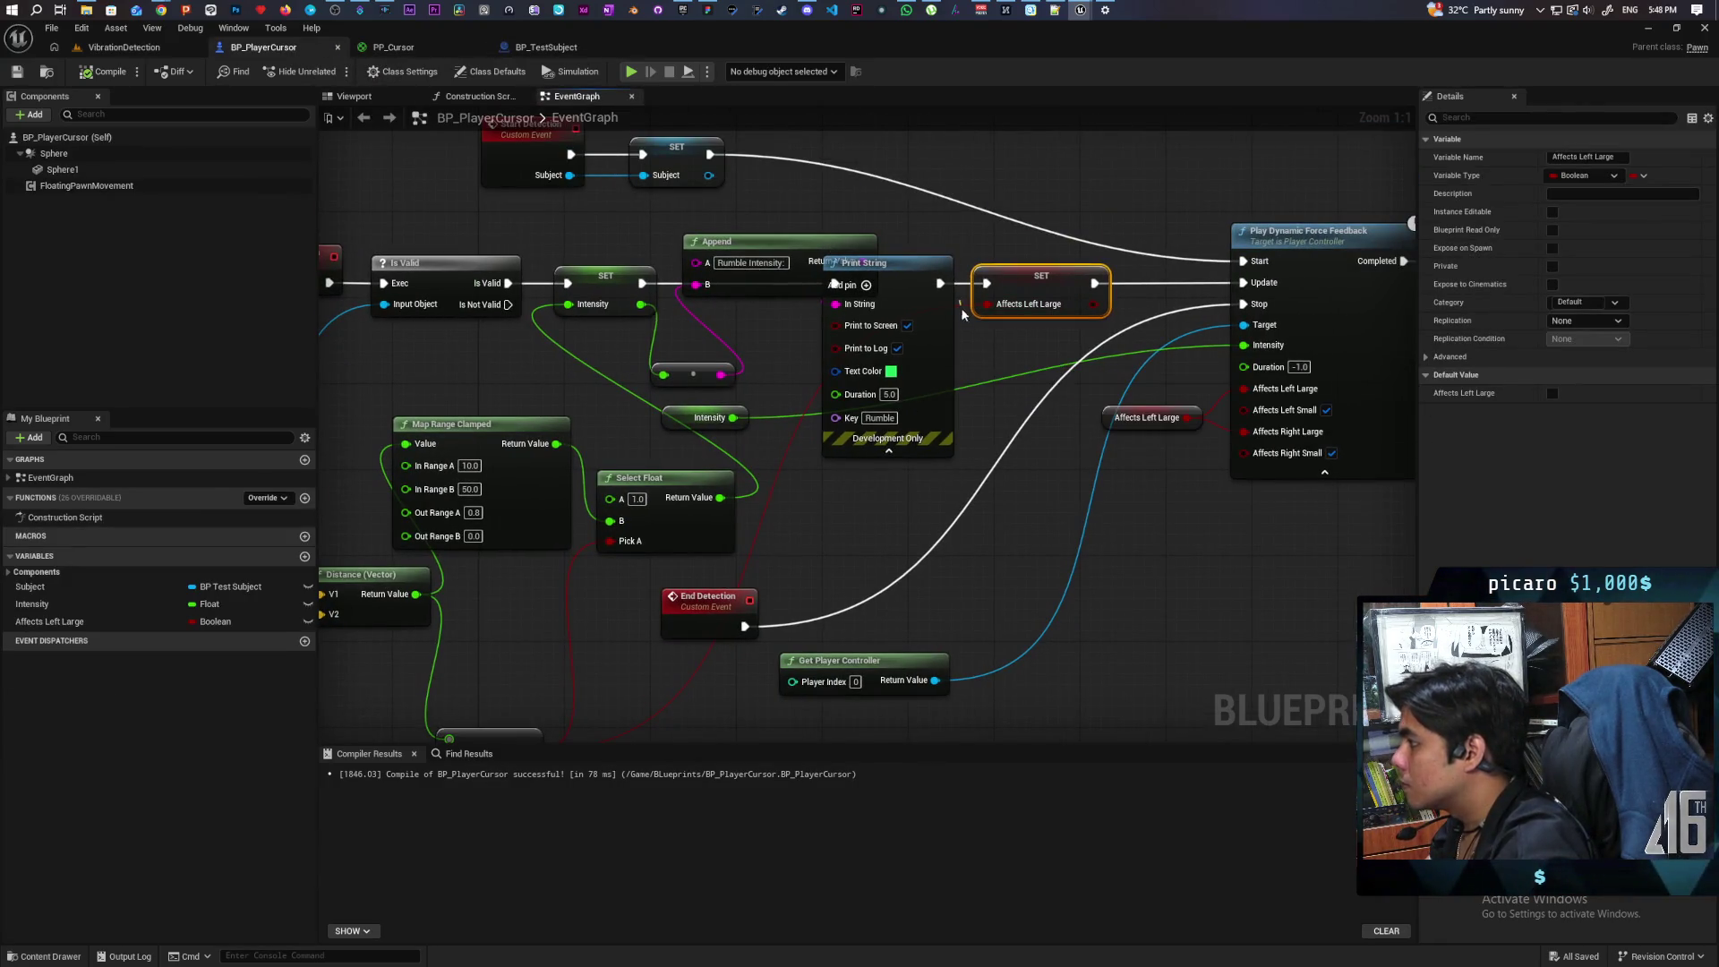
key("ctrl+s")
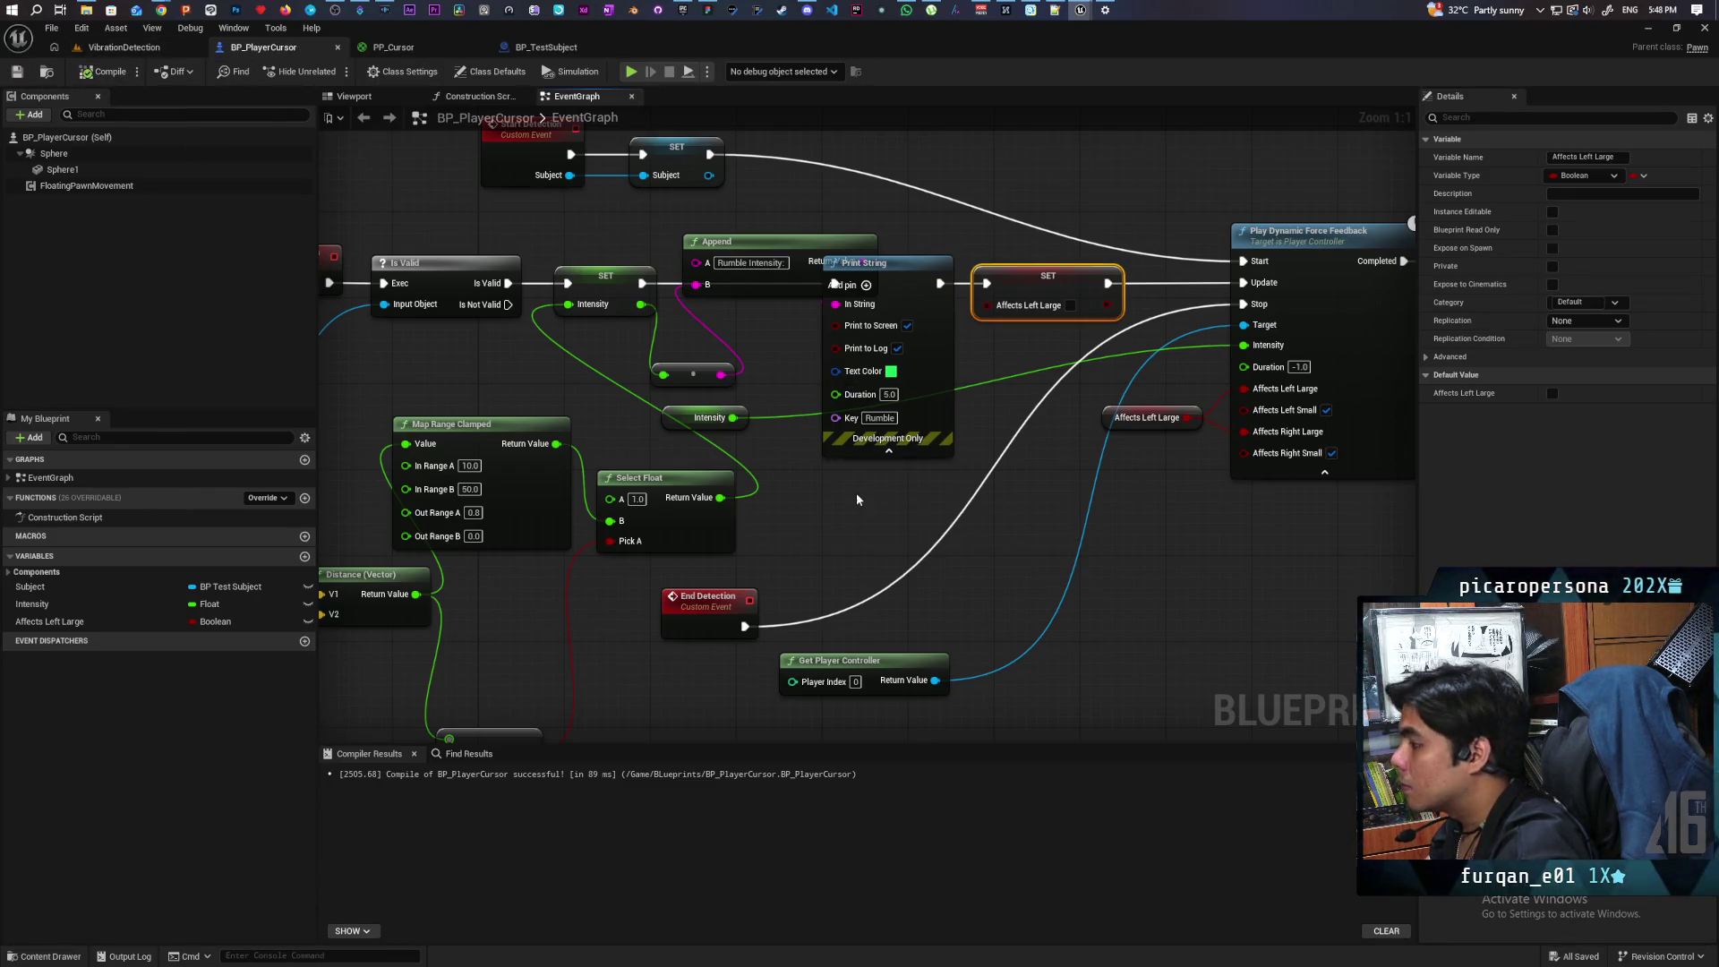
scroll(856, 499, "down", 1)
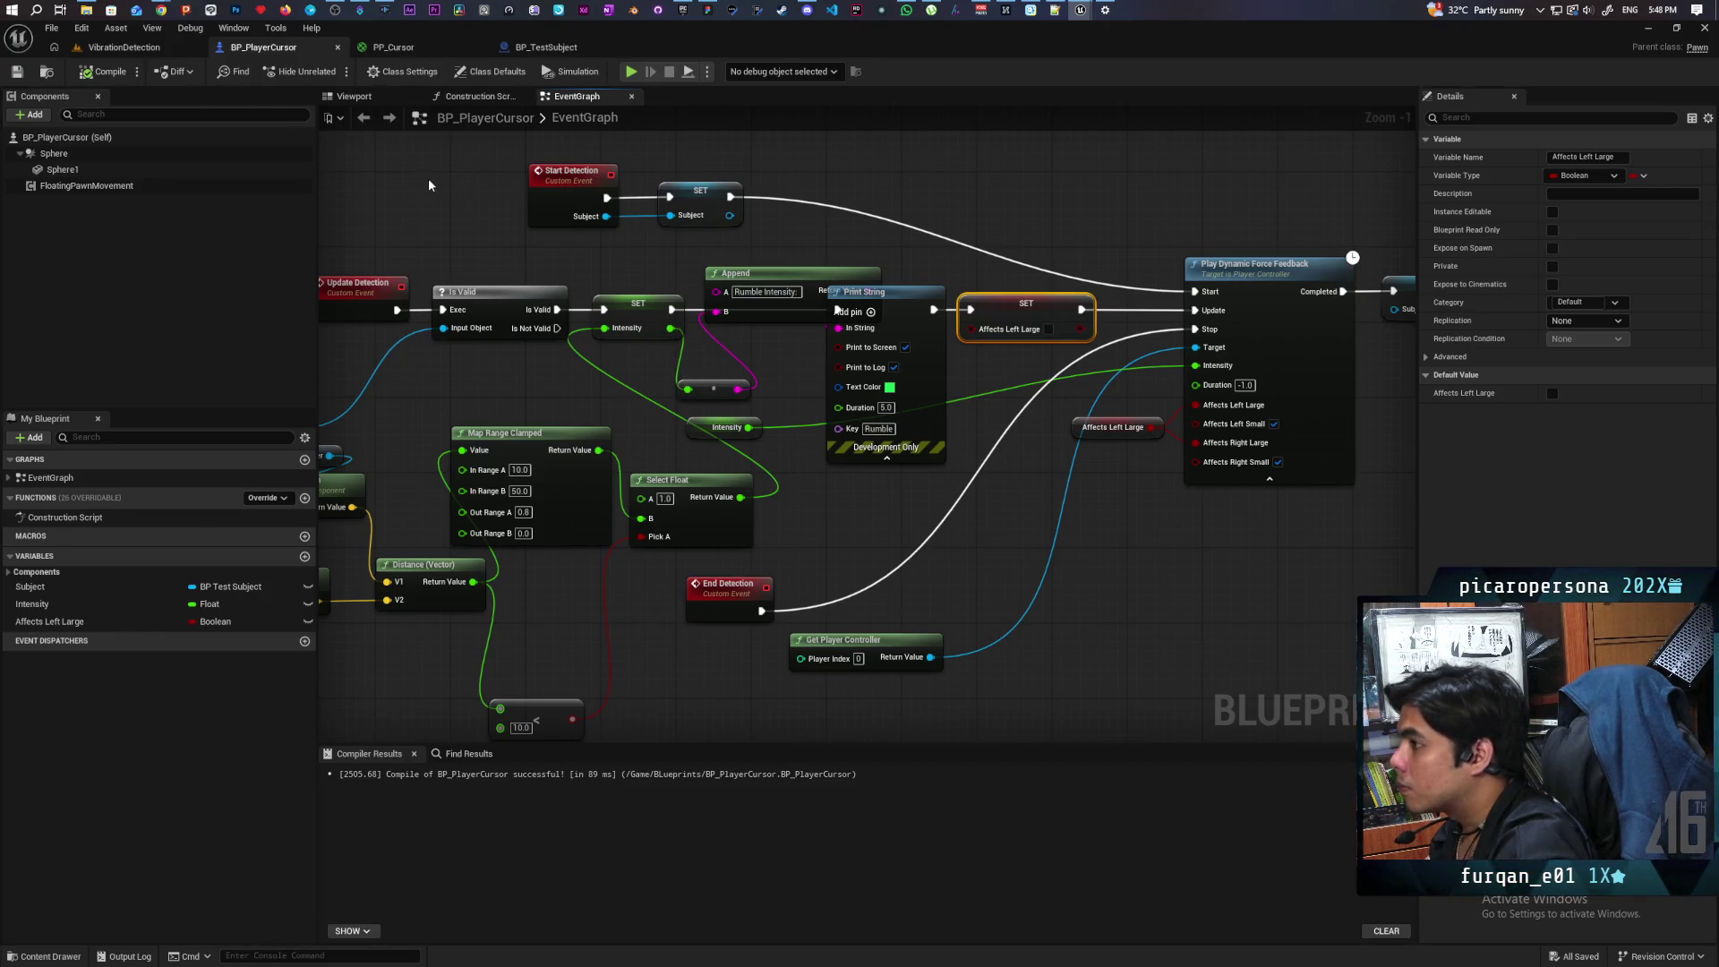
scroll(429, 179, "down", 3)
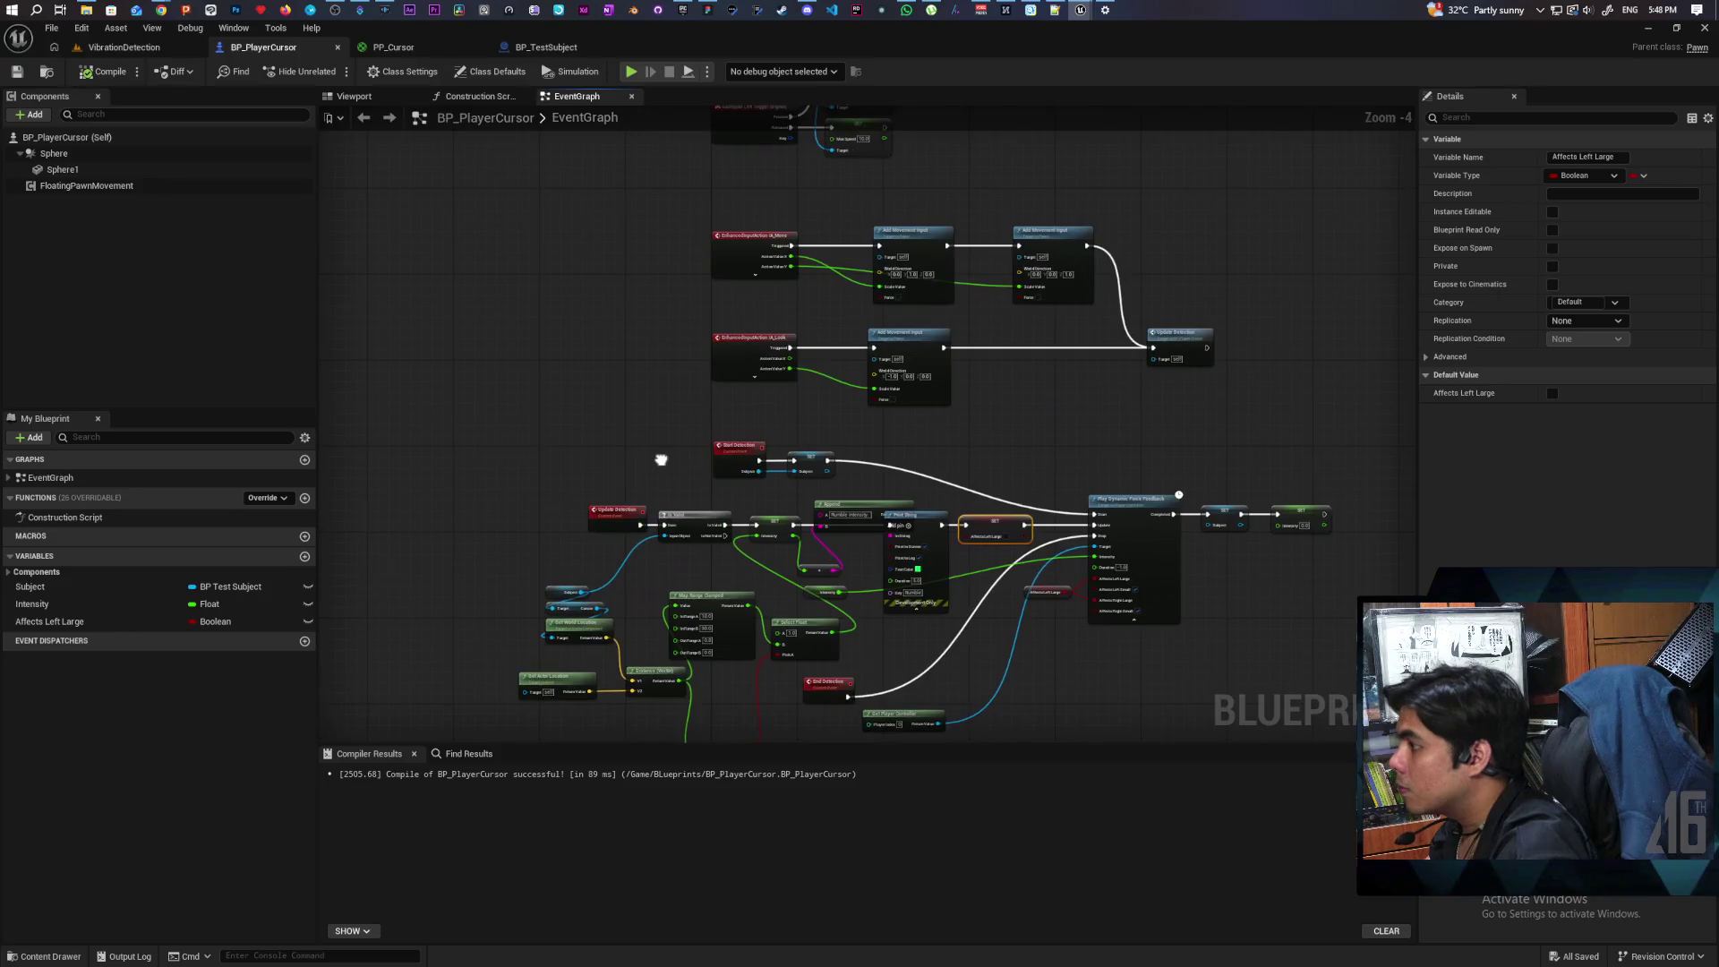
left_click_drag(862, 574, 826, 530)
mouse_move(618, 524)
left_mouse_down()
mouse_move(626, 680)
mouse_move(668, 499)
mouse_move(641, 518)
mouse_move(647, 473)
left_mouse_up()
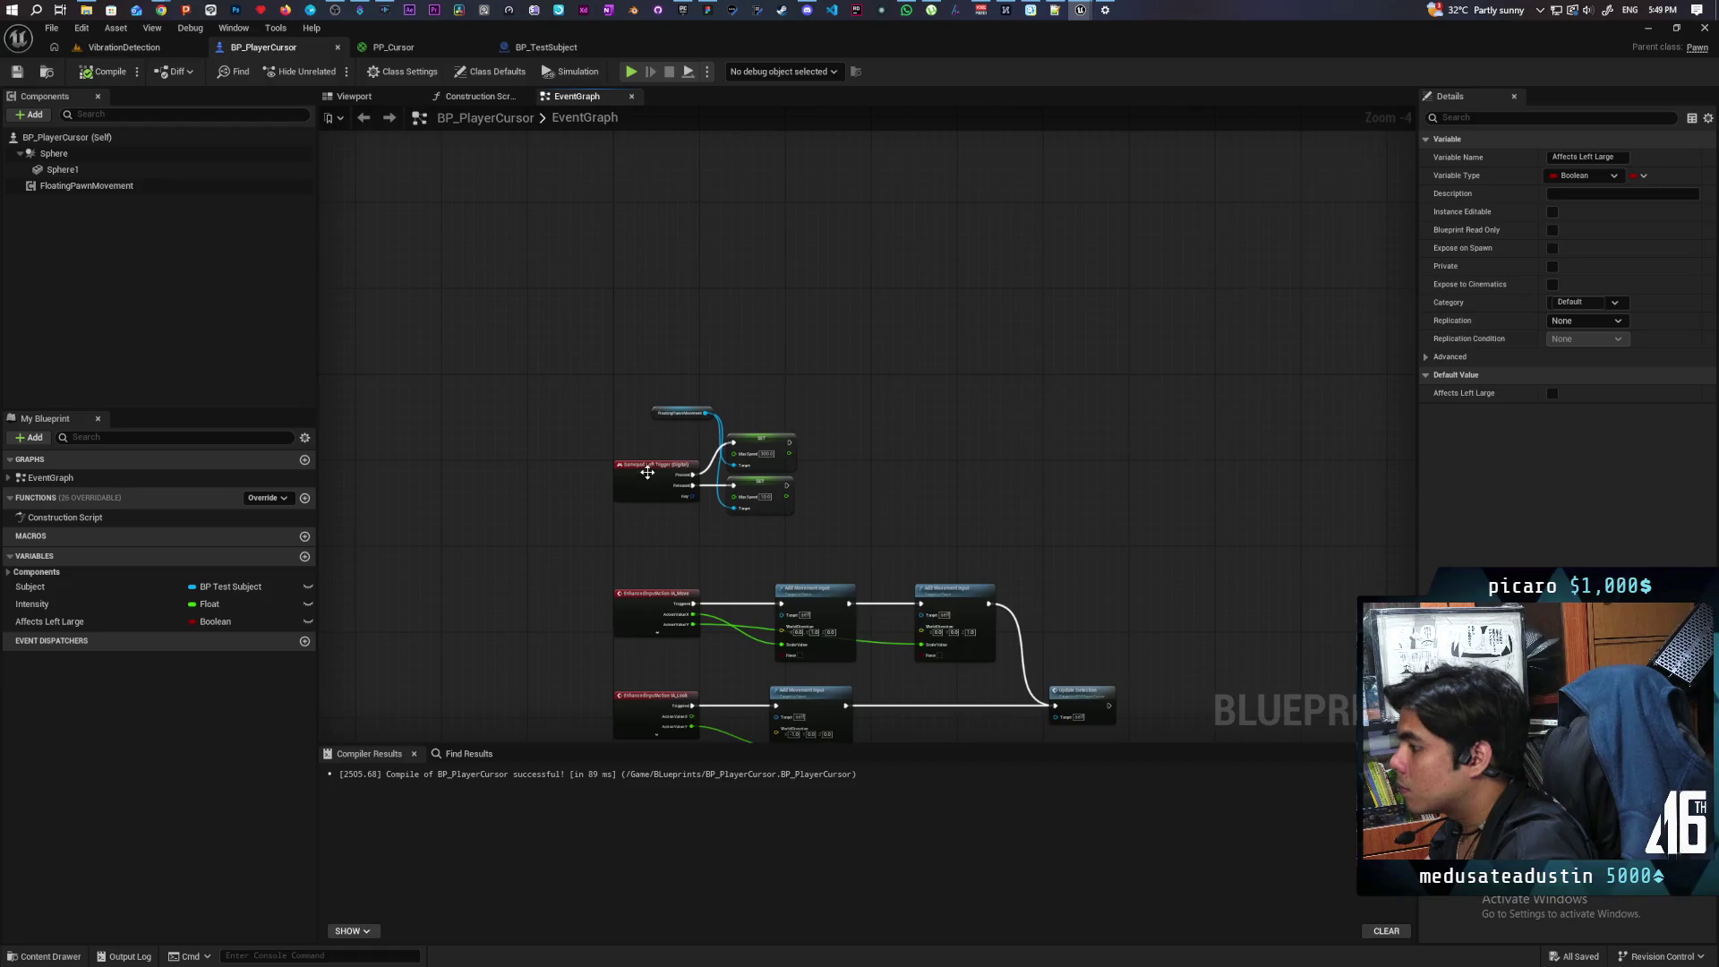
left_click_drag(641, 387, 651, 489)
key("ctrl+v")
left_click_drag(663, 397, 648, 315)
left_click(1570, 155)
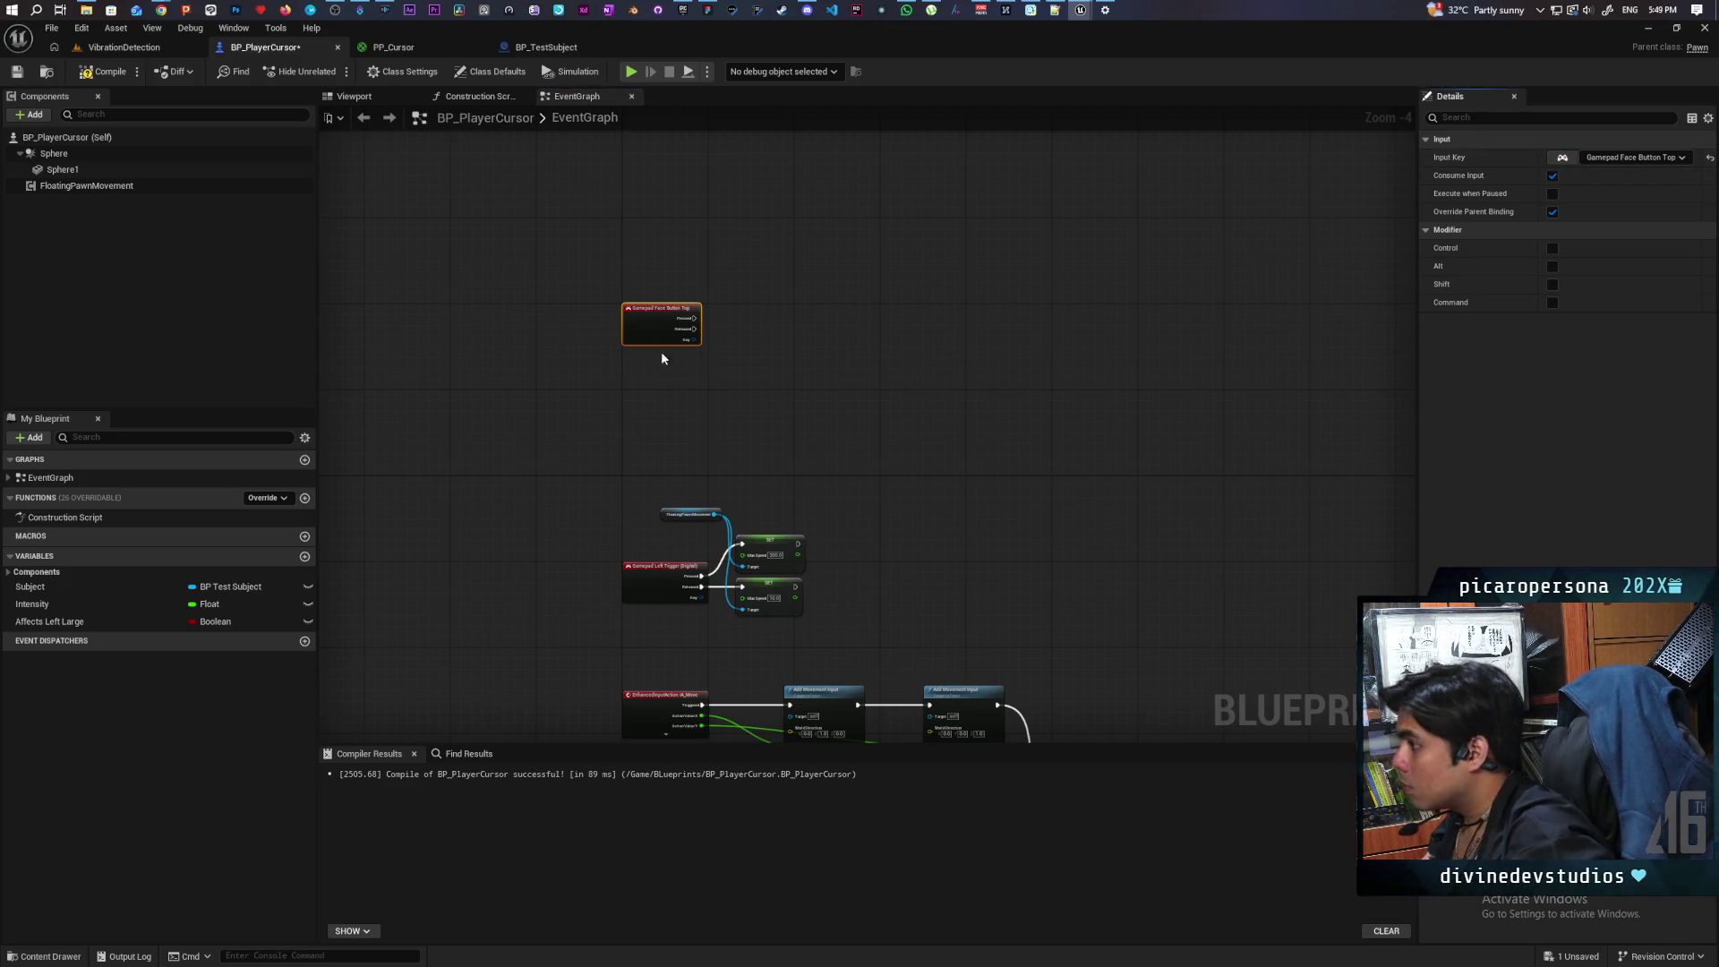
Step: Duplicate that event as Gamepad Face Button Bottom and save BP_PlayerCursor
key("ctrl+c")
key("ctrl+v")
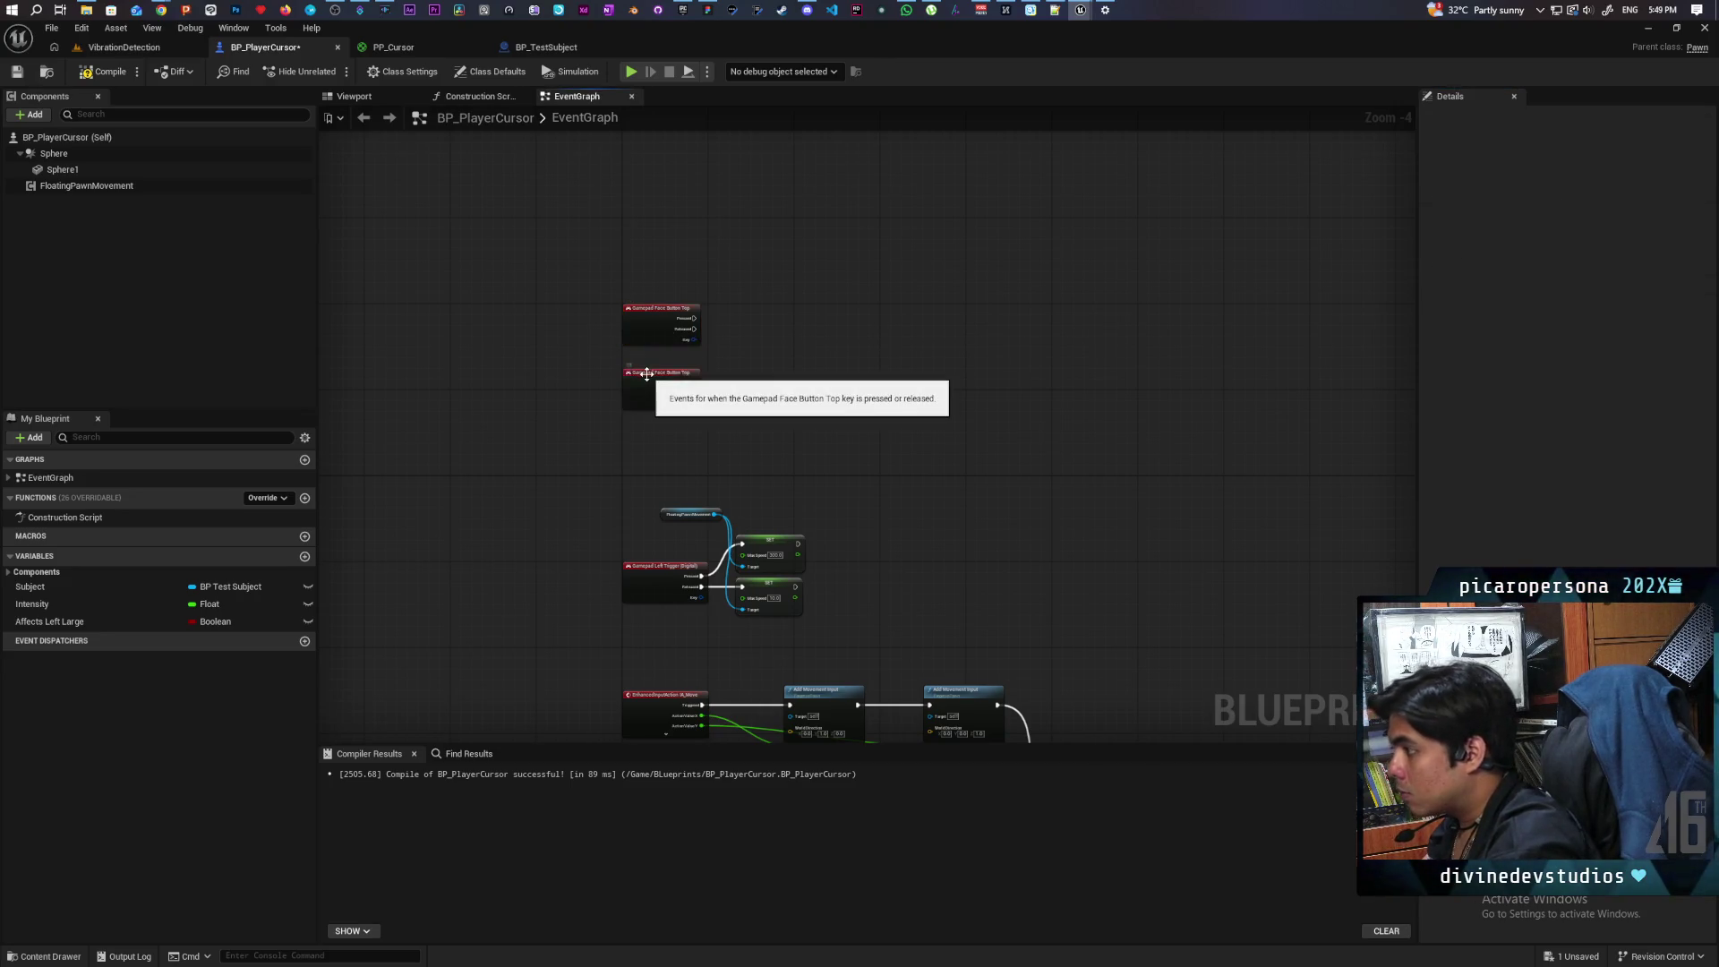
left_click(643, 386)
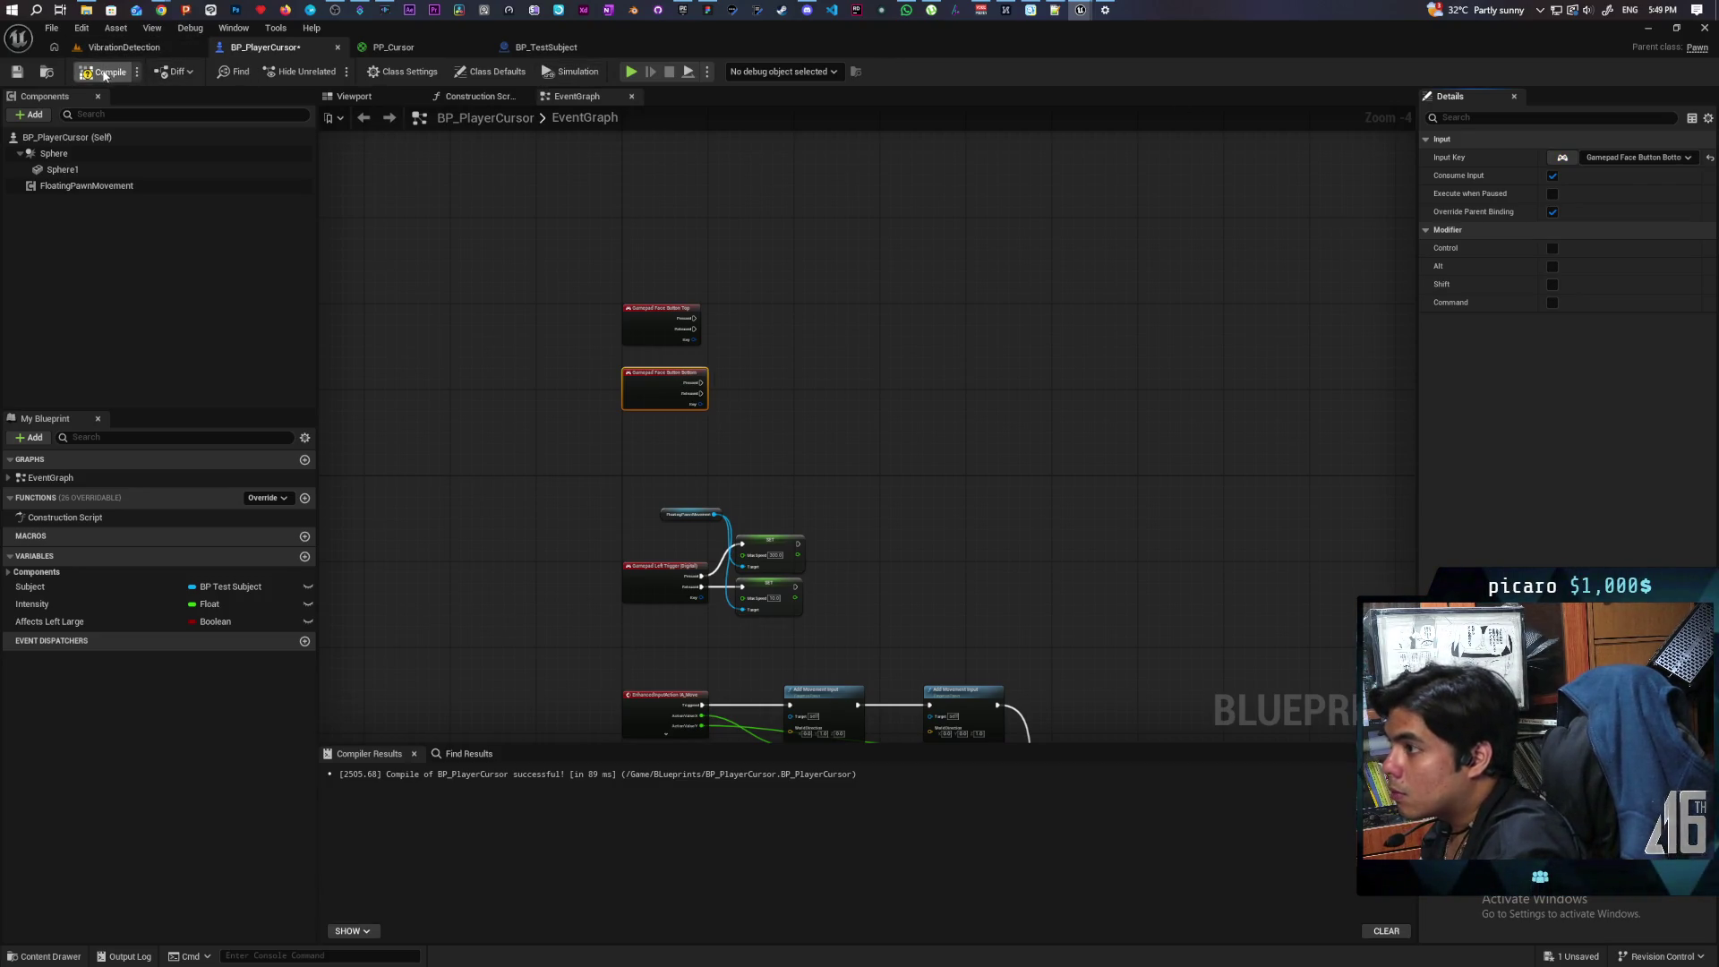
left_click(19, 75)
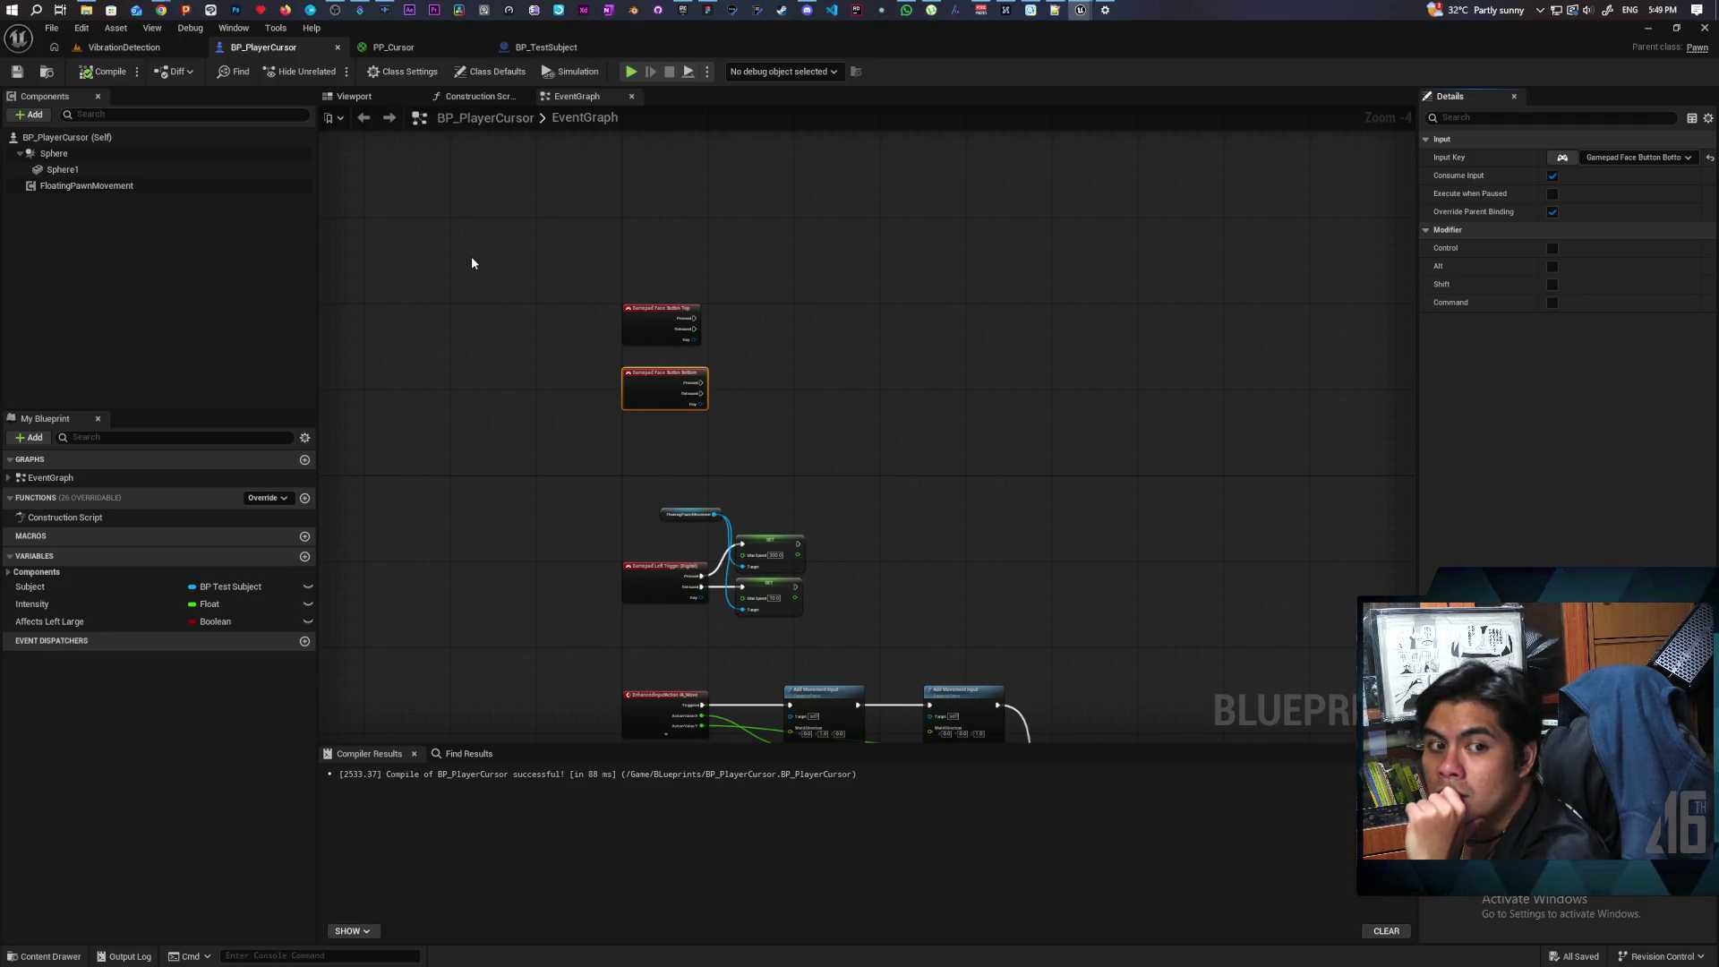
Step: Add an Event BeginPlay node by searching 'beginplay' in the graph's node list
mouse_move(480, 389)
left_mouse_down()
mouse_move(478, 410)
mouse_move(489, 209)
mouse_move(468, 415)
mouse_move(495, 322)
mouse_move(513, 538)
left_mouse_up()
scroll(503, 365, "up", 1)
scroll(510, 368, "down", 3)
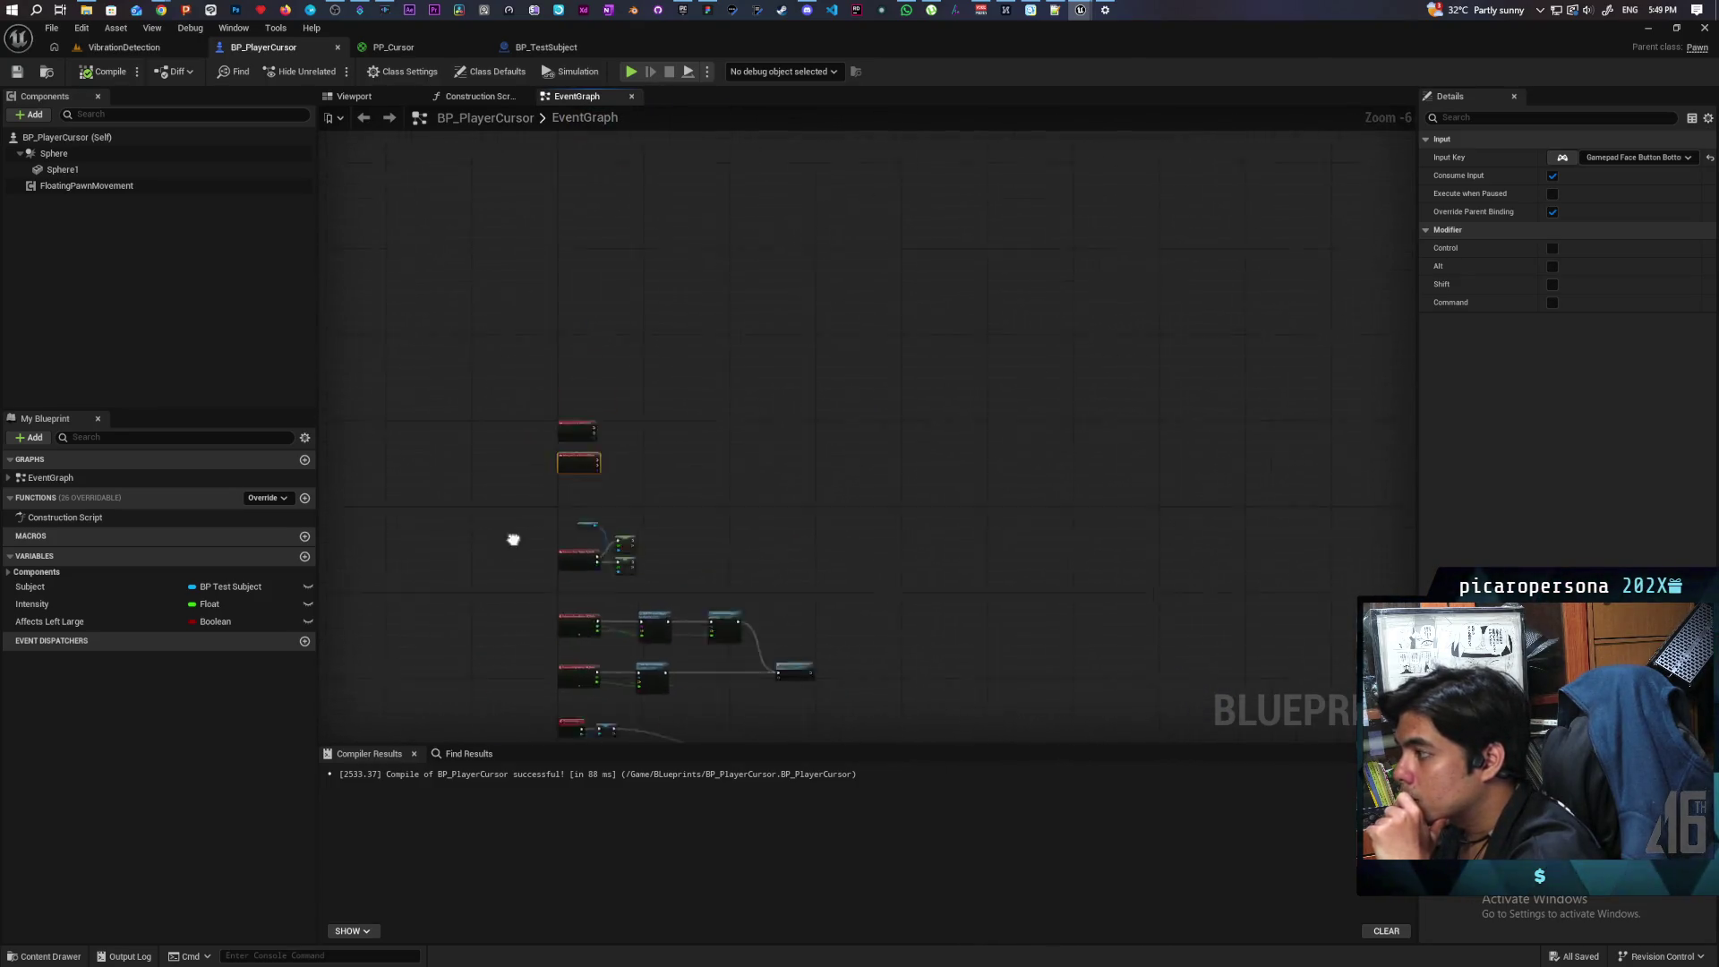
scroll(535, 455, "up", 2)
left_click_drag(535, 455, 546, 357)
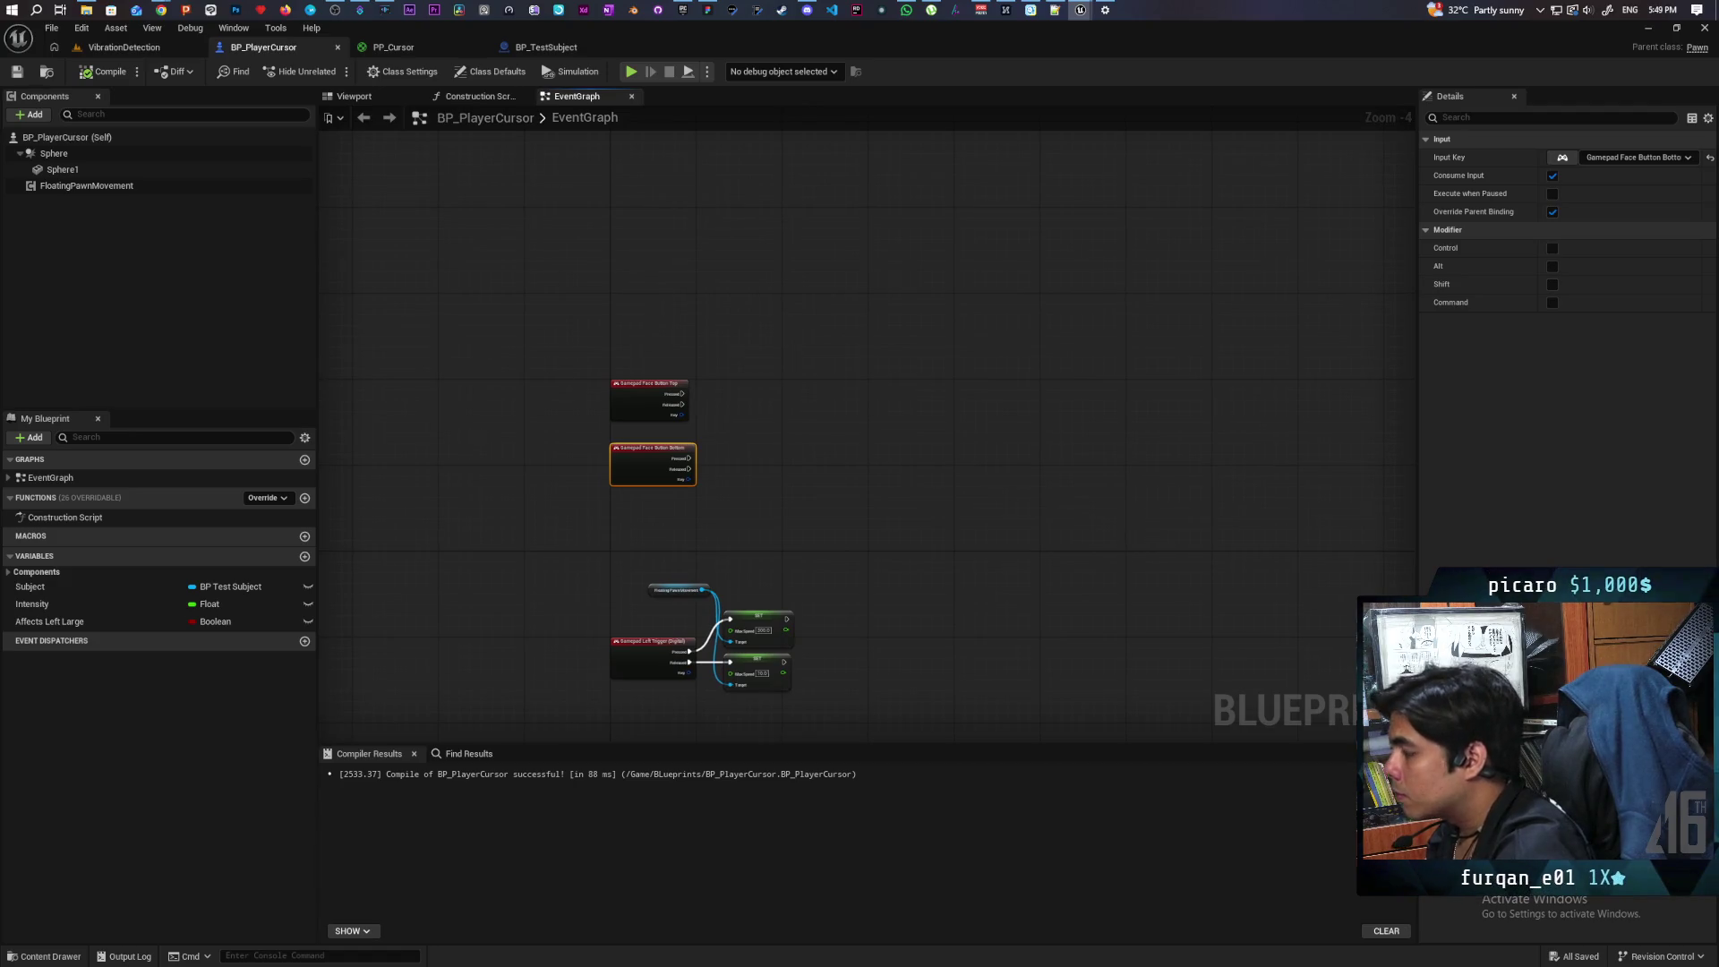
right_click(551, 172)
type("beginplay")
key("Return")
Step: Position Event BeginPlay just above the Gamepad Face Button events, then compile and save BP_PlayerCursor
scroll(552, 170, "up", 3)
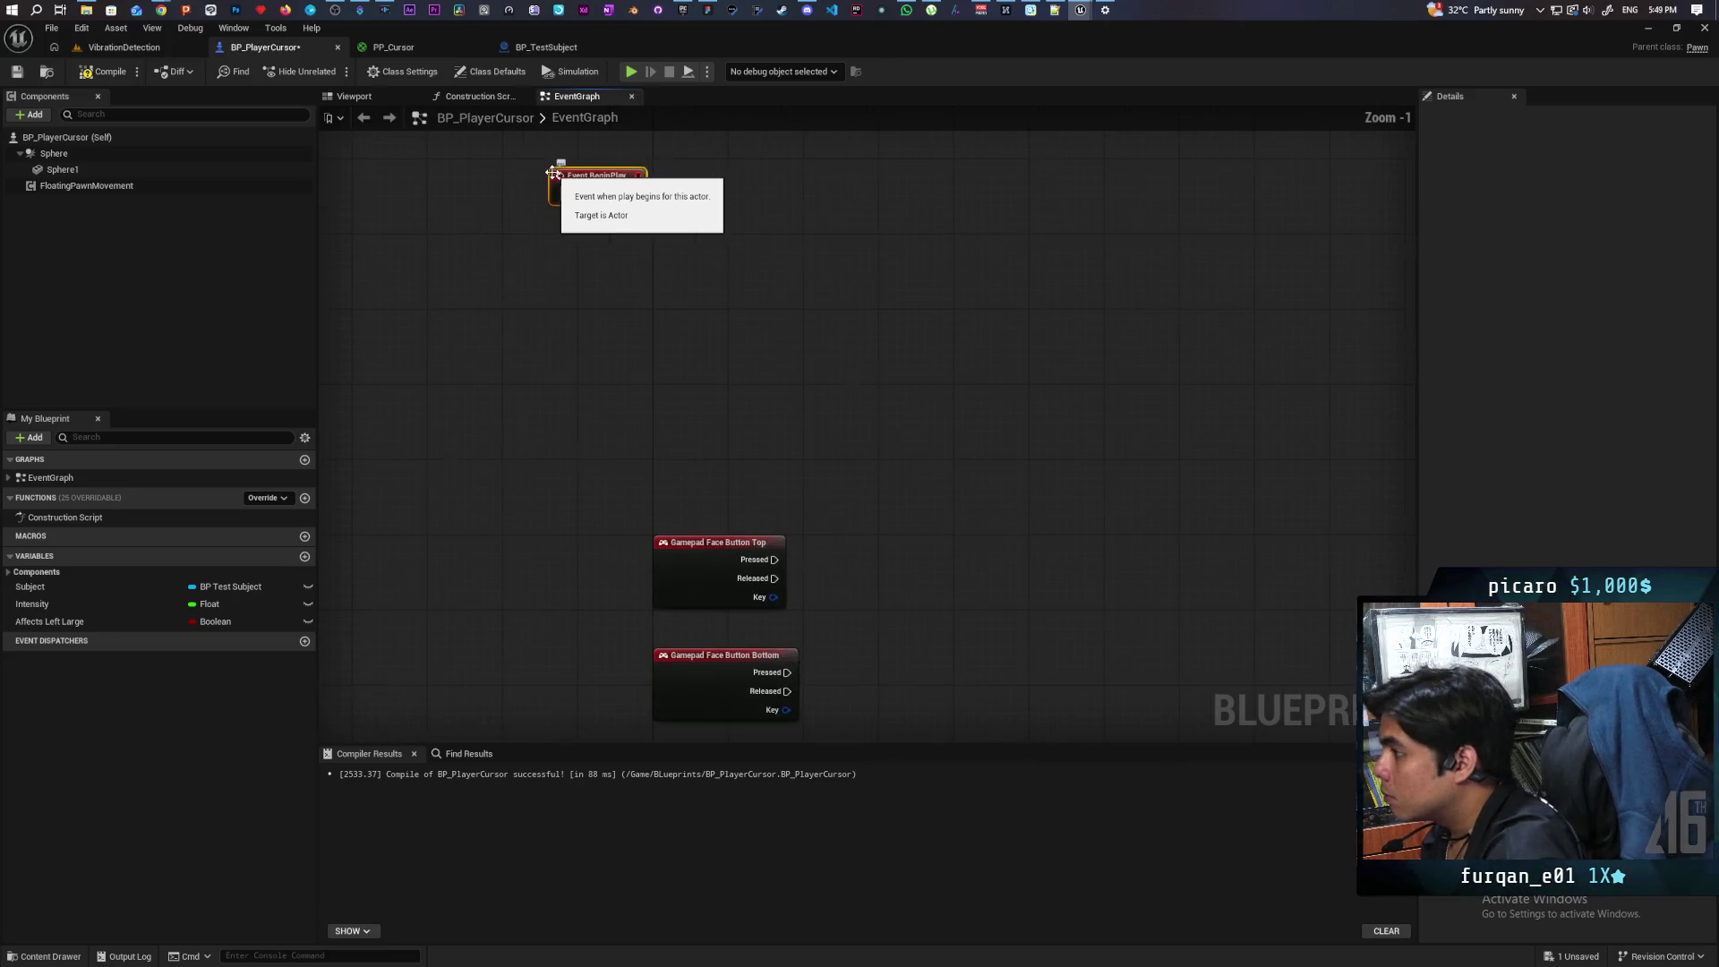
left_click_drag(589, 202, 694, 267)
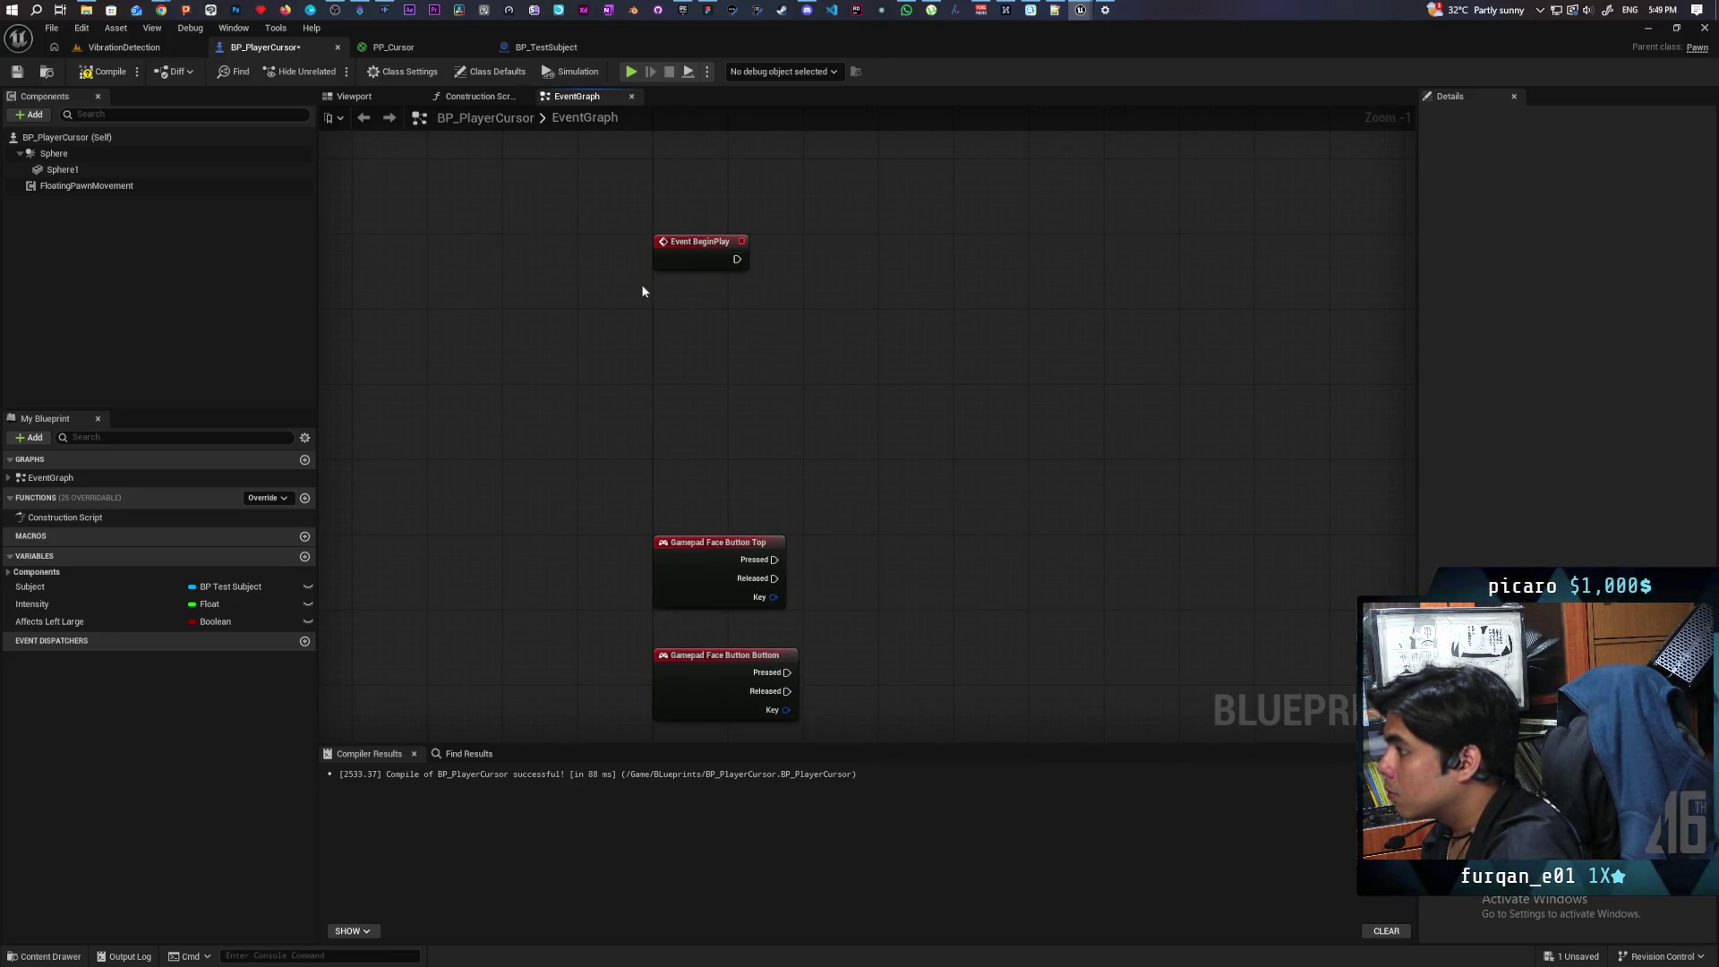
key("F7")
key("ctrl+s")
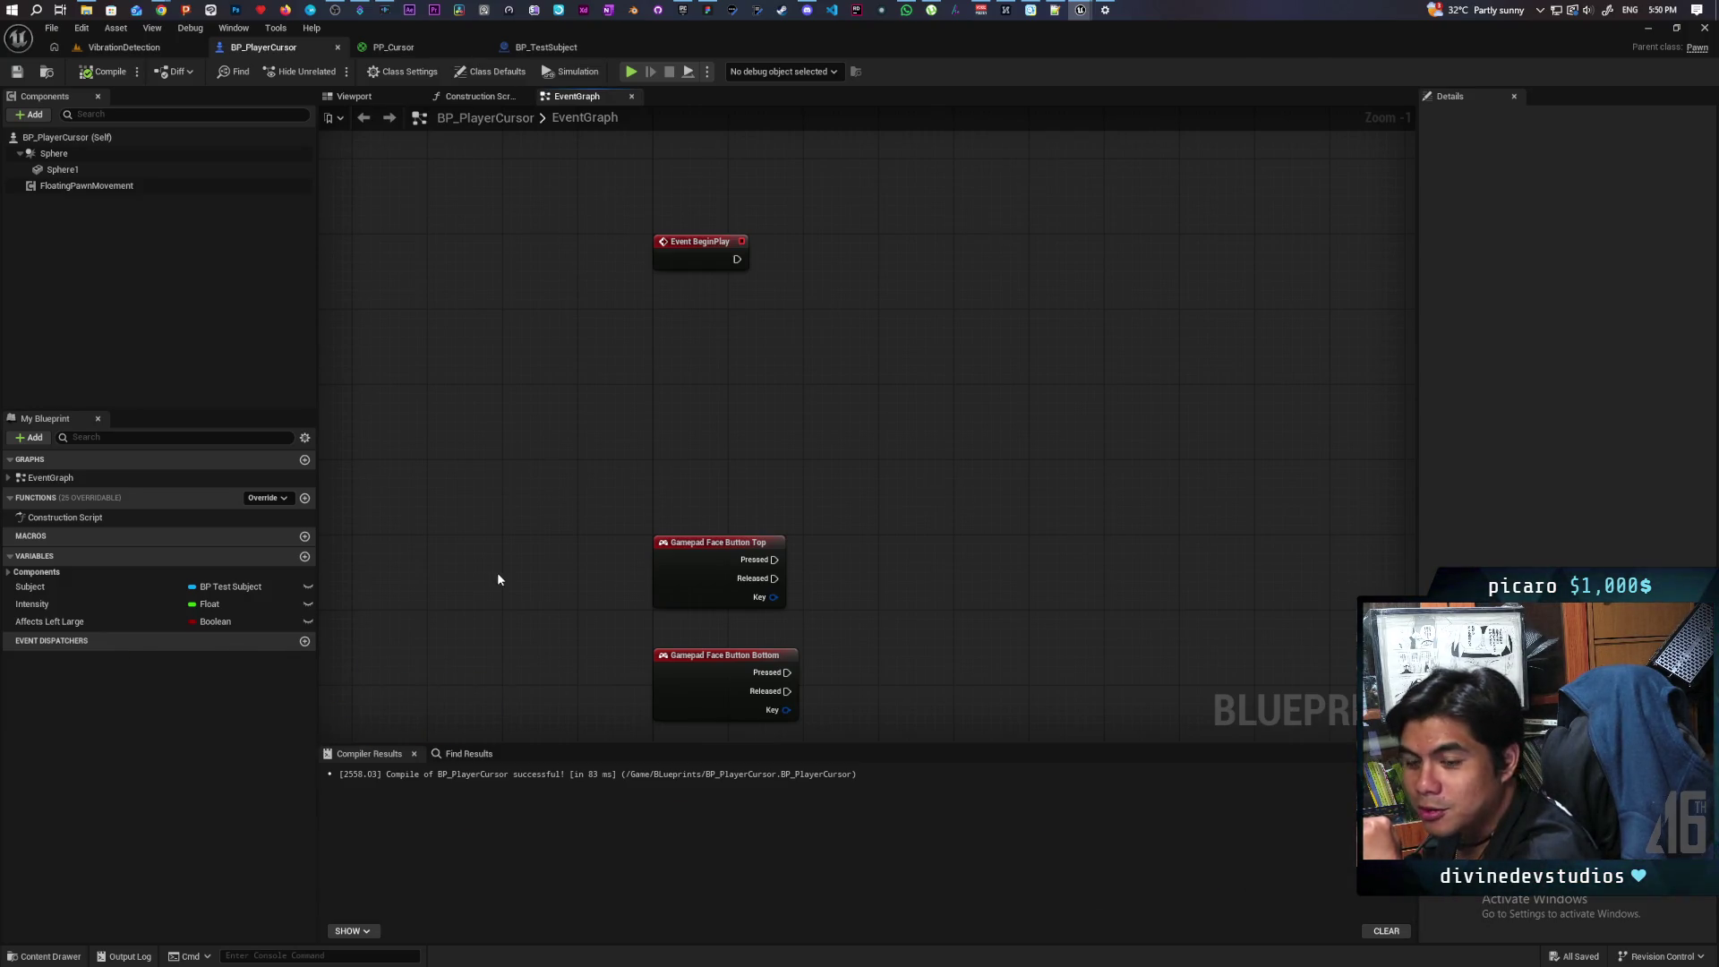
mouse_move(603, 501)
left_mouse_down()
mouse_move(616, 326)
mouse_move(663, 384)
mouse_move(664, 348)
mouse_move(664, 429)
left_mouse_up()
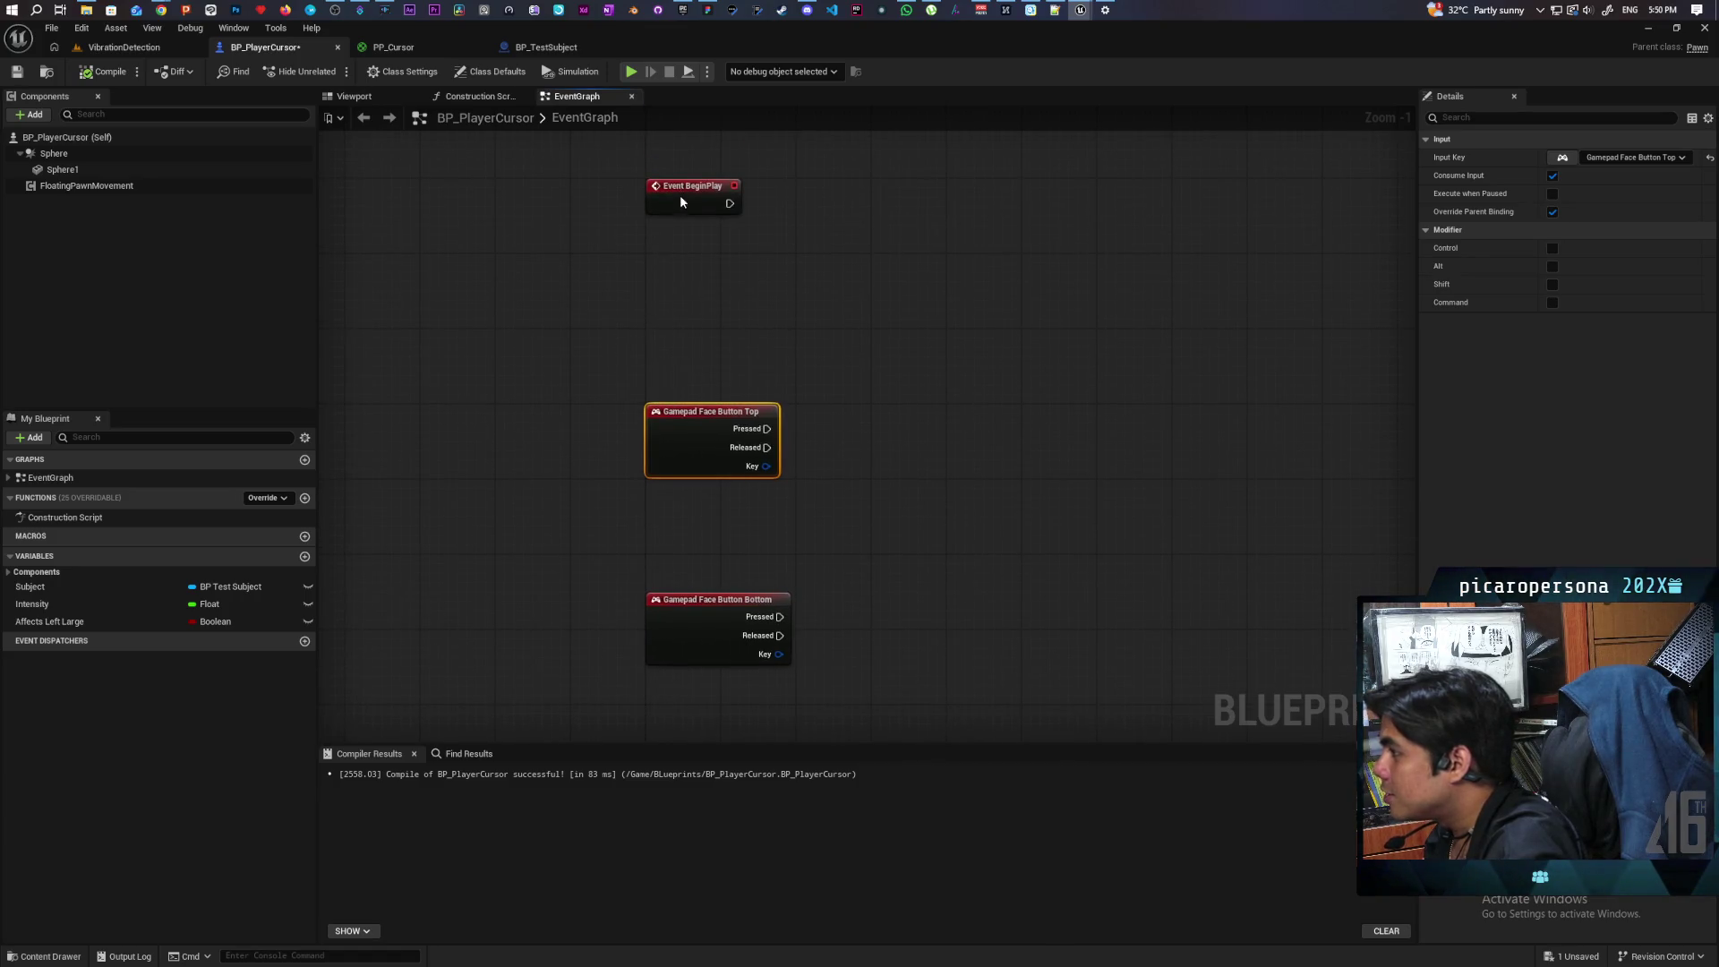
left_click_drag(680, 198, 682, 247)
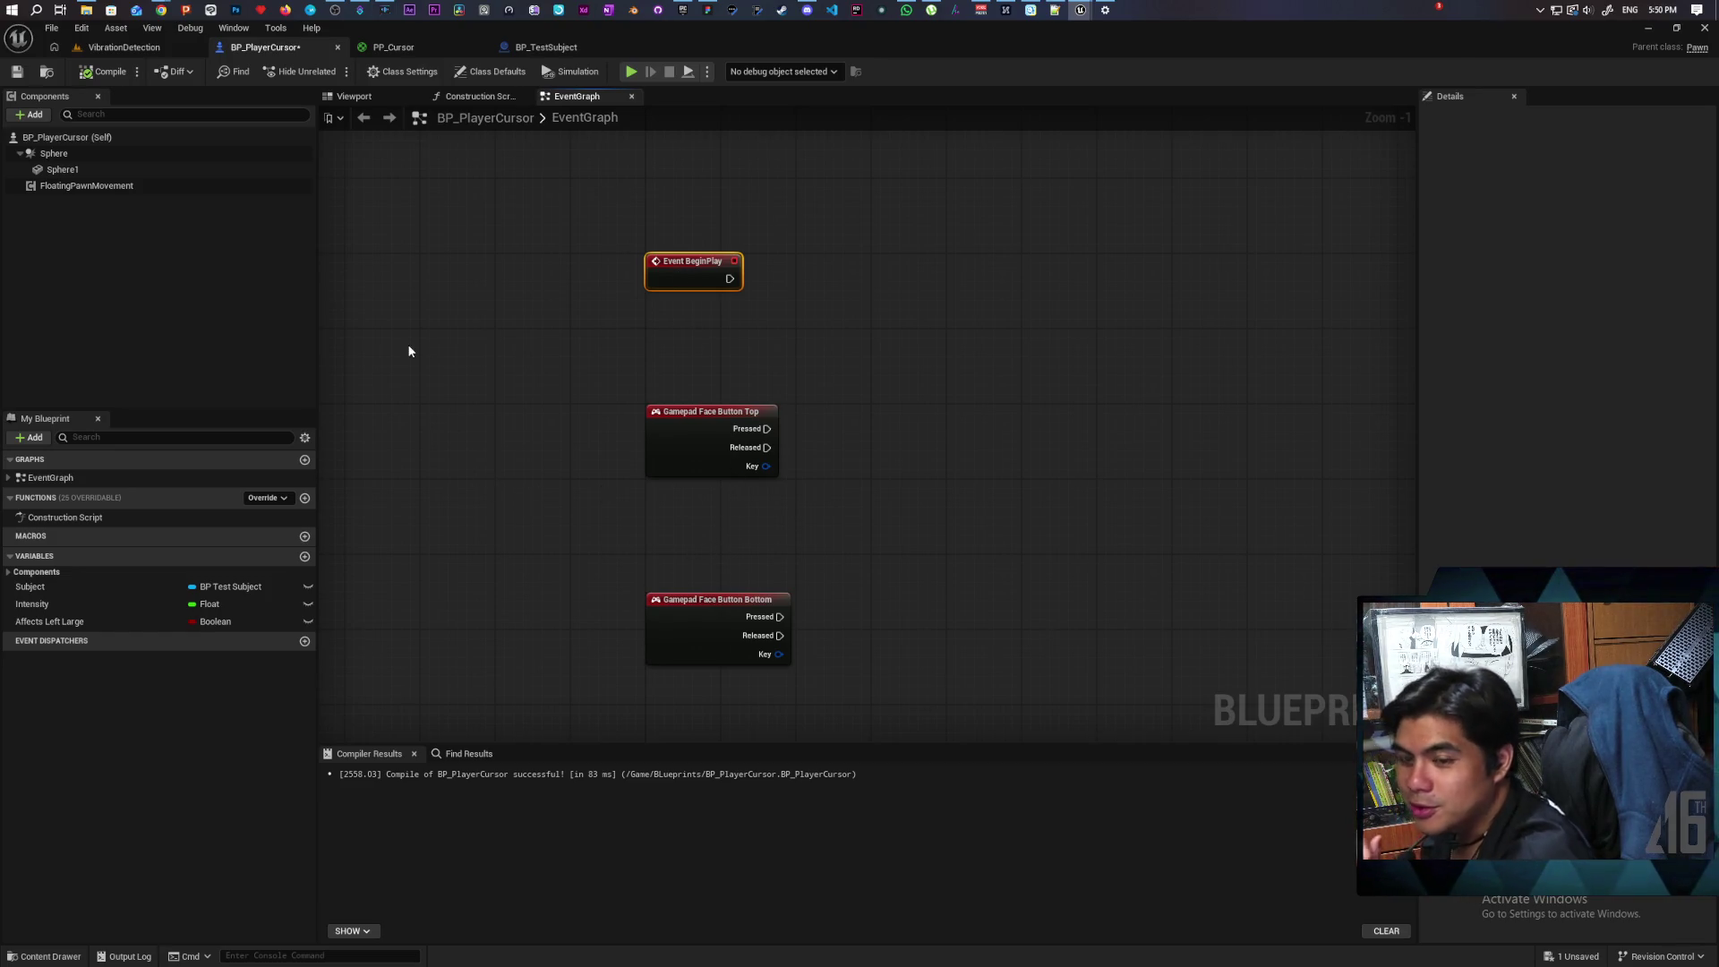
left_click(17, 72)
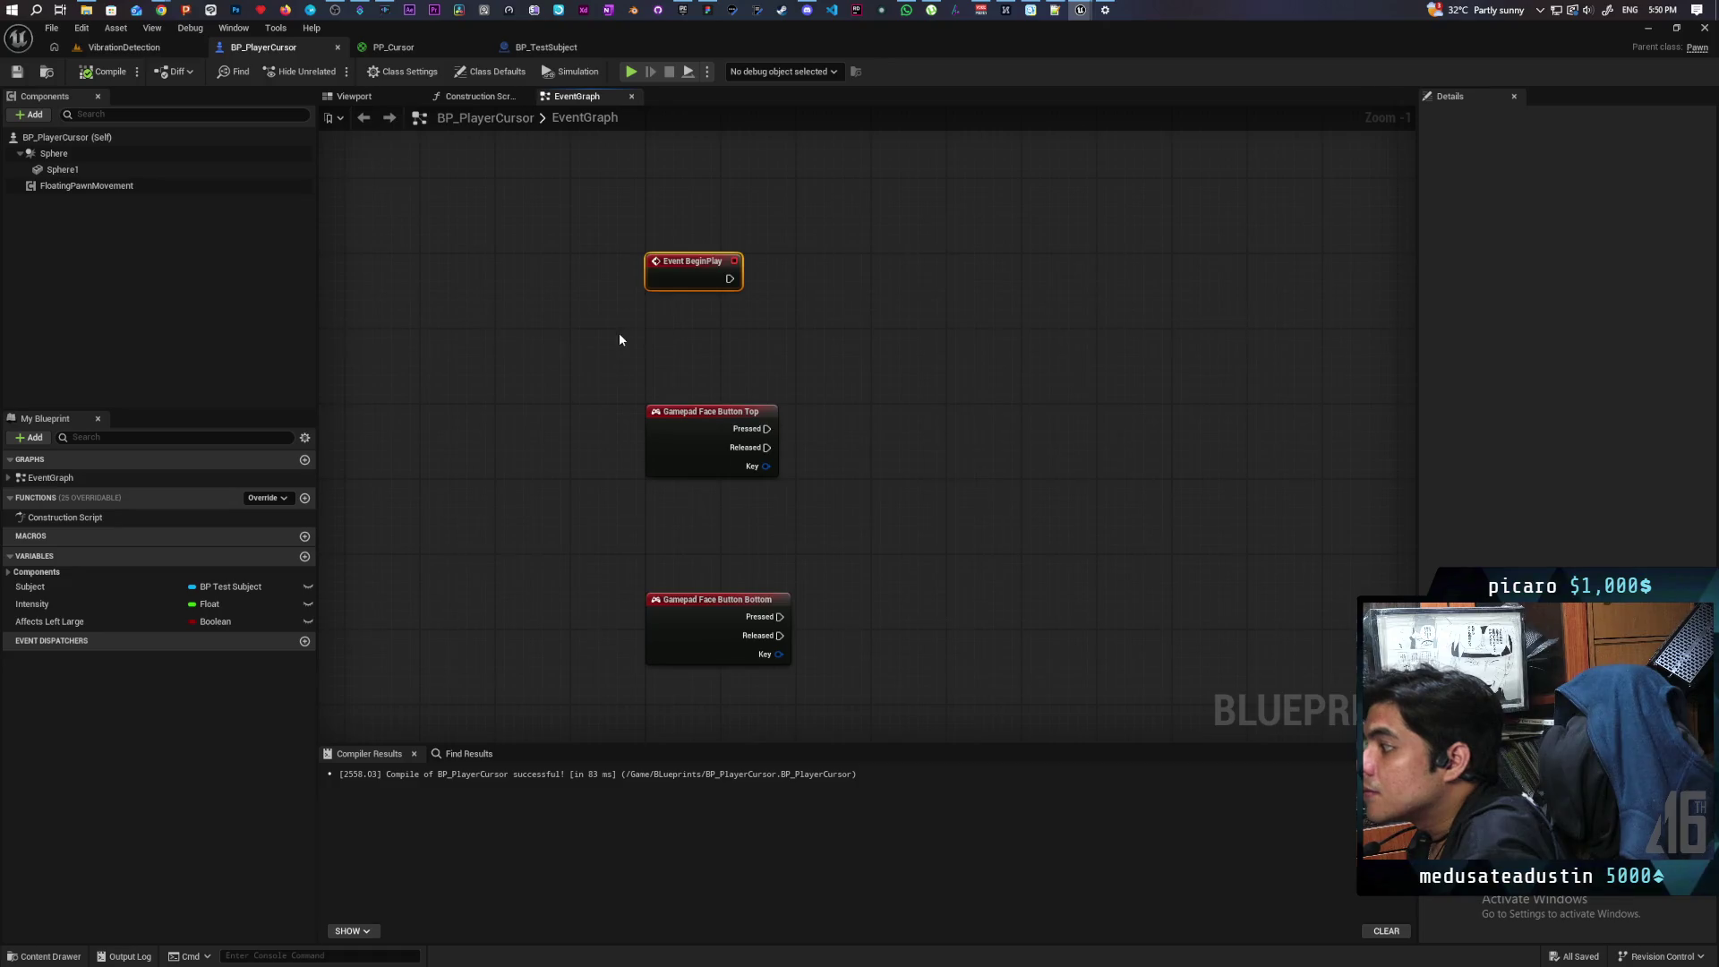
scroll(619, 339, "down", 4)
left_click_drag(549, 460, 548, 667)
scroll(725, 312, "up", 1)
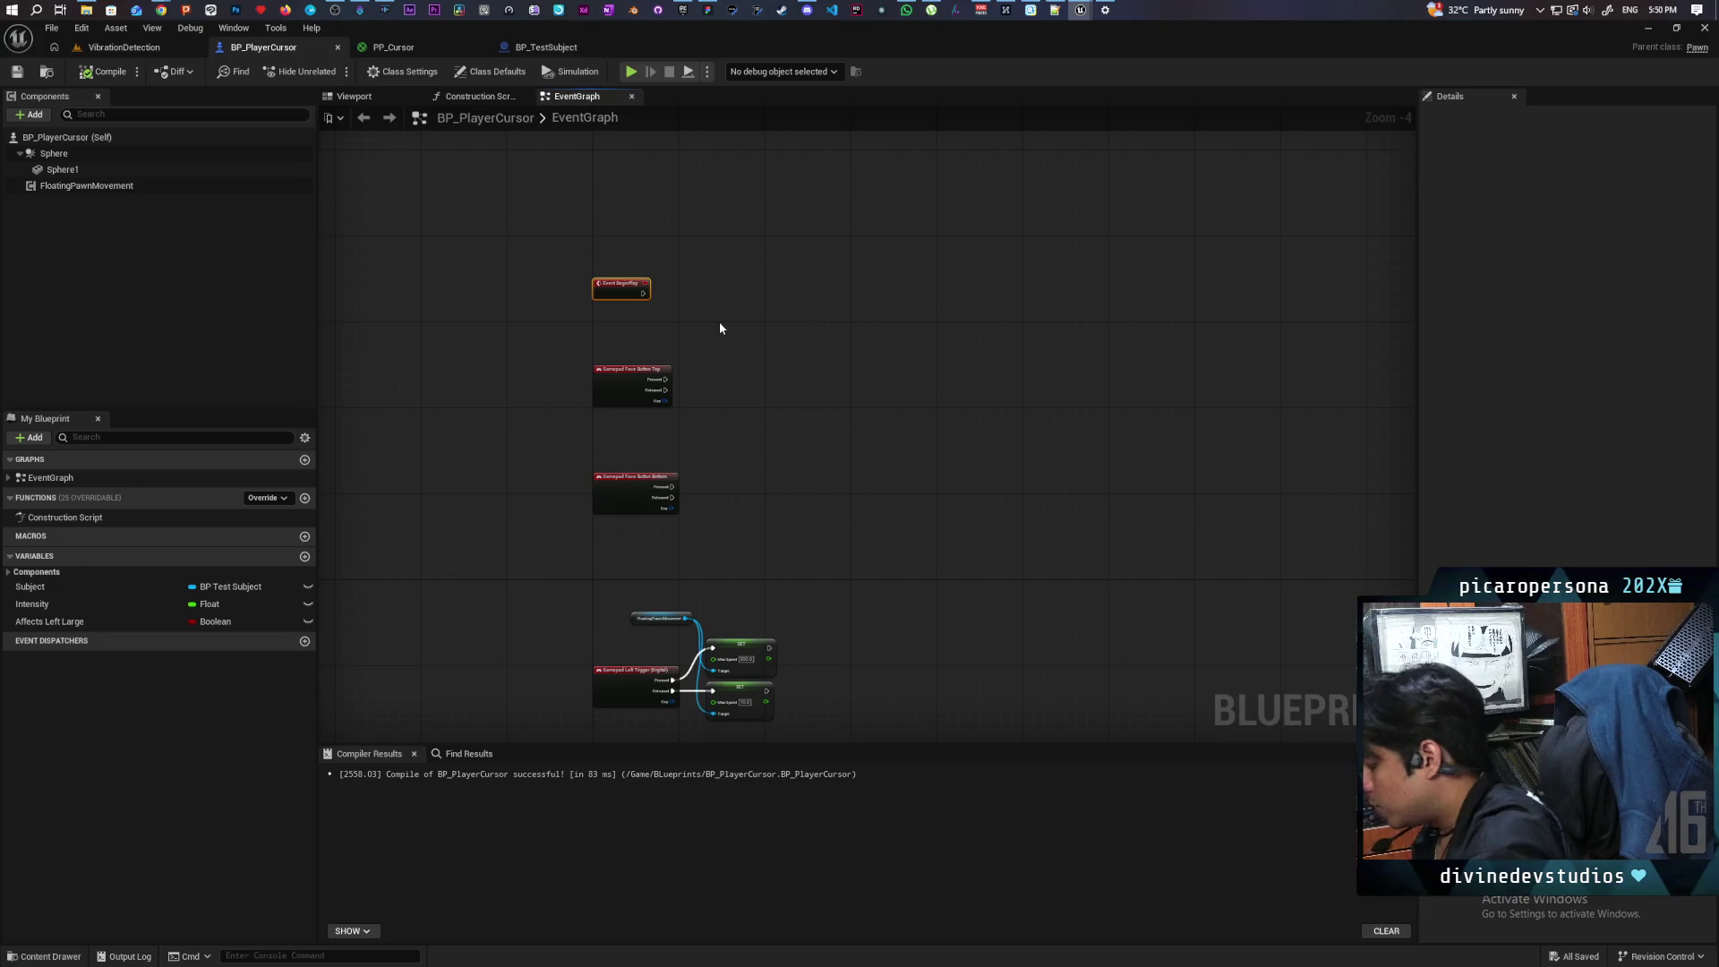
Step: In BP_TestSubject's event graph, move Event BeginPlay up near the New Random Location call
left_click(551, 46)
left_click(573, 96)
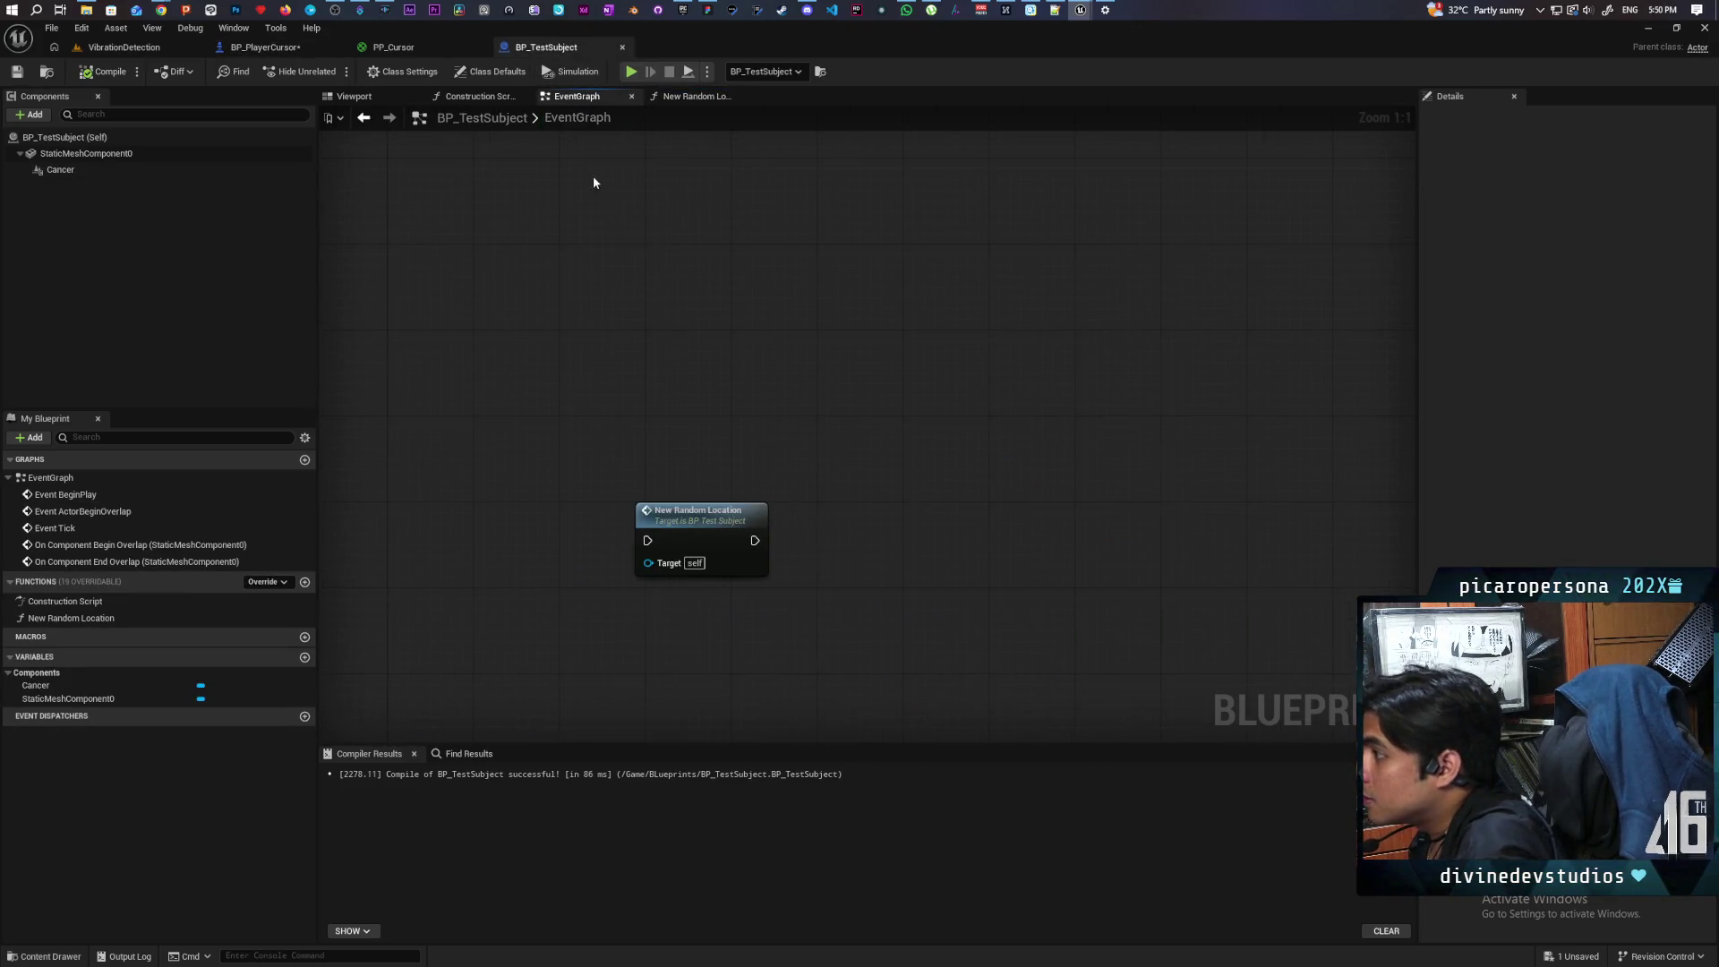
left_click_drag(678, 336, 669, 678)
scroll(669, 678, "down", 3)
left_click_drag(71, 618, 767, 376)
scroll(677, 411, "up", 4)
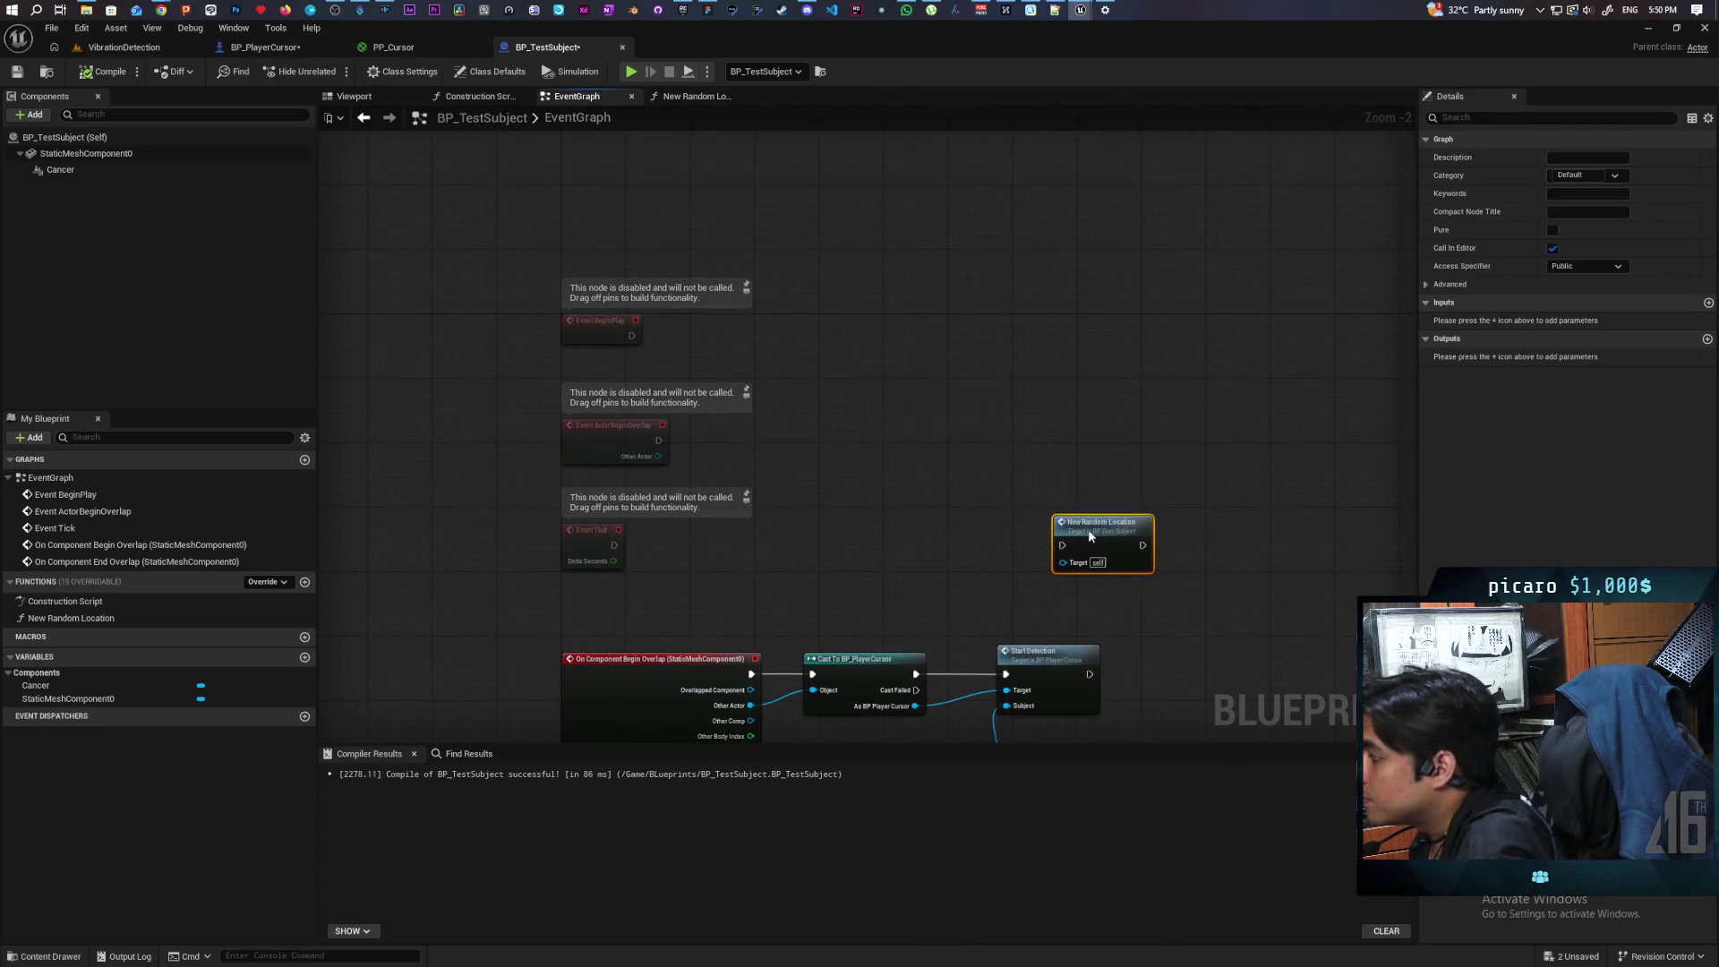
scroll(676, 412, "up", 2)
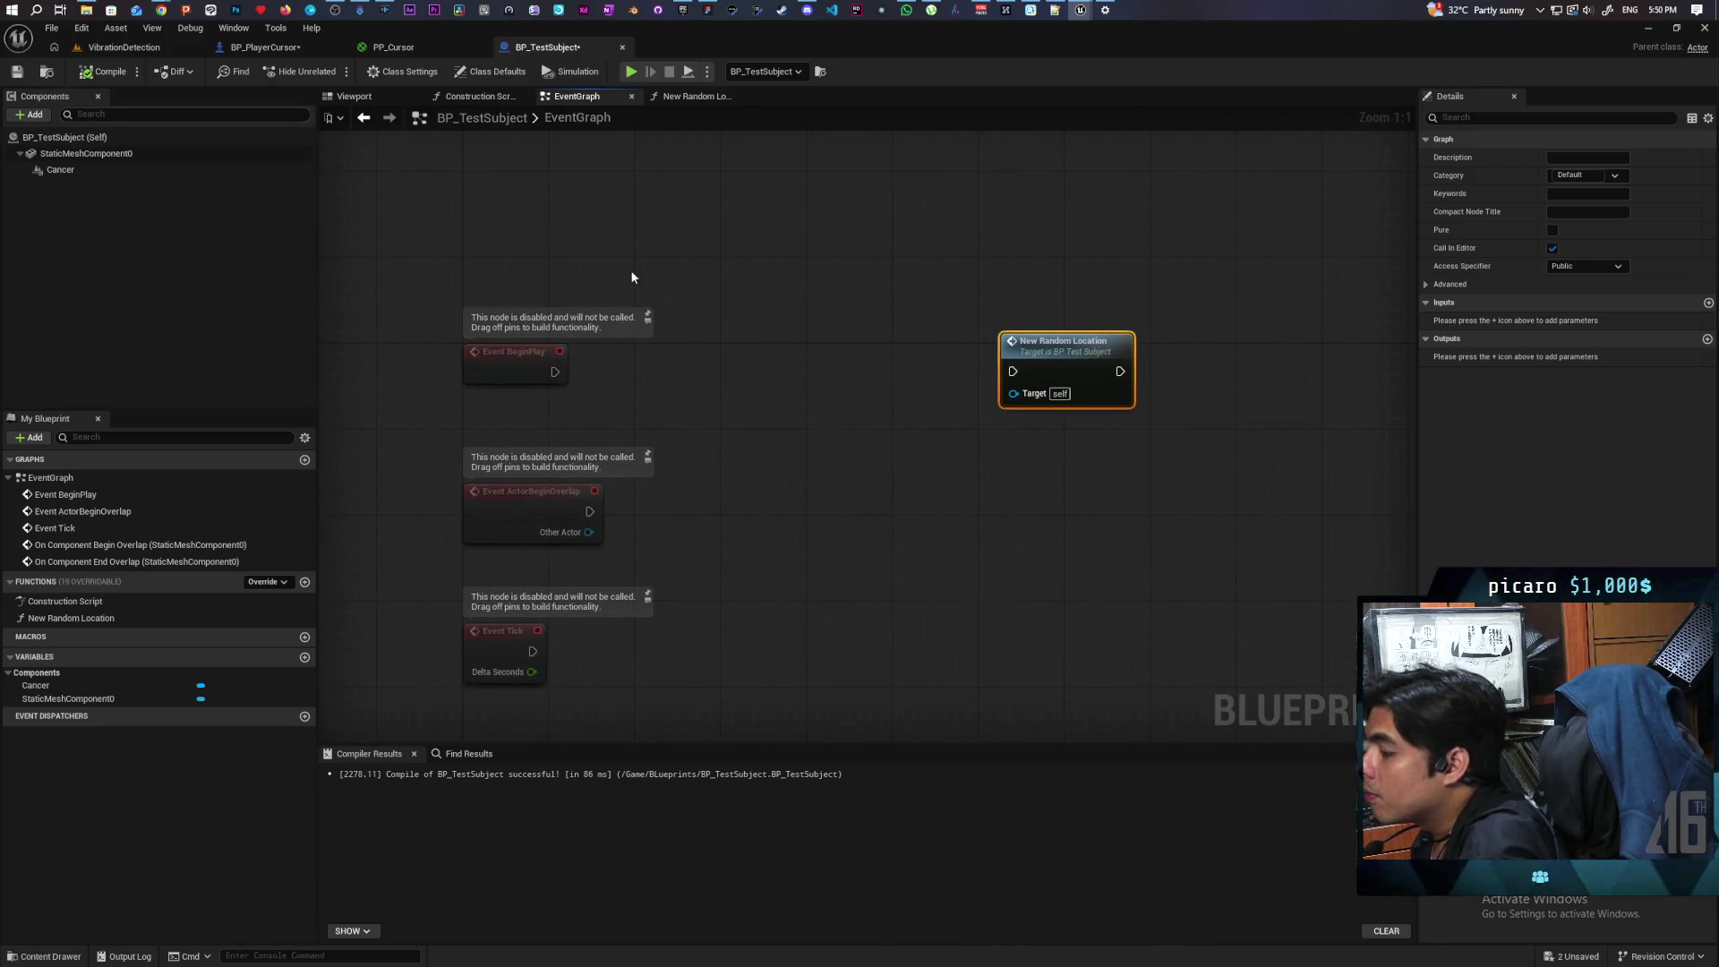
left_click_drag(517, 371, 513, 239)
left_click(590, 306)
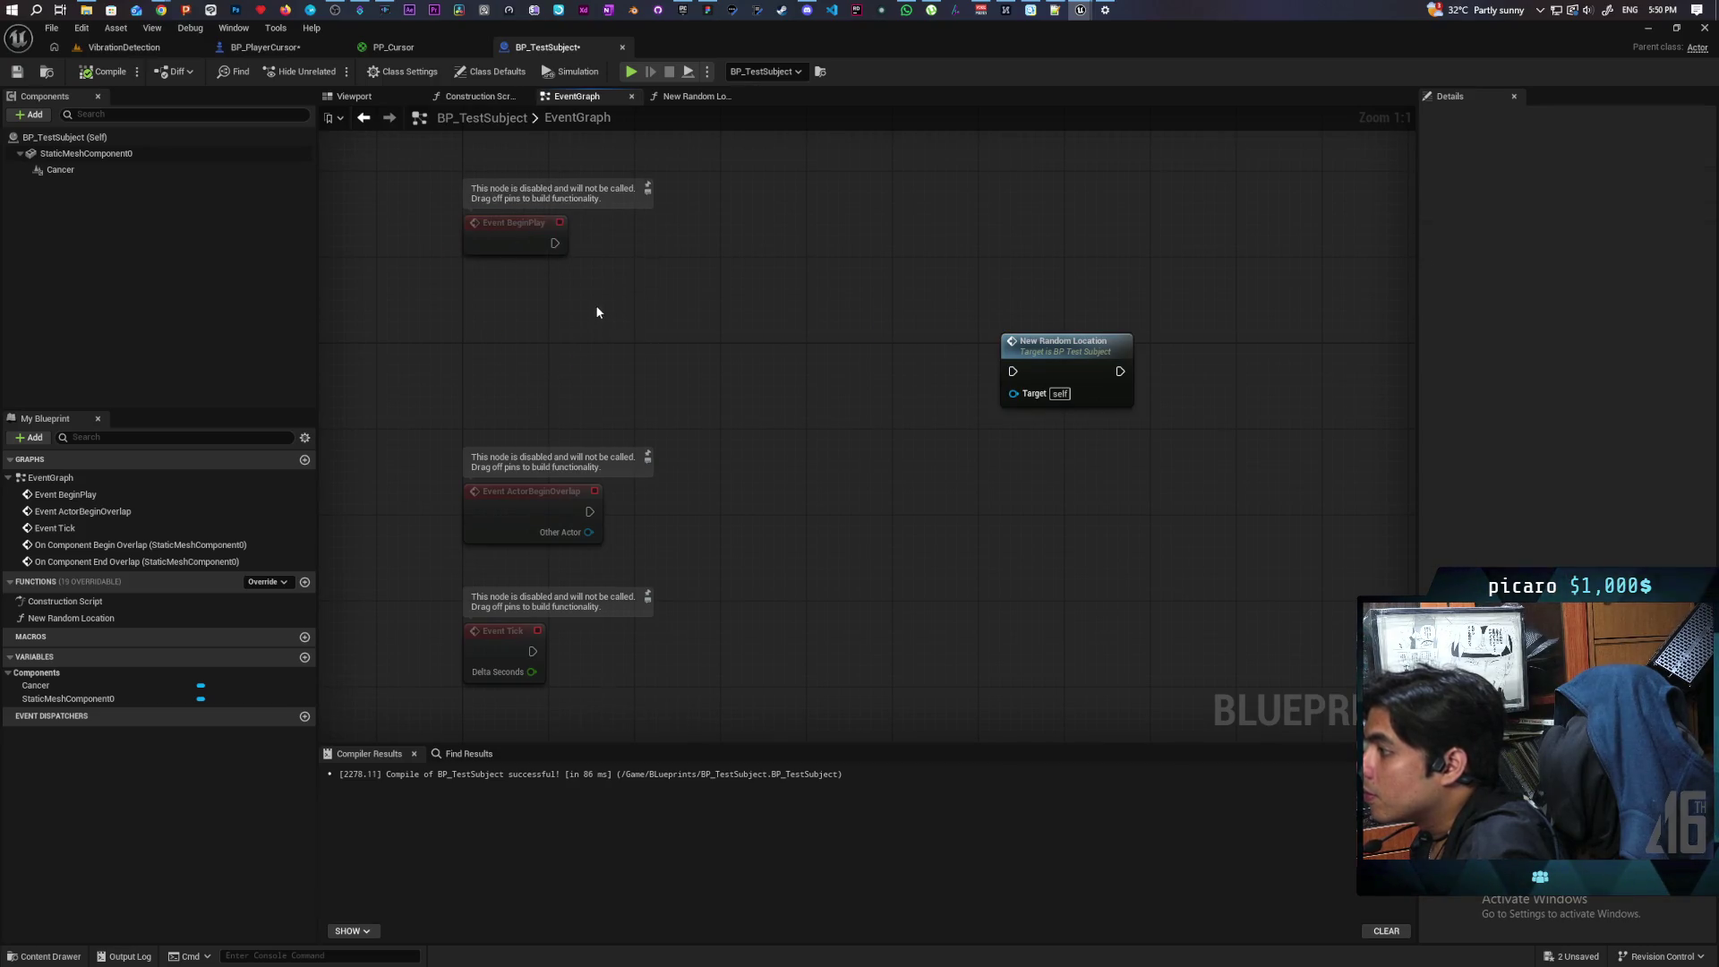
Step: Add a Spawn Actor from Class node with a split Spawn Transform, driven by Event BeginPlay
right_click(594, 304)
type("spawn ac")
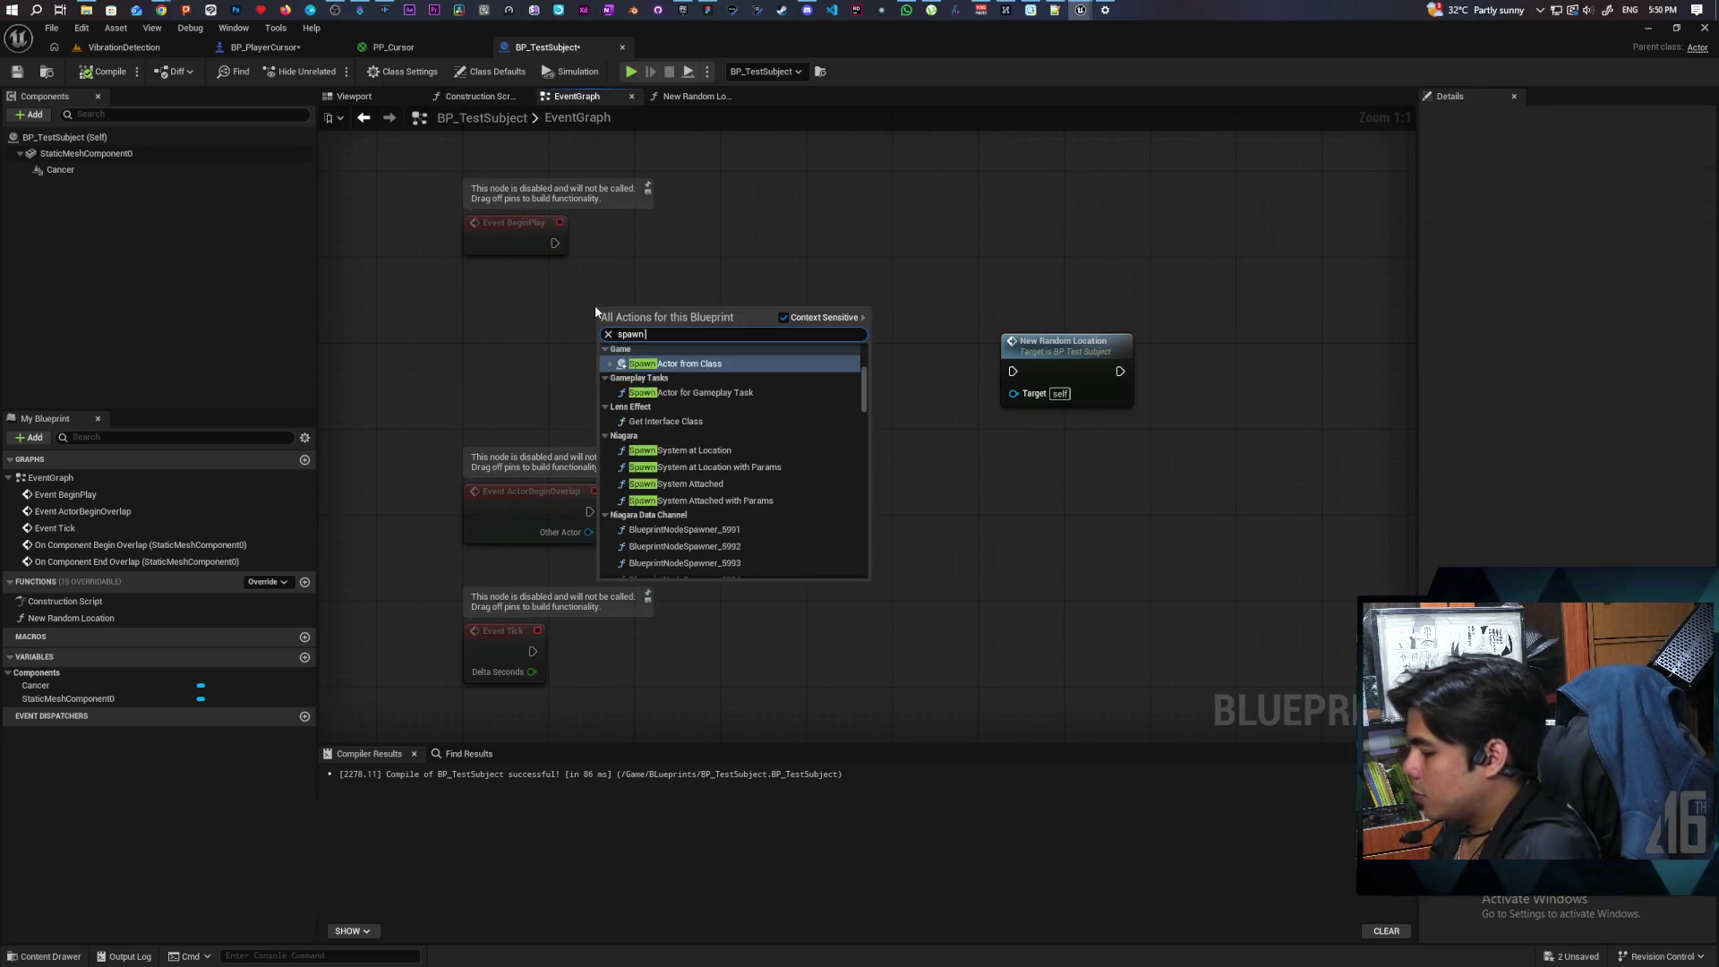
key("BackSpace")
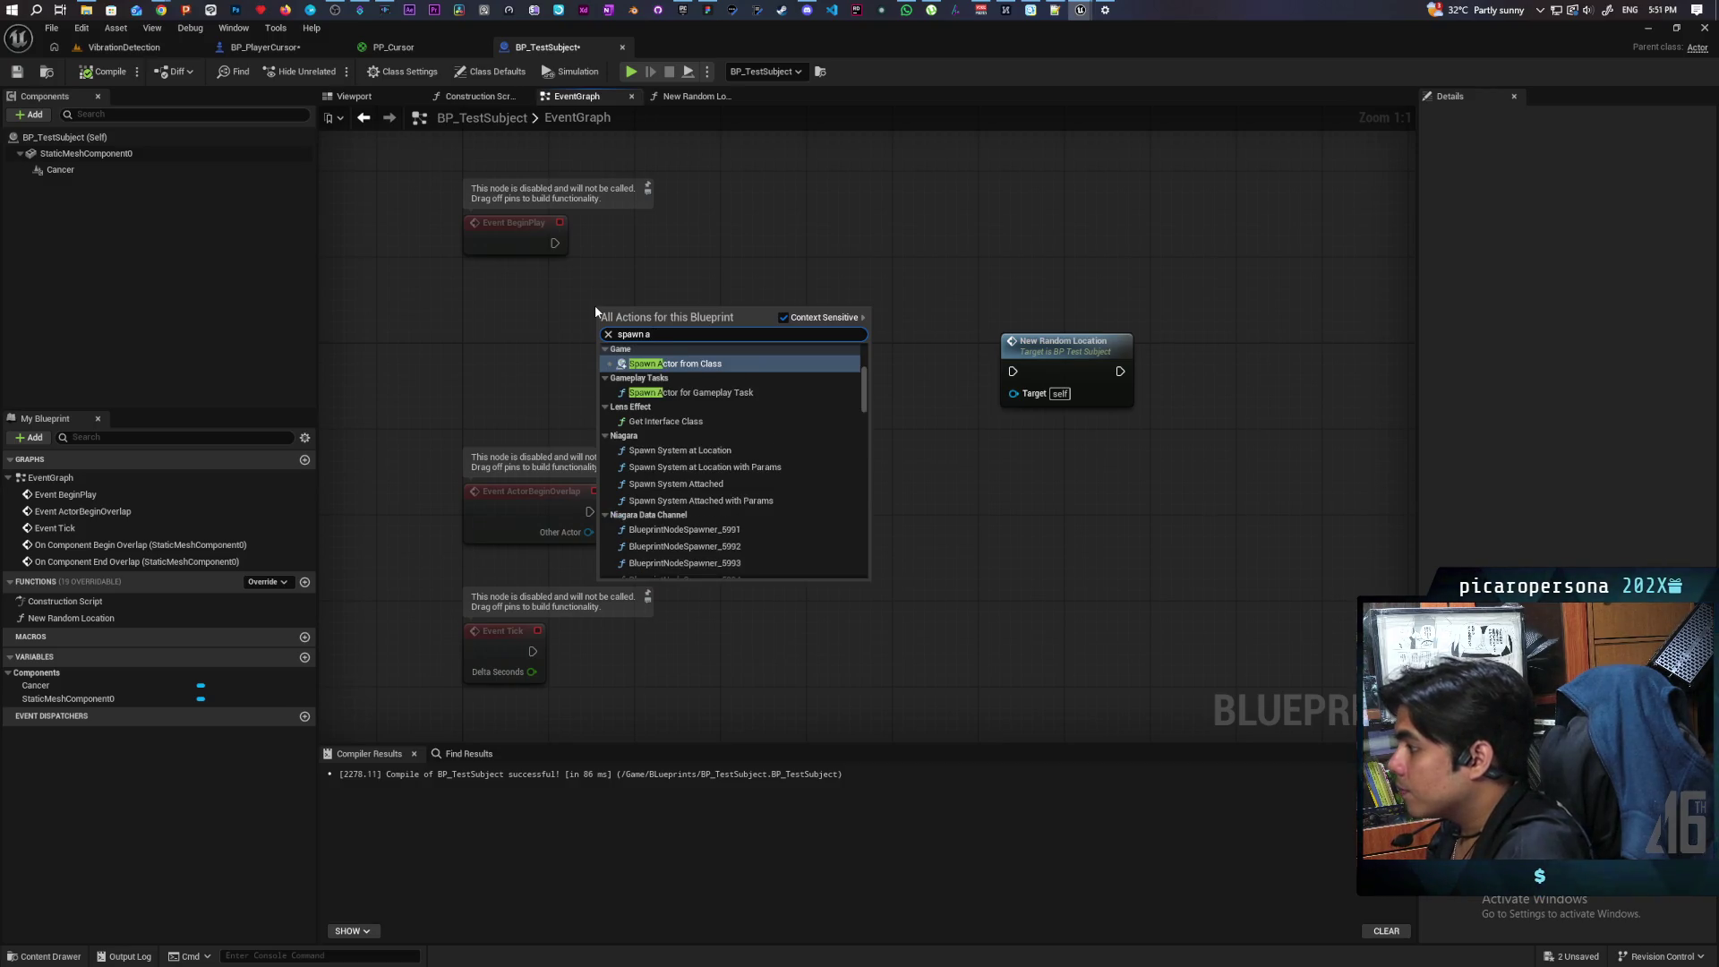
key("Return")
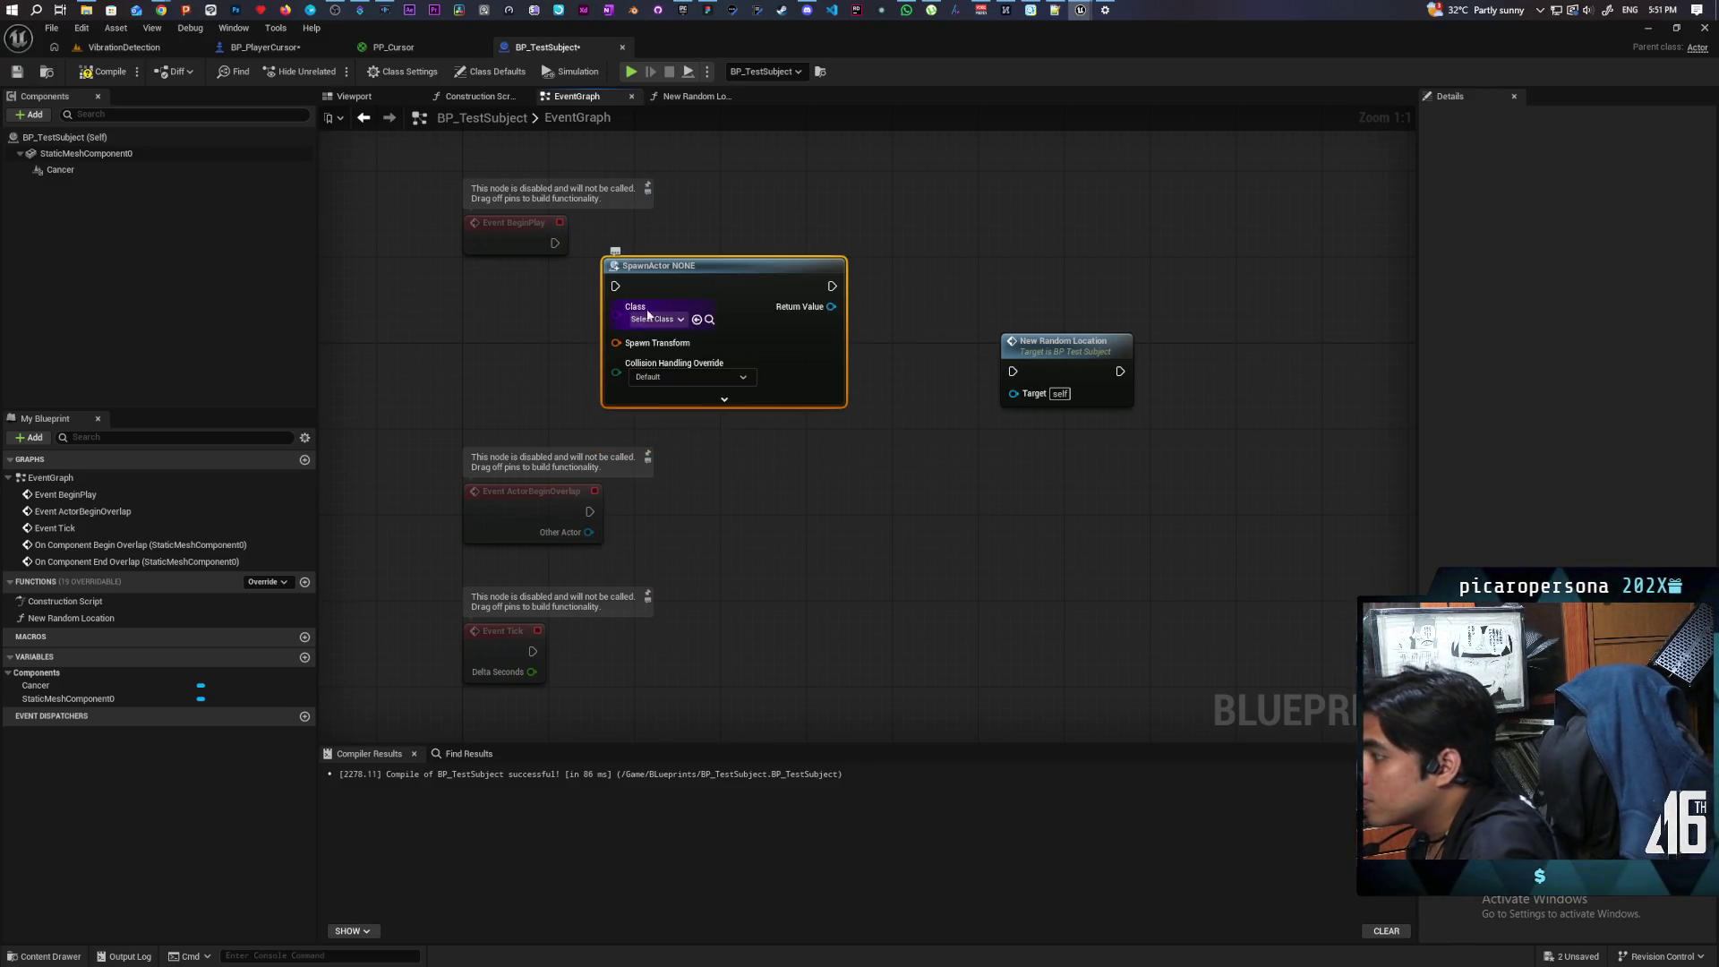
right_click(616, 342)
left_click(667, 387)
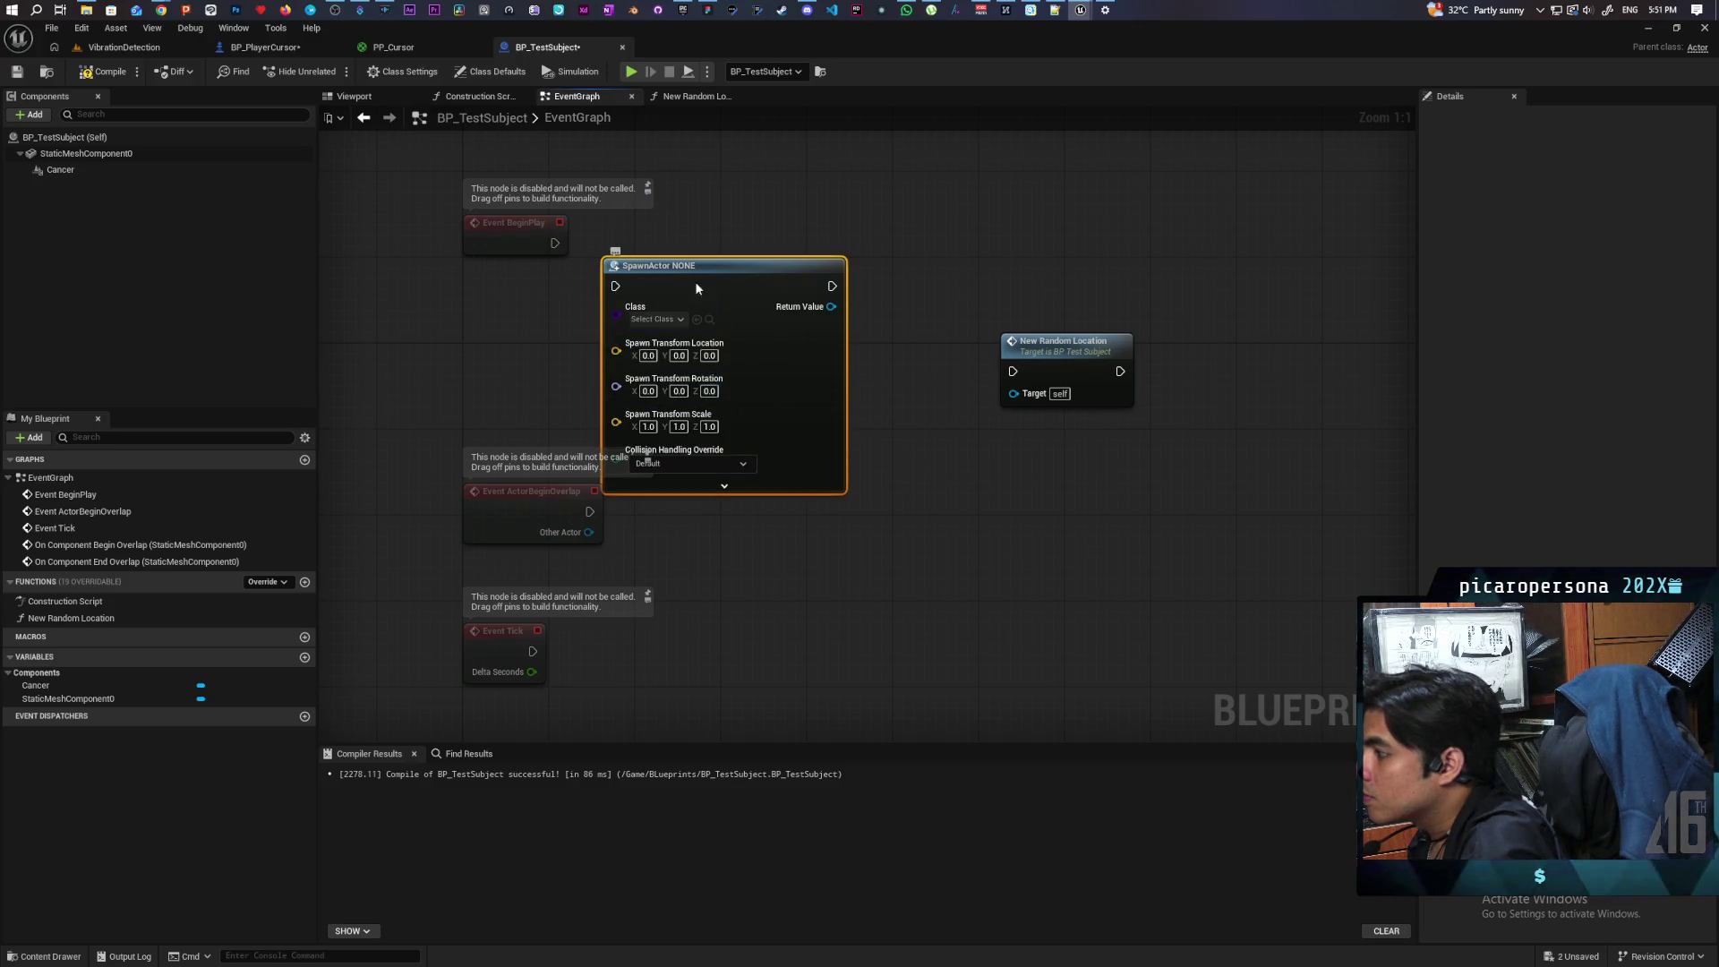
left_click_drag(625, 260, 717, 244)
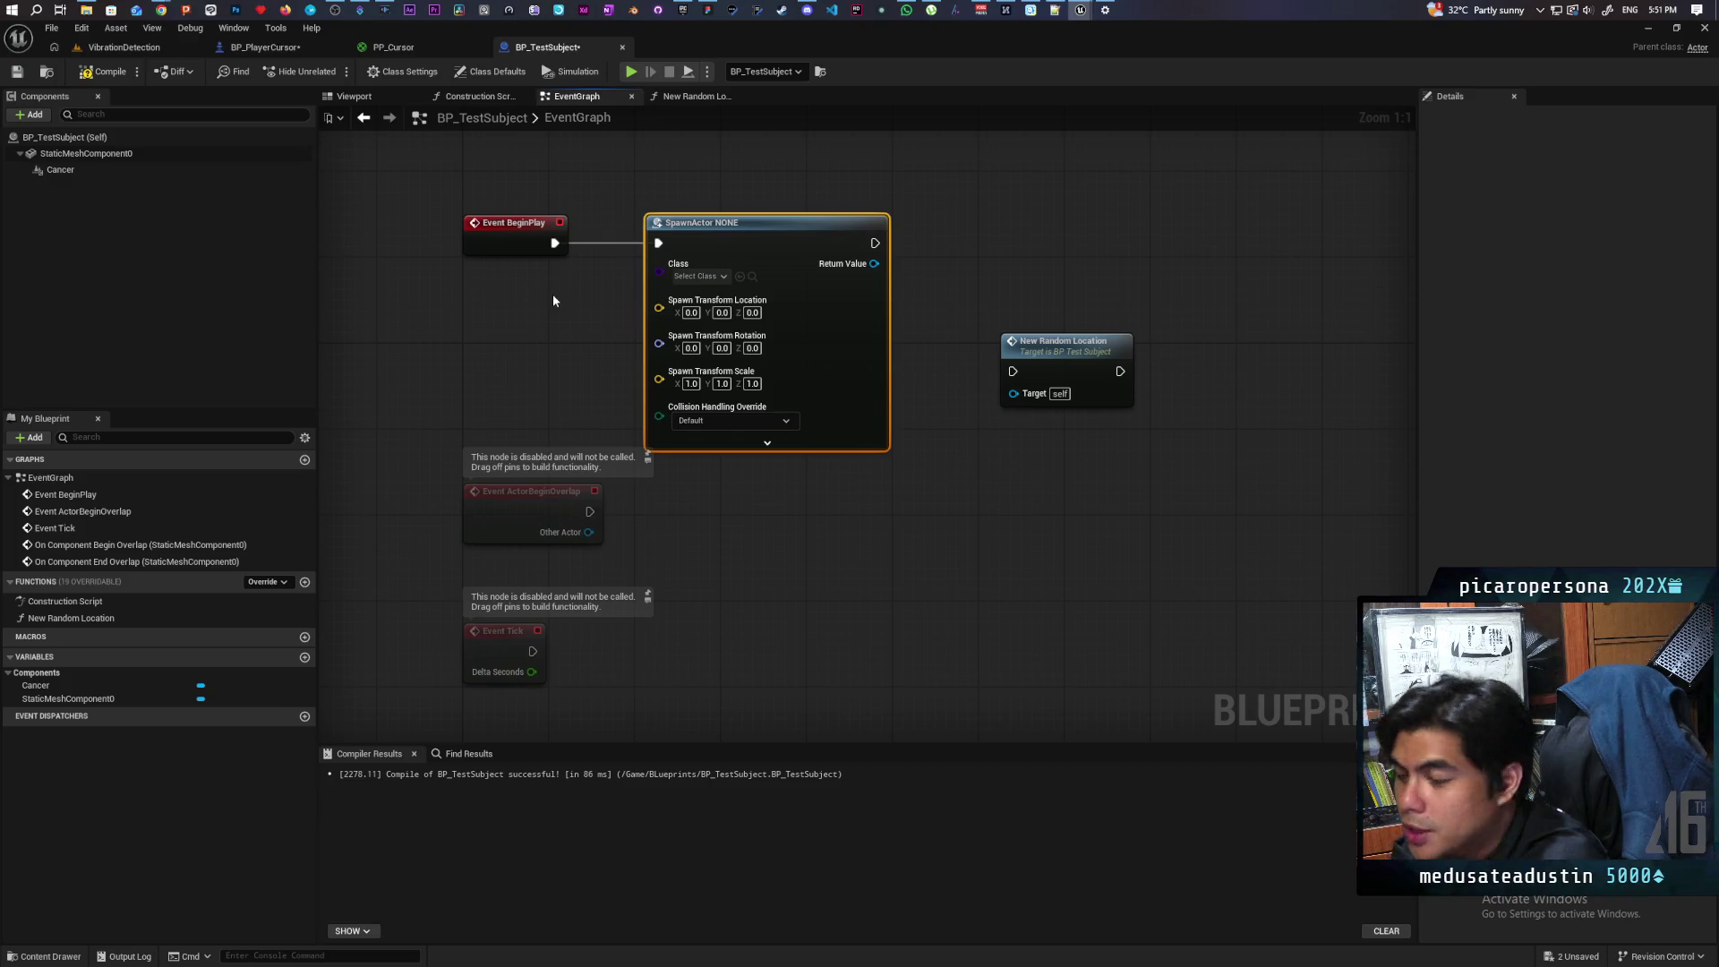
Step: Run New Random Location after the spawn node and compile BP_TestSubject
mouse_move(553, 301)
left_mouse_down()
mouse_move(537, 355)
mouse_move(456, 353)
mouse_move(369, 430)
mouse_move(480, 353)
left_mouse_up()
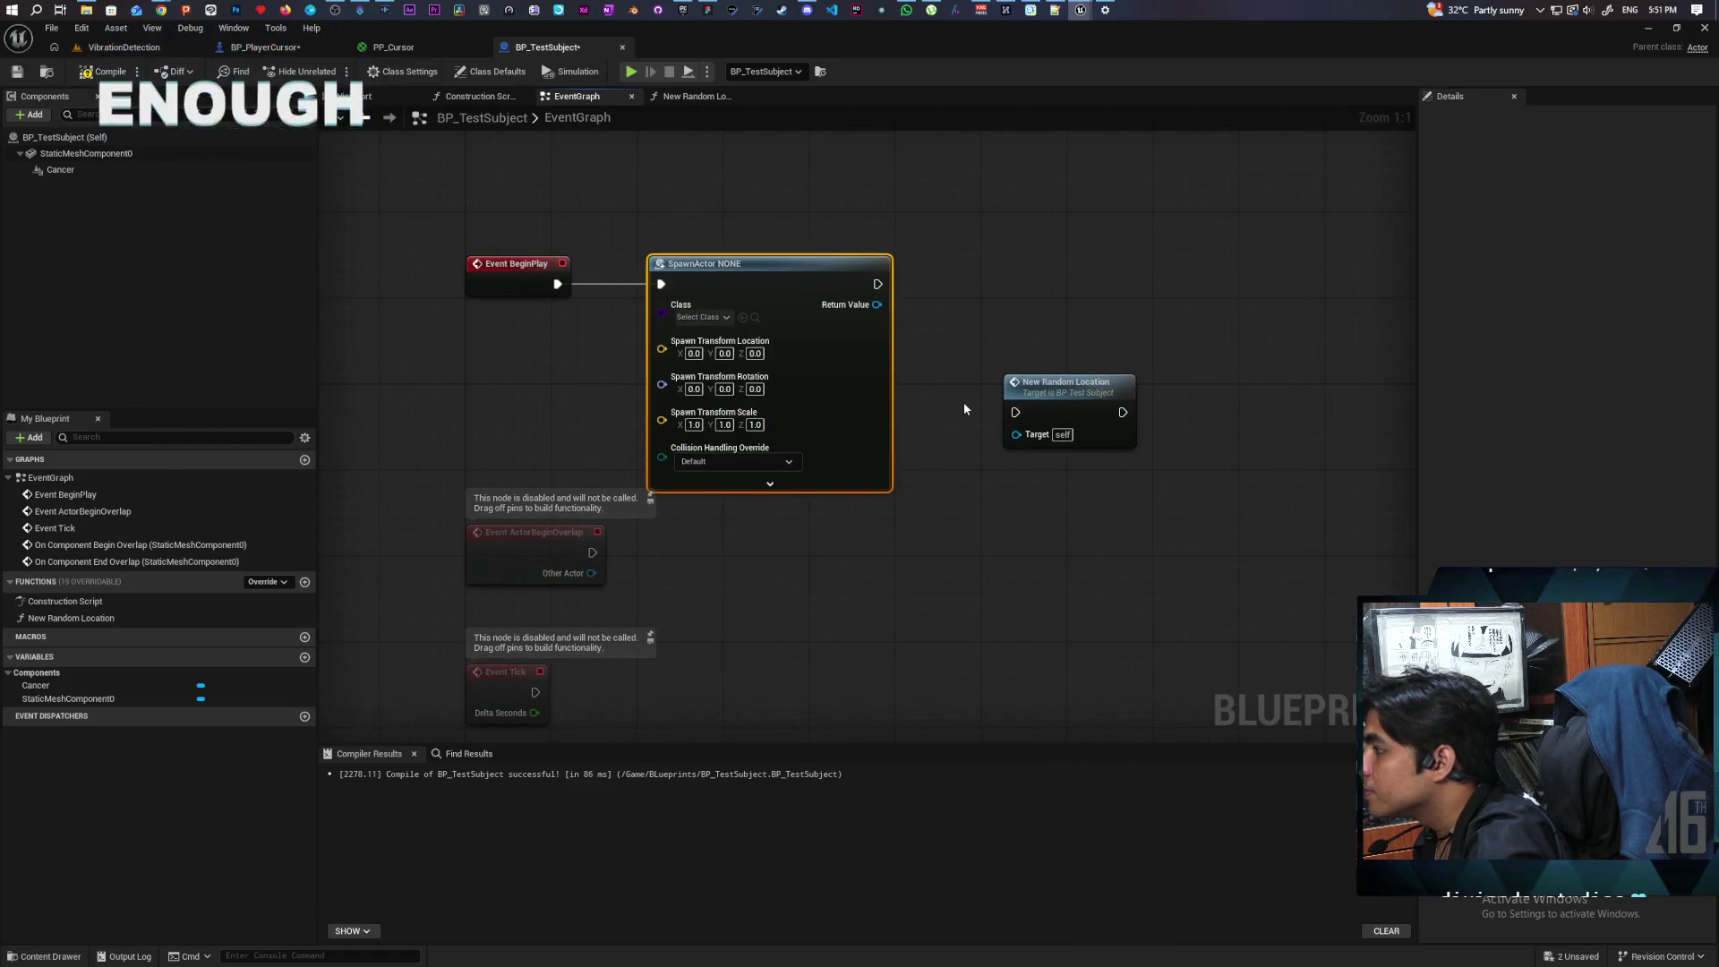
mouse_move(1030, 383)
left_mouse_down()
mouse_move(1006, 351)
mouse_move(1039, 268)
left_mouse_up()
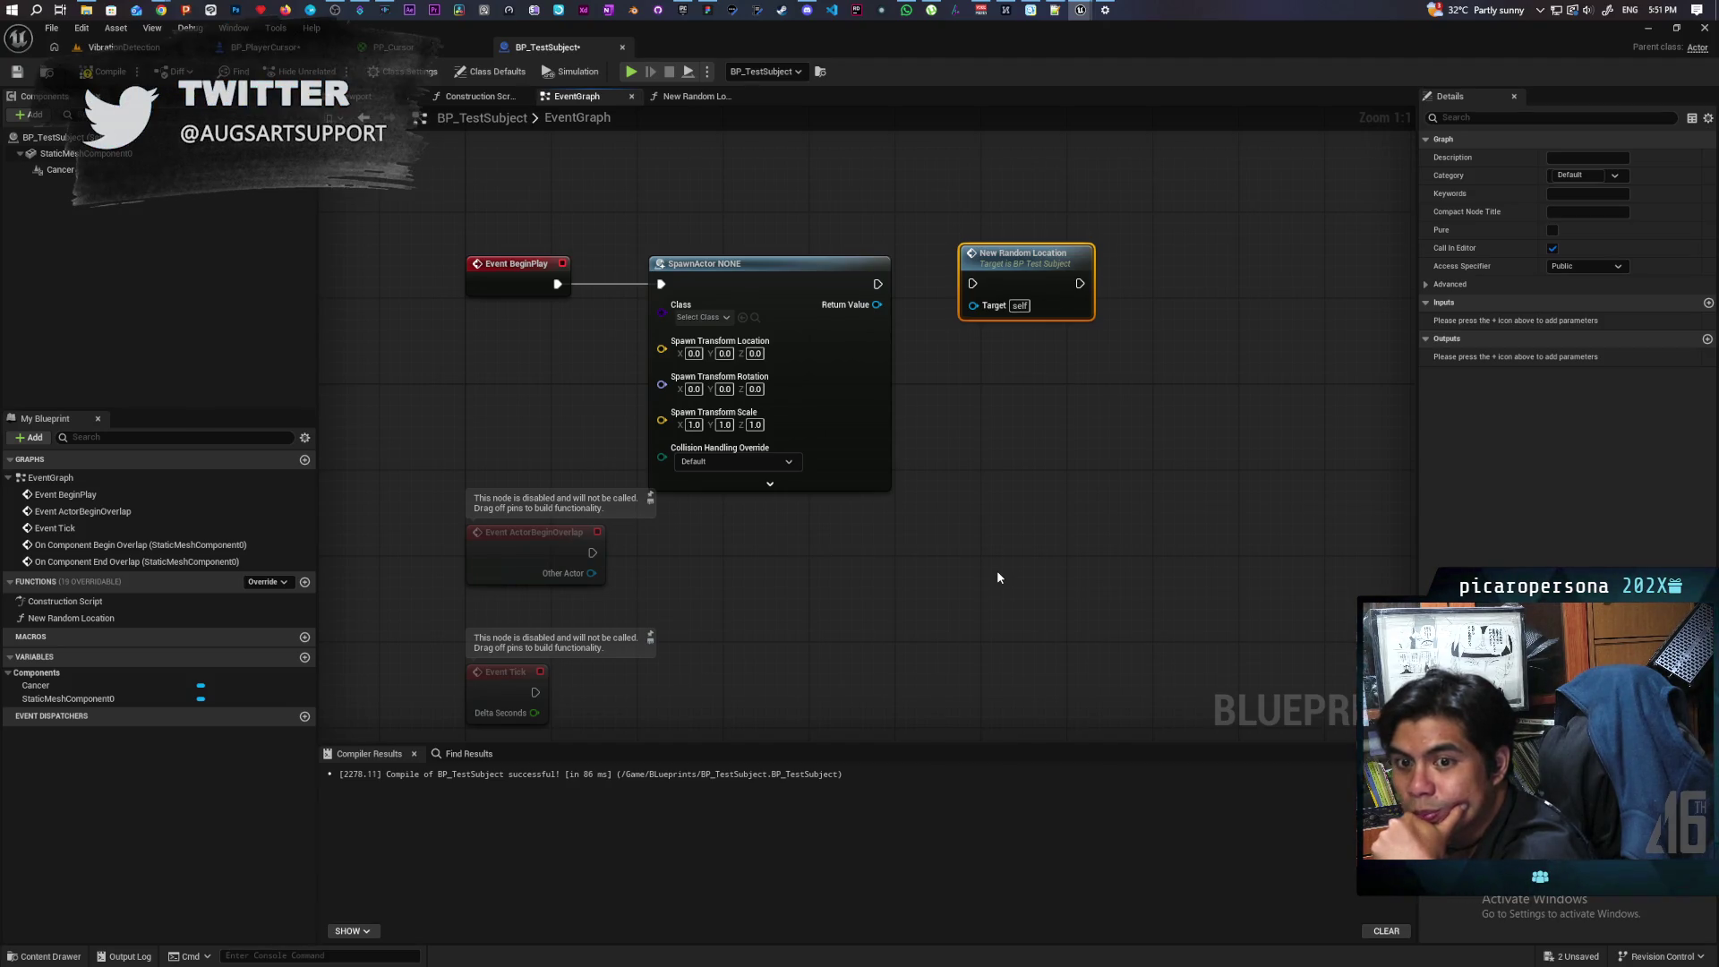
mouse_move(877, 284)
left_mouse_down()
mouse_move(1108, 281)
mouse_move(1087, 292)
left_mouse_up()
left_click(104, 72)
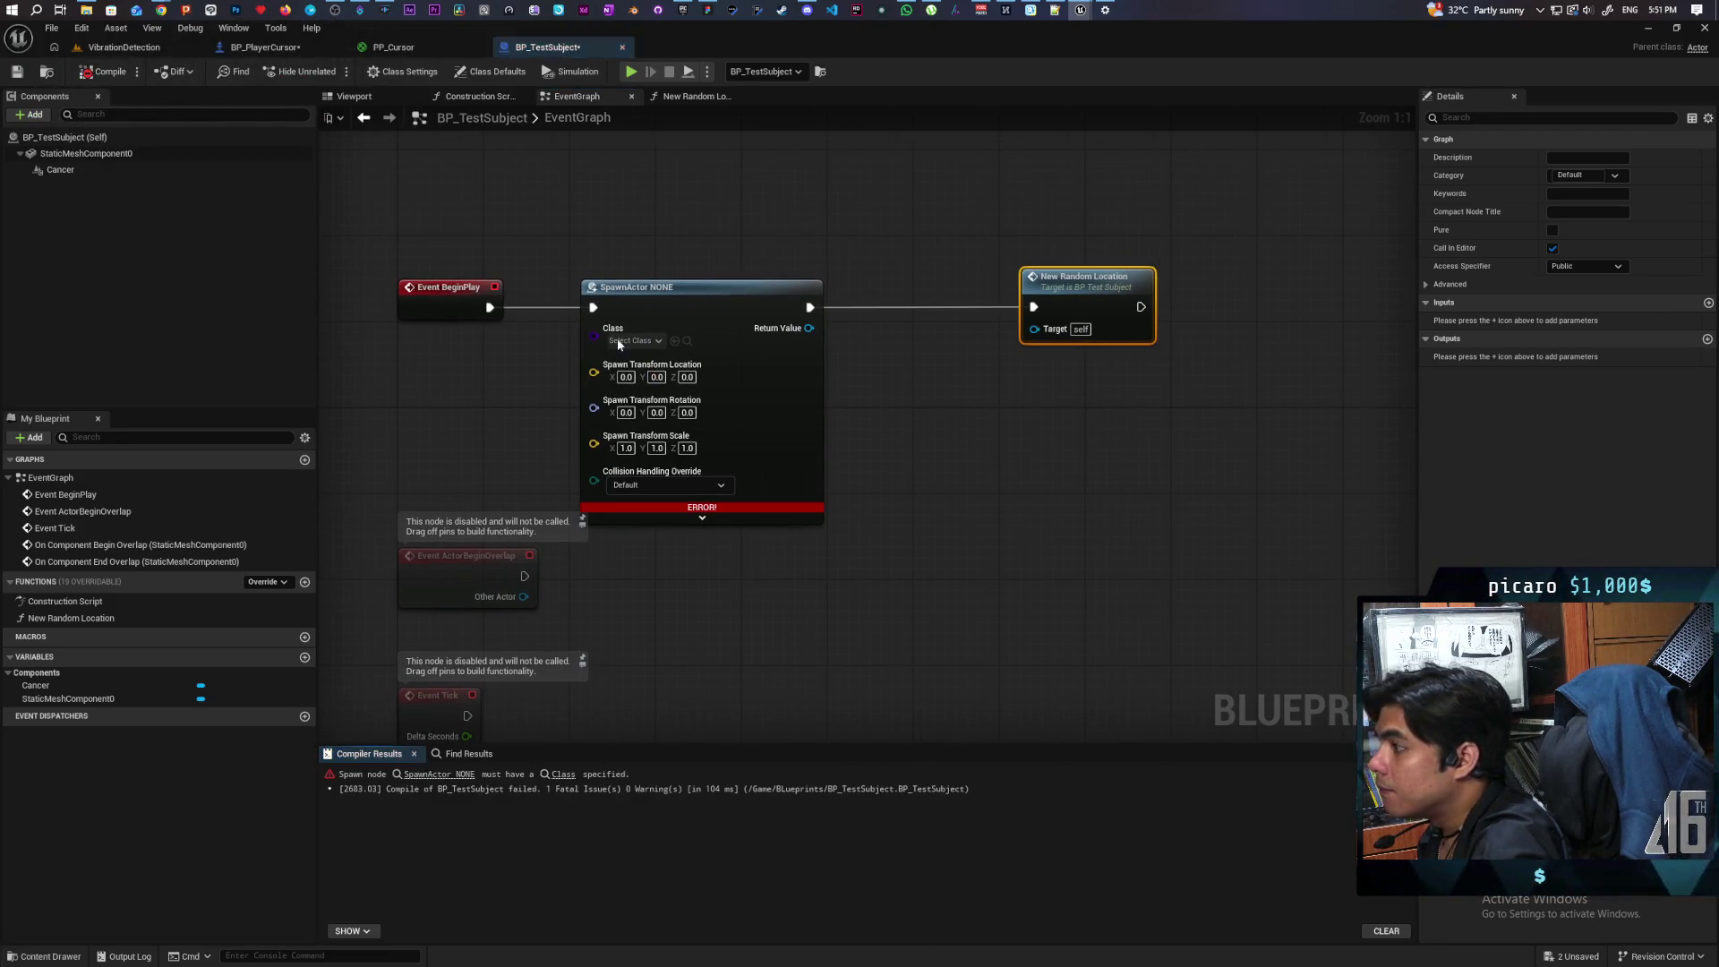
Step: Create a new Actor blueprint named BP_Cancer in the Blueprints folder
left_click(26, 958)
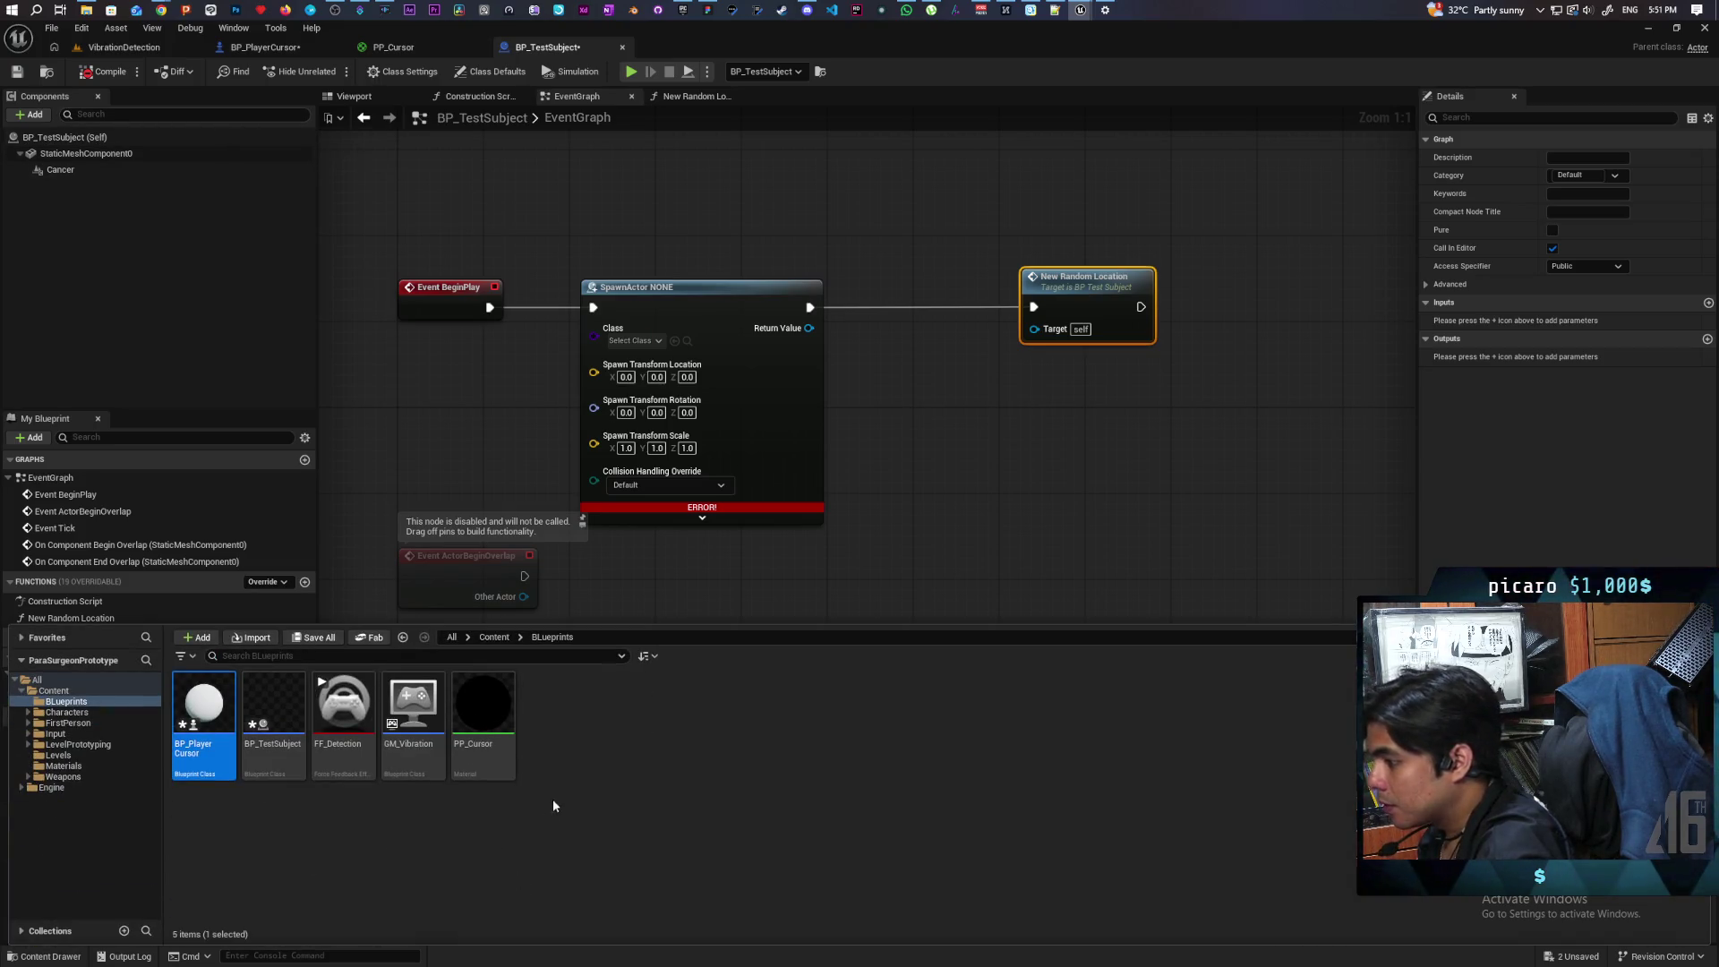
right_click(568, 741)
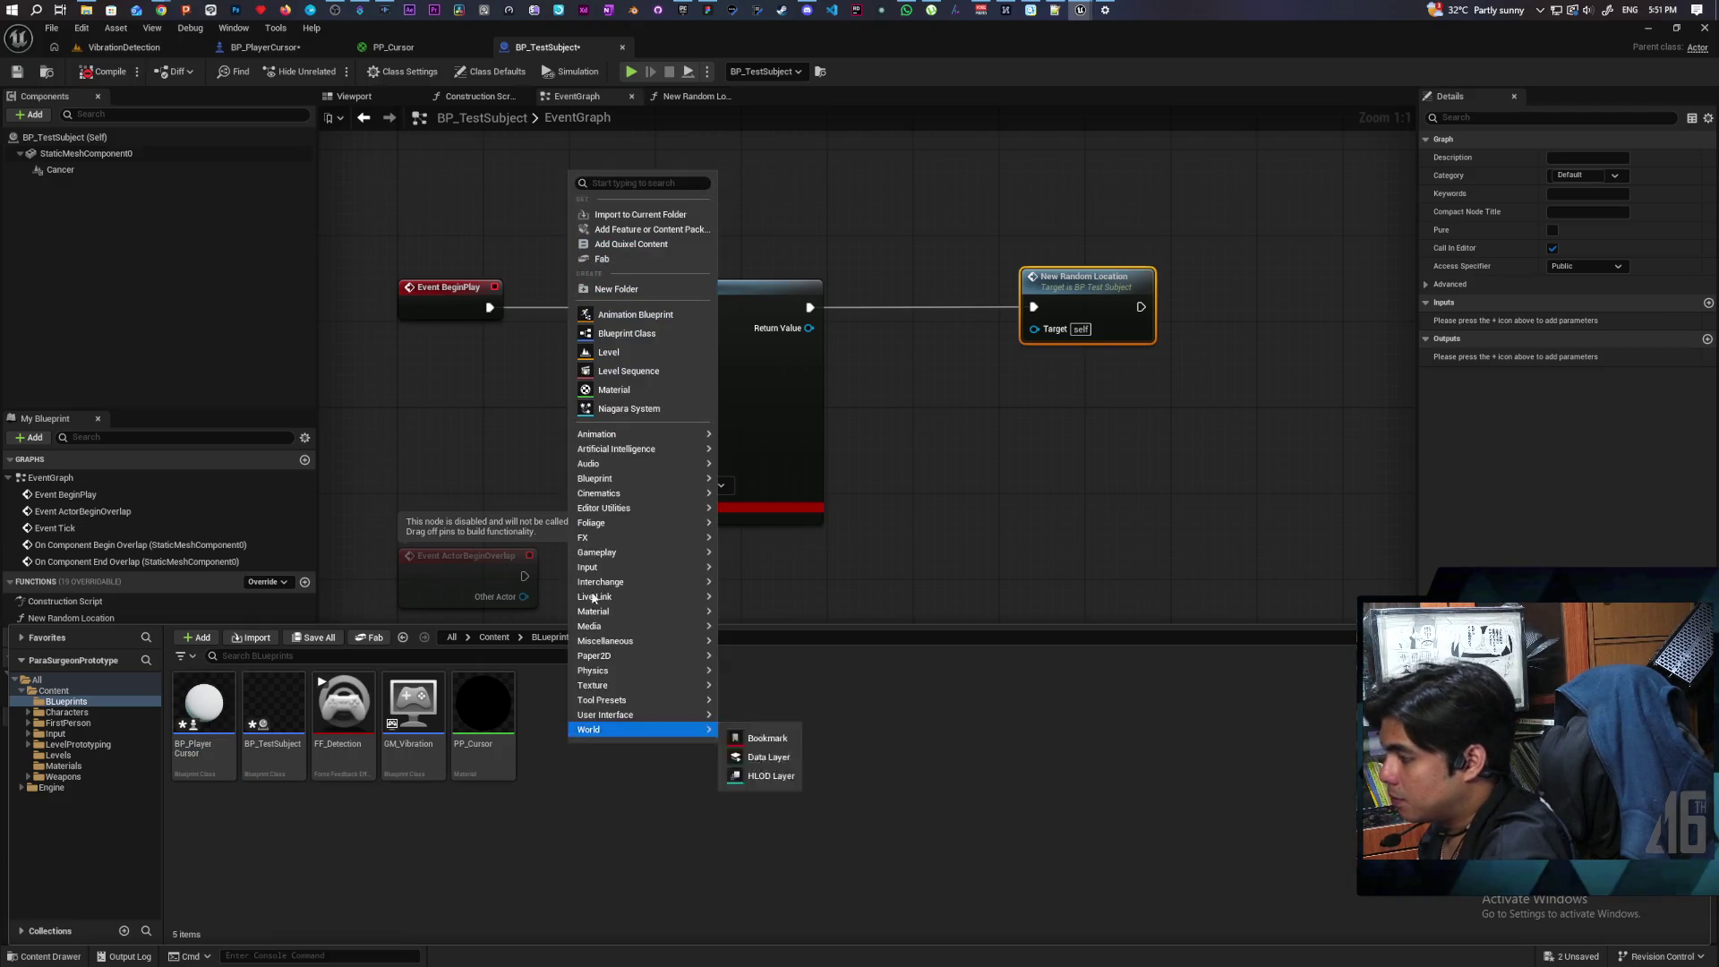
left_click(630, 331)
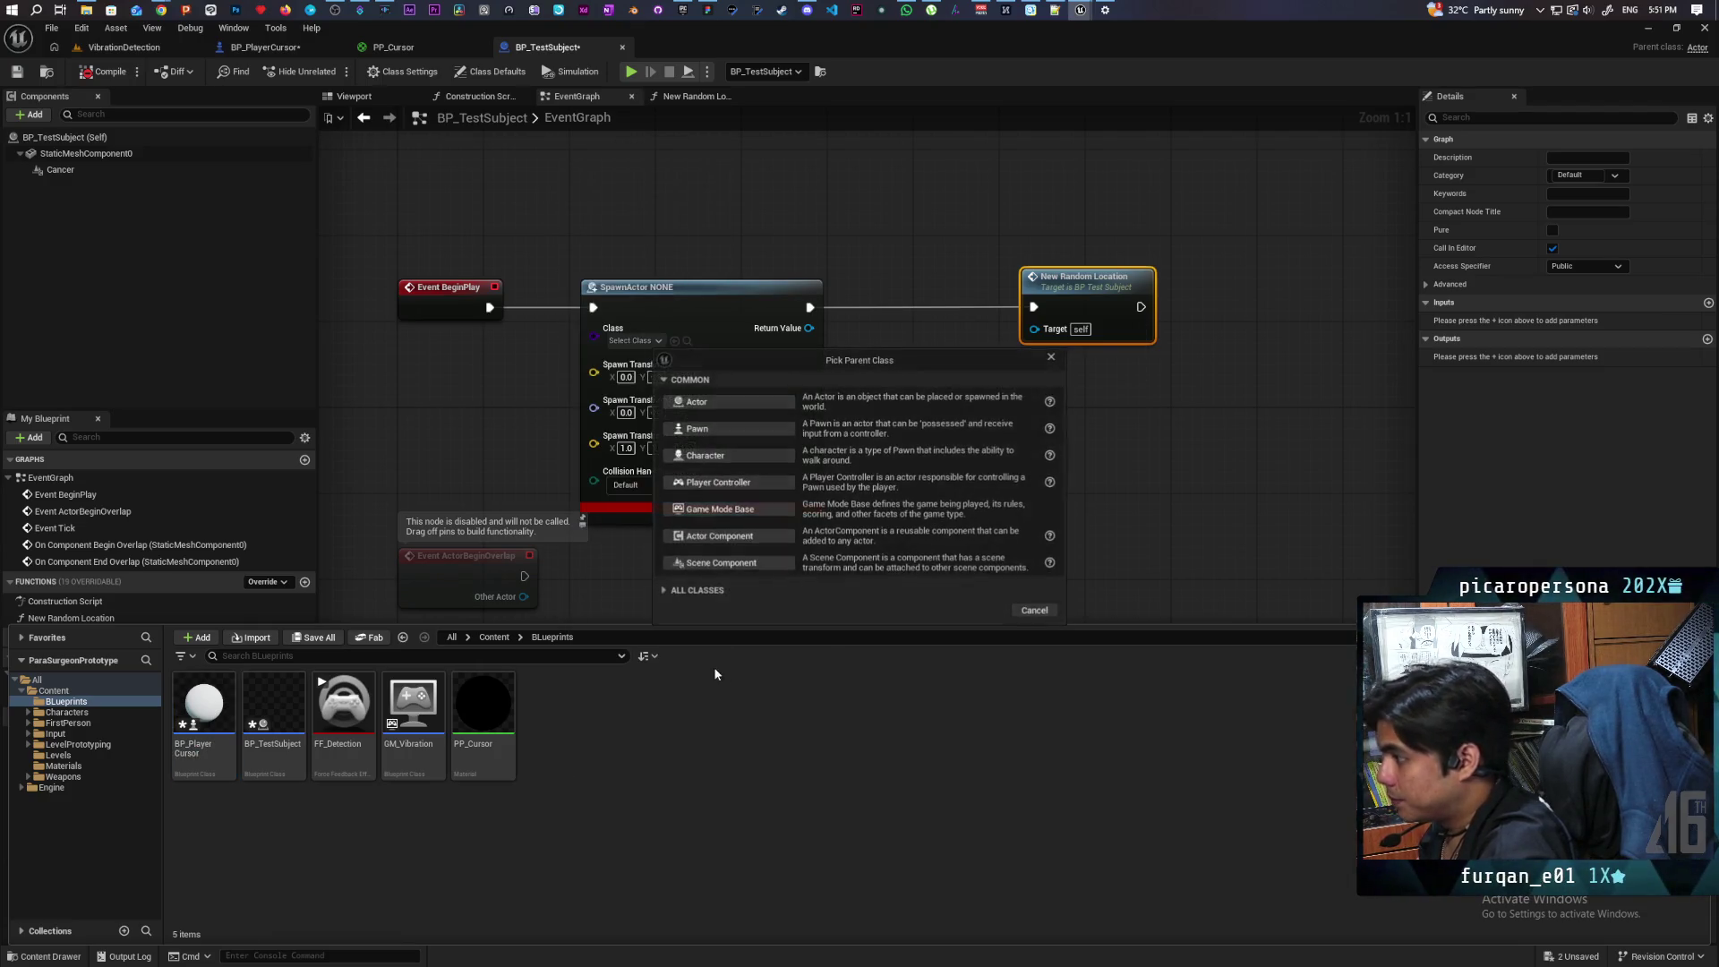
left_click(742, 413)
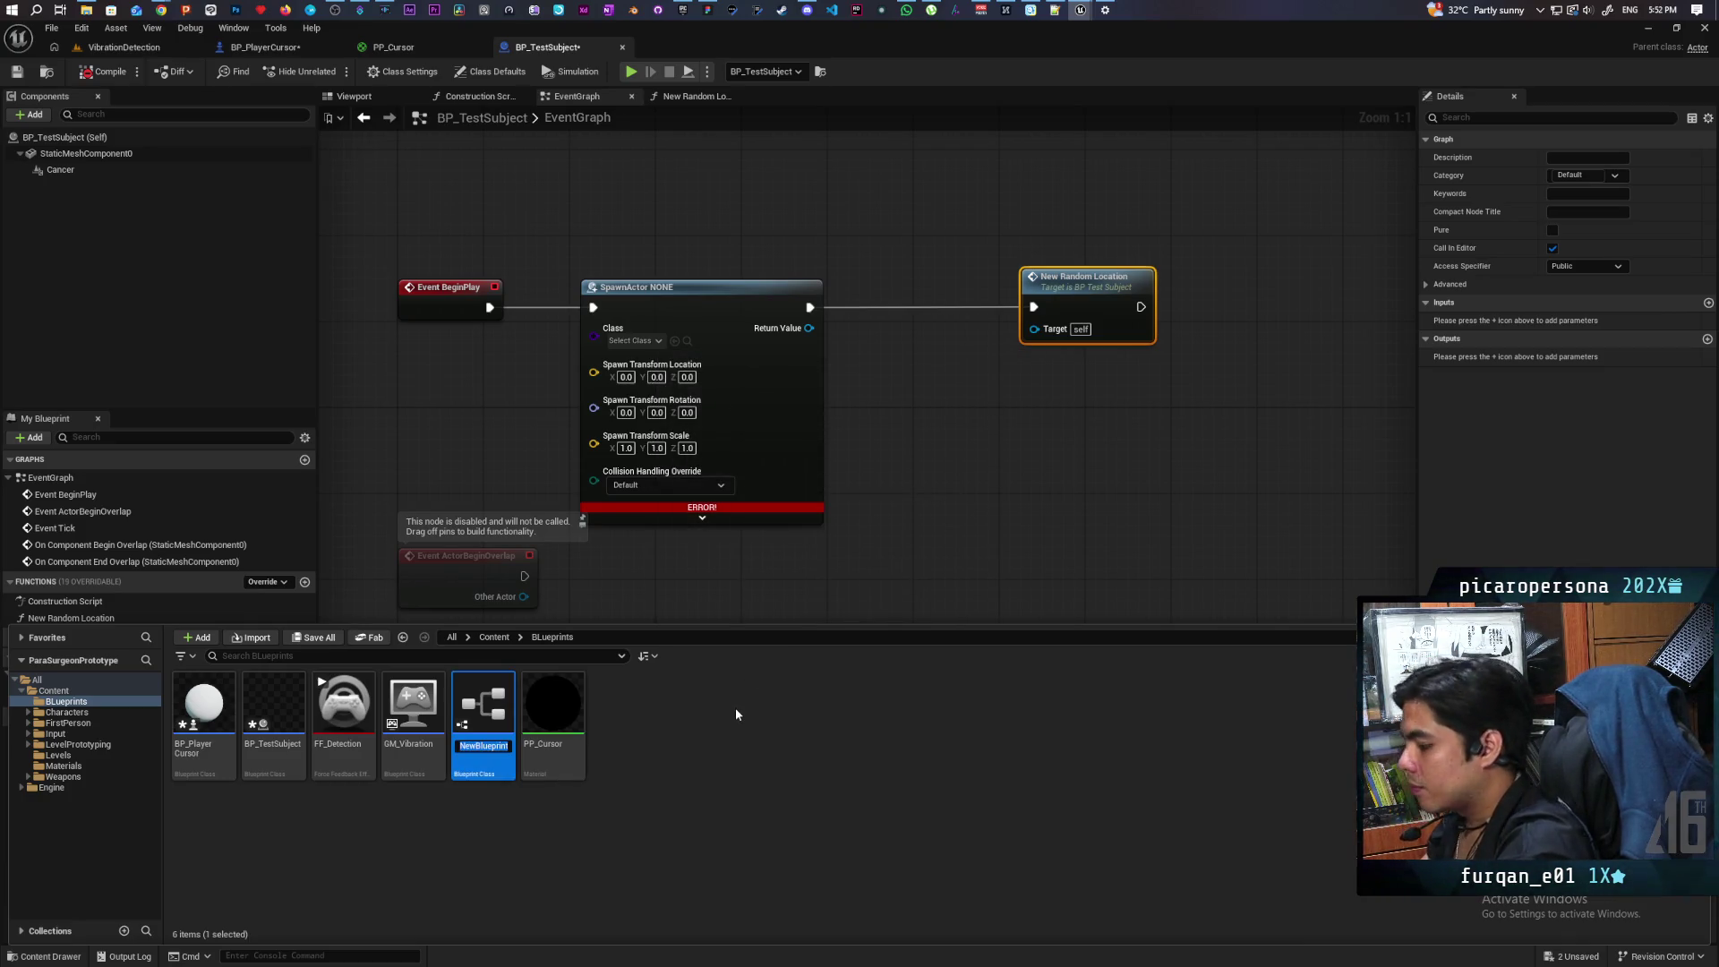
type("BP_Ca")
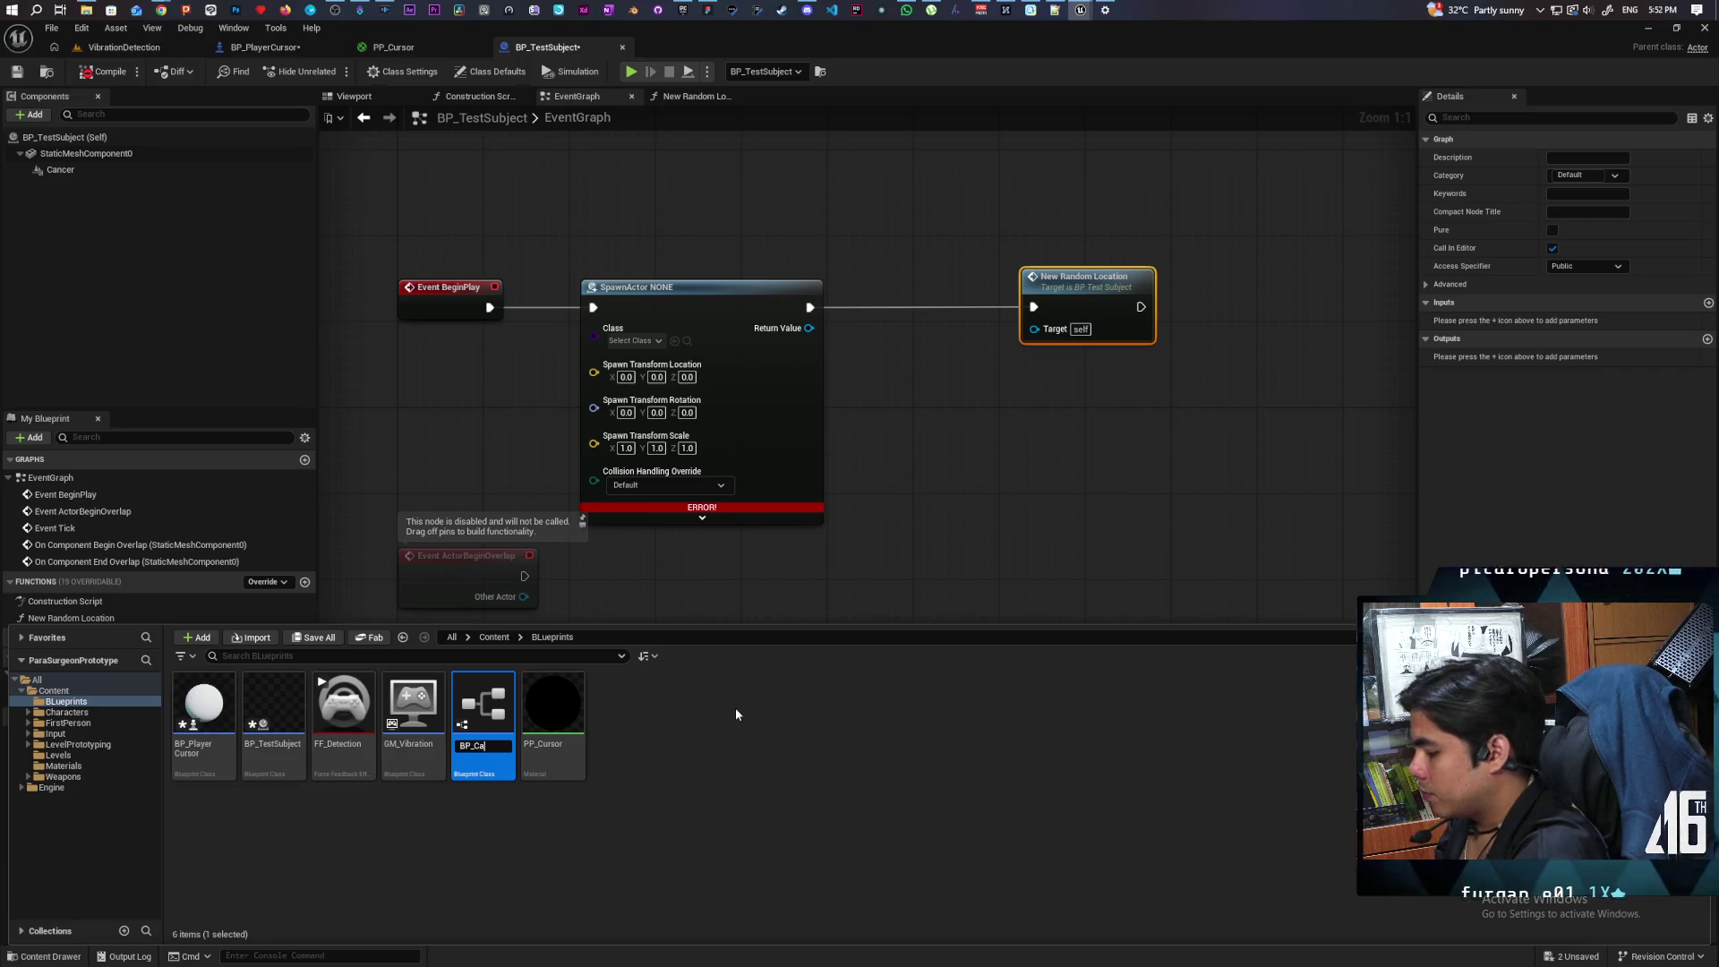
type("nder")
key("Return")
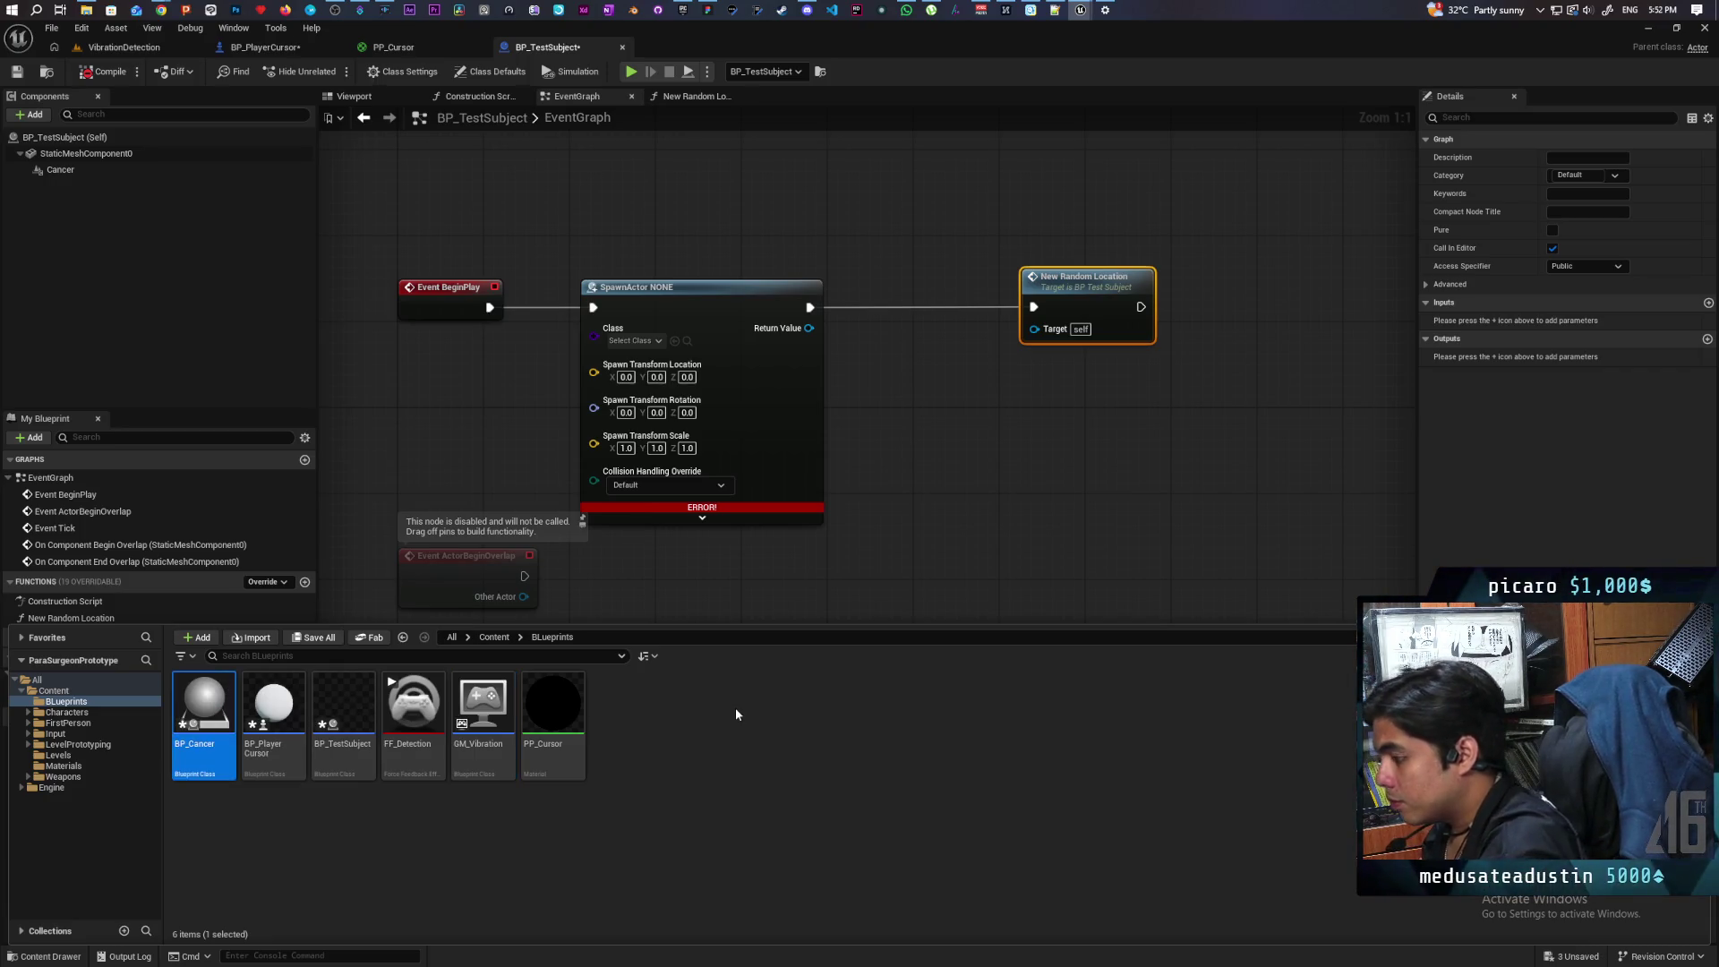
Step: Drop BP_Cancer onto the SpawnActor node's Class pin
mouse_move(213, 695)
mouse_move(213, 695)
left_mouse_down()
mouse_move(631, 438)
mouse_move(633, 341)
left_mouse_up()
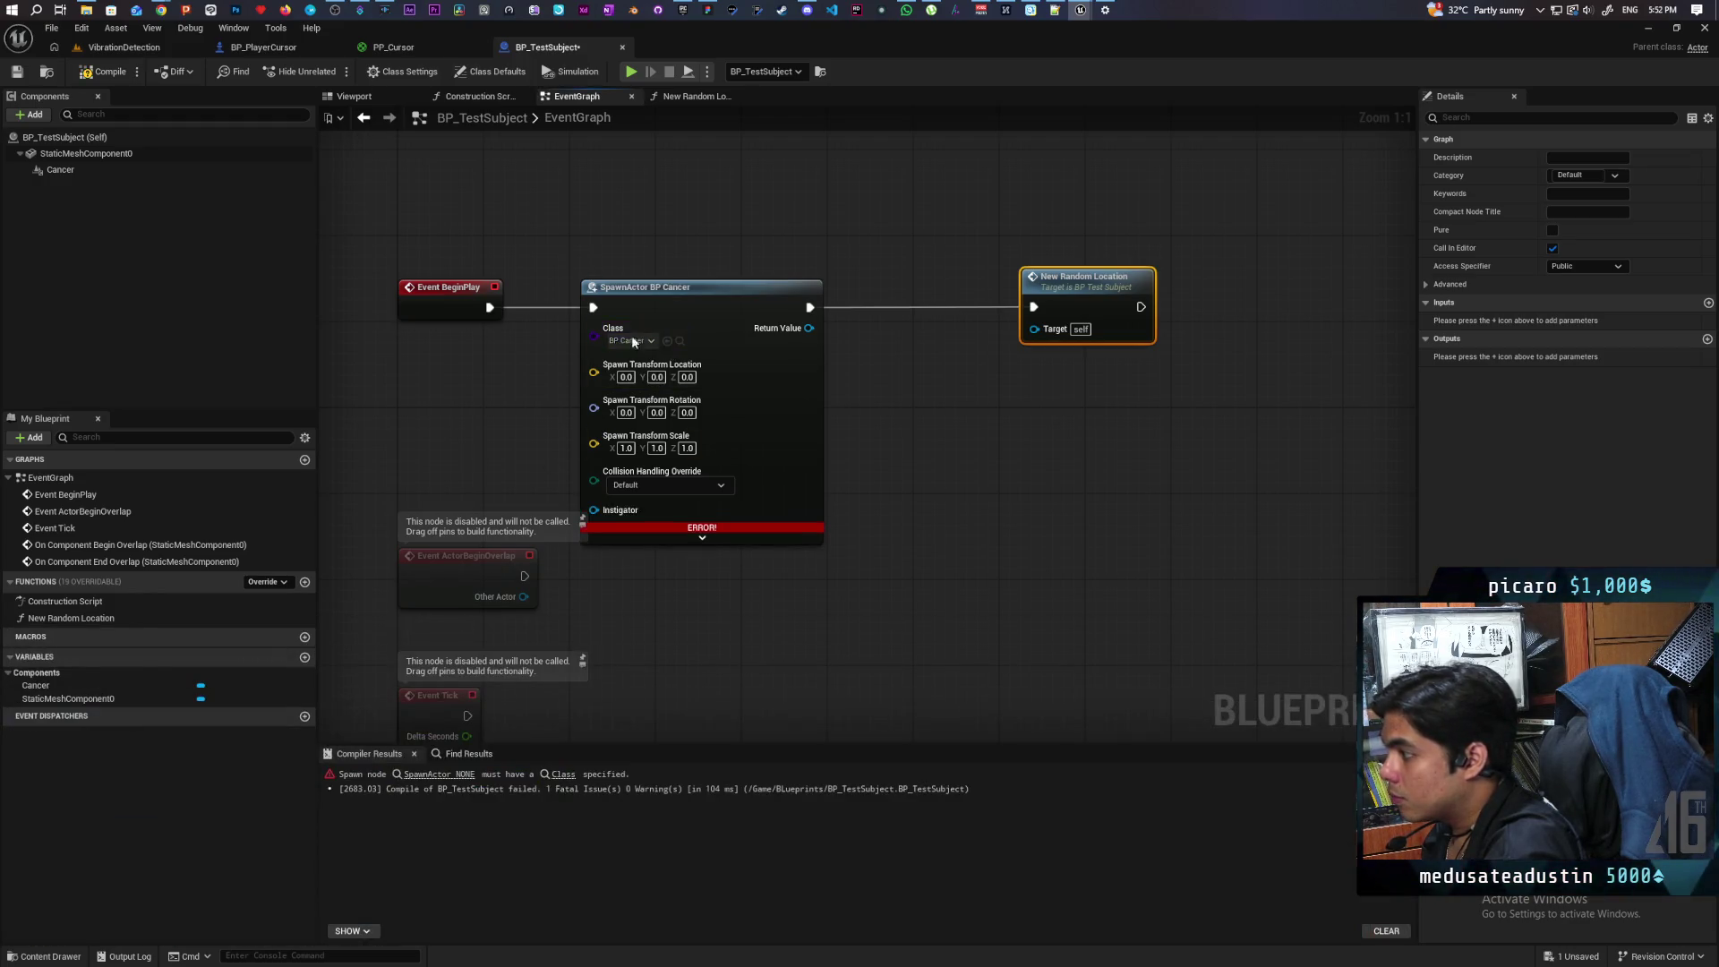
left_click(45, 956)
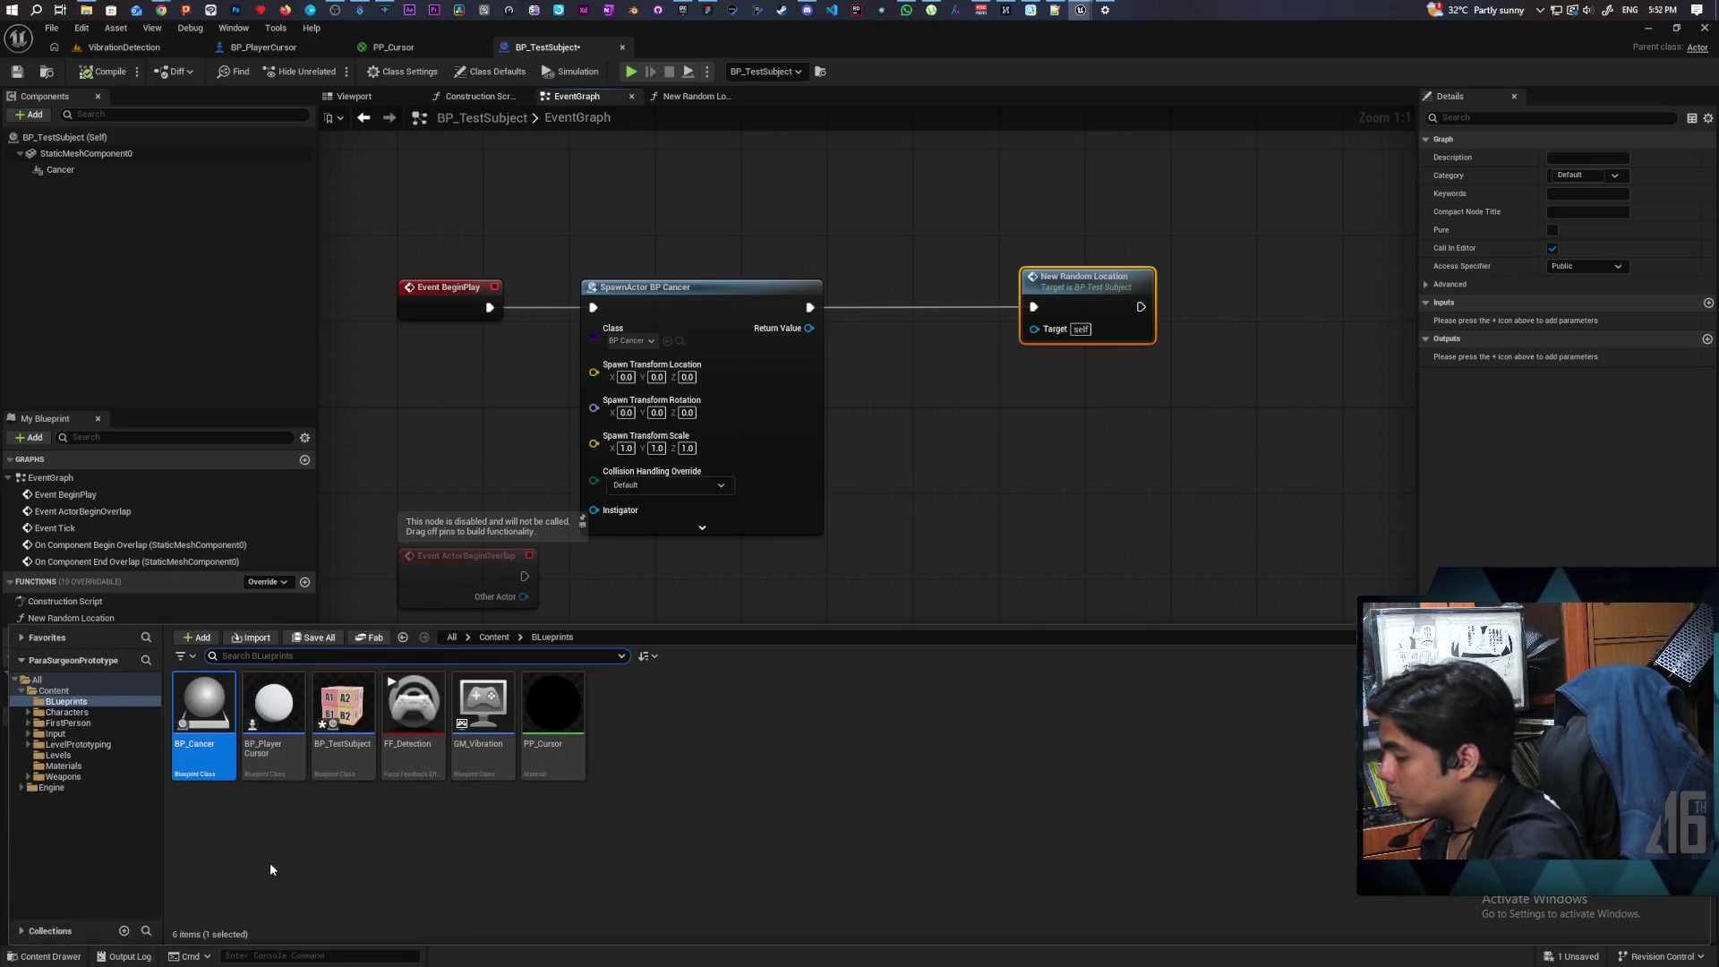
Step: Add a Sphere component to BP_Cancer and compile it
double_click(207, 716)
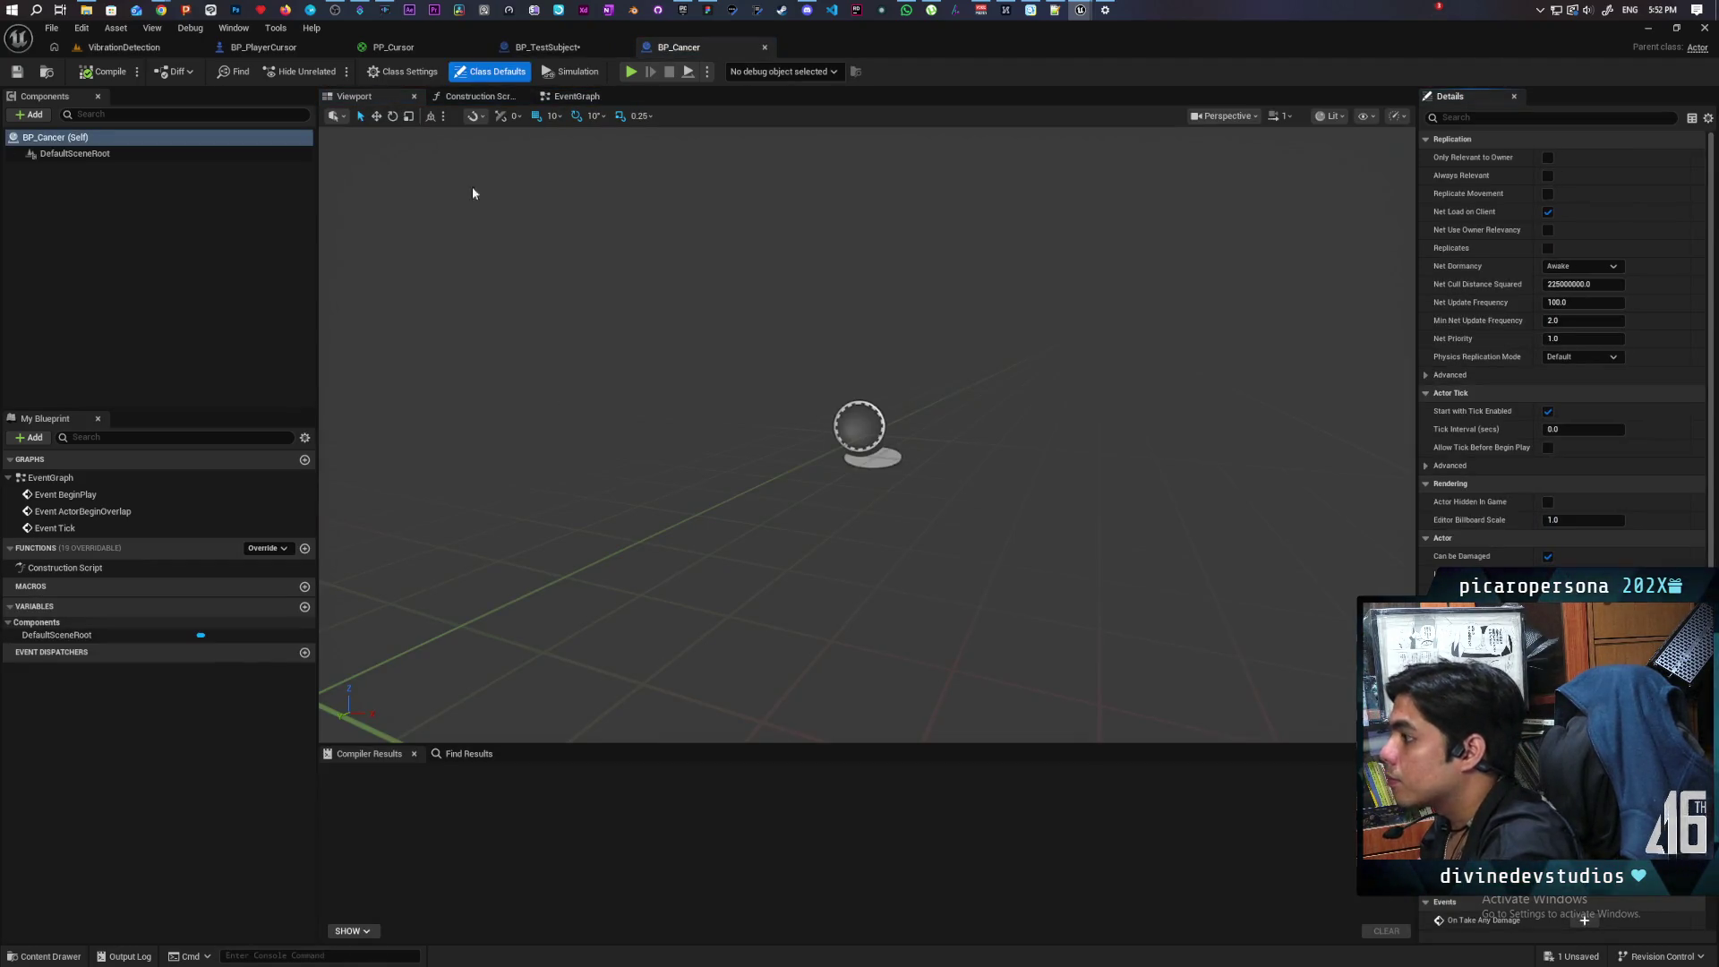
left_click(99, 153)
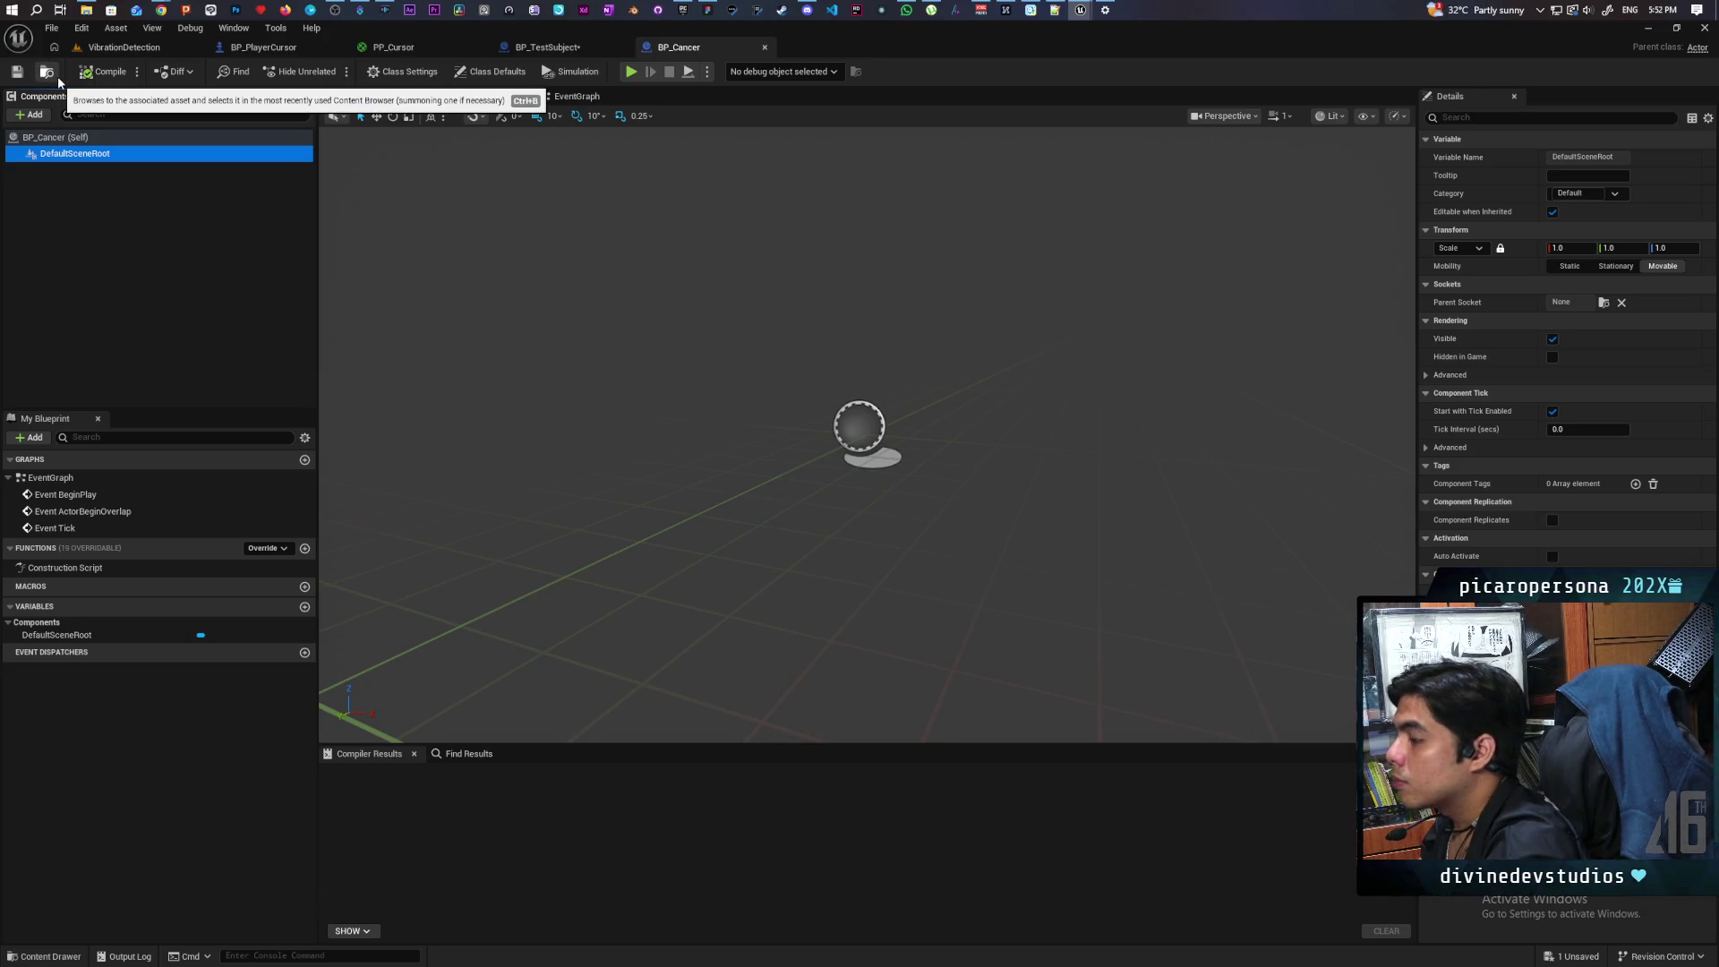
left_click(33, 115)
type("p")
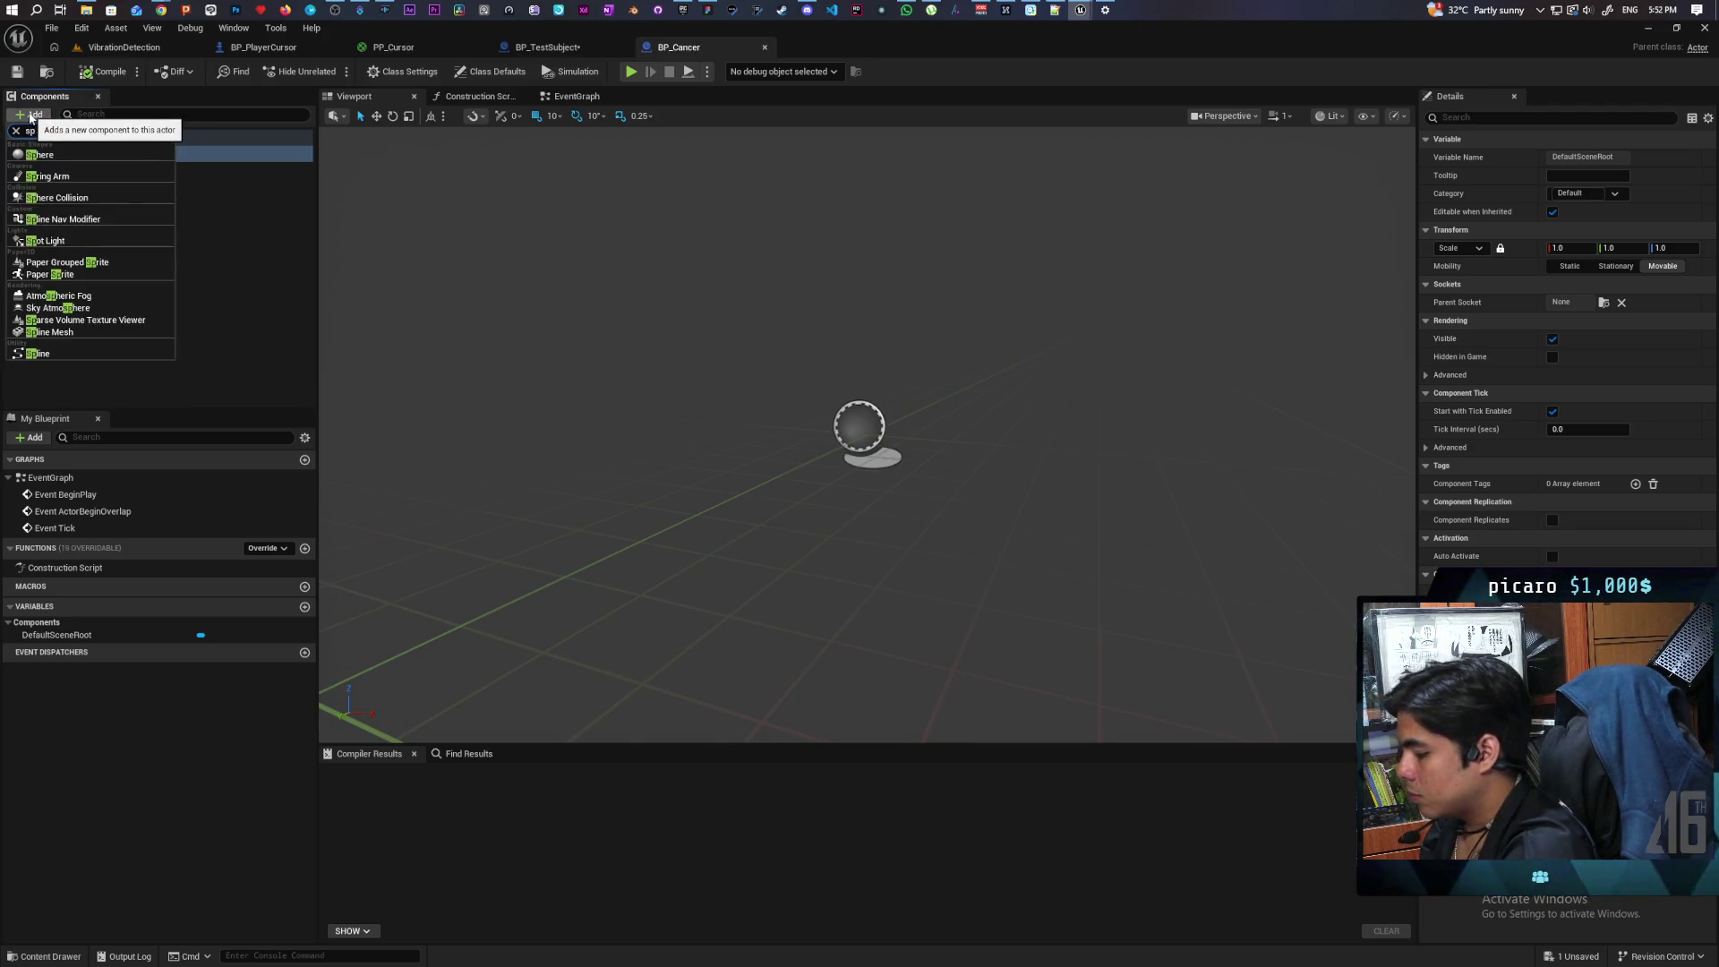
type("here")
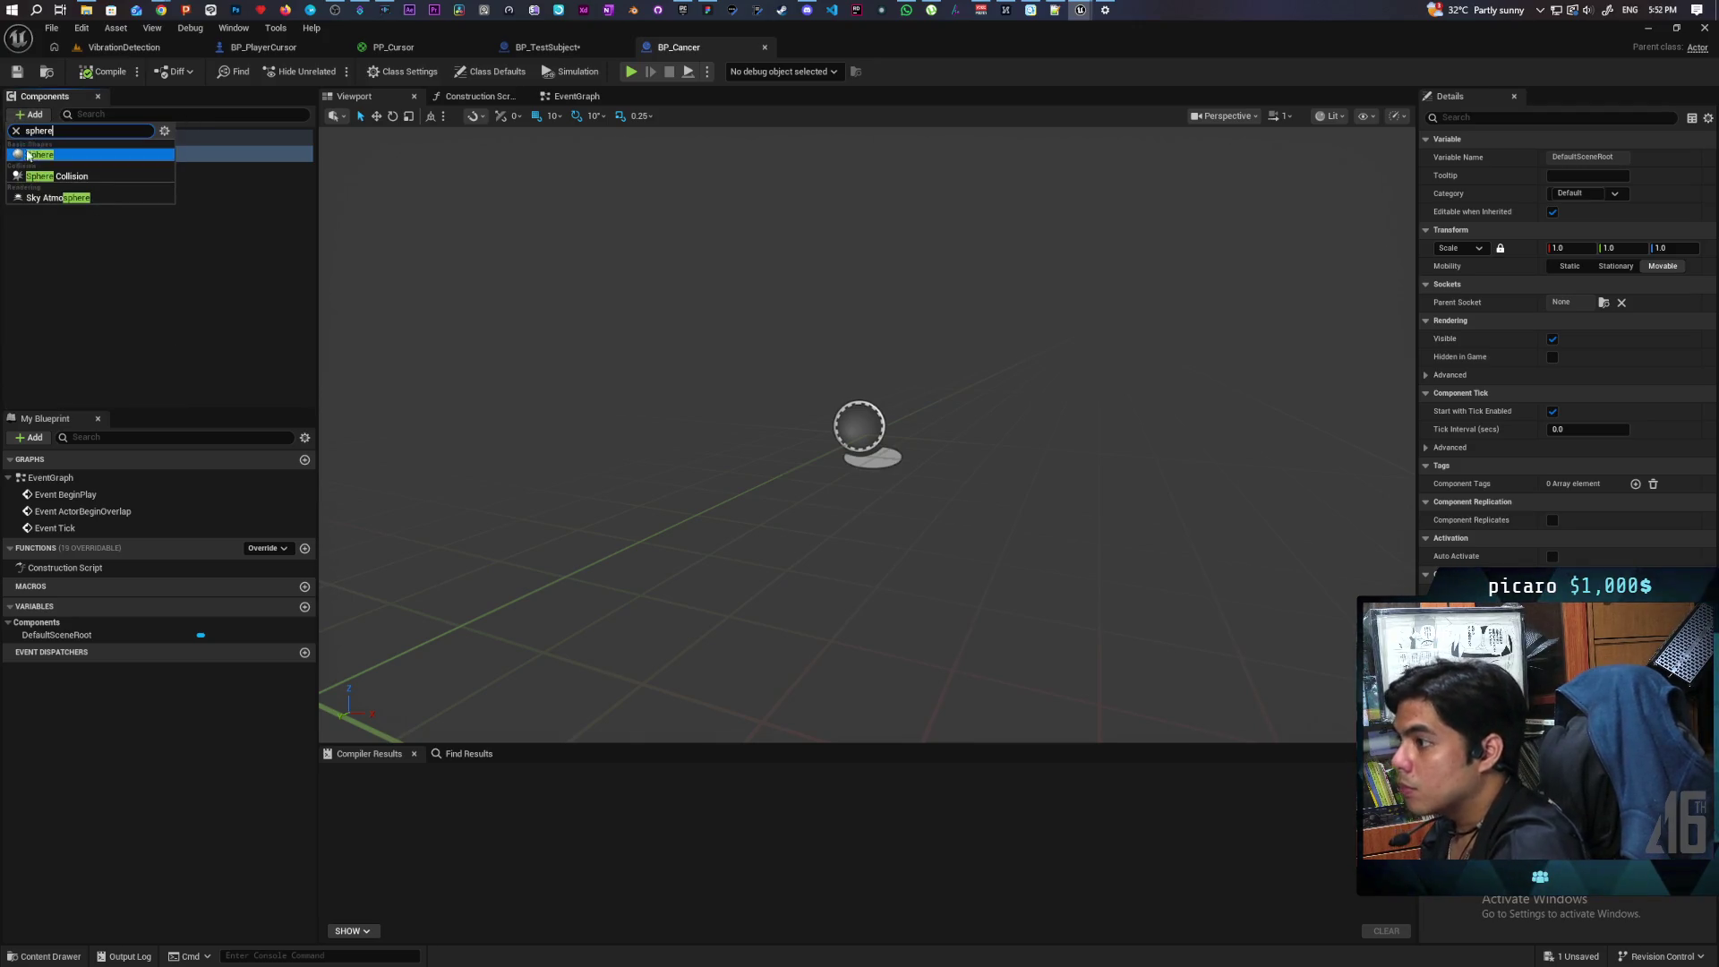
key("Return")
left_click(99, 169)
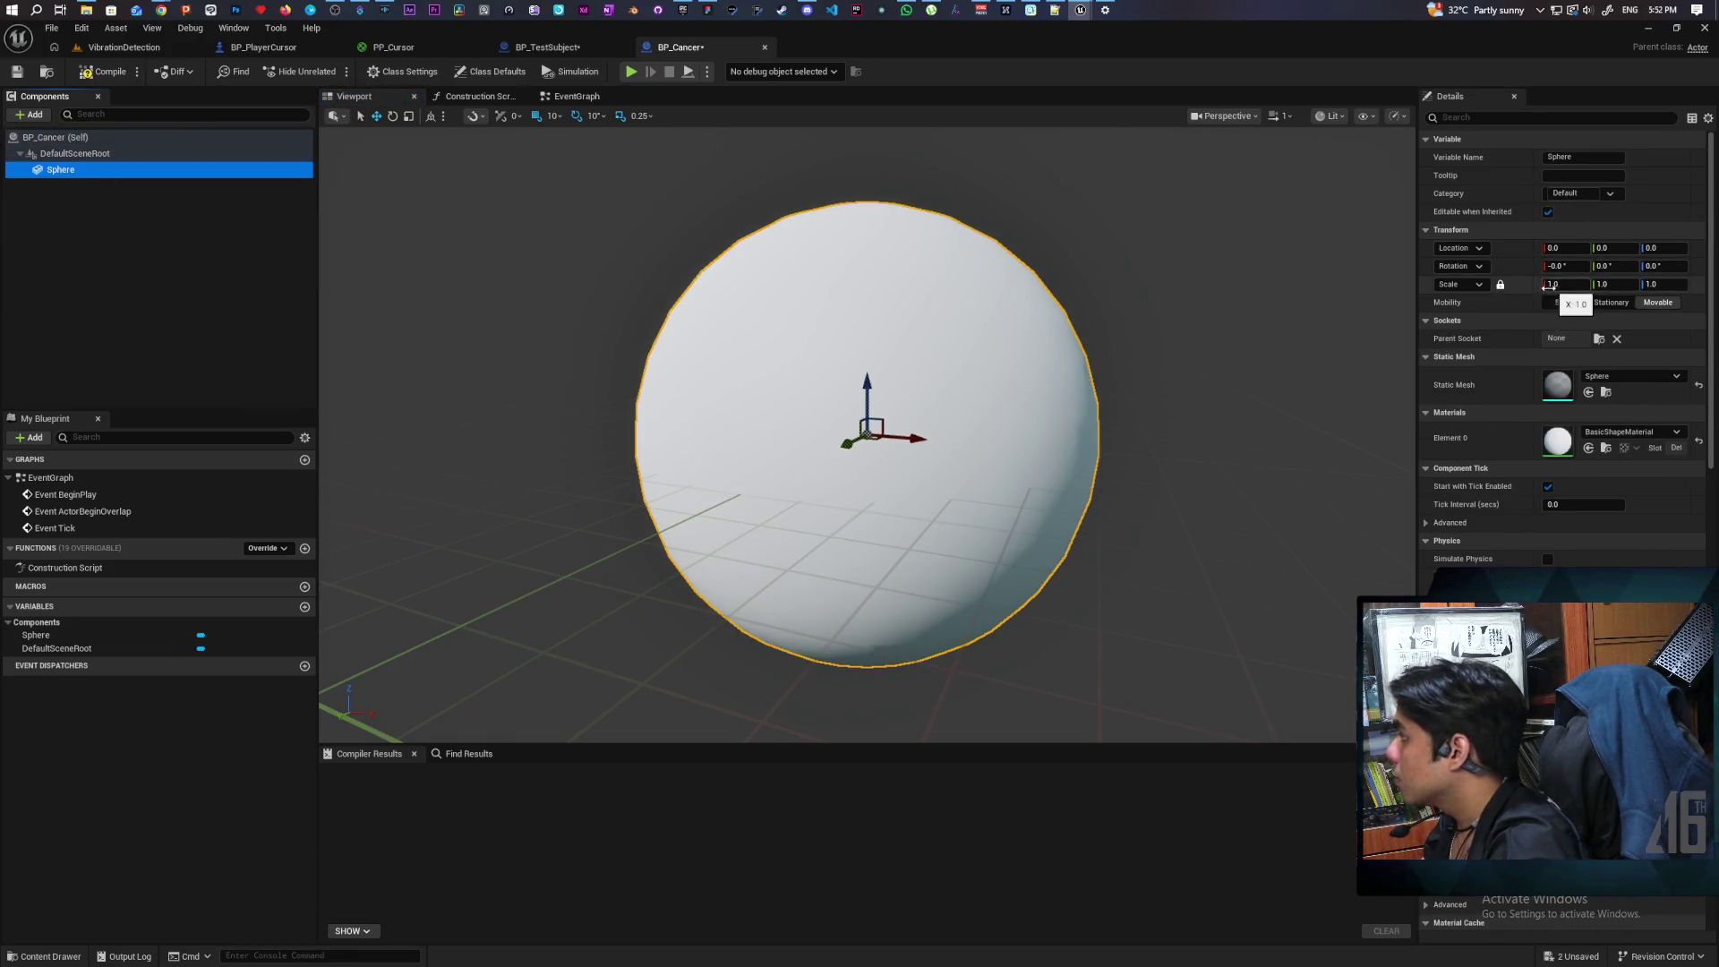
left_click(111, 75)
Step: Set the sphere's scale to 0.1 and save BP_Cancer
left_click(1553, 284)
type("0.1")
key("Return")
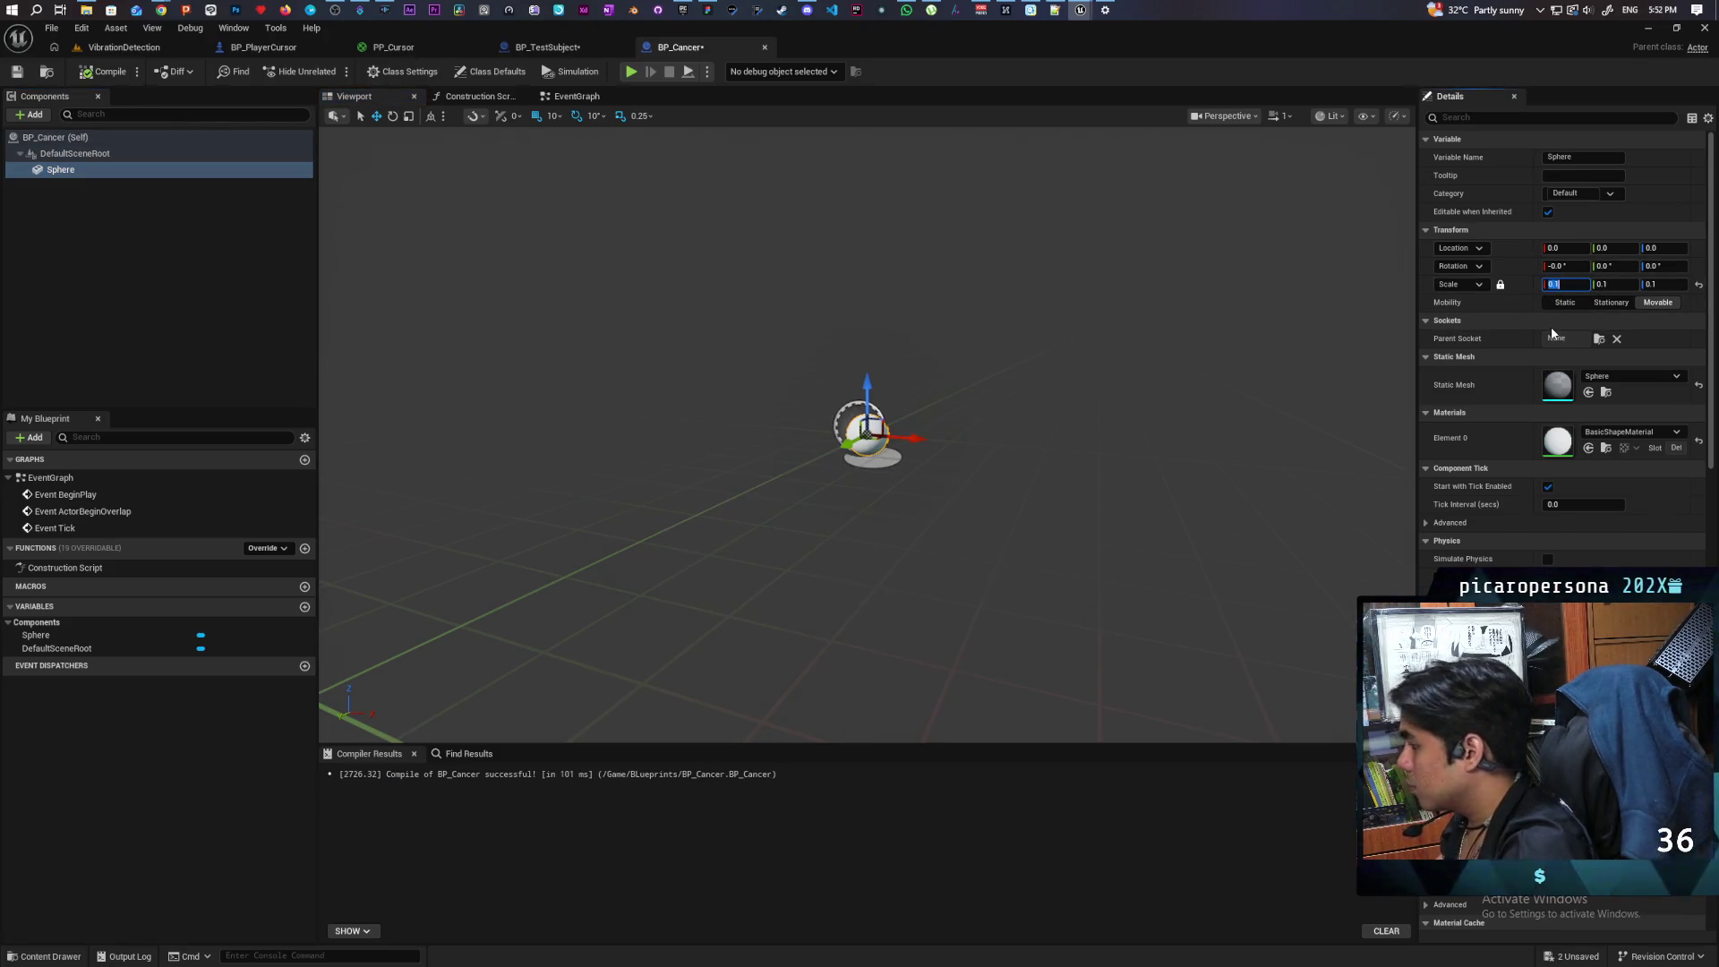
left_click(29, 74)
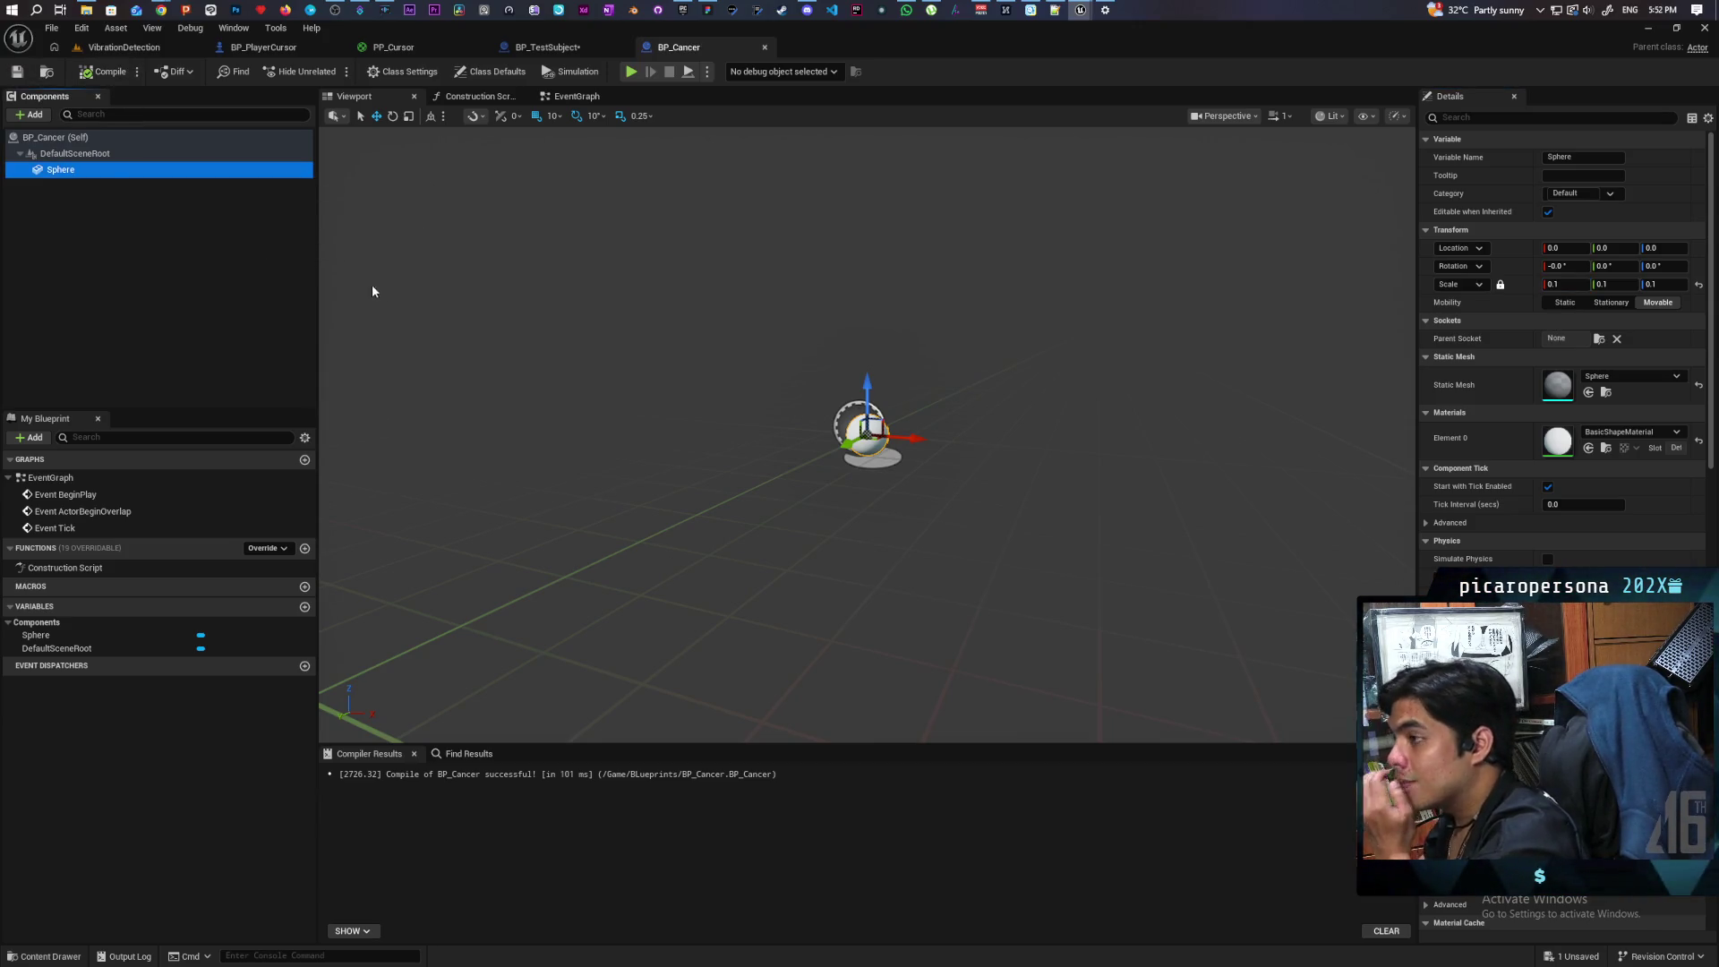
left_click(111, 50)
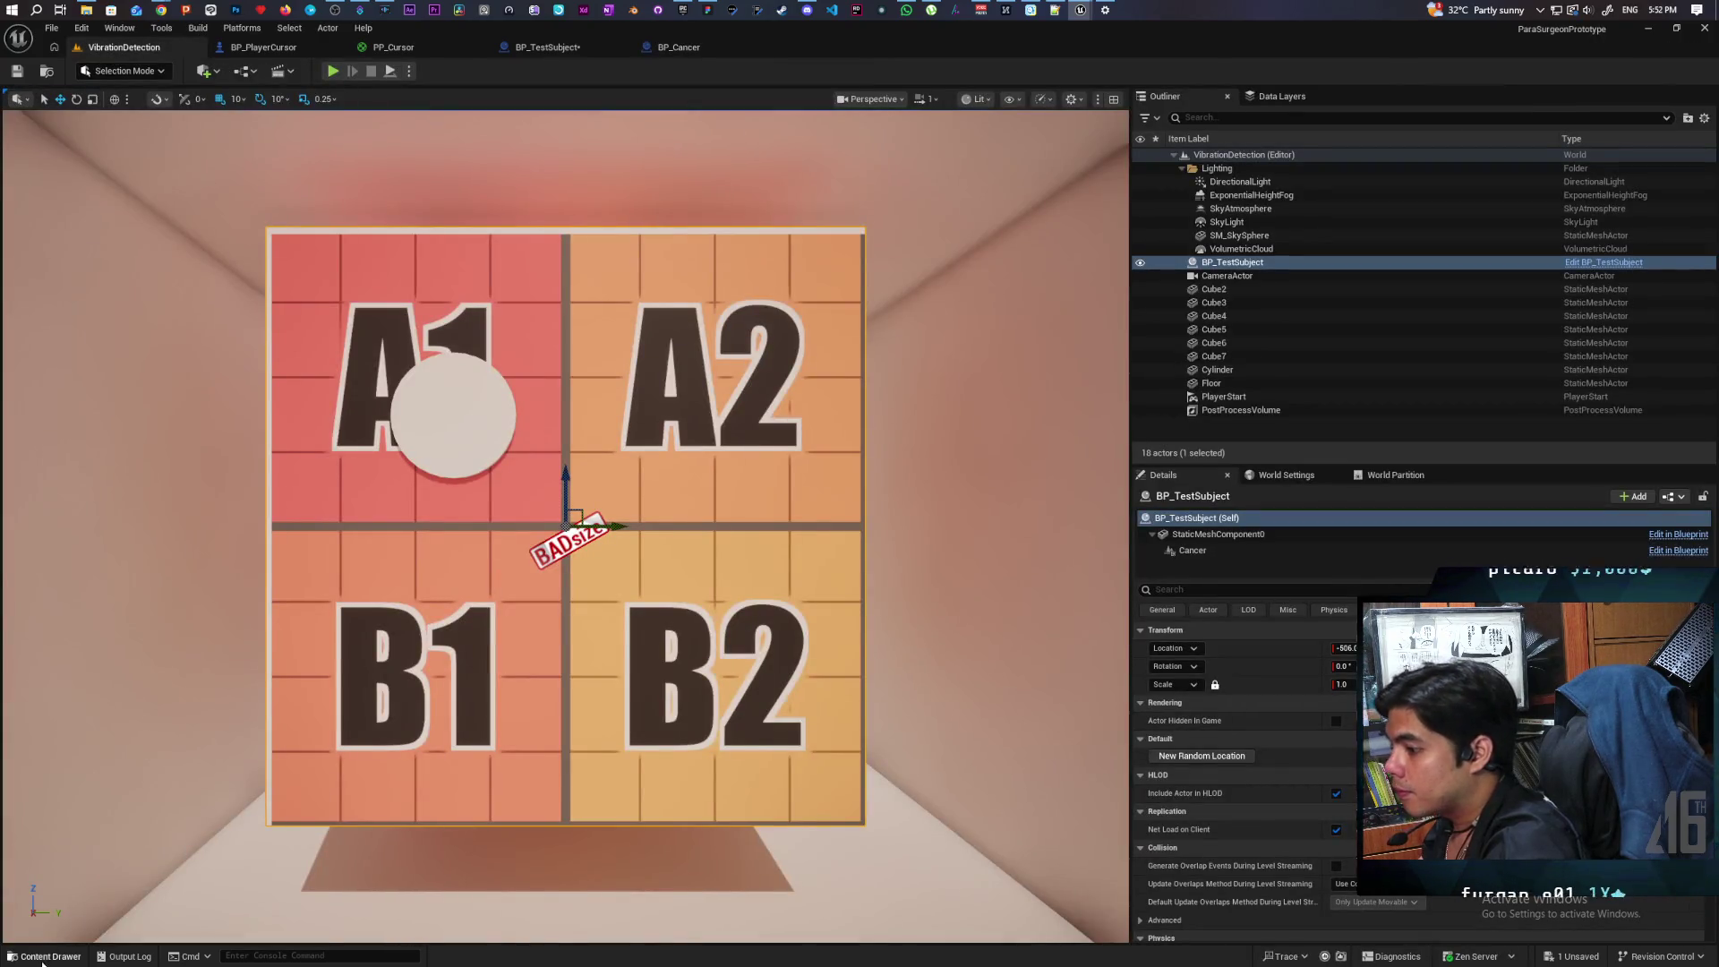
left_click(45, 956)
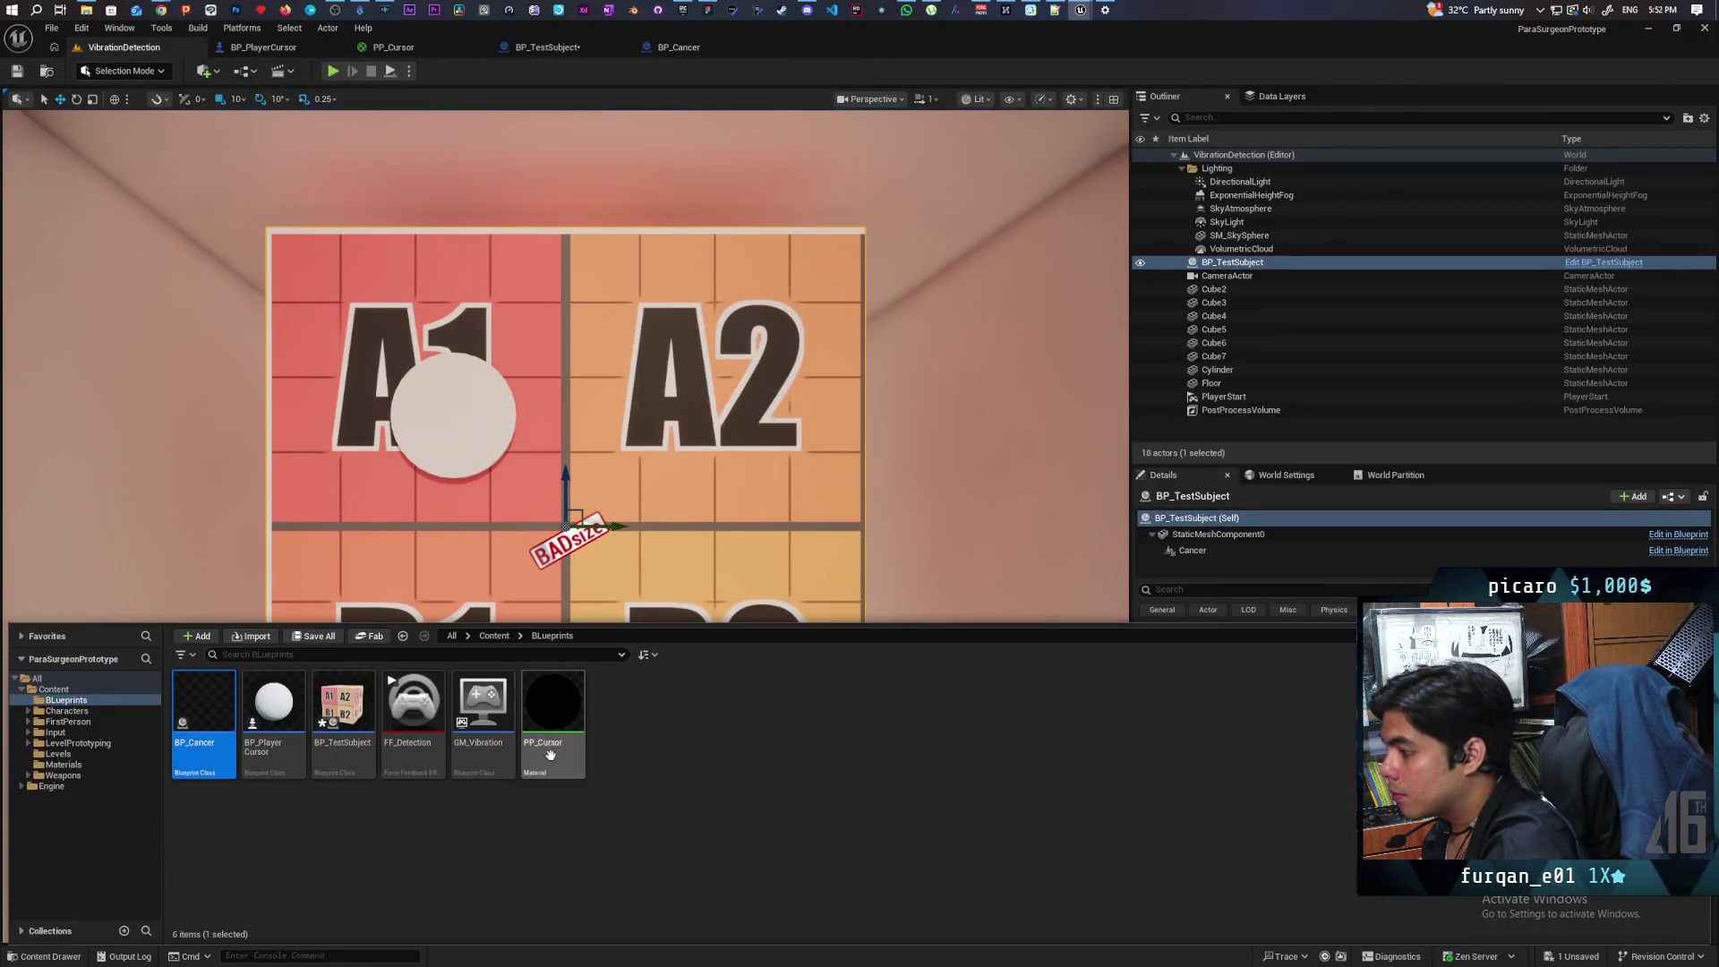
mouse_move(208, 741)
mouse_move(208, 741)
left_mouse_down()
mouse_move(614, 549)
mouse_move(625, 583)
mouse_move(495, 465)
mouse_move(530, 475)
mouse_move(455, 396)
left_mouse_up()
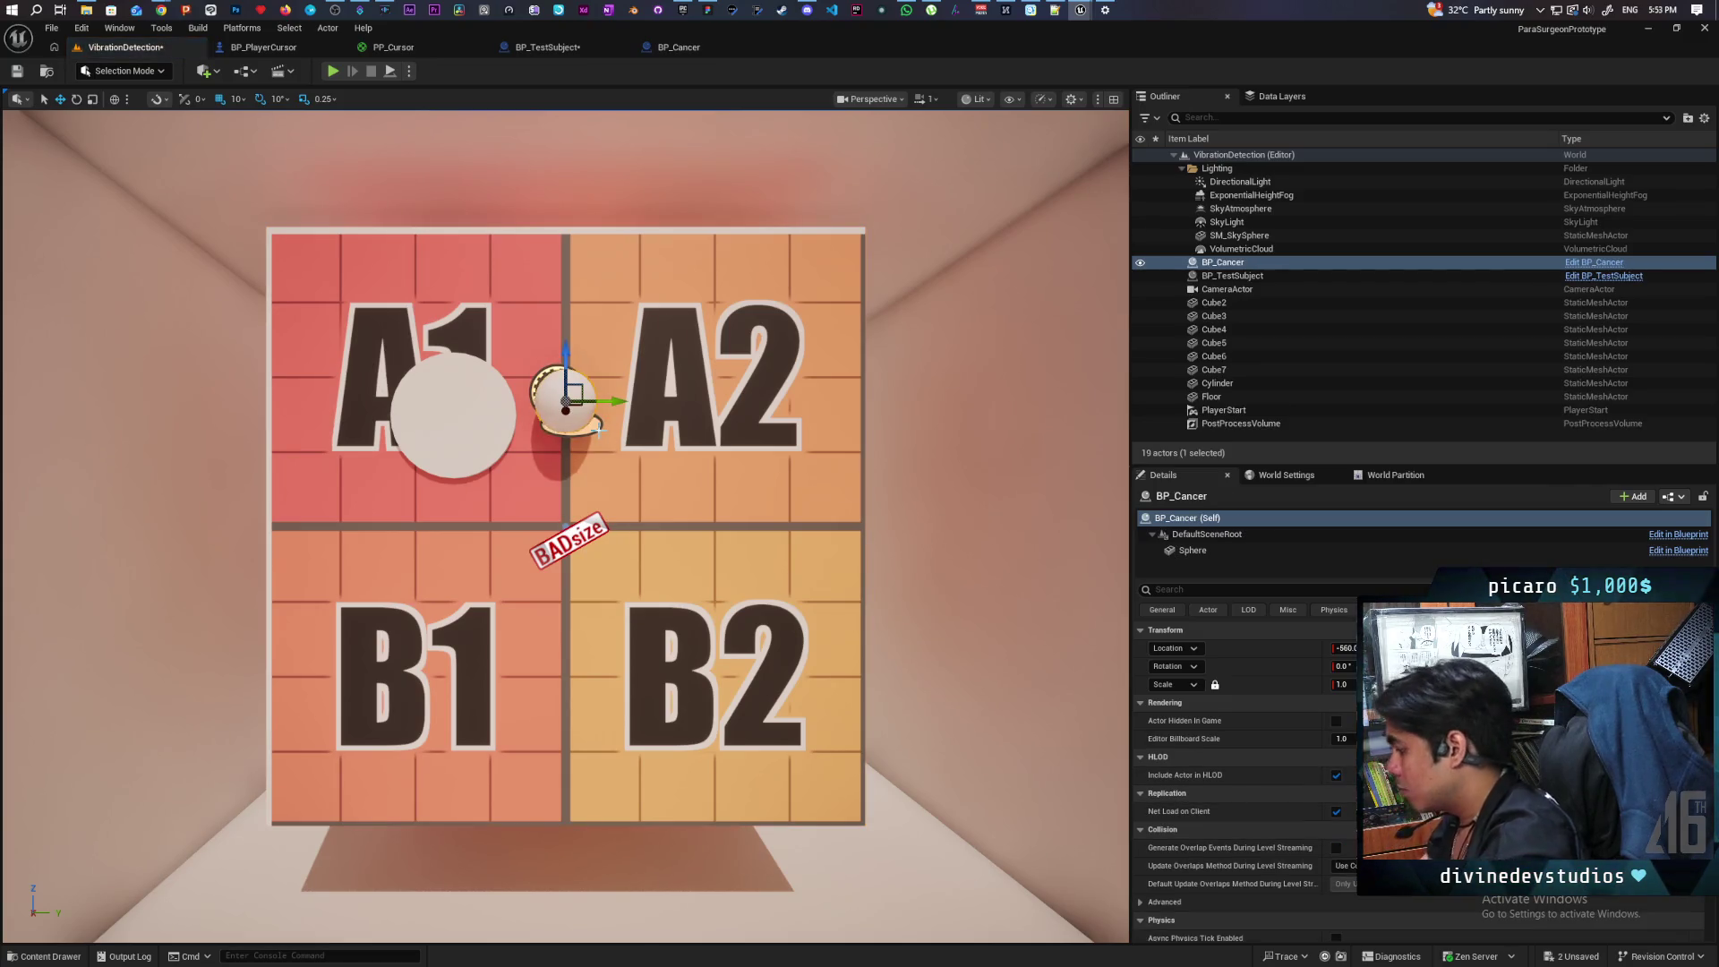
key("Escape")
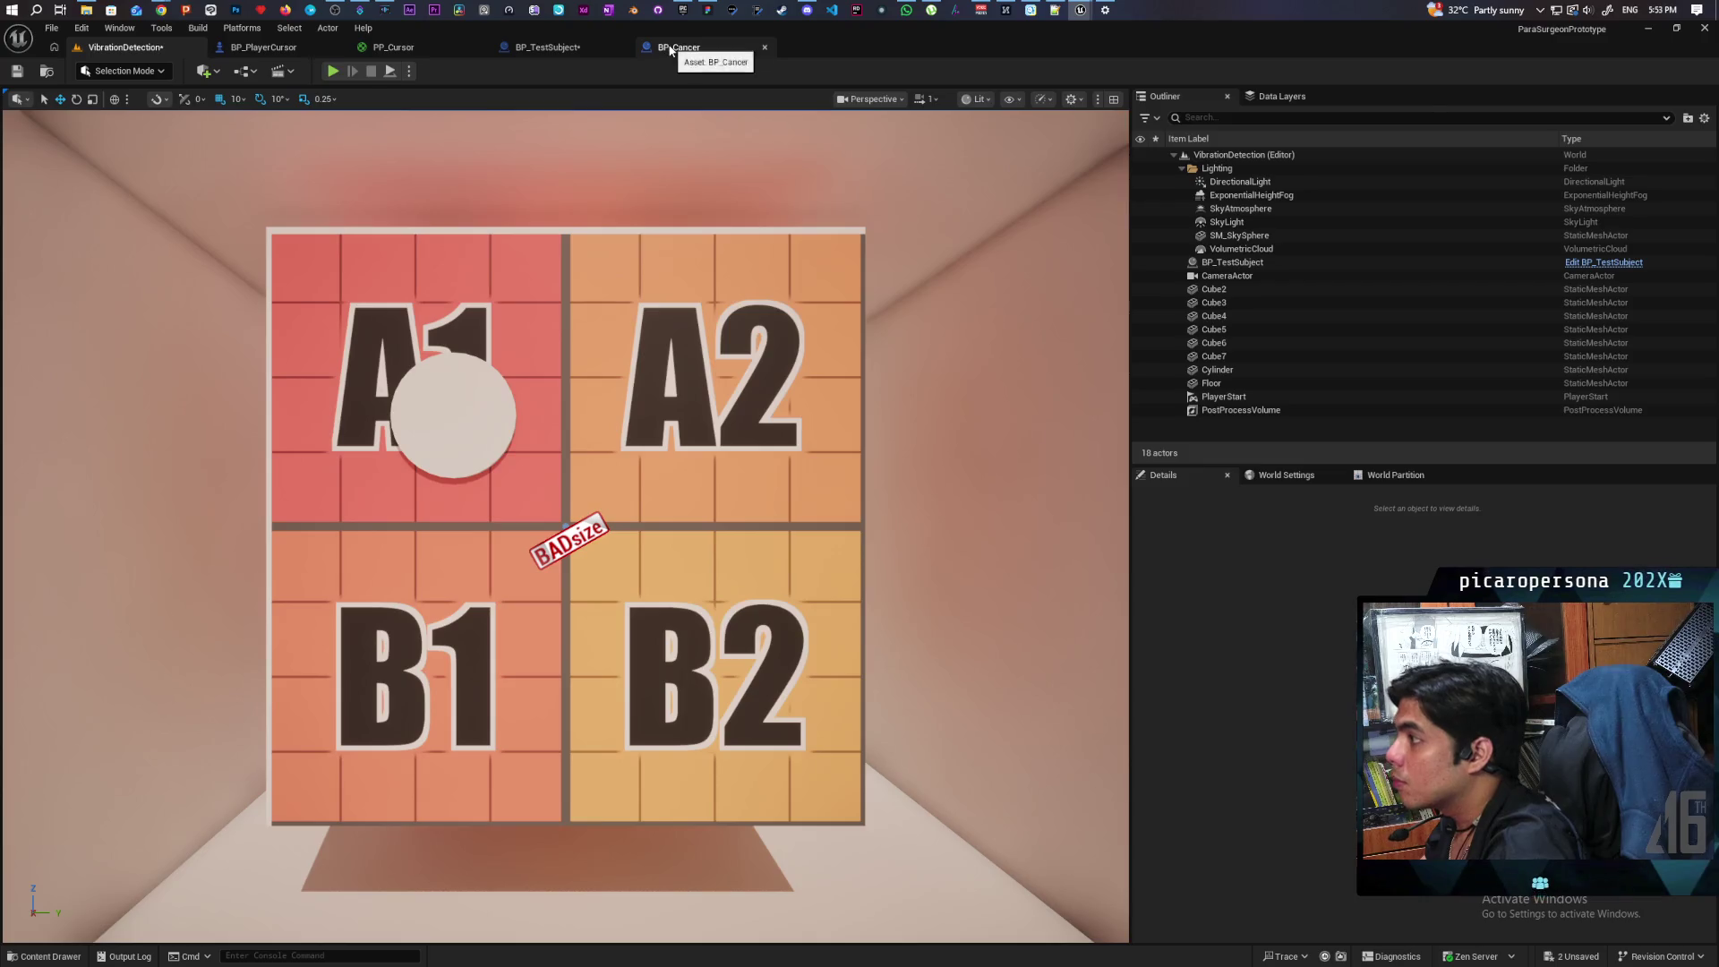
Step: Set the BP_Cancer sphere scale to 0.05 and try the Custom collision preset
left_click(677, 47)
left_click(1557, 284)
type("0.05")
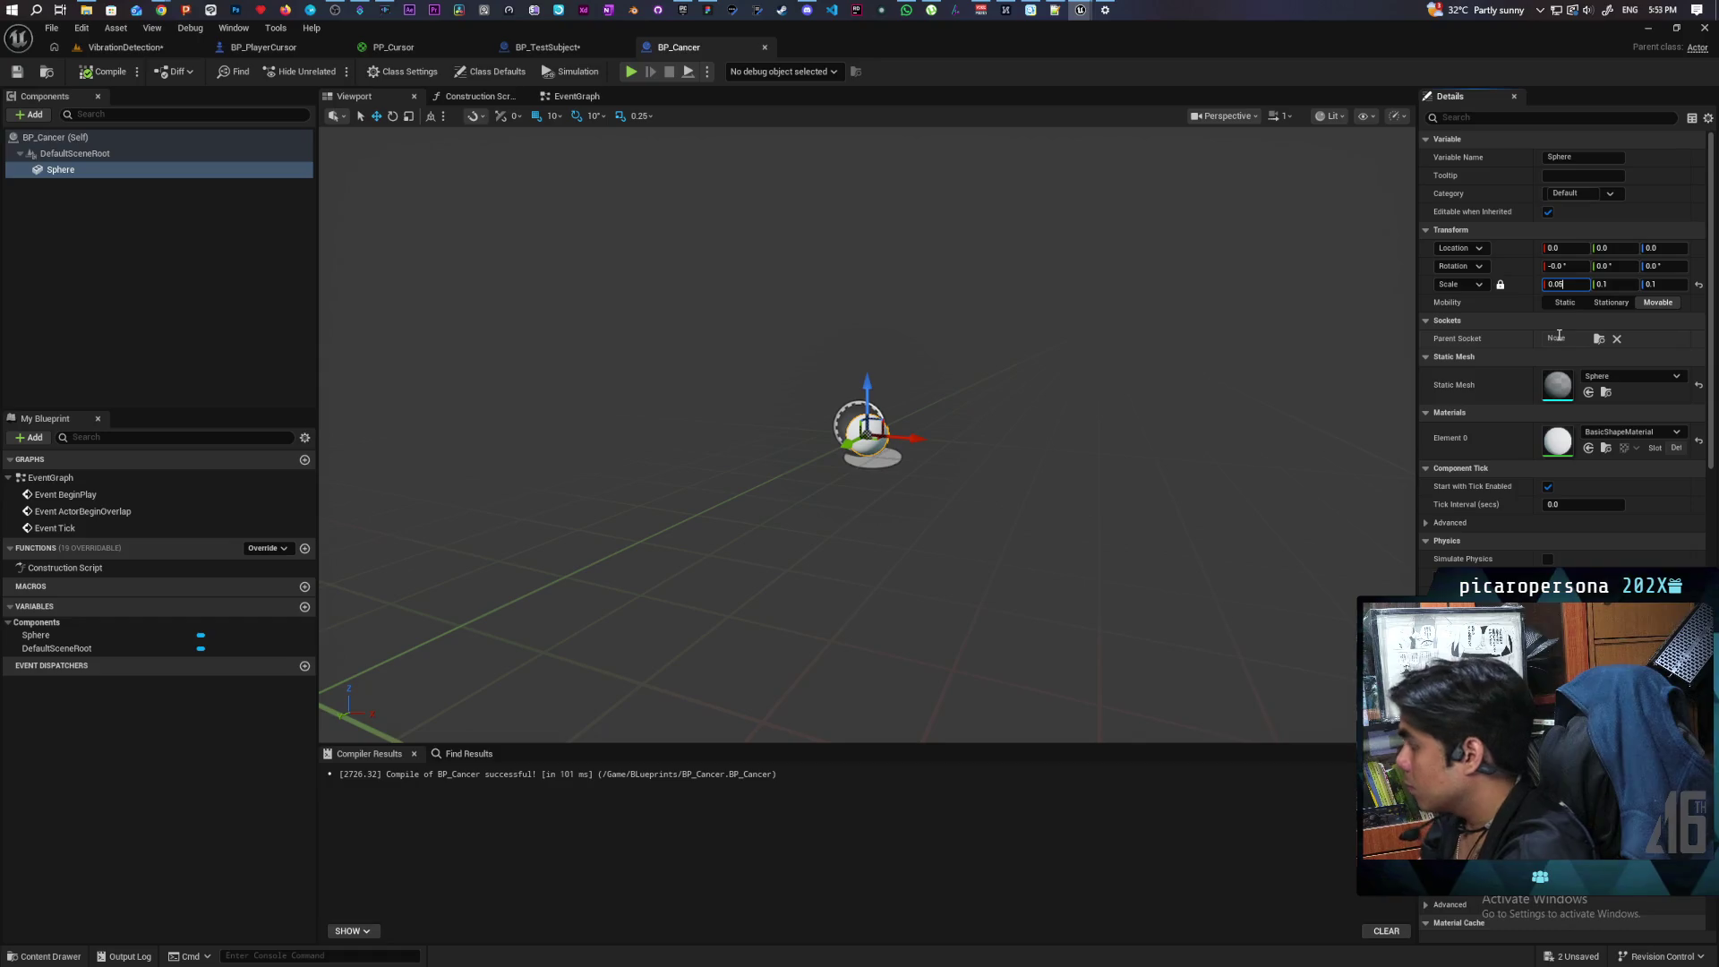
left_click(54, 169)
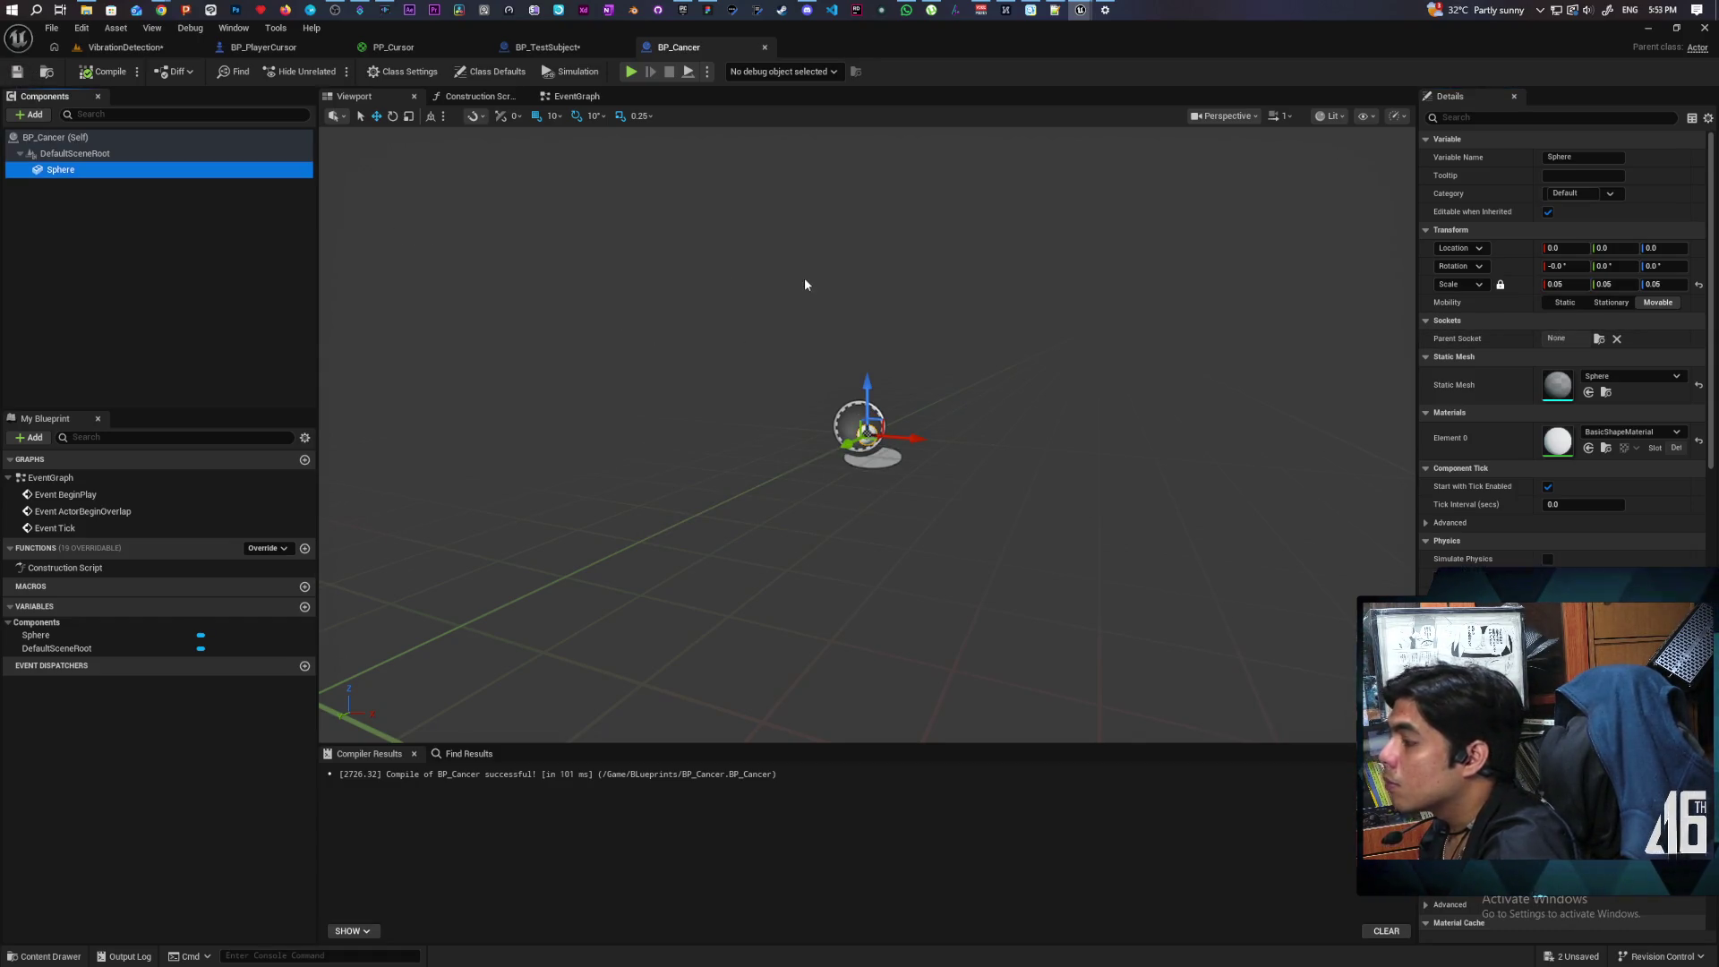
left_click(1470, 117)
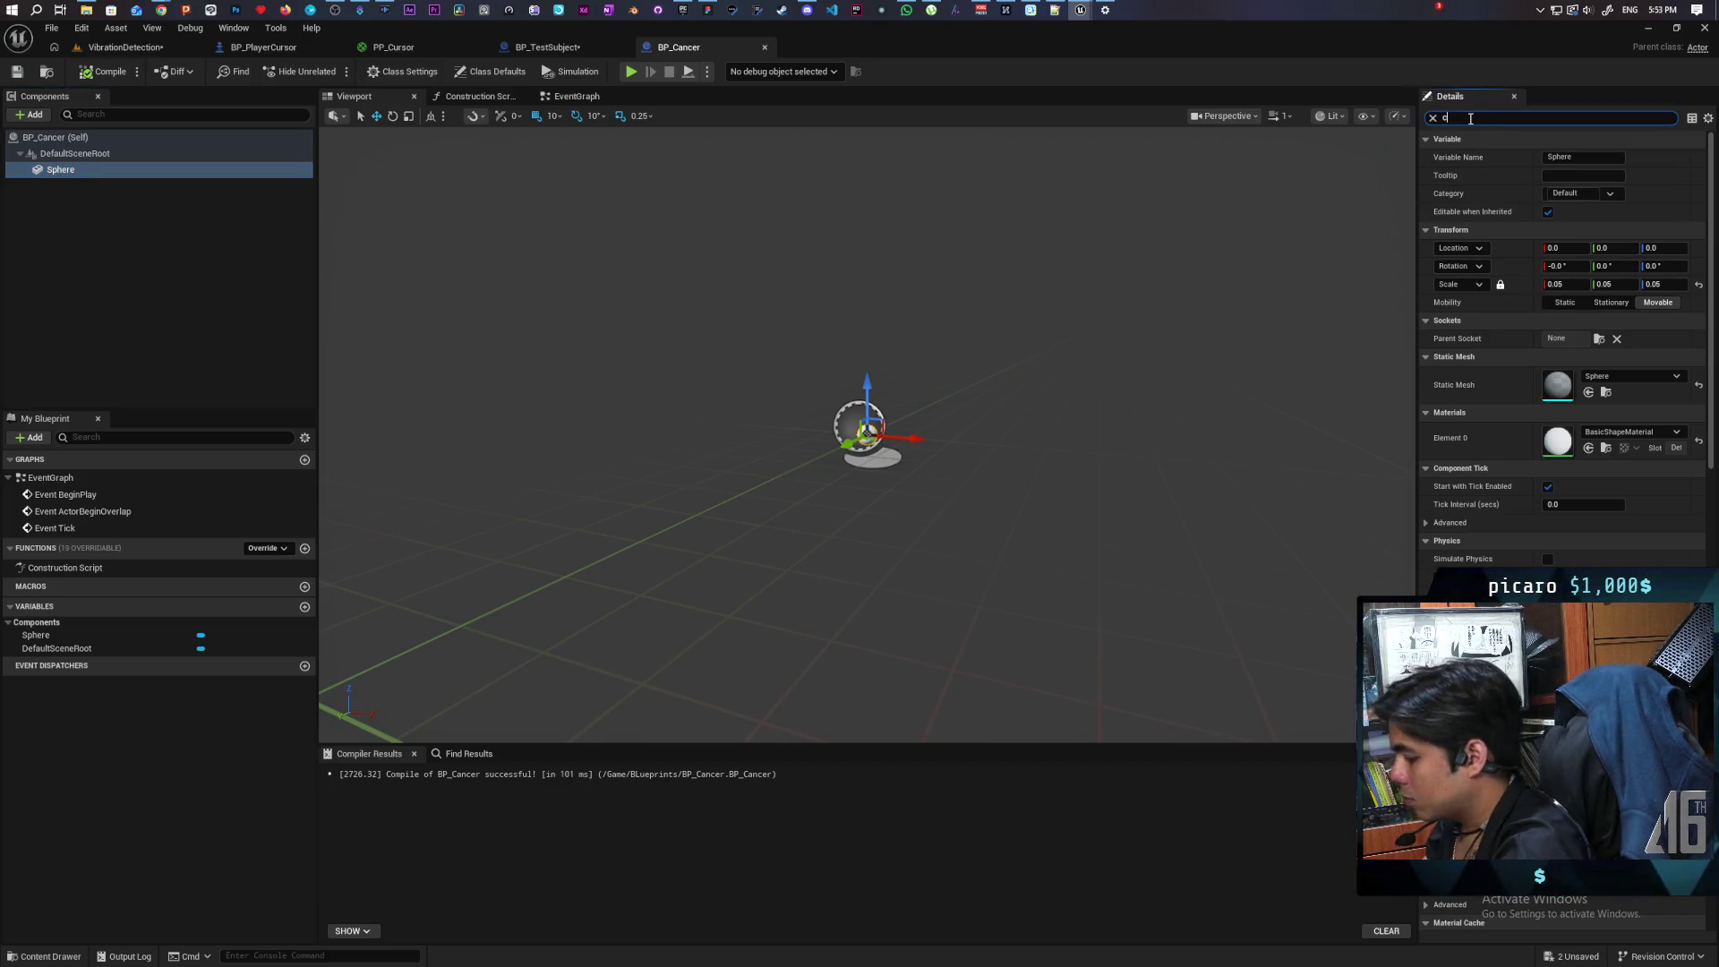
type("collisi")
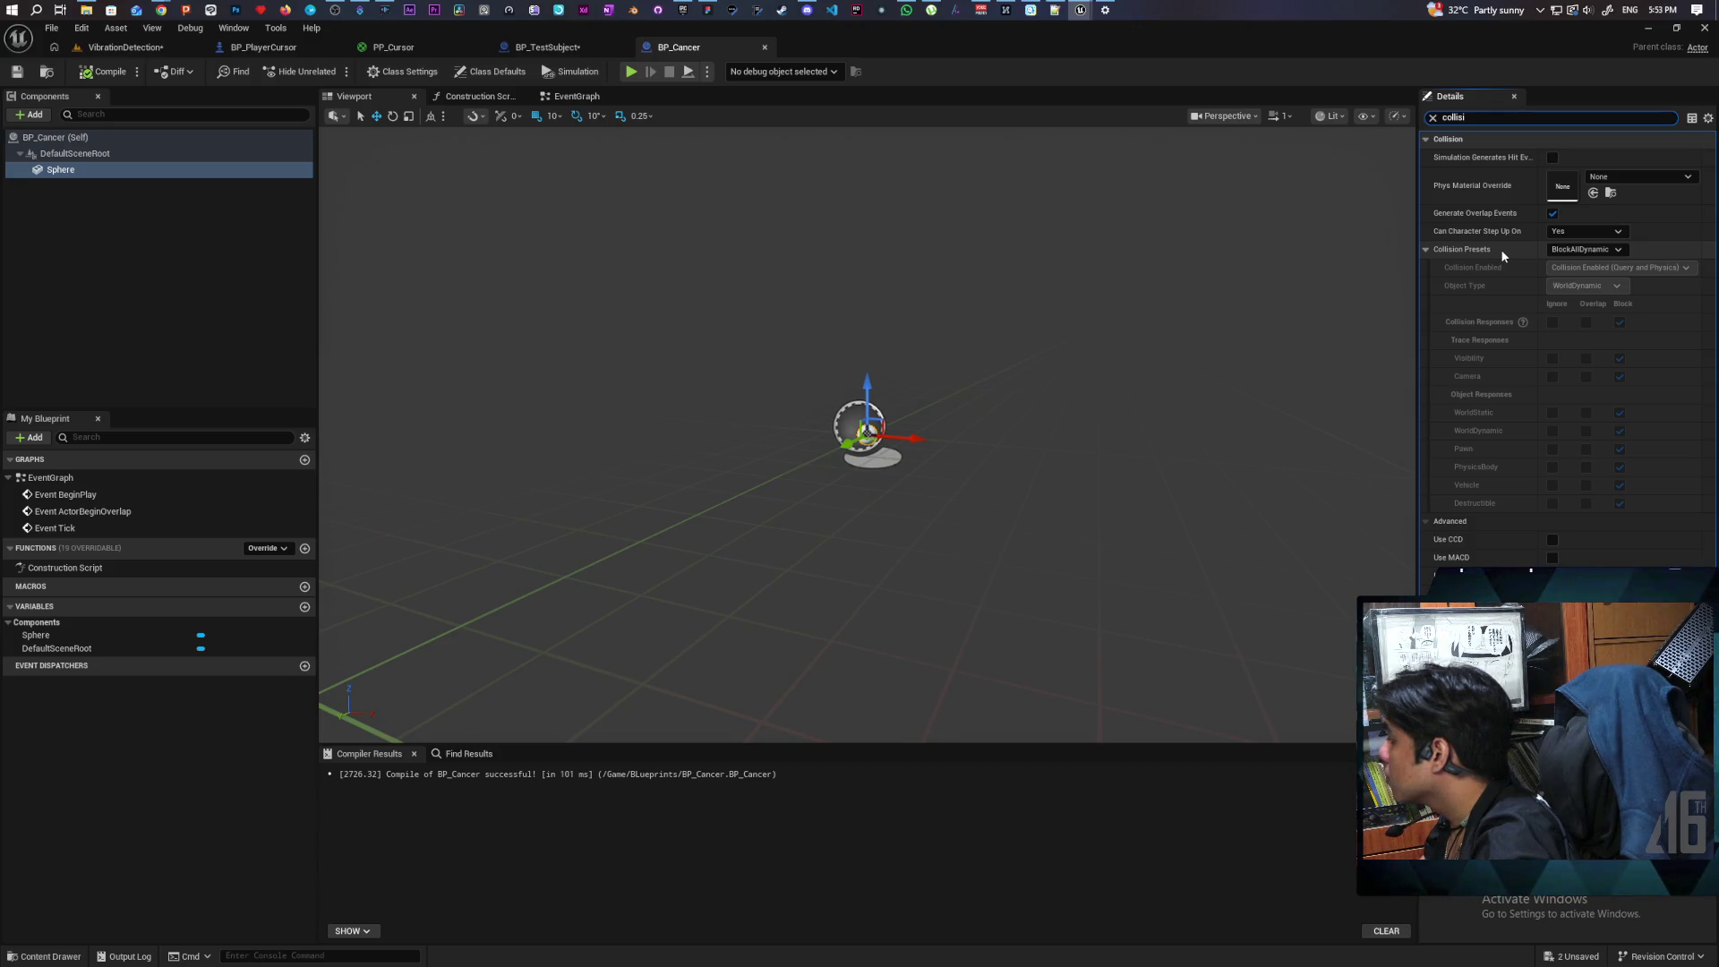
left_click(1568, 254)
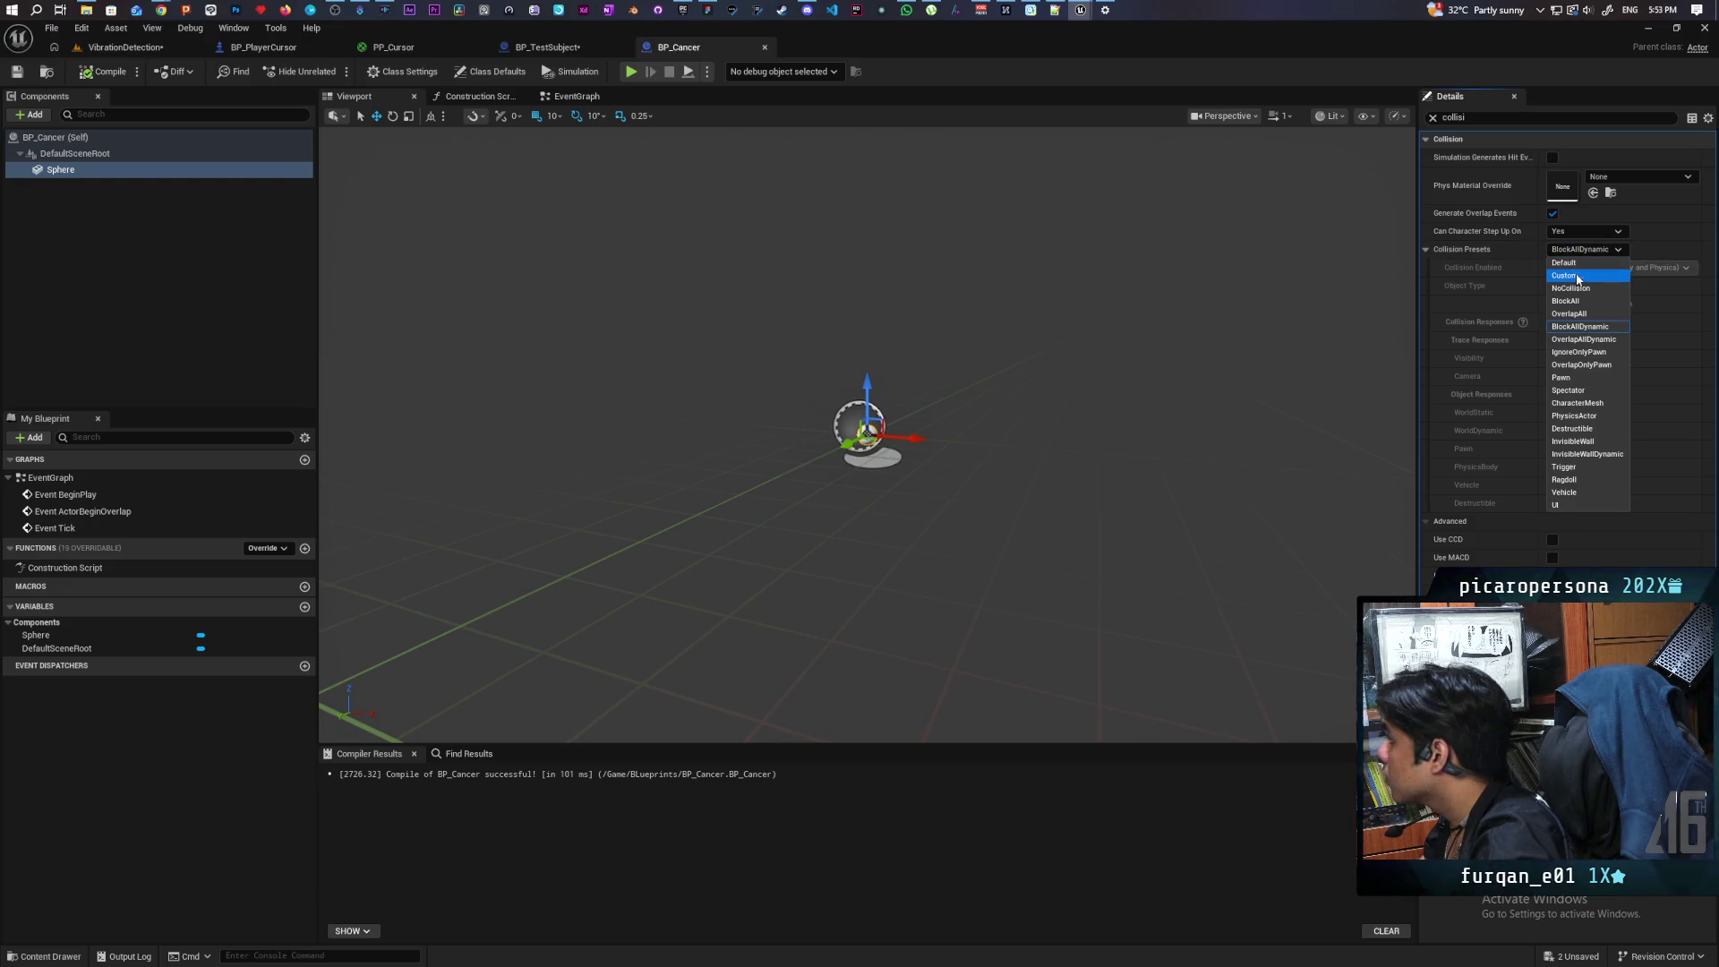
left_click(1577, 277)
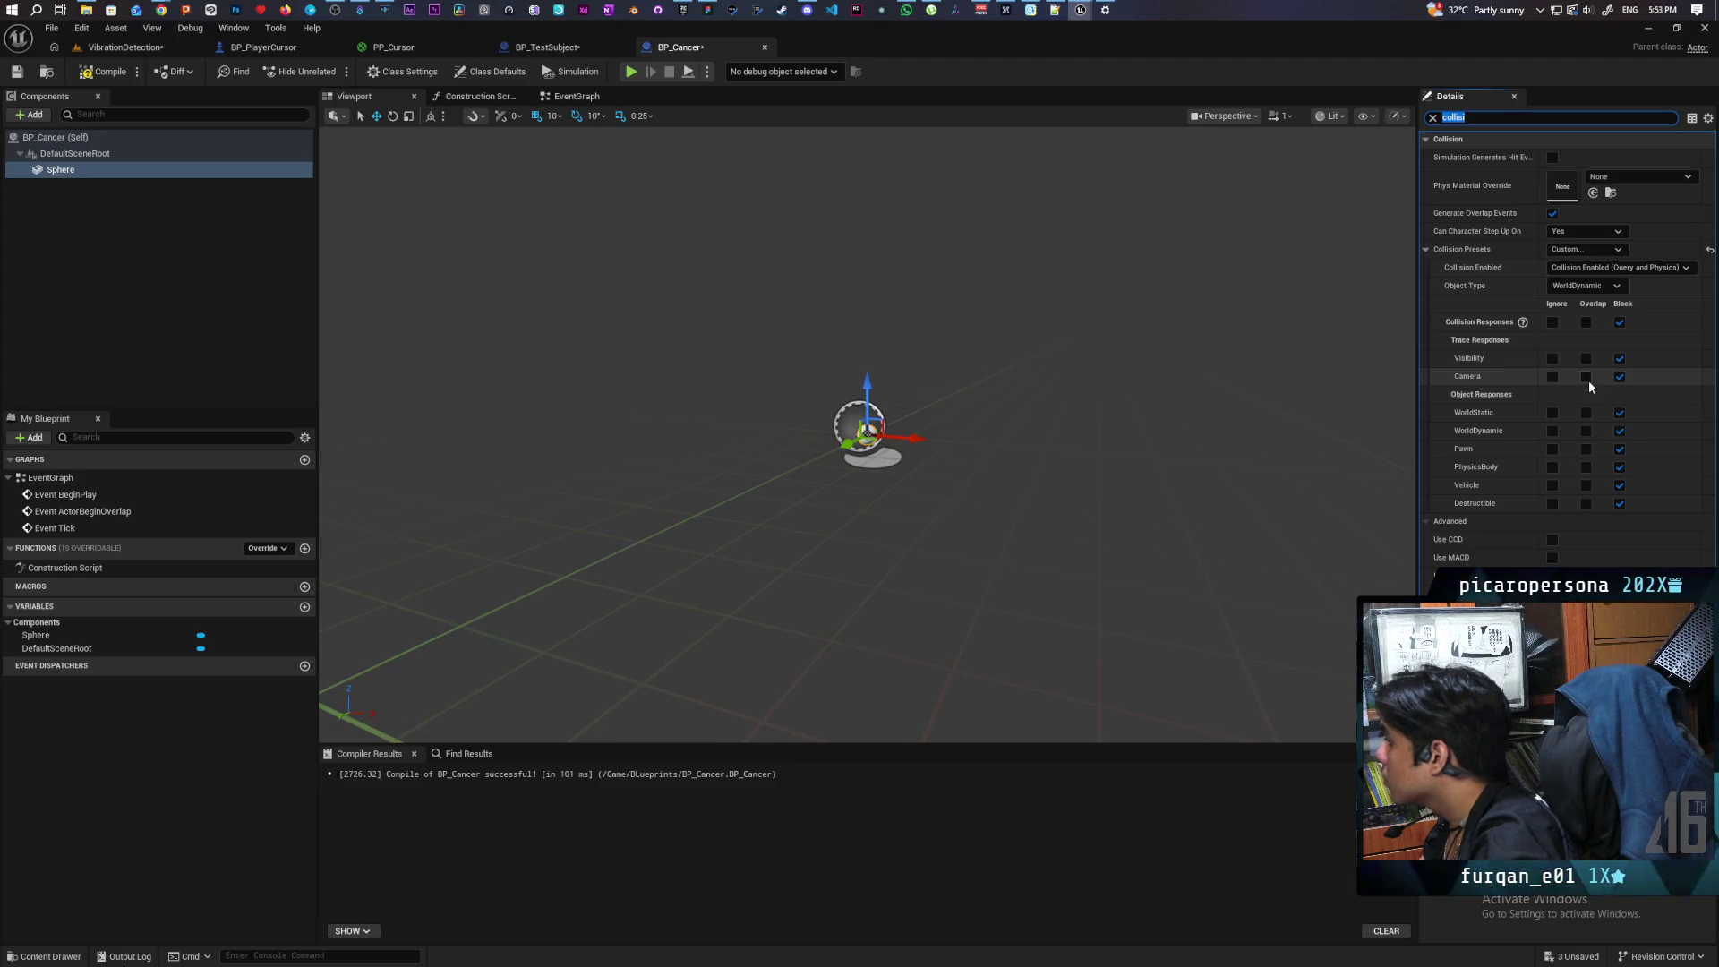
left_click(103, 72)
left_click(16, 71)
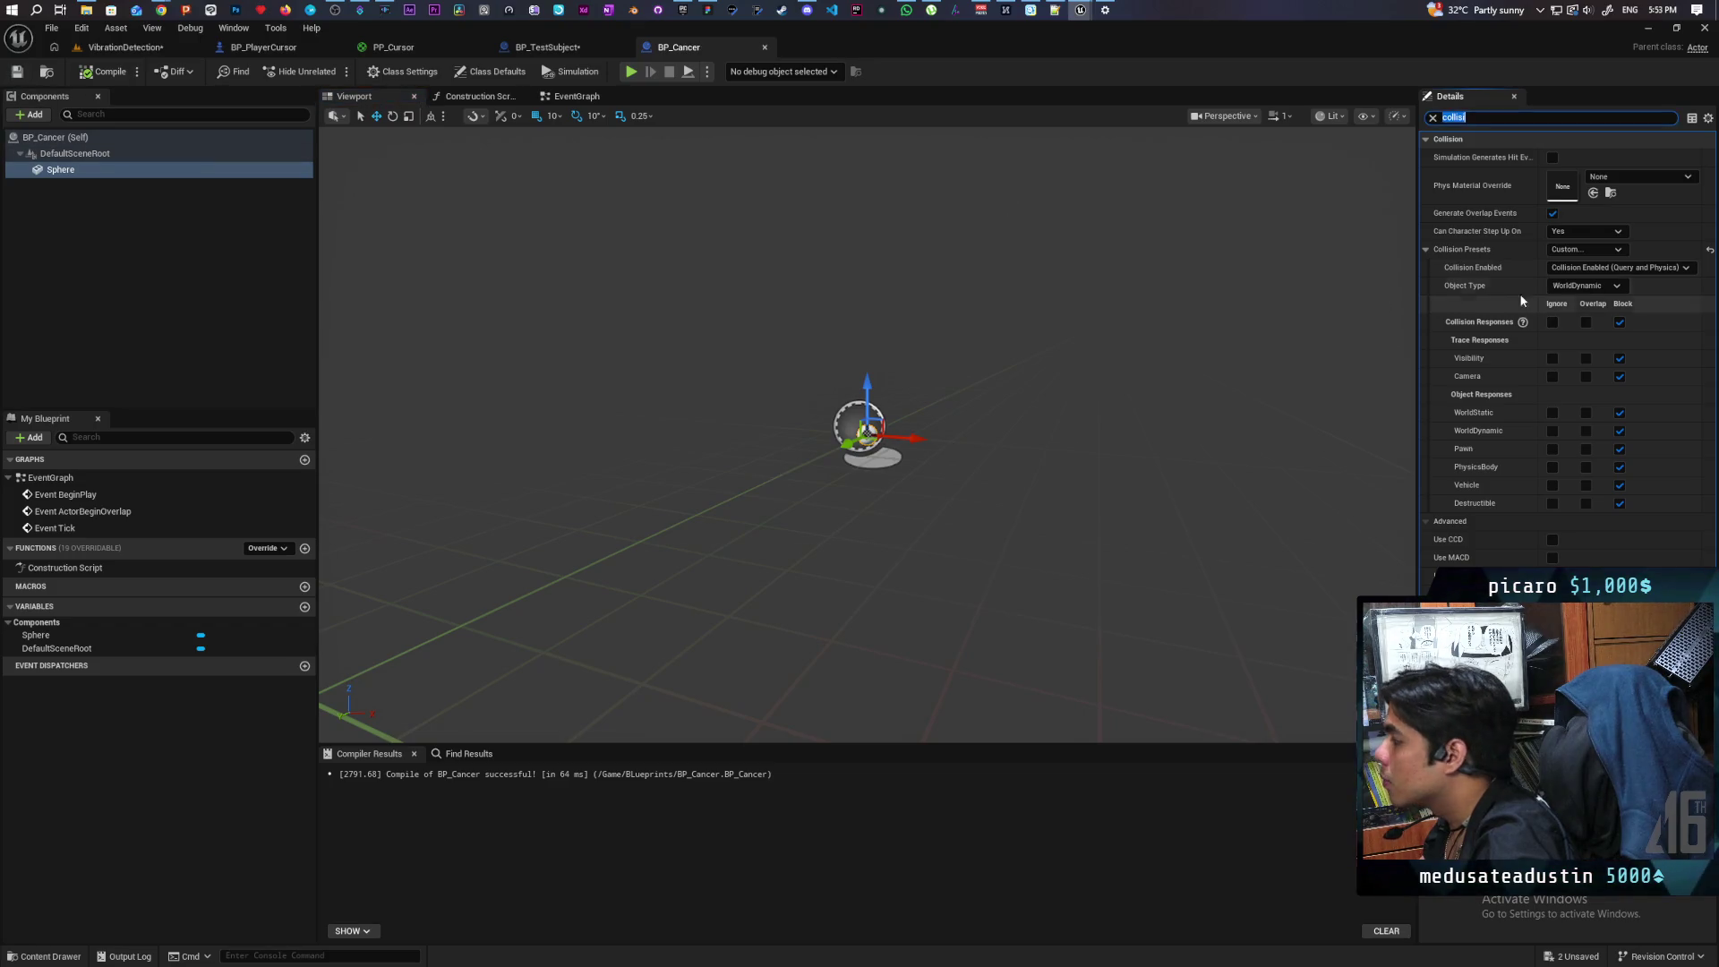
Step: Set the sphere's collision preset back to BlockAllDynamic and save BP_Cancer
left_click(1586, 287)
left_click(1595, 251)
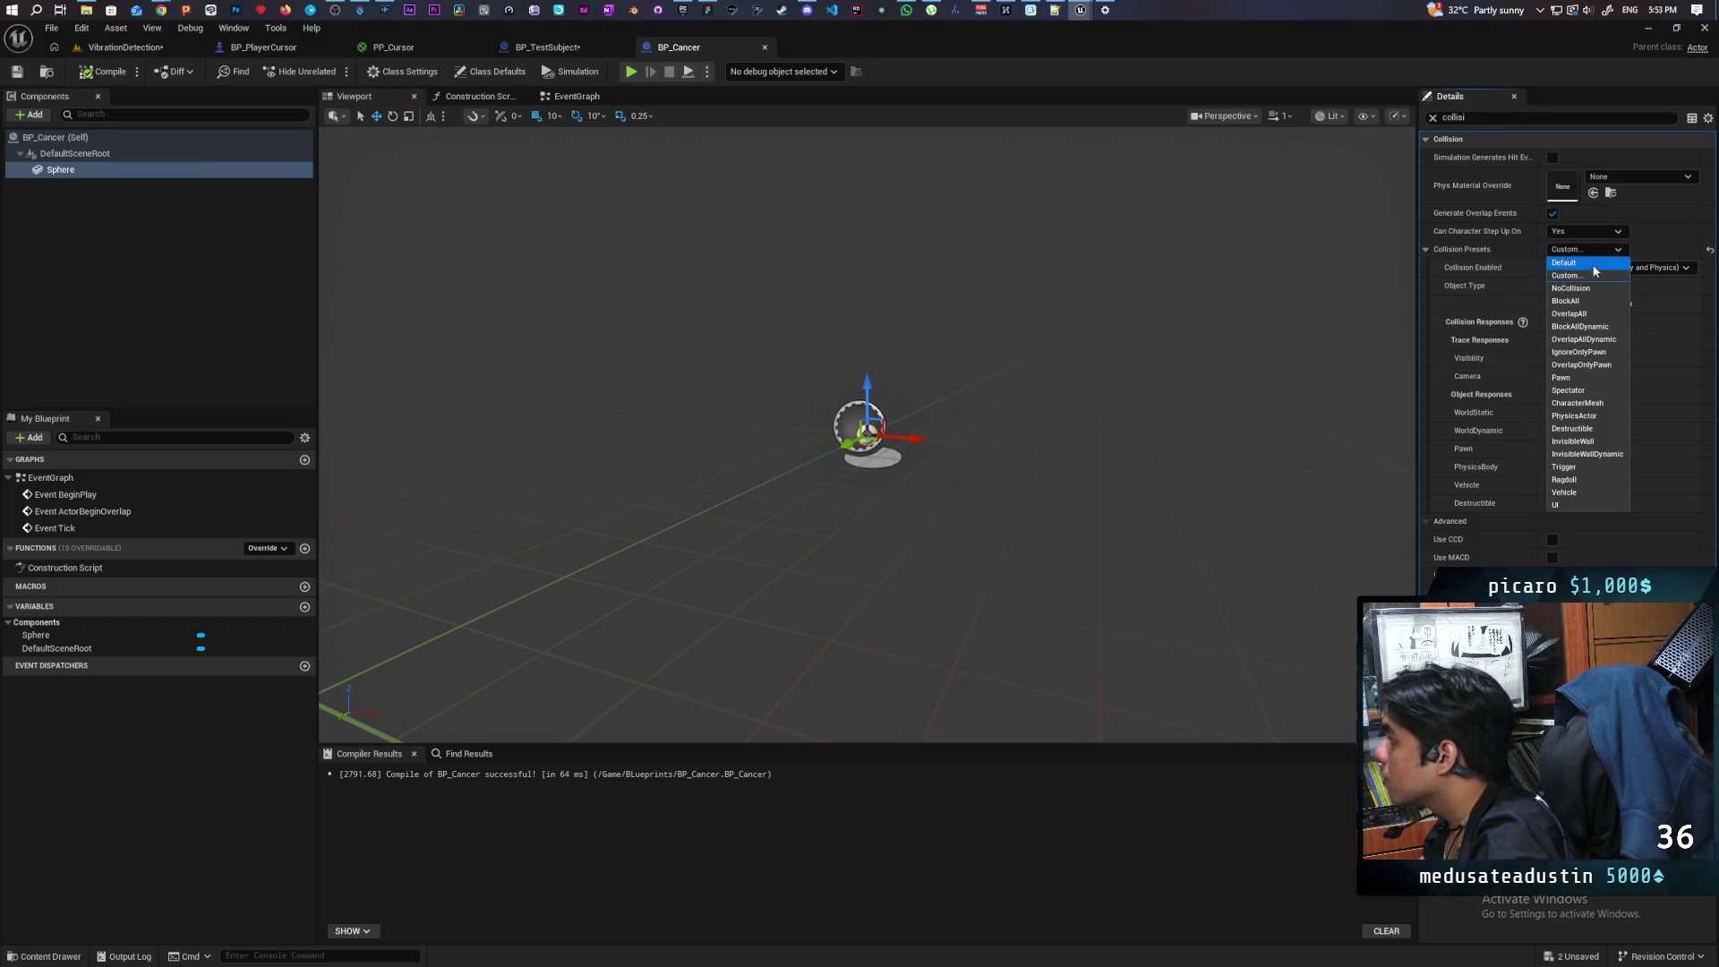
left_click(1580, 325)
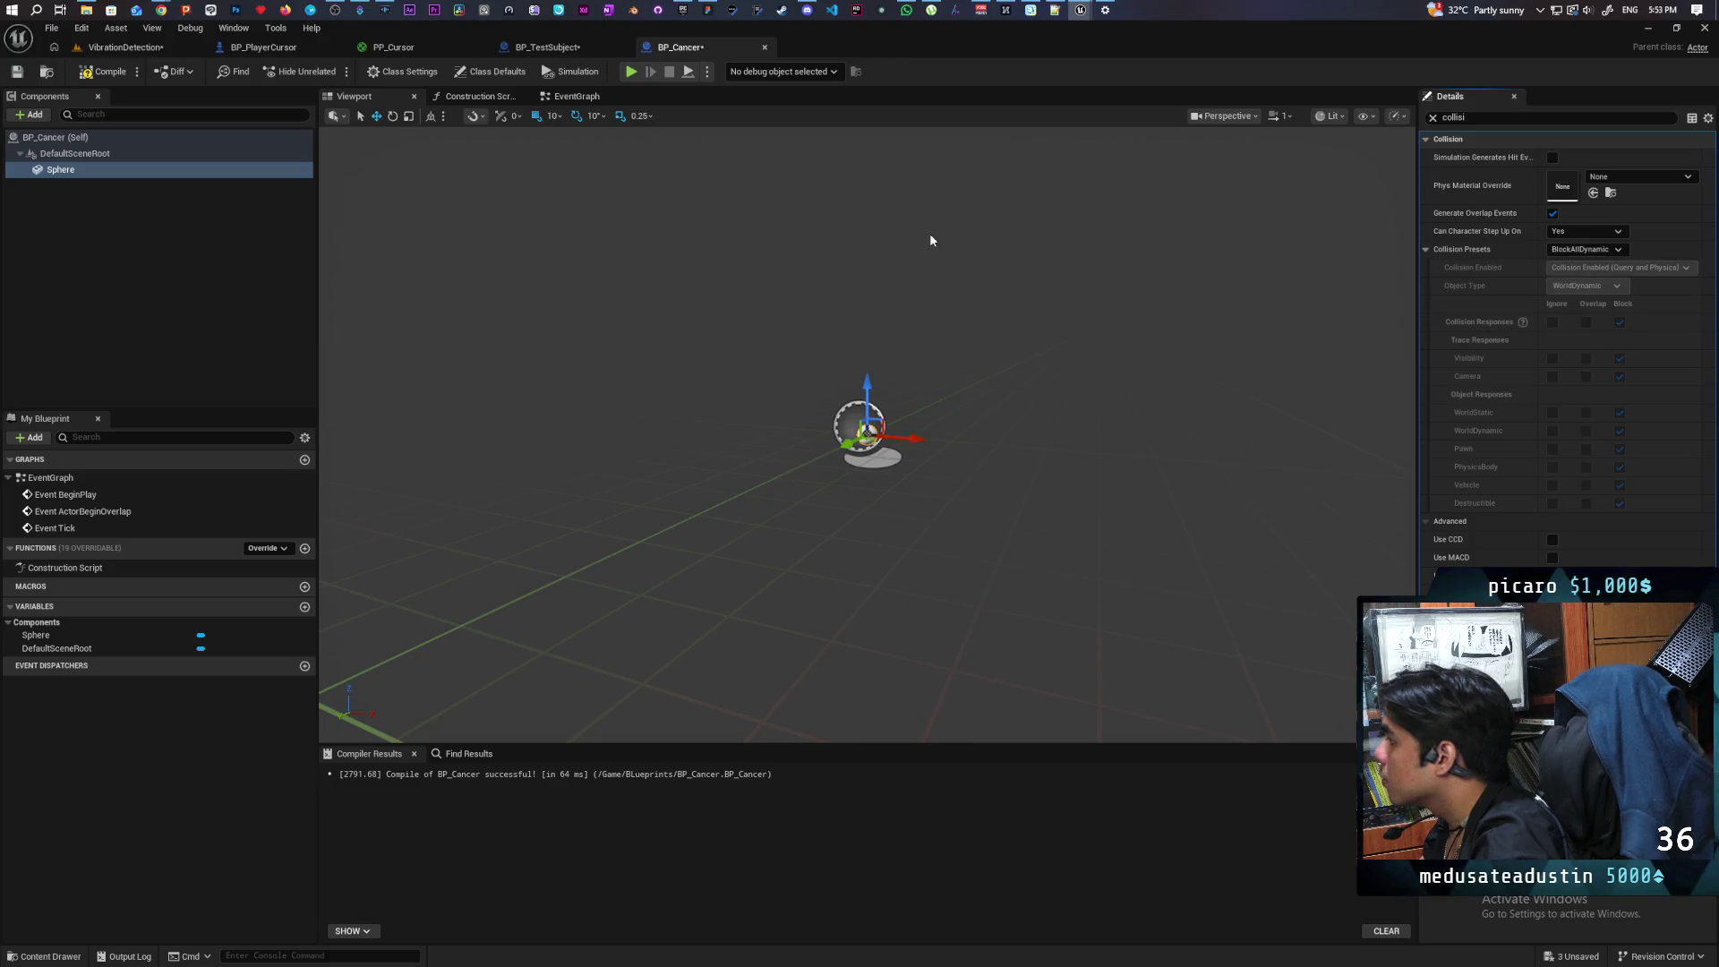
left_click(16, 72)
left_click(548, 46)
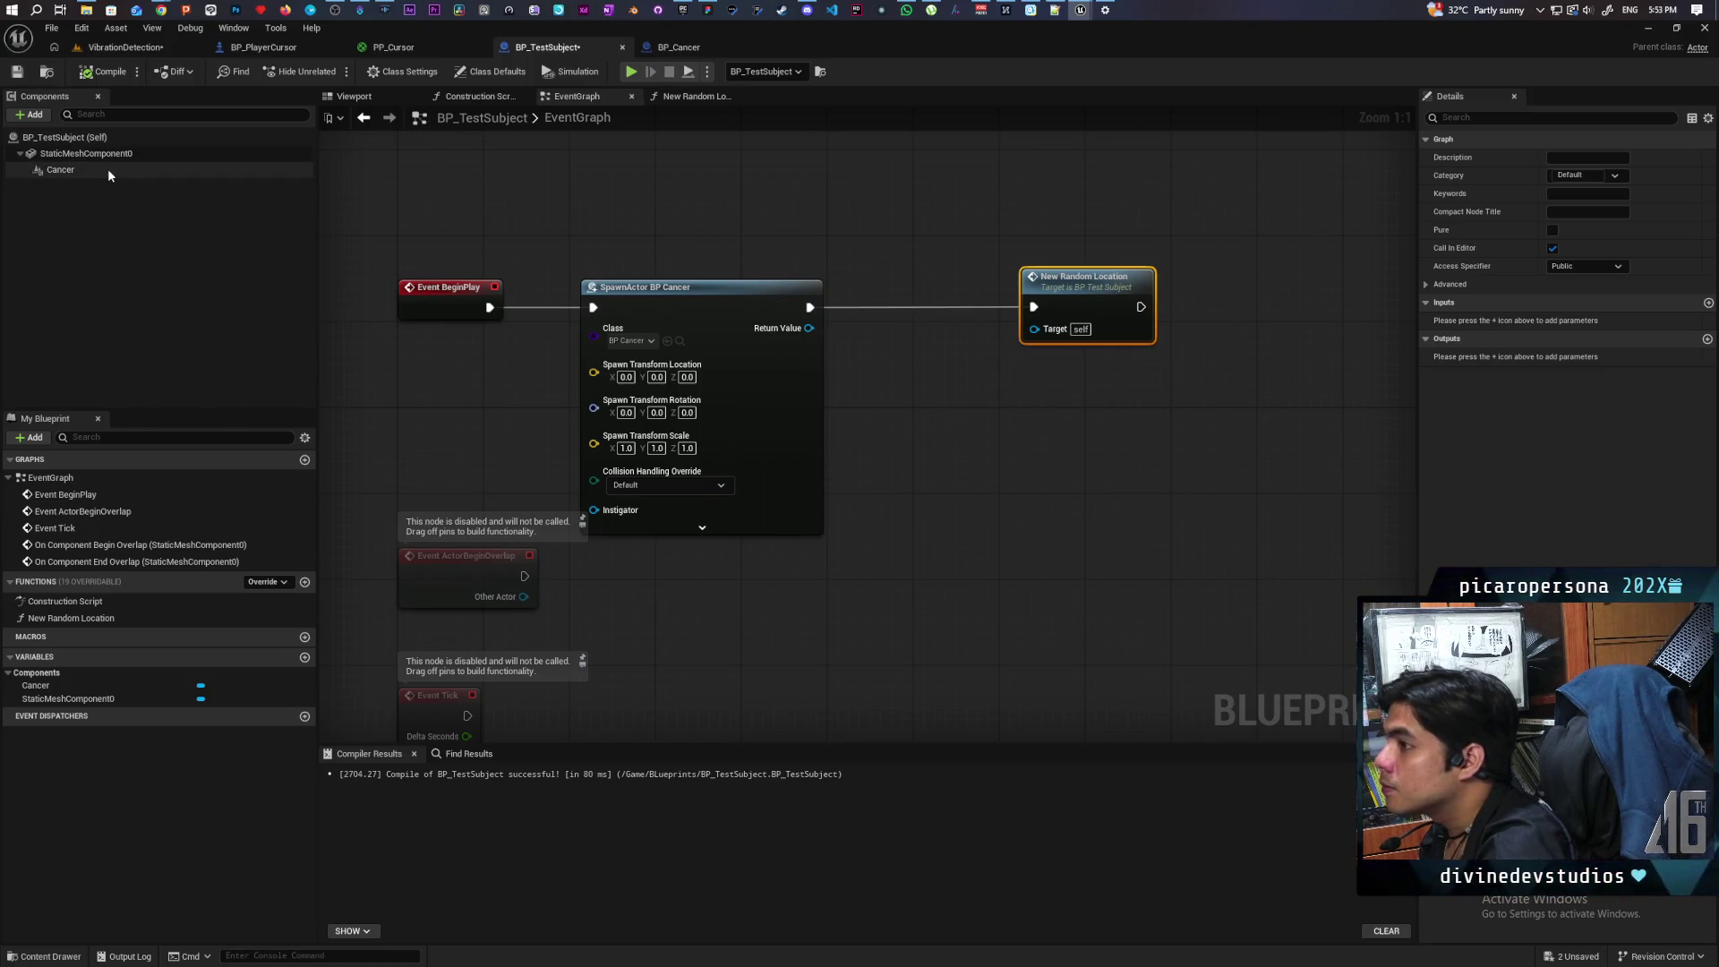
Step: Give BP_TestSubject's static mesh Custom collision with Camera overlapping and Visibility ignored, then compile
left_click(86, 153)
left_click(1463, 119)
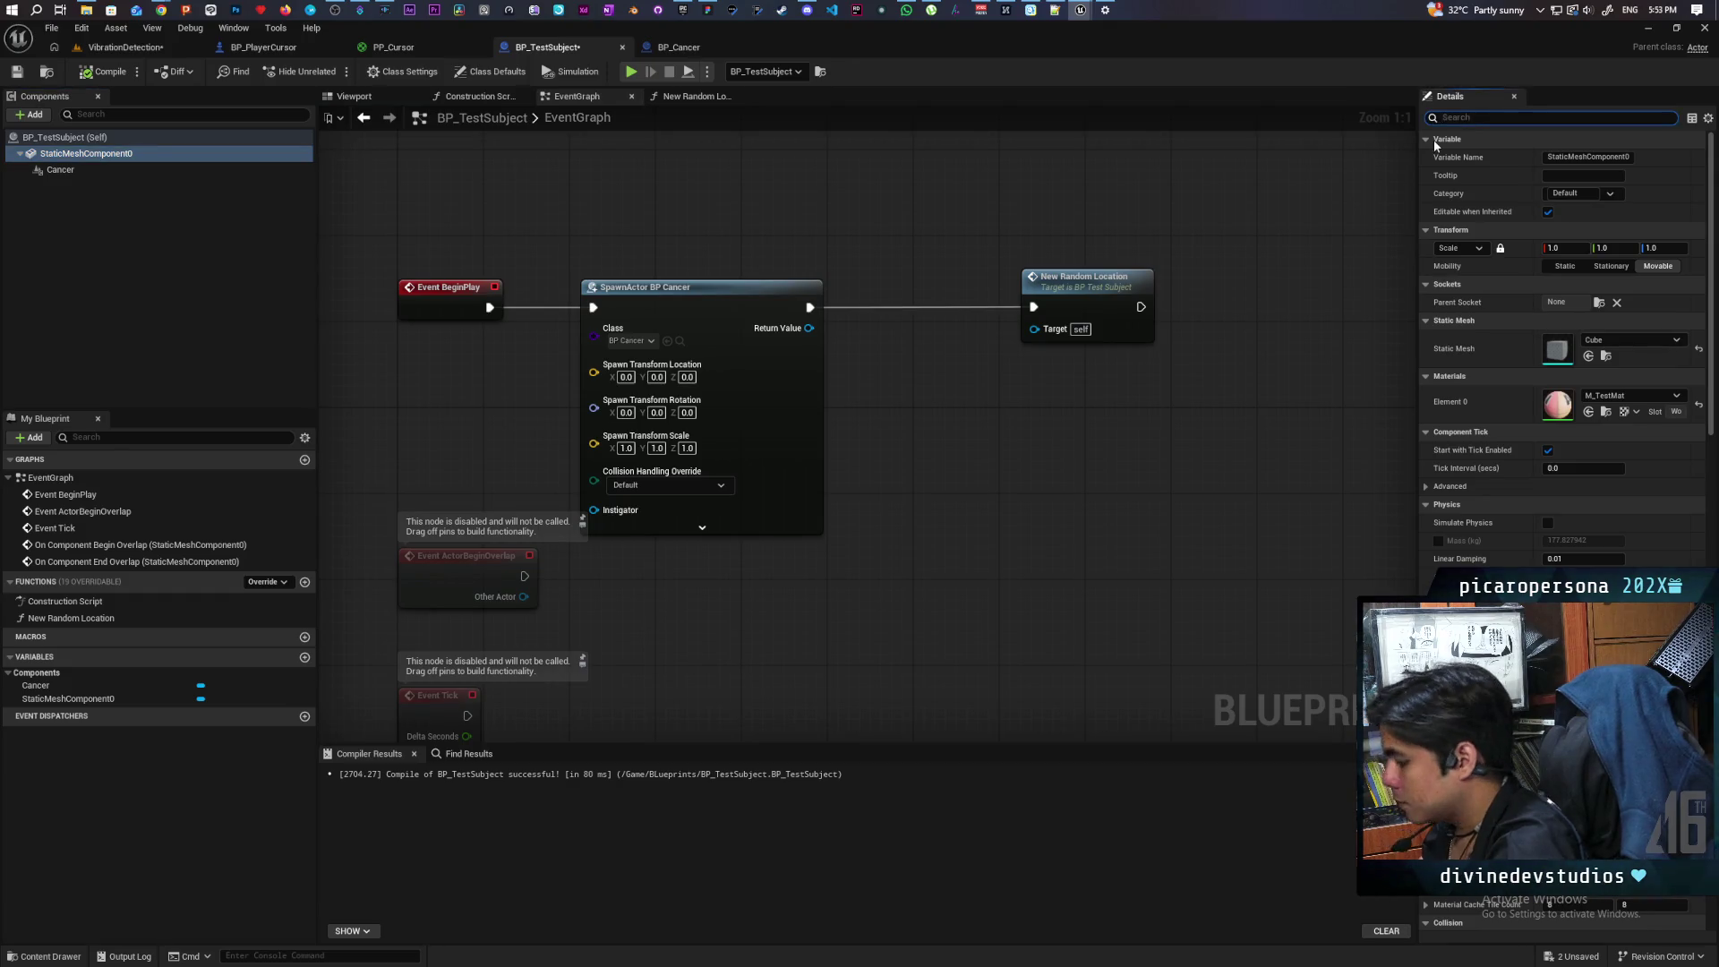
type("collisi")
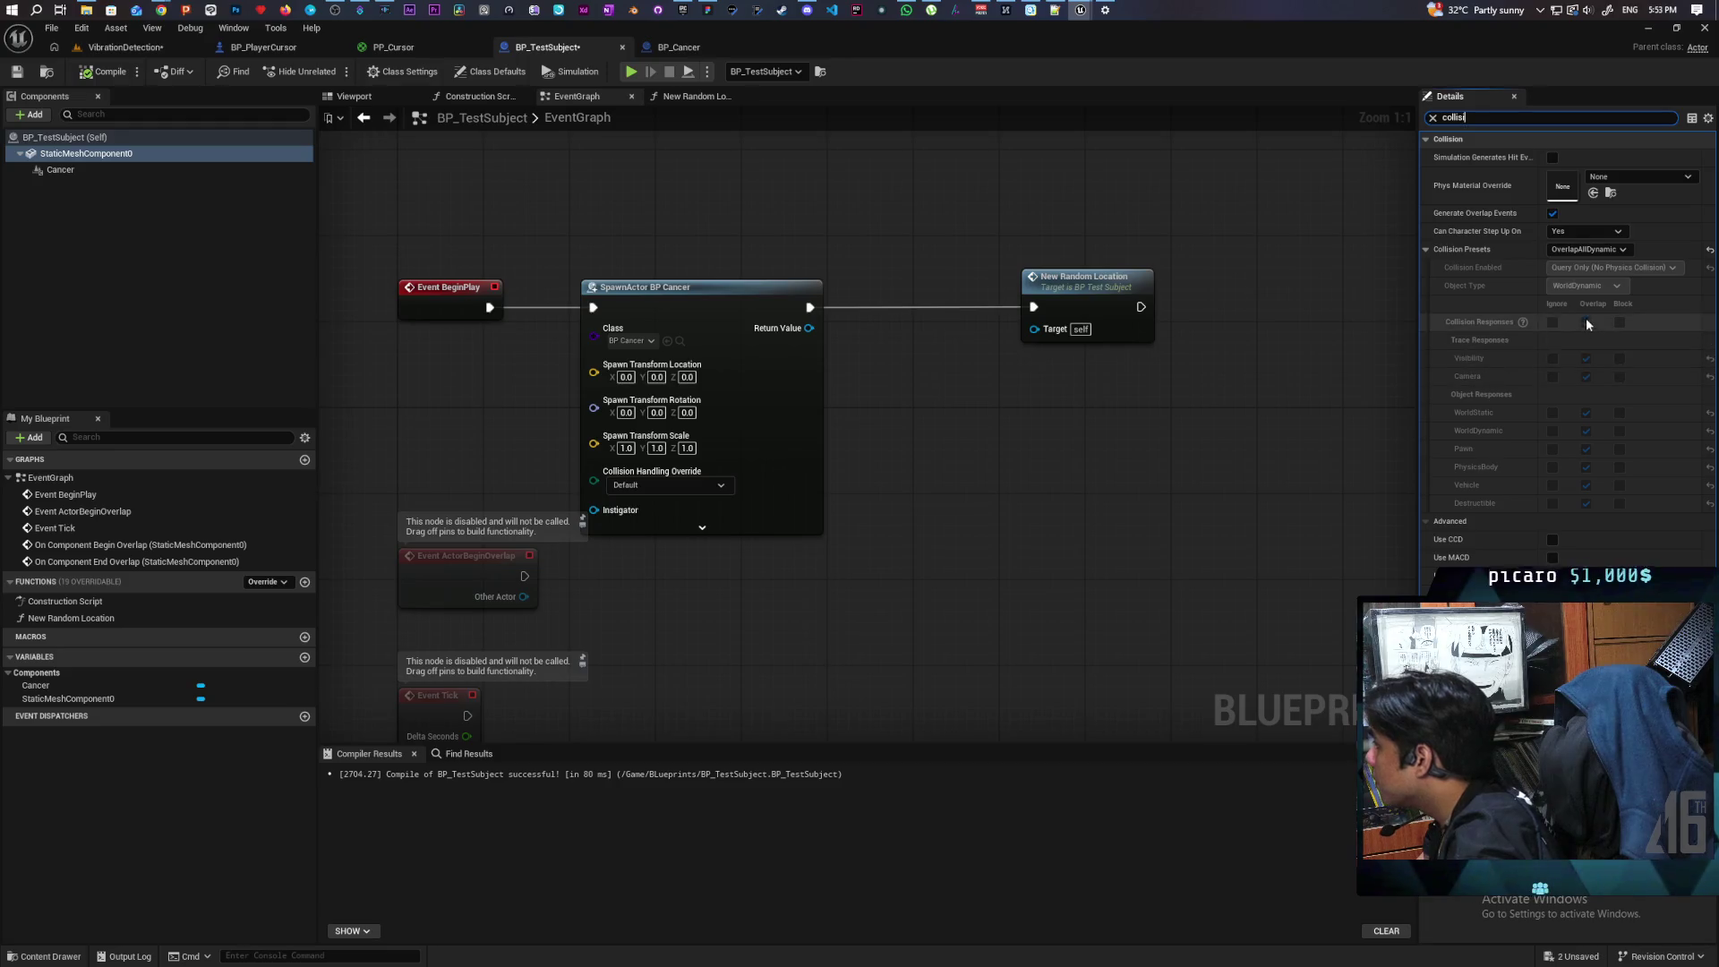
left_click(1620, 250)
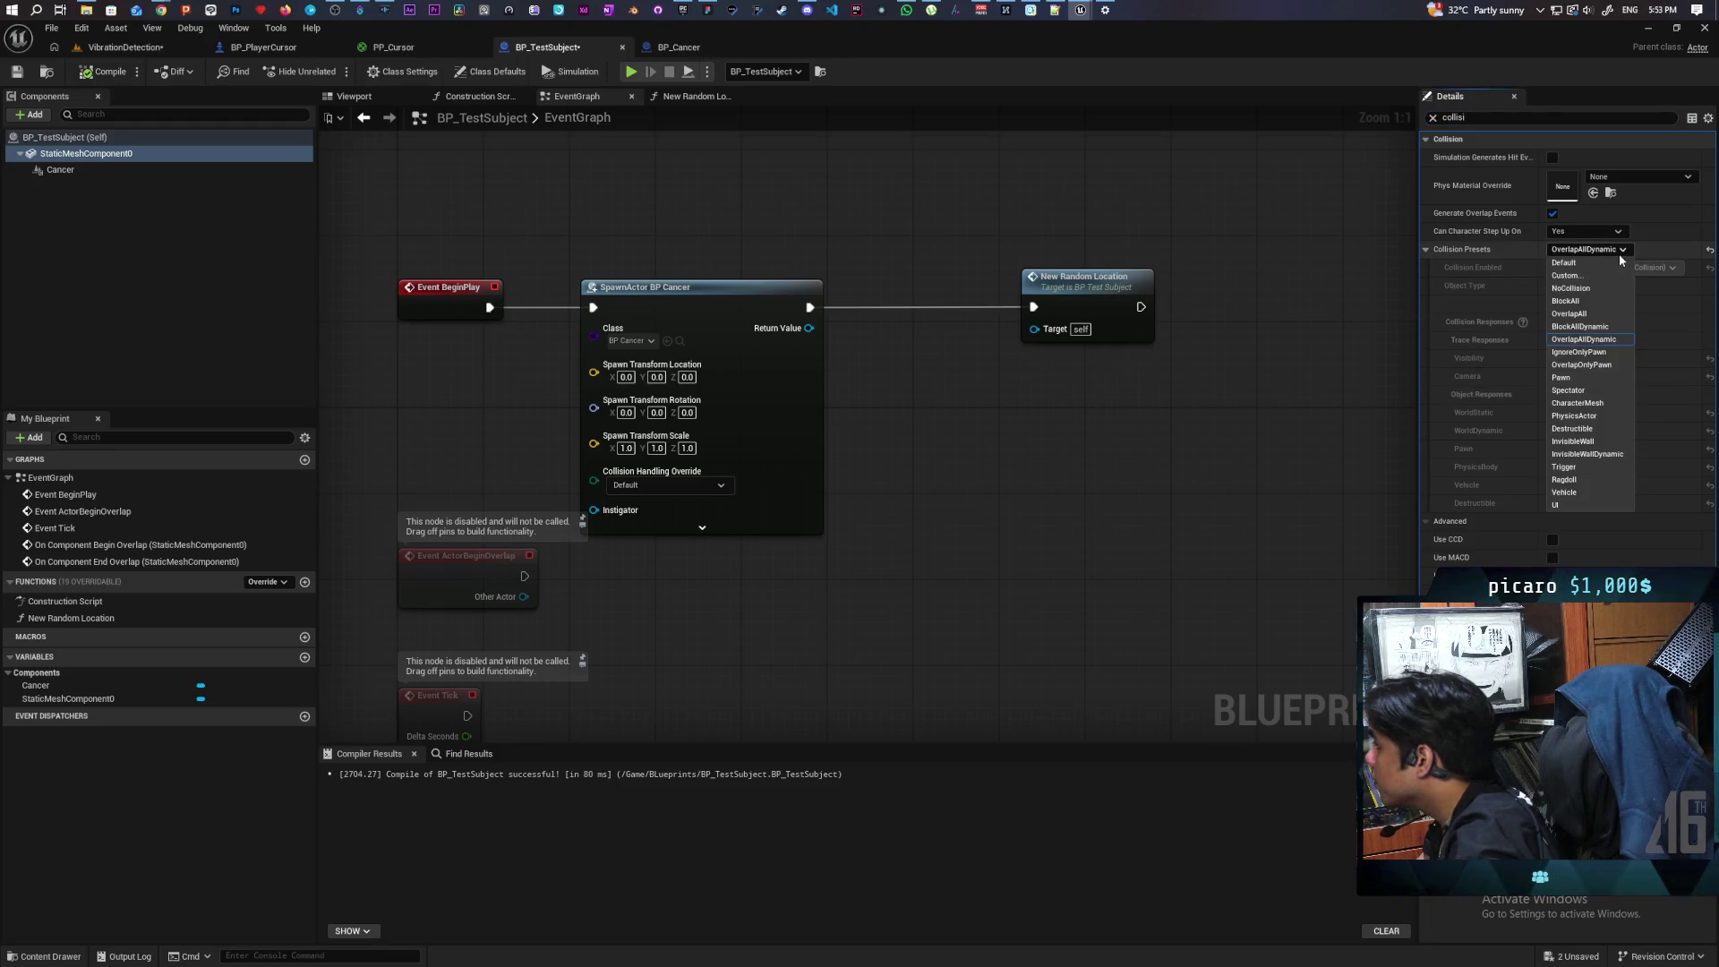
left_click(1567, 275)
left_click(1552, 377)
left_click(106, 72)
left_click(1585, 377)
left_click(1552, 359)
left_click(105, 72)
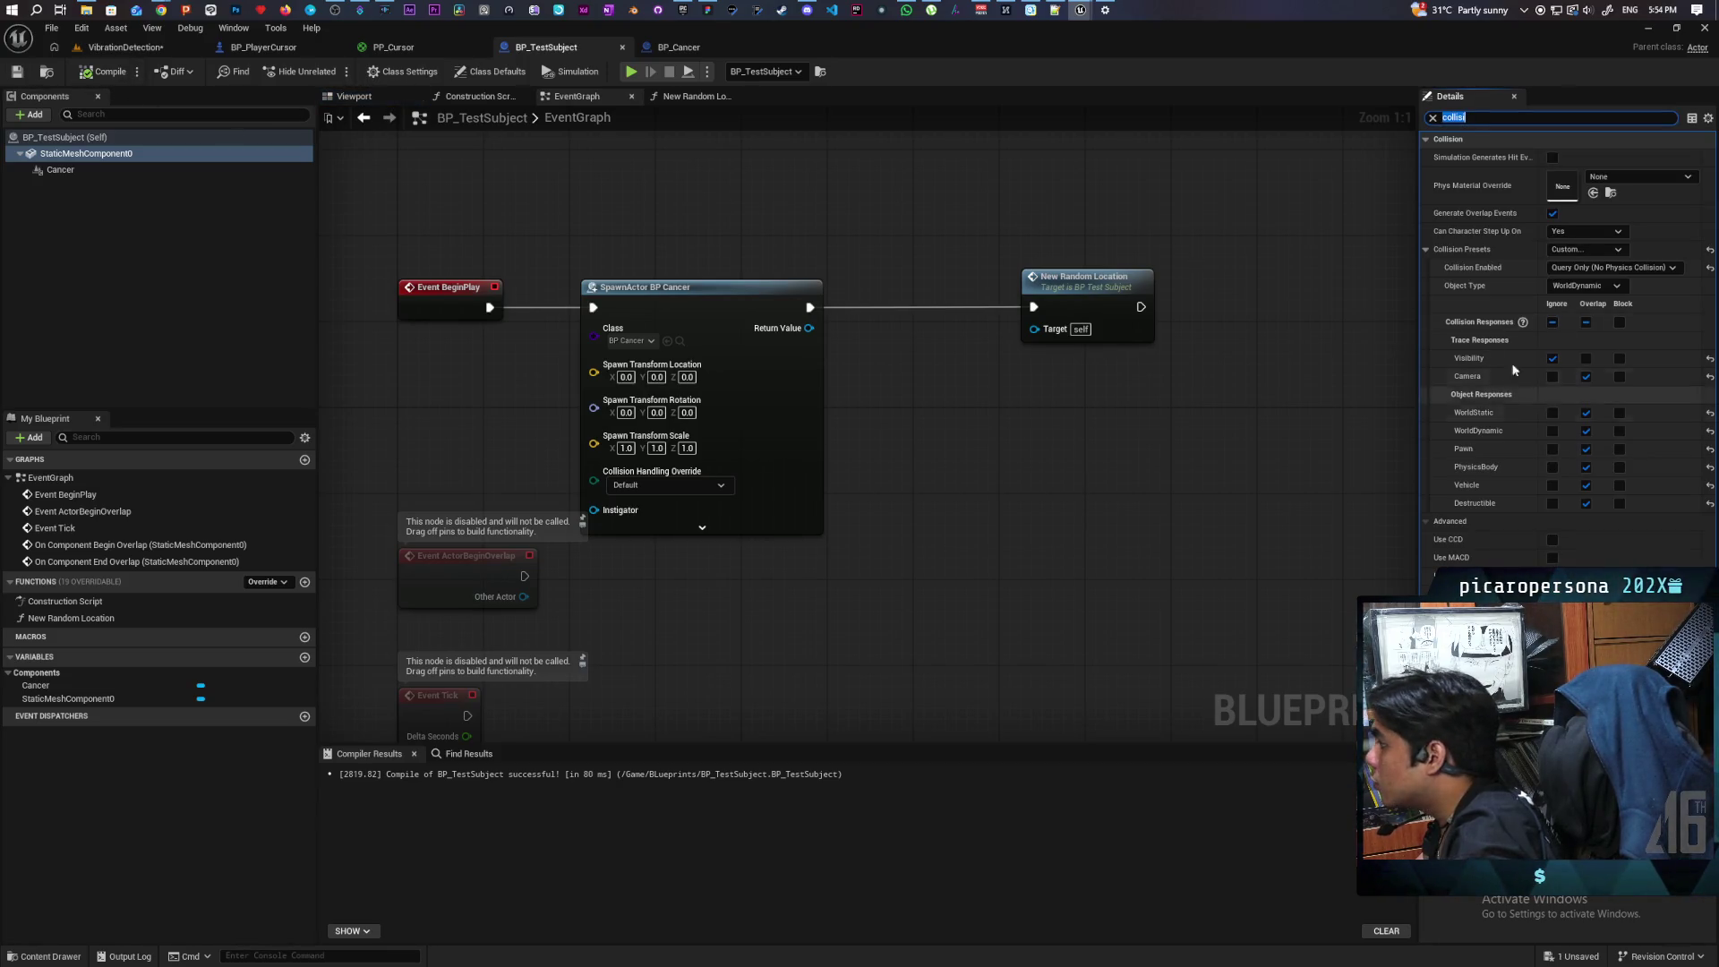
Step: In BP_TestSubject's event graph, bring up actions for SpawnActor's Return Value
left_click(678, 47)
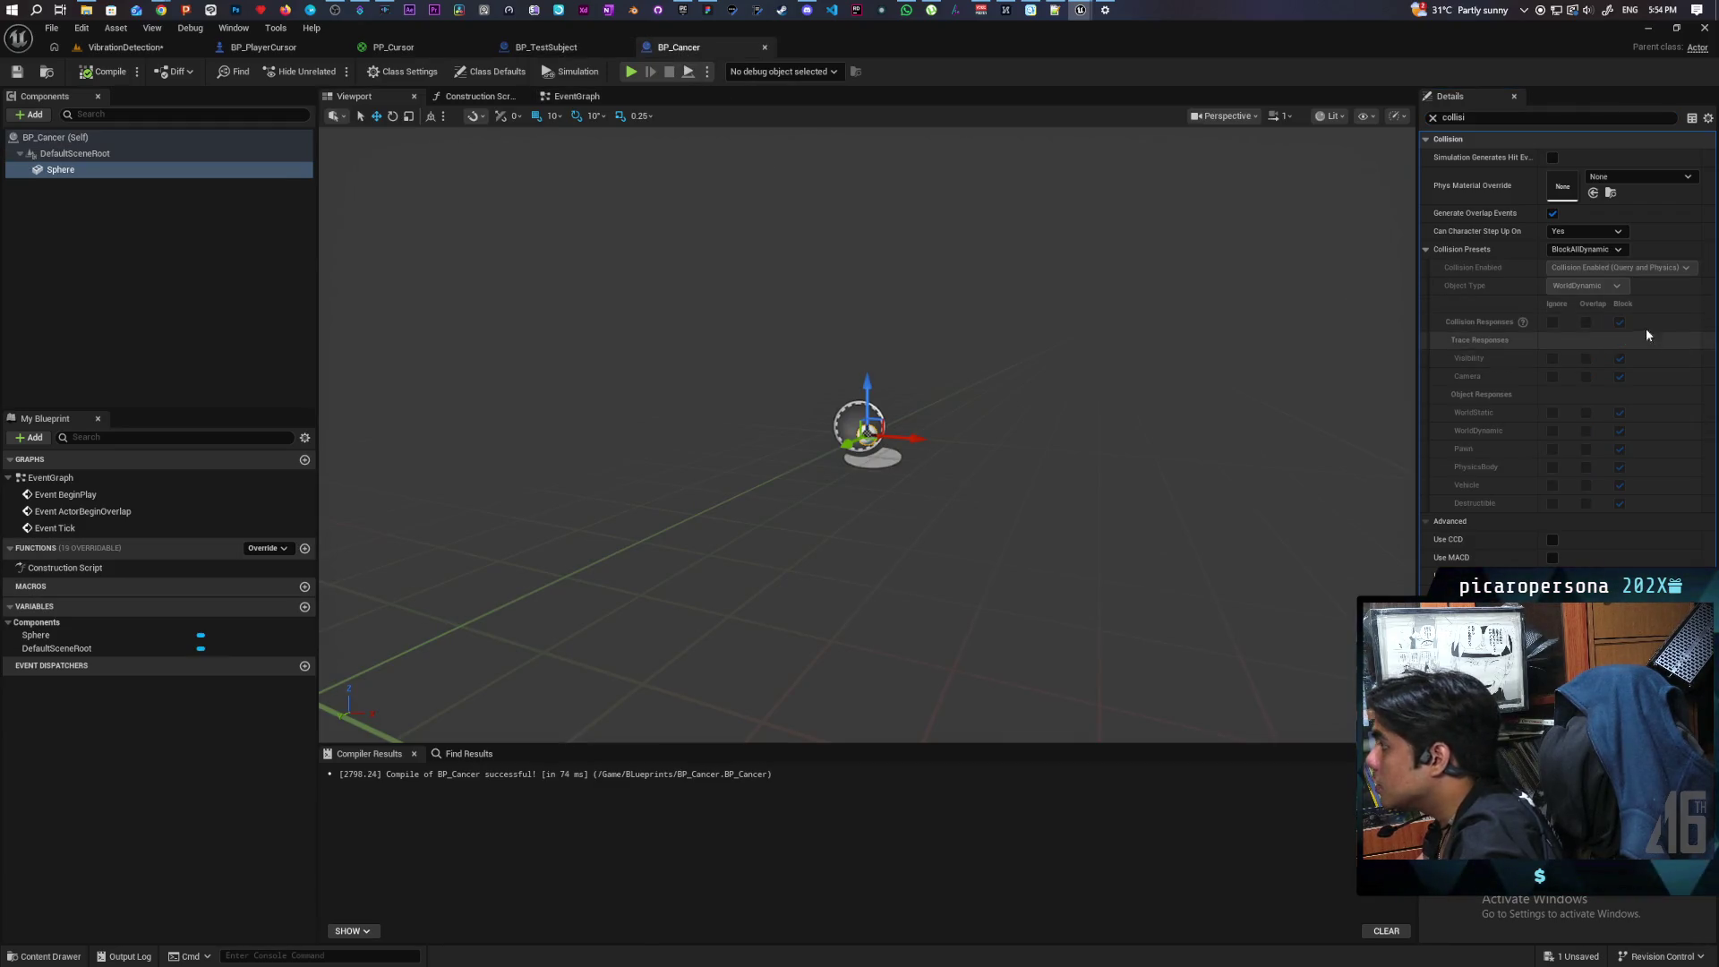
left_click(565, 51)
mouse_move(813, 225)
left_mouse_down()
mouse_move(722, 192)
mouse_move(926, 242)
mouse_move(823, 296)
mouse_move(937, 379)
left_mouse_up()
left_click(974, 466)
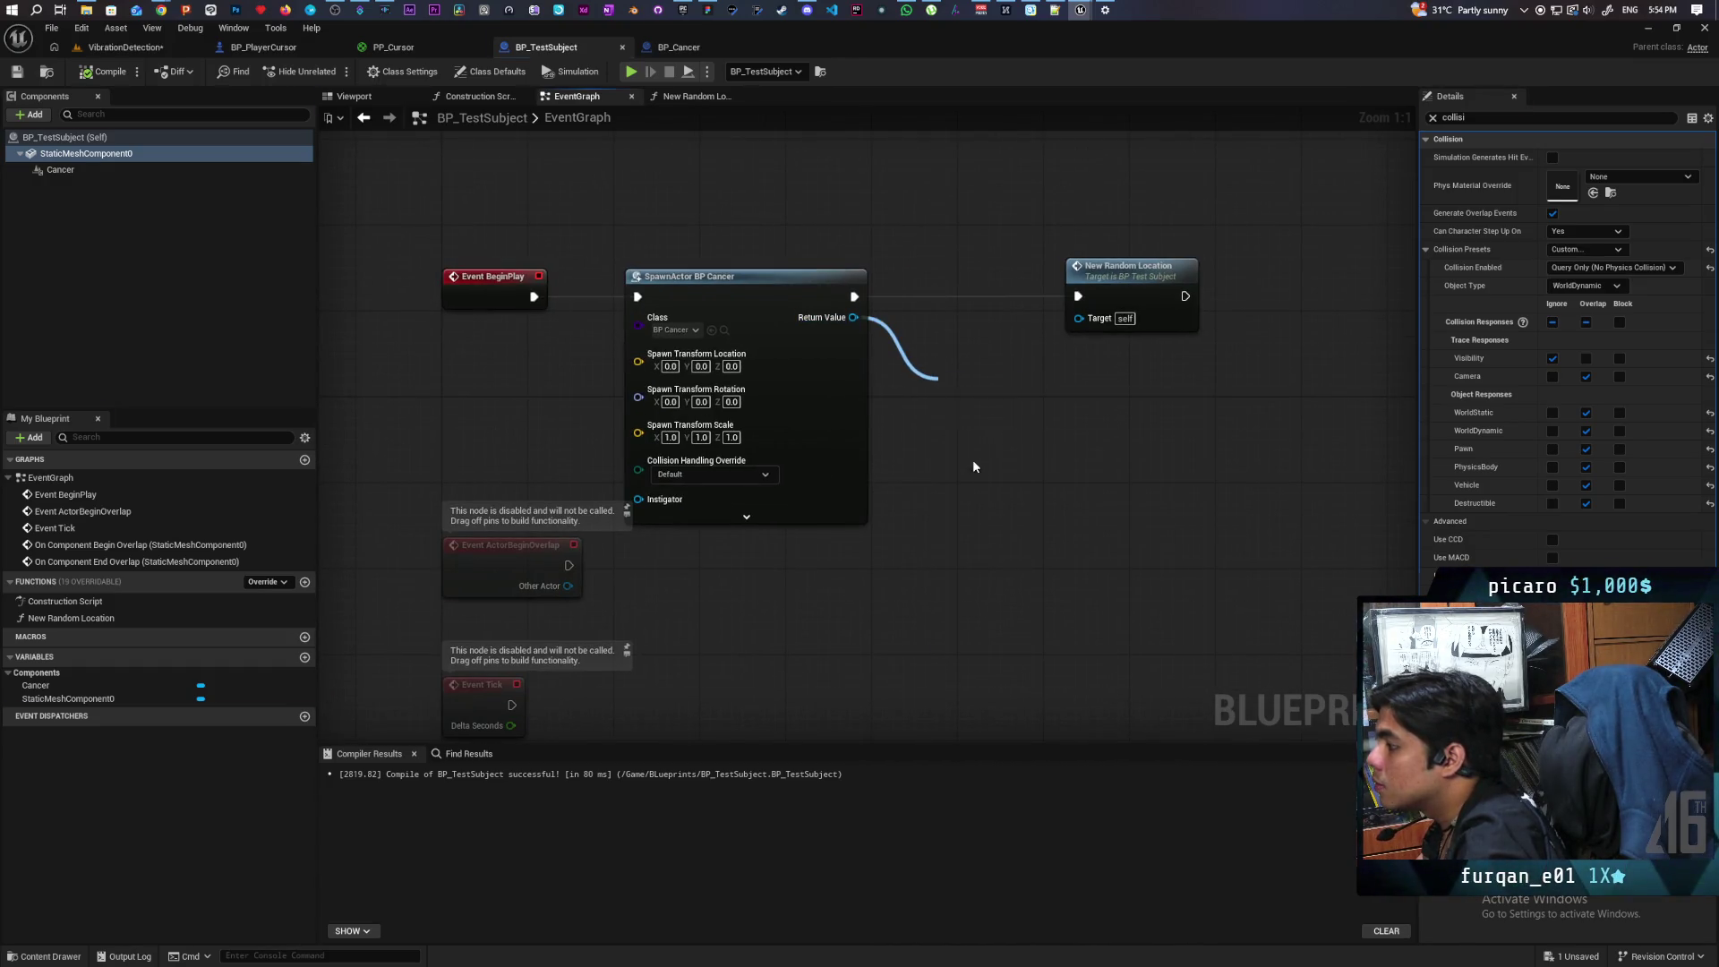
Step: Promote the Return Value to a Cancer1 variable and delete the old Cancer component
type("Cana")
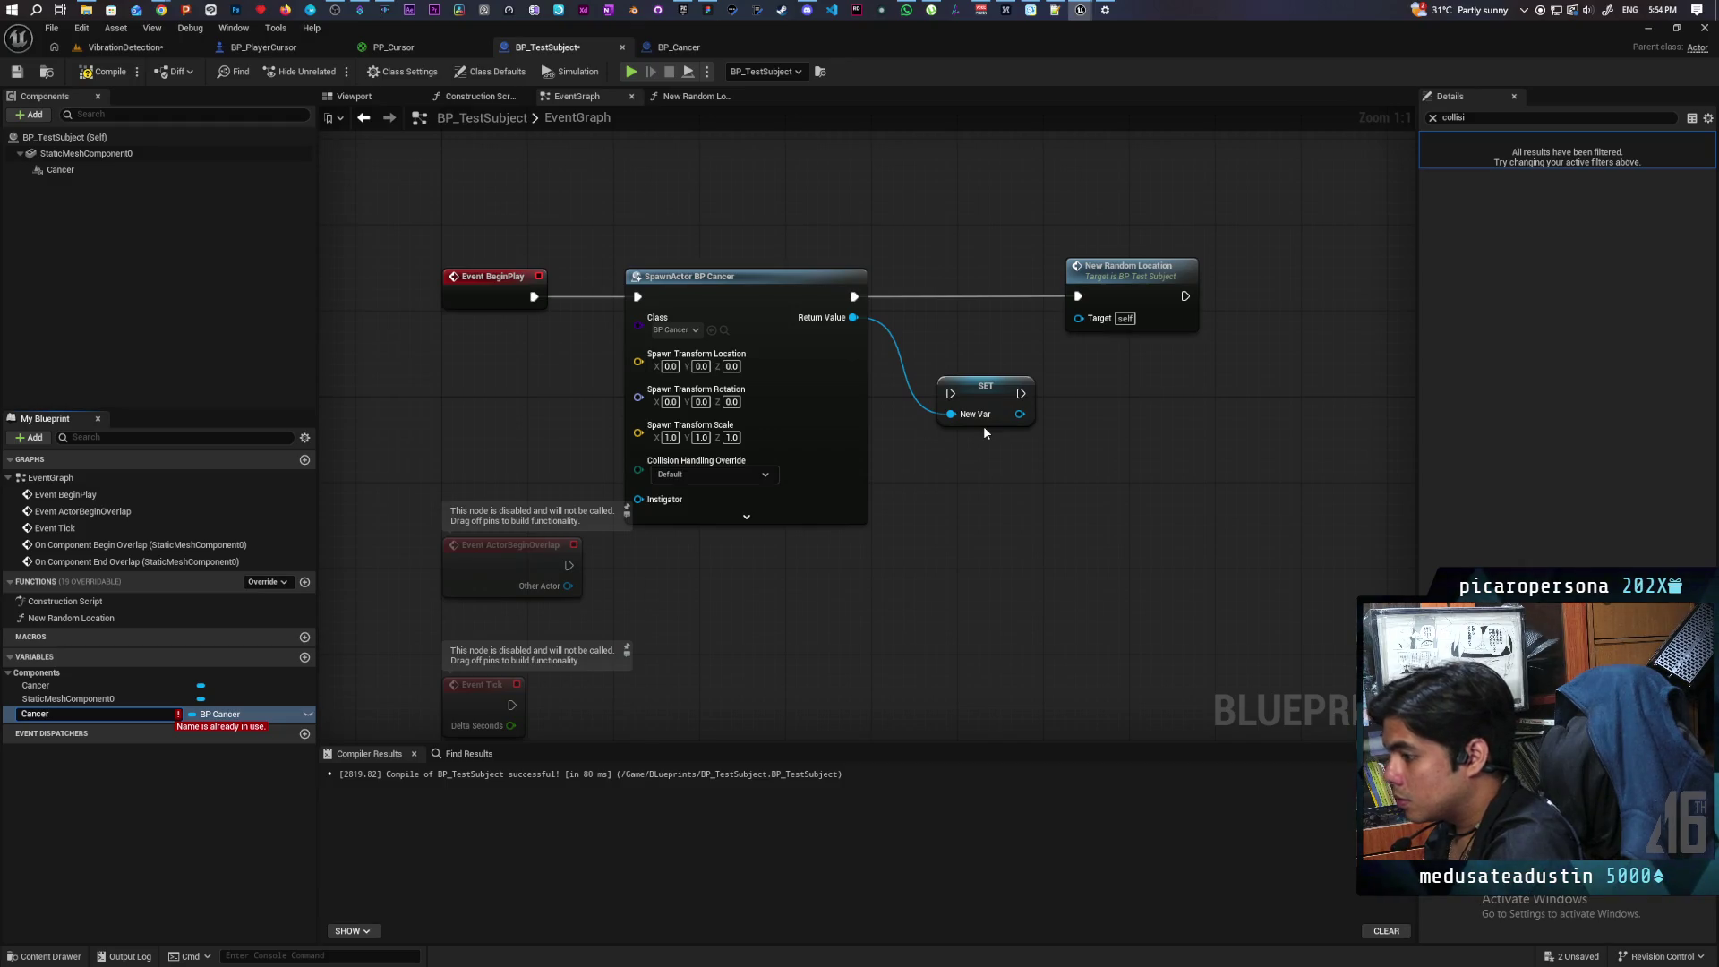
type("1")
key("Return")
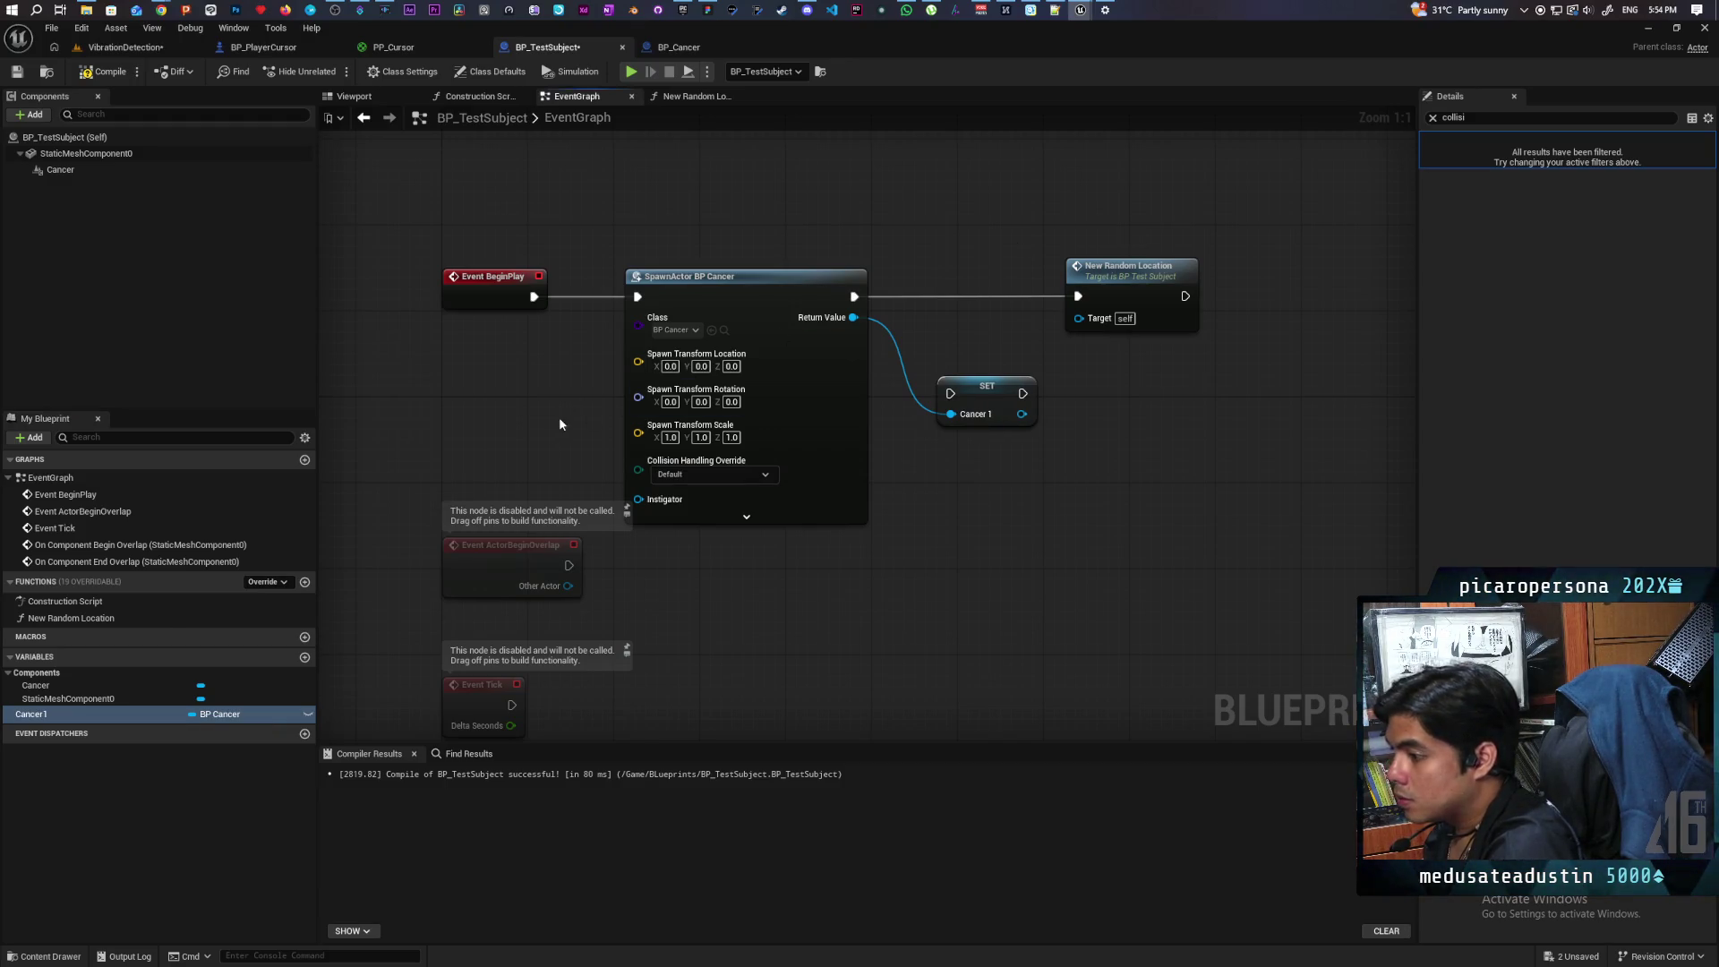
left_click(67, 170)
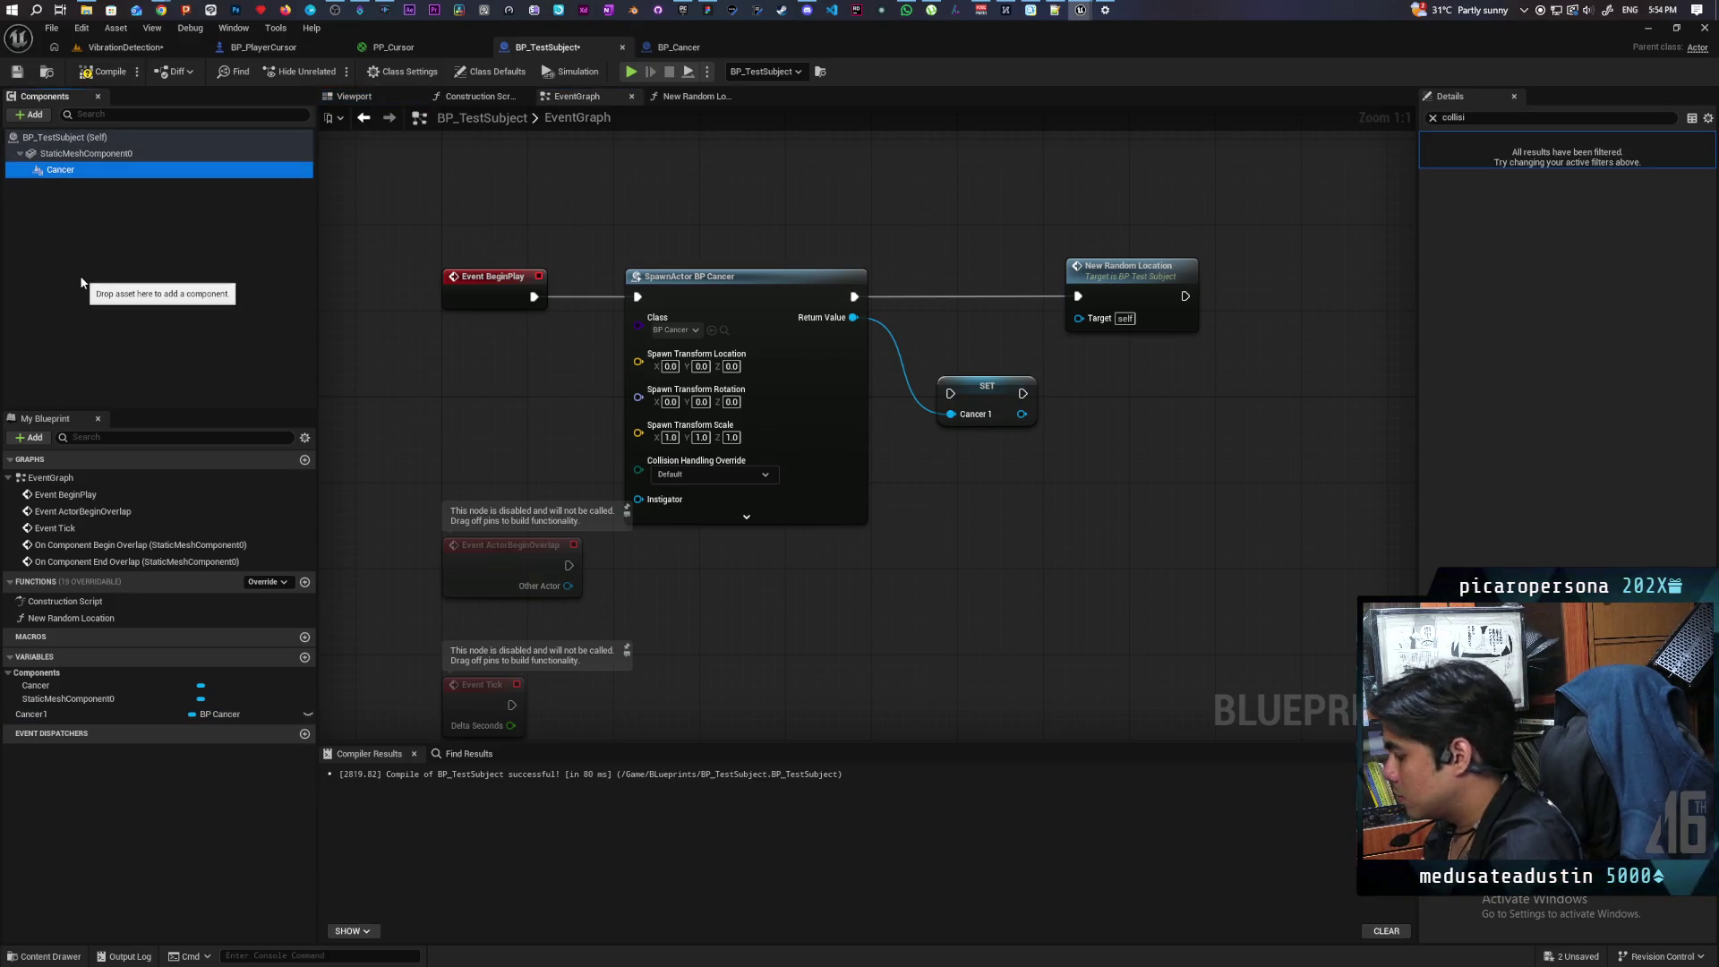
key("Delete")
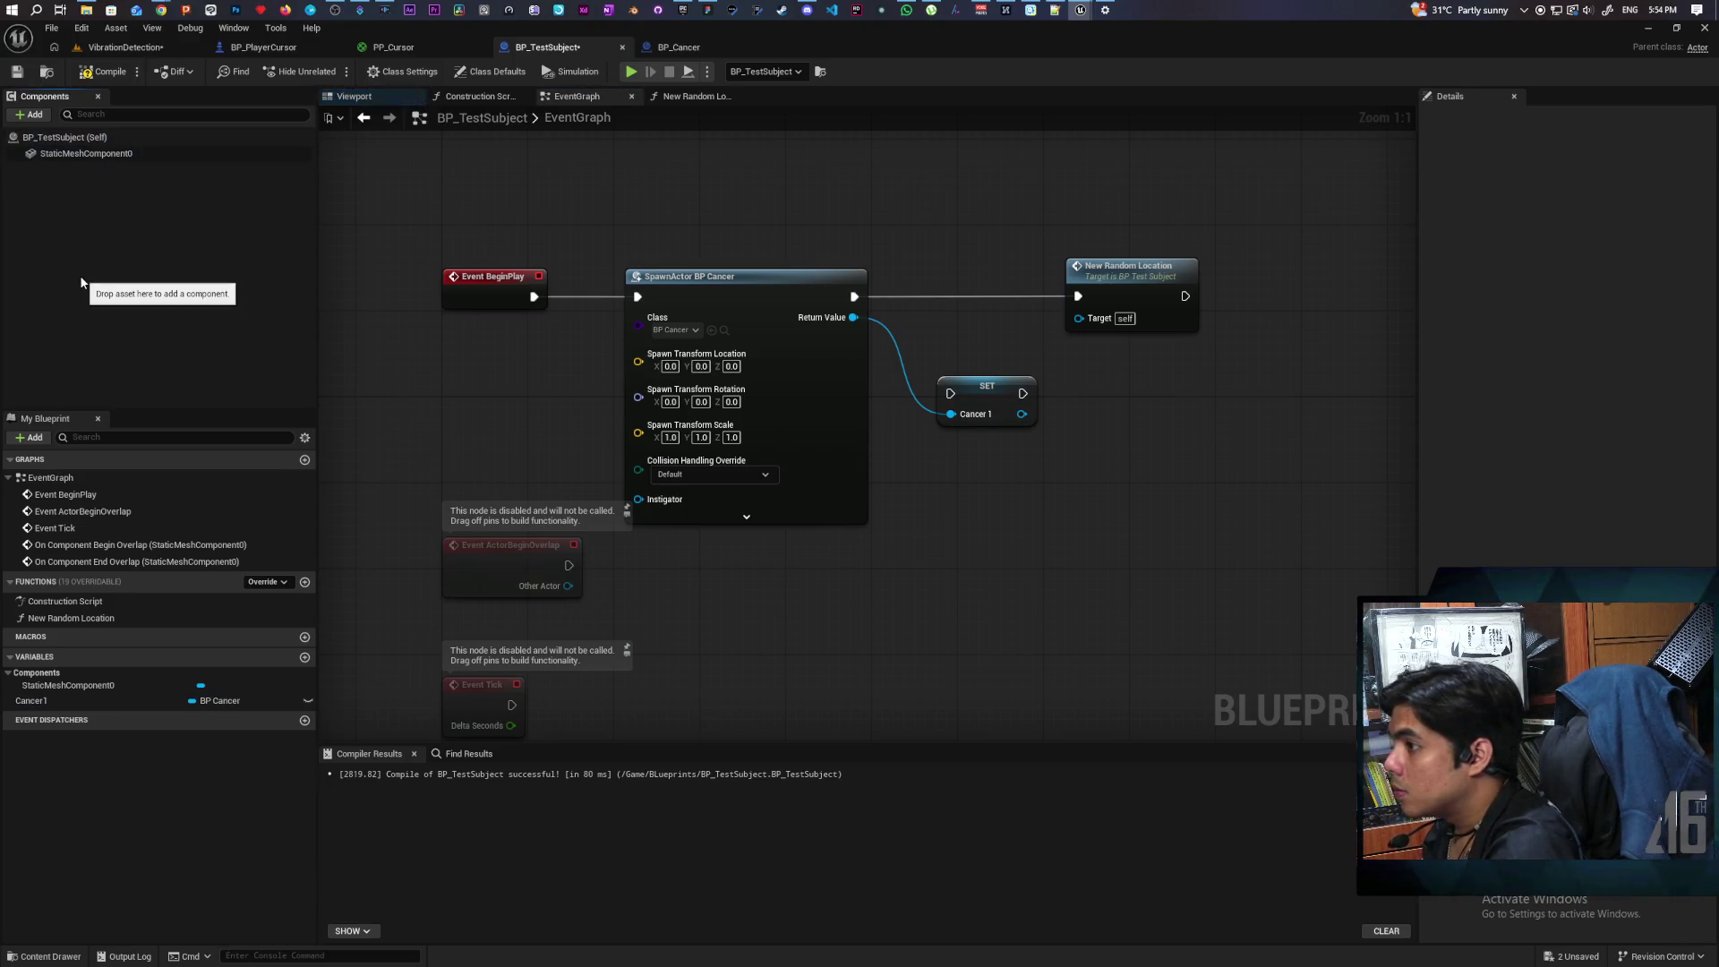
left_click(85, 73)
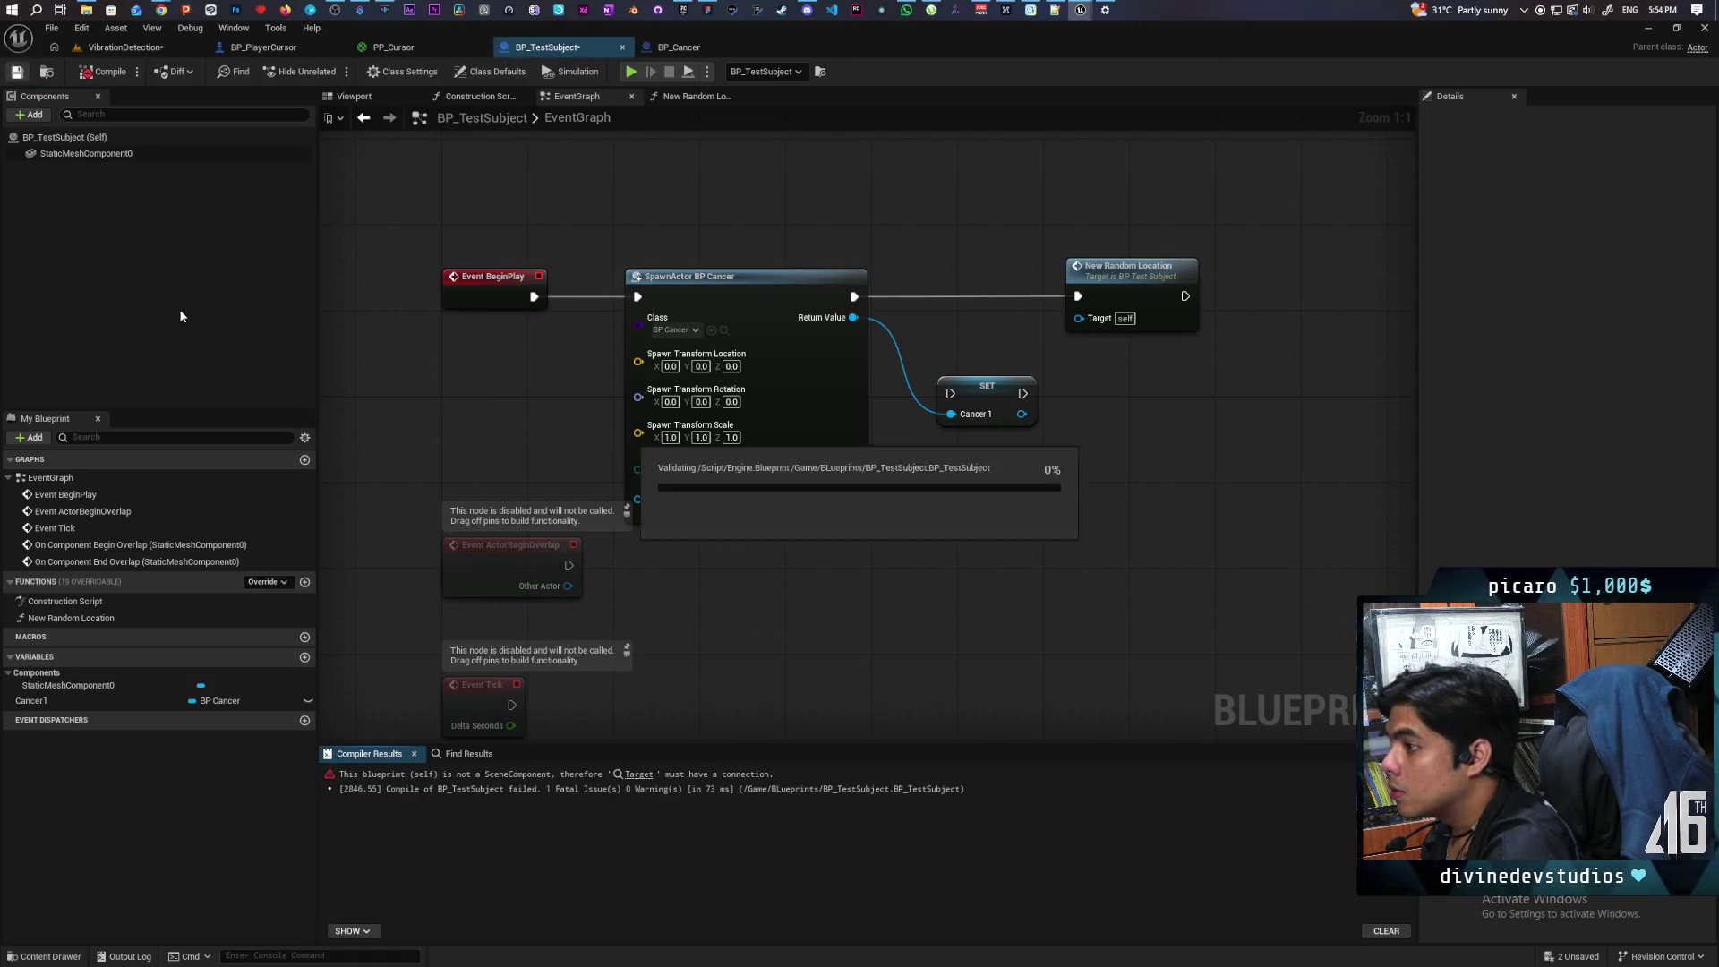
Step: Wire SET Cancer1 between the spawn and New Random Location, recompile, and inspect the error
left_click_drag(36, 706, 1019, 263)
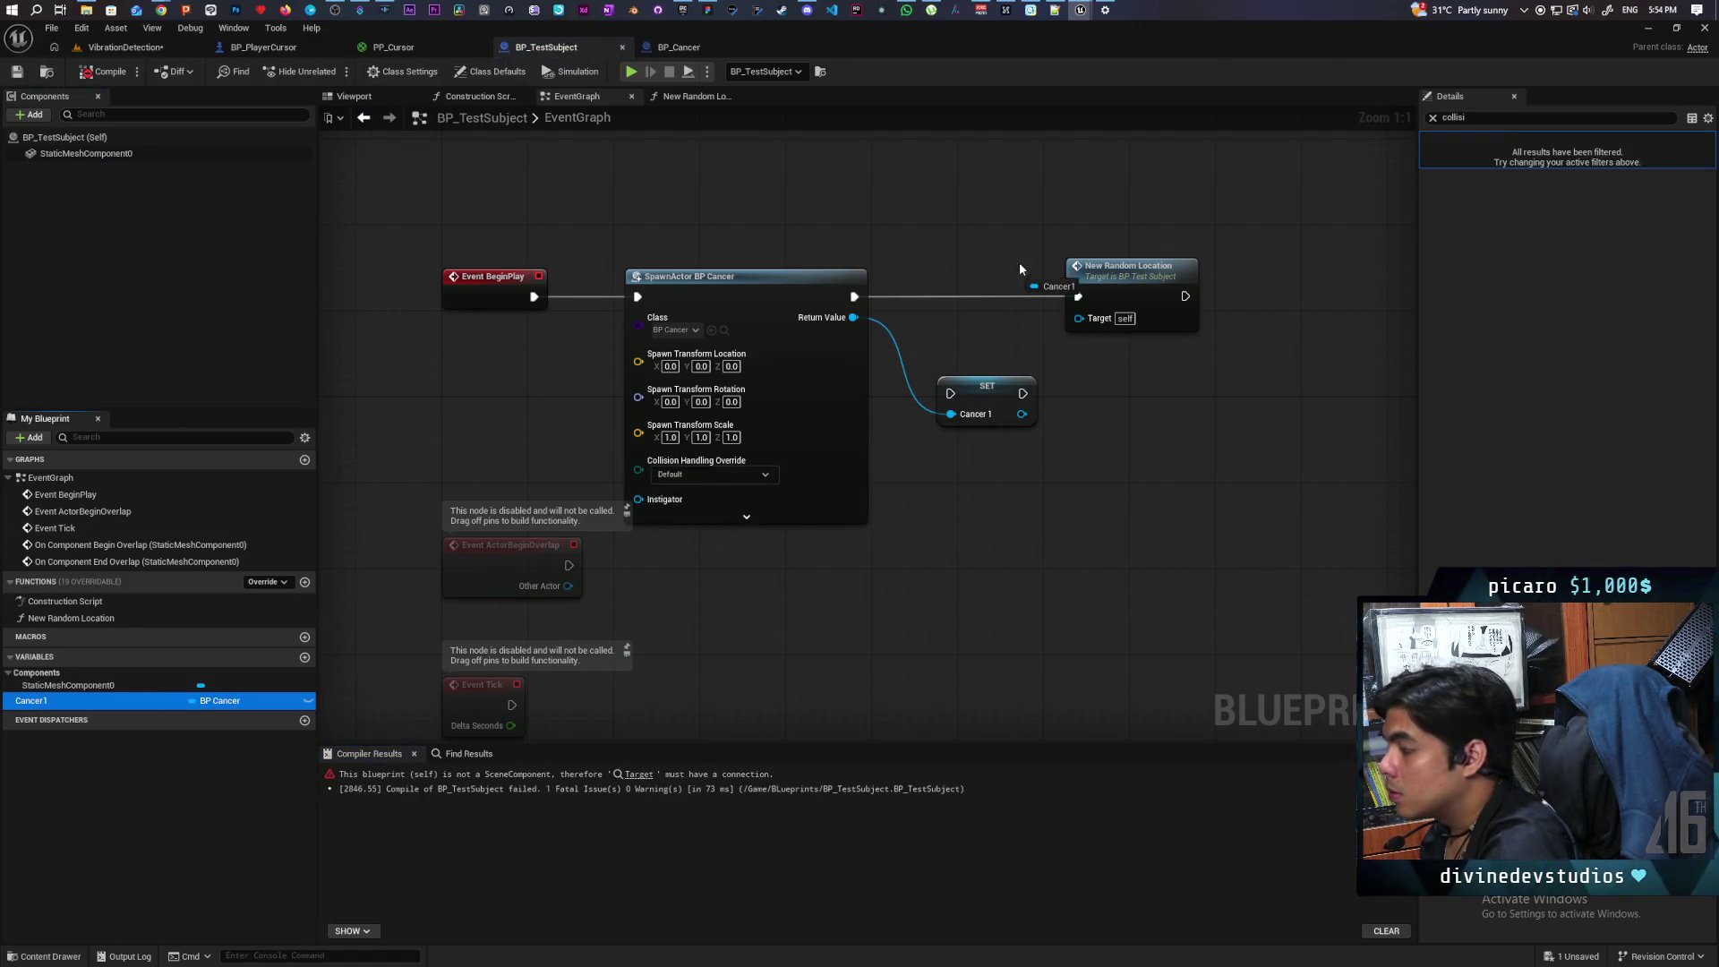
mouse_move(986, 401)
left_mouse_down()
mouse_move(954, 304)
mouse_move(915, 298)
mouse_move(1078, 296)
left_mouse_up()
key("F7")
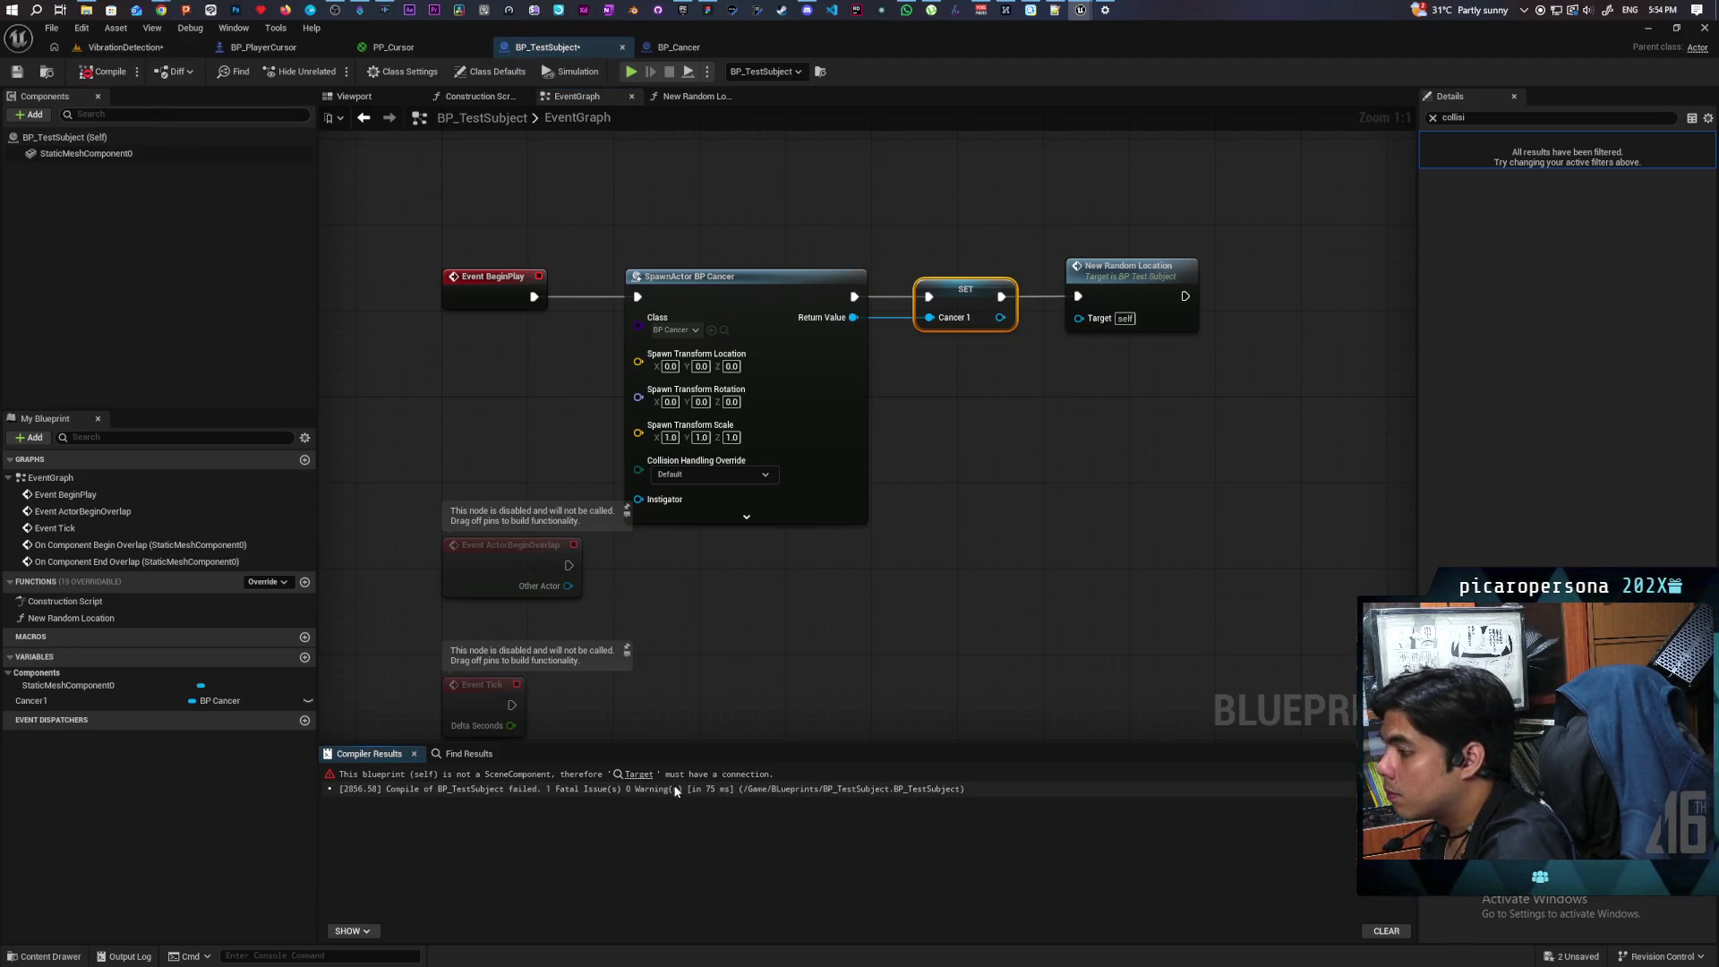
left_click(638, 774)
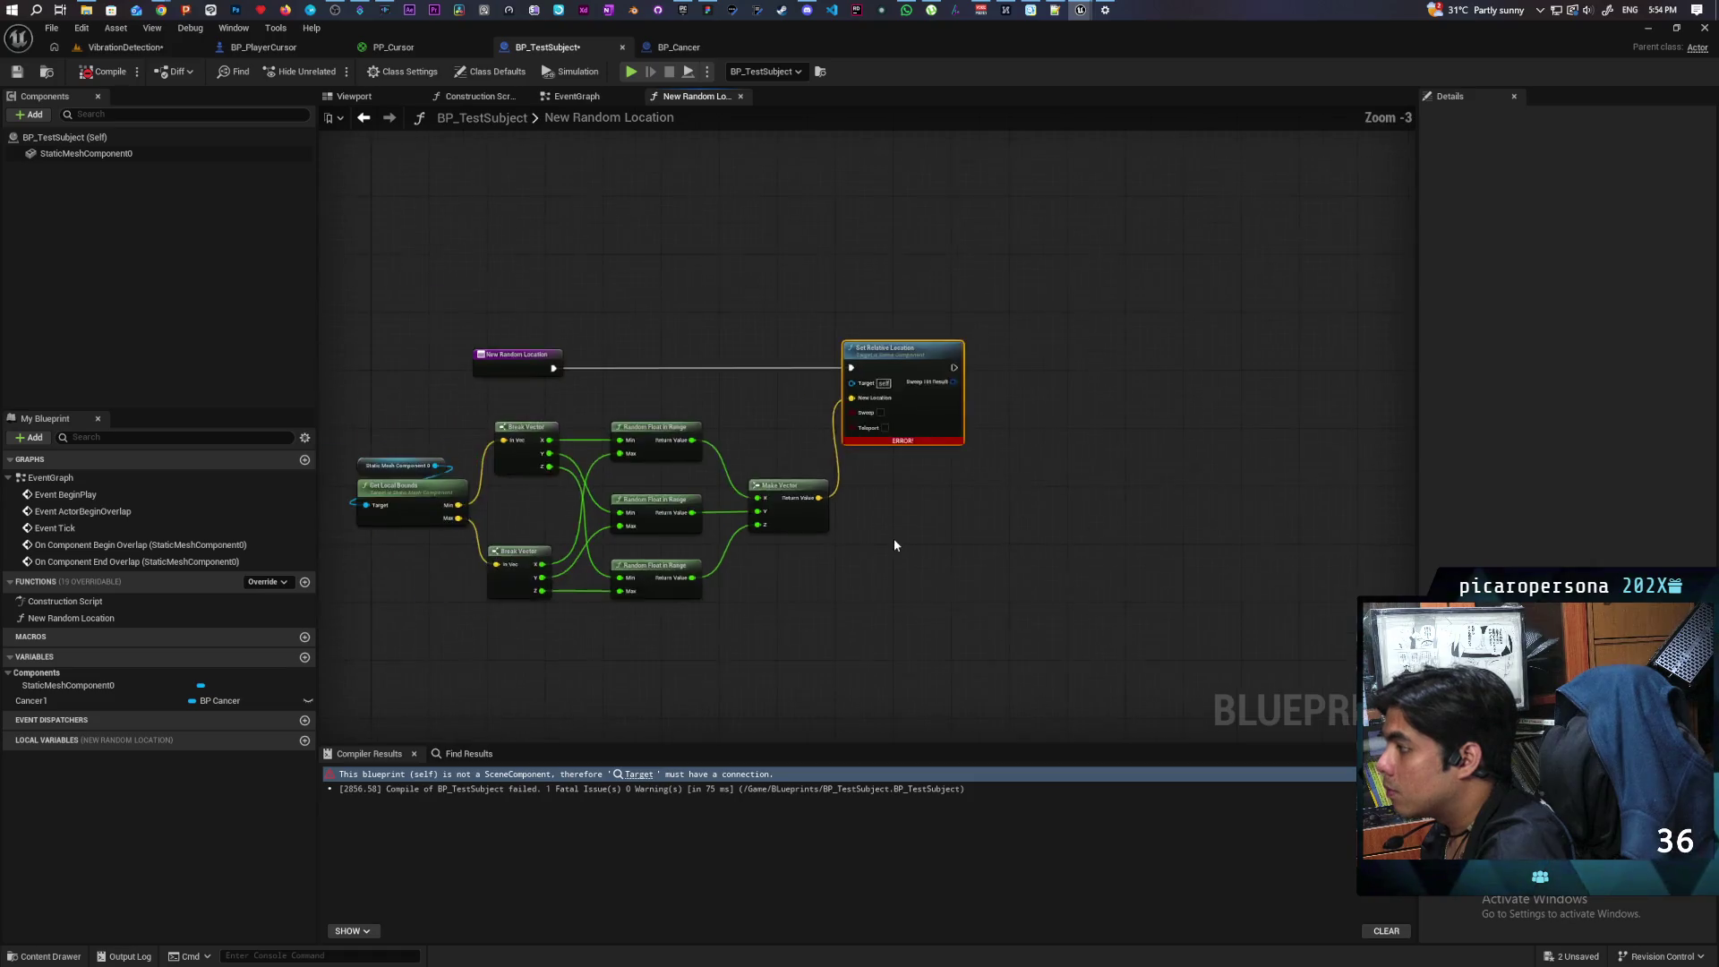
Step: Replace the Get Root Component node with a Set Actor Location node targeting Cancer1
left_click_drag(46, 700, 691, 365)
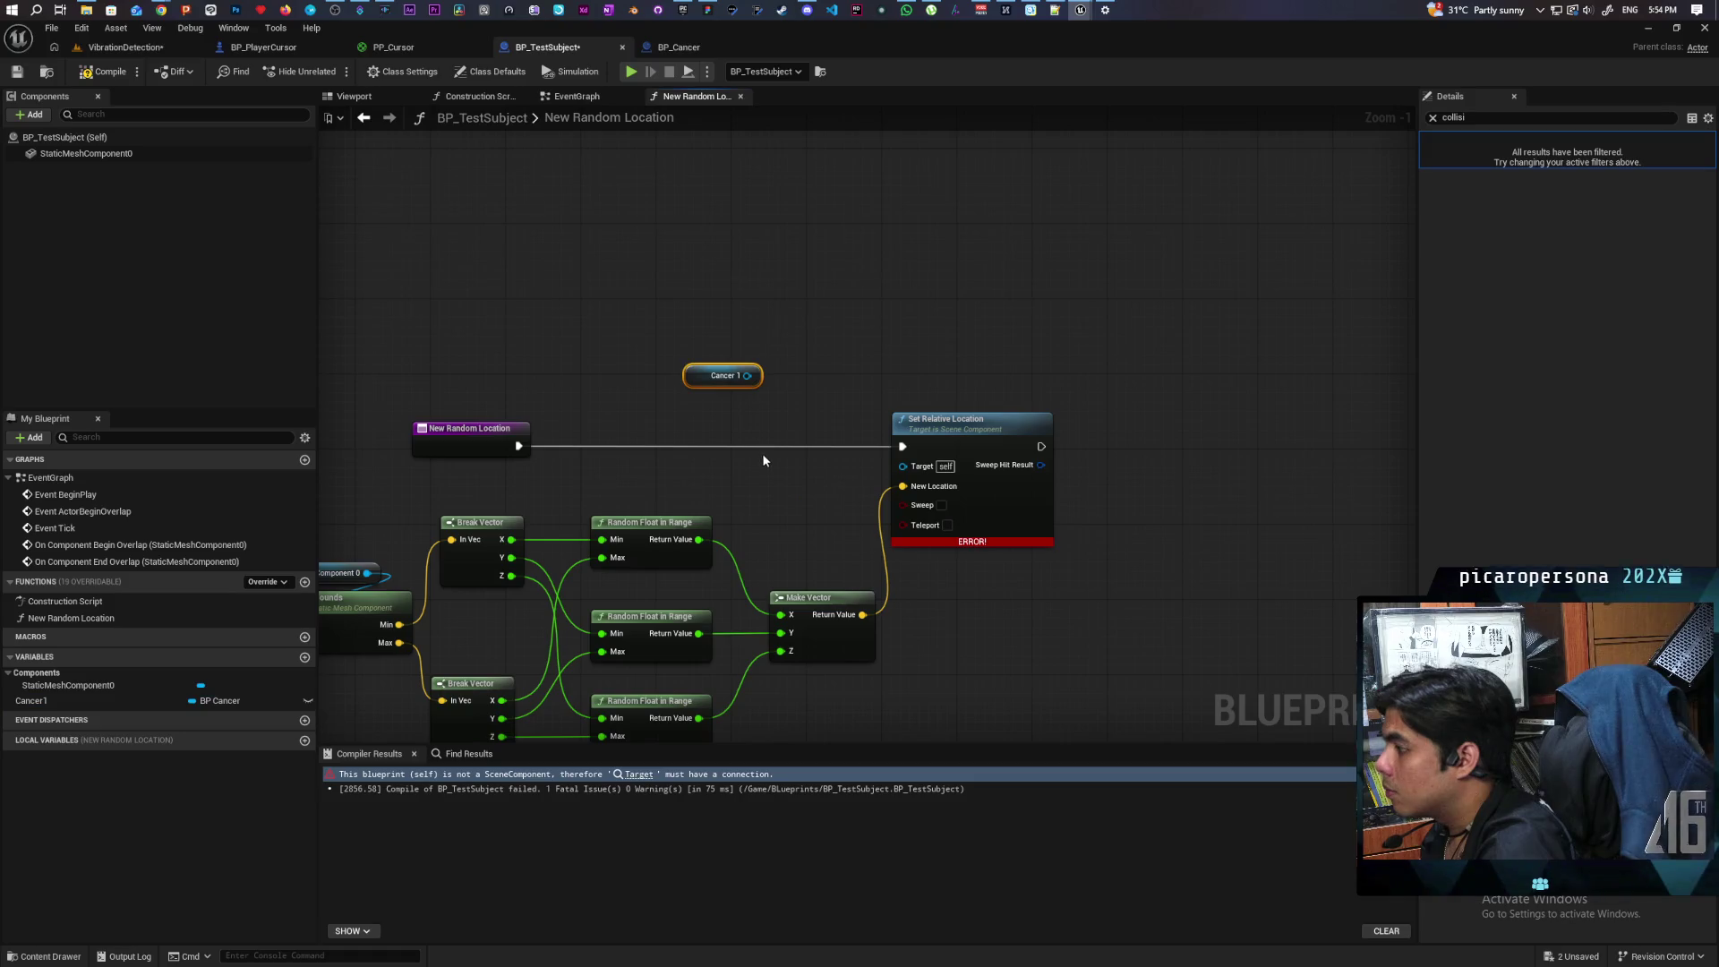
left_click_drag(763, 460, 706, 454)
left_click_drag(690, 371, 845, 460)
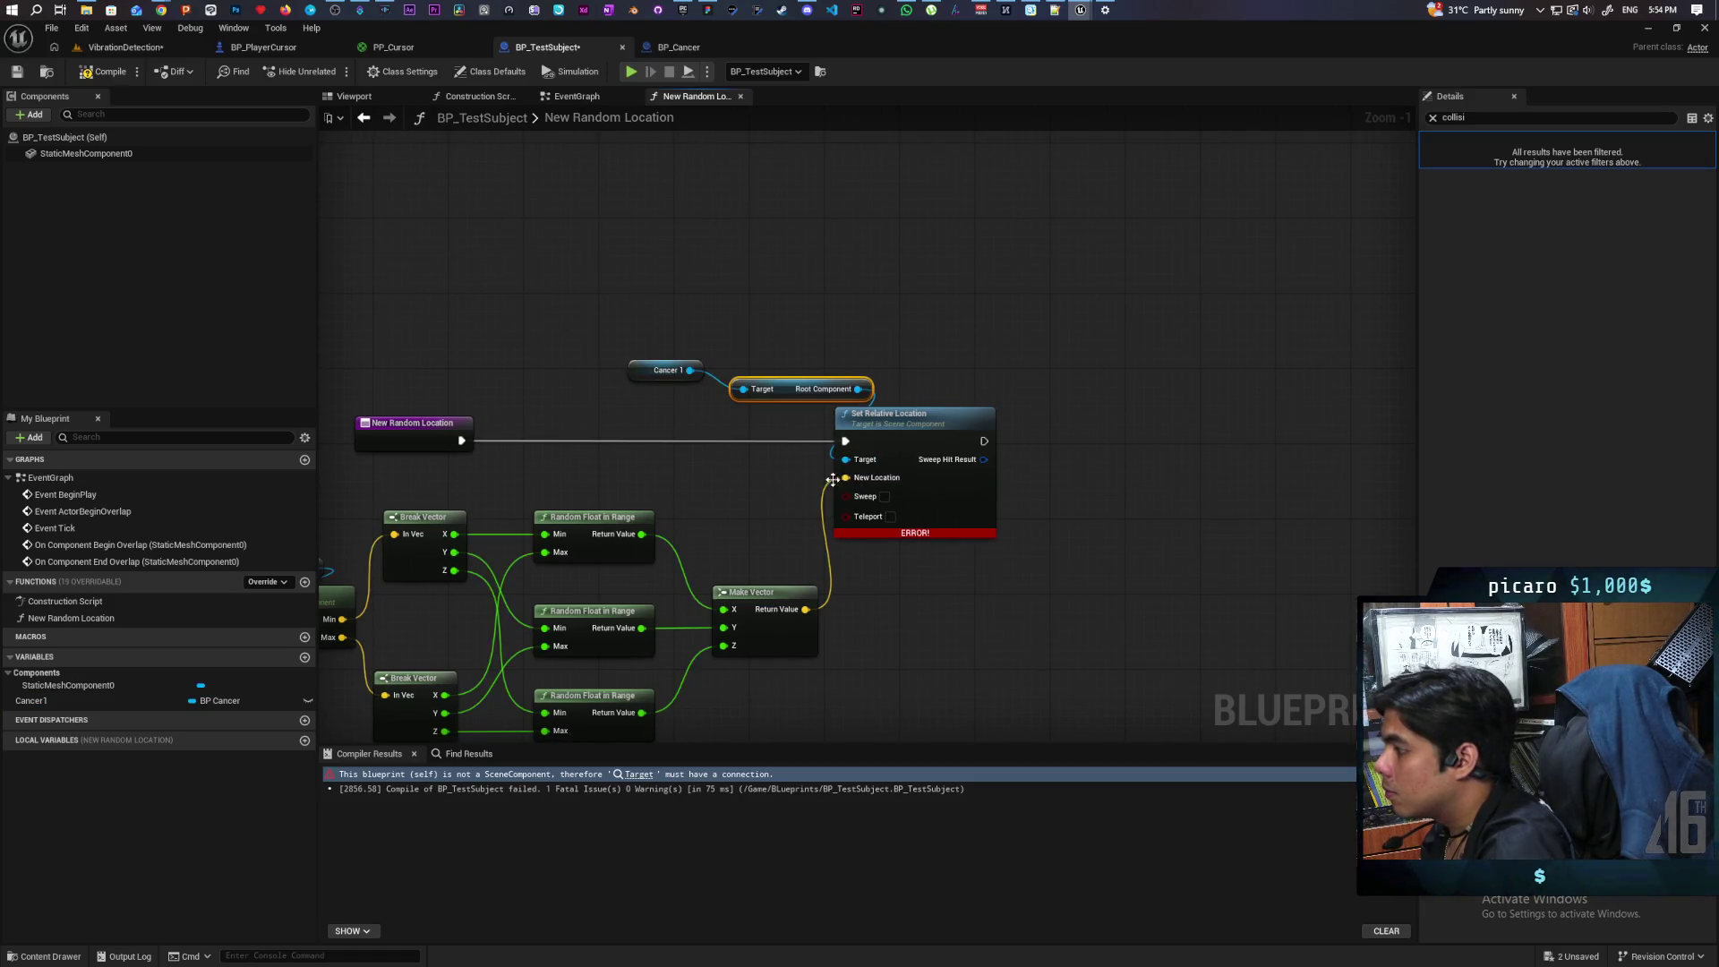
mouse_move(784, 386)
left_mouse_down()
mouse_move(662, 393)
mouse_move(687, 395)
left_mouse_up()
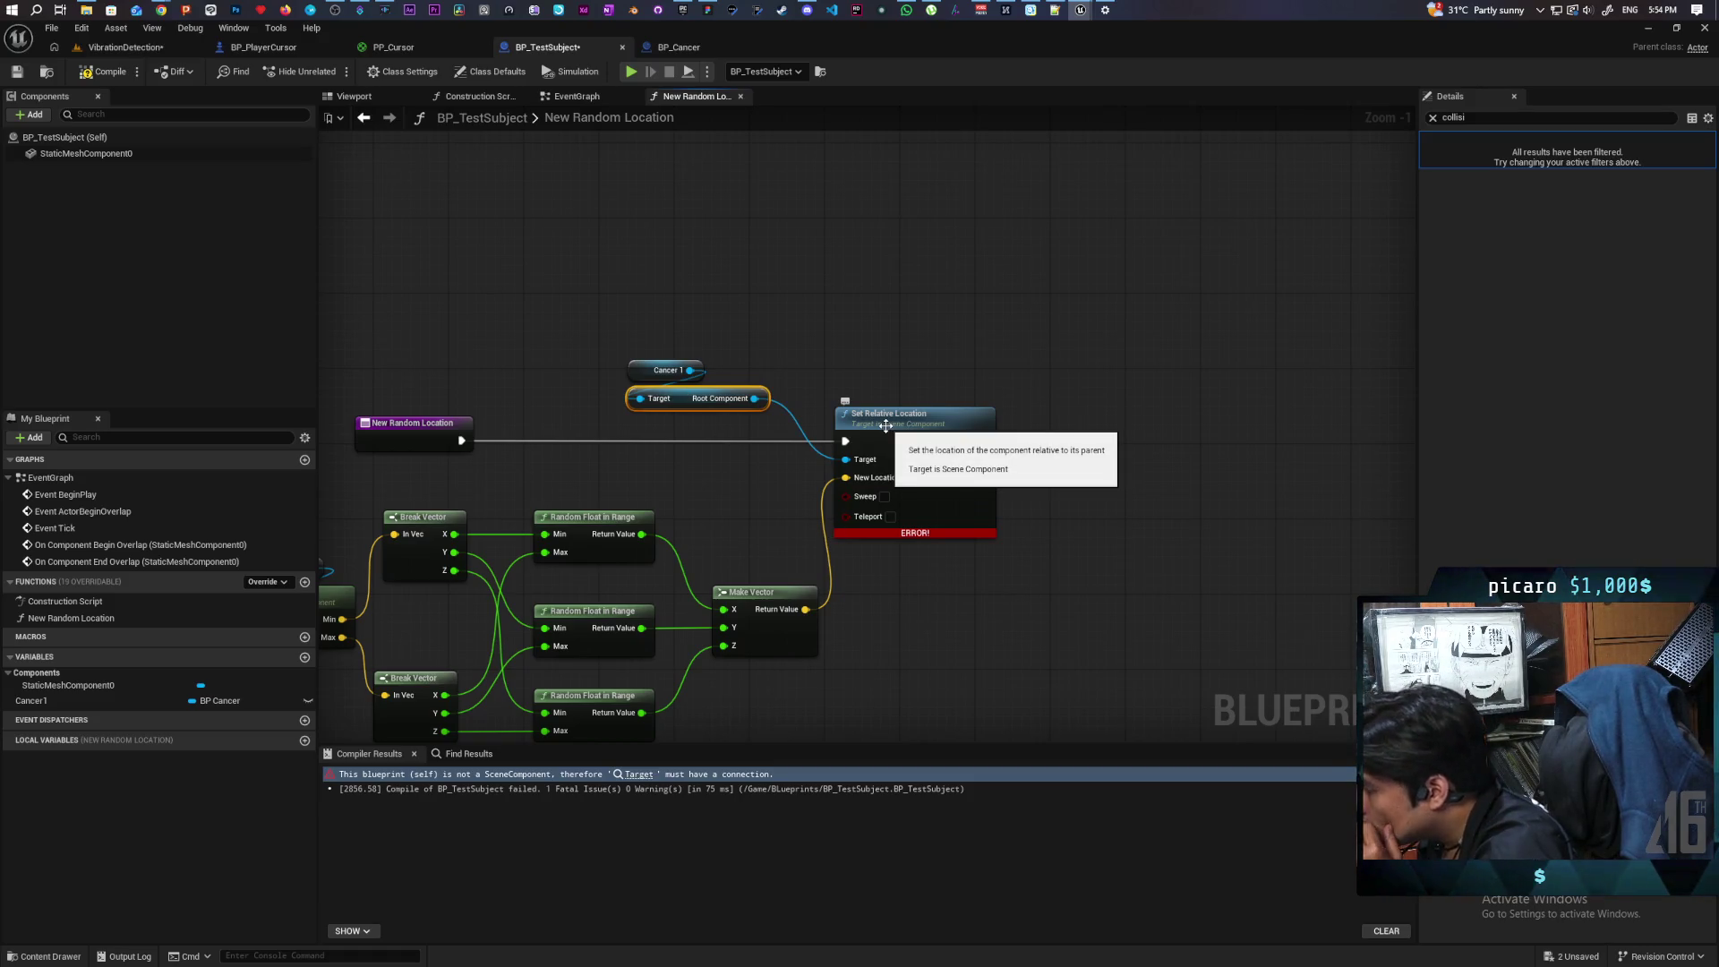
left_click(768, 367)
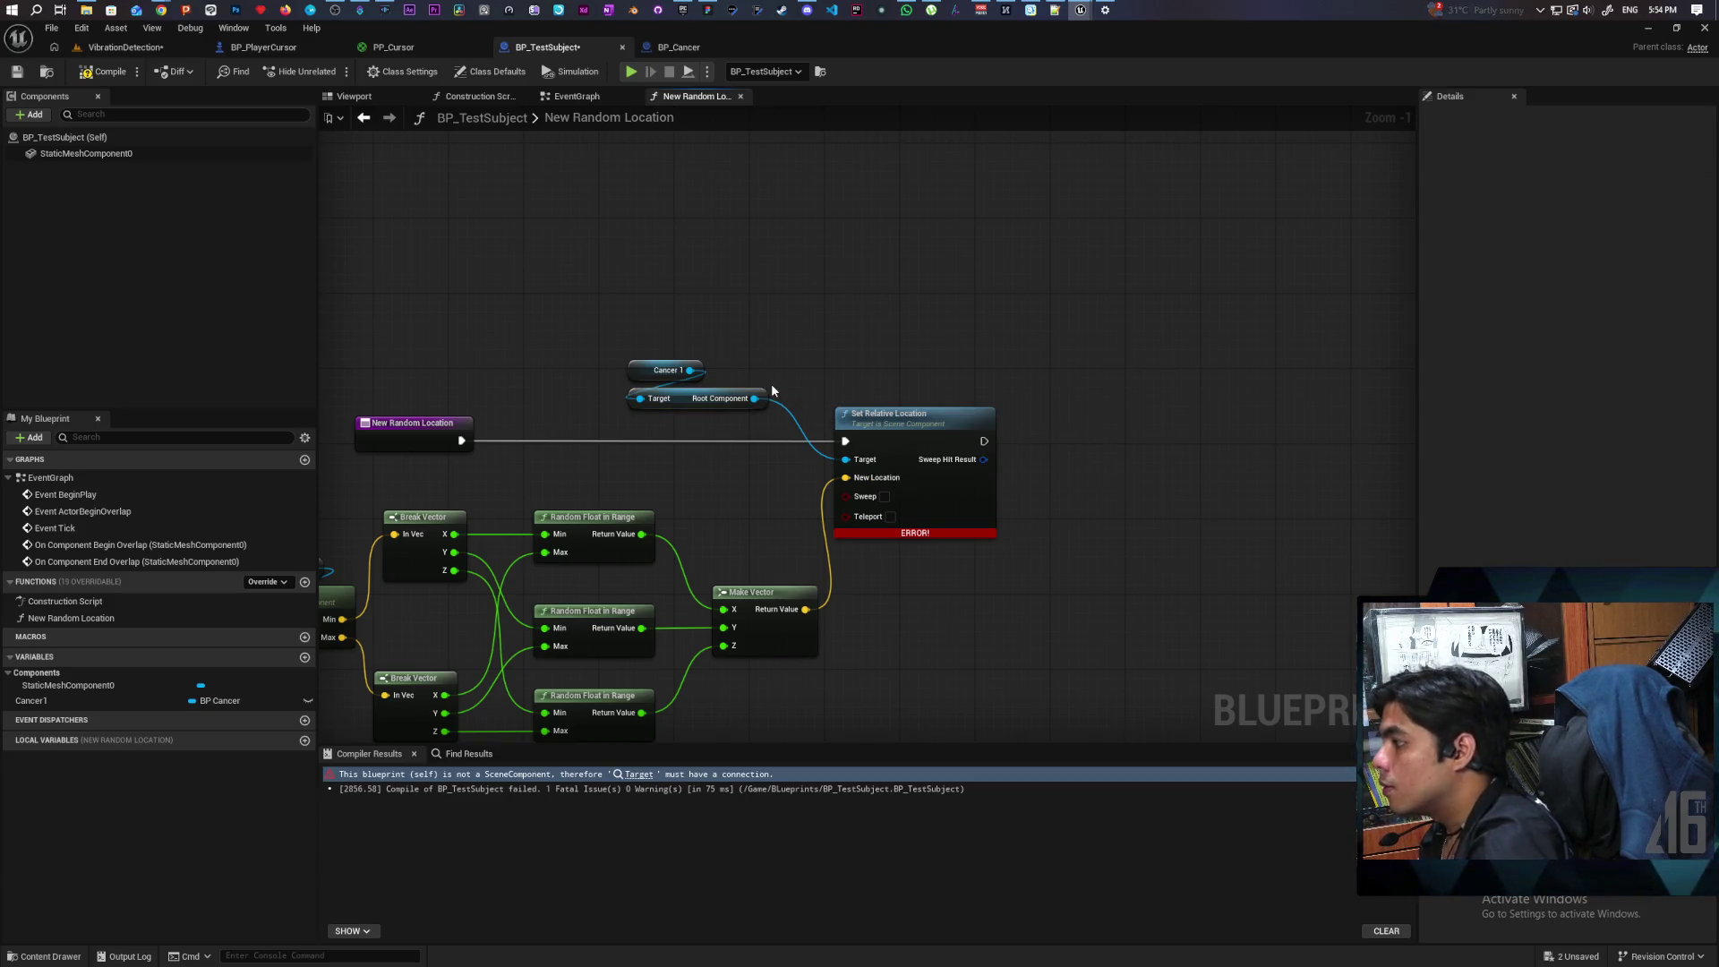
left_click(759, 399)
key("Delete")
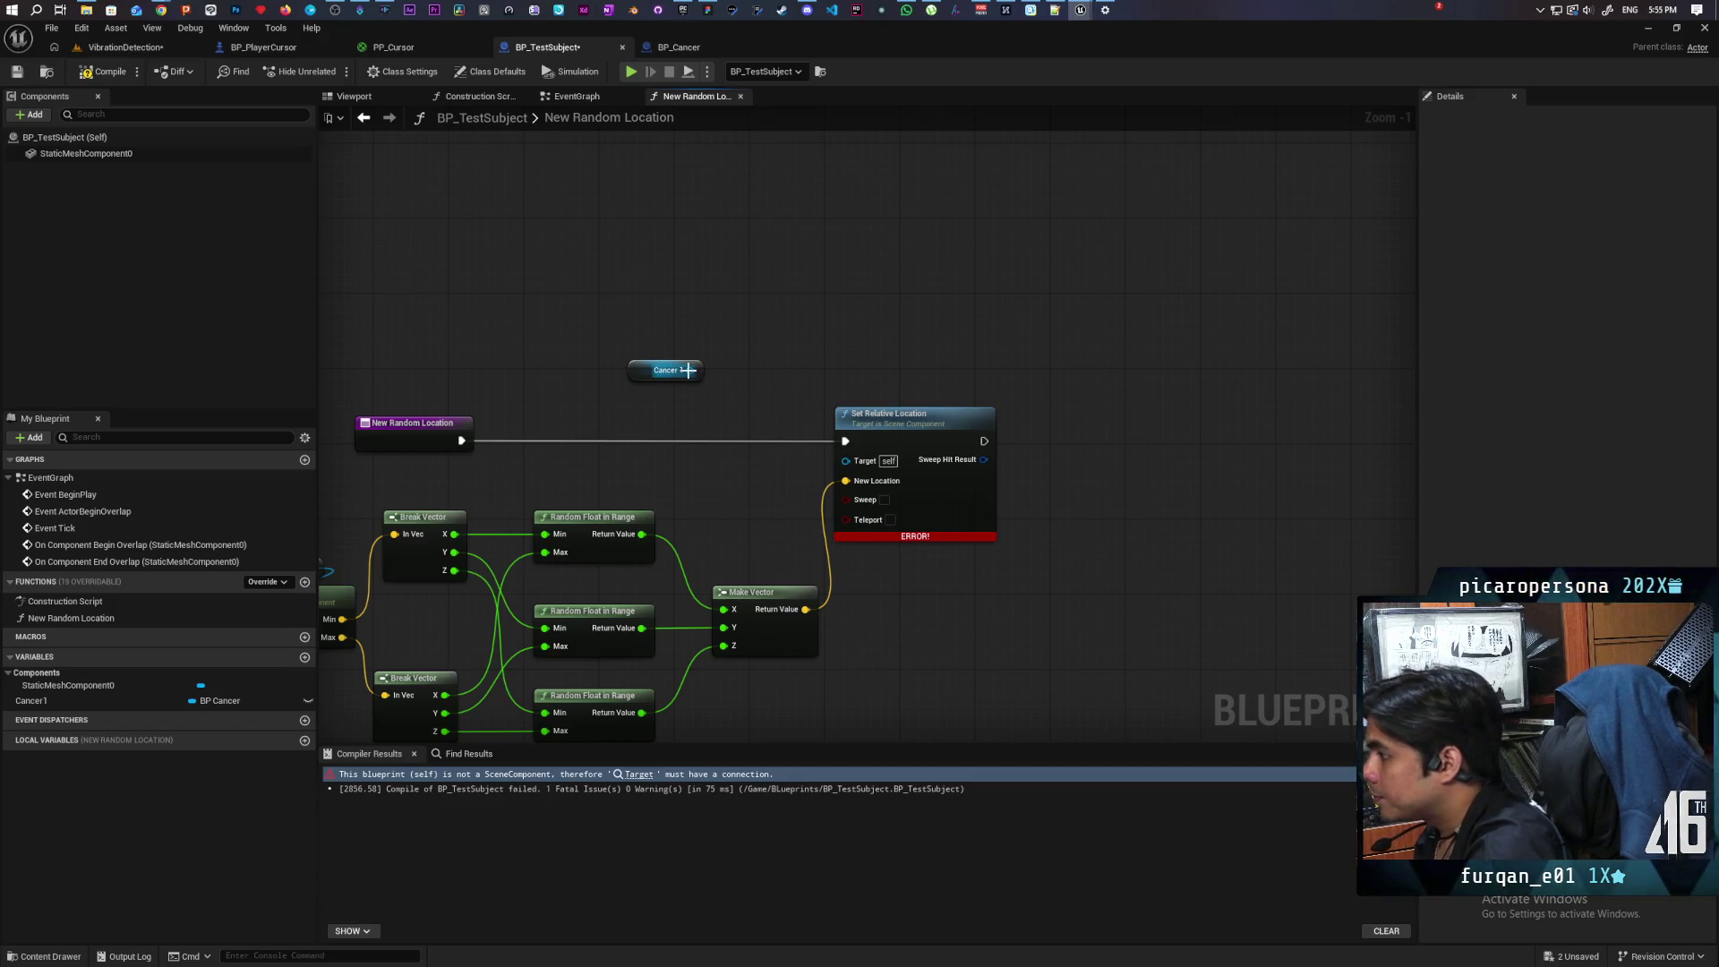
left_click_drag(689, 370, 793, 343)
type("set actor locatio")
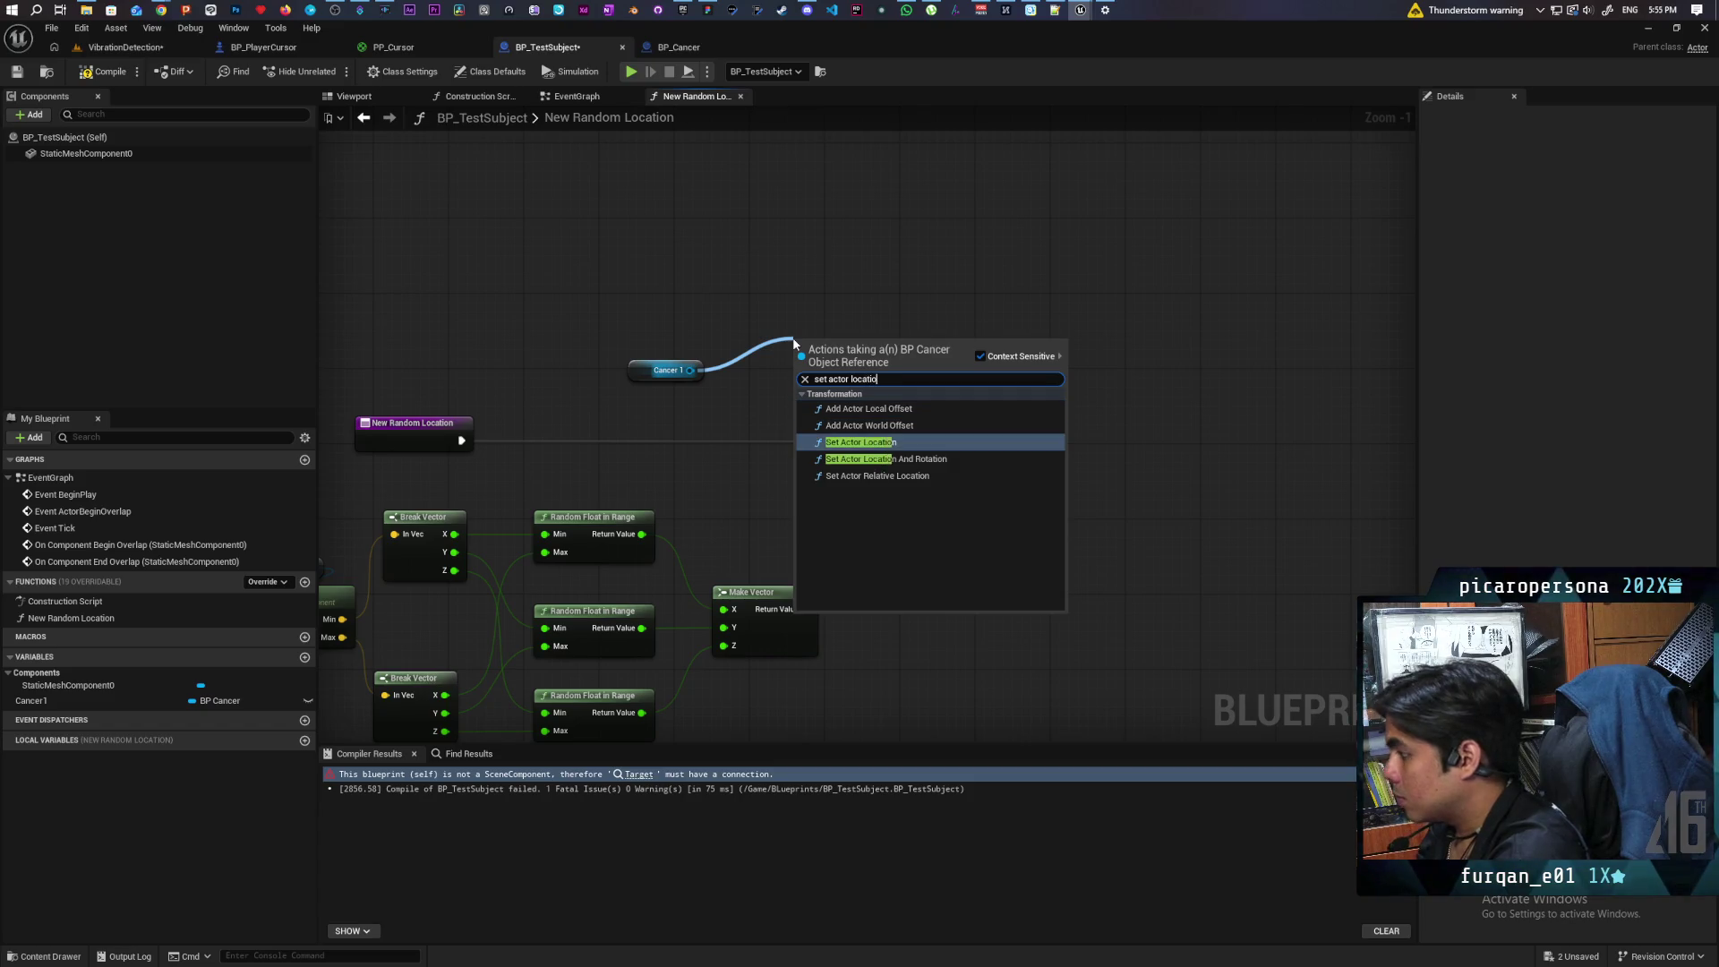
left_click(859, 442)
Step: Build New Location as Get Actor Location plus the random Make Vector output
left_click_drag(903, 365, 1052, 280)
right_click(670, 258)
type("get a")
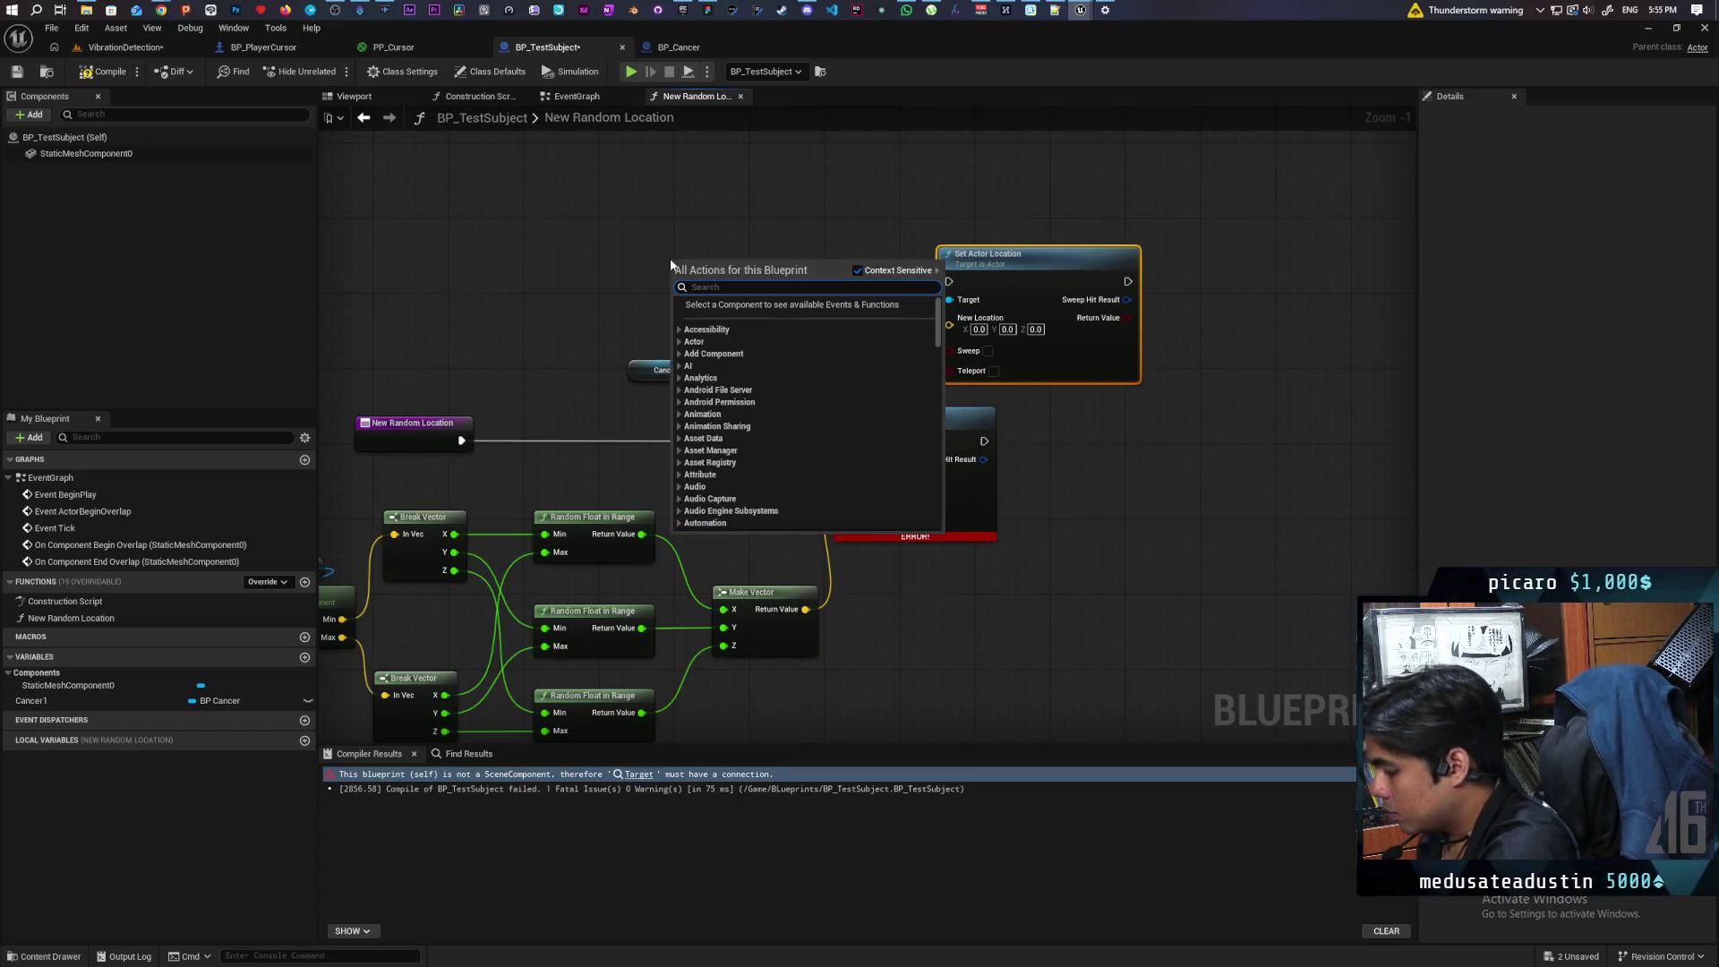
type("ctor loca")
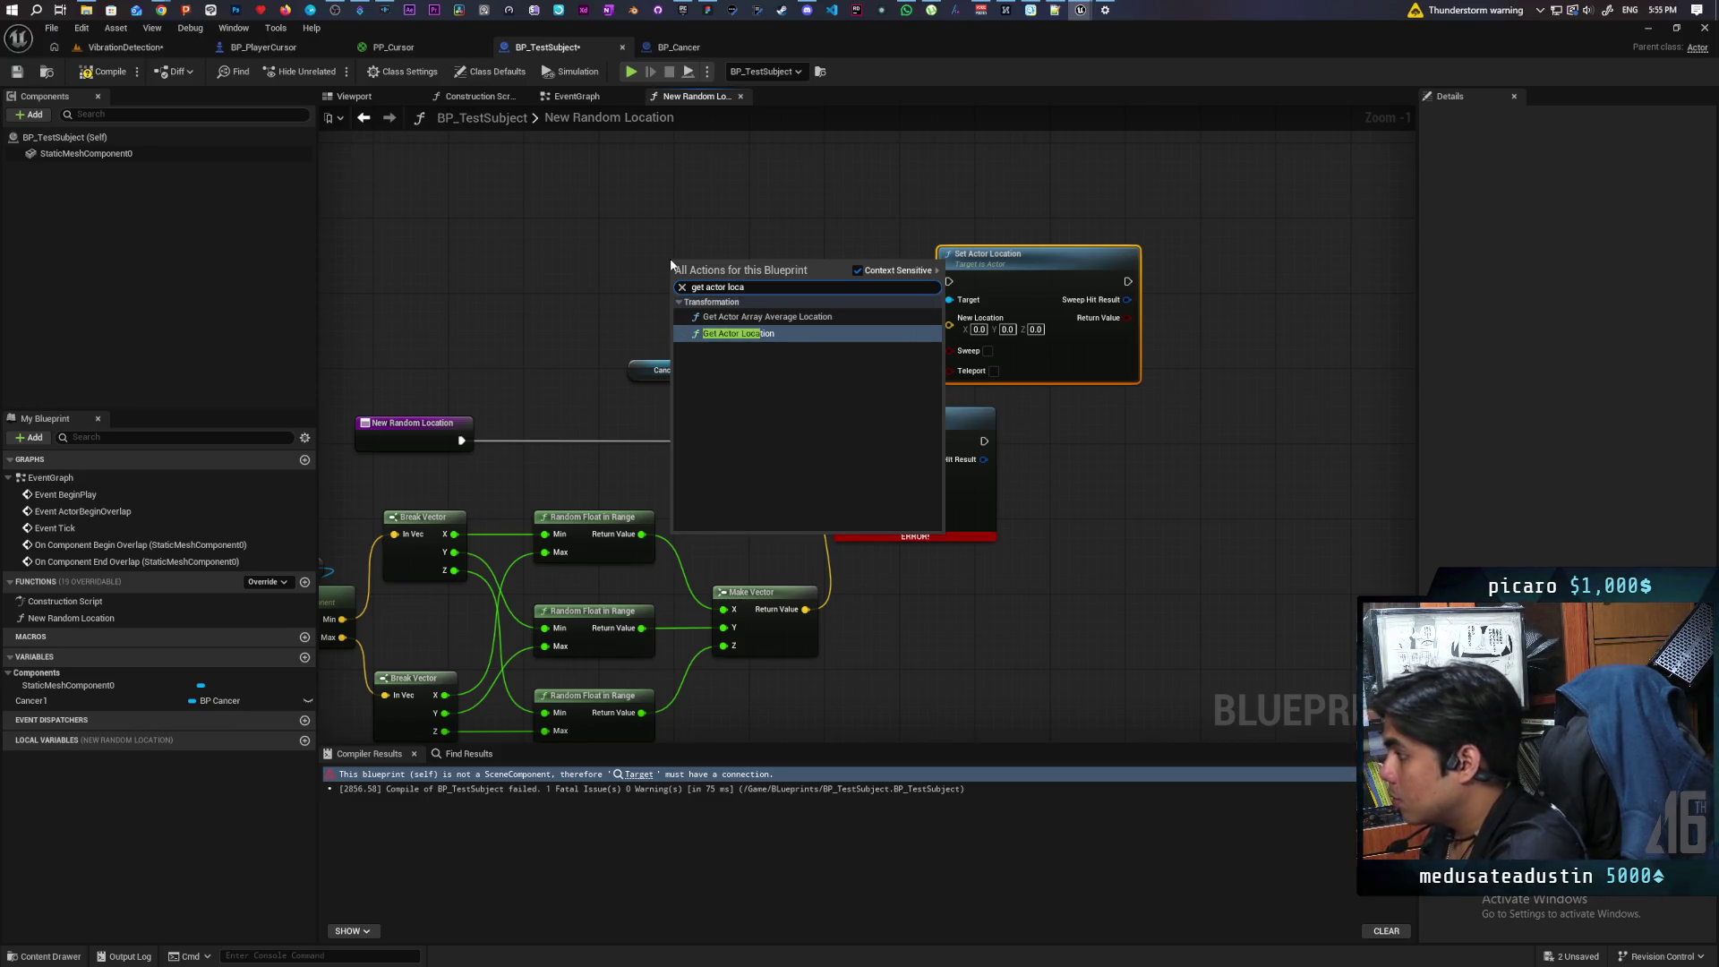
key("Return")
mouse_move(731, 269)
left_mouse_down()
mouse_move(693, 262)
mouse_move(786, 326)
left_mouse_up()
left_click(857, 343)
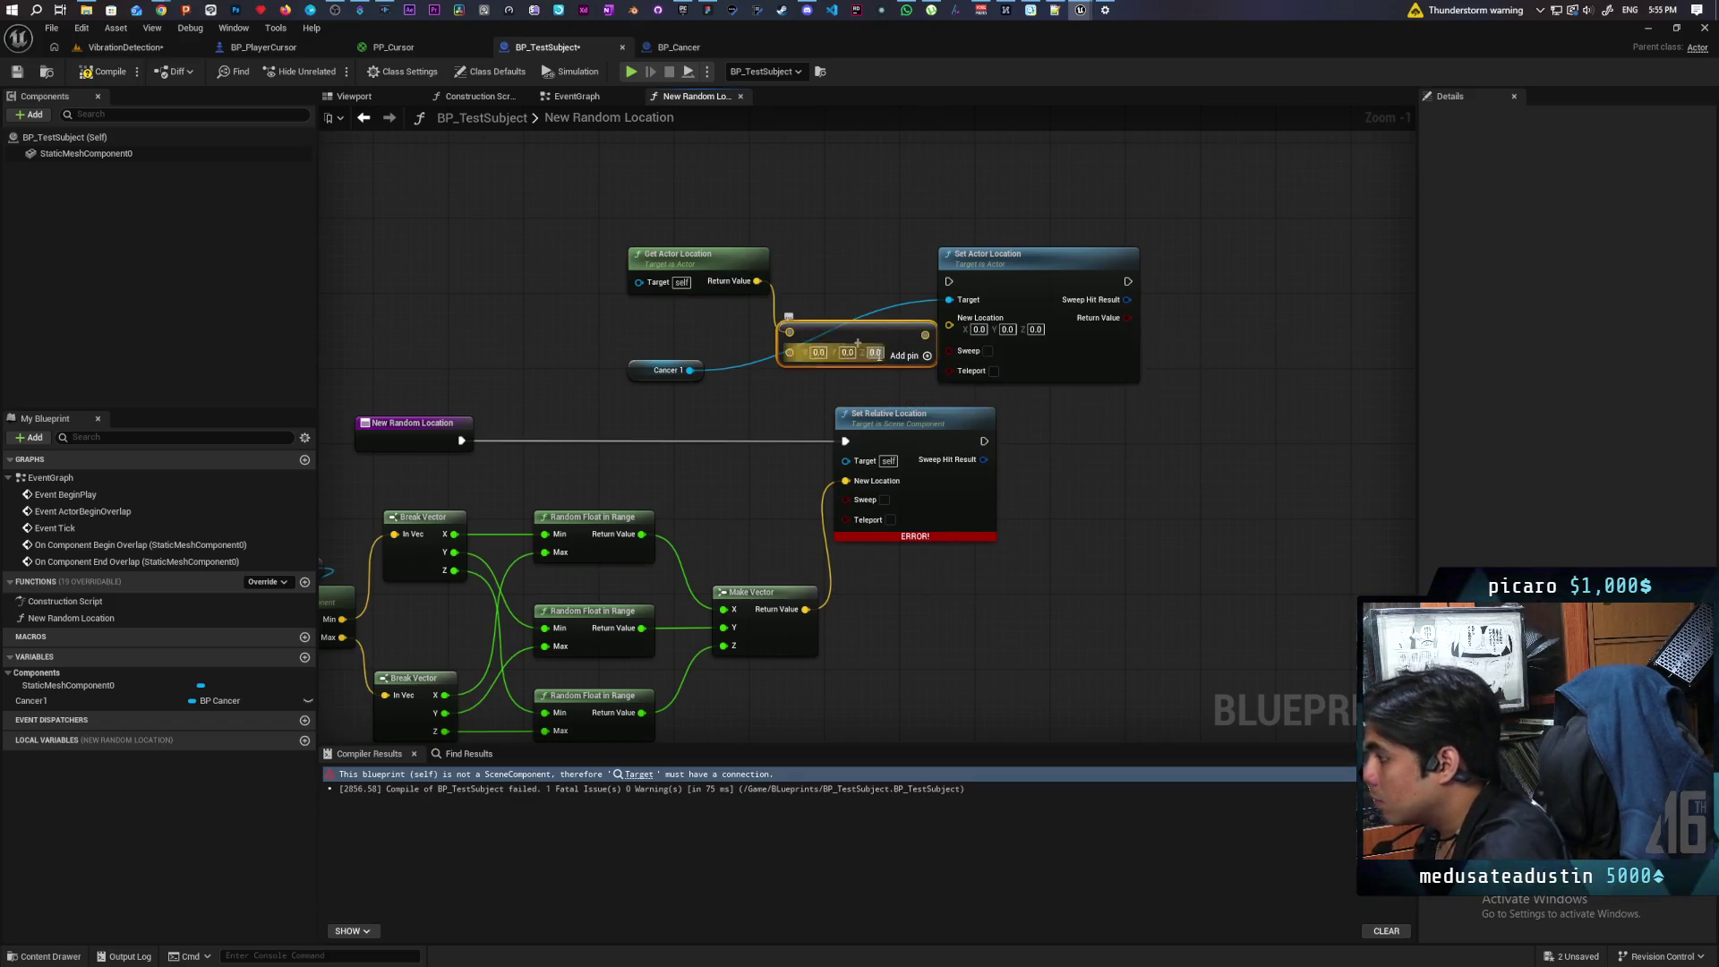
mouse_move(806, 608)
left_mouse_down()
mouse_move(766, 469)
mouse_move(789, 351)
mouse_move(949, 318)
left_mouse_up()
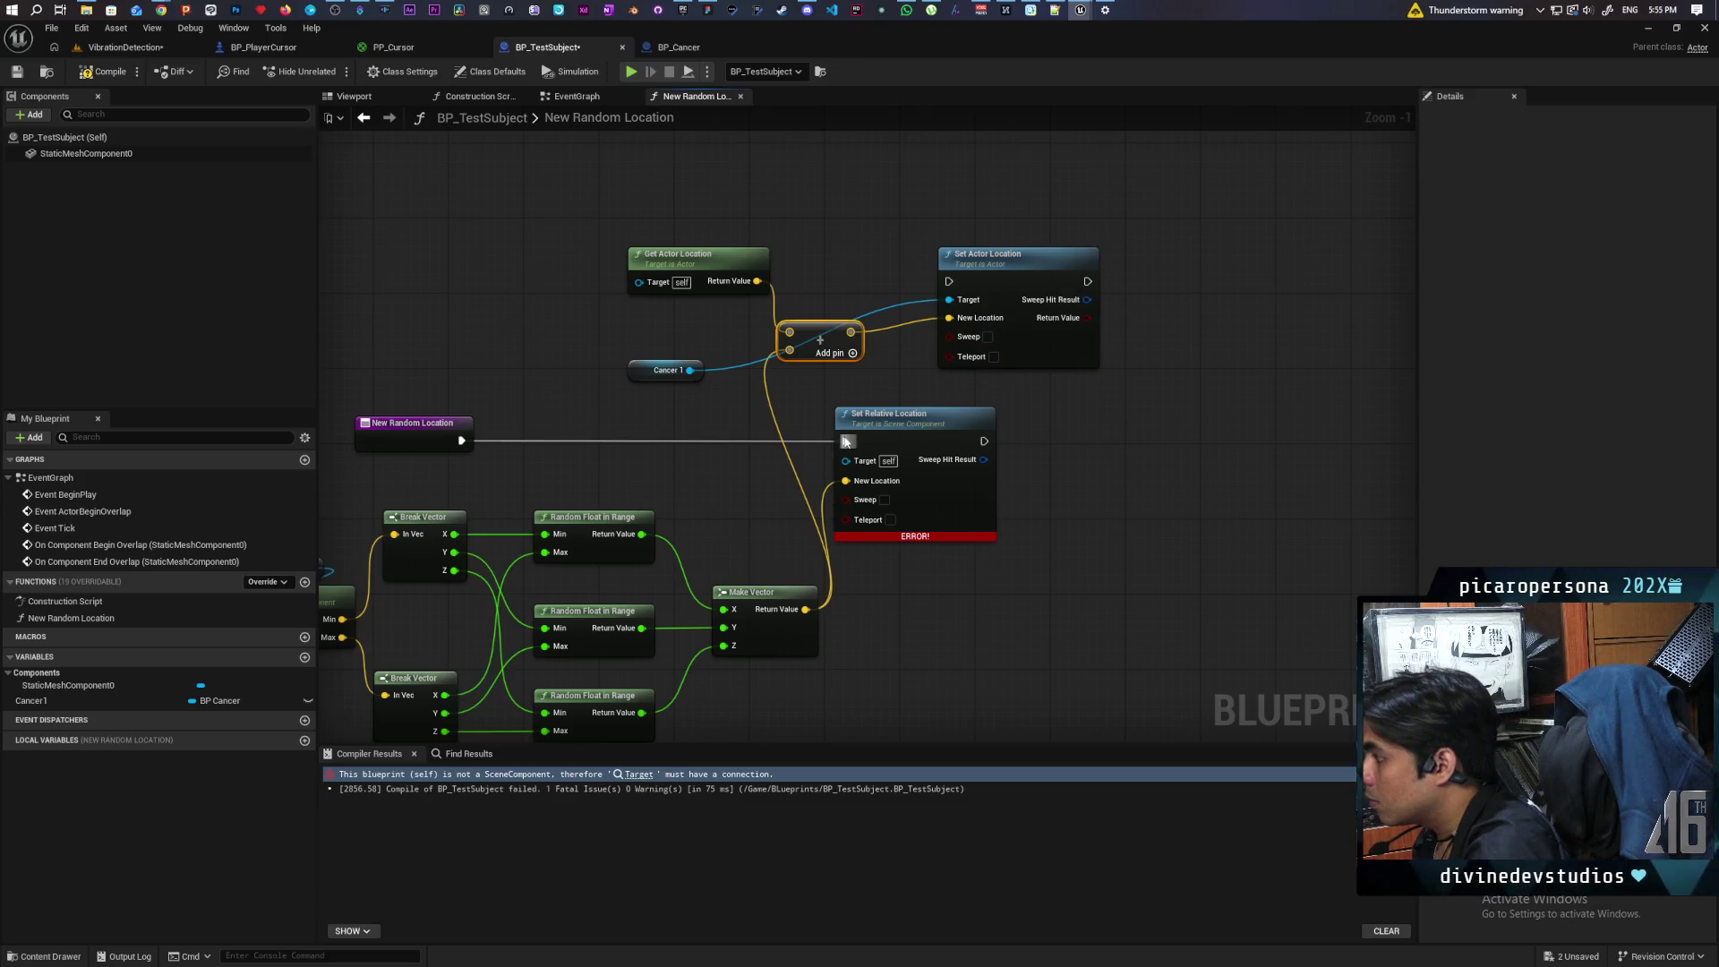
Step: Route execution into Set Actor Location, delete Set Relative Location, and compile
mouse_move(847, 440)
left_mouse_down()
mouse_move(949, 318)
mouse_move(949, 281)
left_mouse_up()
left_click_drag(1036, 417, 936, 492)
key("Delete")
mouse_move(1003, 277)
left_mouse_down()
mouse_move(1005, 325)
mouse_move(959, 413)
mouse_move(974, 435)
left_mouse_up()
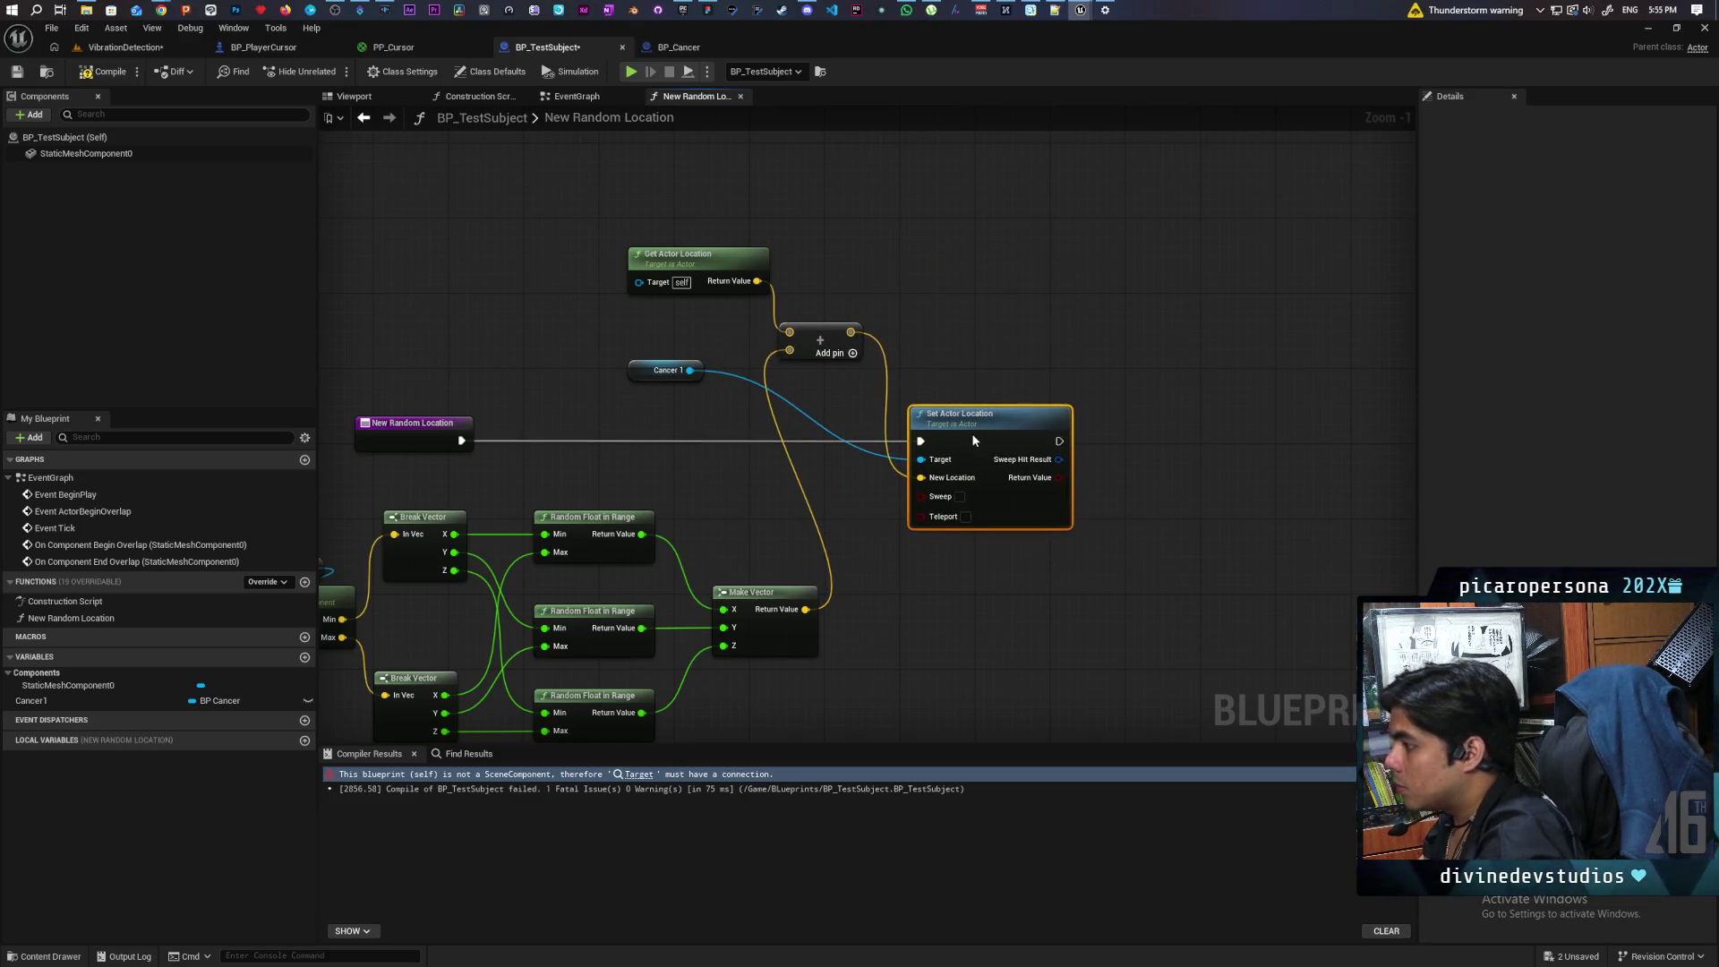
left_click(105, 72)
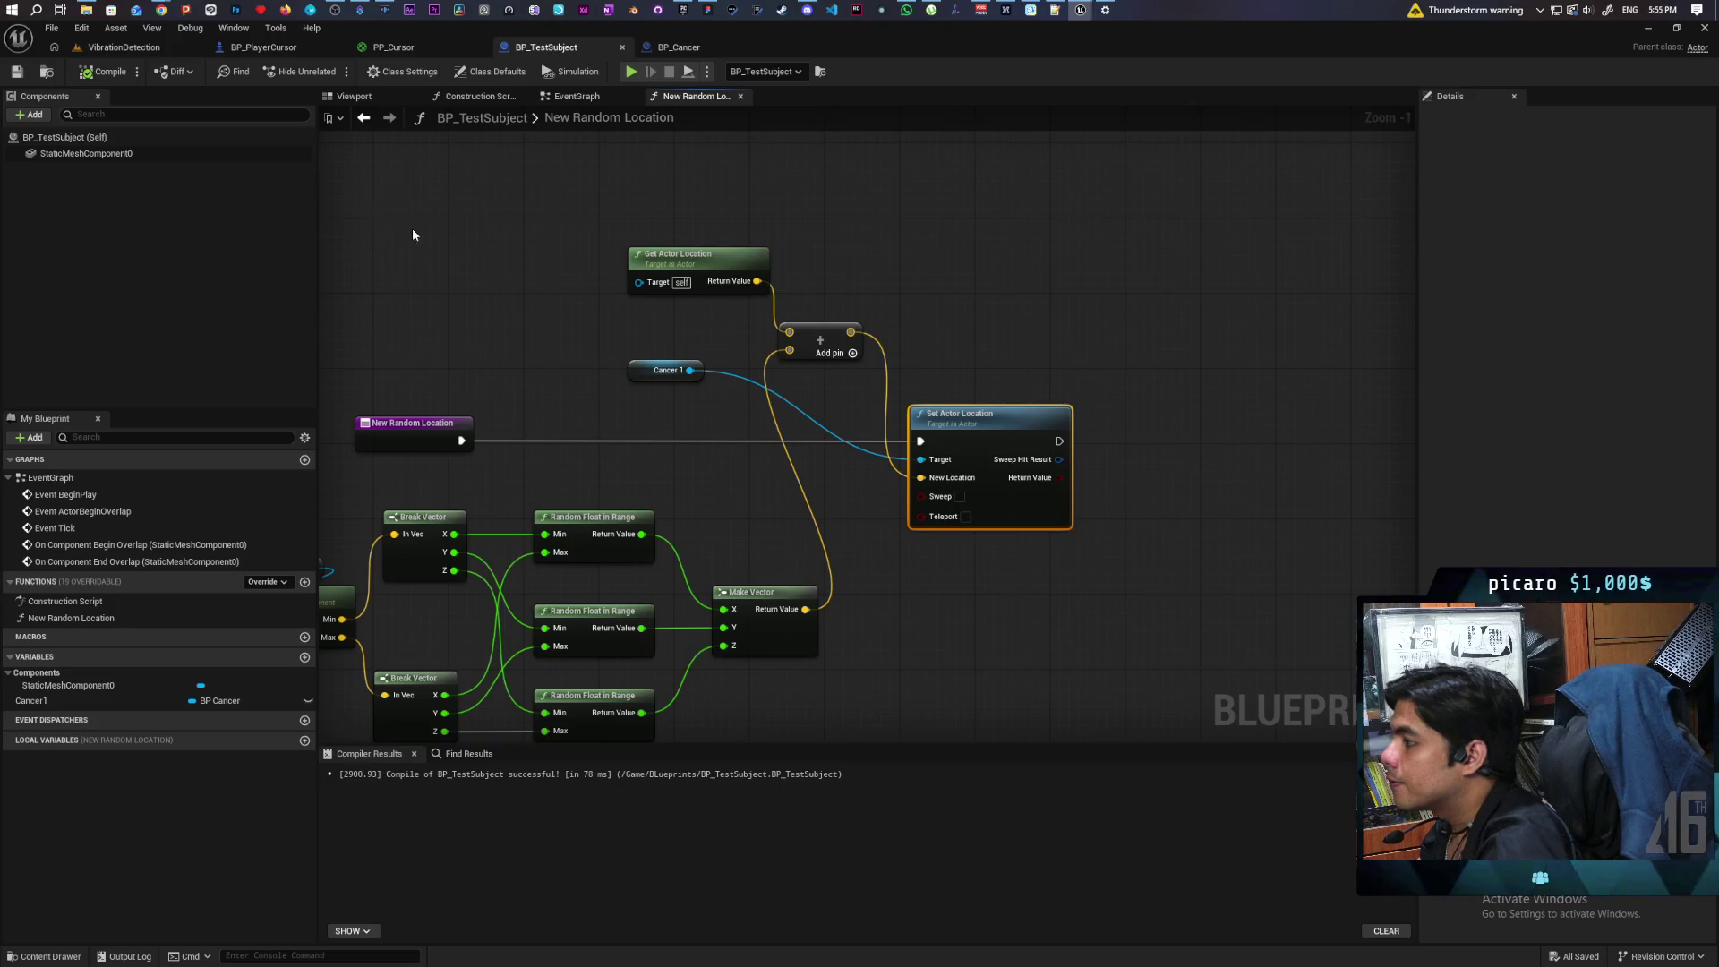
double_click(672, 123)
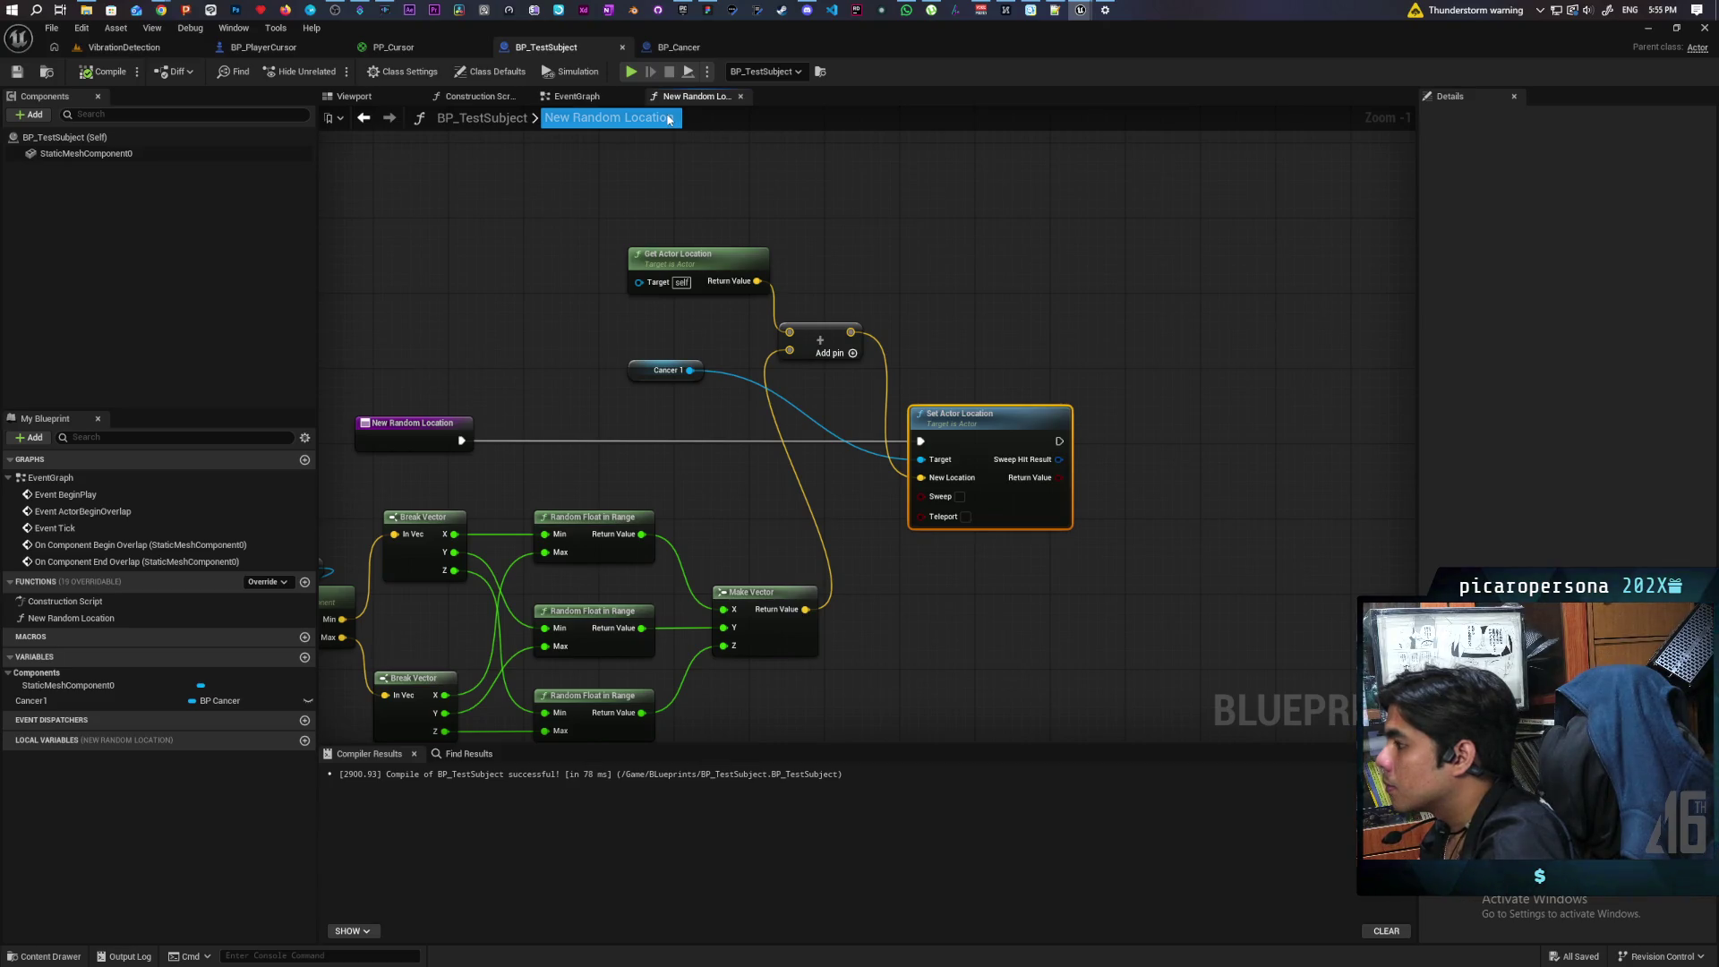
left_click(675, 228)
scroll(676, 242, "down", 2)
Step: Back in BP_TestSubject's EventGraph, find the overlap events and jump into the Start Detection event
mouse_move(562, 305)
left_mouse_down()
mouse_move(617, 303)
mouse_move(637, 233)
left_mouse_up()
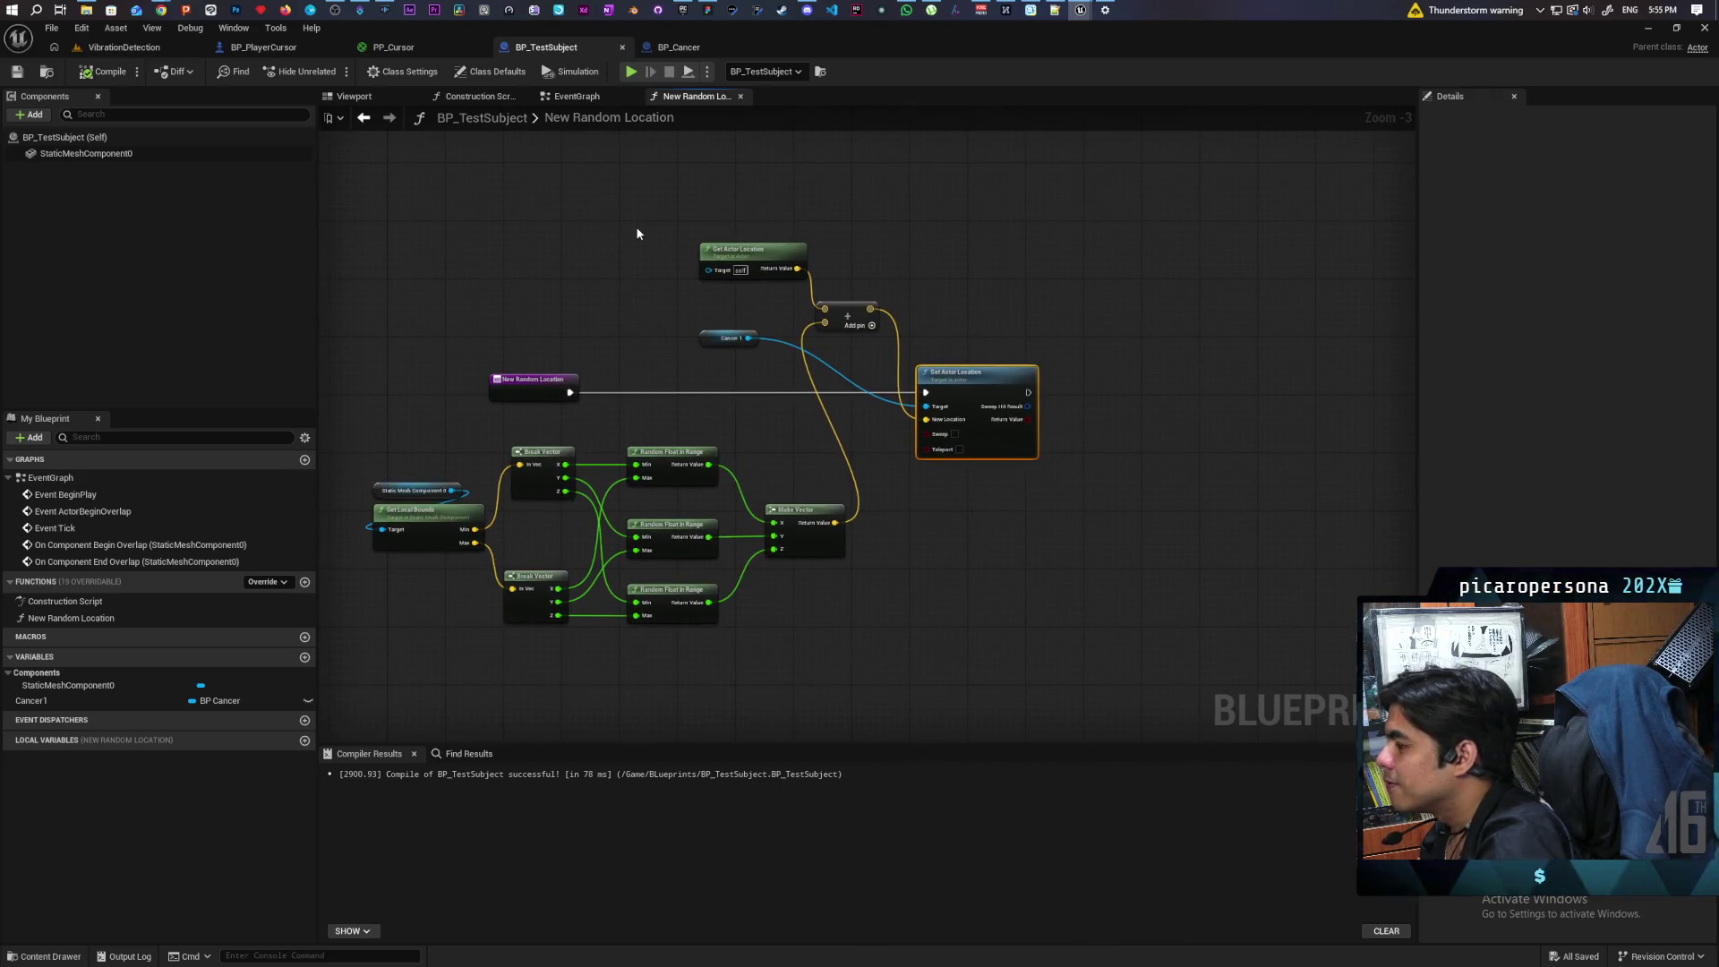
left_click(589, 100)
scroll(944, 441, "up", 2)
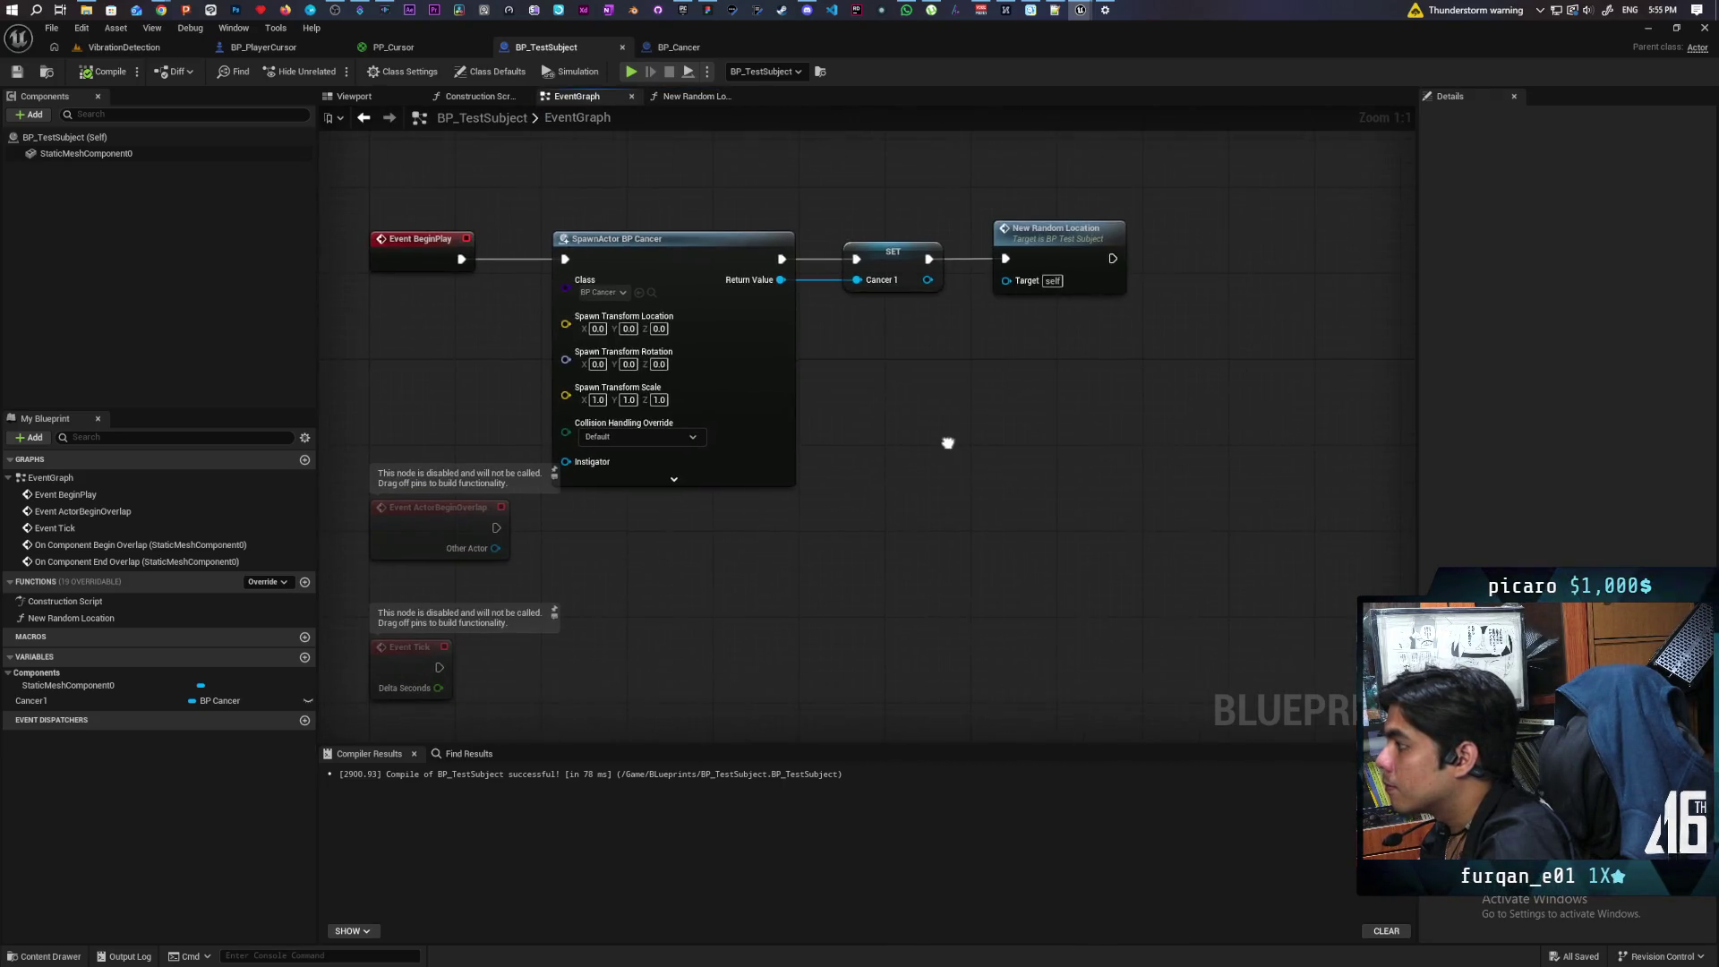
scroll(944, 444, "down", 1)
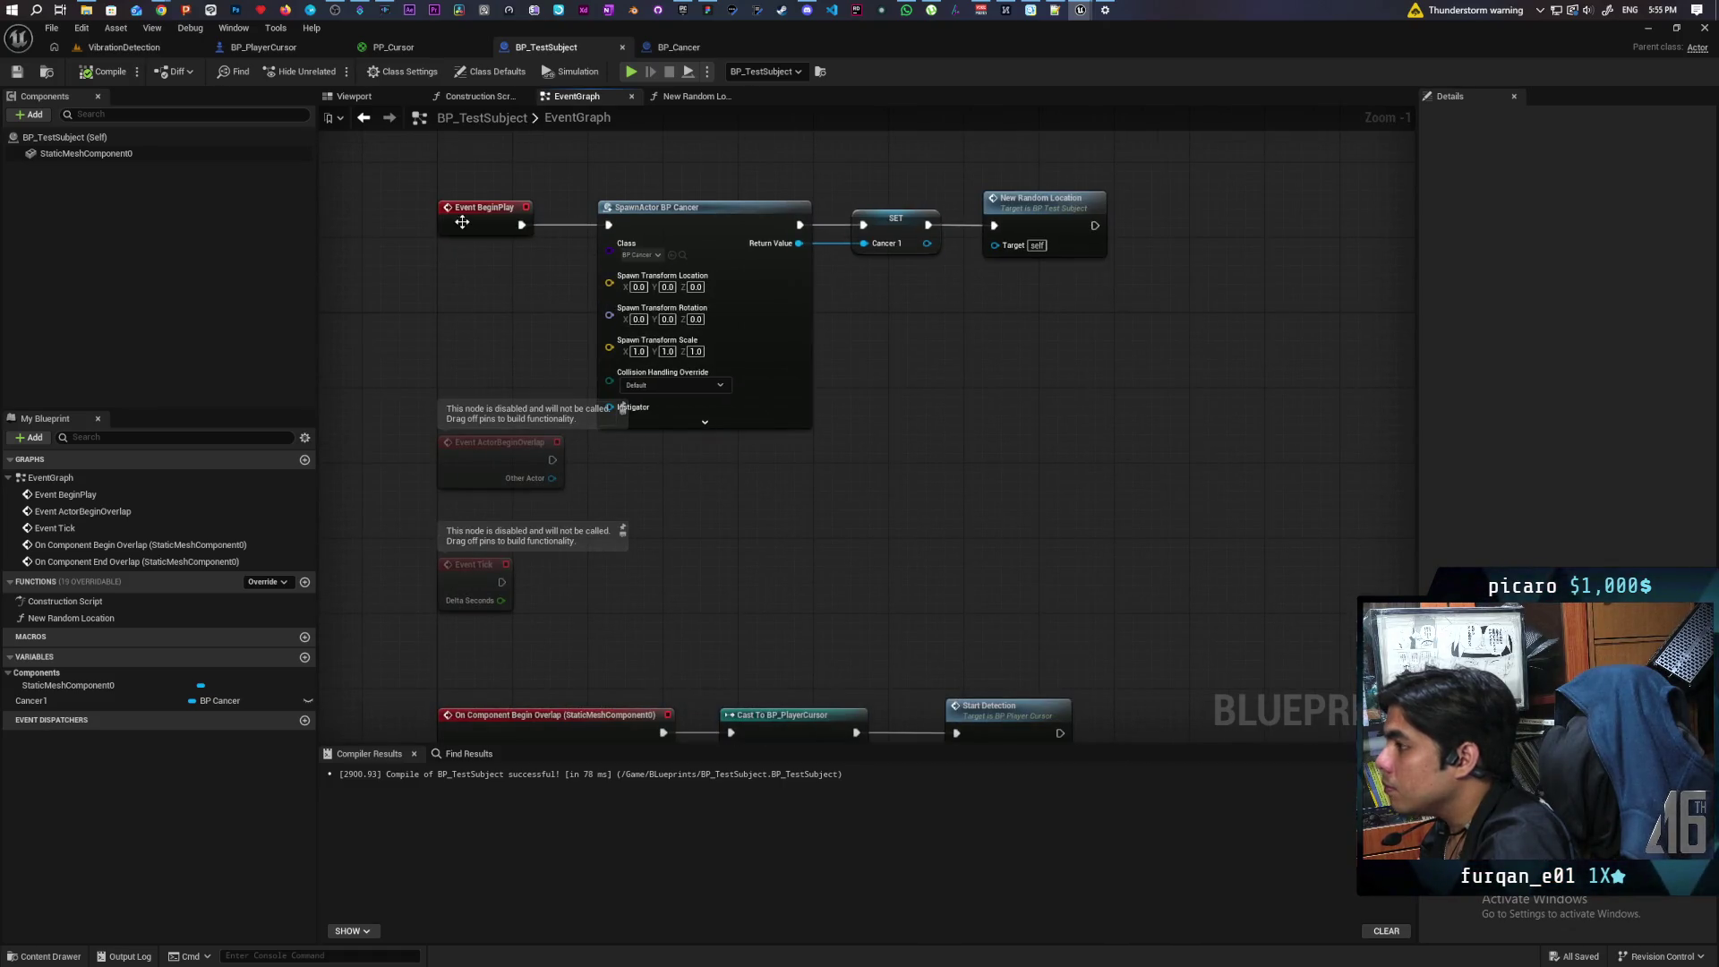
scroll(719, 421, "down", 2)
mouse_move(719, 420)
left_mouse_down()
mouse_move(836, 399)
mouse_move(764, 384)
mouse_move(729, 284)
left_mouse_up()
left_click_drag(859, 534, 636, 632)
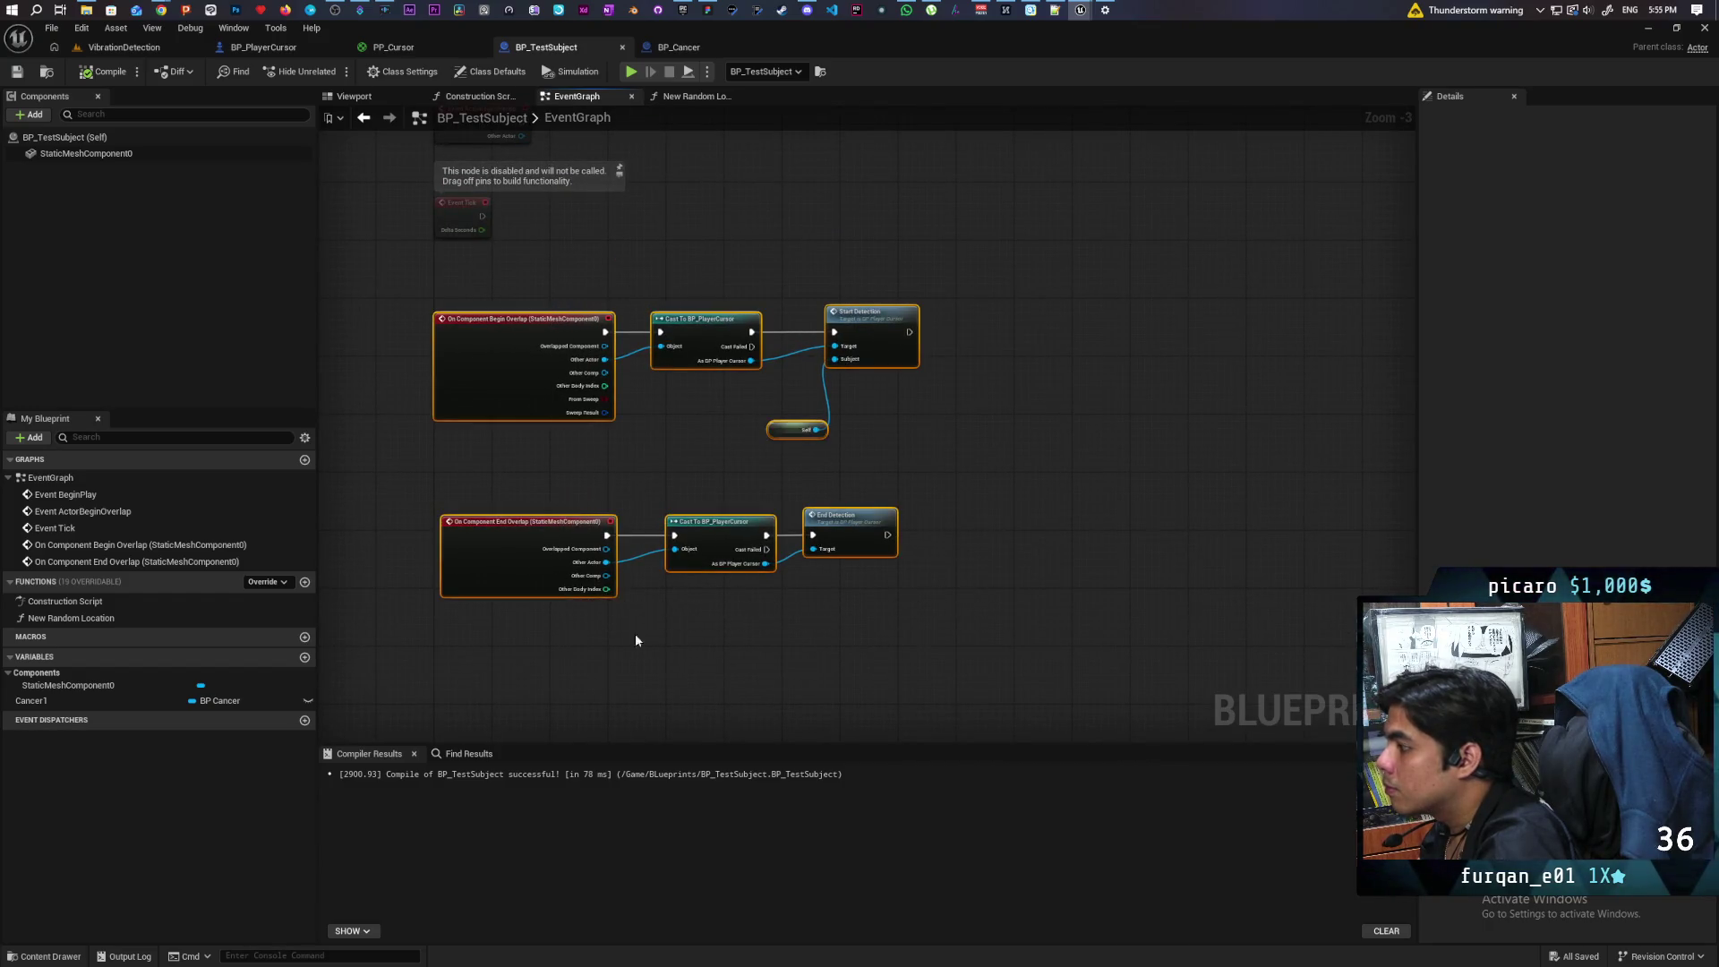
left_click(977, 515)
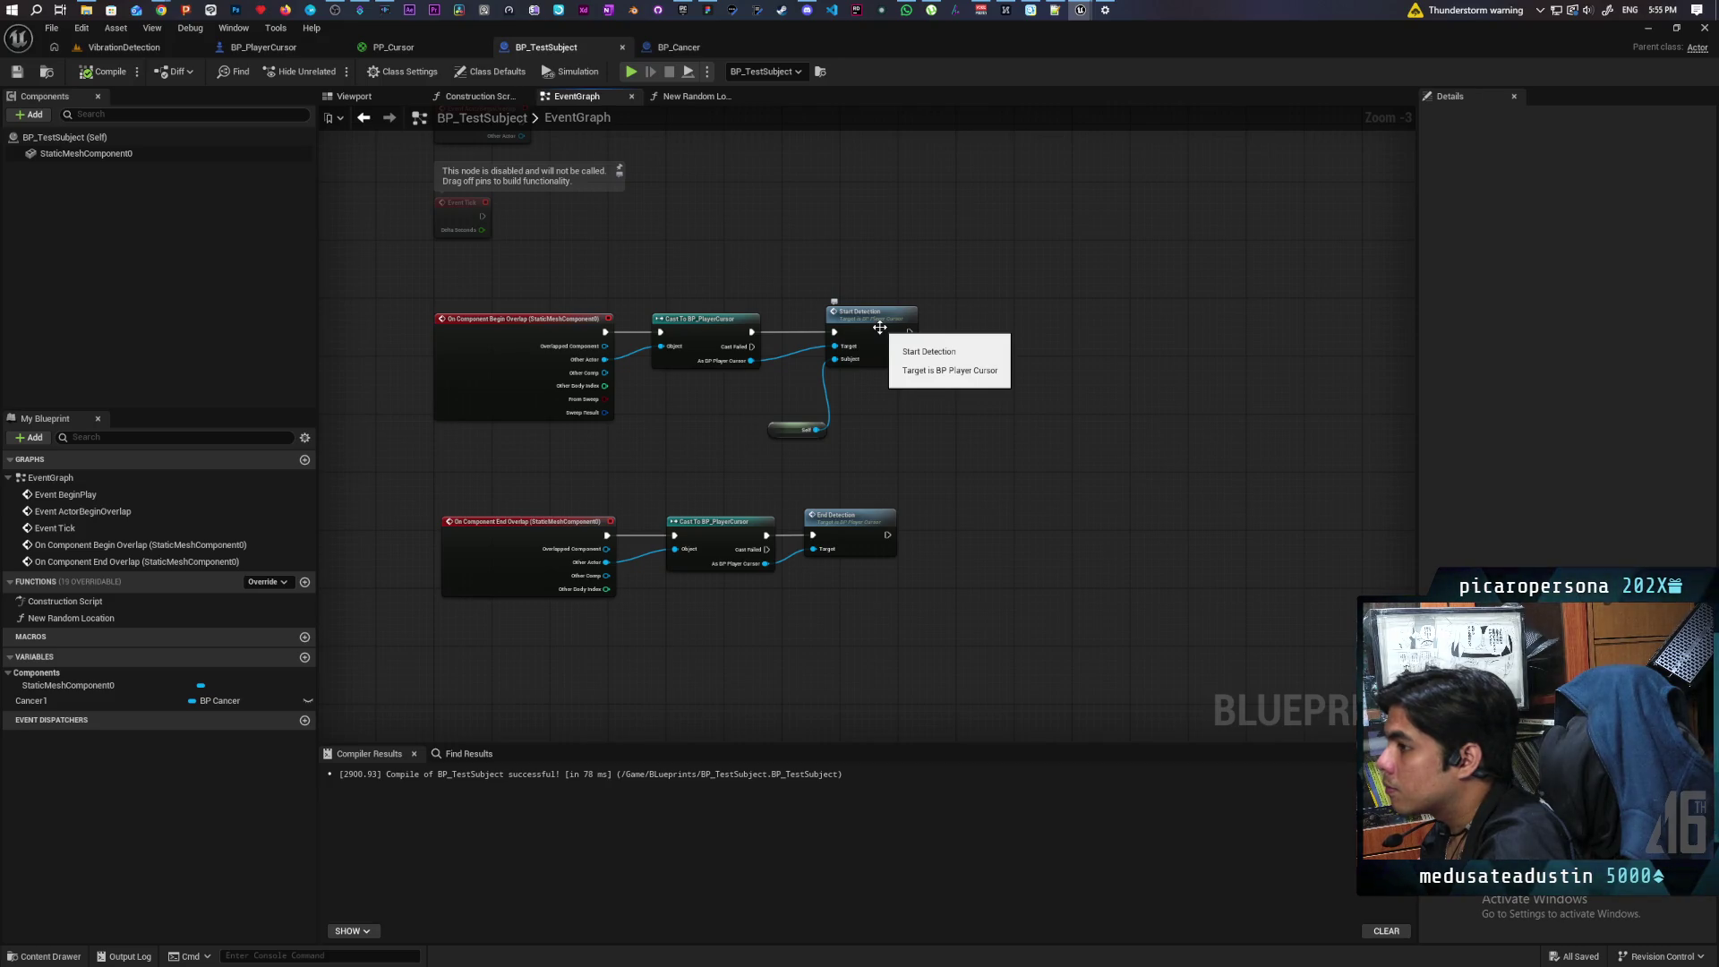
double_click(880, 328)
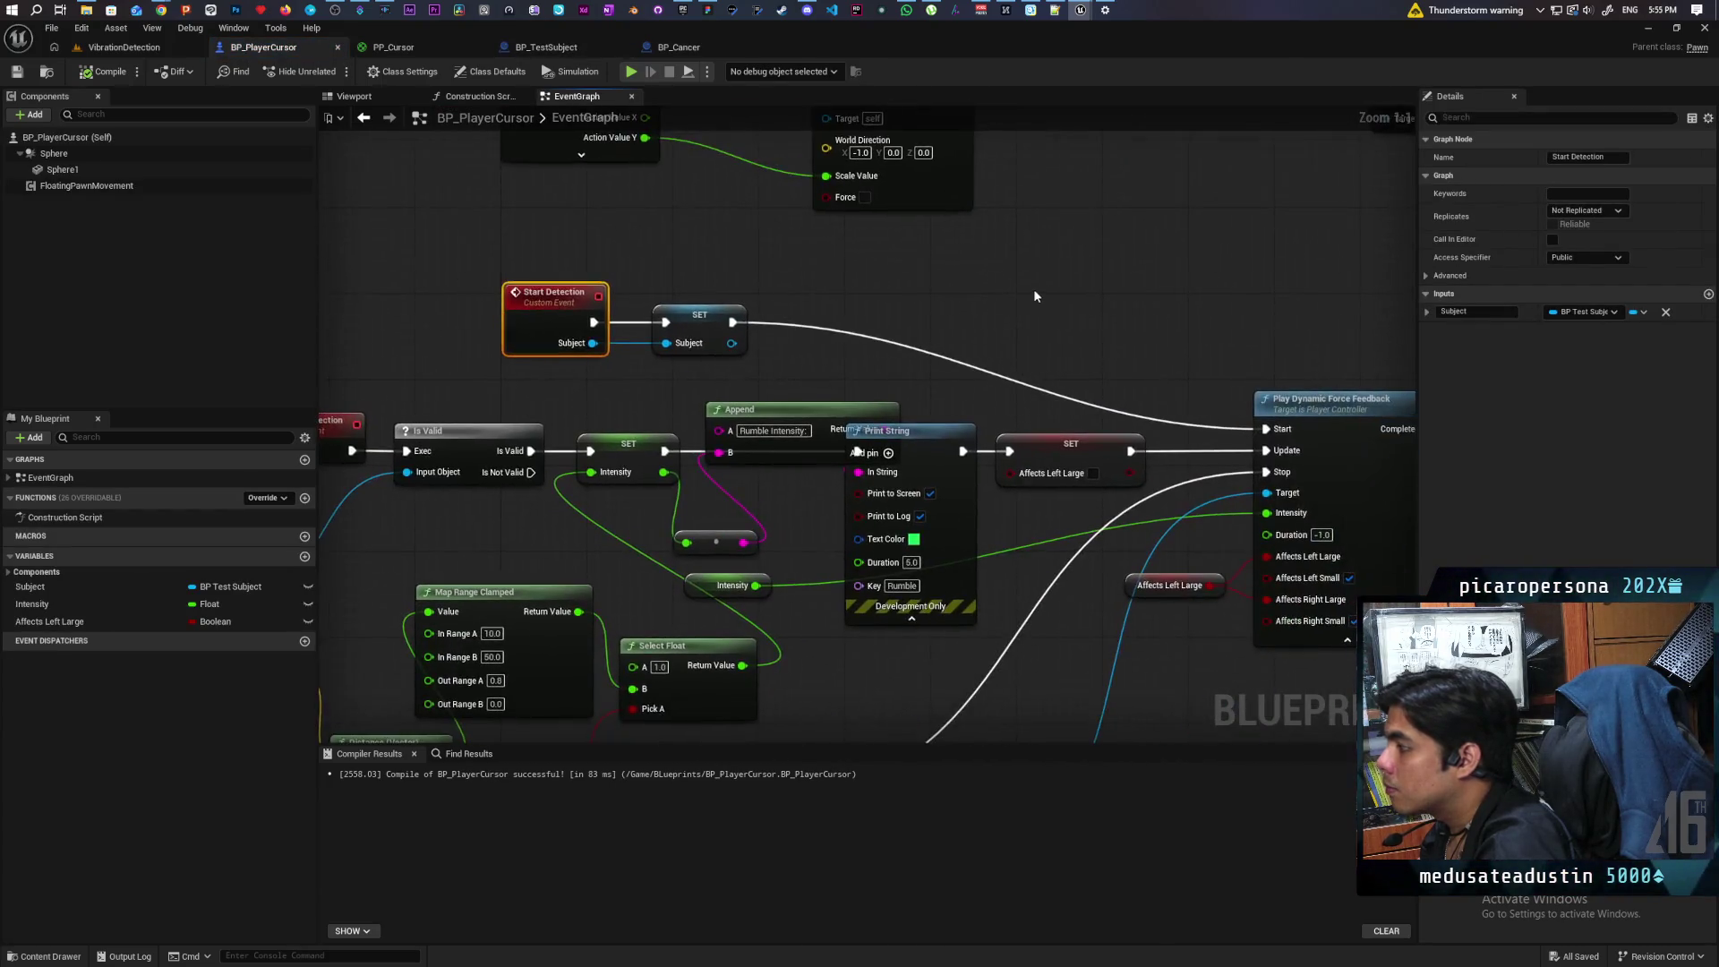
Step: Add a Cancer1 getter from Subject and delete the root component World Location nodes
scroll(1038, 303, "down", 2)
scroll(527, 474, "up", 2)
mouse_move(526, 474)
left_mouse_down()
mouse_move(683, 494)
mouse_move(443, 430)
mouse_move(445, 507)
left_mouse_up()
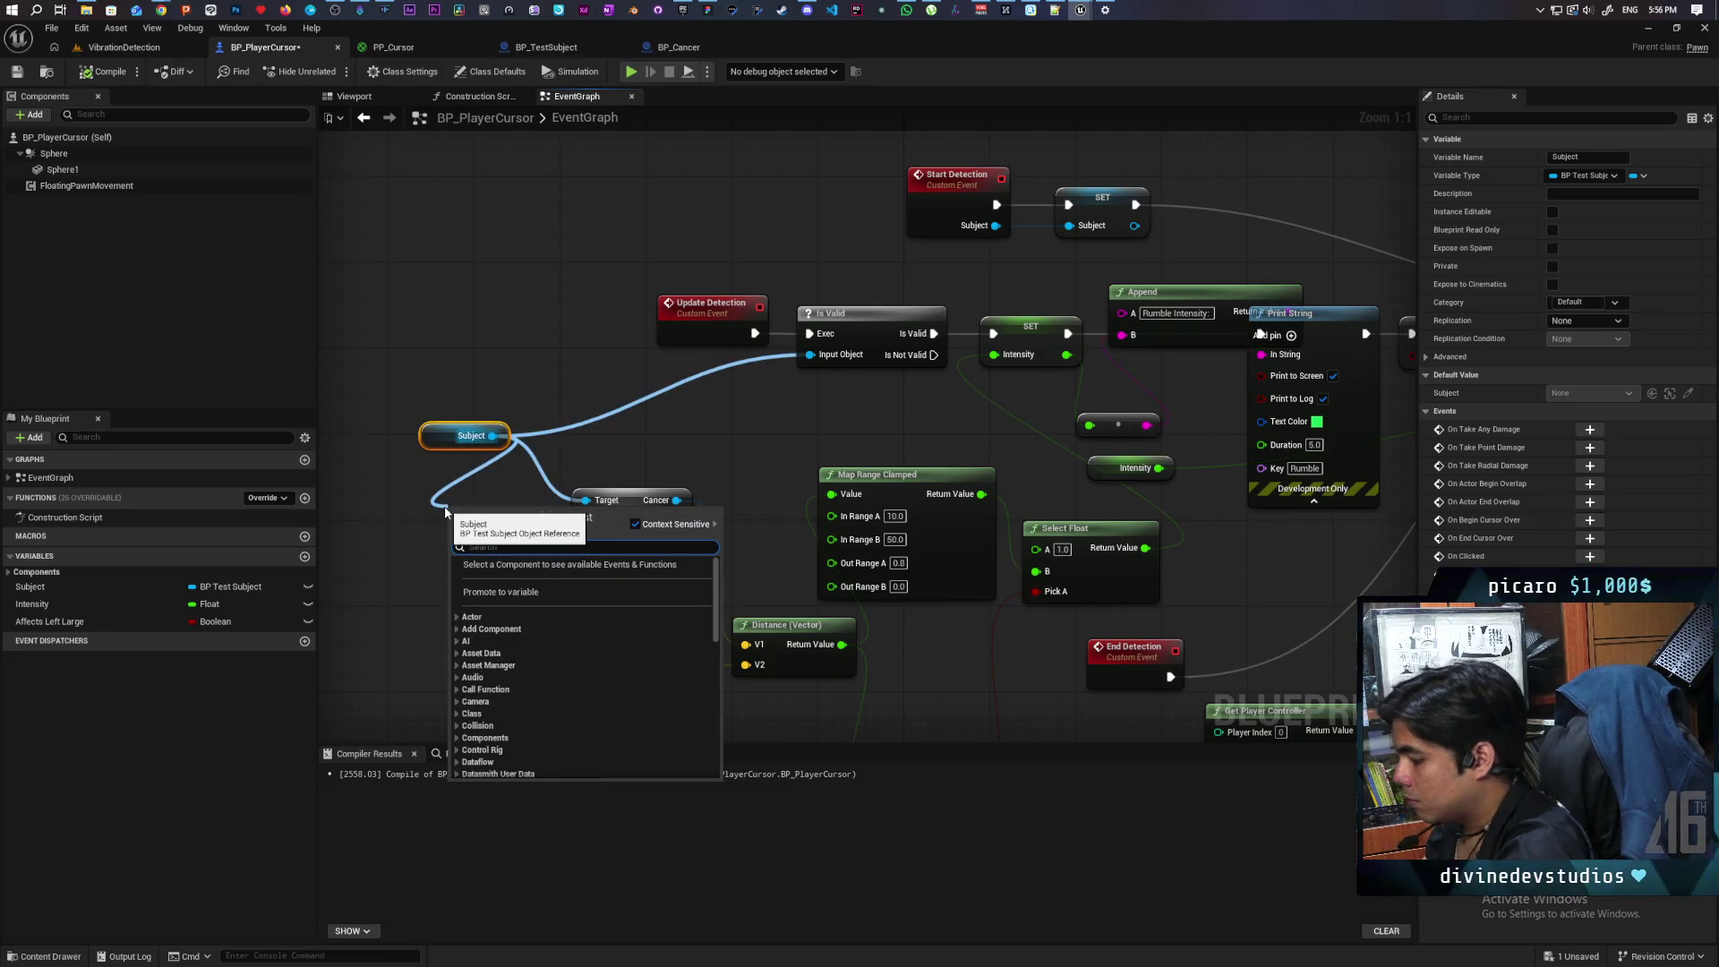
type("cancer")
key("Return")
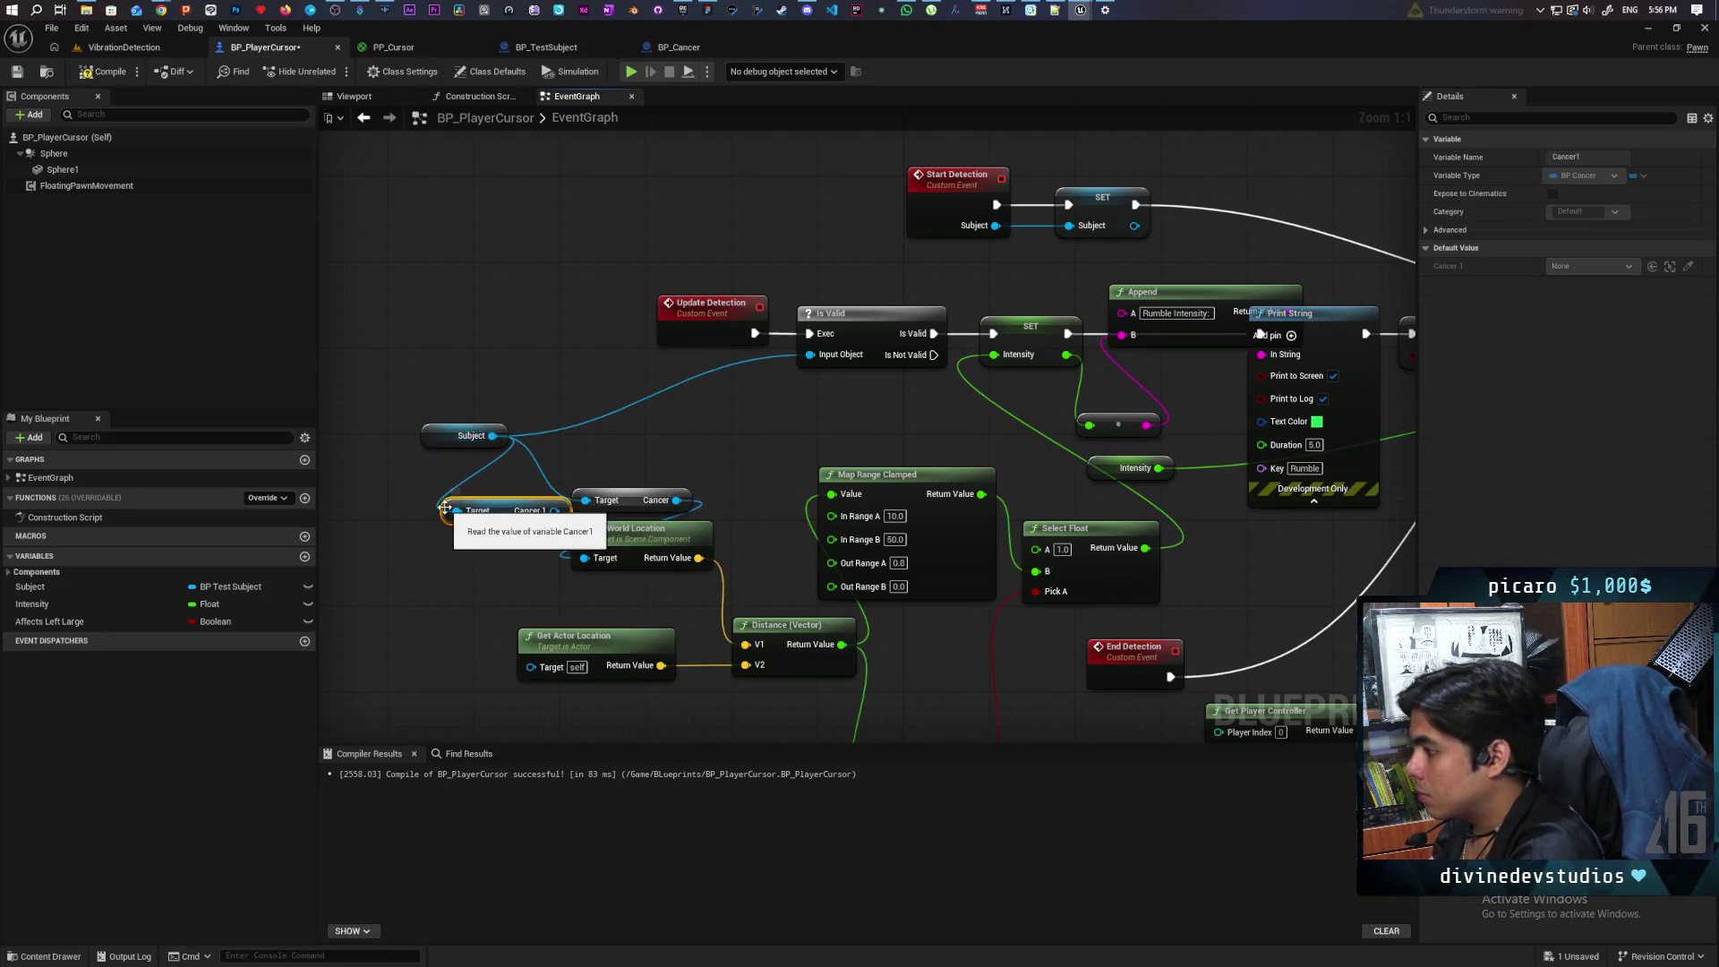
left_click_drag(631, 499, 631, 467)
mouse_move(555, 510)
left_mouse_down()
mouse_move(603, 556)
mouse_move(459, 553)
left_mouse_up()
left_click(634, 526)
left_click(640, 548, "shift")
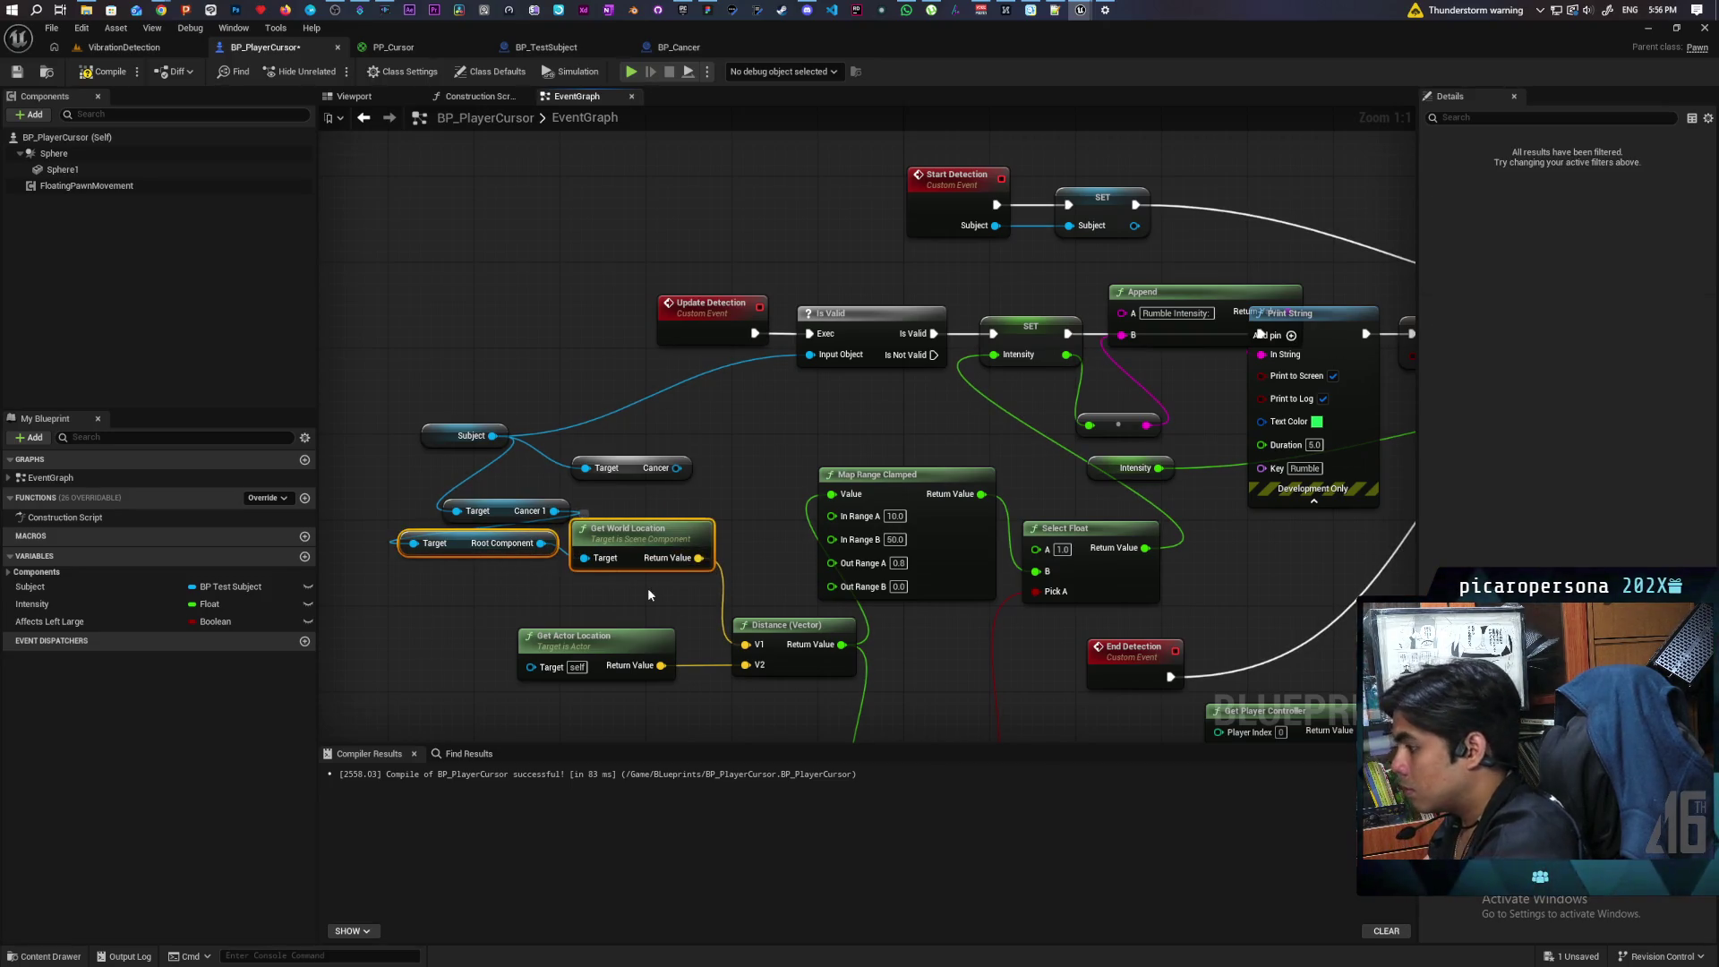
key("Delete")
Step: Duplicate Get Actor Location, target Cancer 1, feed it into Distance V1, and compile
left_click(598, 637)
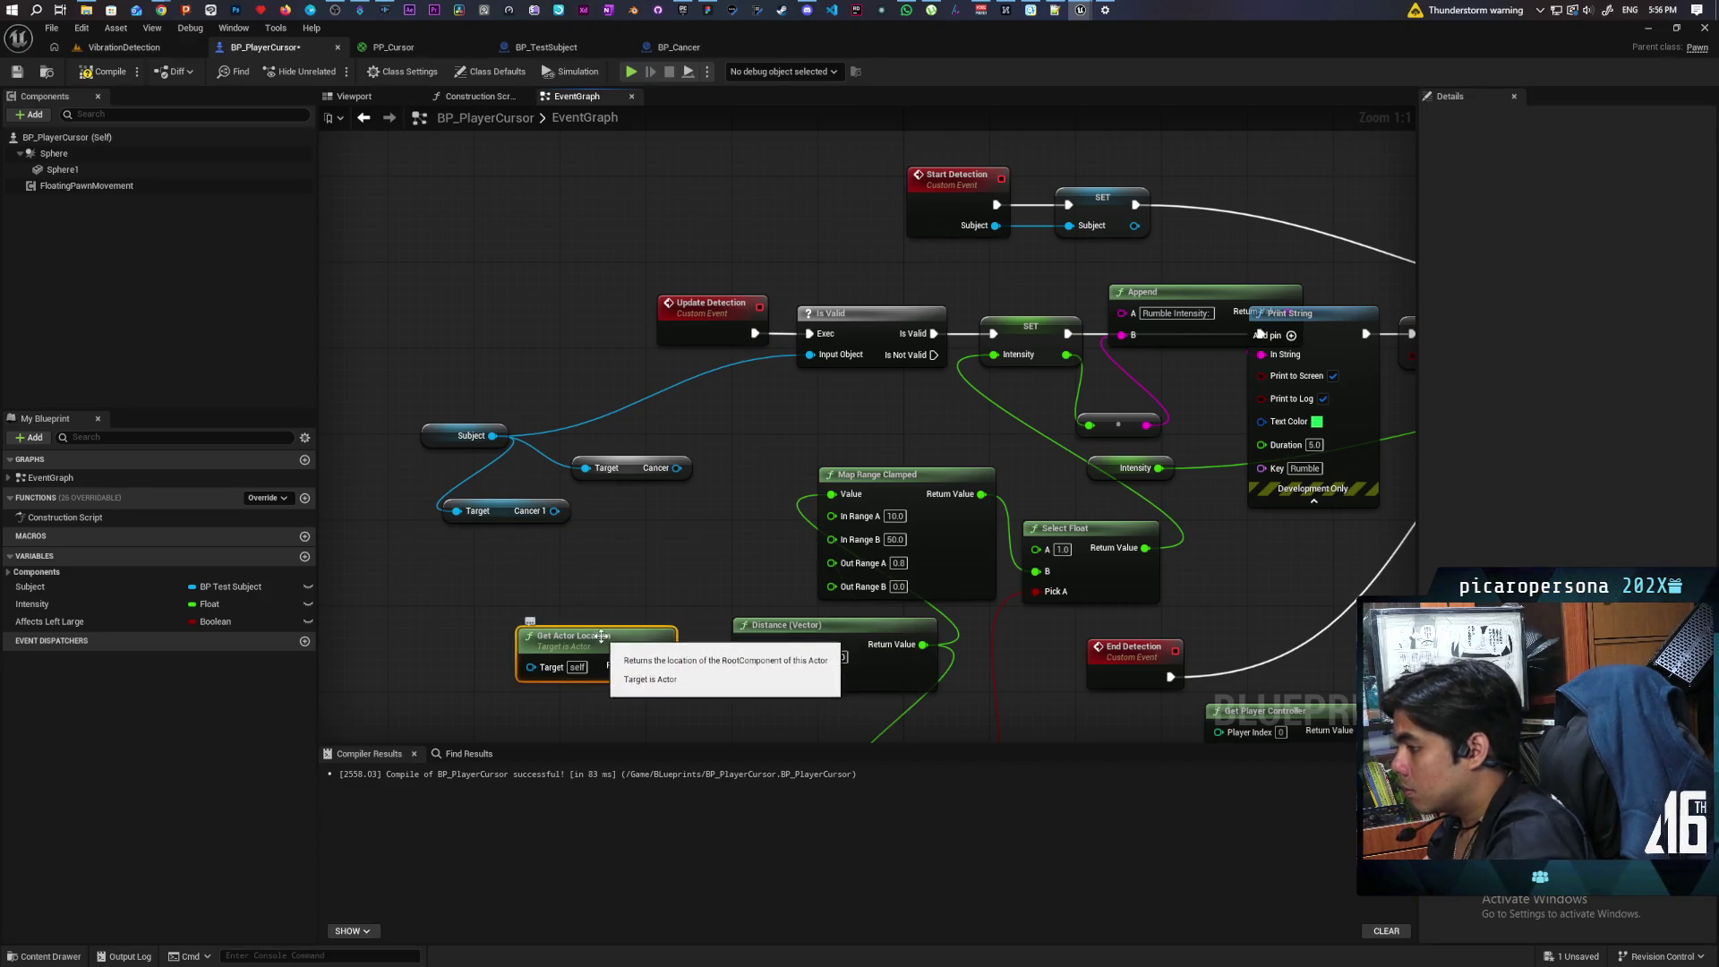
key("ctrl+w")
left_click_drag(554, 511, 574, 579)
left_click_drag(684, 581, 747, 644)
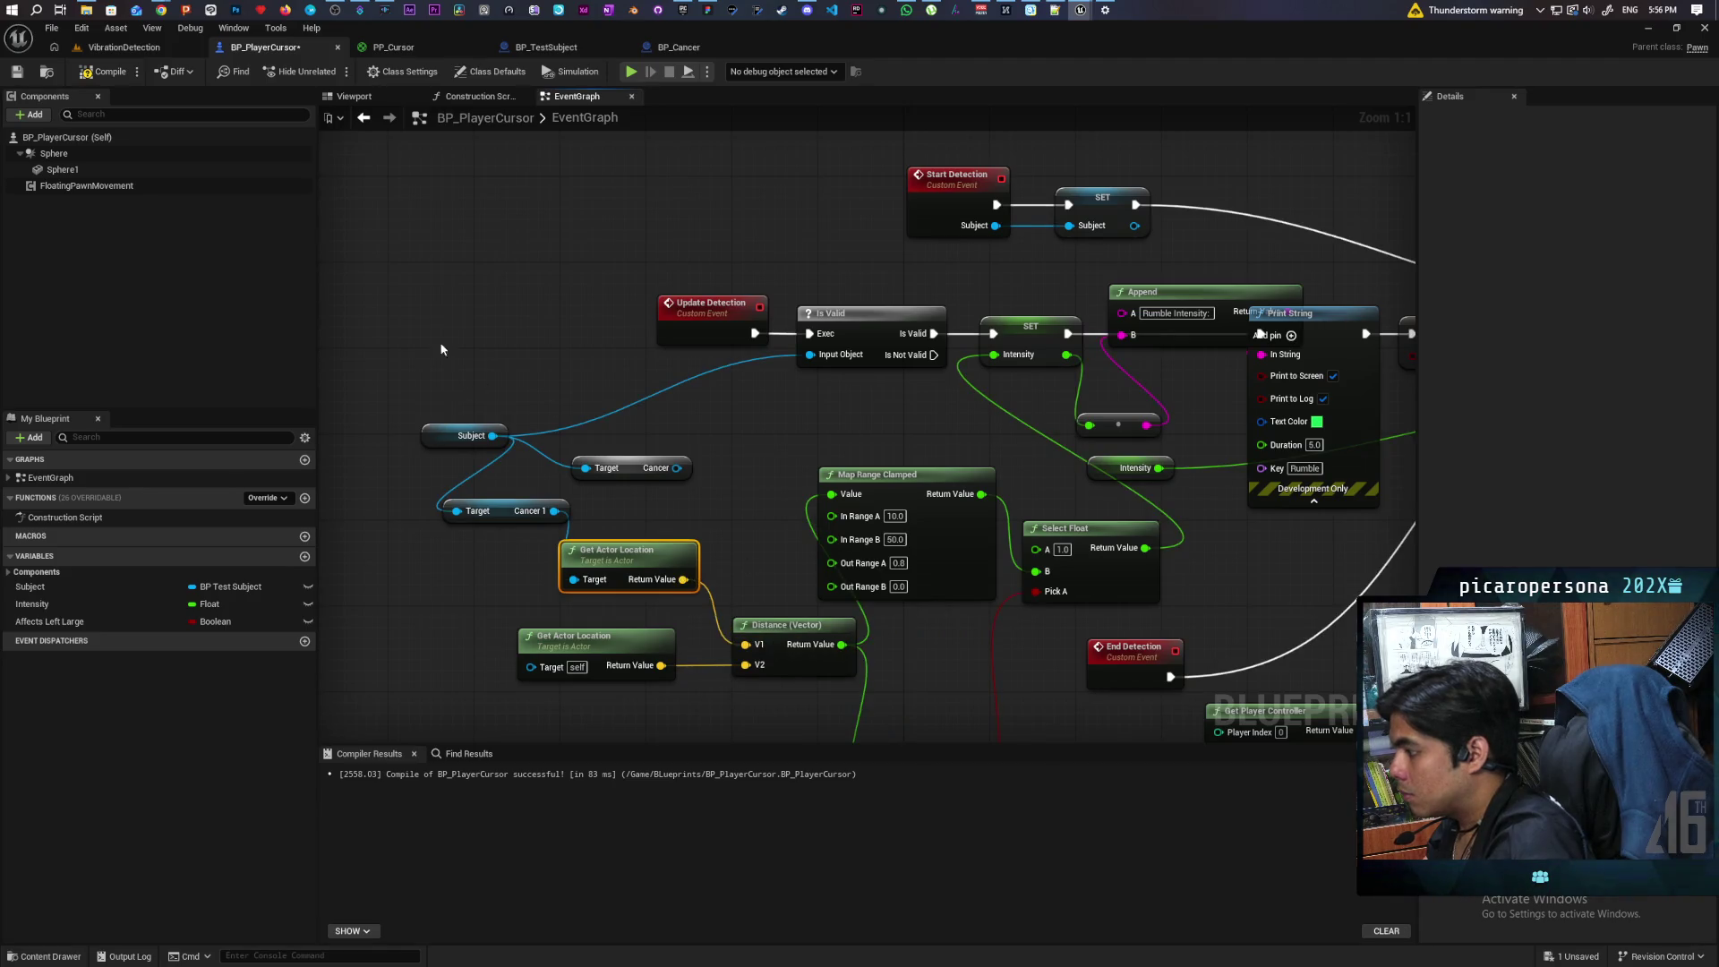
left_click(108, 72)
Step: Review the full detection chain and save BP_PlayerCursor
left_click(645, 467)
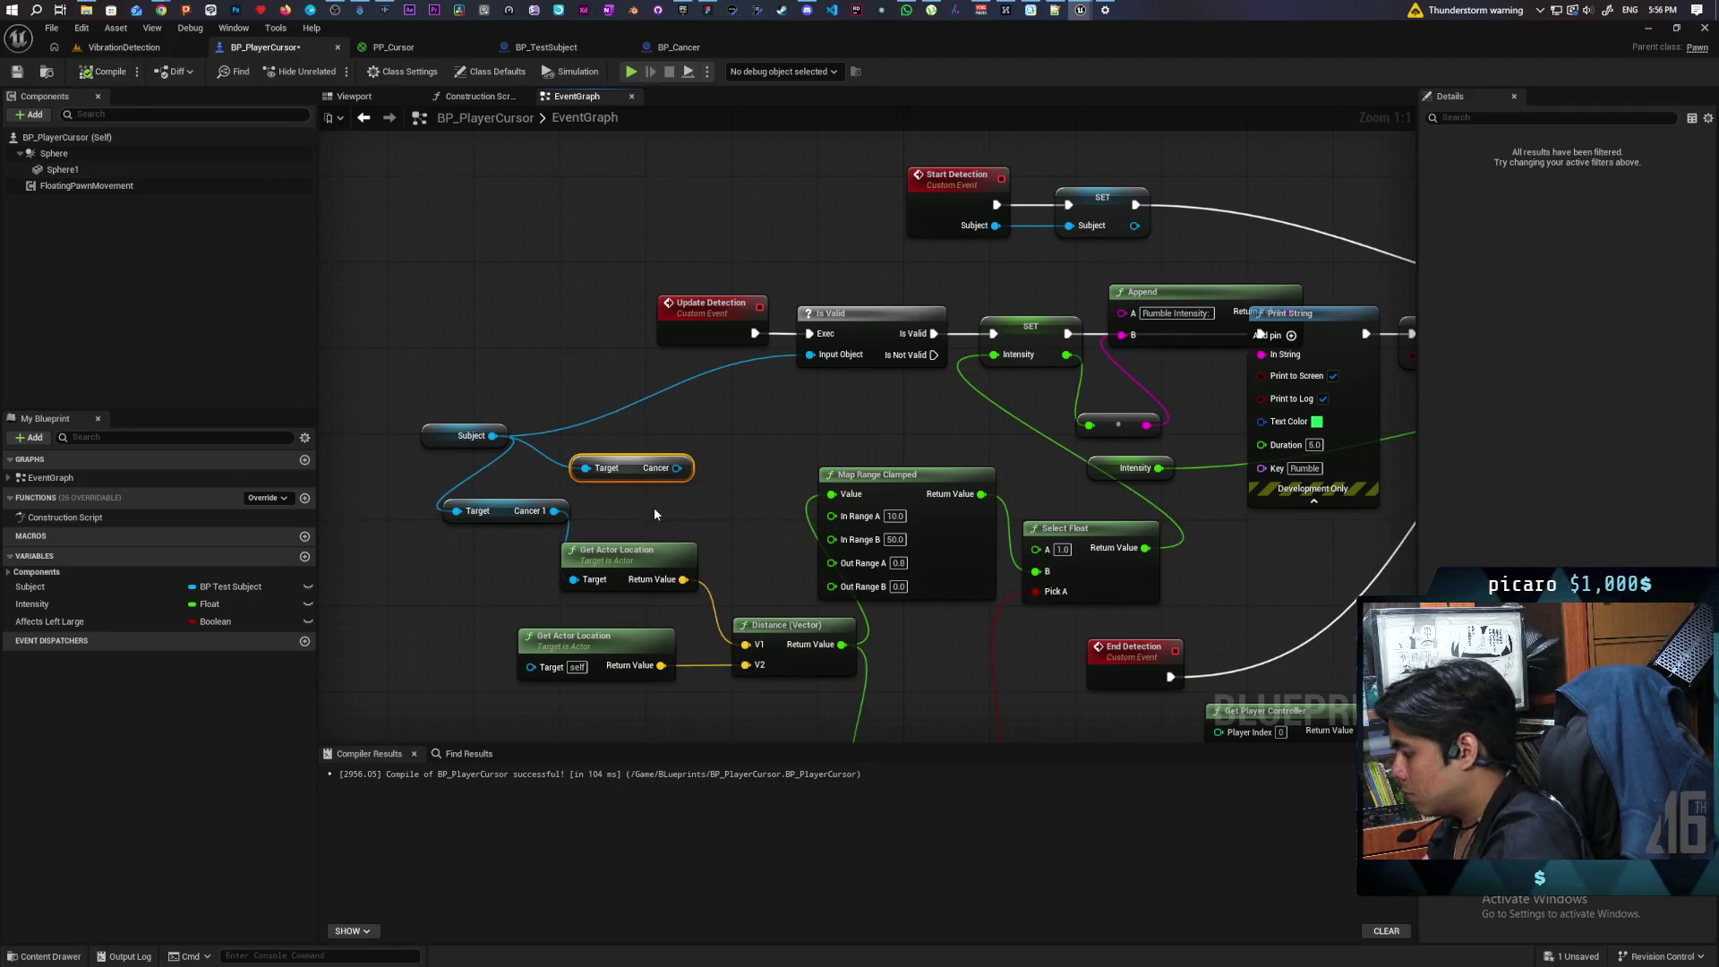
left_click(654, 507)
scroll(786, 469, "down", 3)
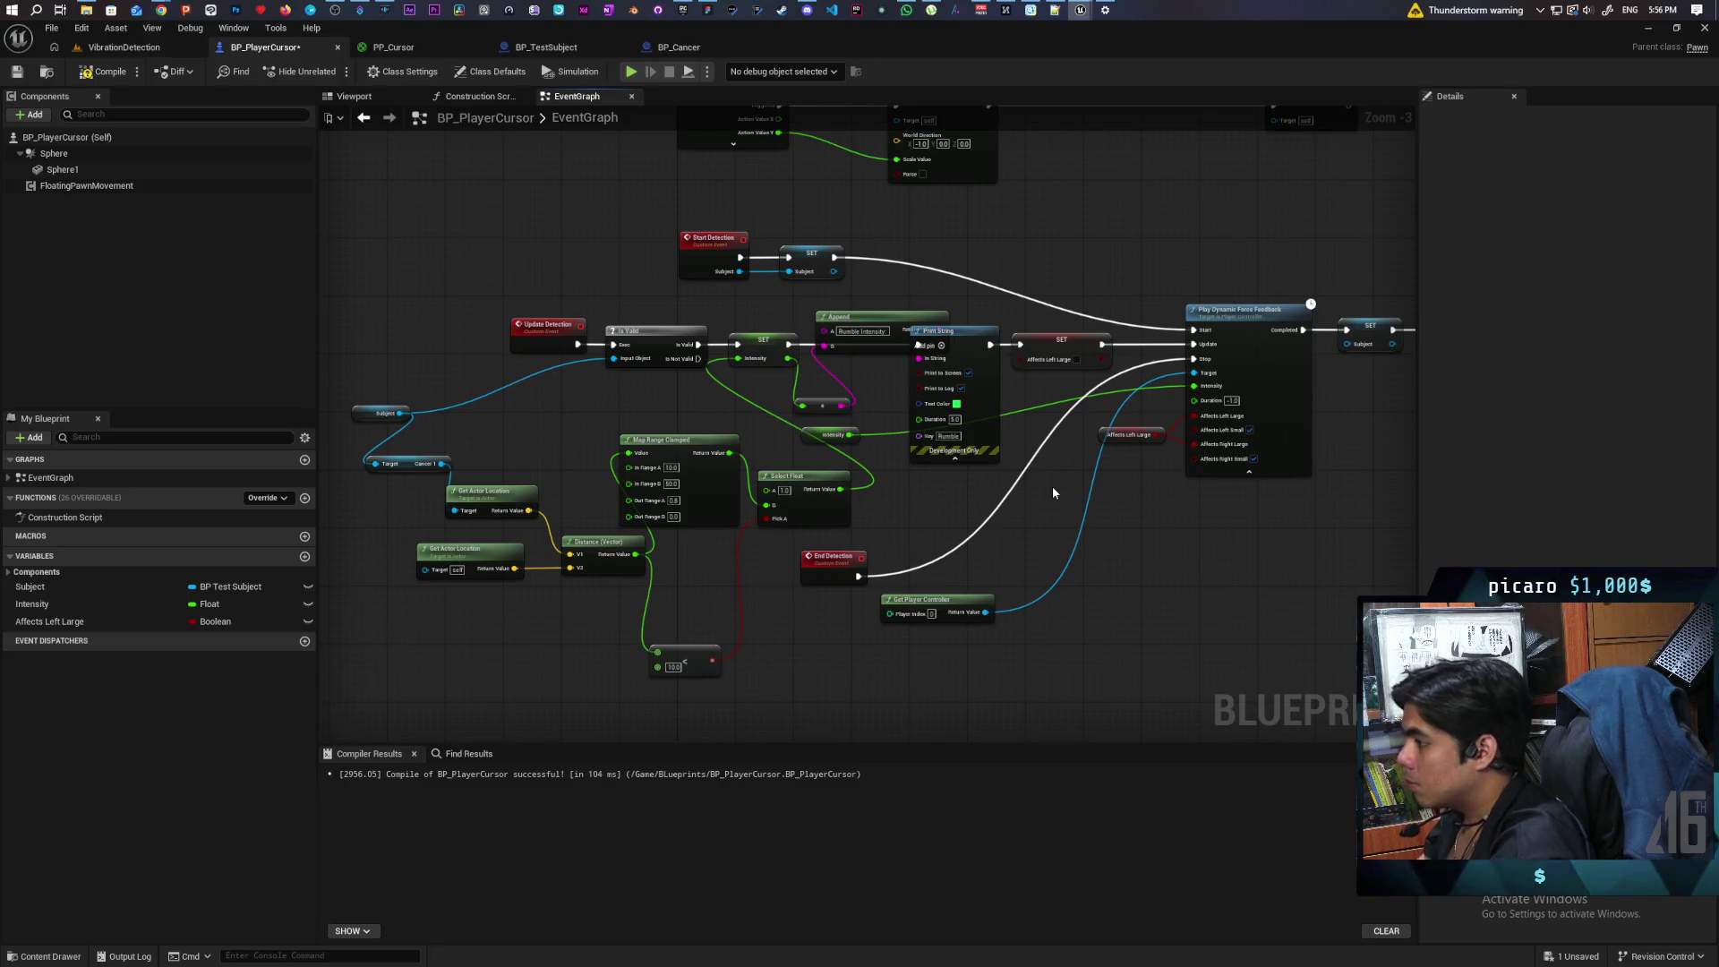
mouse_move(1053, 491)
left_mouse_down()
mouse_move(954, 589)
mouse_move(996, 565)
mouse_move(1195, 550)
left_mouse_up()
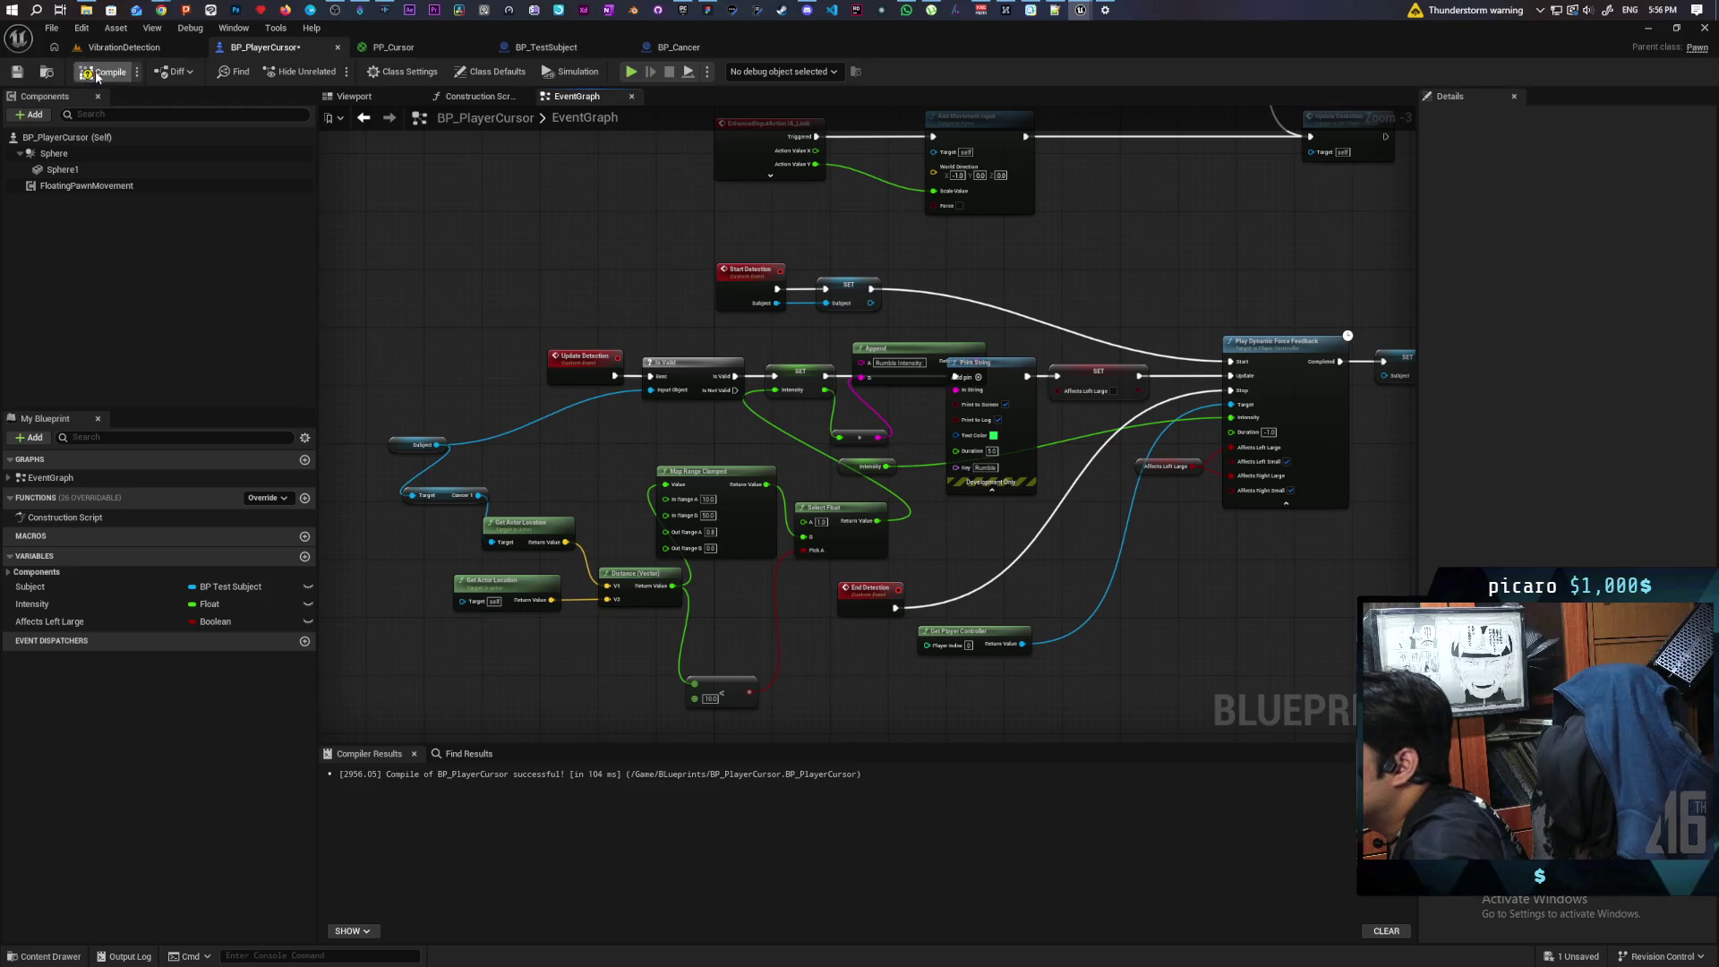
key("ctrl+s")
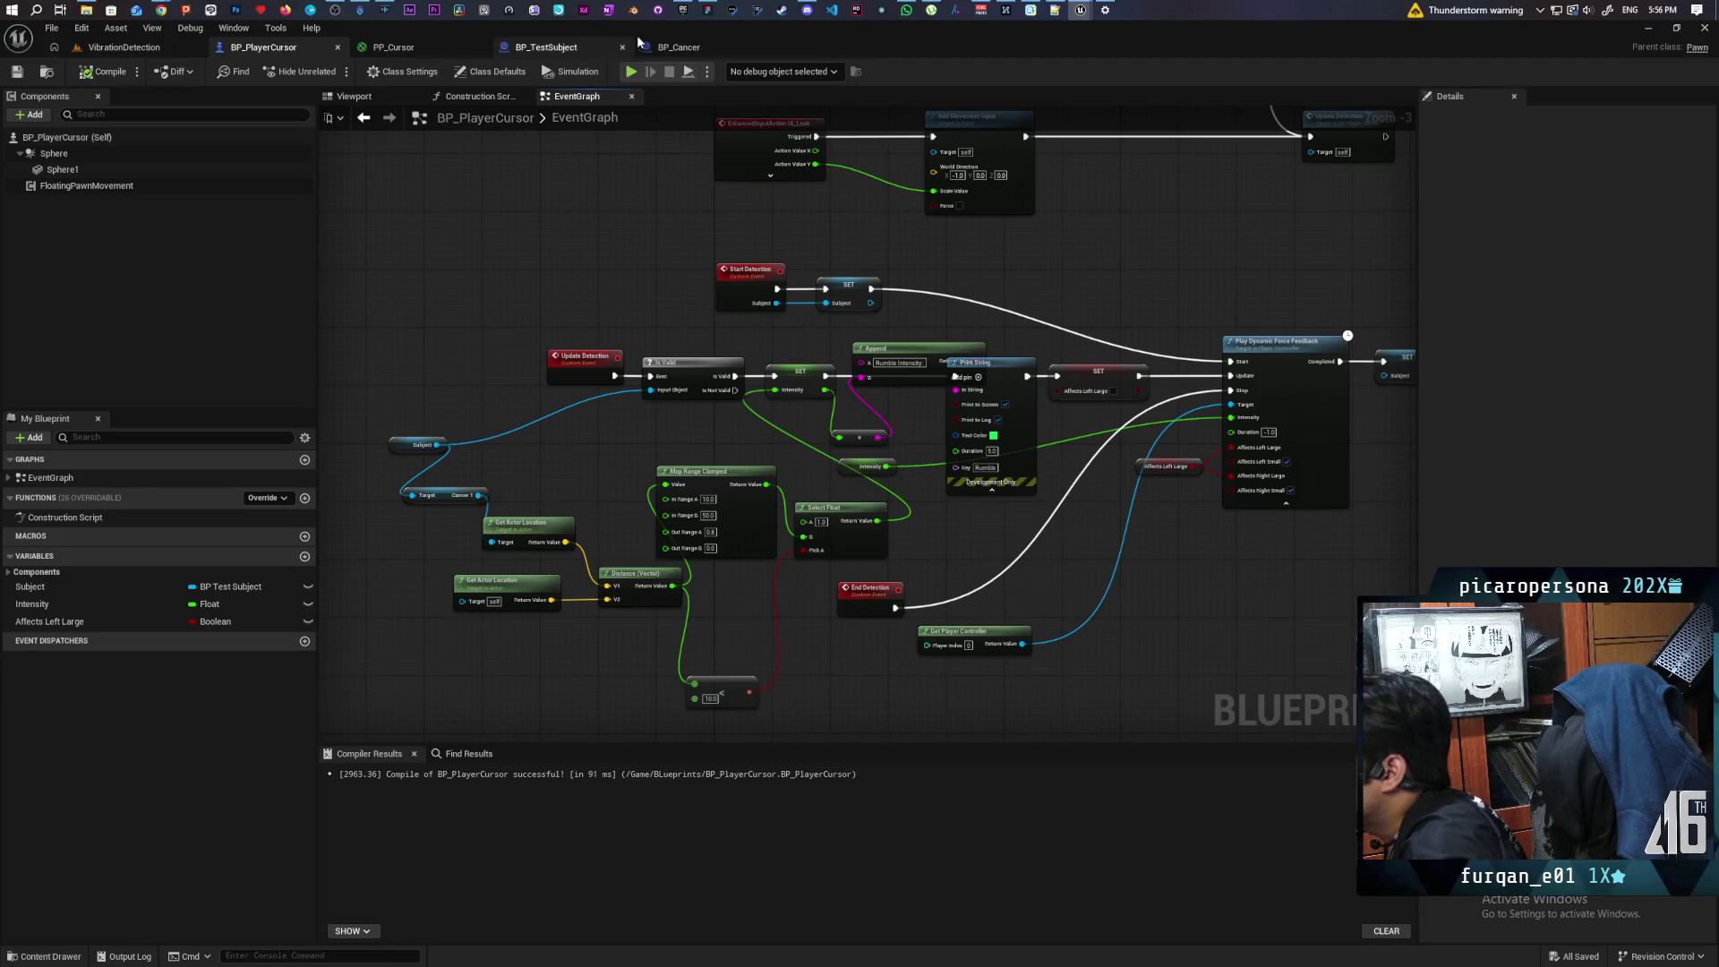
left_click(685, 47)
Step: Rename the spawned actor variable Cancer1 to Cancer in BP_TestSubject
left_click(556, 47)
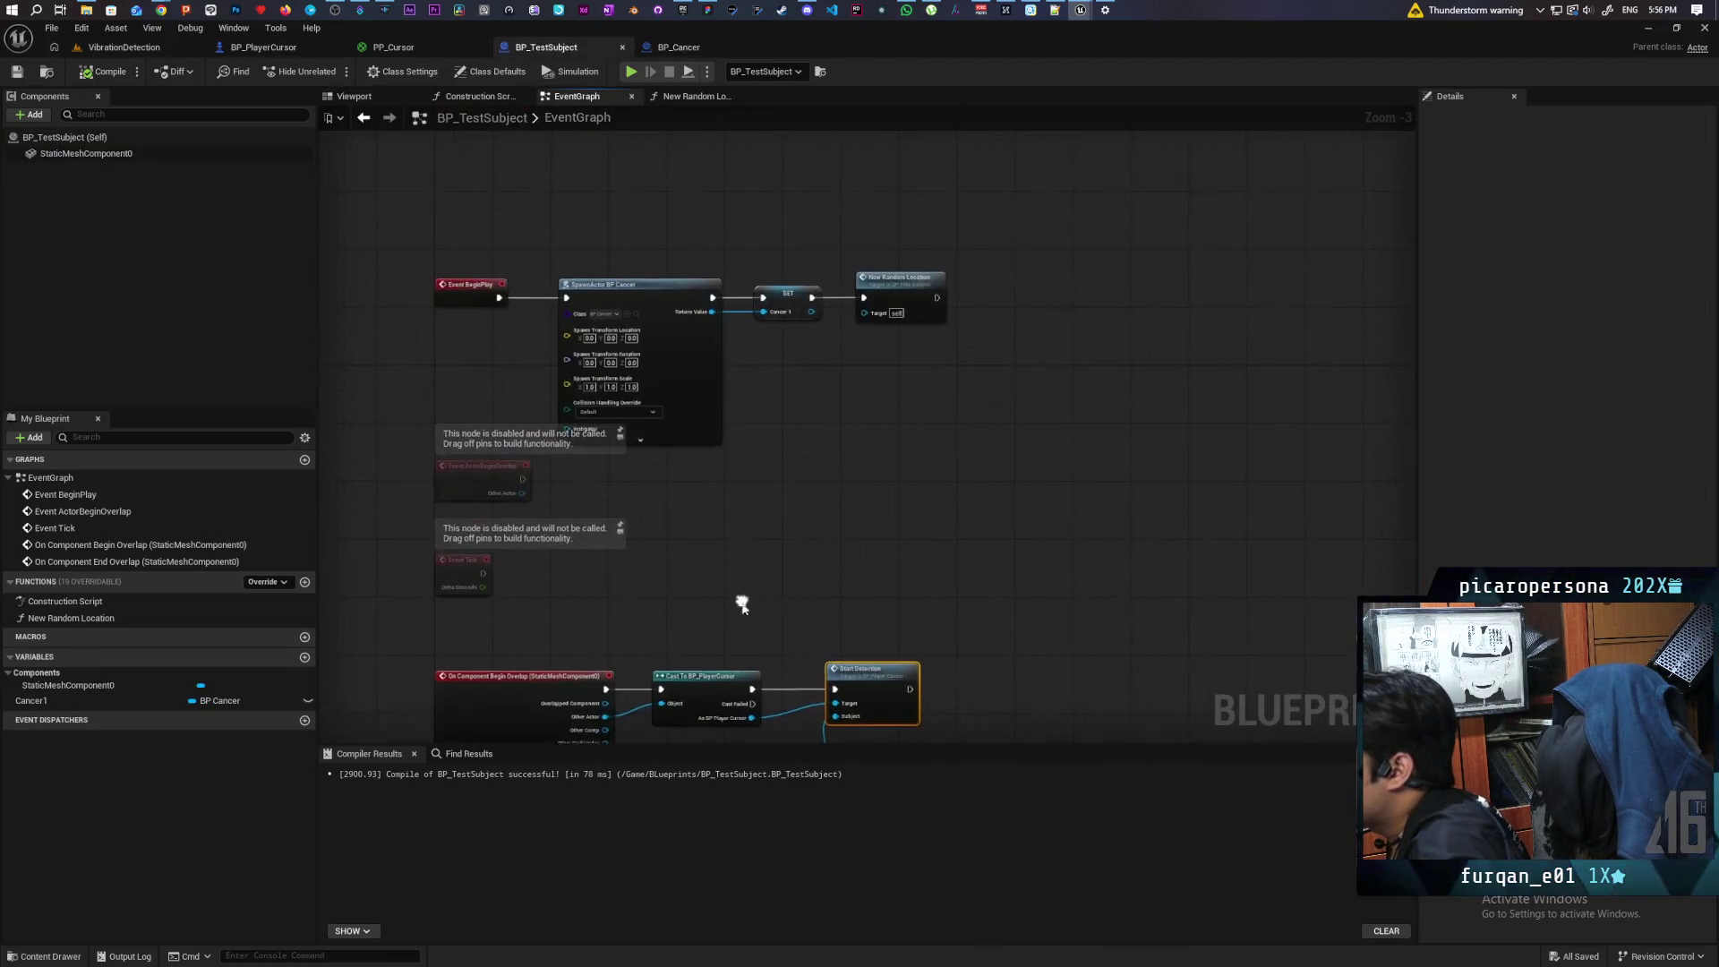
left_click(792, 189)
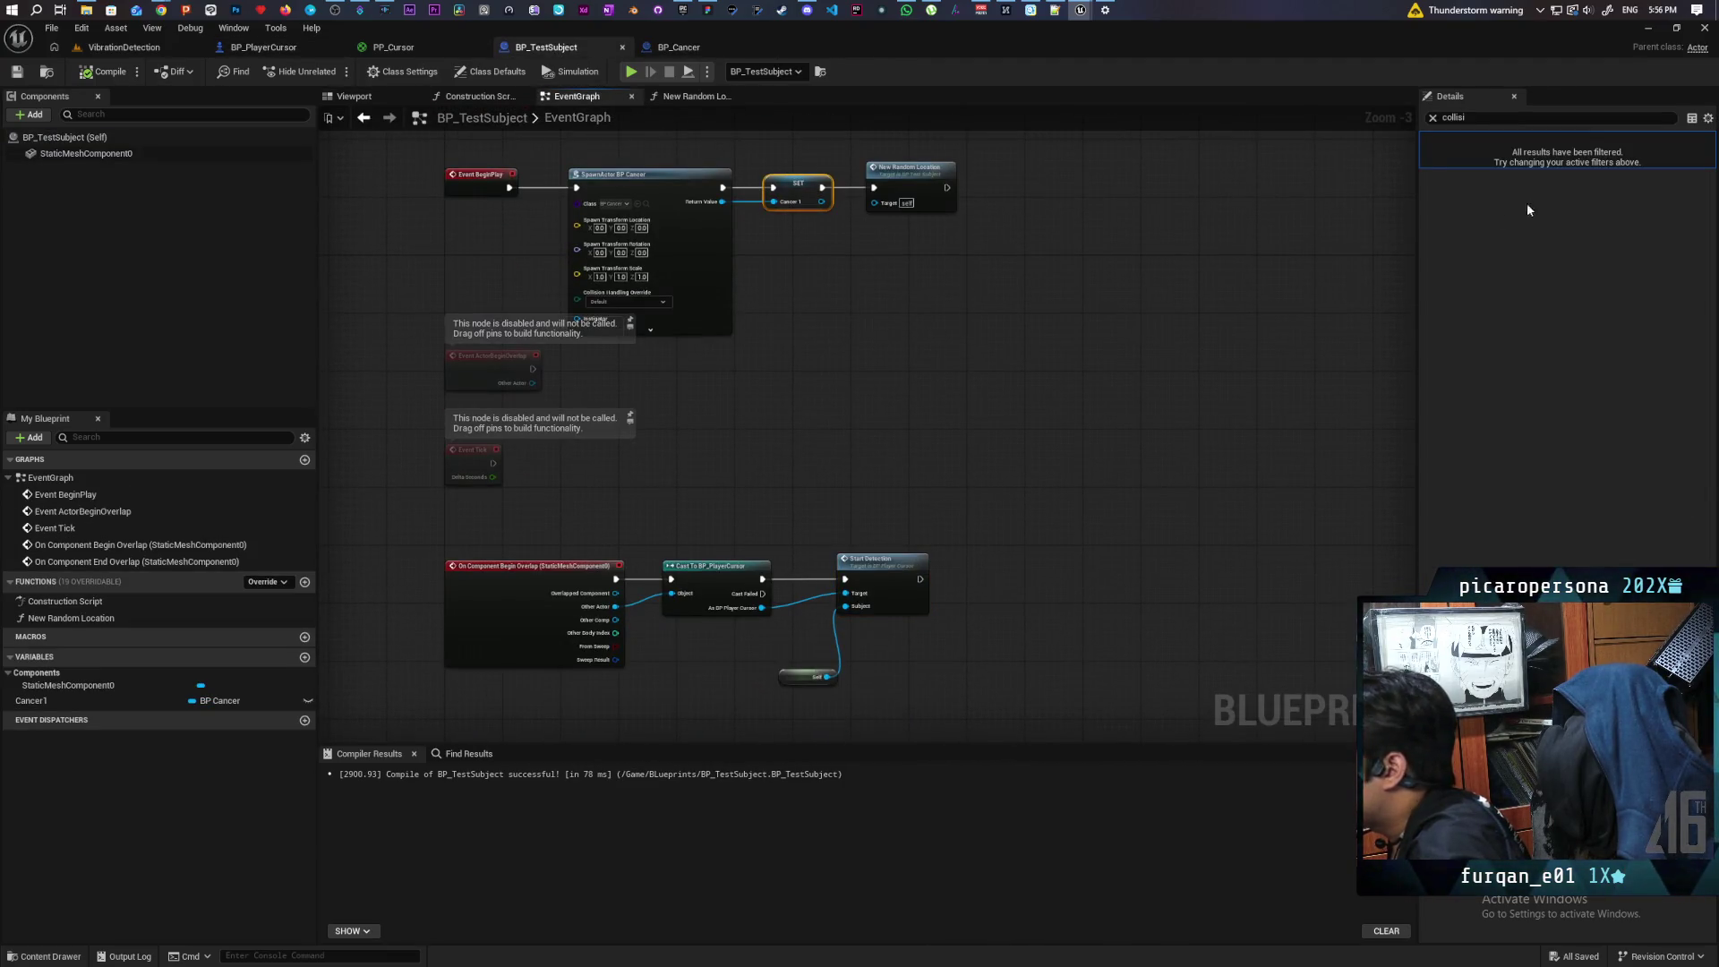
left_click(1432, 118)
left_click(797, 189)
left_click(1589, 158)
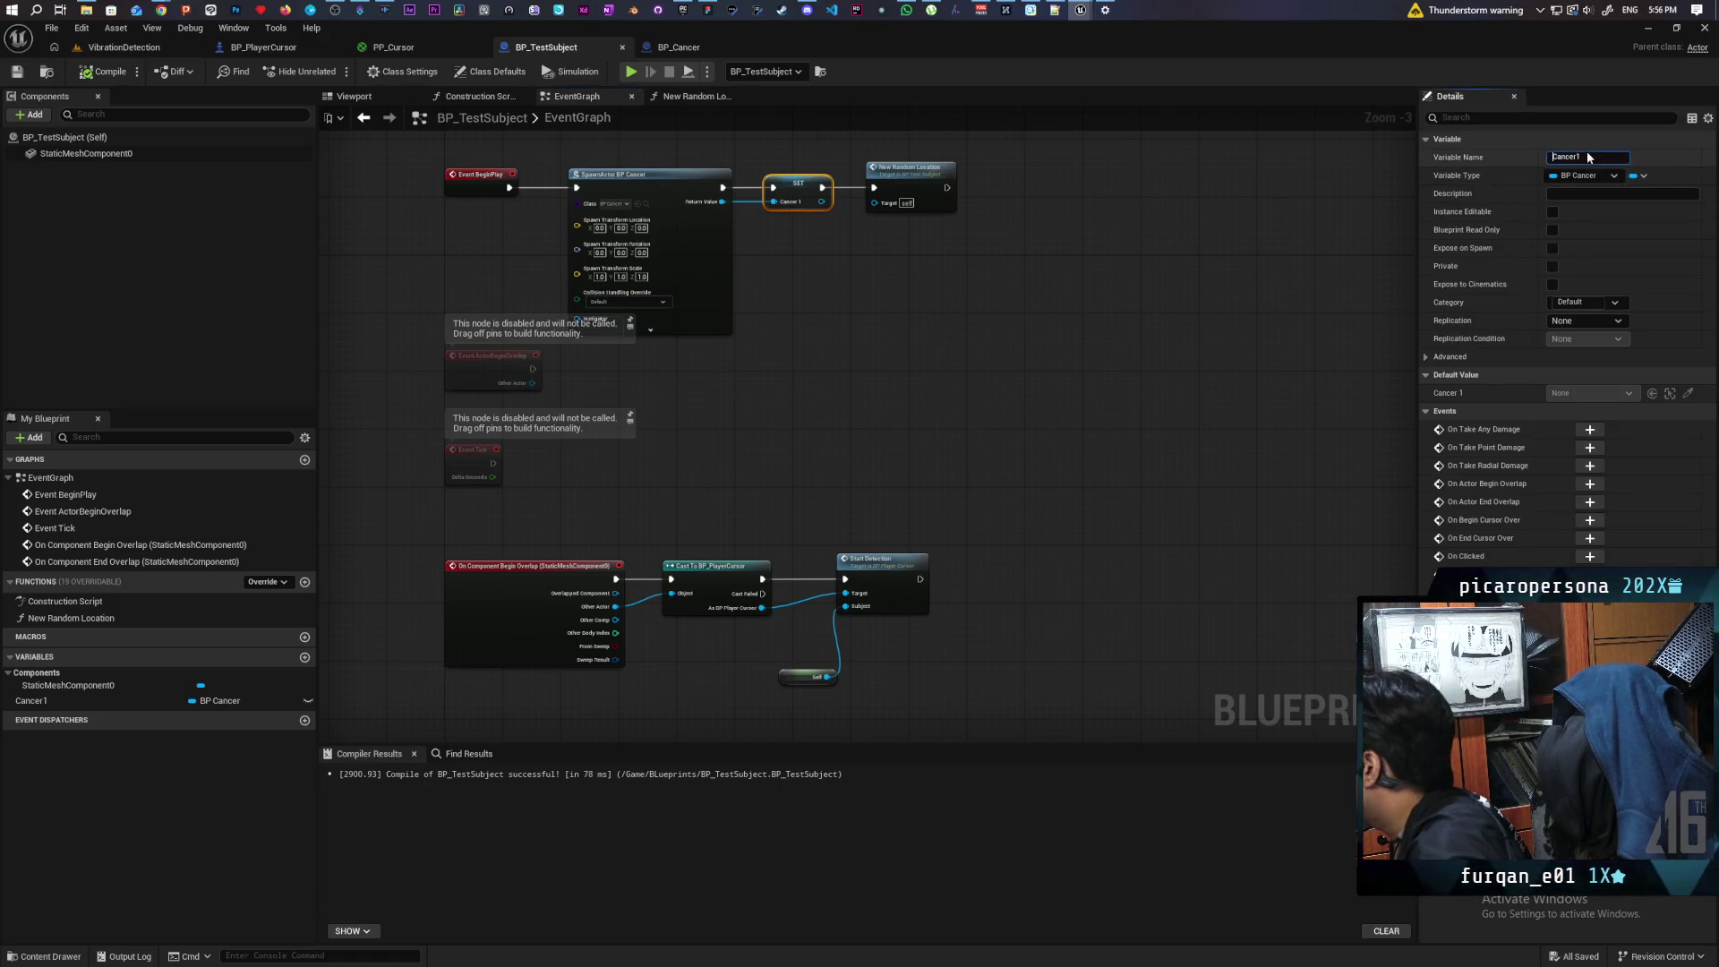
key("Return")
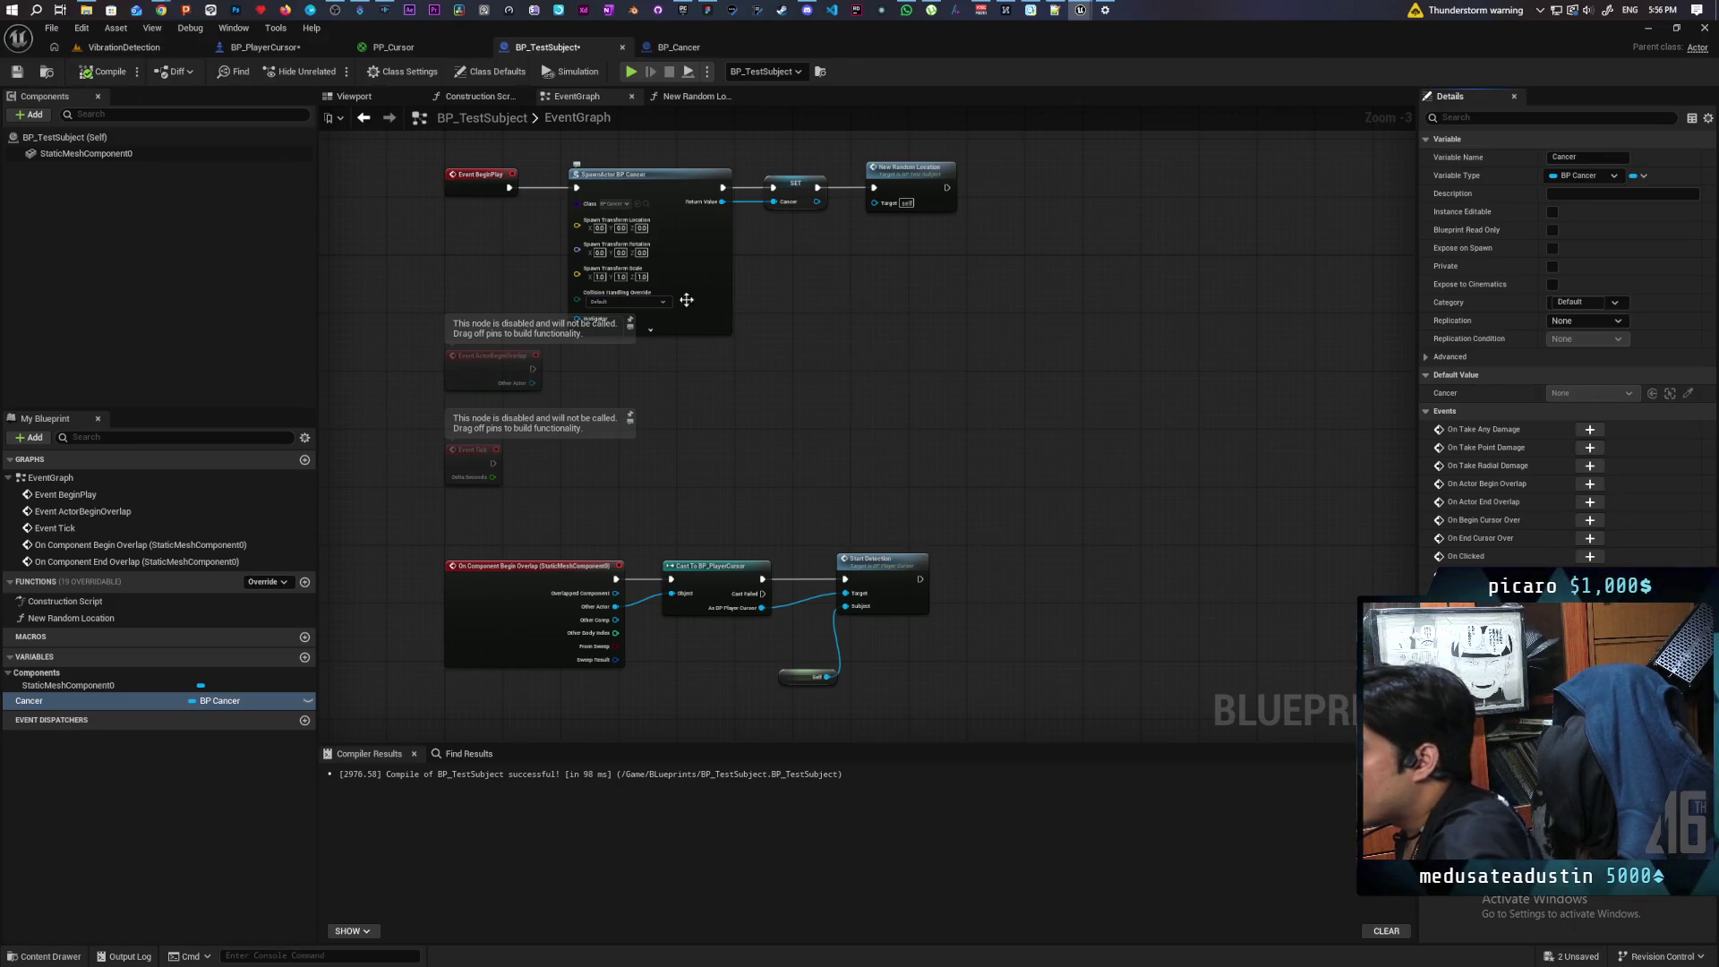
Step: Move the lower node groups down, save BP_TestSubject, and open BP_Cancer
scroll(897, 310, "down", 2)
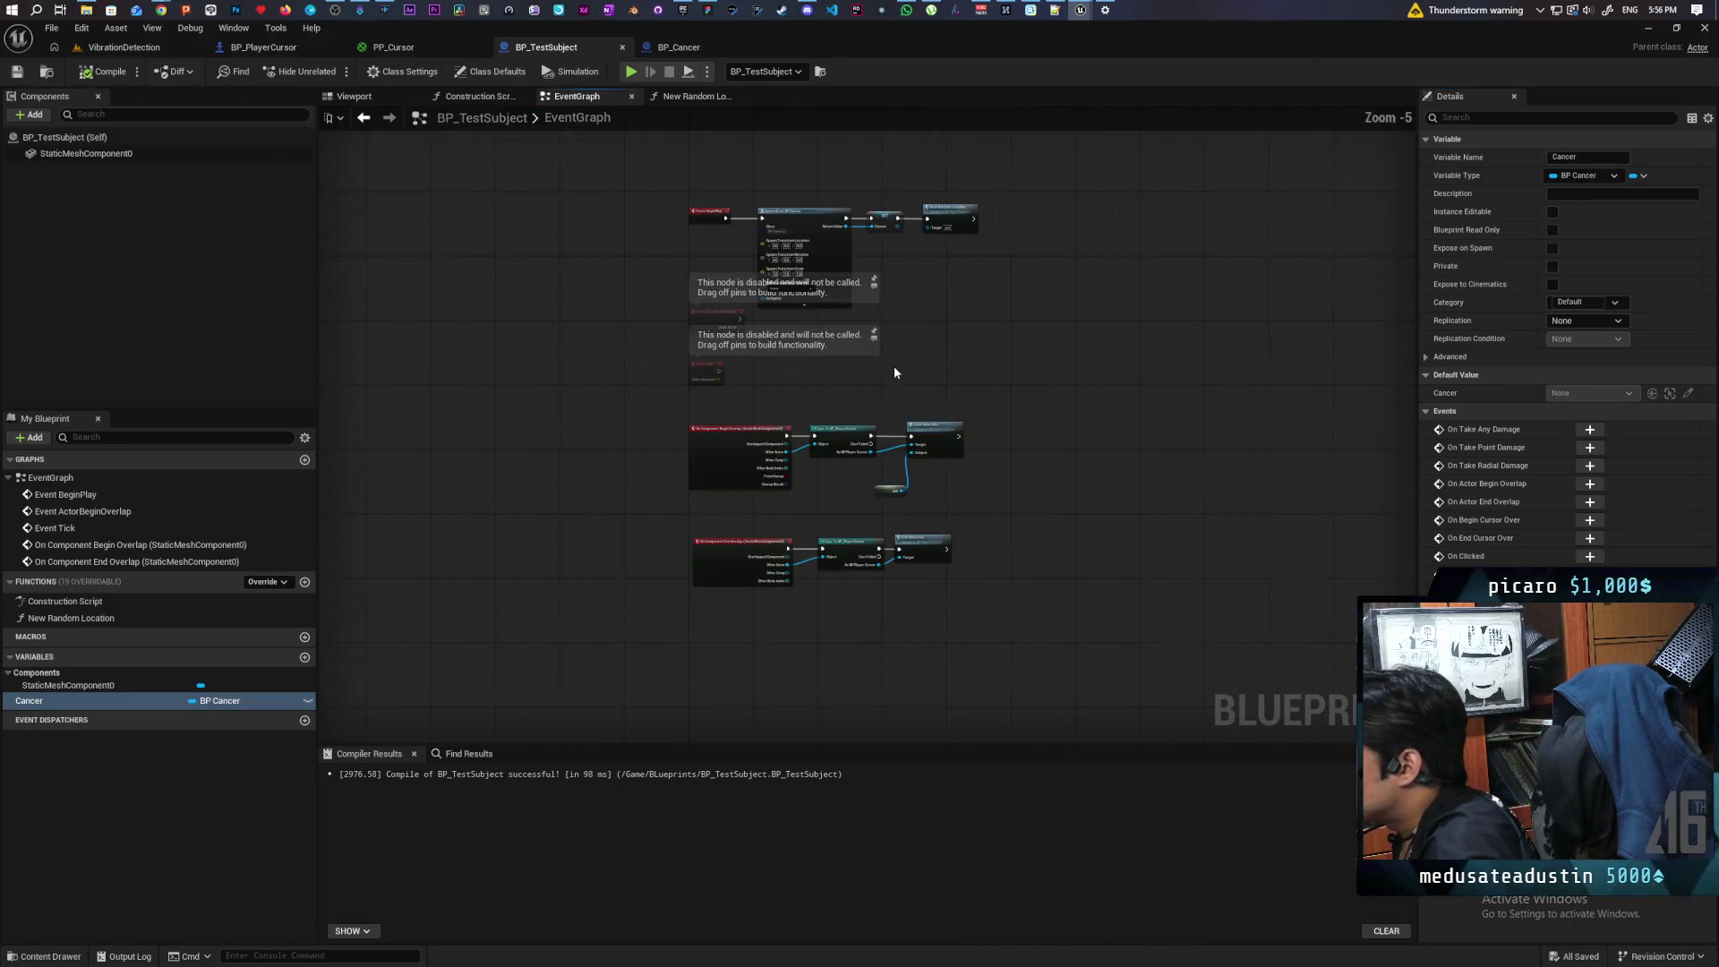
left_click_drag(660, 341, 967, 551)
left_click_drag(707, 457, 713, 482)
left_click(682, 469)
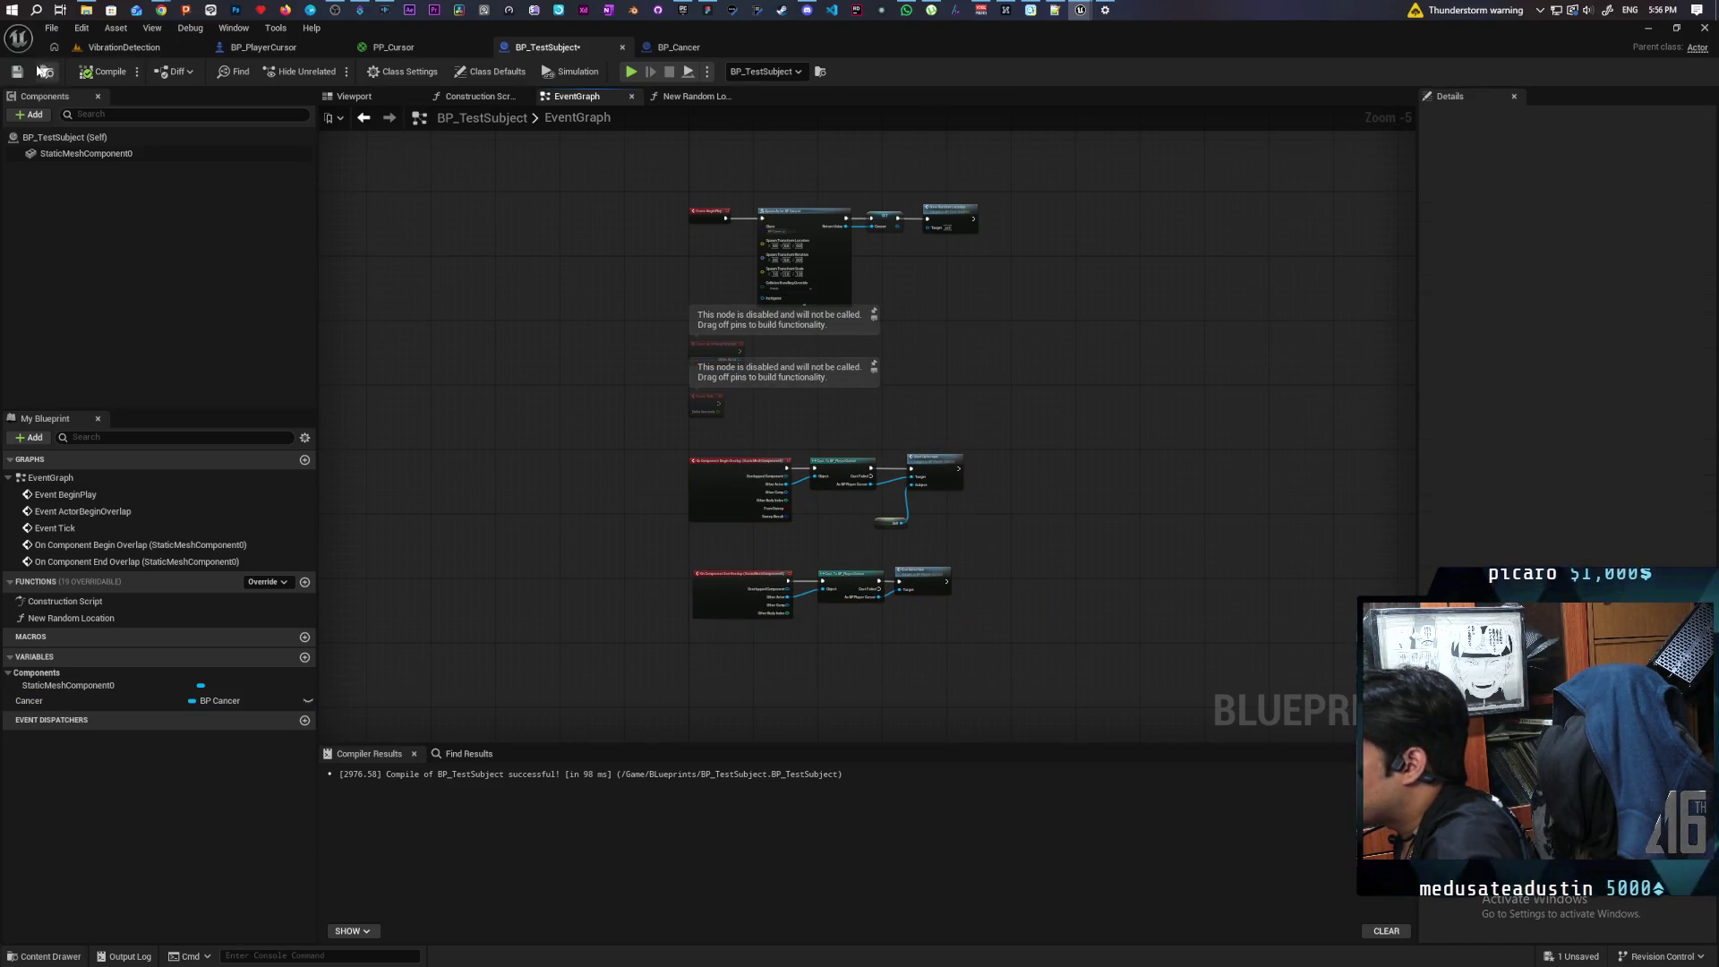
left_click(15, 76)
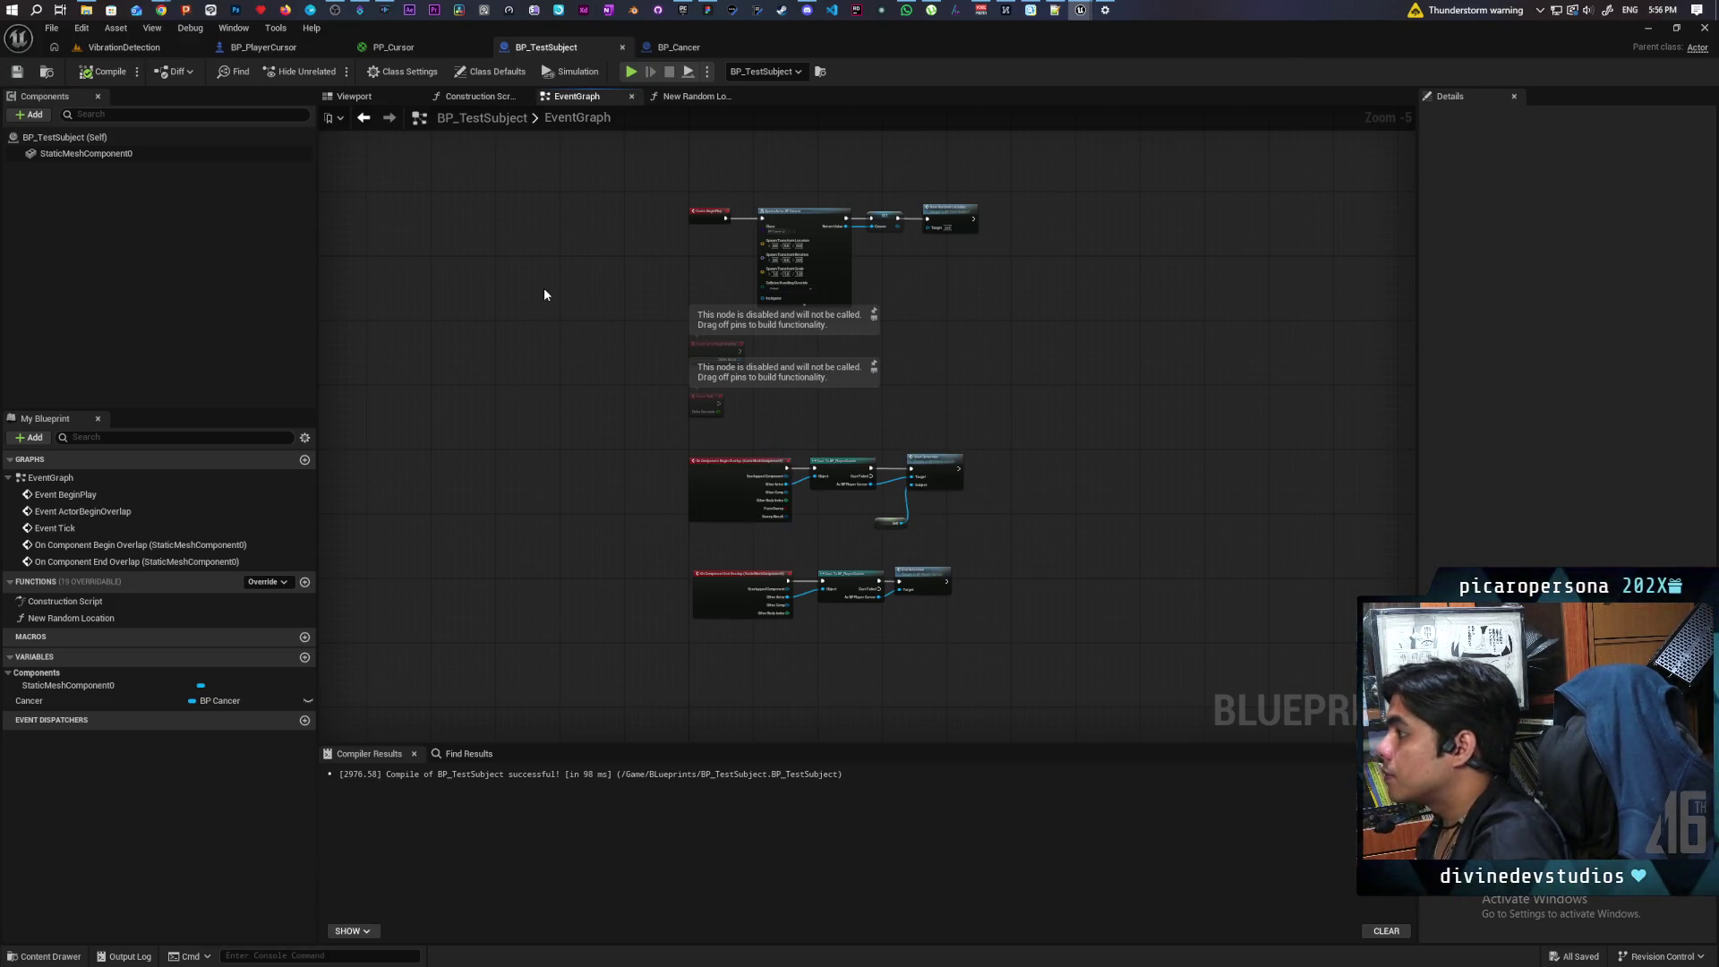
scroll(1054, 315, "up", 4)
left_click_drag(929, 448, 975, 466)
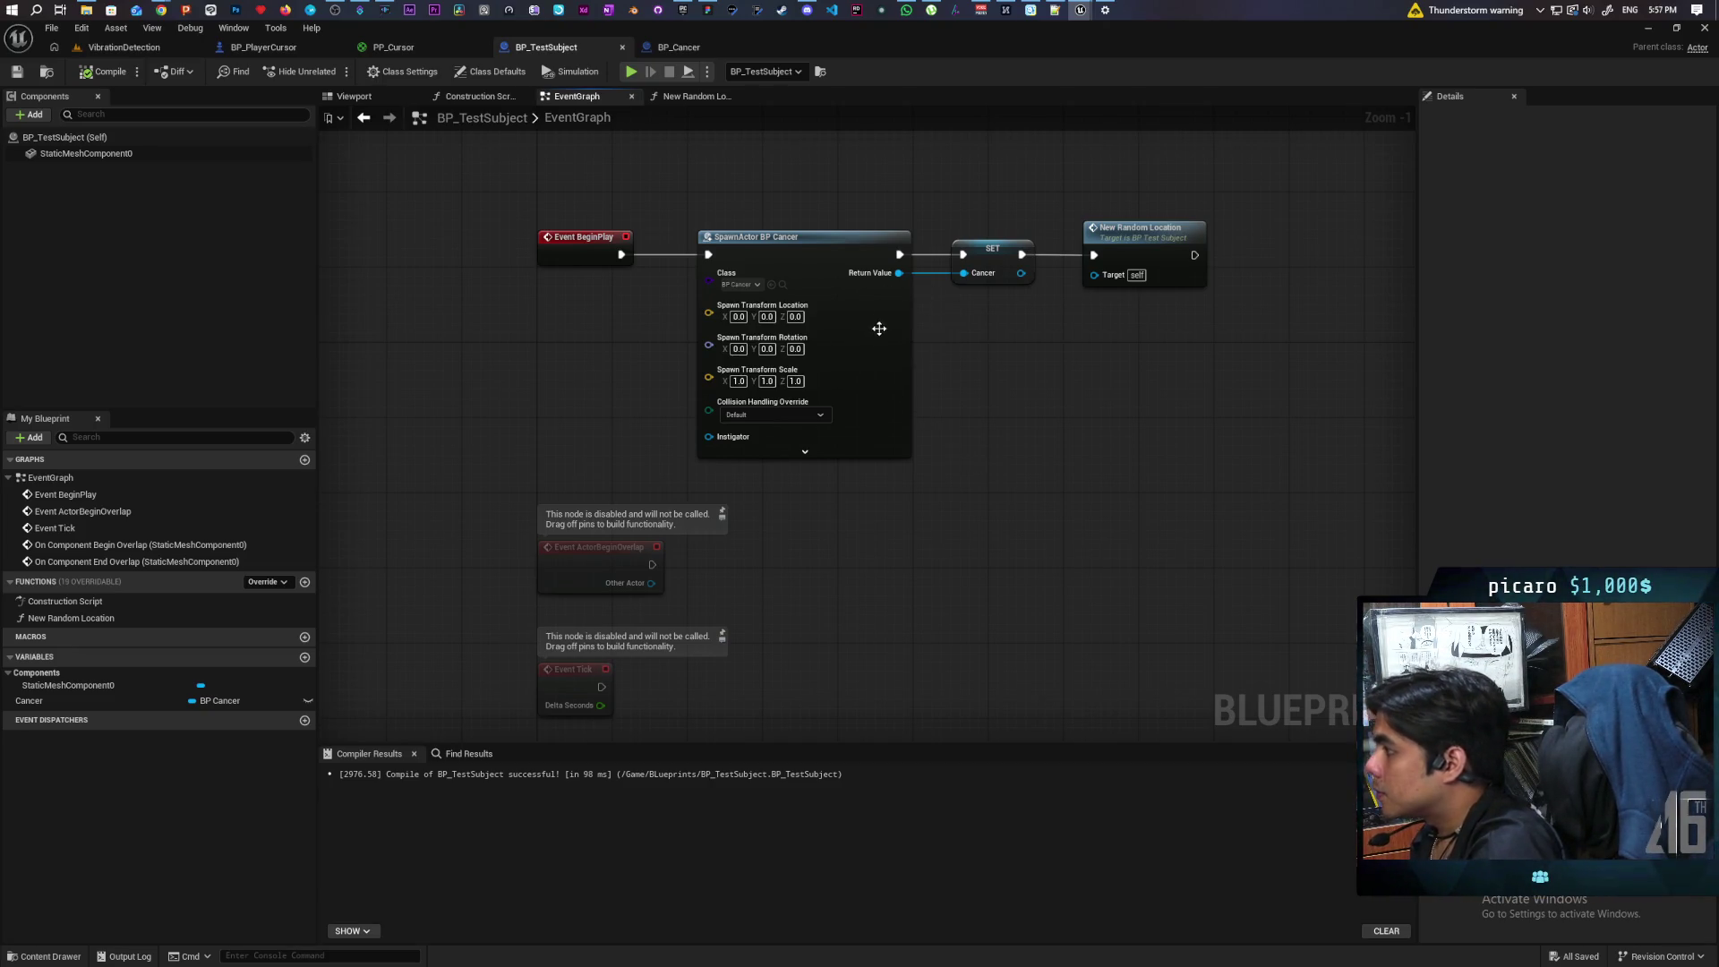
left_click(678, 46)
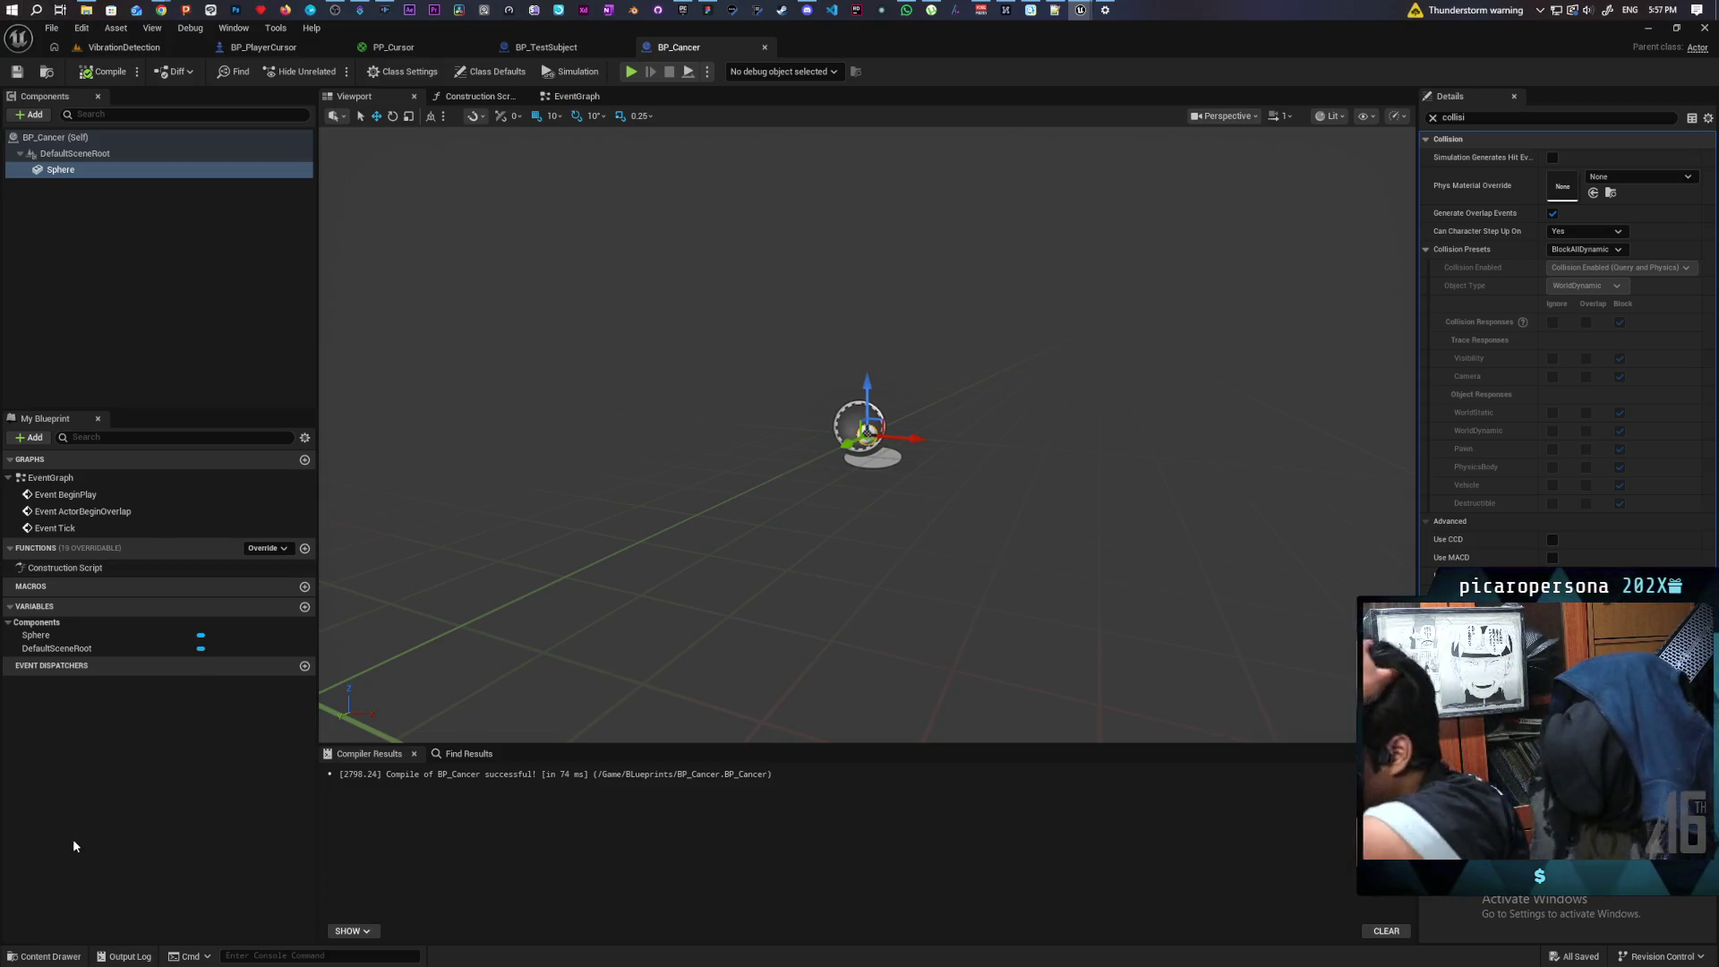
Step: Add a BP_Cancer variable named Subject of type BP Test Subject object reference
left_click(305, 606)
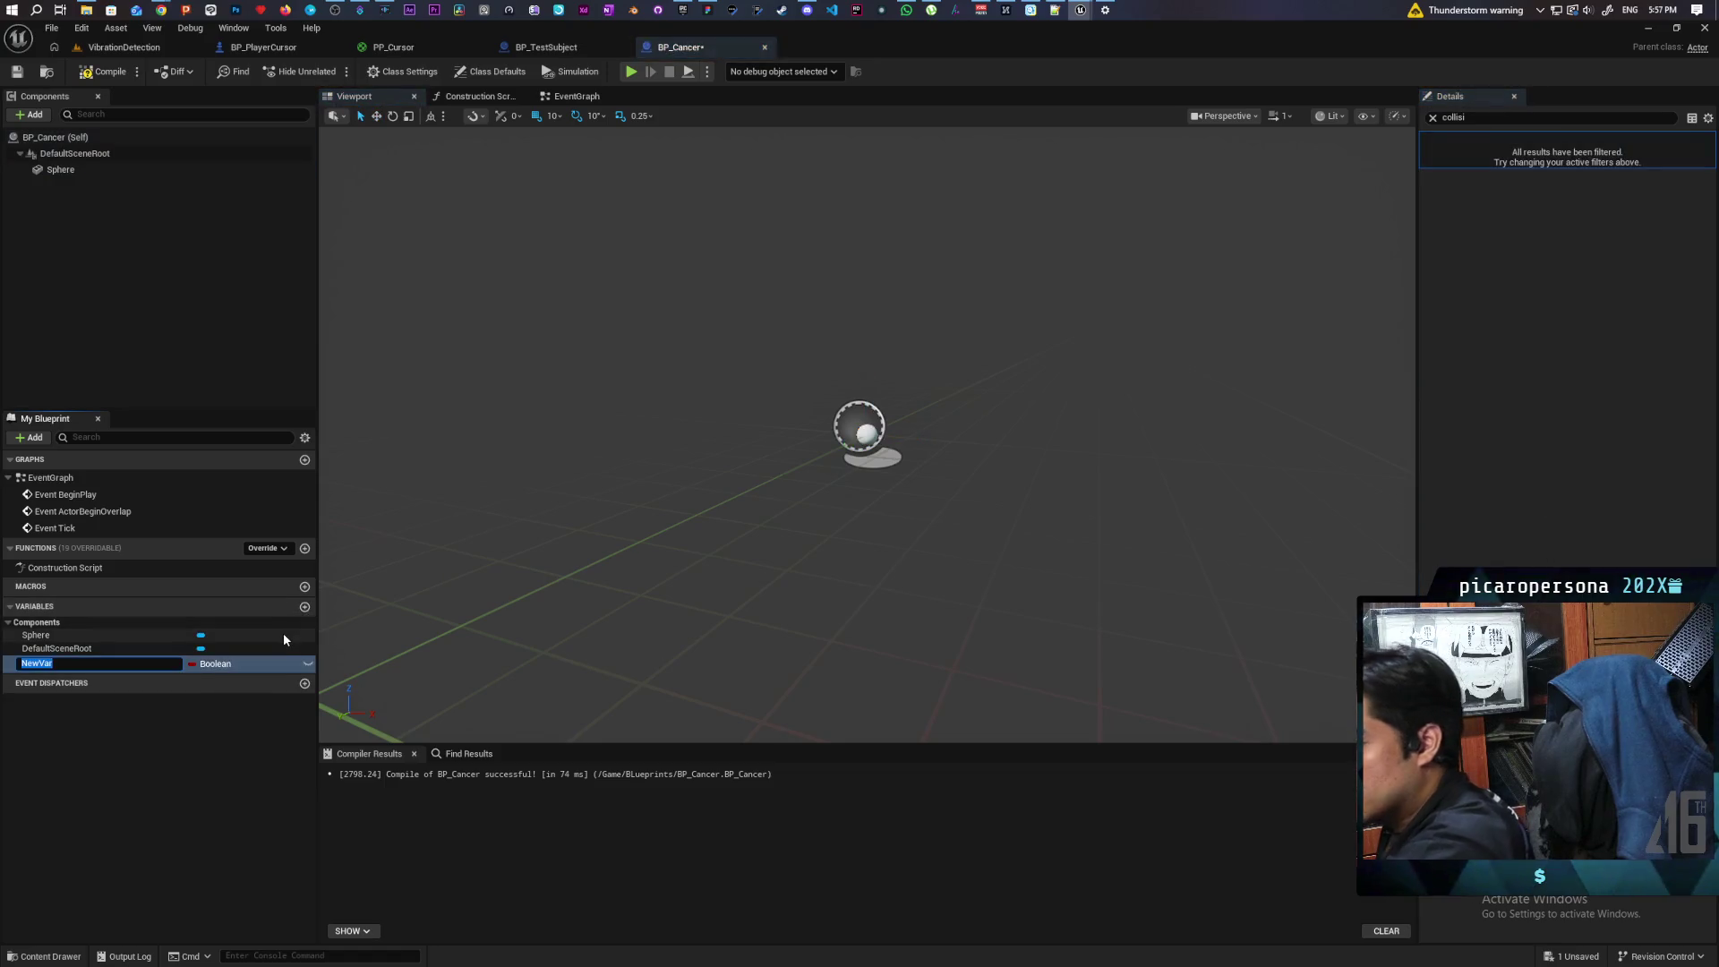
type("Subject")
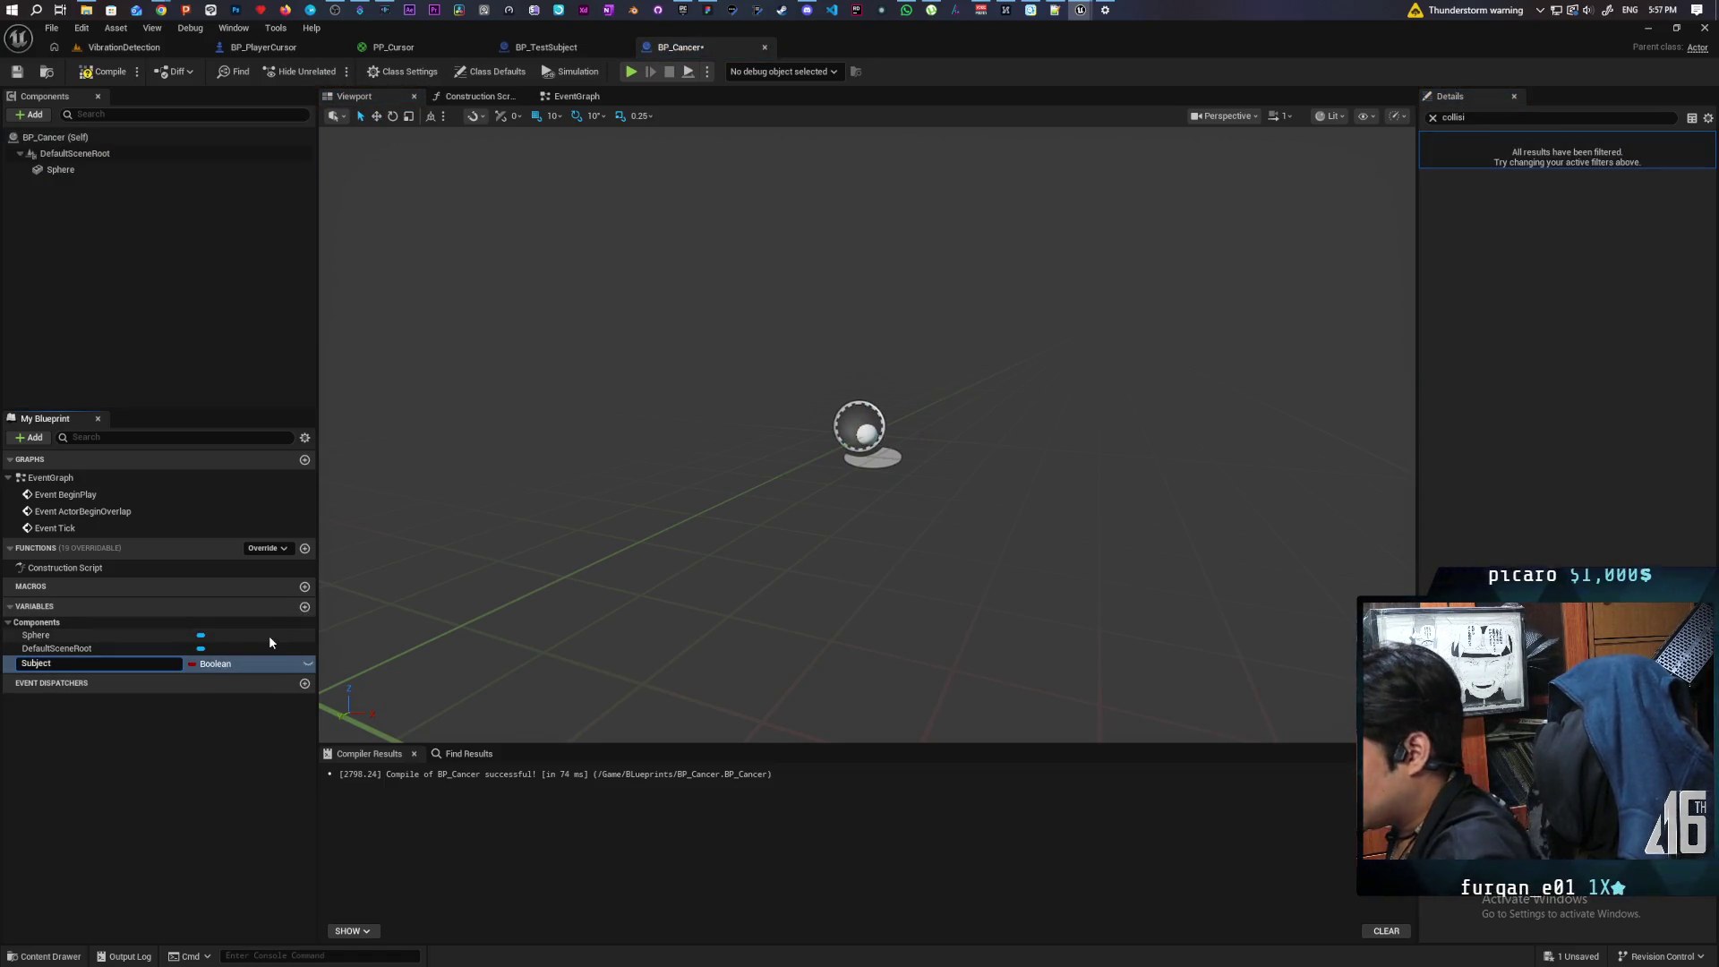
key("Return")
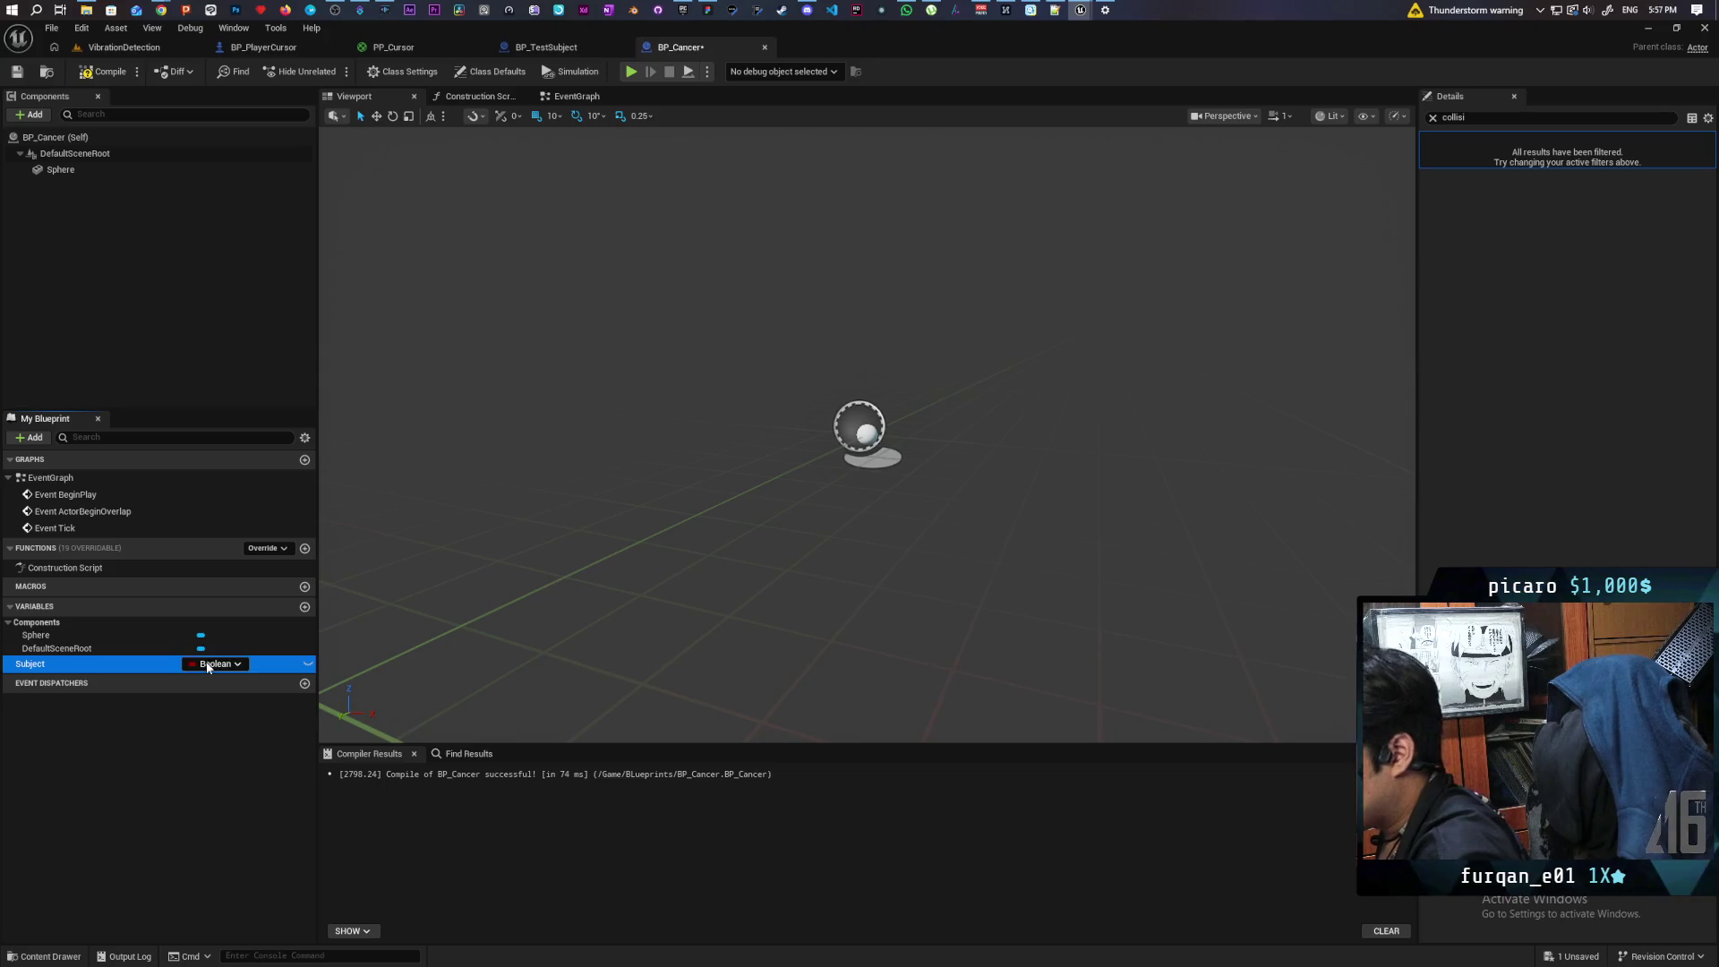
left_click(208, 663)
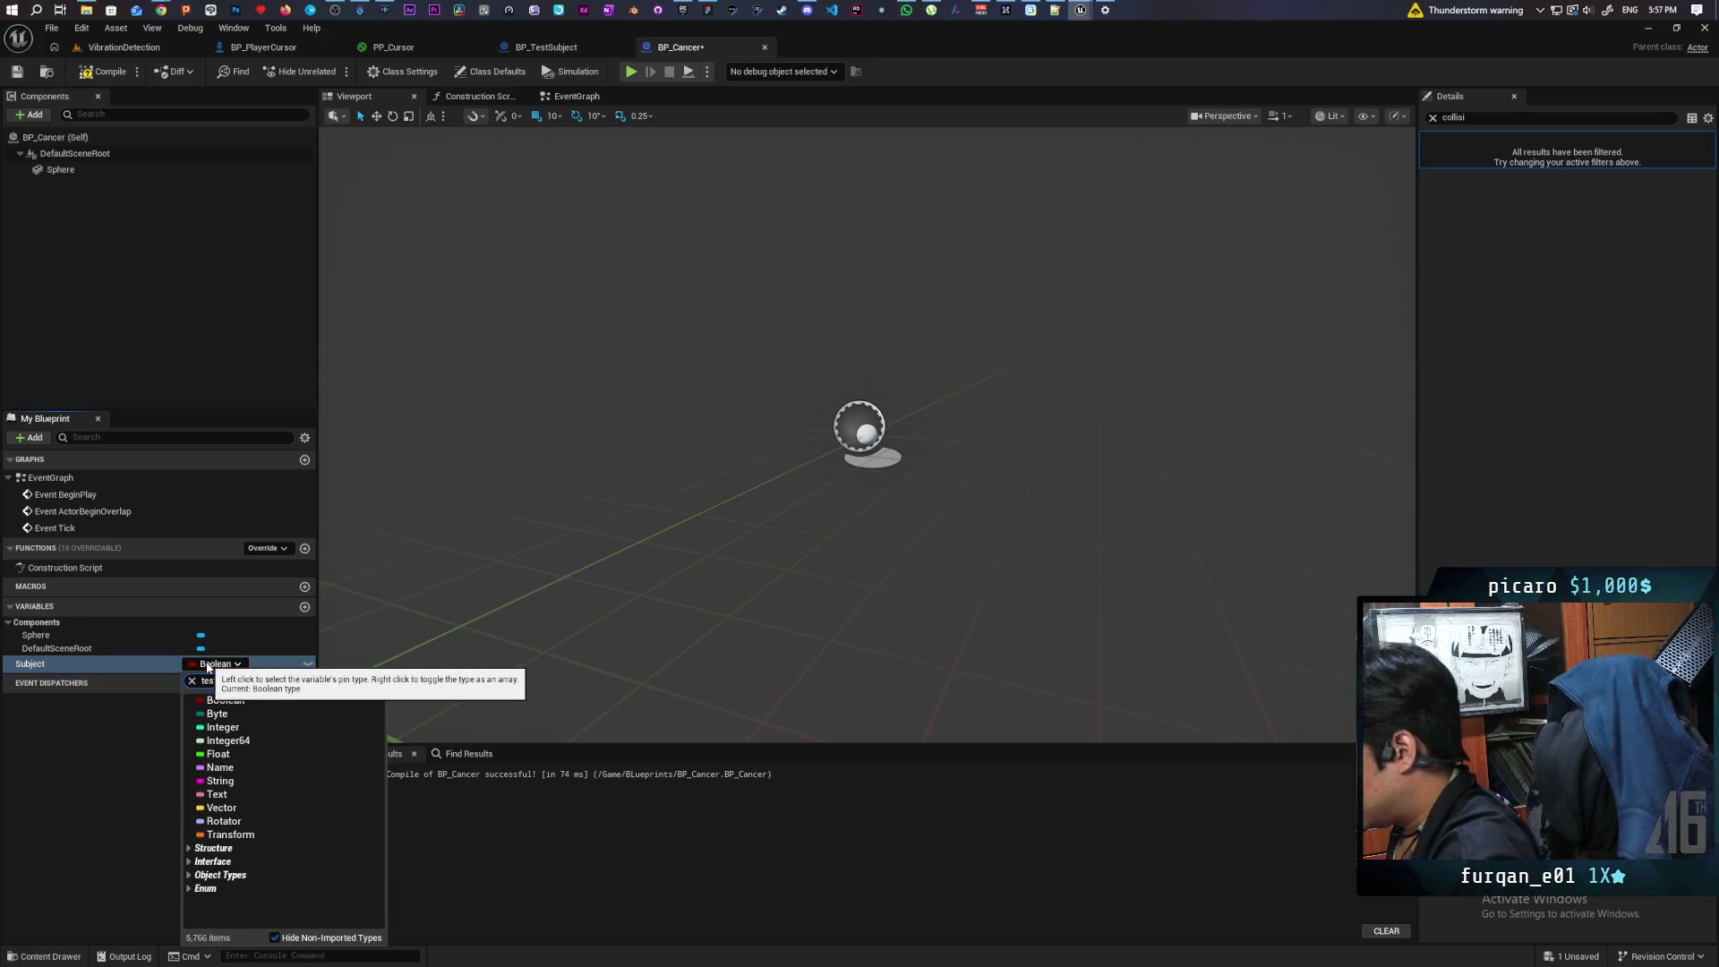
mouse_move(335, 716)
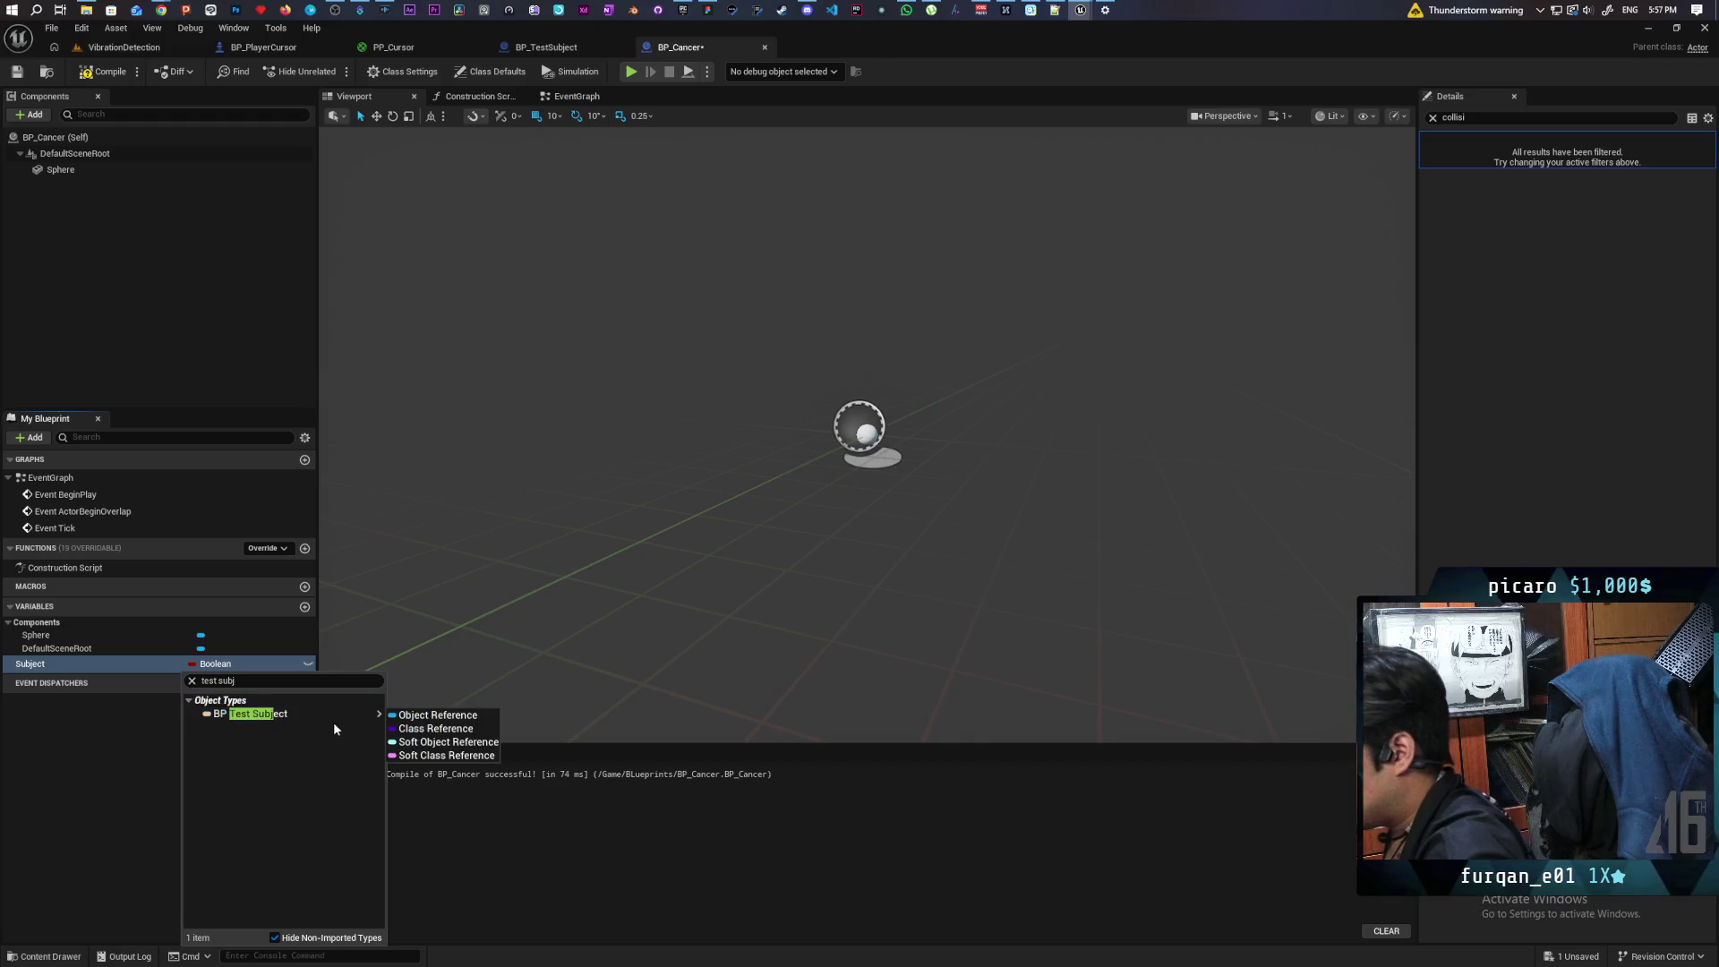
left_click(396, 715)
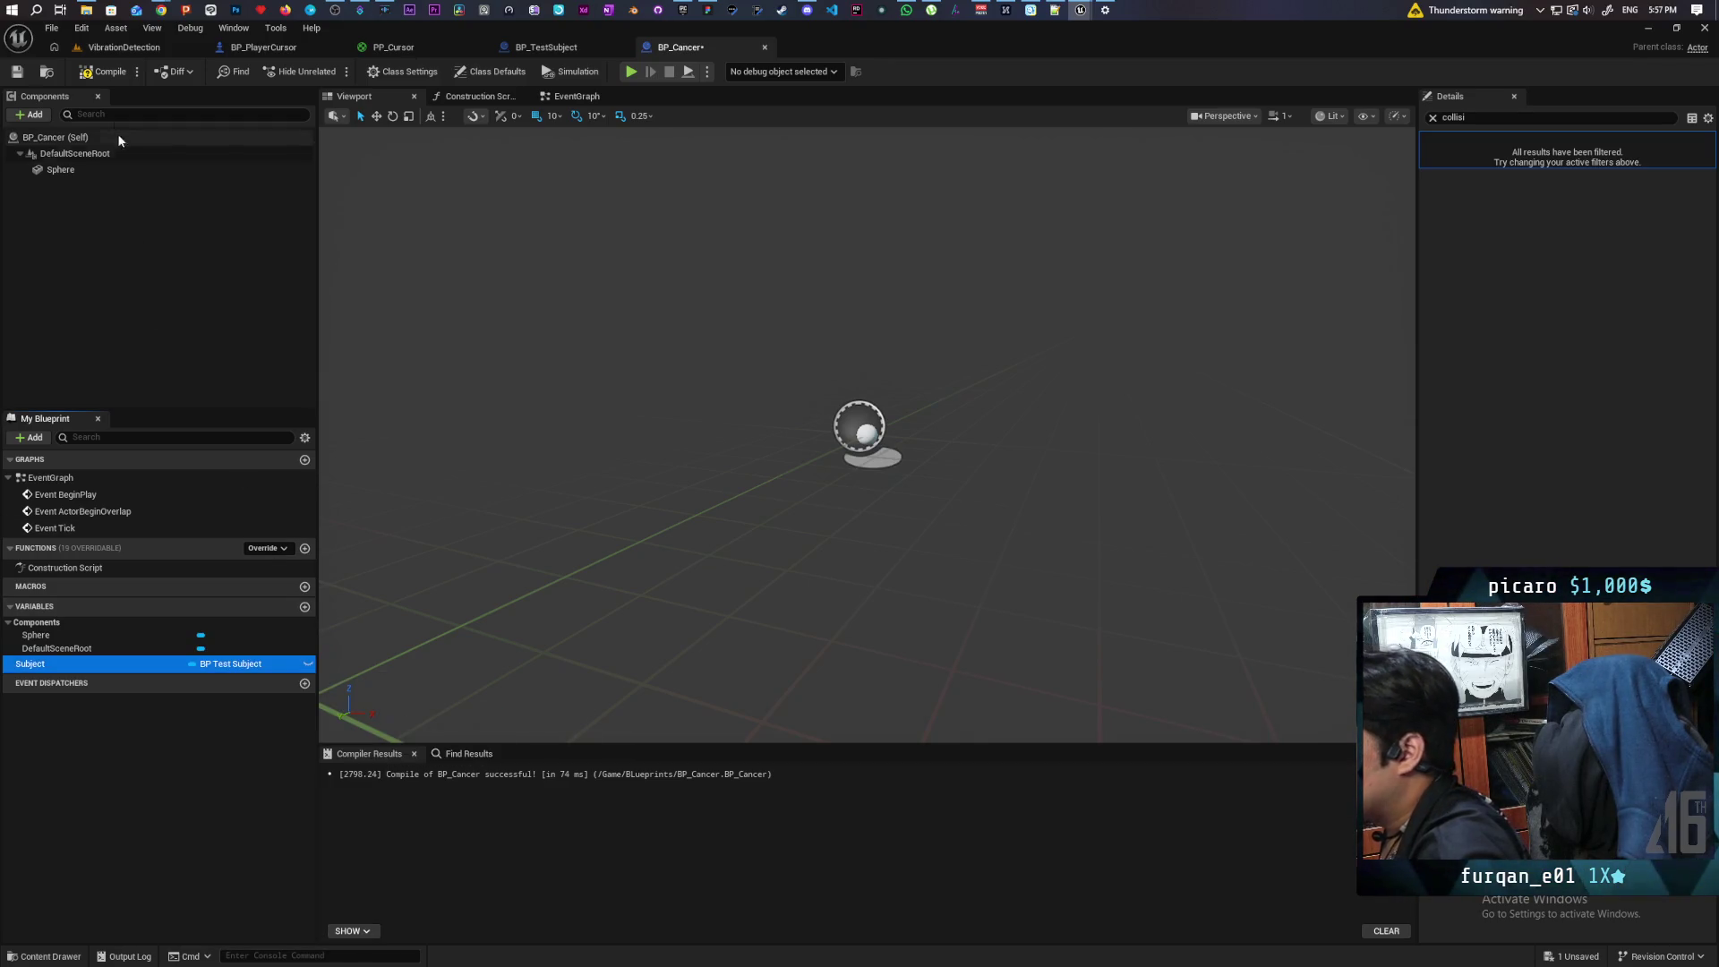
Step: Mark Subject as Expose on Spawn, compile BP_Cancer, and return to BP_TestSubject
left_click(111, 665)
left_click(109, 664)
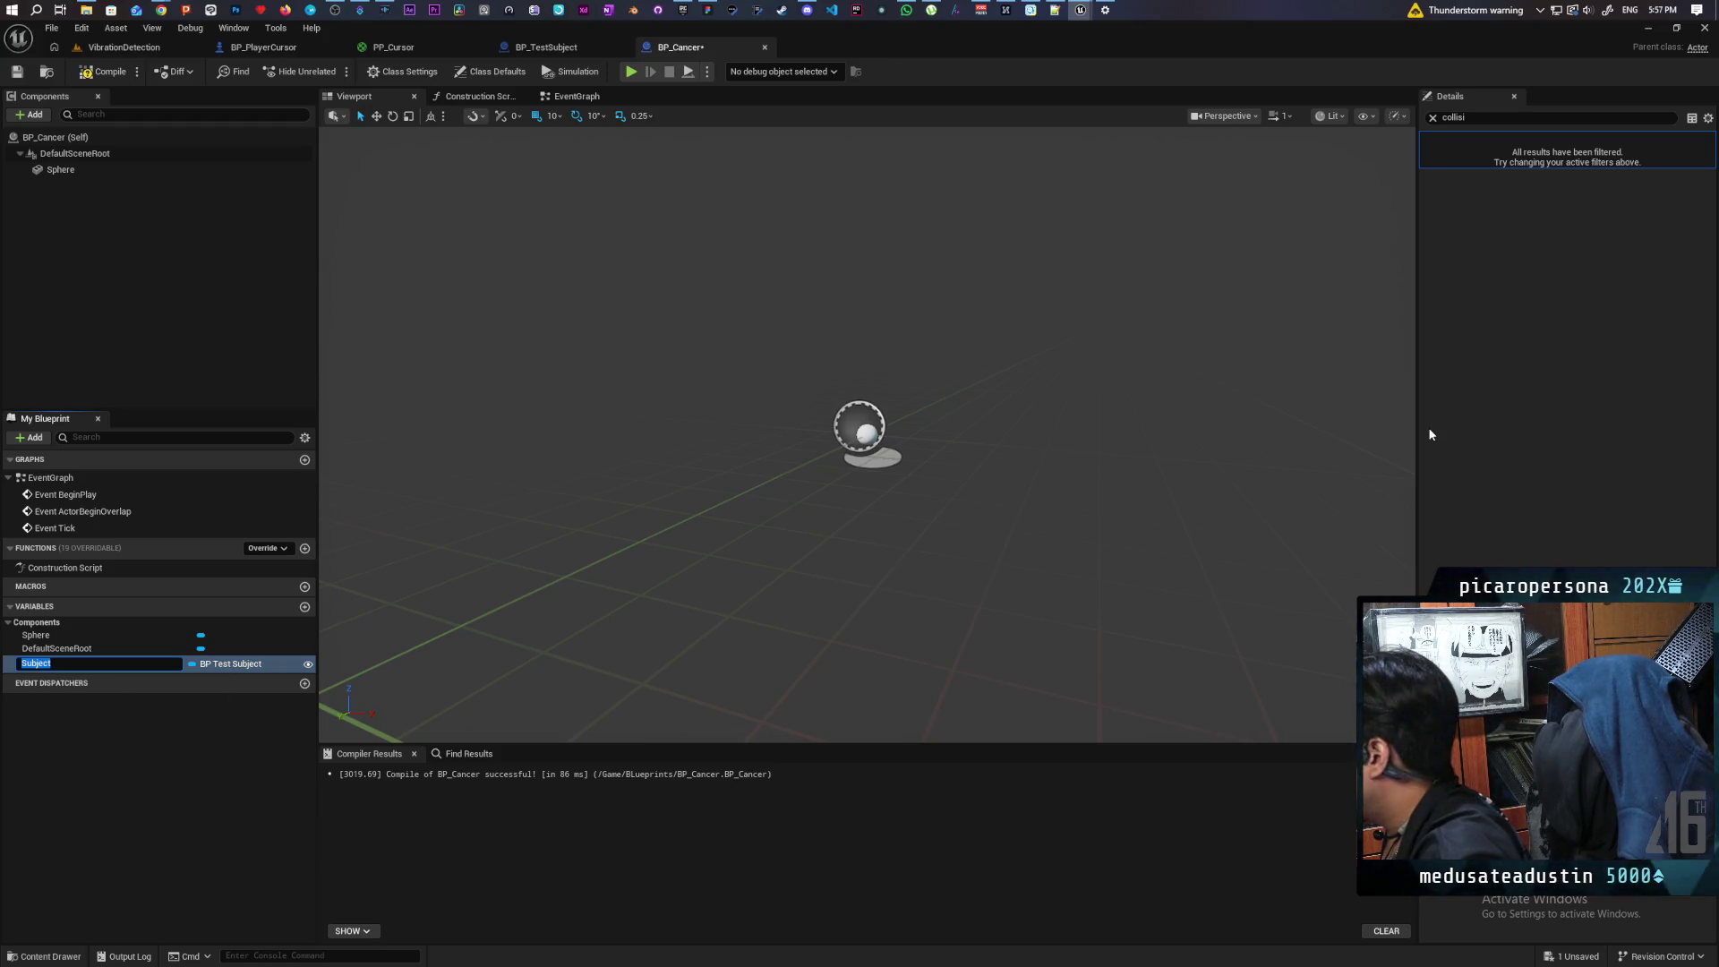
left_click(1433, 117)
left_click(234, 663)
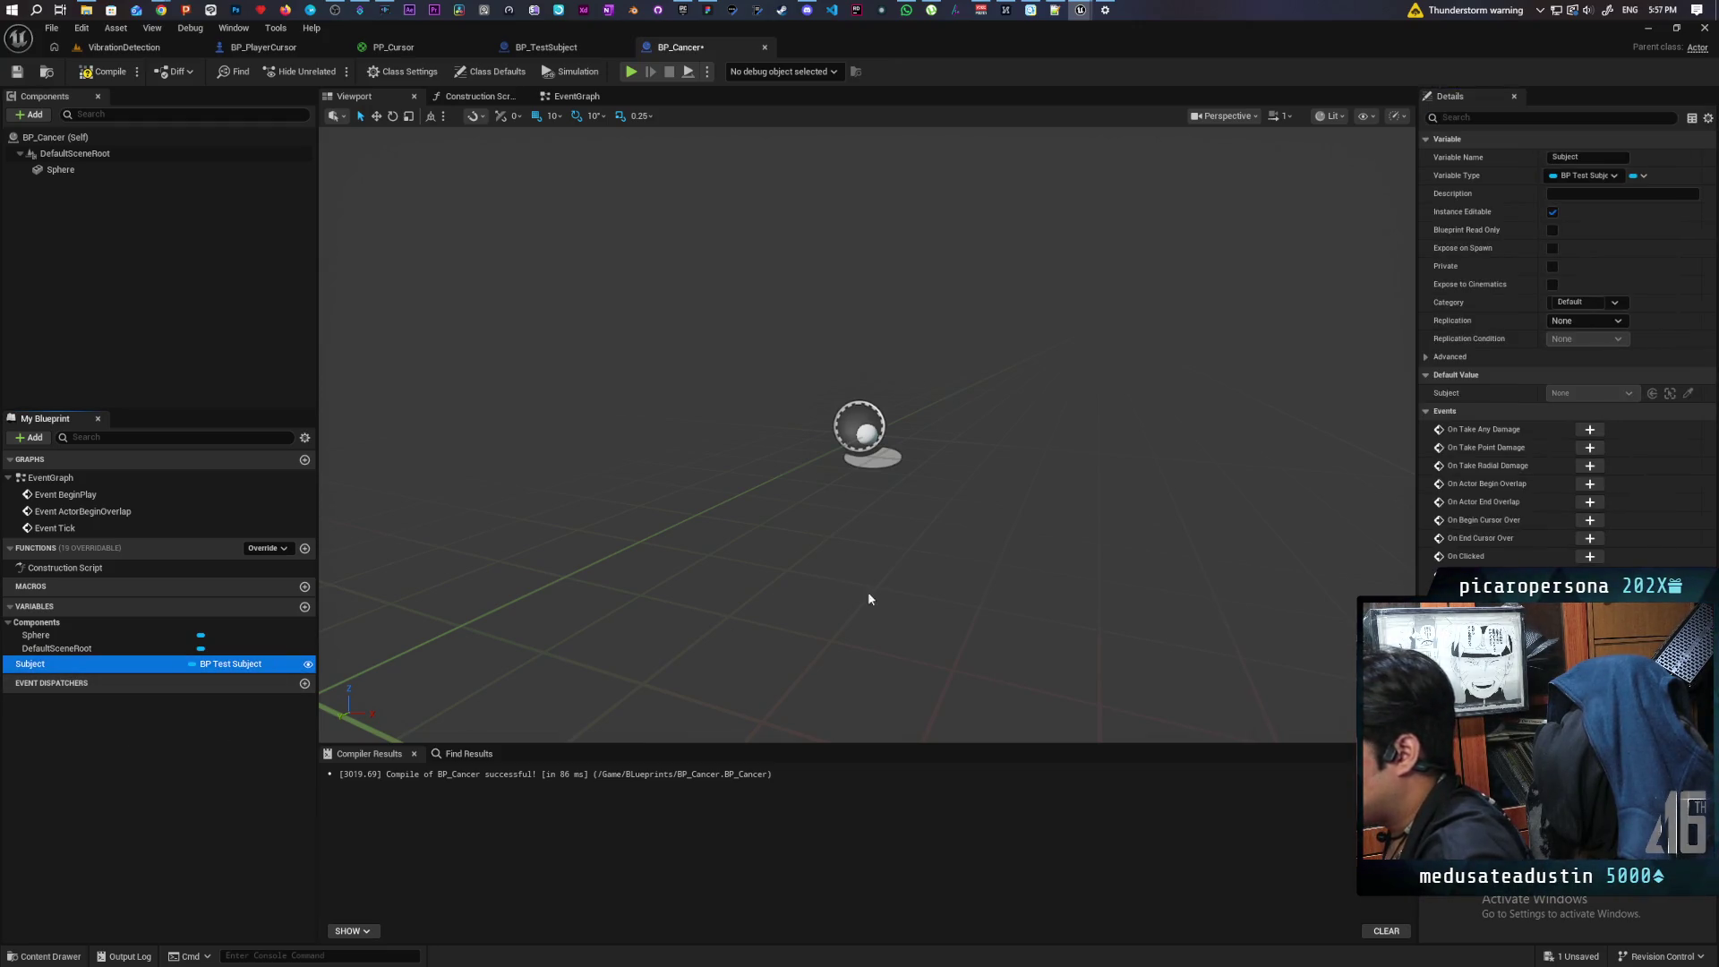
left_click(1553, 249)
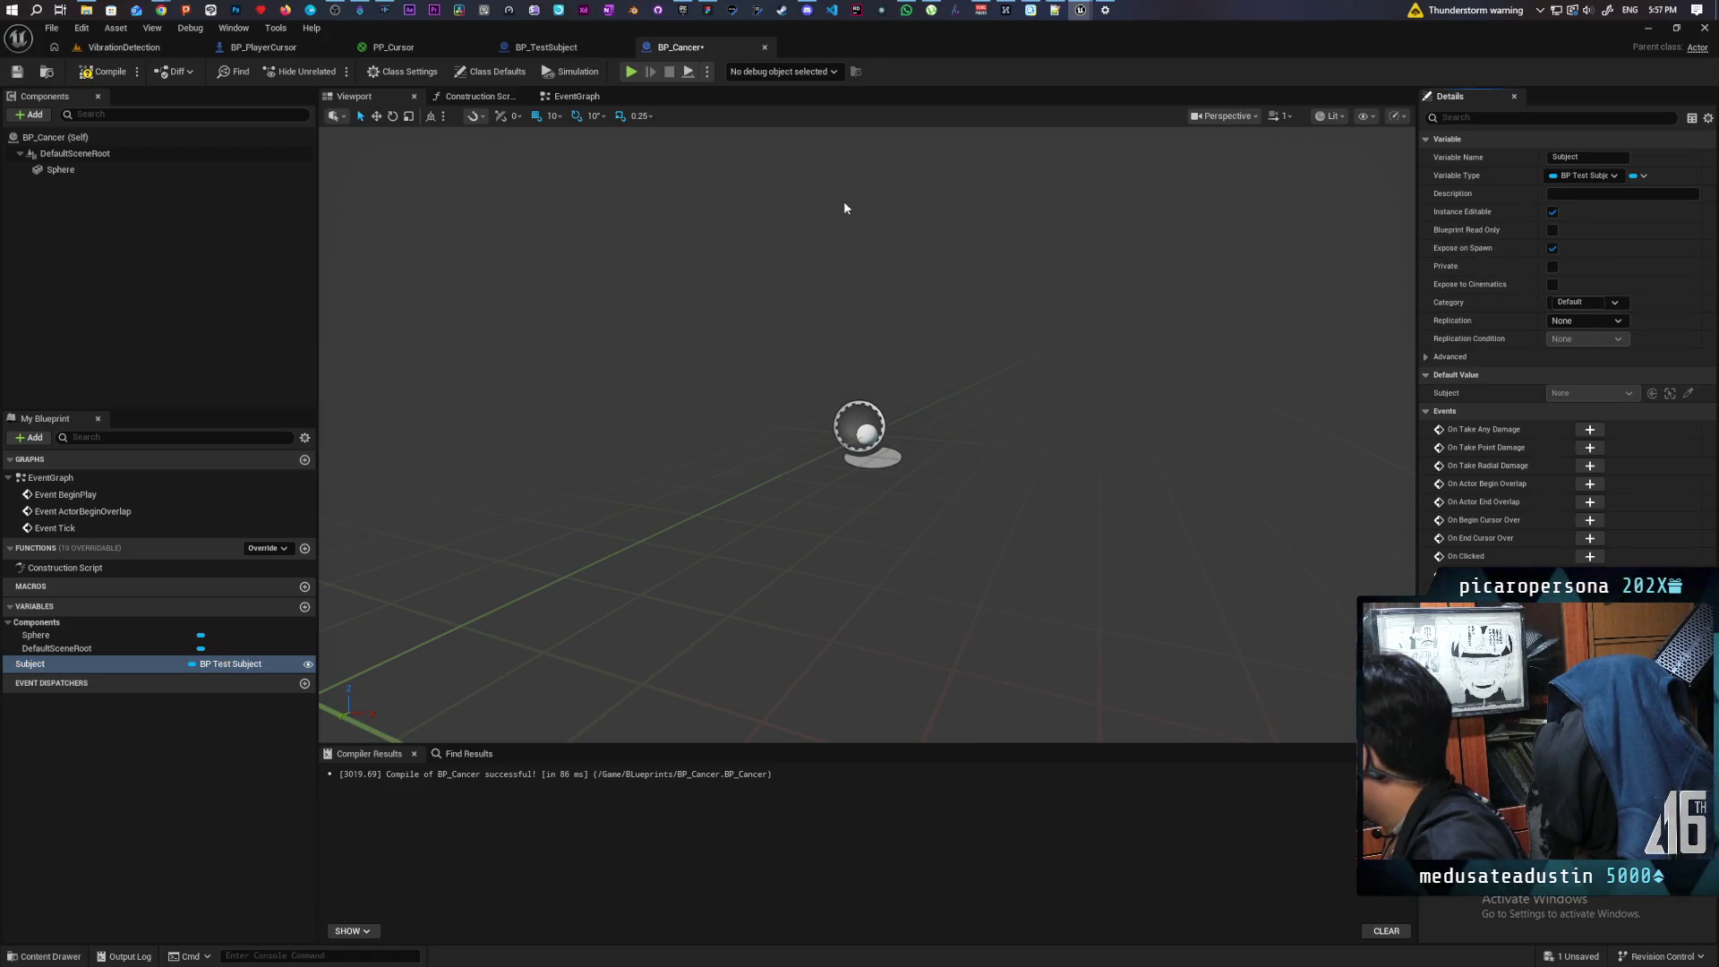
left_click(102, 70)
left_click(546, 47)
right_click(856, 335)
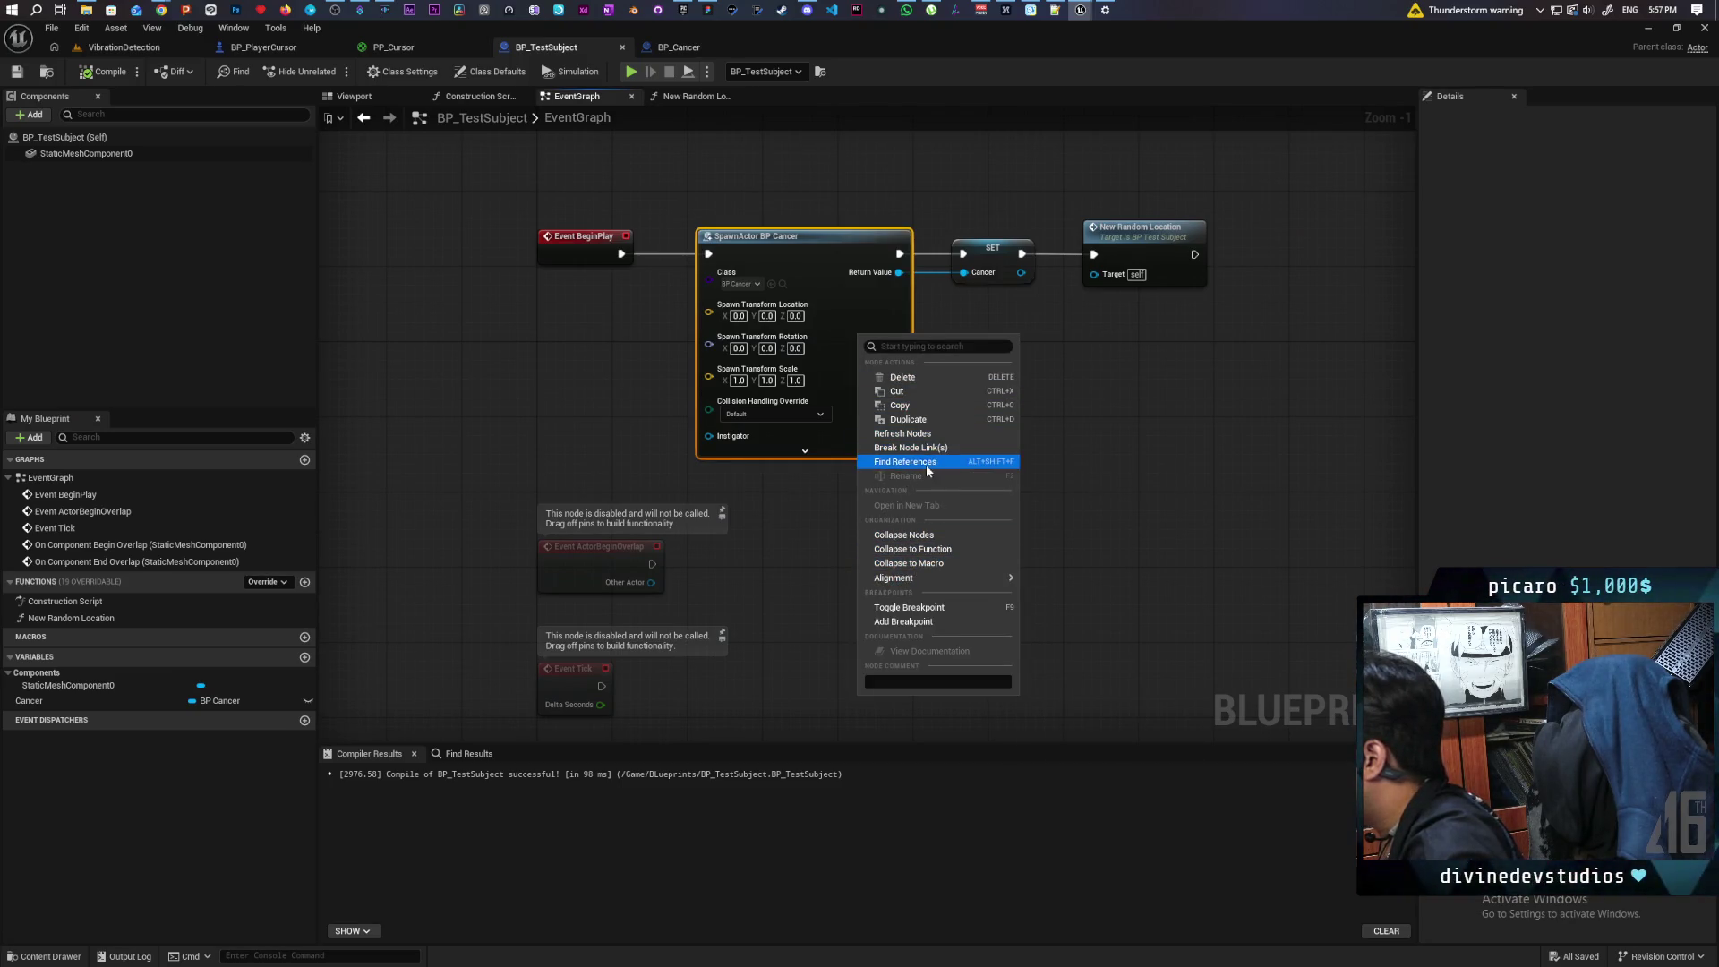
Step: Refresh the BP Cancer spawn node, wire a Self reference into Subject, and save
left_click(918, 435)
left_click_drag(718, 441, 581, 400)
type("self")
key("Return")
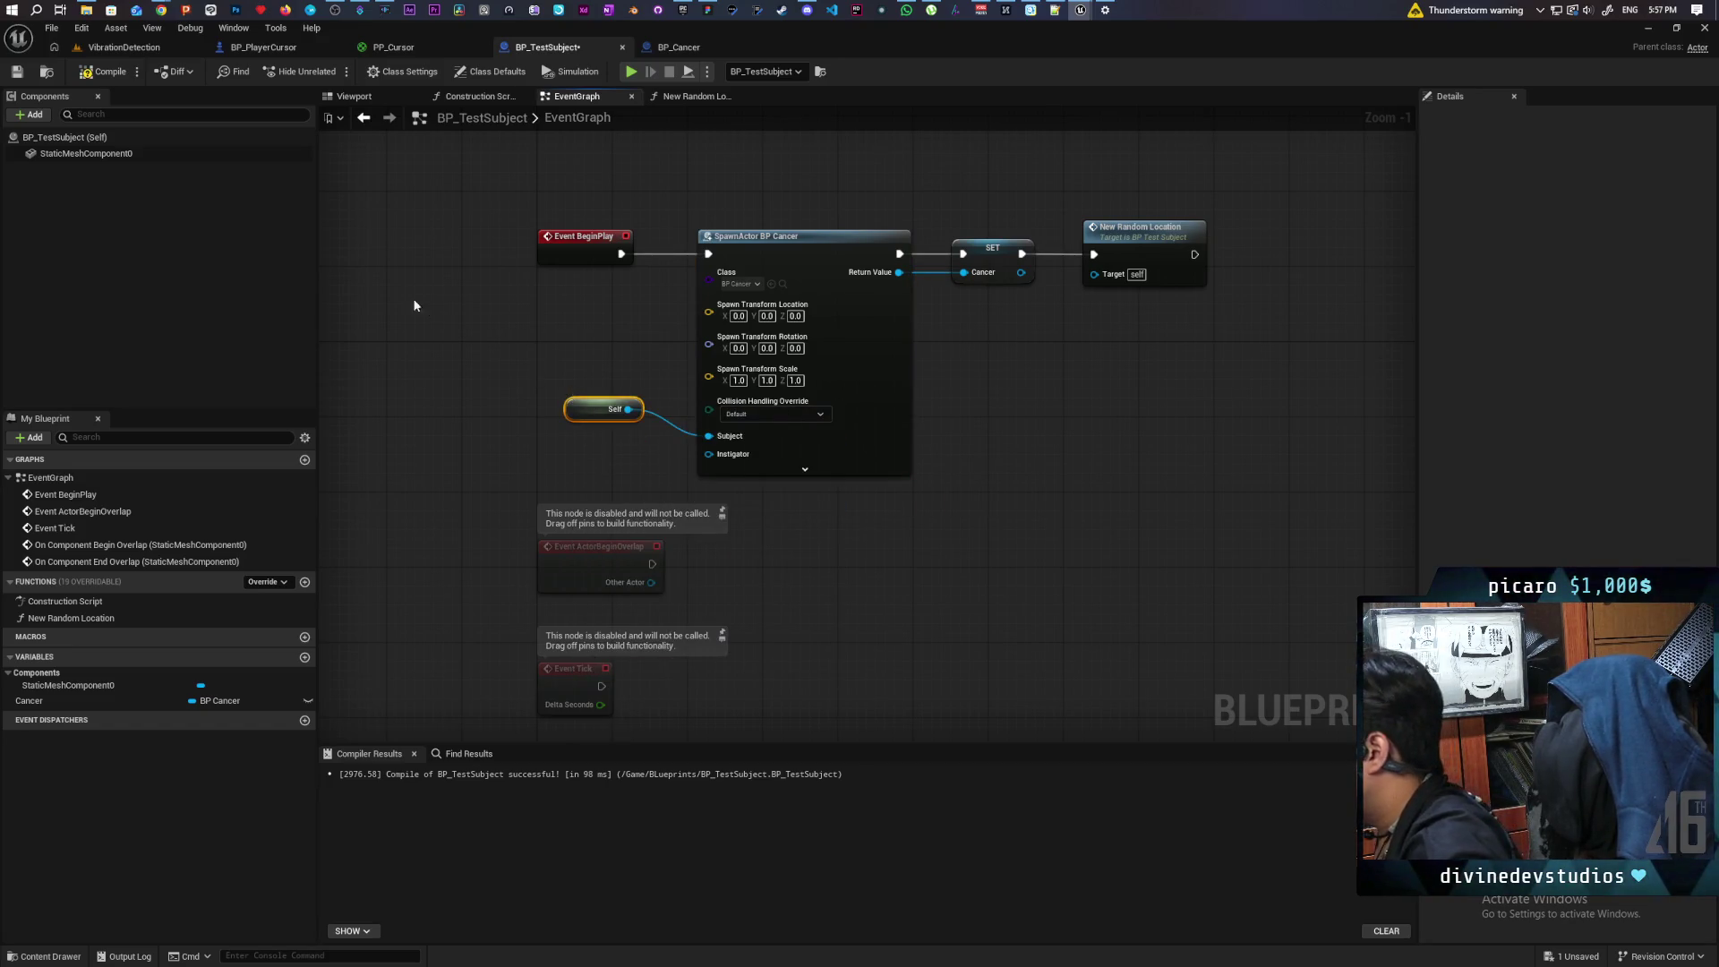
key("ctrl+s")
scroll(1190, 431, "down", 2)
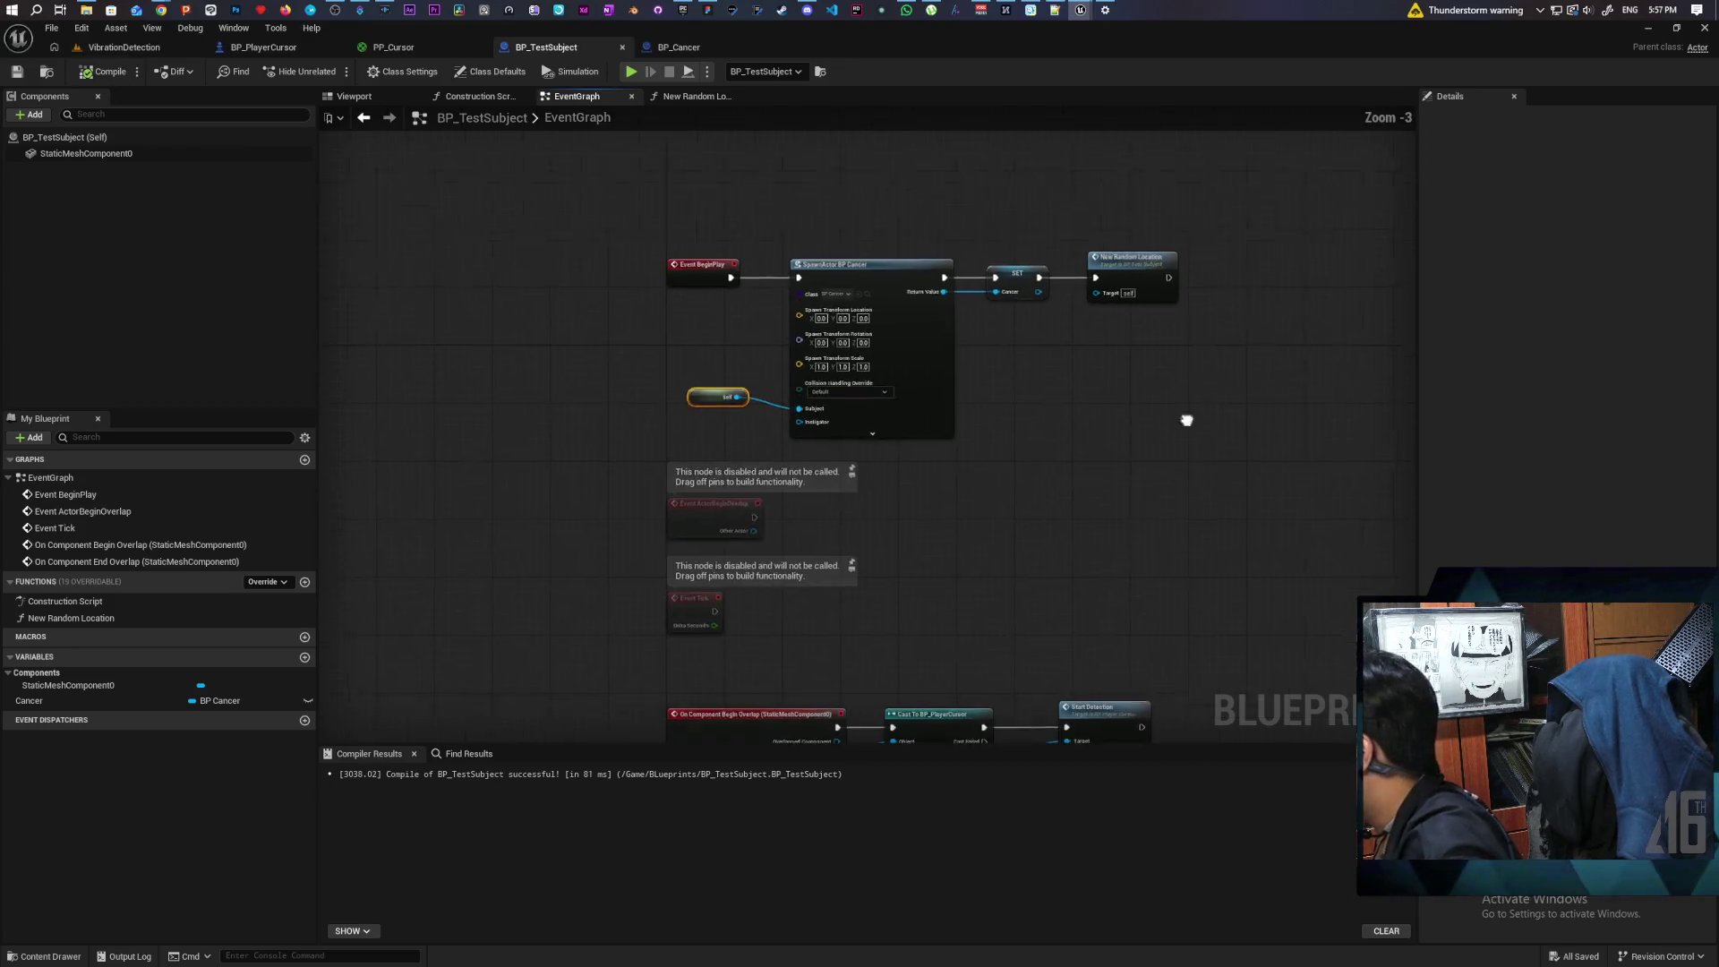
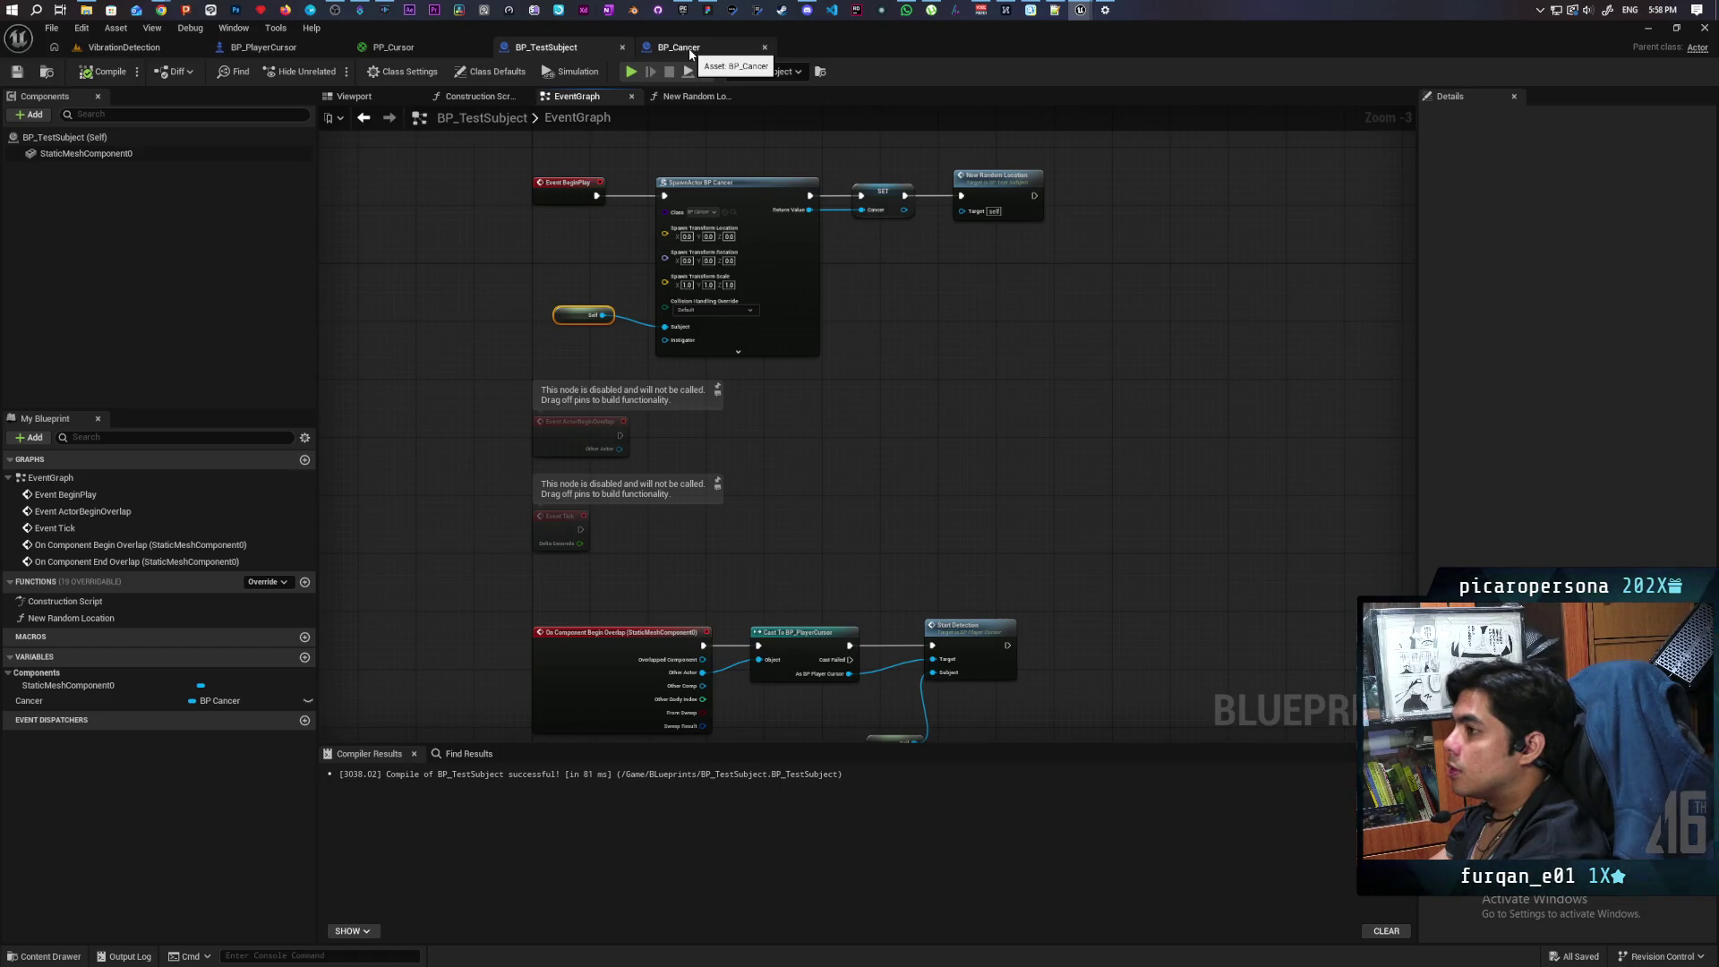
Step: In BP_PlayerCursor's graph, move the Gamepad Face Button Top and Bottom events closer together
left_click(691, 54)
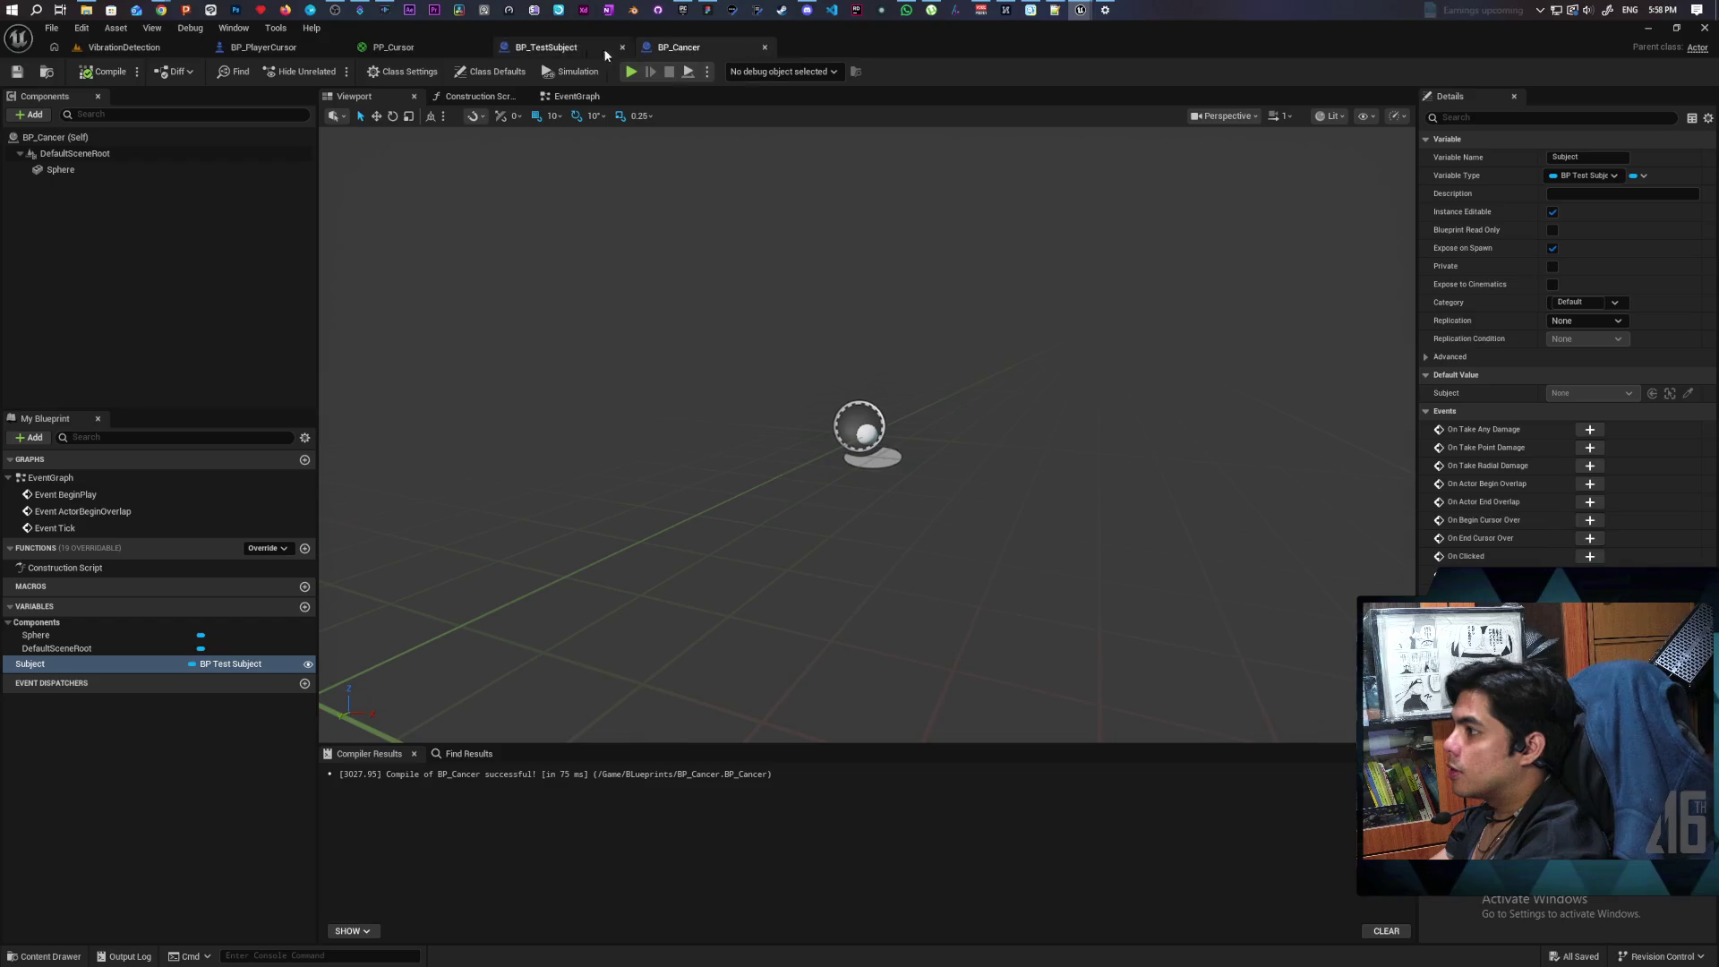
left_click(311, 51)
scroll(707, 304, "down", 5)
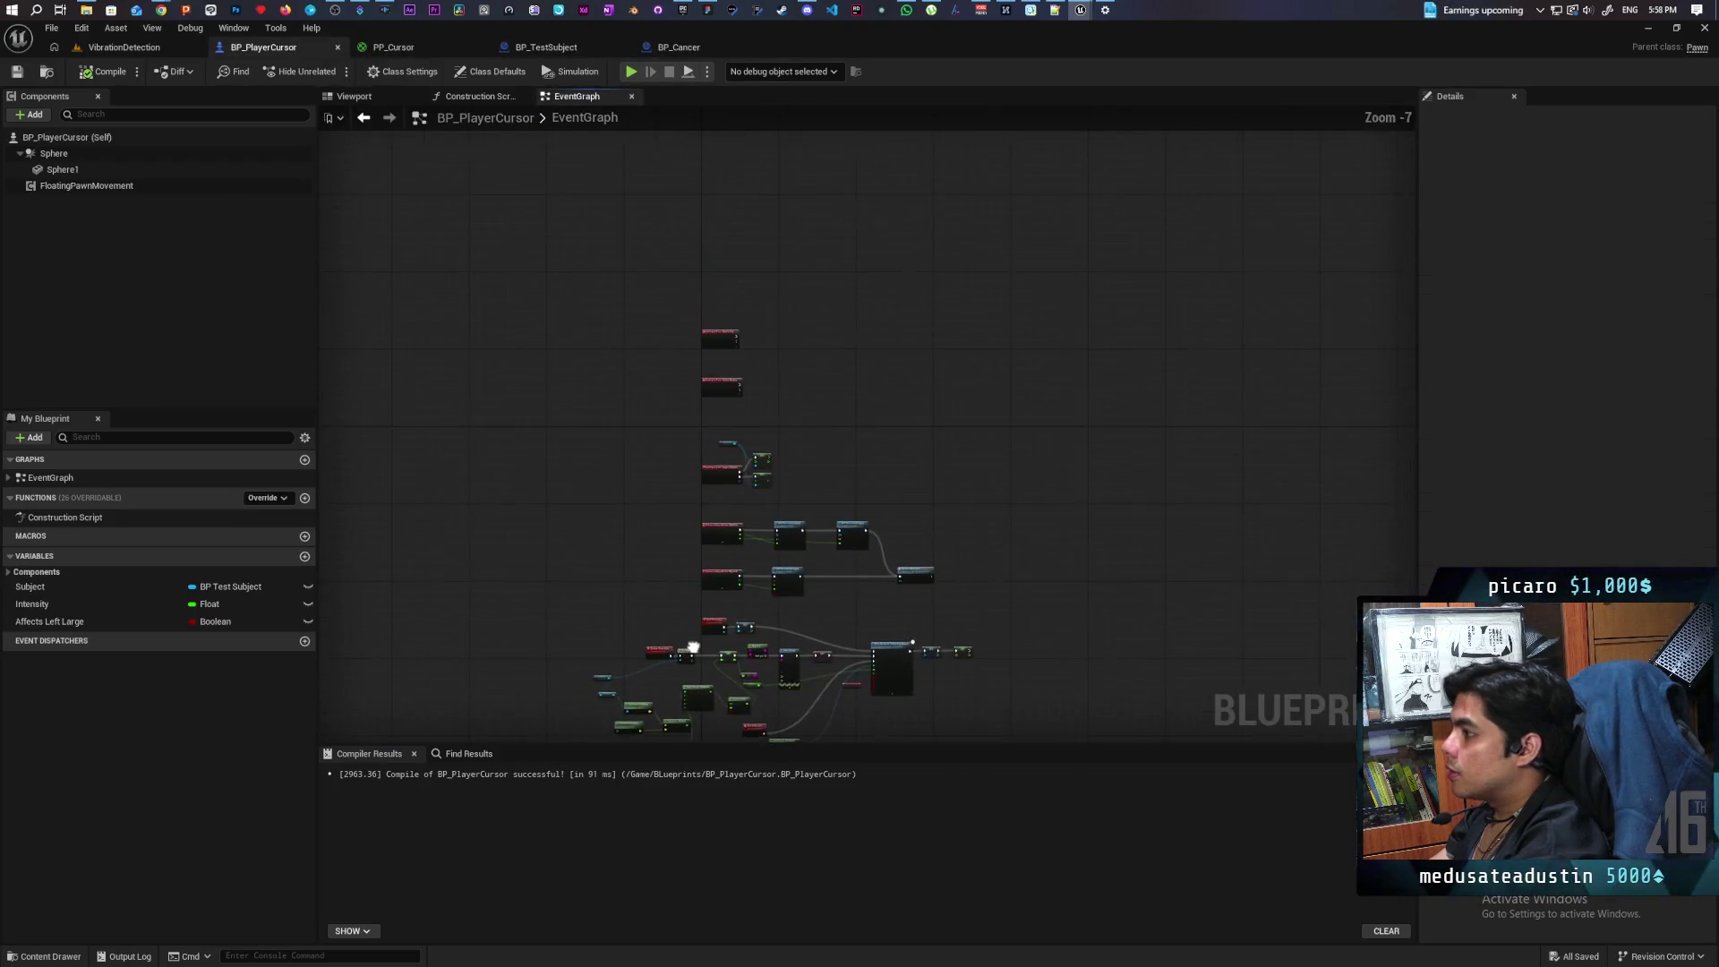
scroll(770, 403, "up", 3)
mouse_move(647, 355)
left_mouse_down()
mouse_move(647, 217)
mouse_move(625, 203)
left_mouse_up()
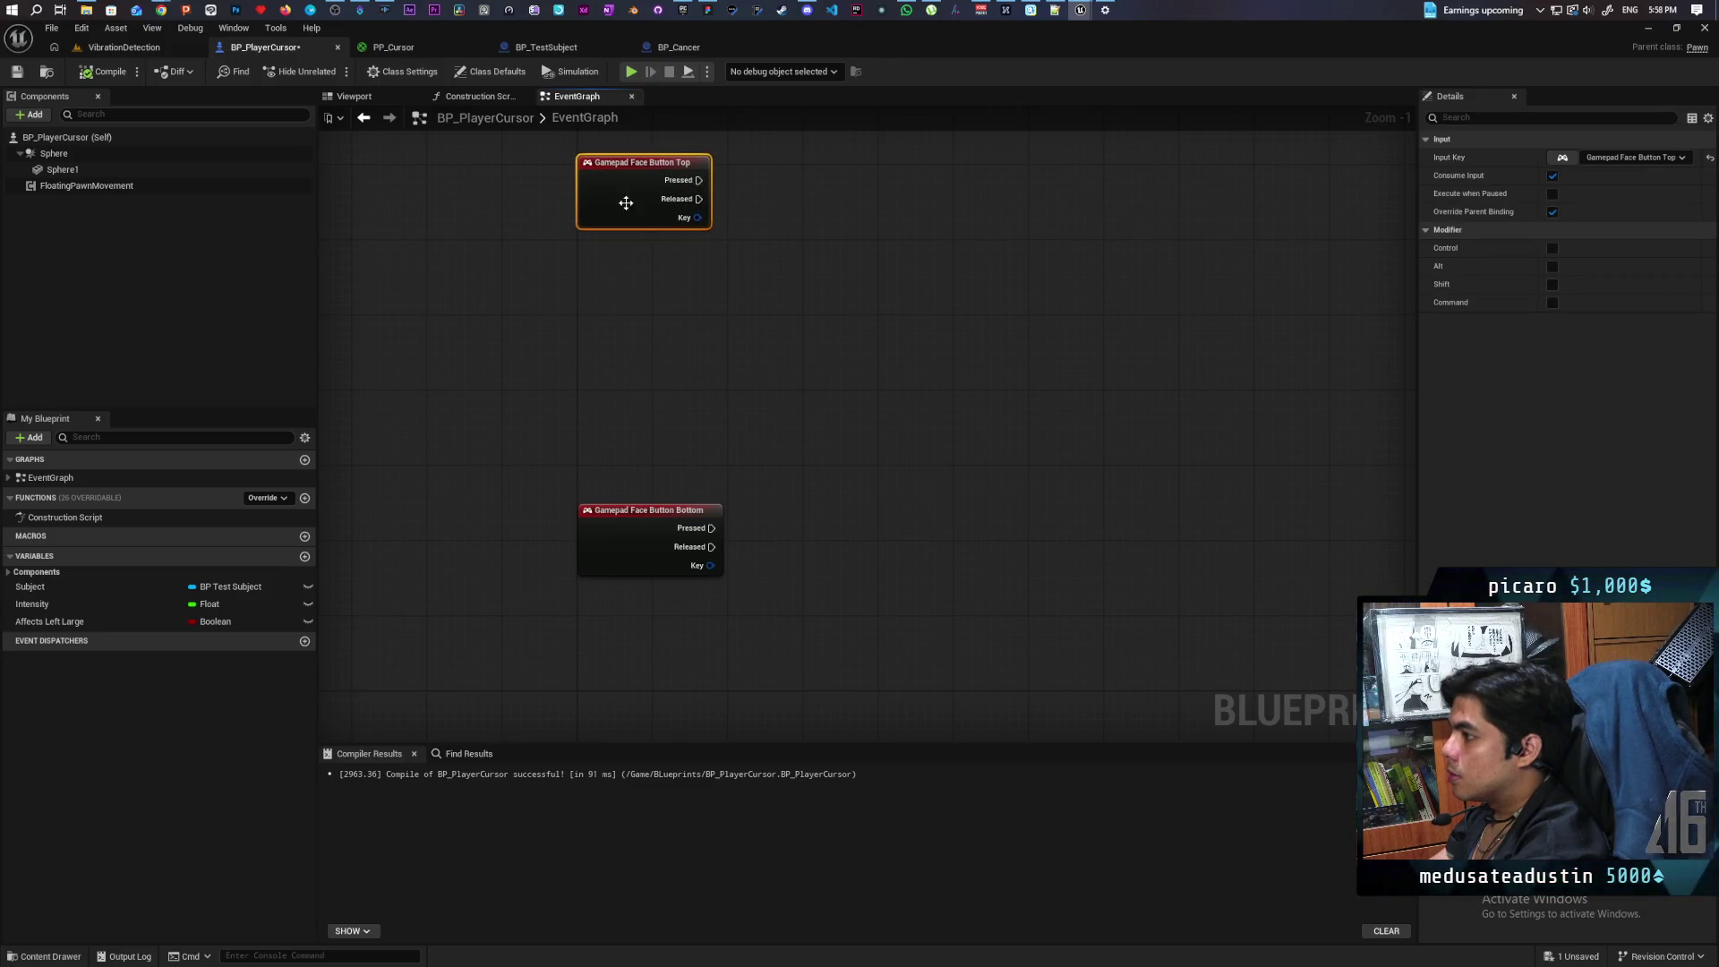
mouse_move(616, 537)
left_mouse_down()
mouse_move(625, 374)
mouse_move(620, 434)
left_mouse_up()
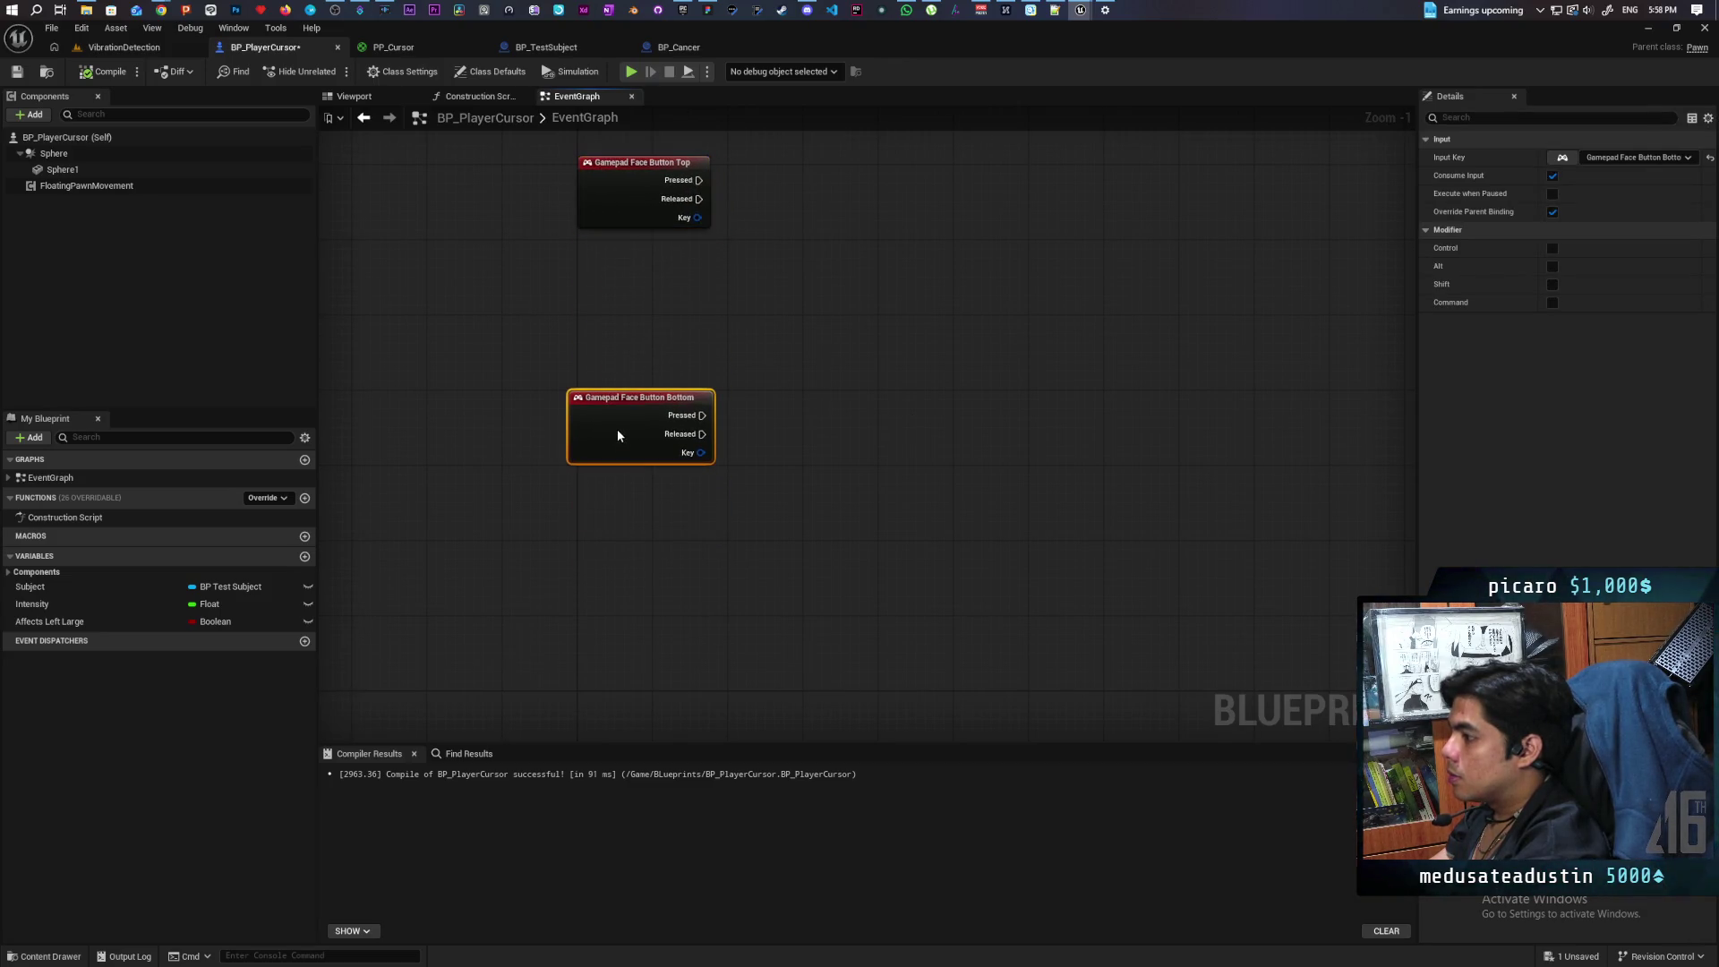
Step: Save the BP_PlayerCursor blueprint and pan the graph to free space for a new node
left_click(695, 533)
left_click(643, 436)
type("Accept and Submit")
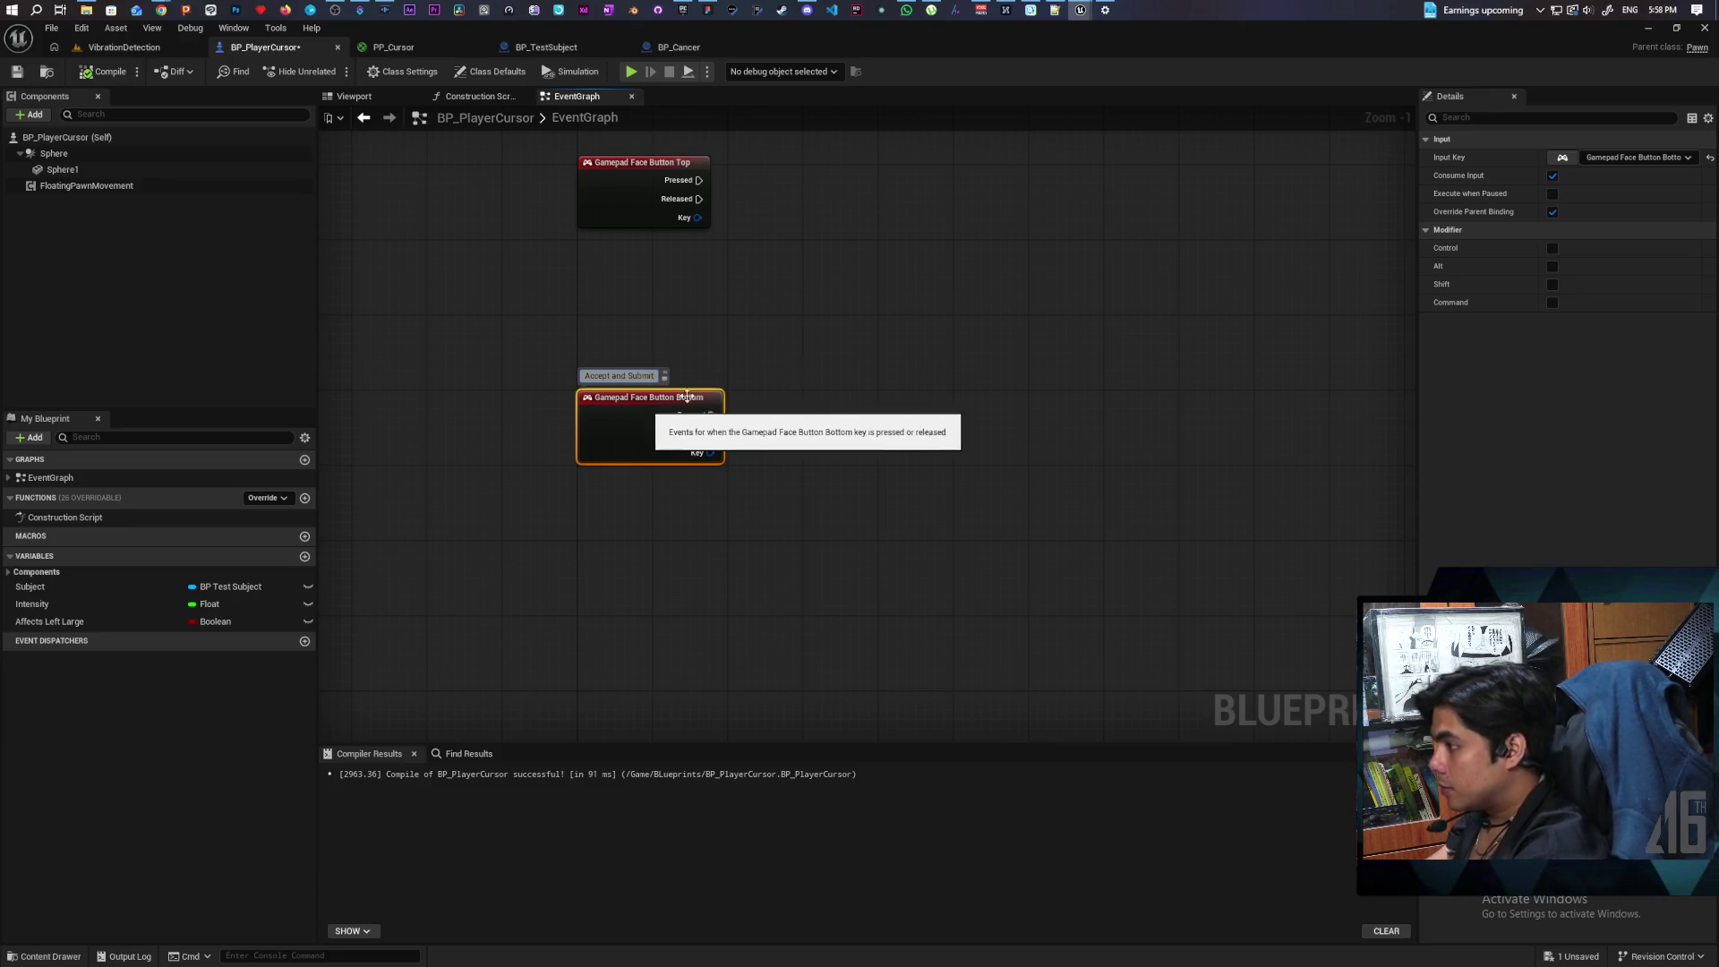
left_click(613, 304)
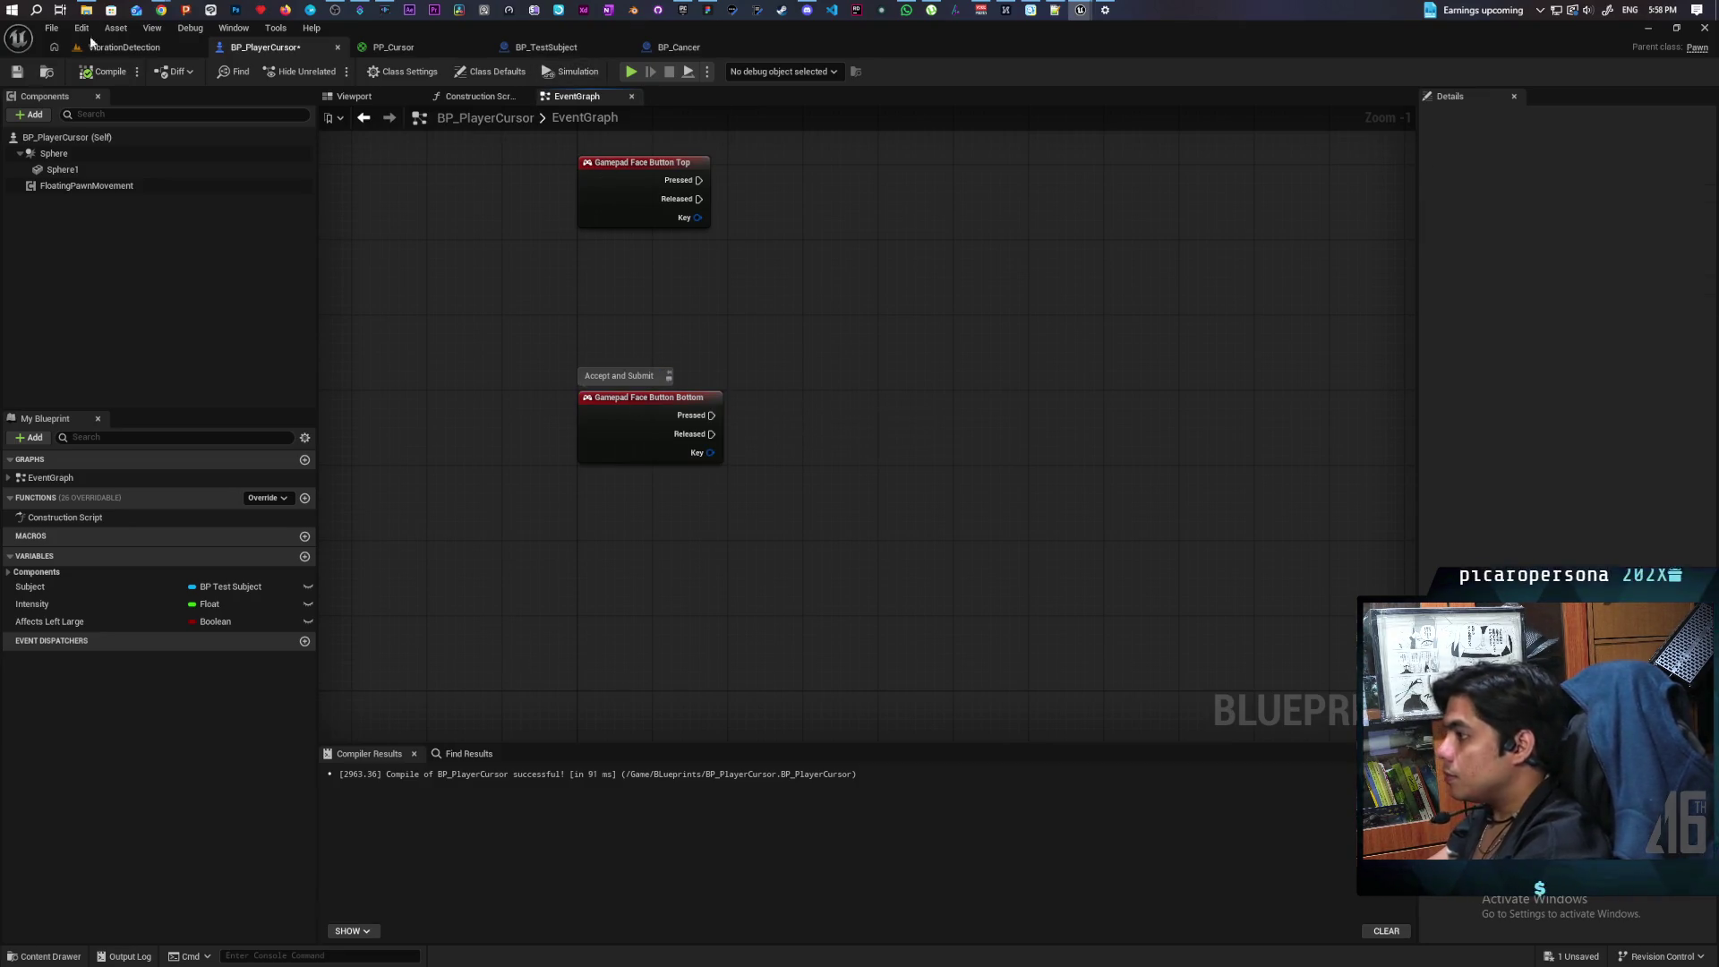
left_click(16, 71)
left_click_drag(853, 347, 784, 342)
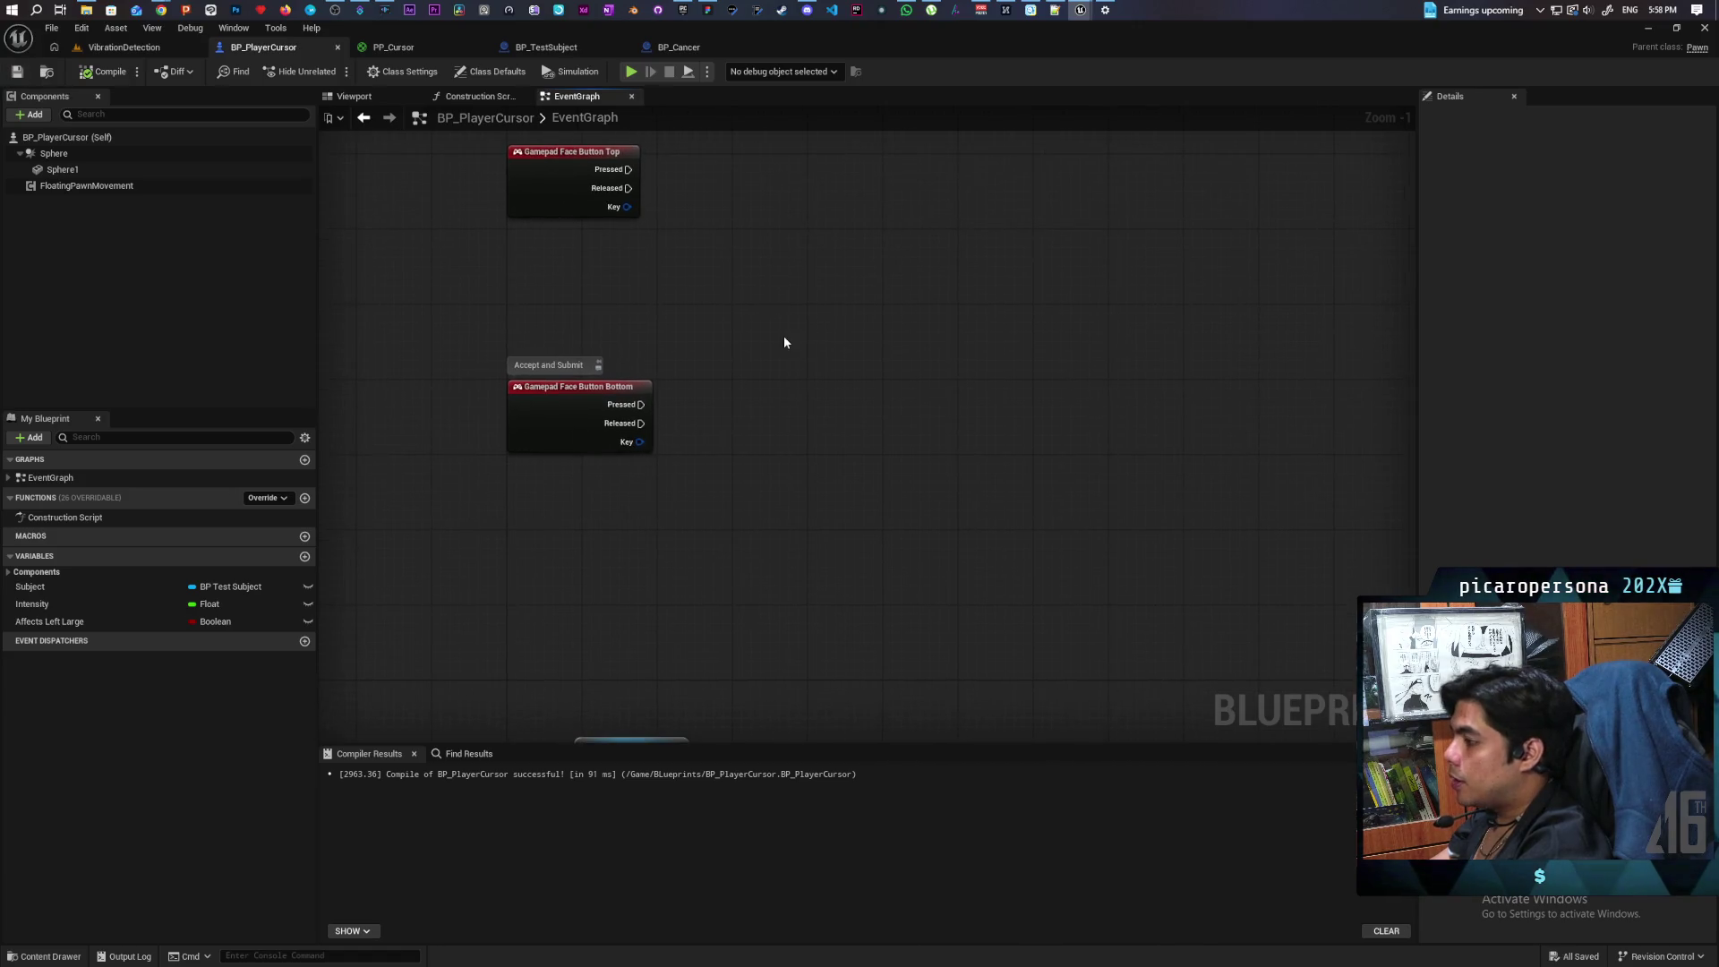
right_click(801, 430)
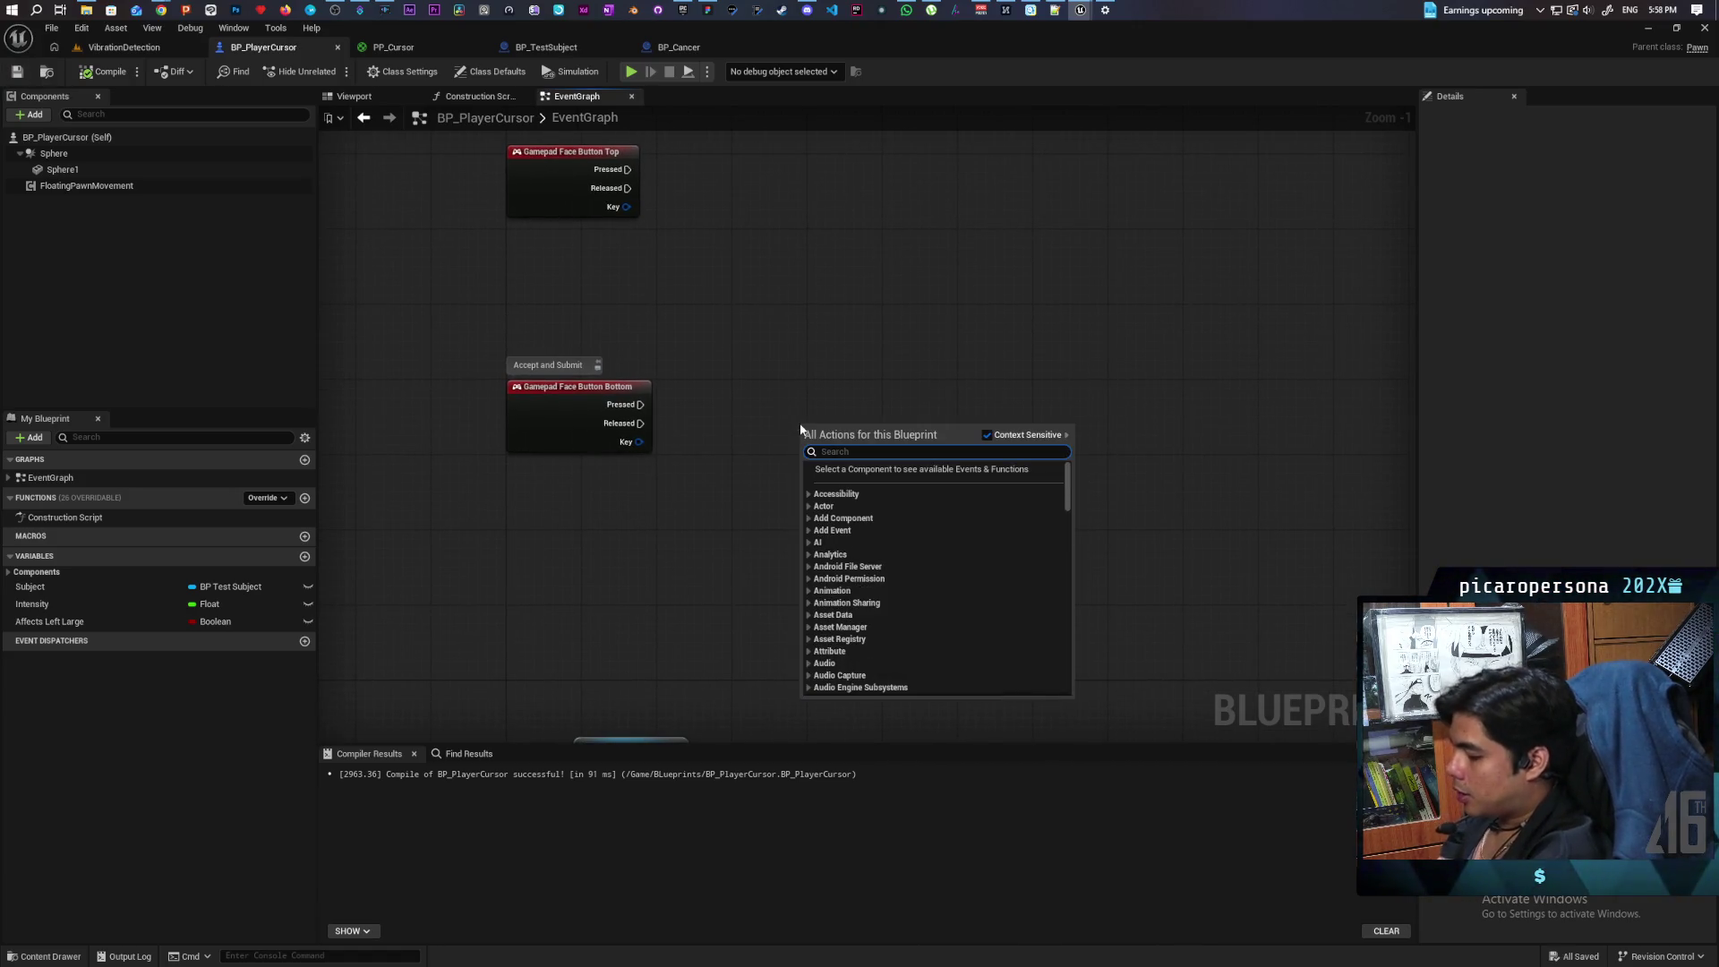
Step: Add a Sphere Trace By Channel node to the graph and compile the blueprint
type("sphere tra")
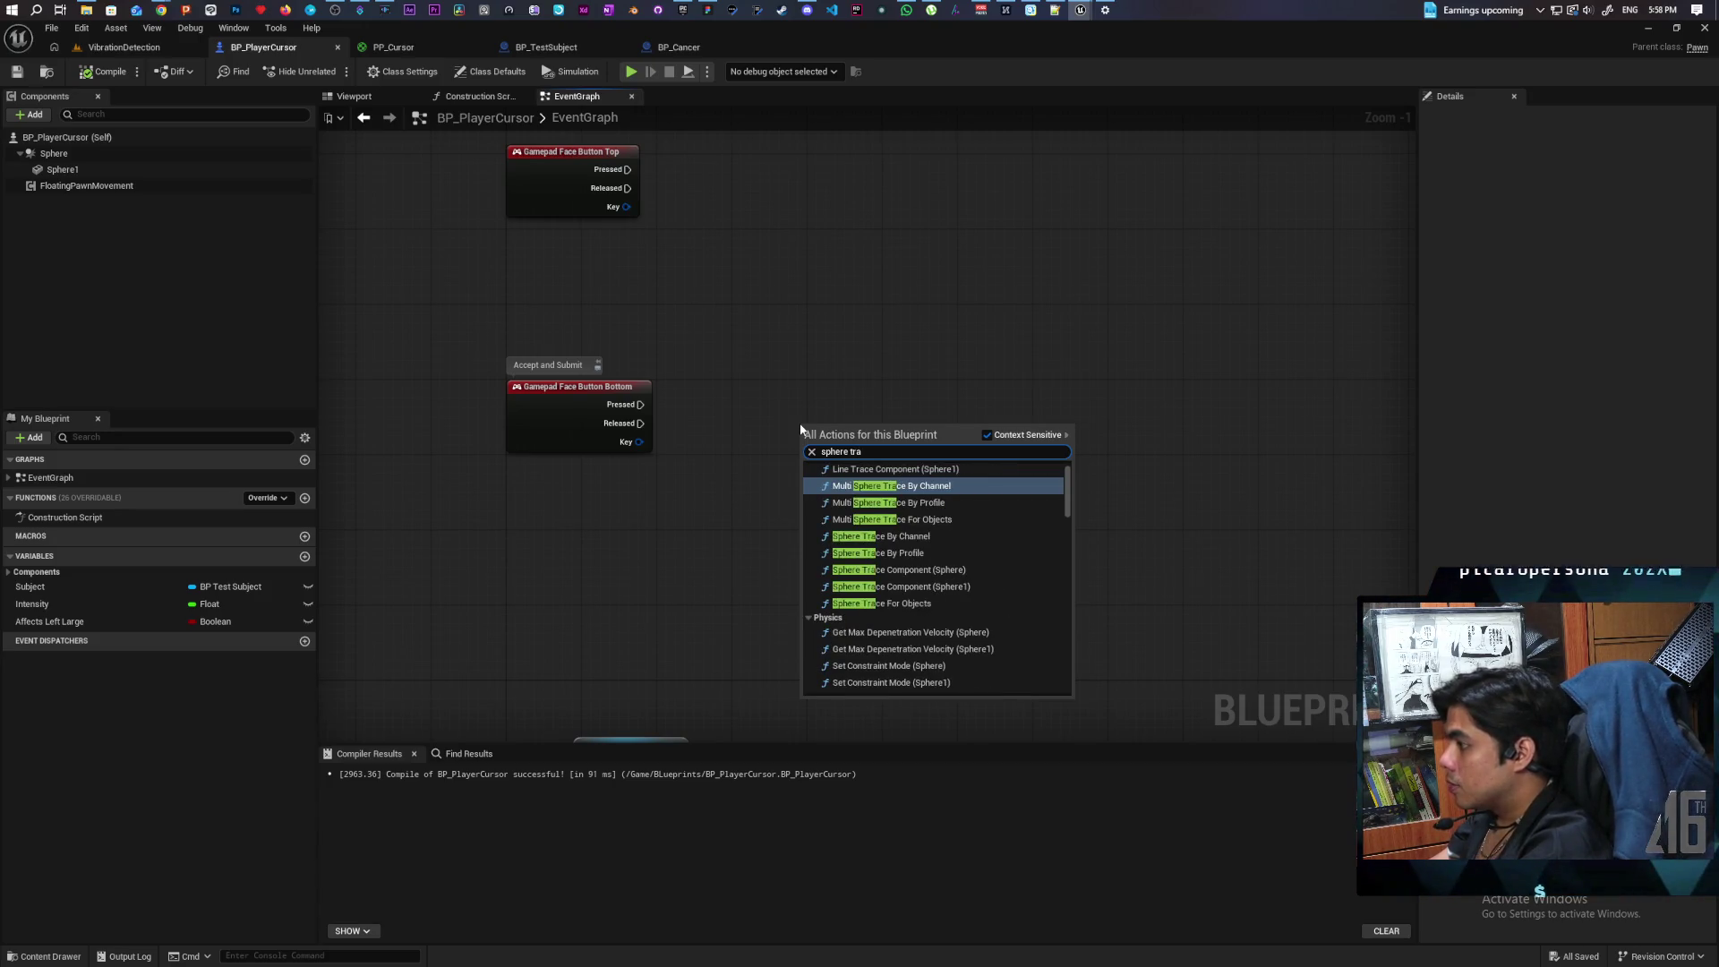
type("ce")
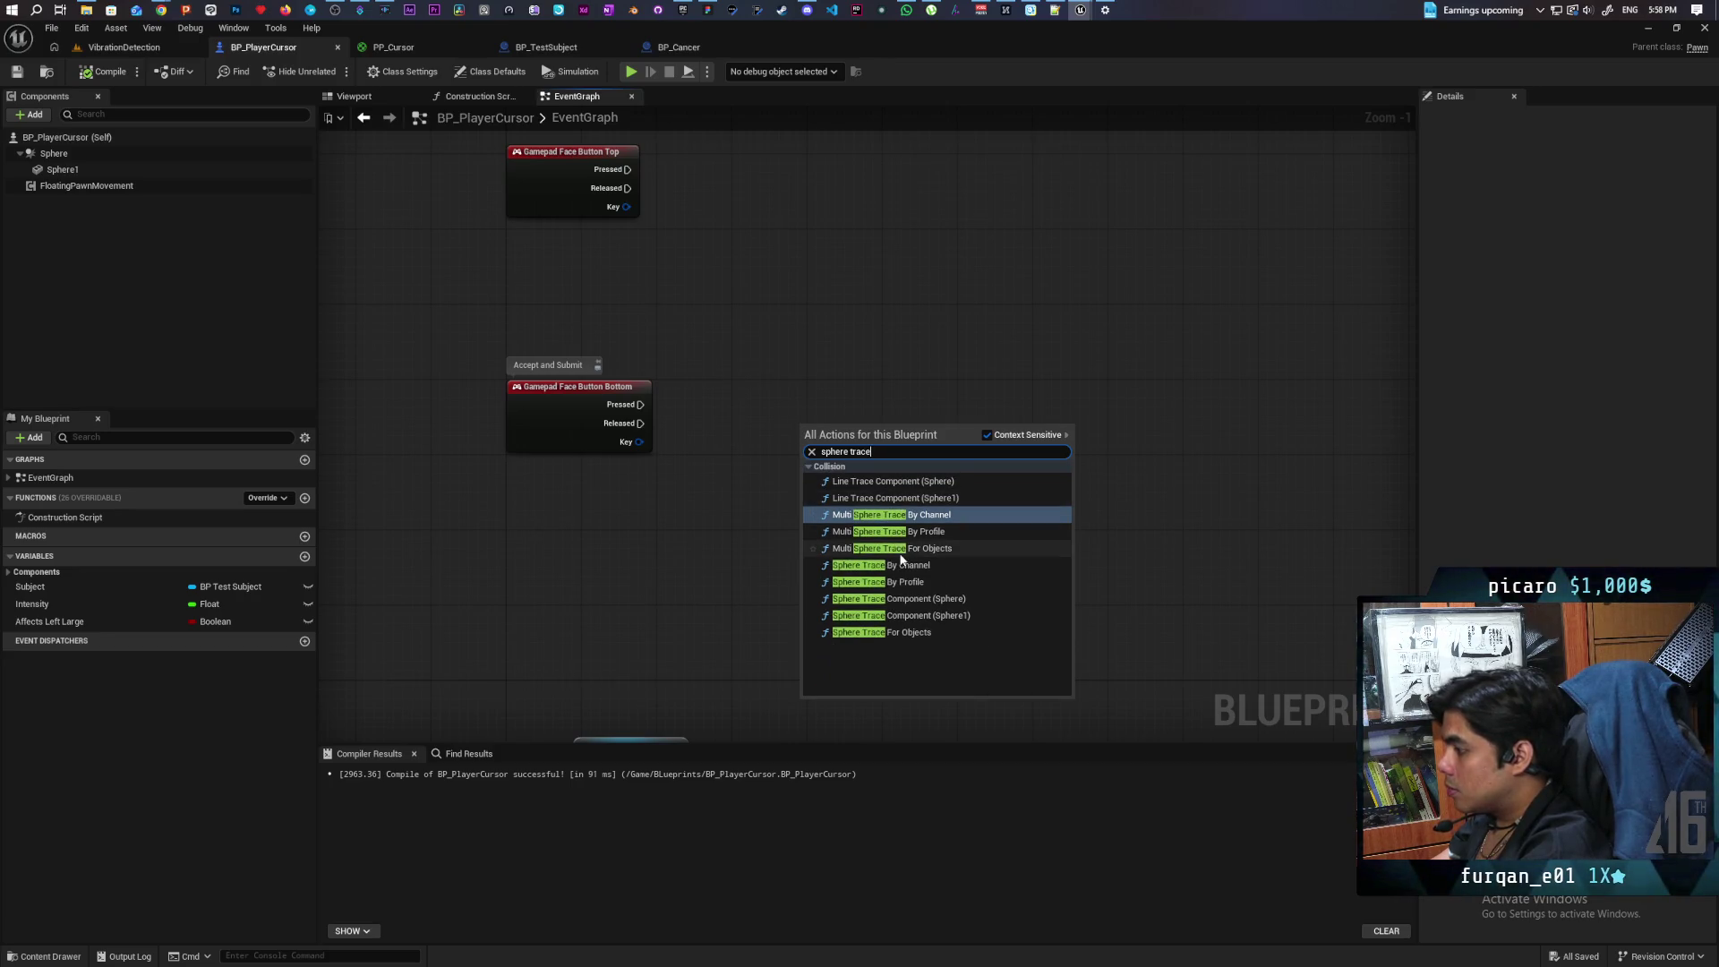
left_click(922, 567)
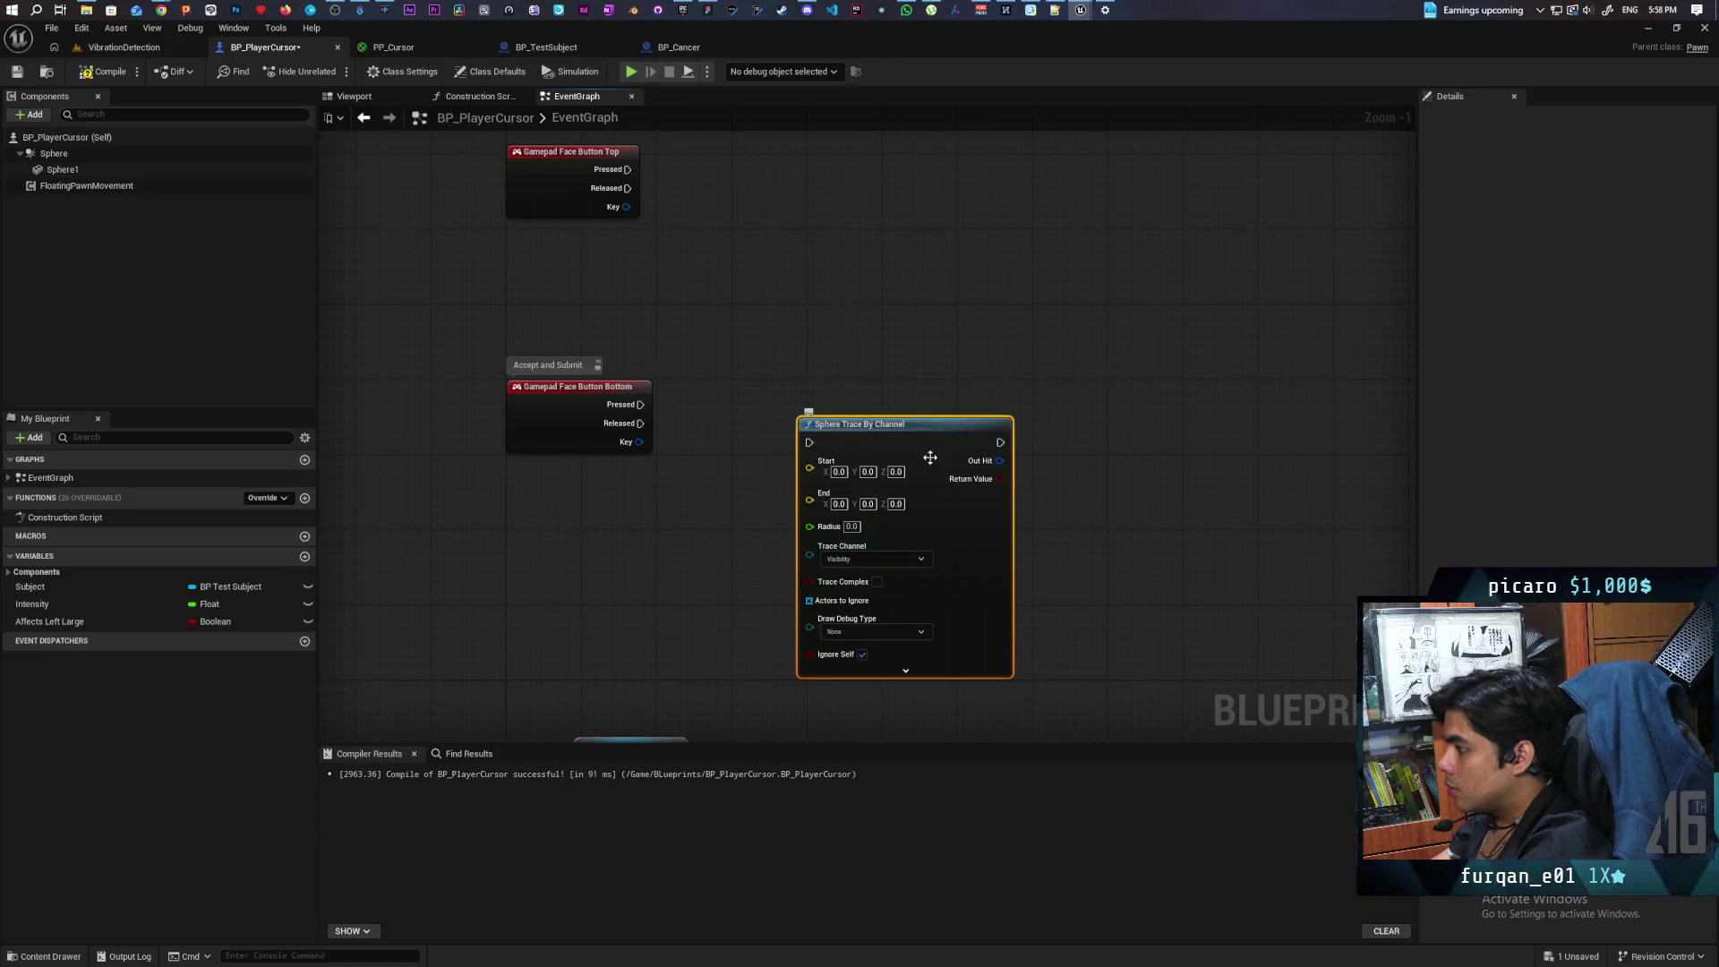
left_click_drag(930, 457, 930, 411)
left_click(761, 420)
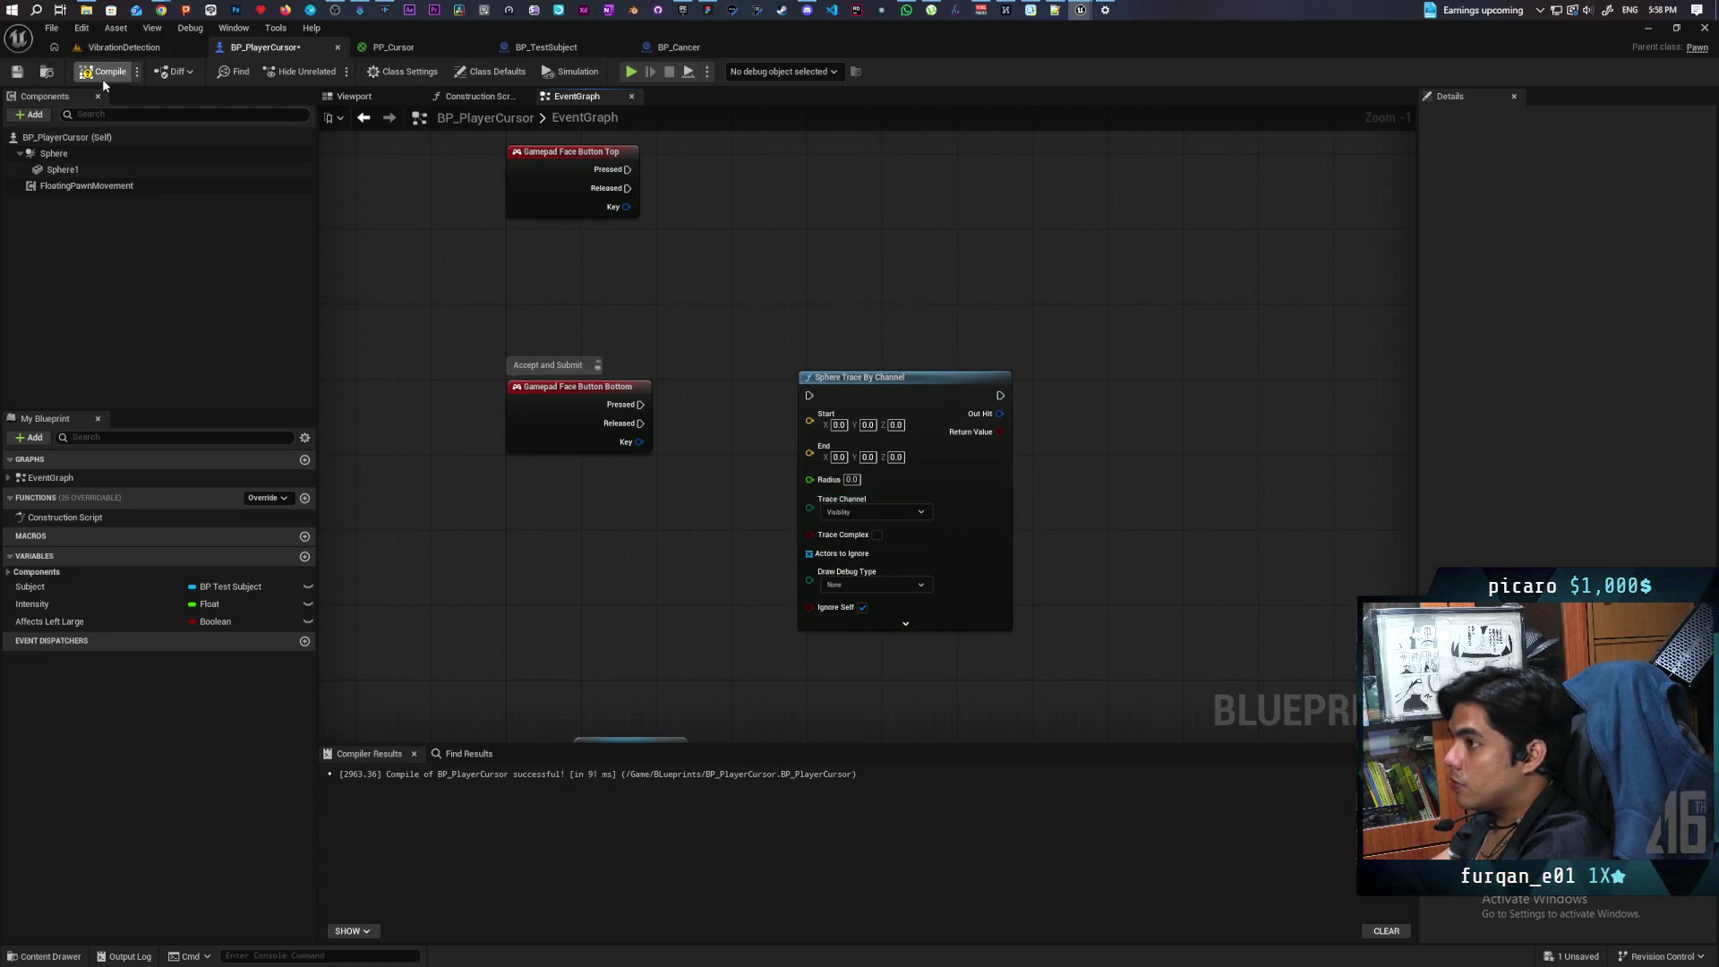
Step: In the VibrationDetection level, orbit around the letter board and select Cube6
left_click(124, 46)
left_click_drag(457, 266, 841, 443)
left_click(841, 444)
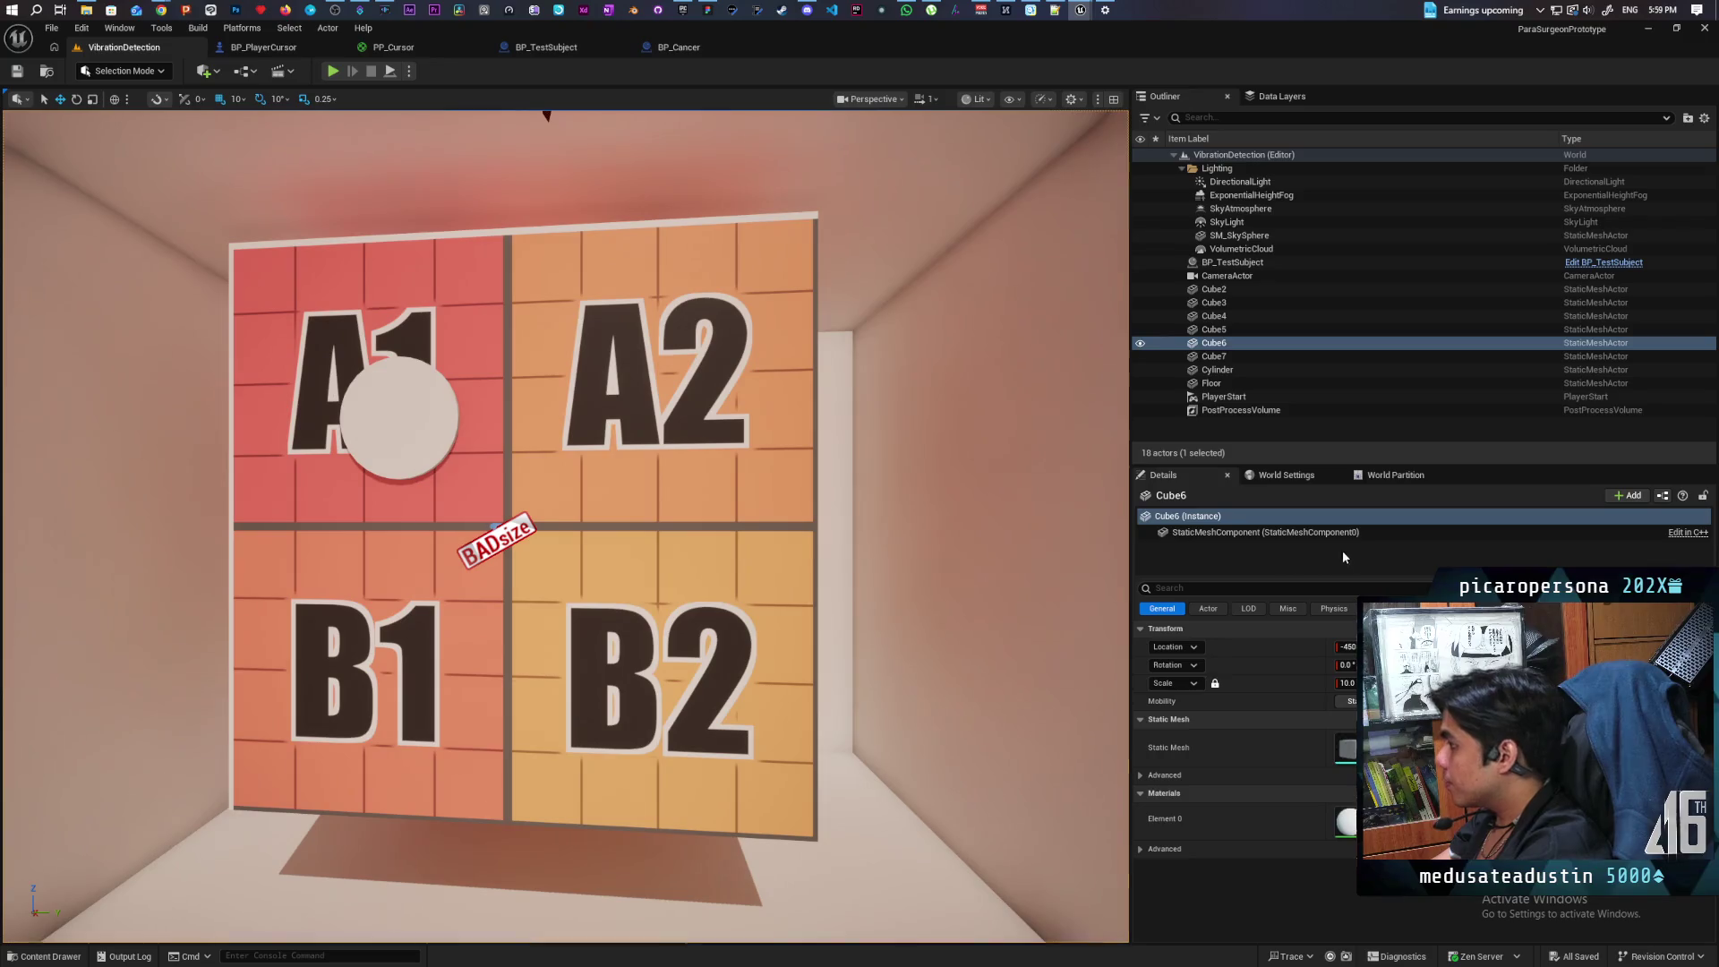
Step: Set Cube6's StaticMeshComponent collision preset to Custom, ignoring the Visibility trace, and save the level
left_click(1230, 534)
left_click(1233, 590)
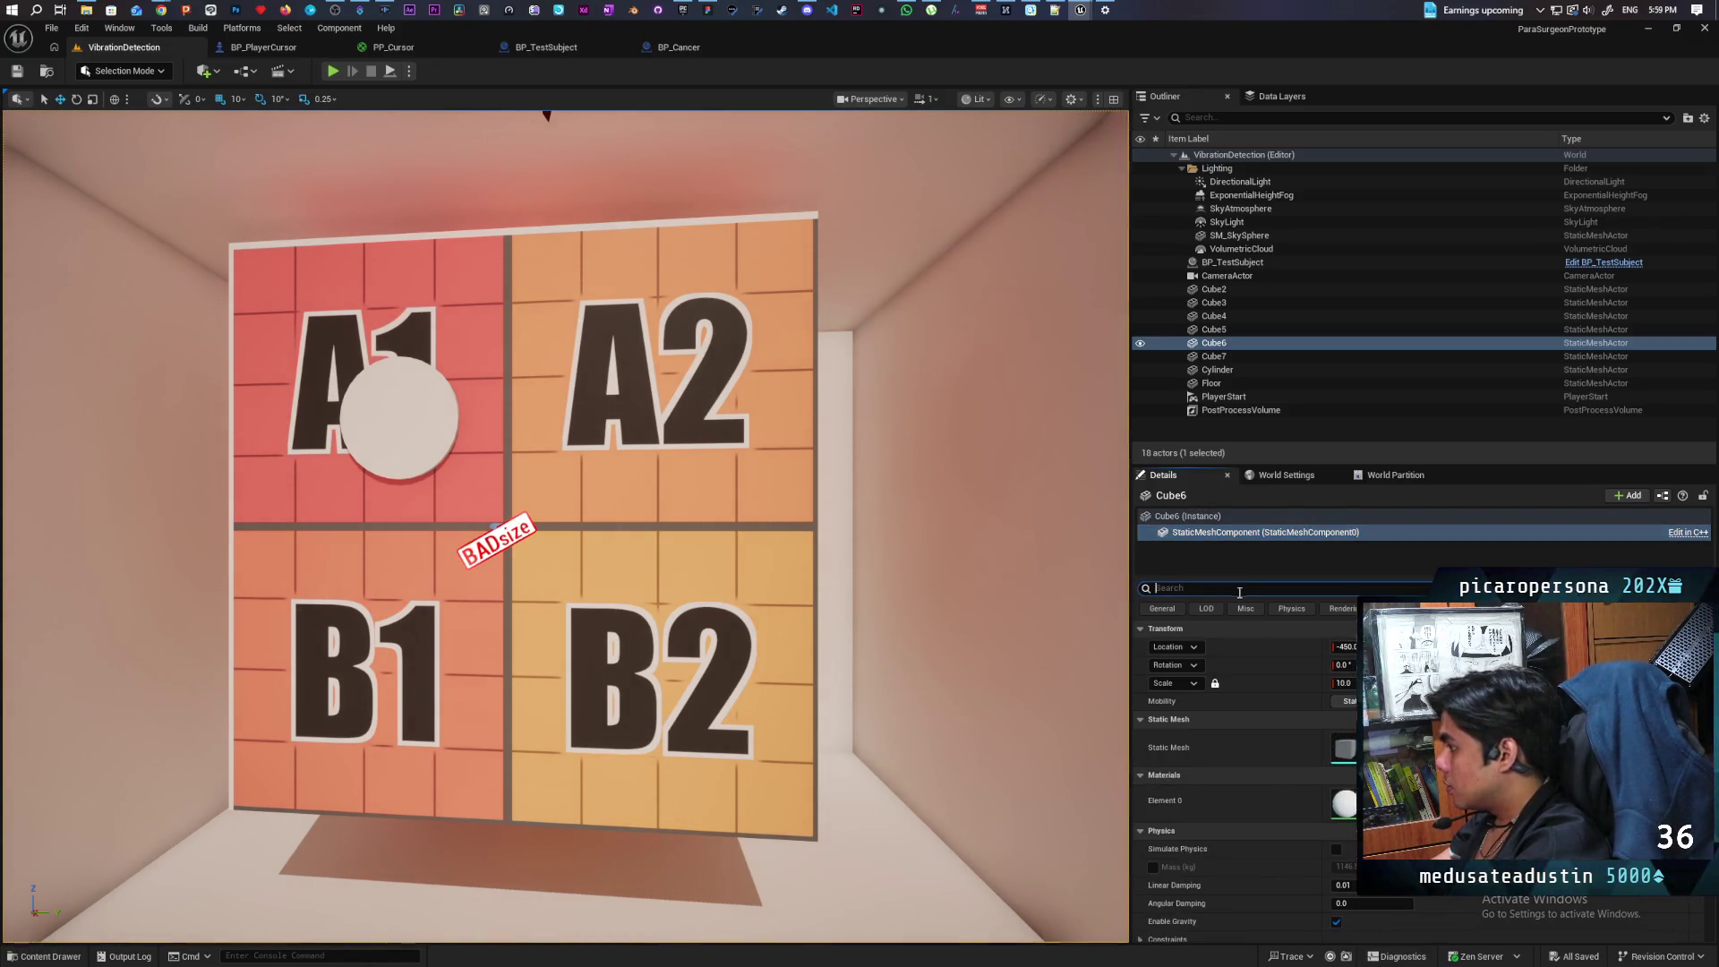
type("collisi")
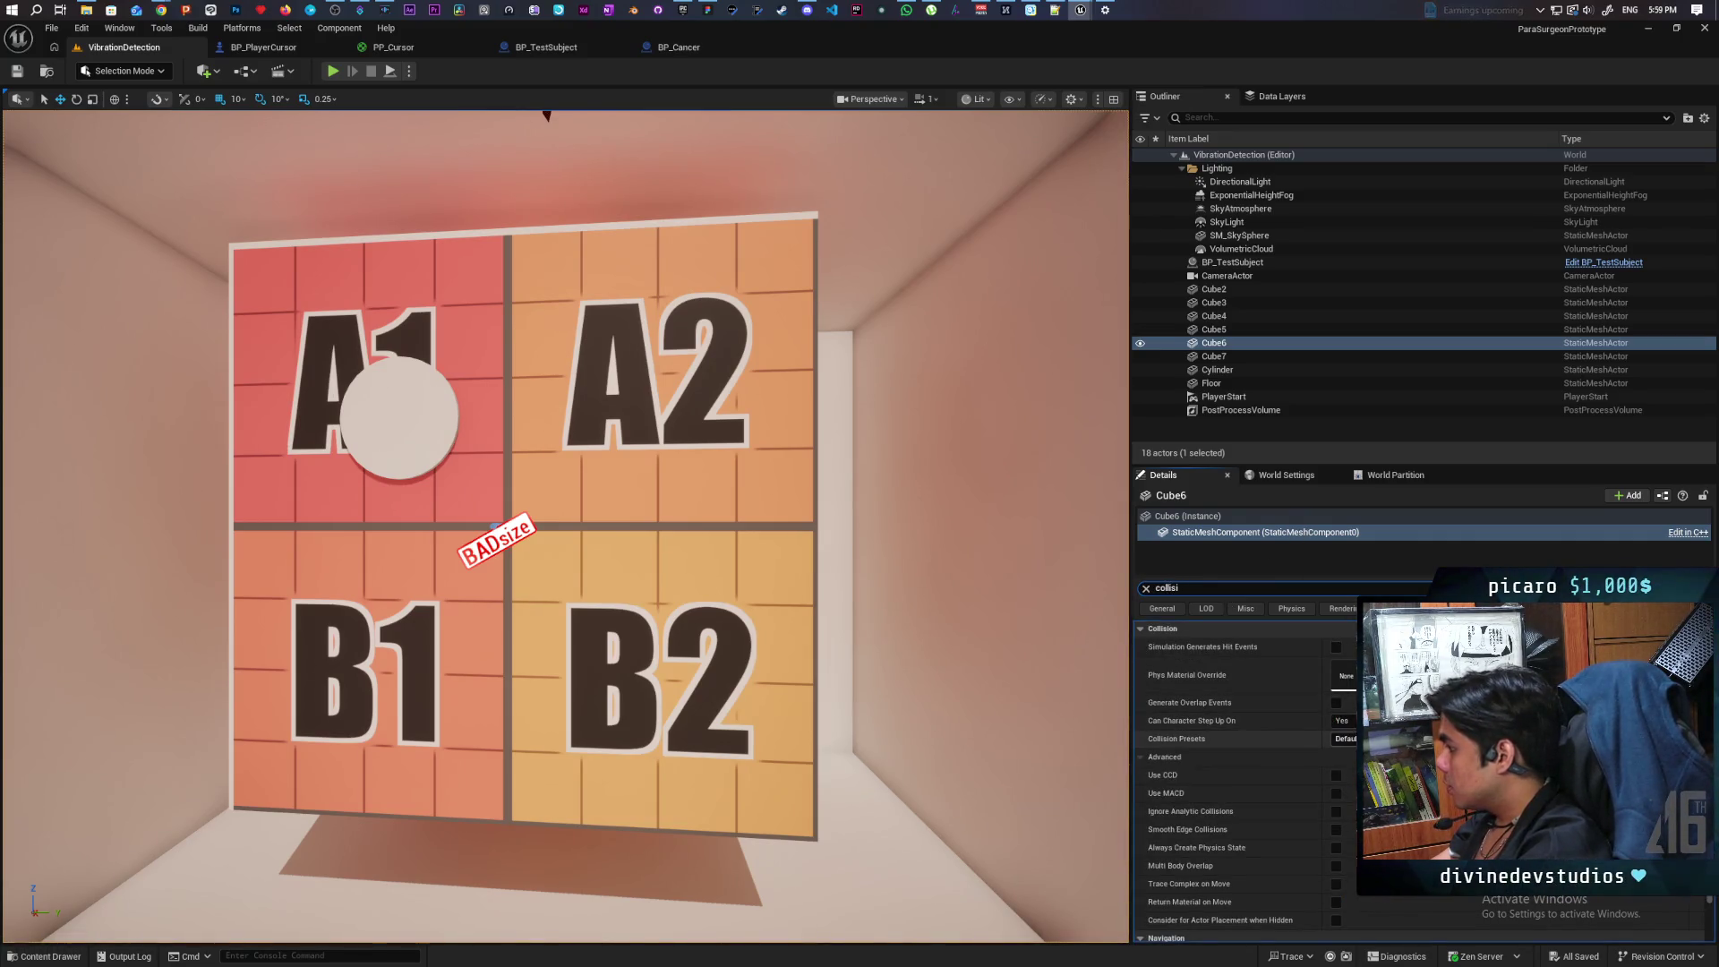
left_click(1345, 739)
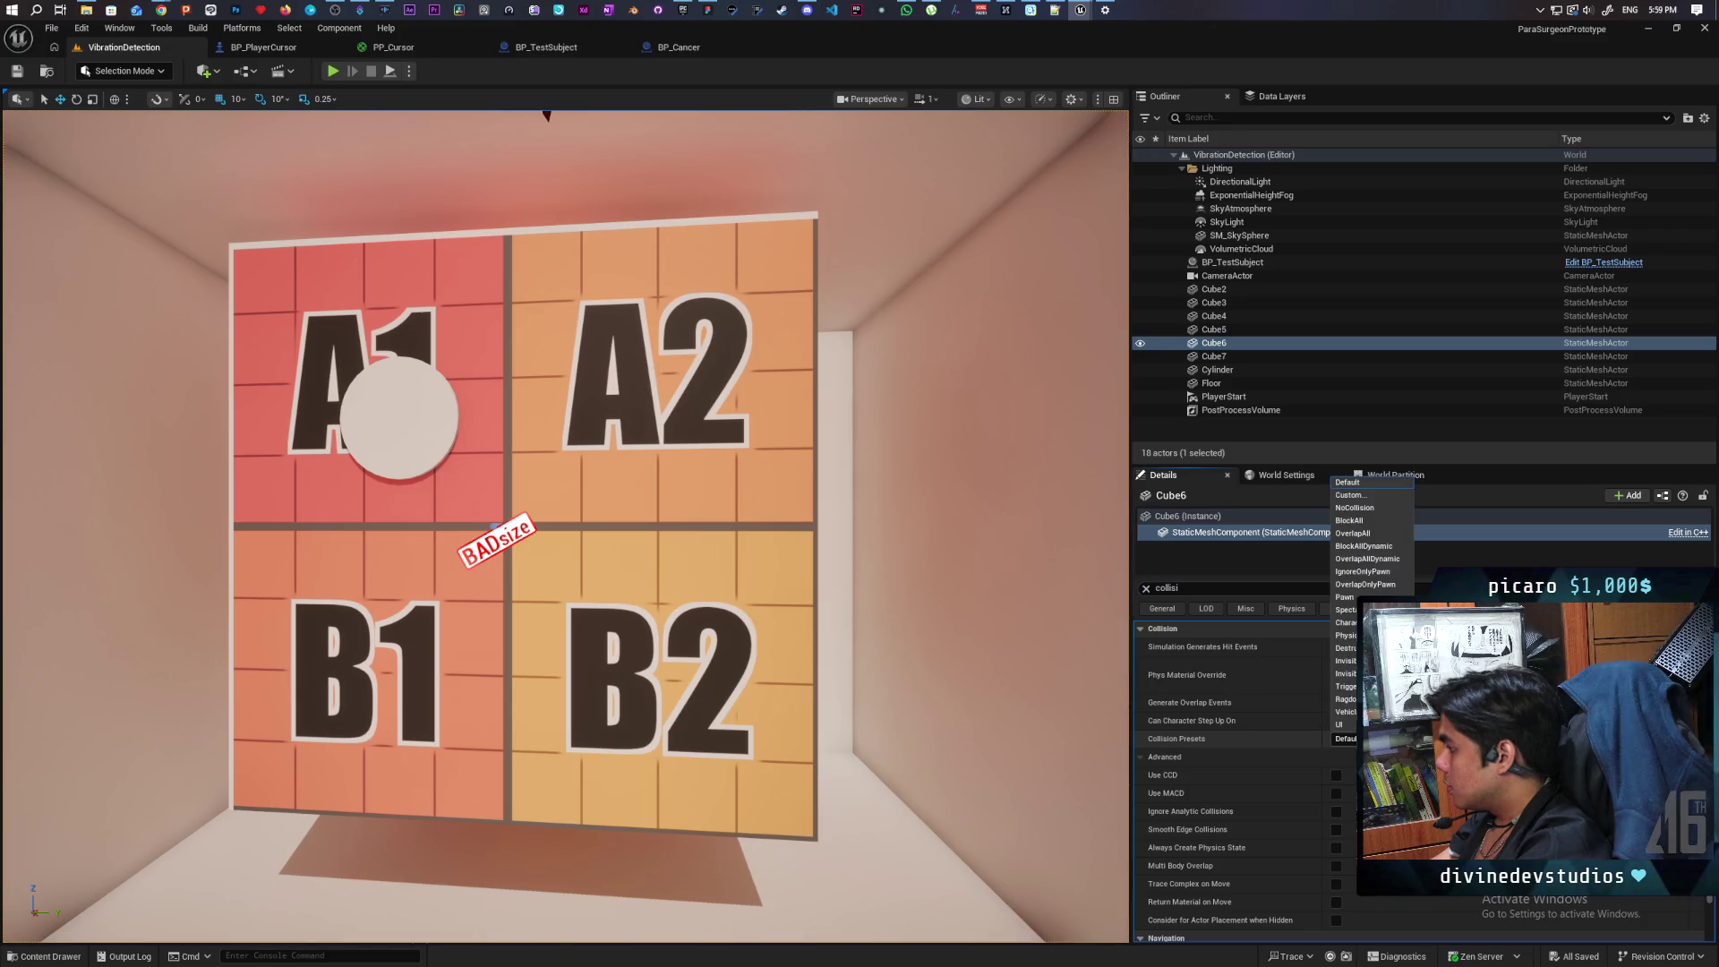
left_click(1368, 499)
scroll(1277, 799, "down", 1)
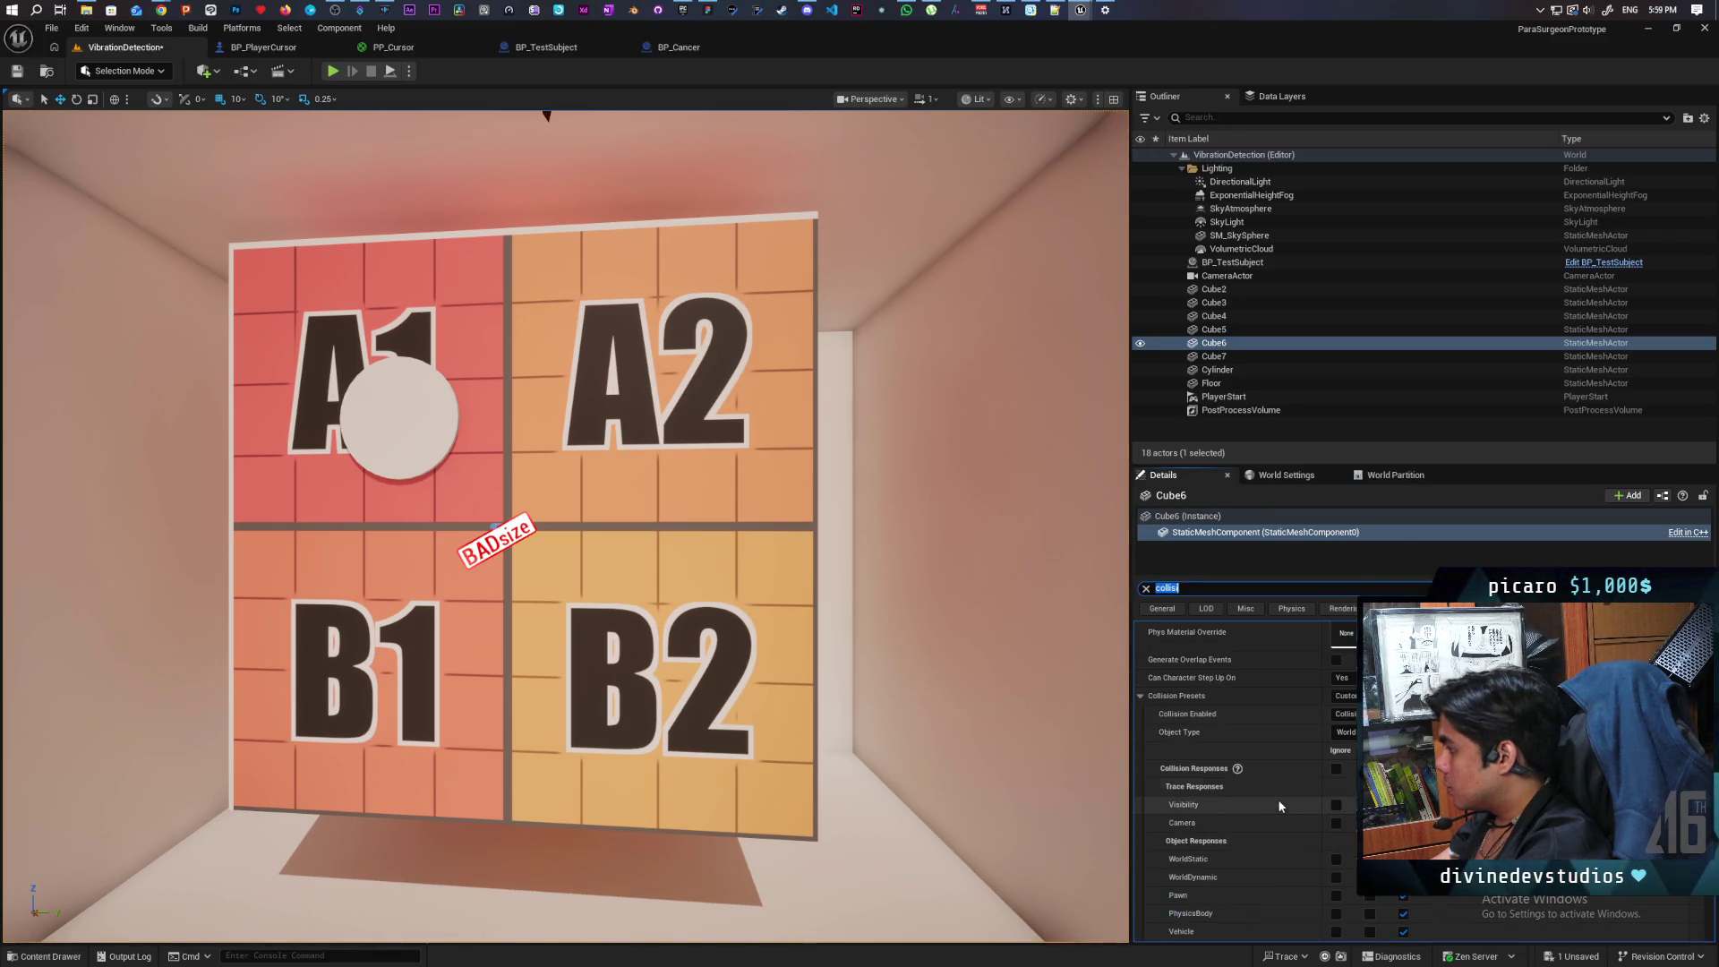
left_click(1336, 805)
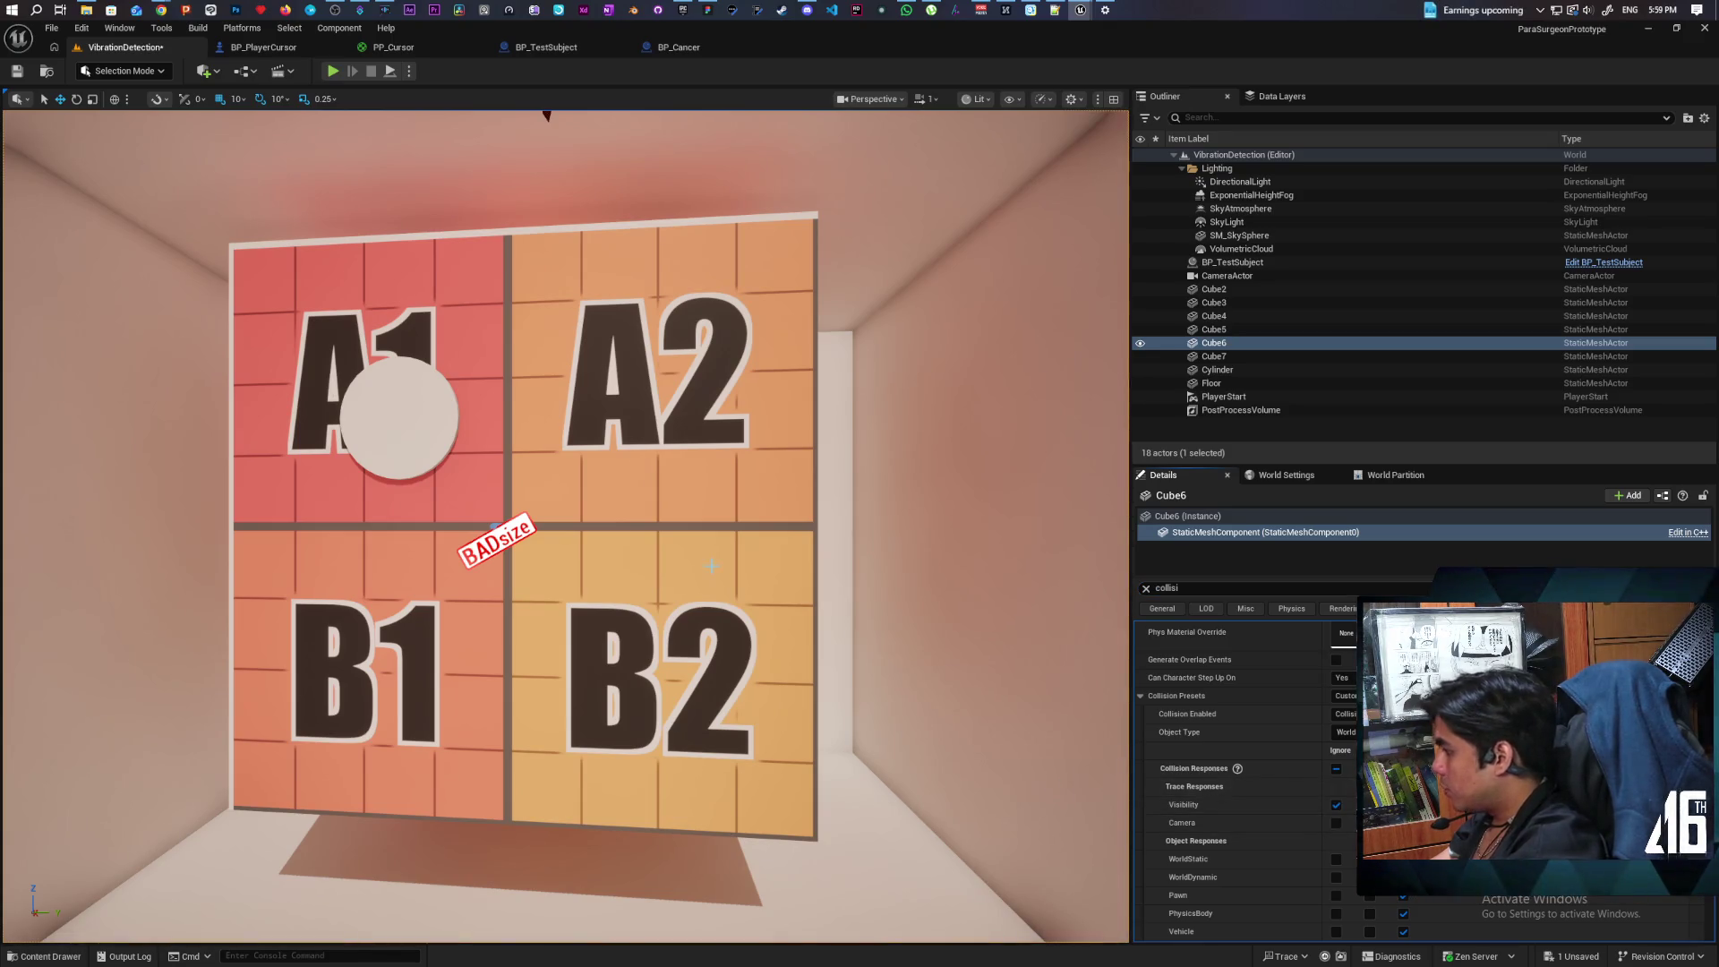
key("ctrl+s")
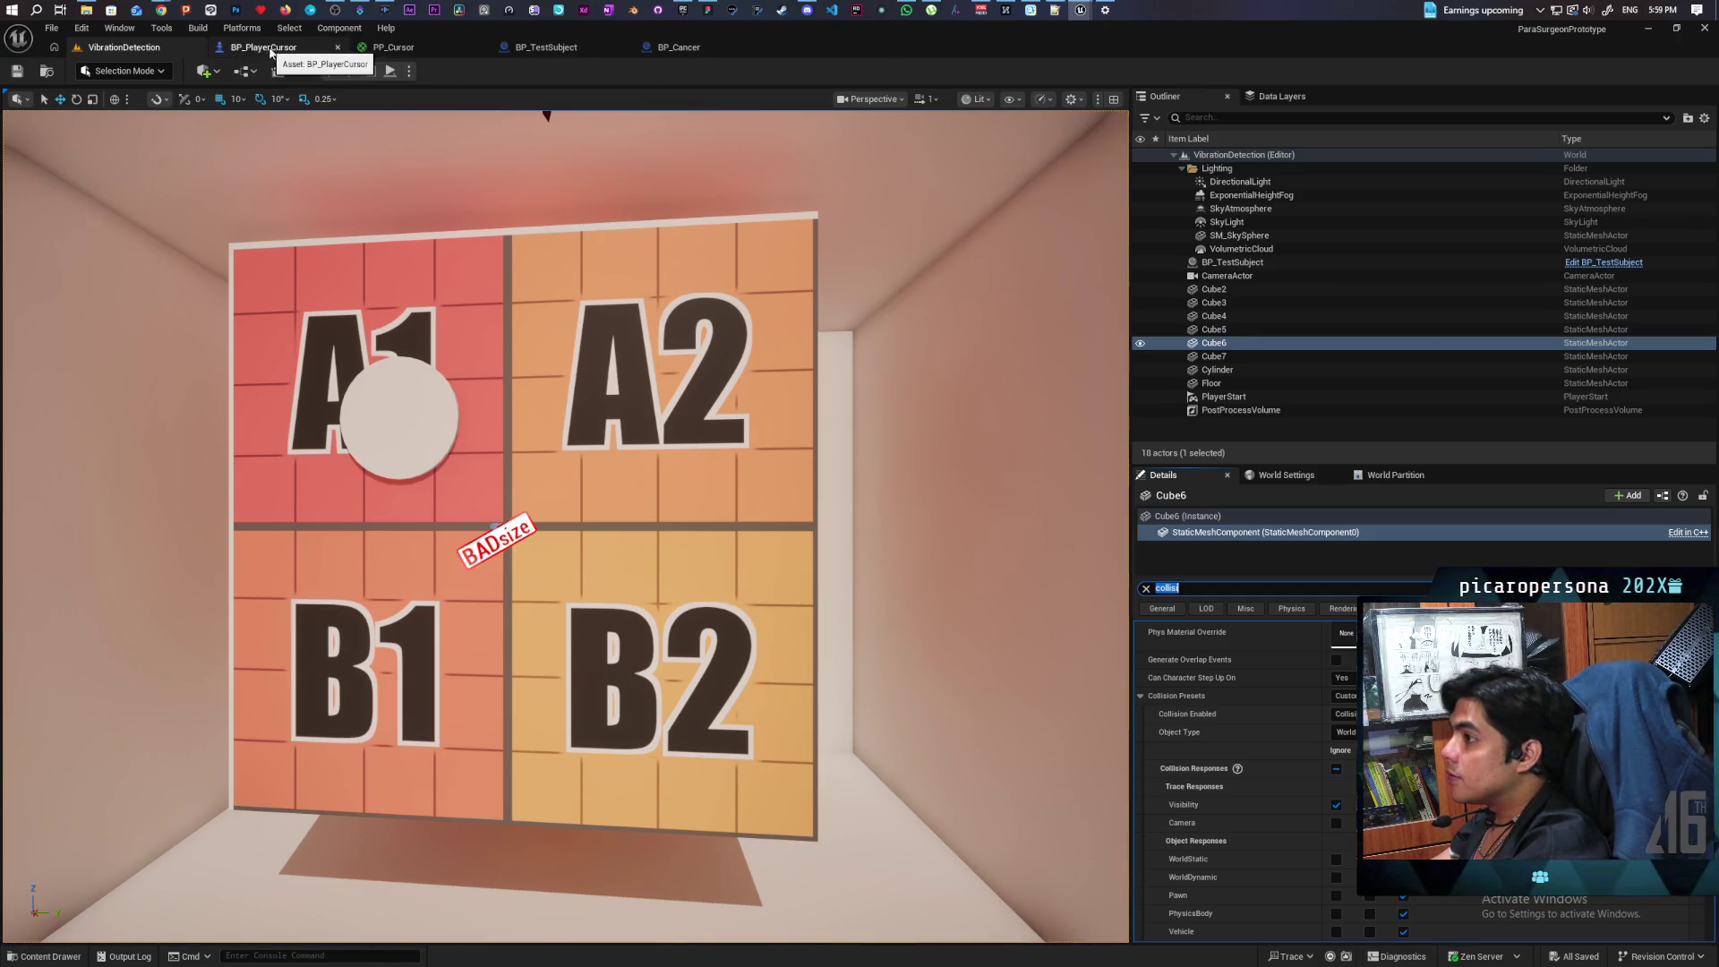
left_click(546, 47)
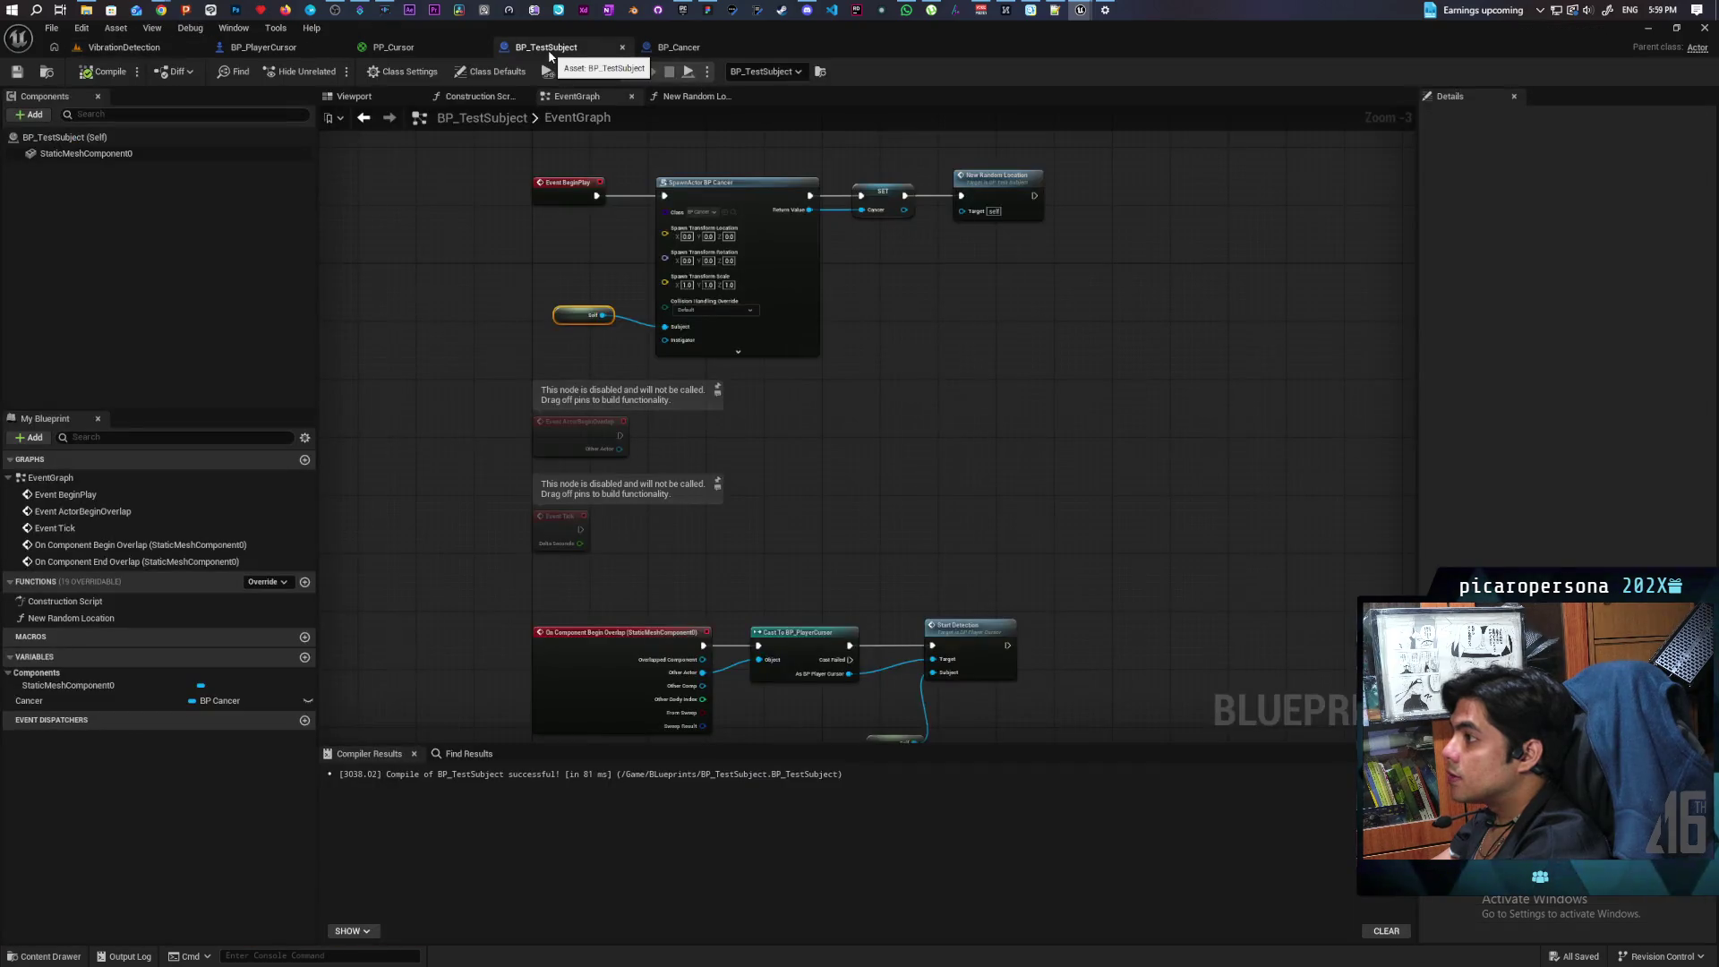
Step: Check the collision properties of BP_TestSubject's StaticMeshComponent0, then clear the Details filter
left_click(86, 153)
left_click(1469, 119)
type("i")
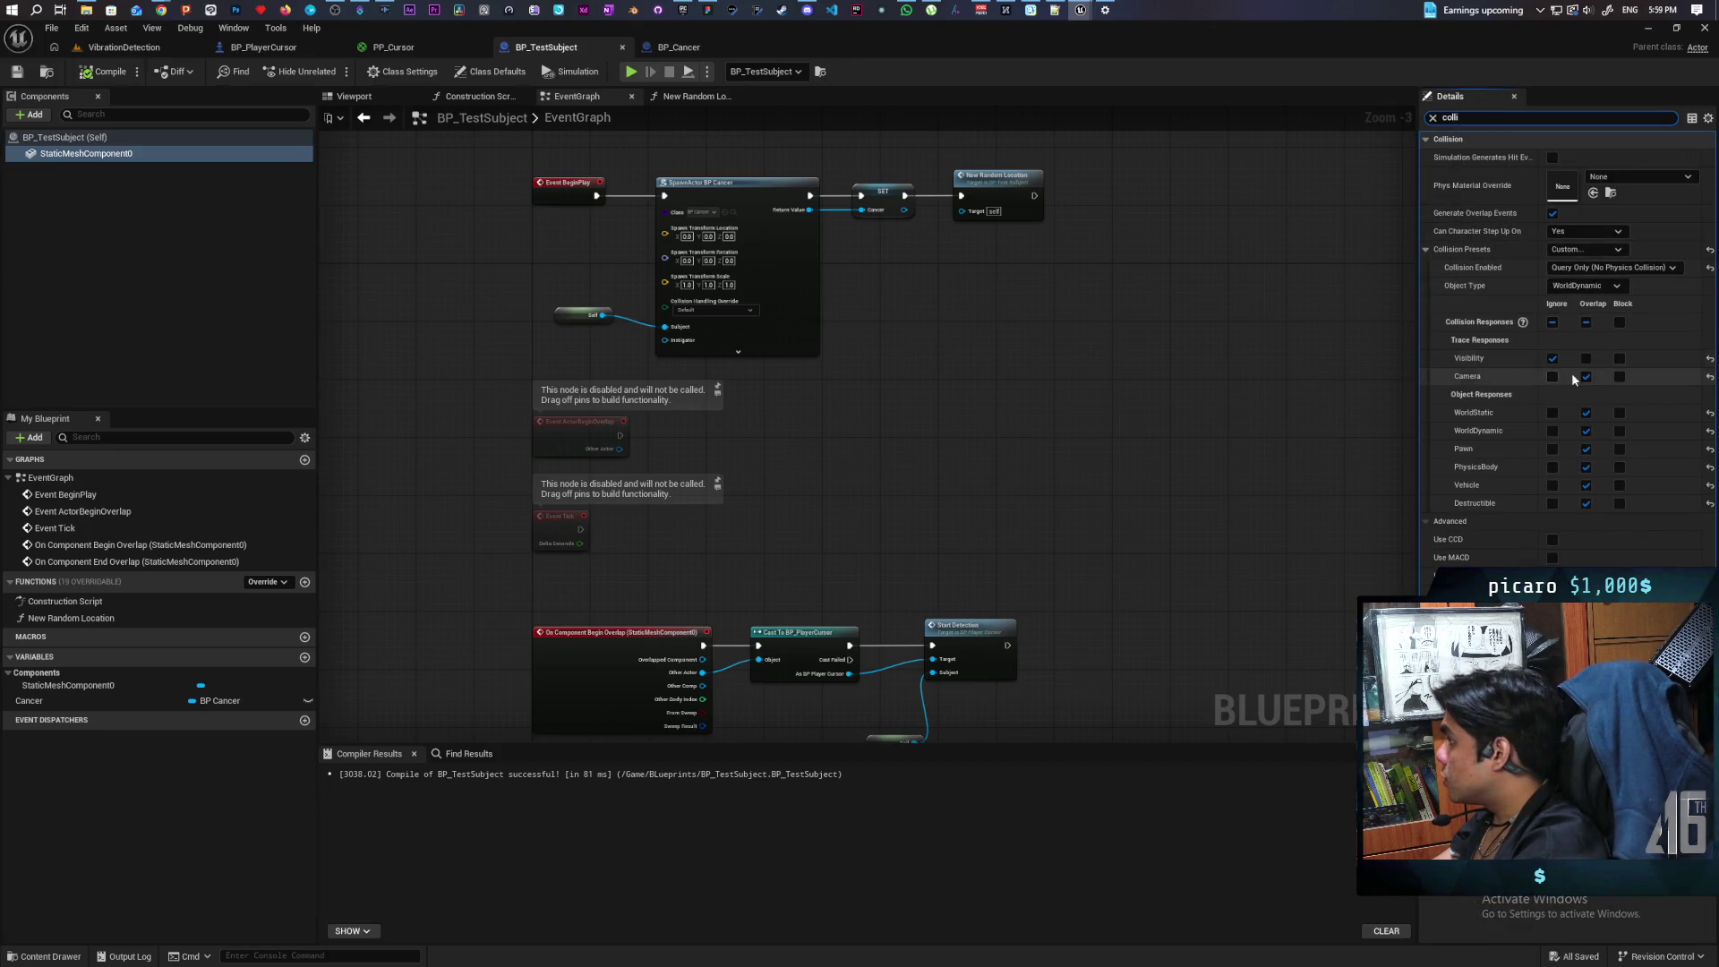
left_click(1433, 118)
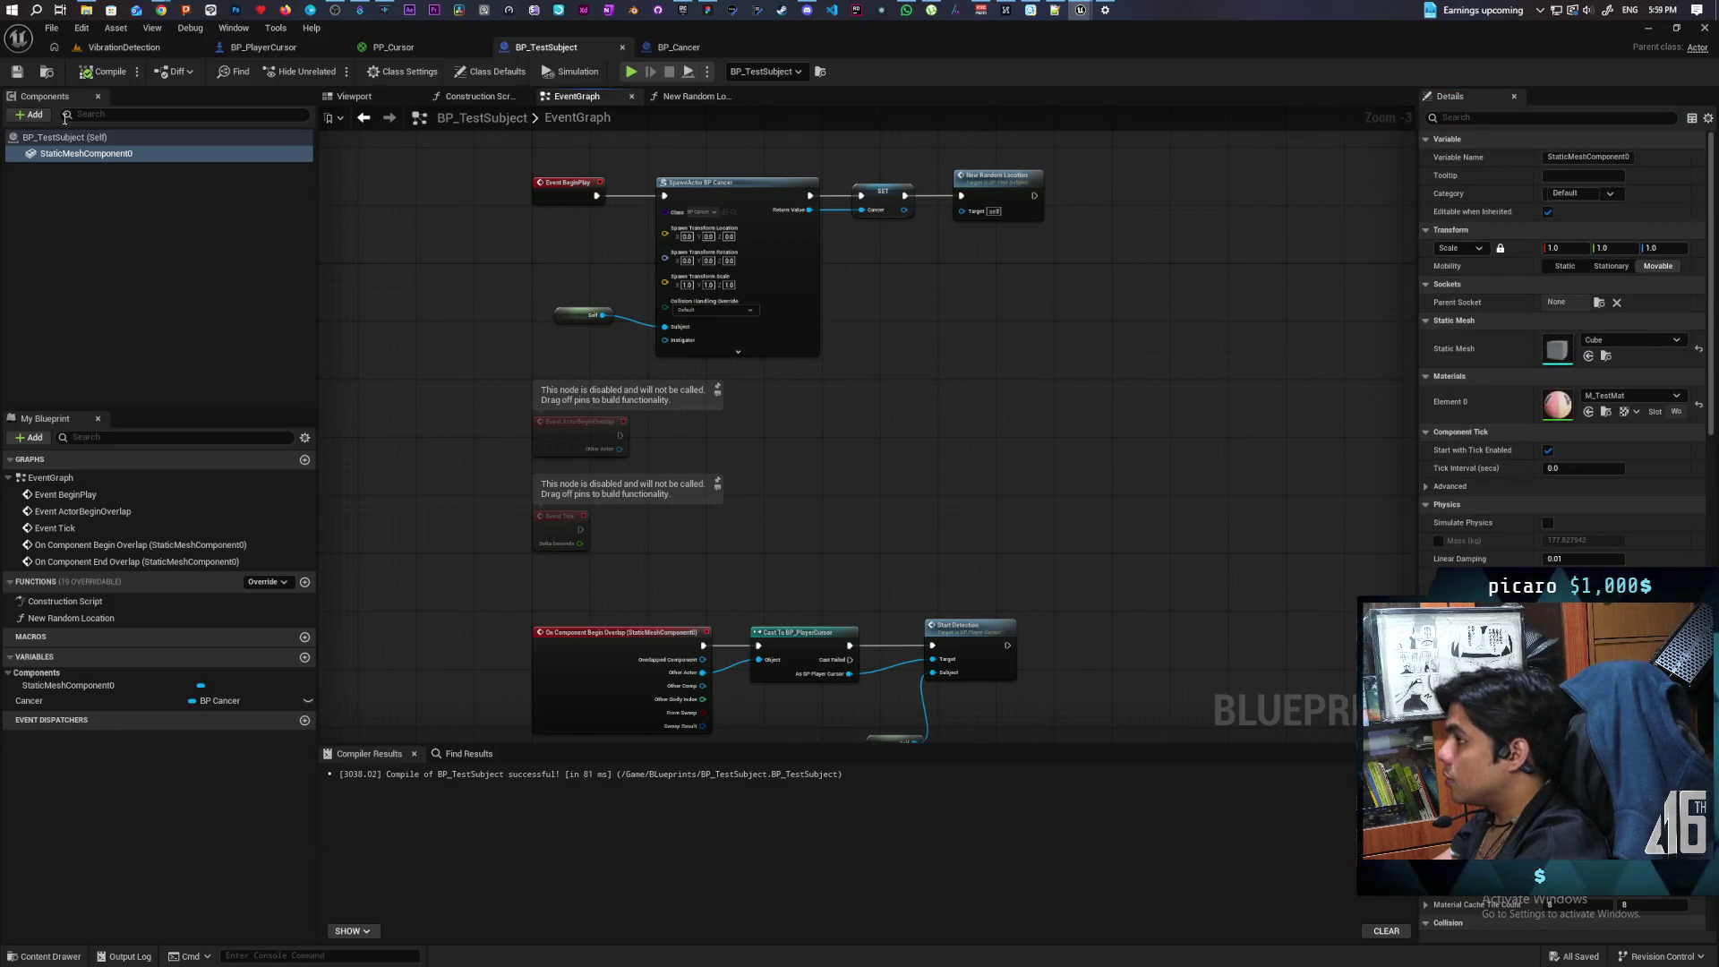
left_click(263, 48)
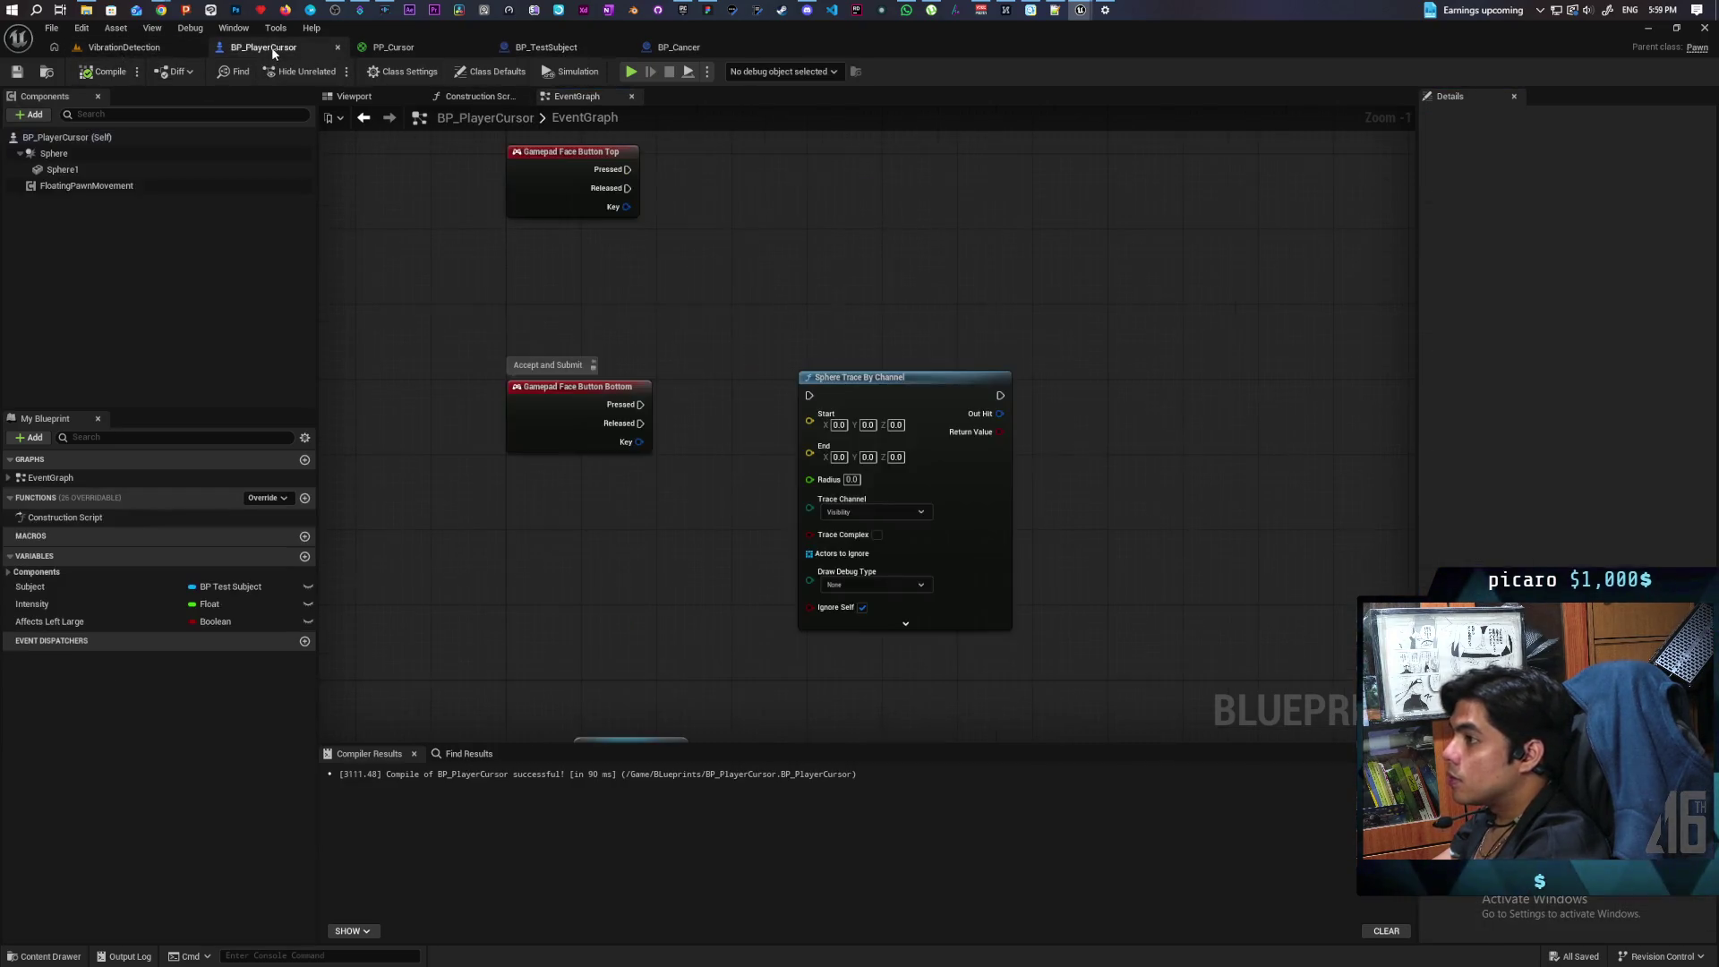
Step: Wire the bottom face button's Pressed to the sphere trace, with Get Actor Location feeding Start
mouse_move(646, 399)
left_mouse_down()
mouse_move(806, 386)
mouse_move(904, 406)
left_mouse_up()
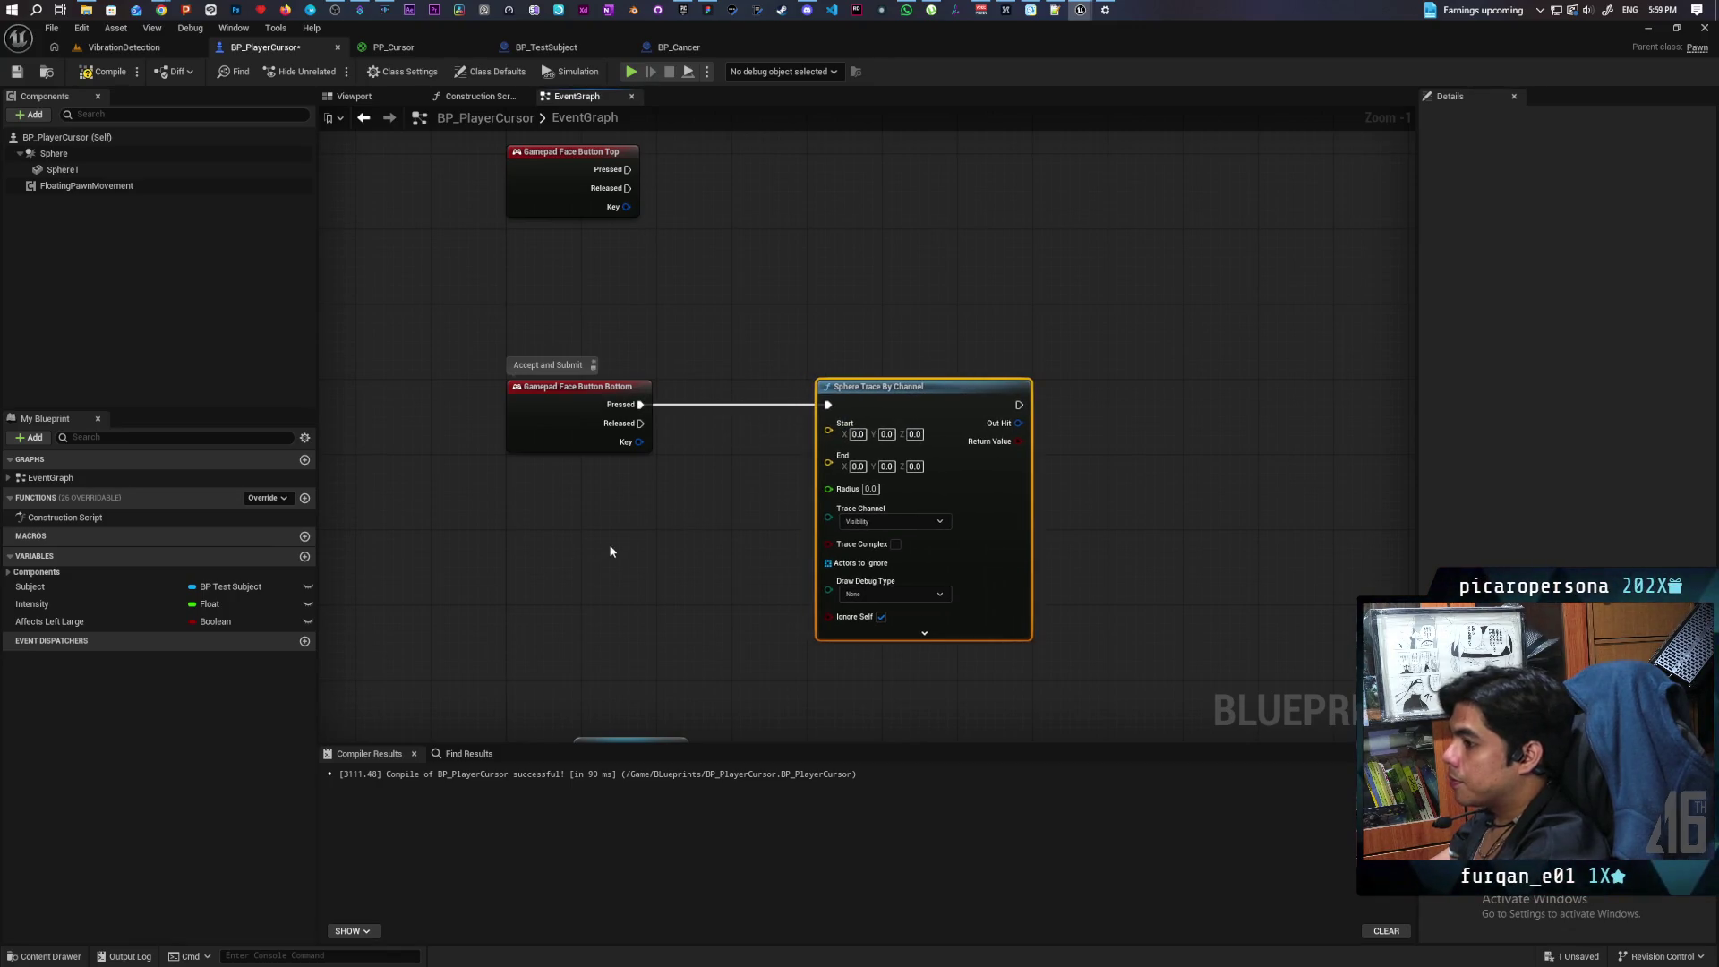
scroll(609, 550, "up", 1)
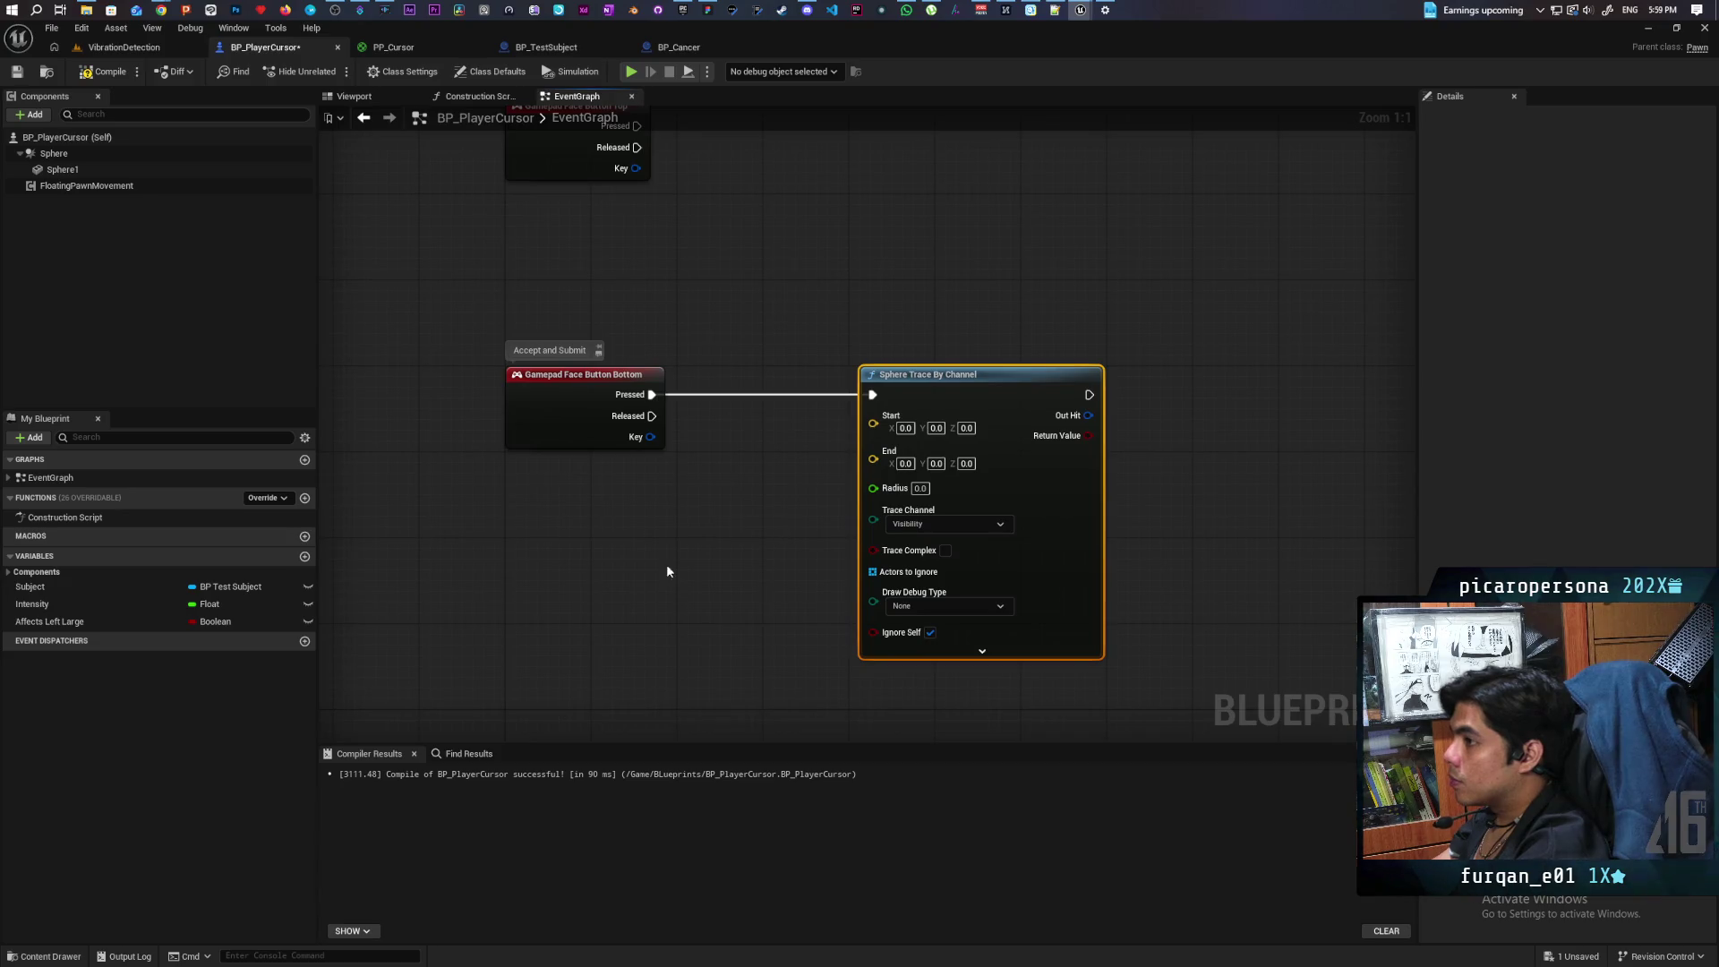
right_click(629, 569)
type("ac locatio")
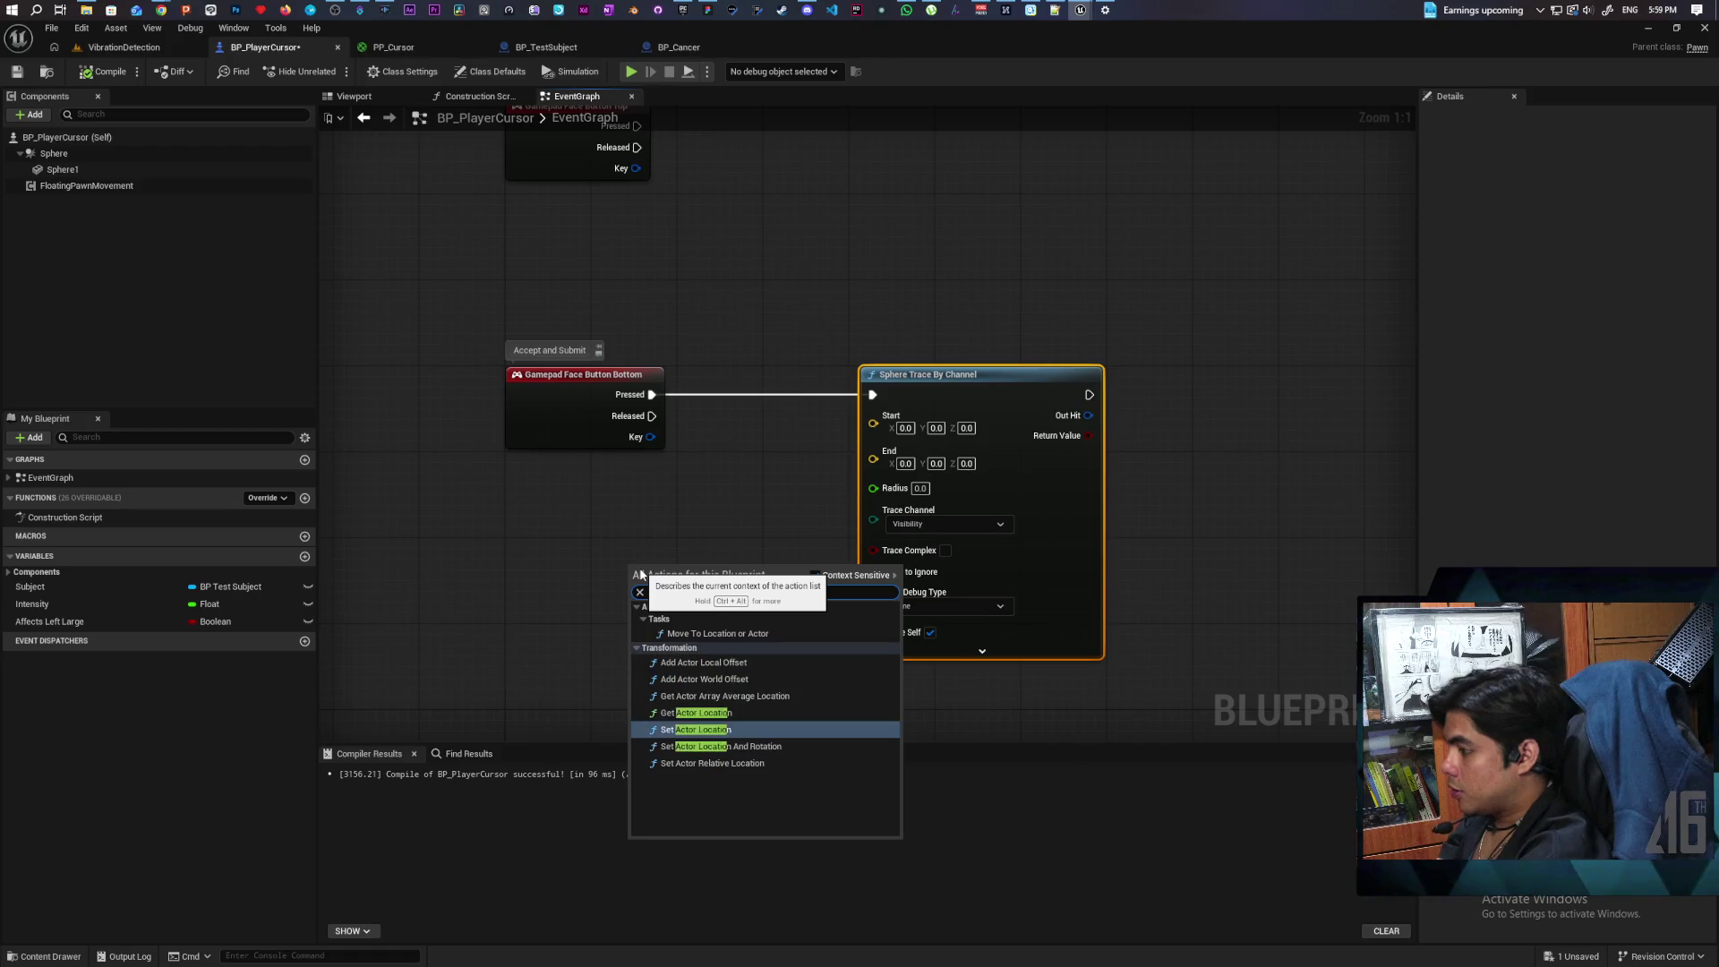
key("Up")
key("Return")
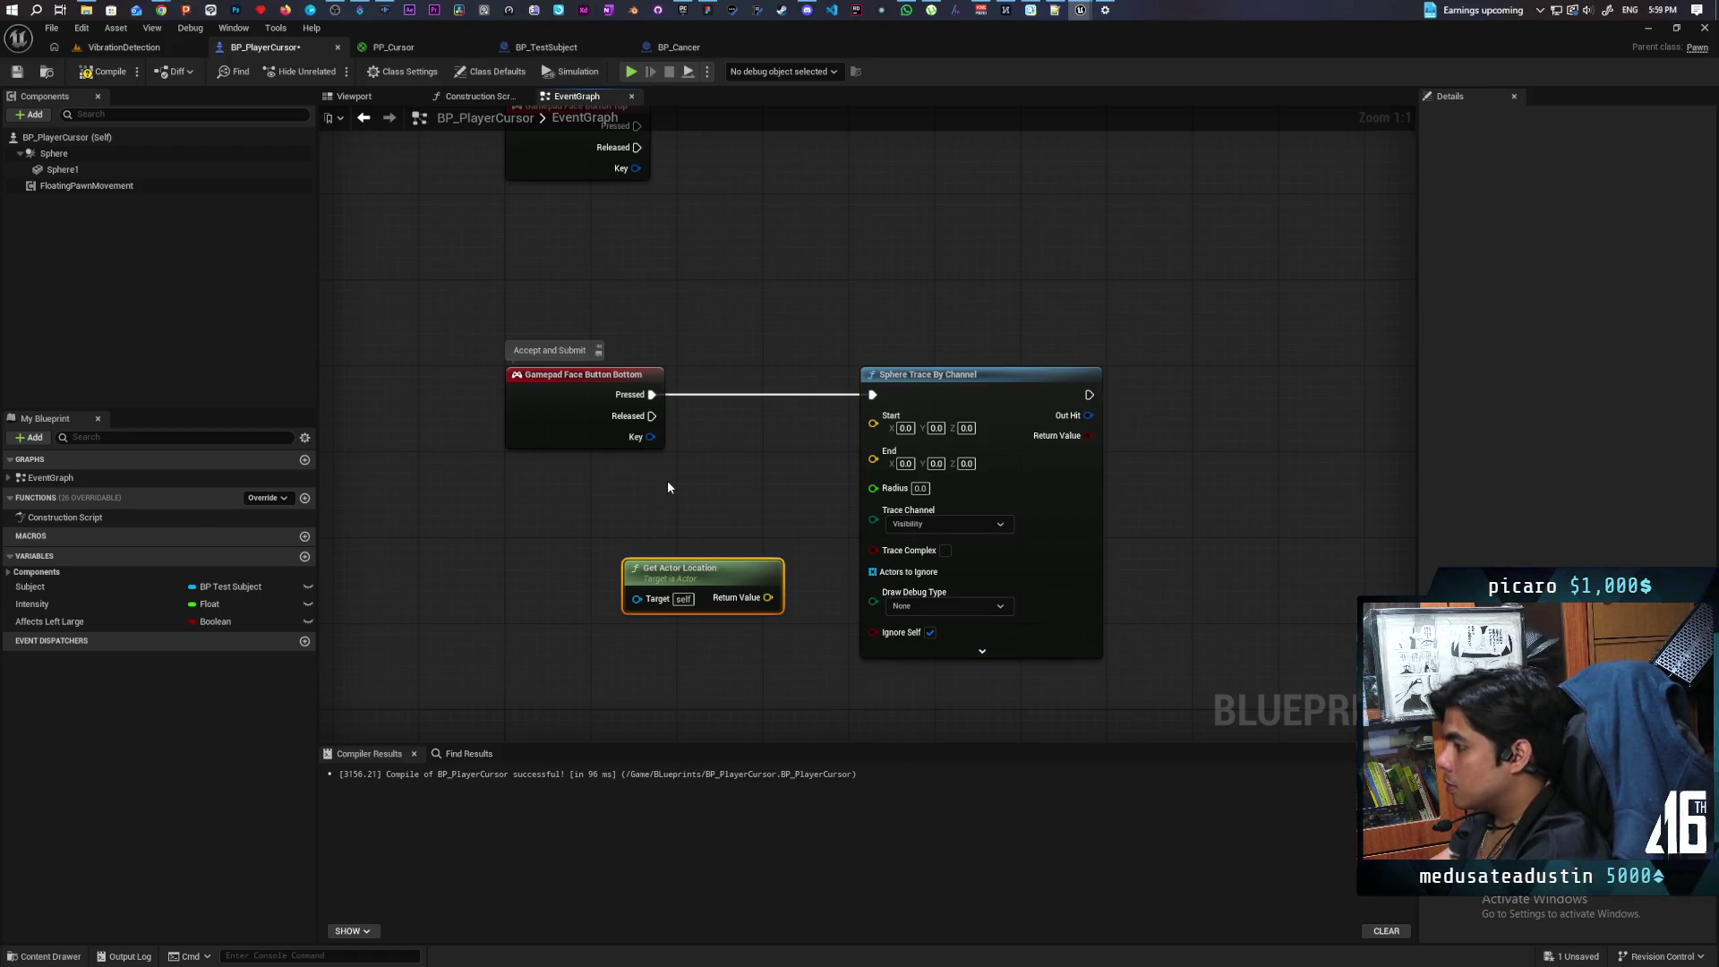
left_click_drag(768, 597, 873, 416)
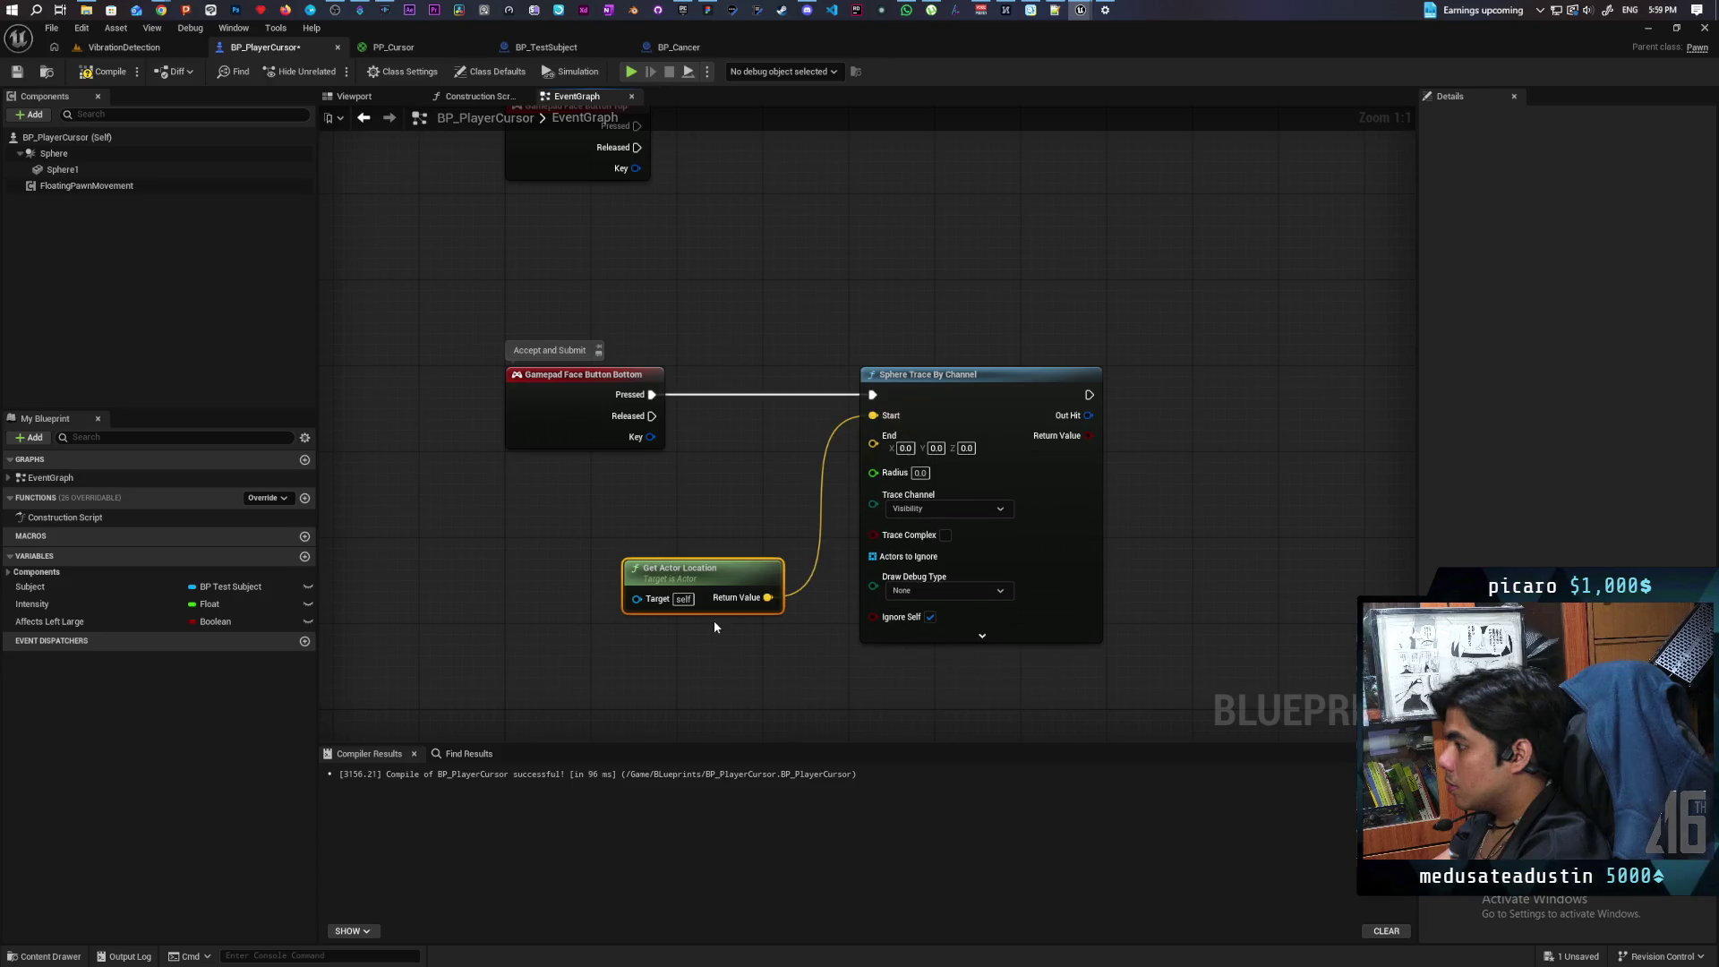
left_click_drag(712, 579, 602, 539)
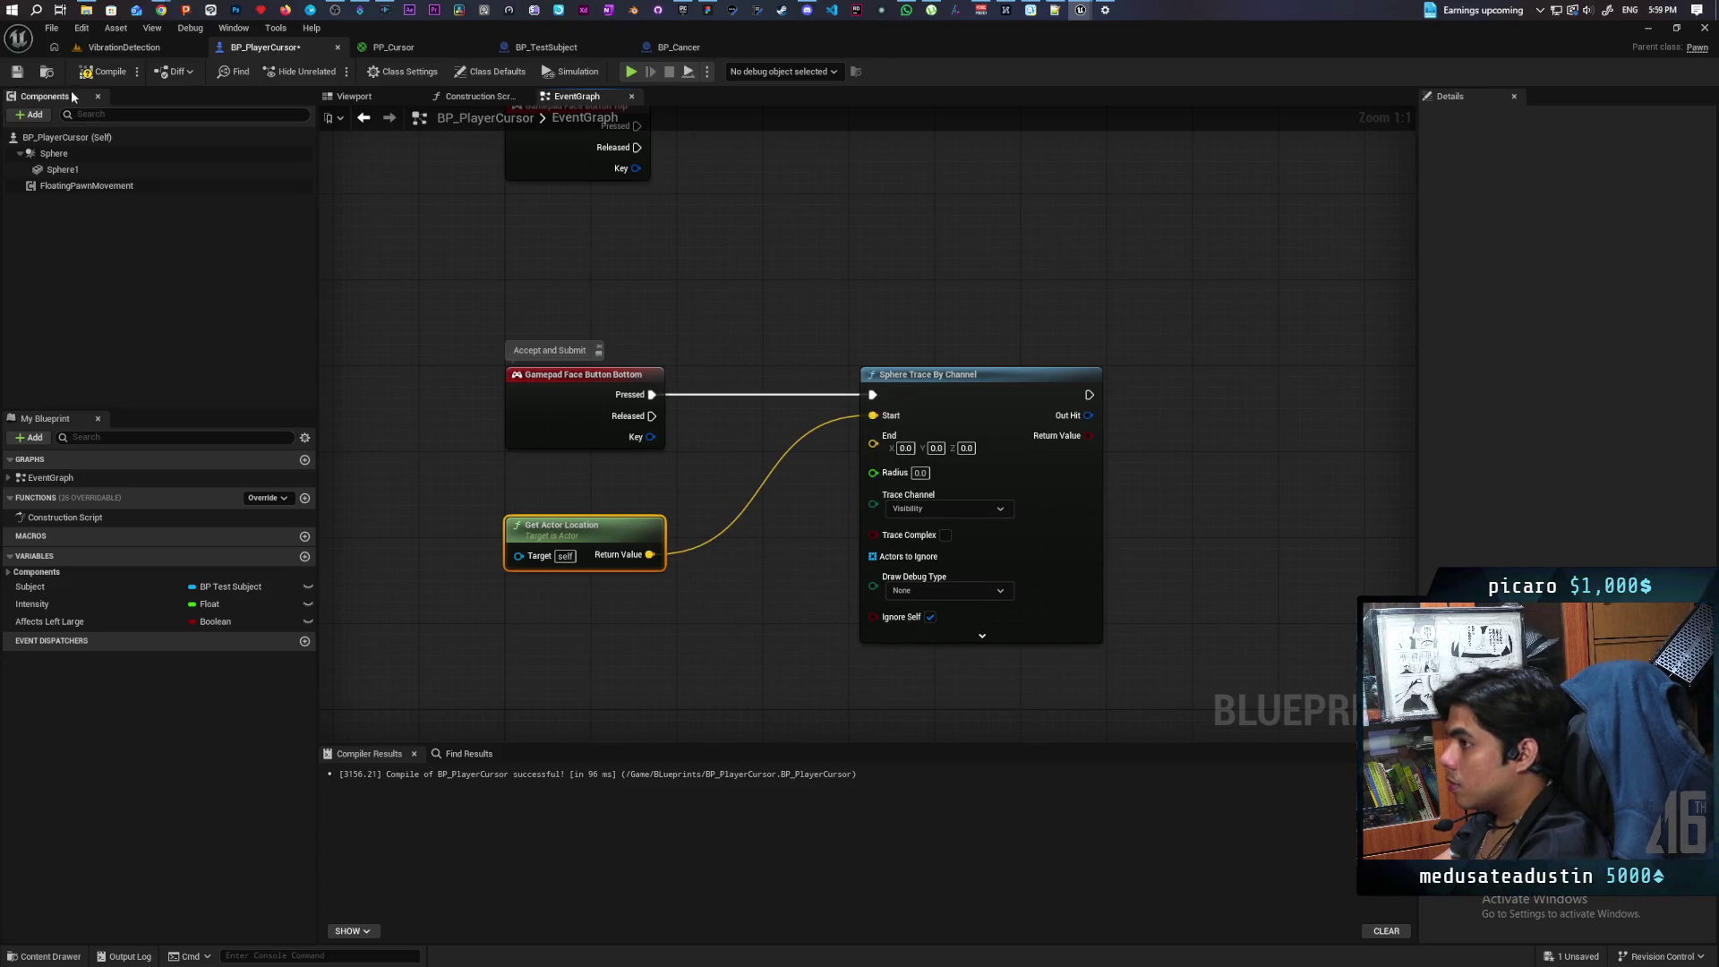
Step: Look over the VibrationDetection level and the PP_Cursor material
left_click(113, 50)
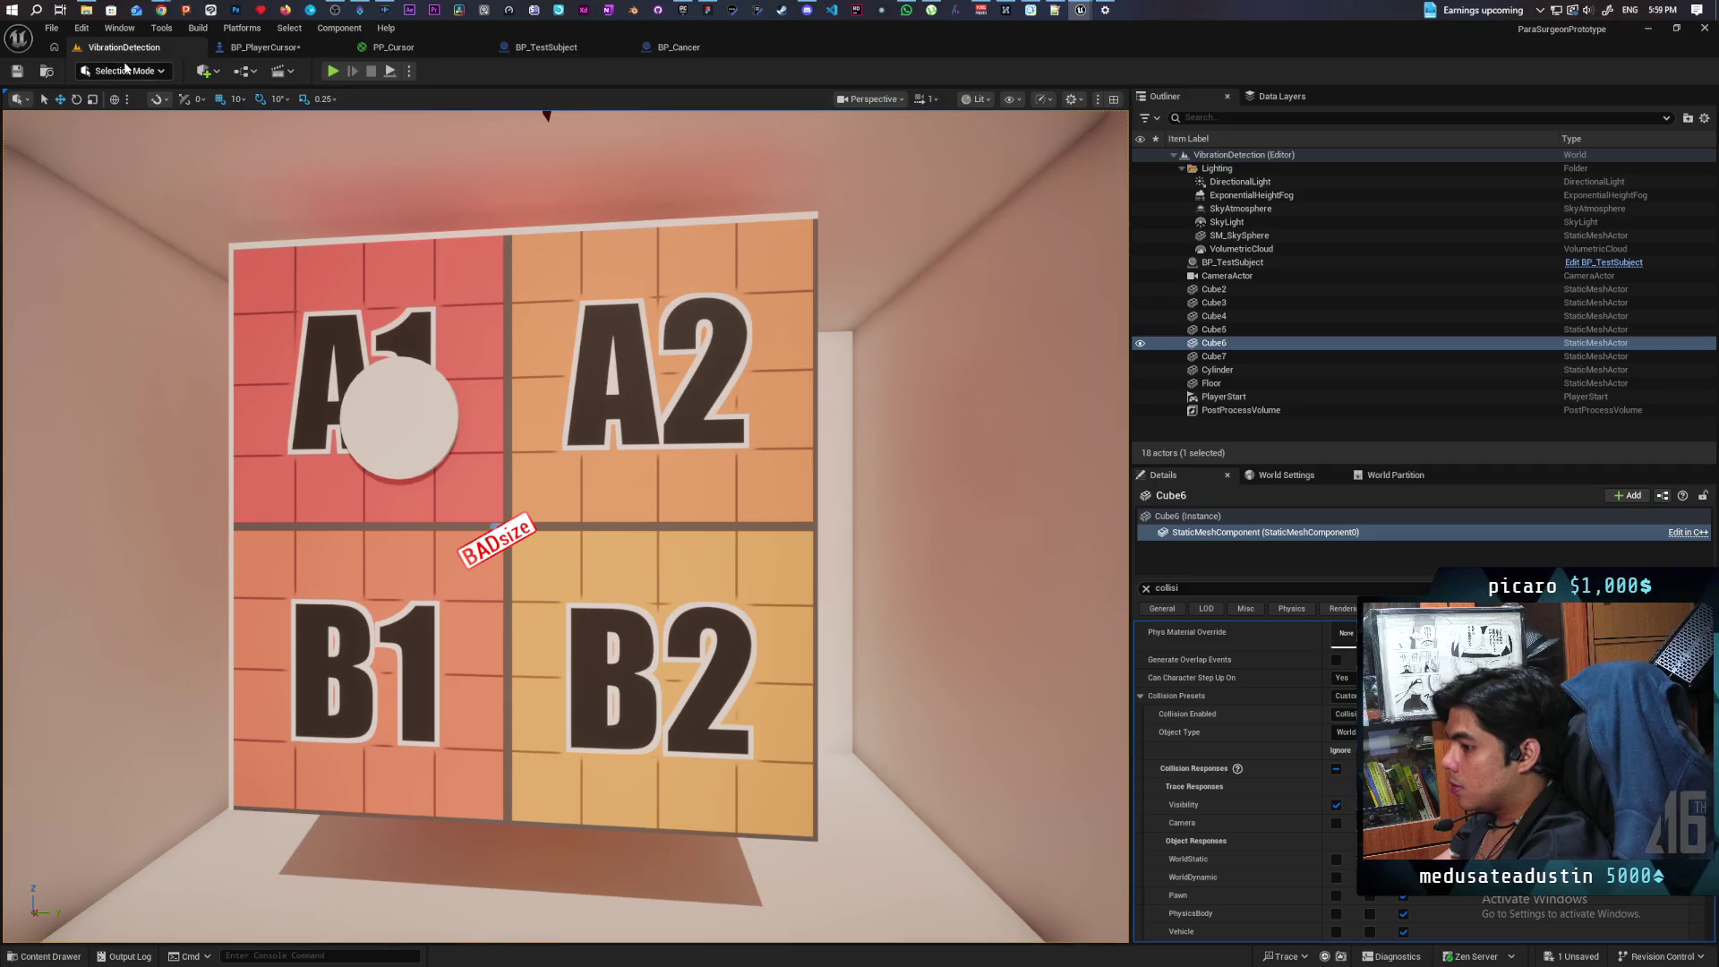
left_click(412, 52)
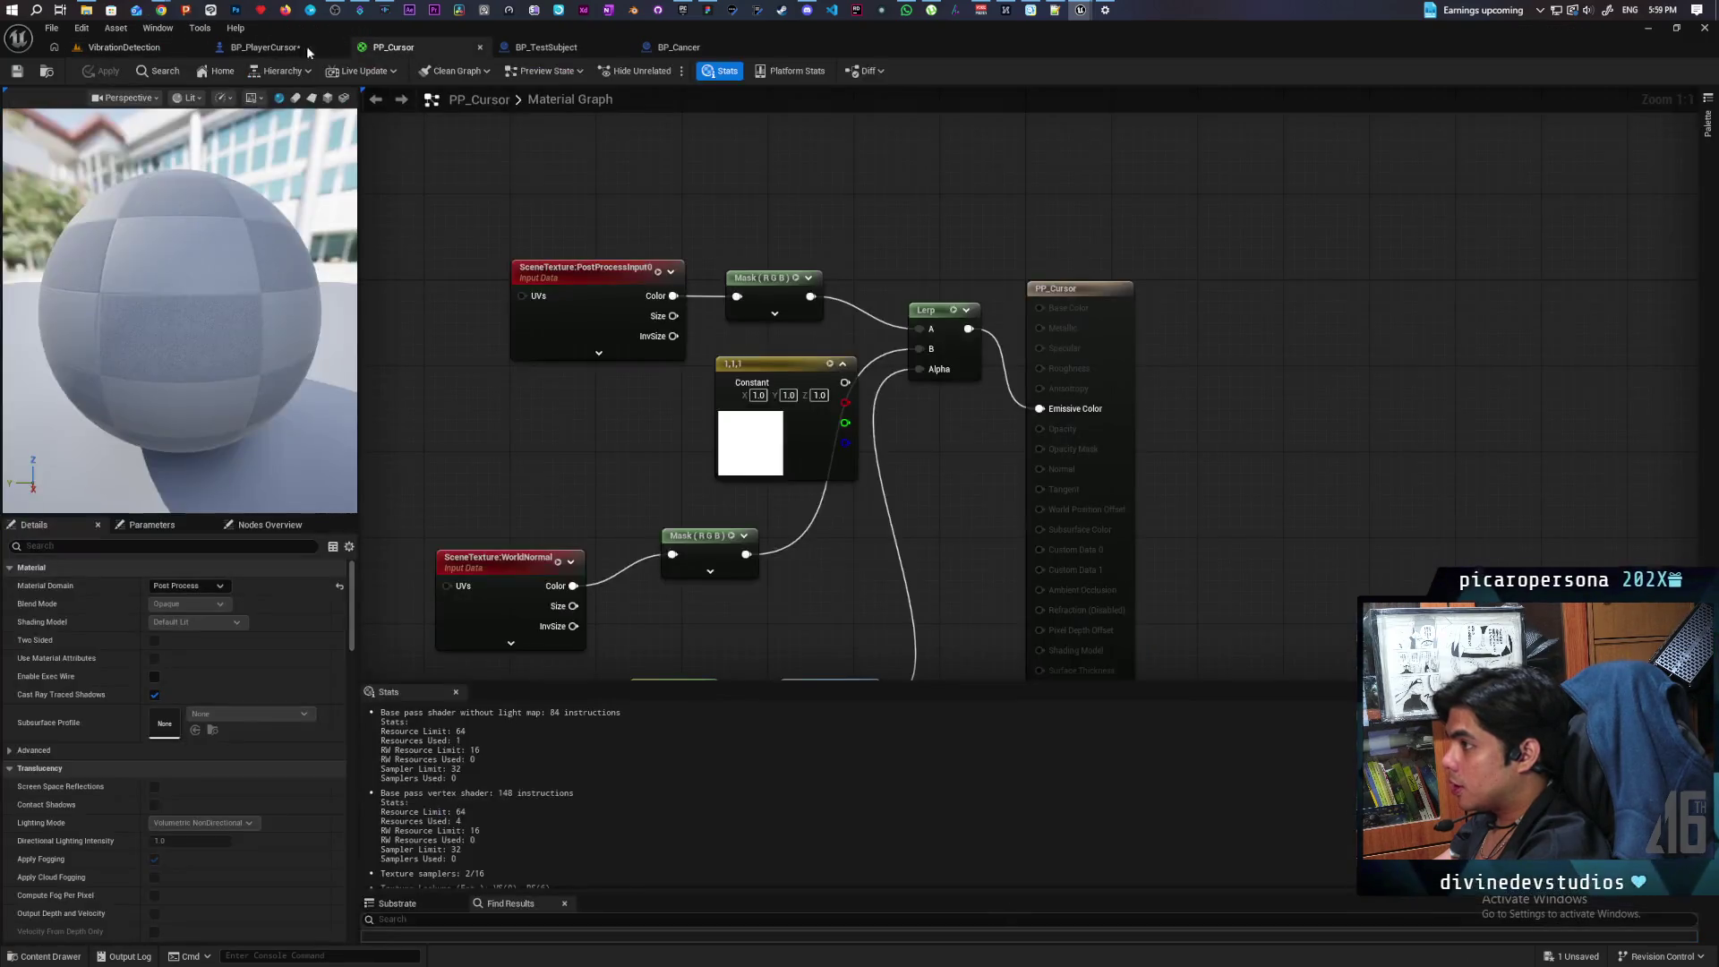
left_click(306, 45)
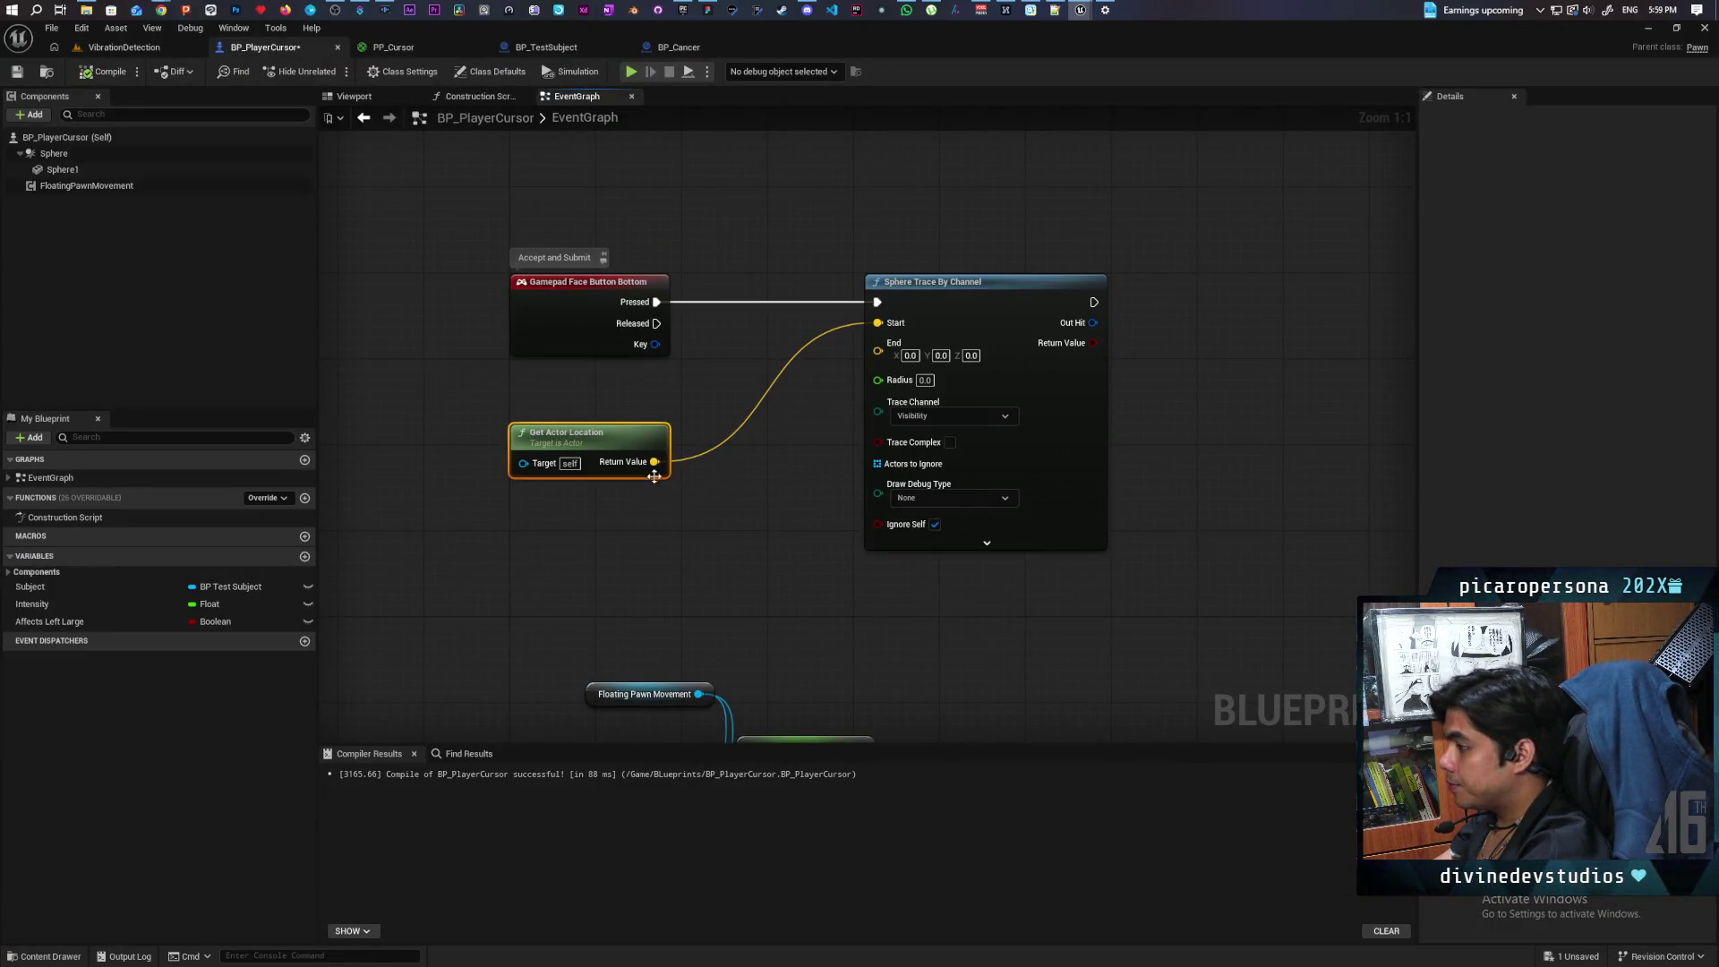
Step: Add the actor location to a vector offset of X 1000 and wire the result into the trace End
left_click_drag(654, 464, 653, 508)
type("+")
key("Return")
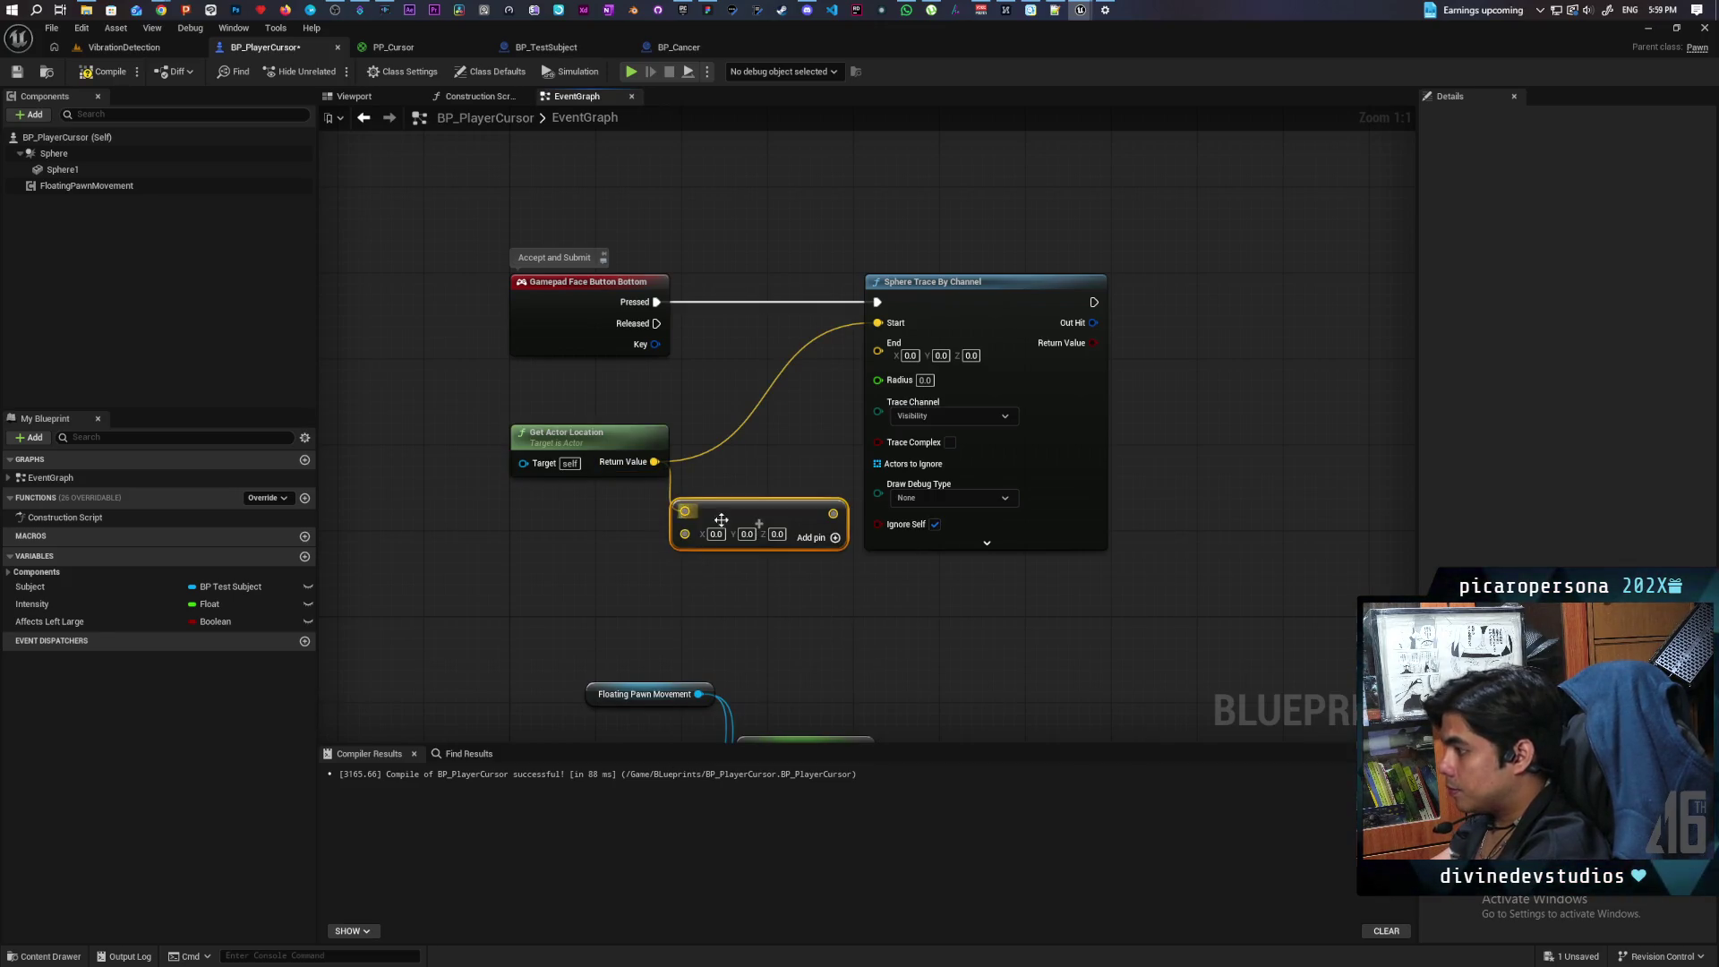
type("1000")
key("Return")
left_click(696, 605)
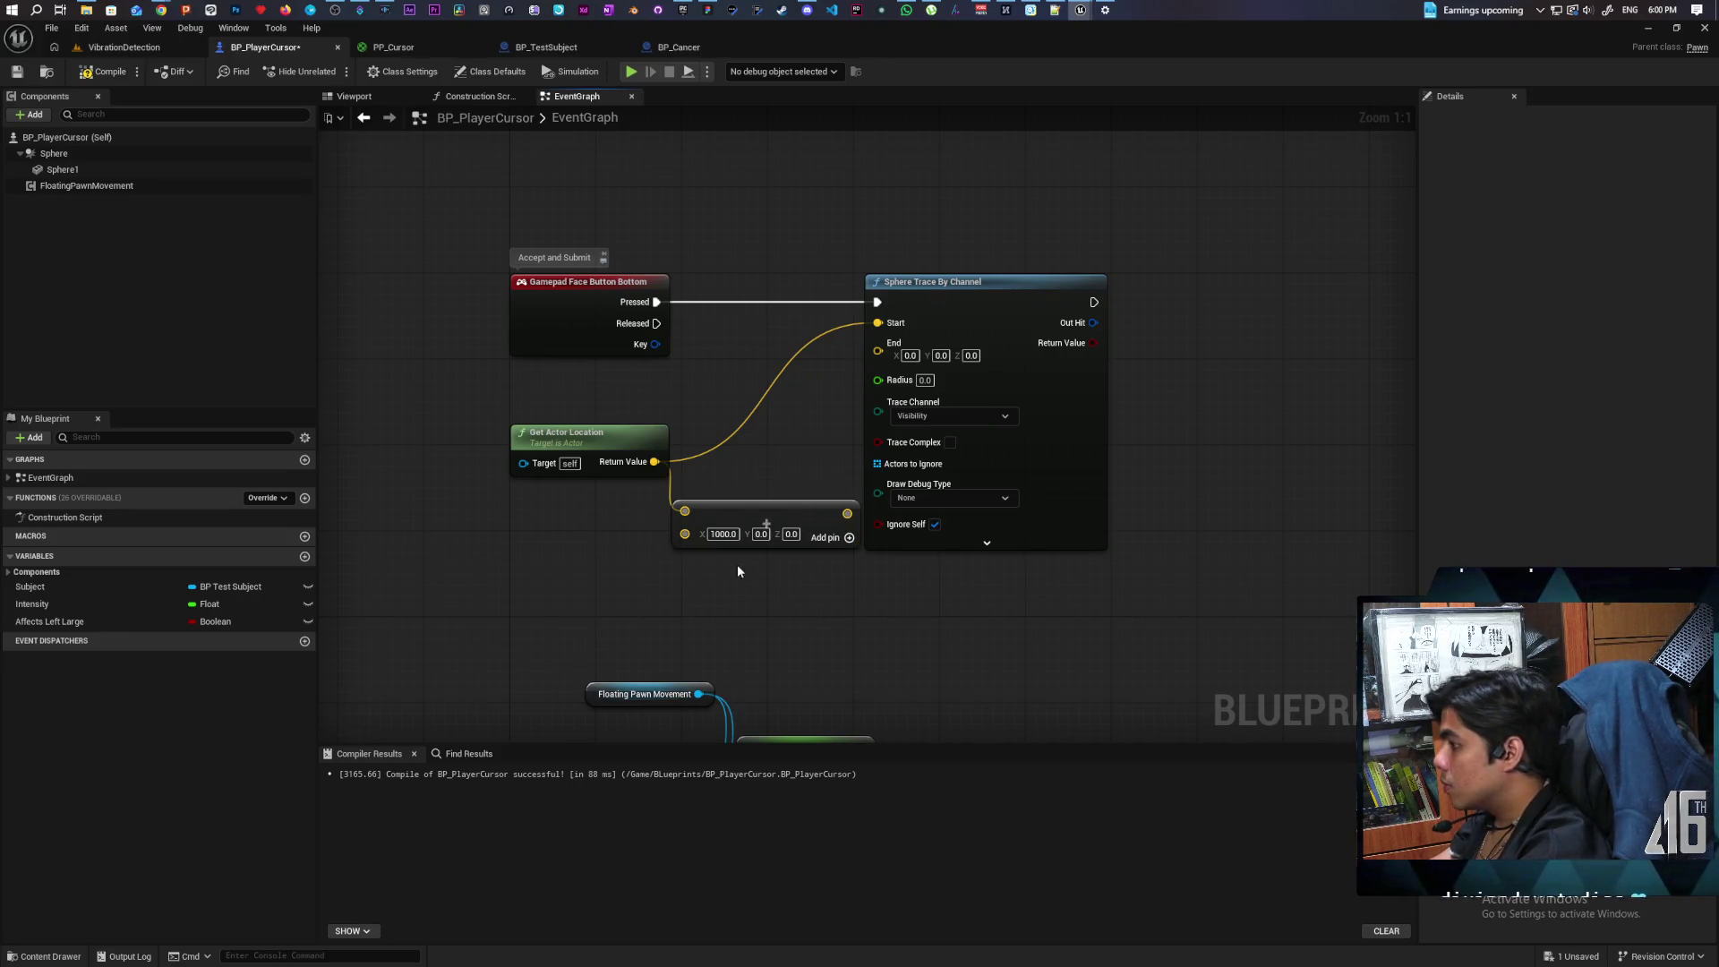
left_click_drag(736, 525, 539, 514)
mouse_move(653, 502)
left_mouse_down()
mouse_move(779, 460)
mouse_move(882, 355)
left_mouse_up()
Step: Set Draw Debug Type to For Duration and radius 50, compile, and play-test the level
left_click(939, 483)
left_click(938, 525)
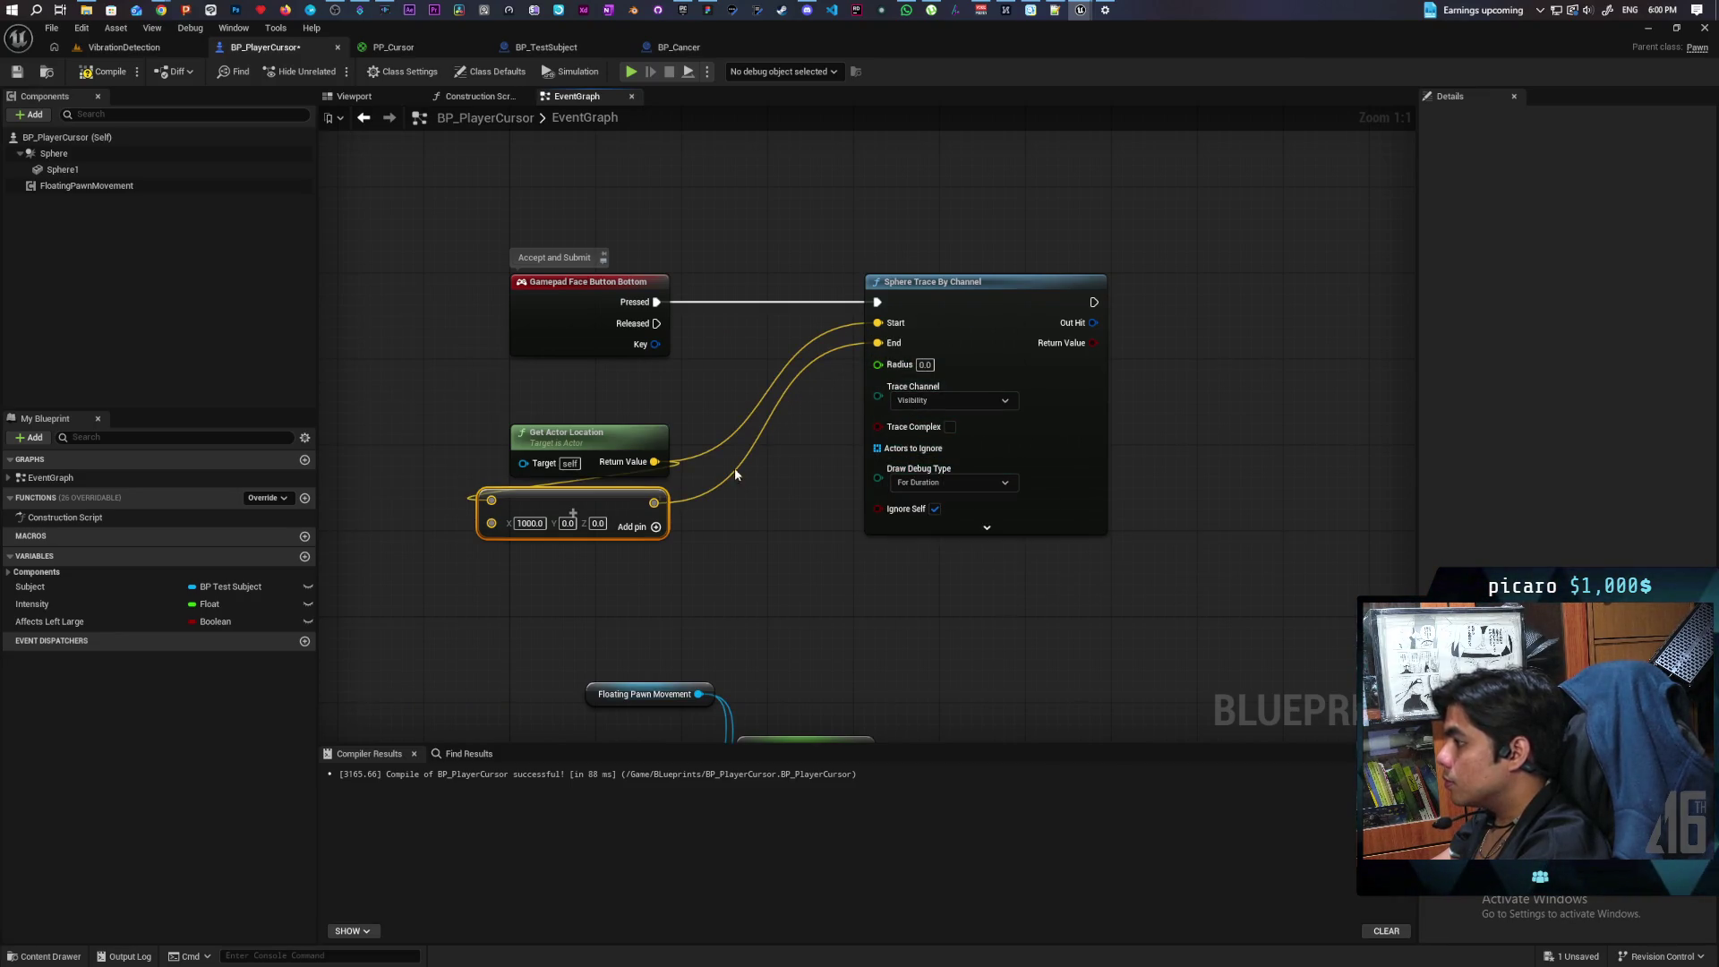
left_click(16, 72)
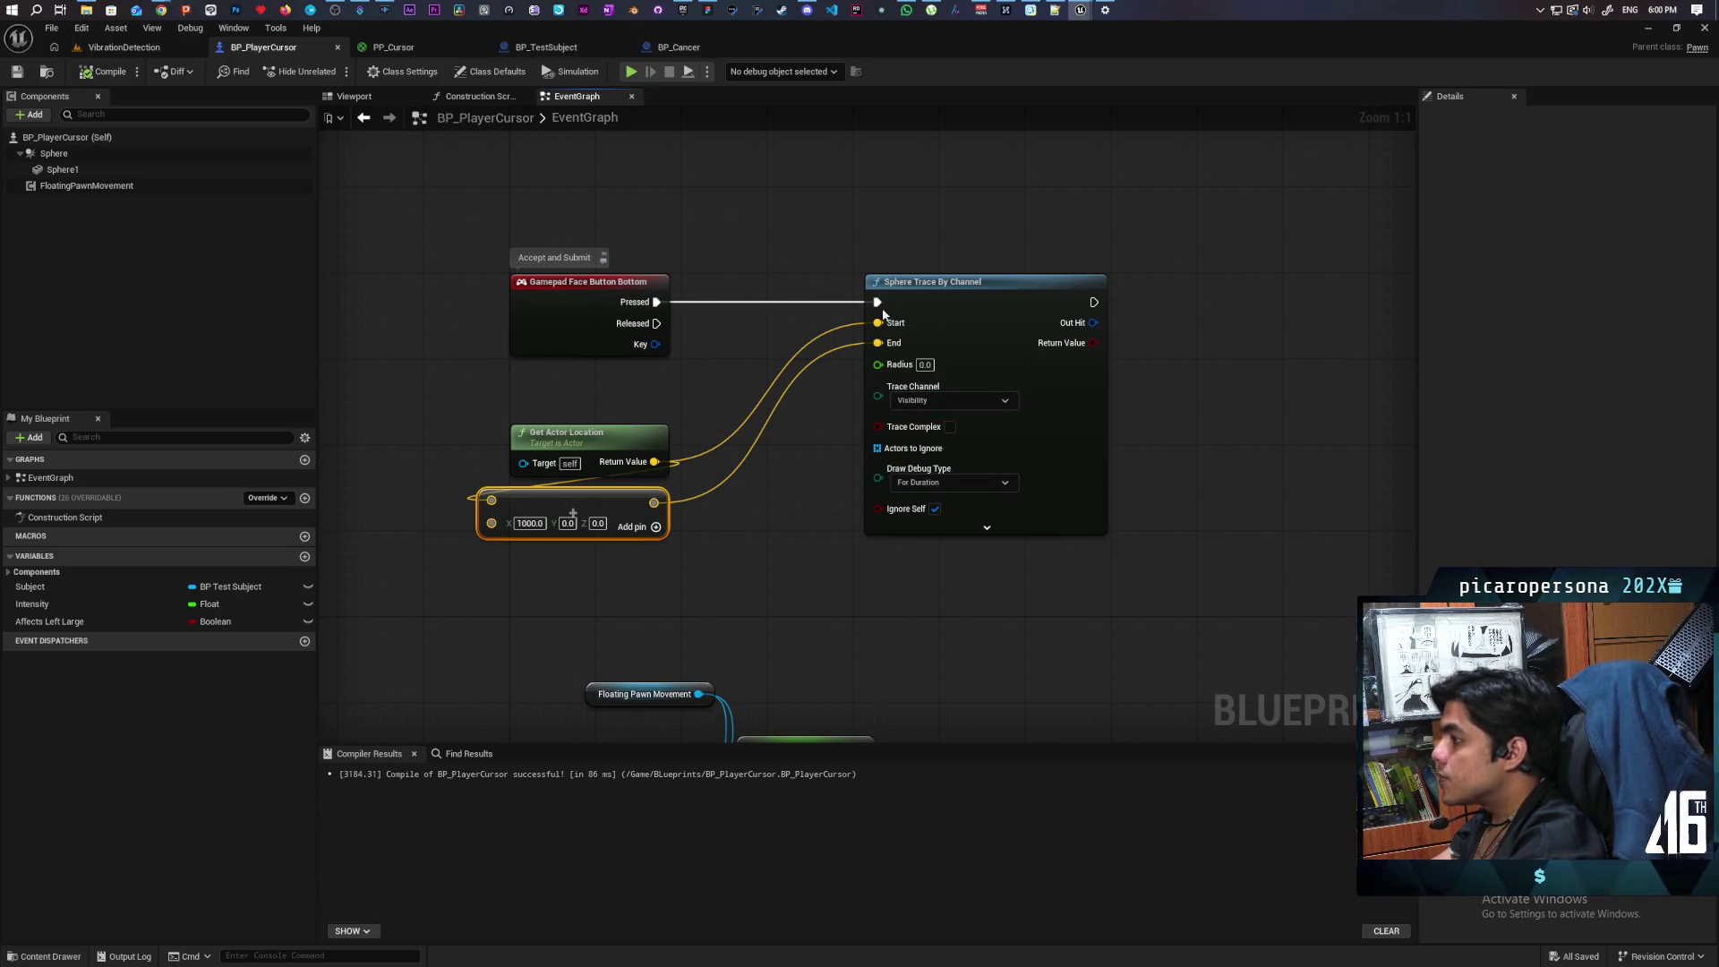
type("50")
left_click(936, 132)
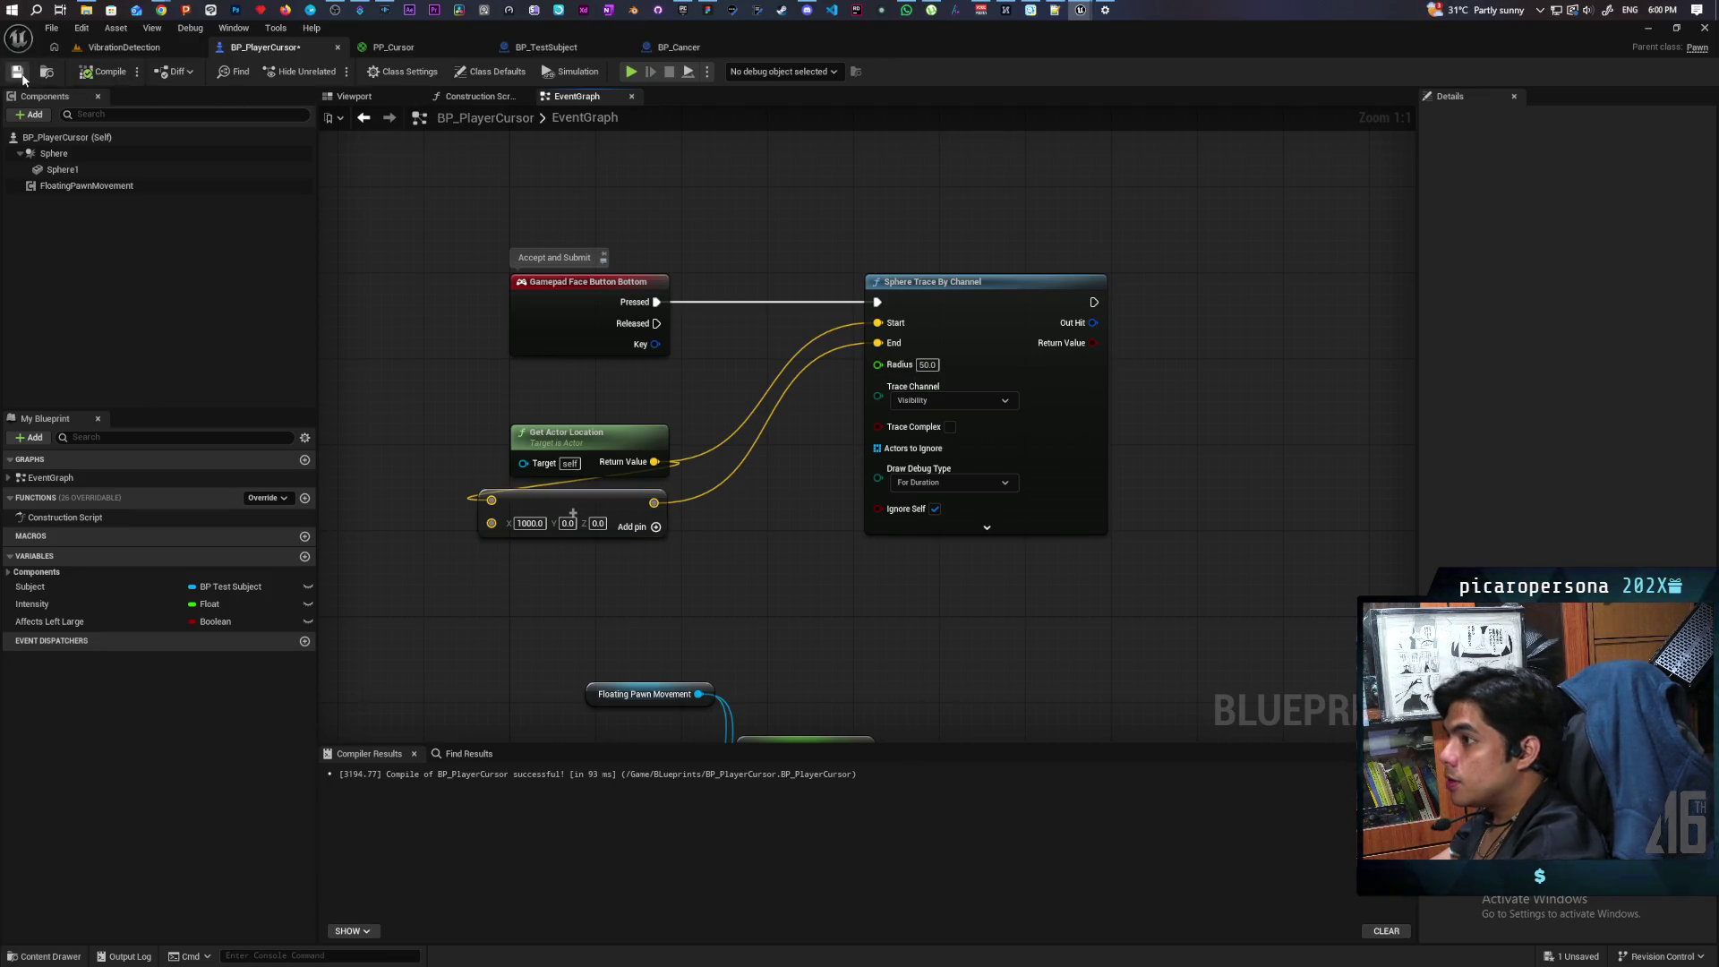
left_click(21, 76)
left_click(111, 51)
left_click(332, 71)
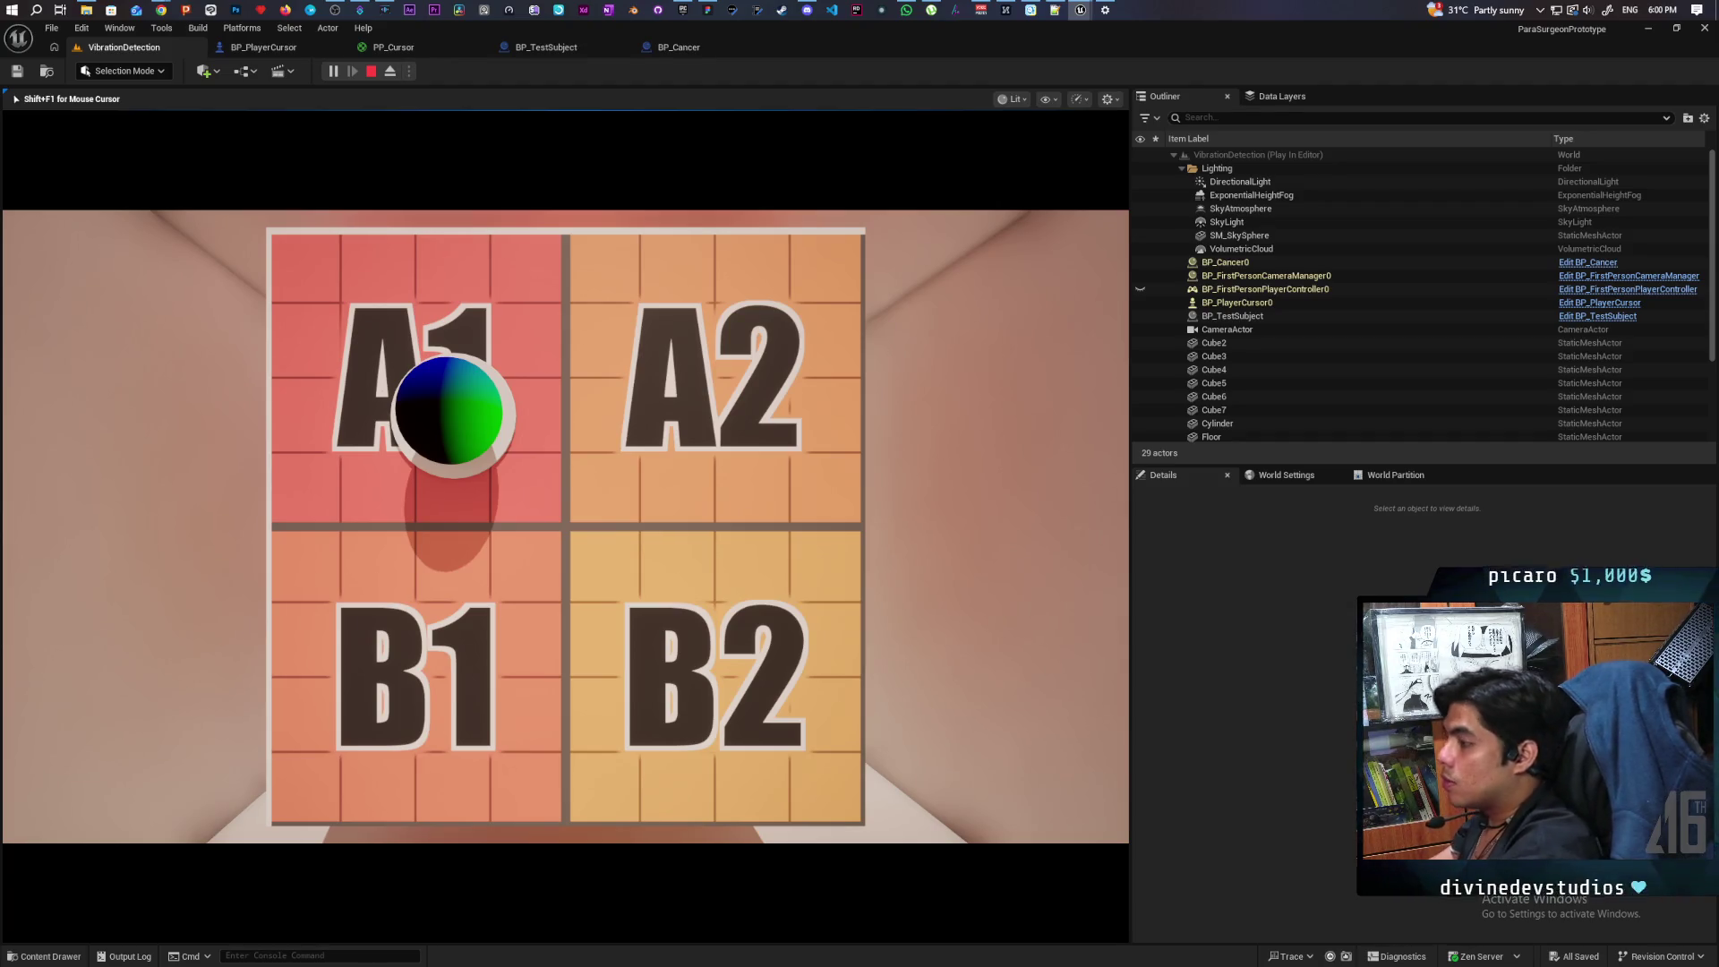
Step: Reduce the sphere trace radius from 50 to 5, compile and save, and play-test again
key("F8")
left_click(263, 46)
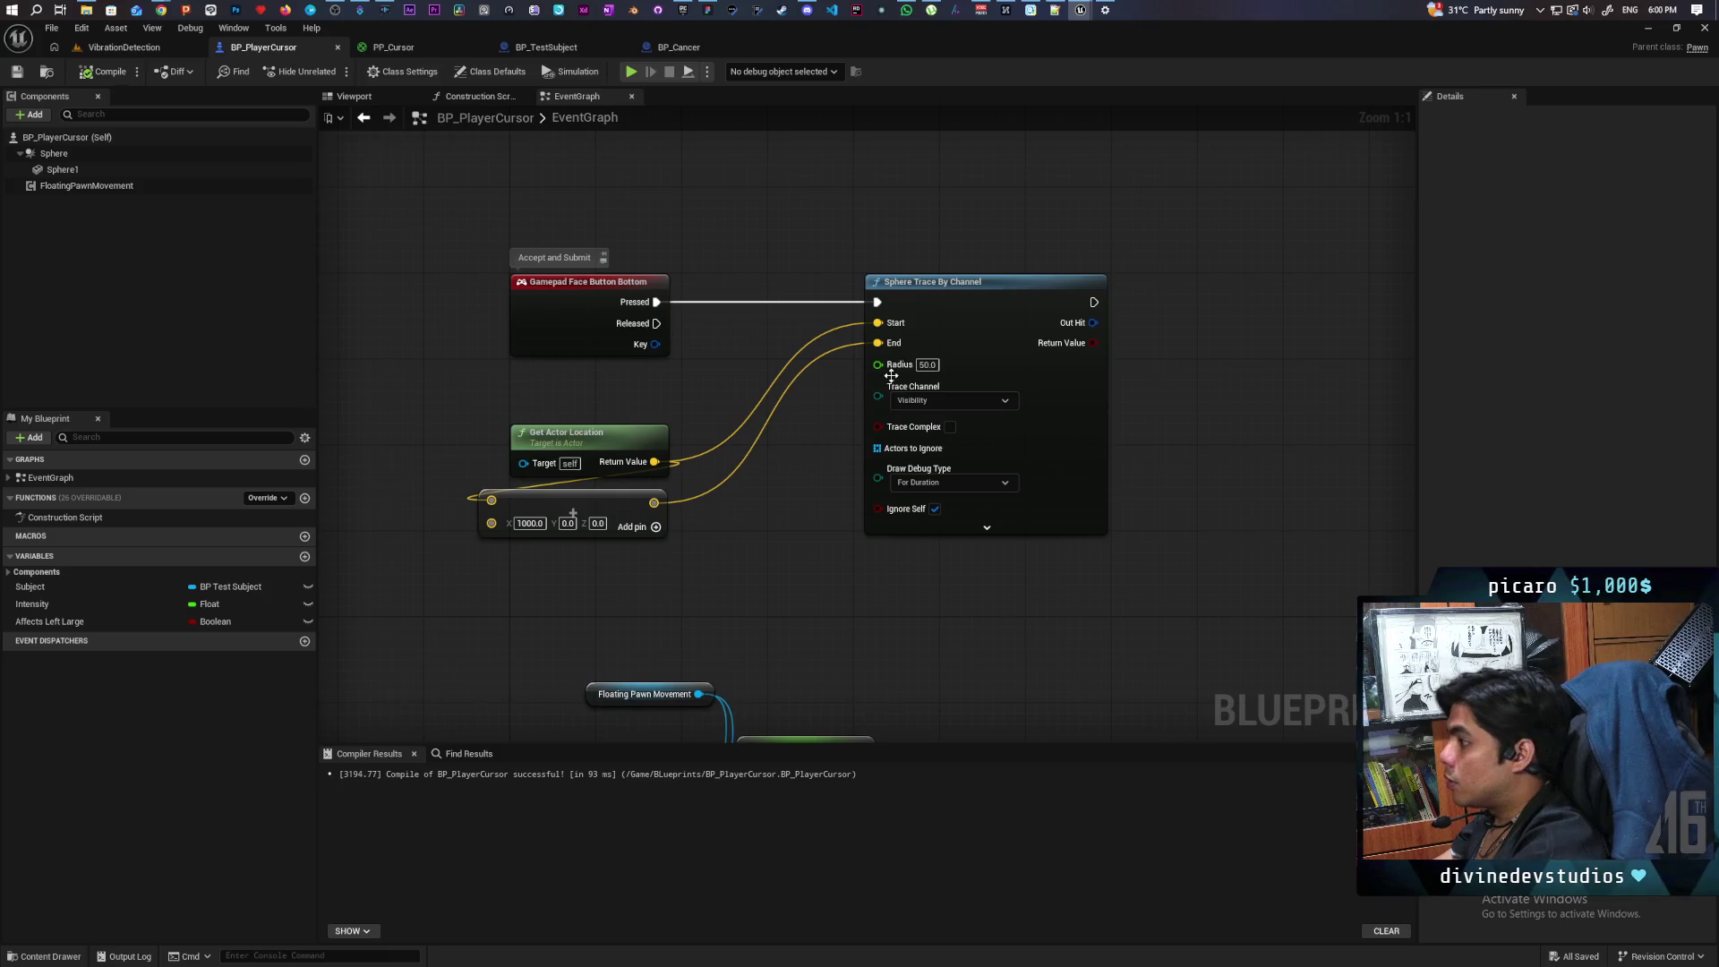
left_click(926, 364)
type("5")
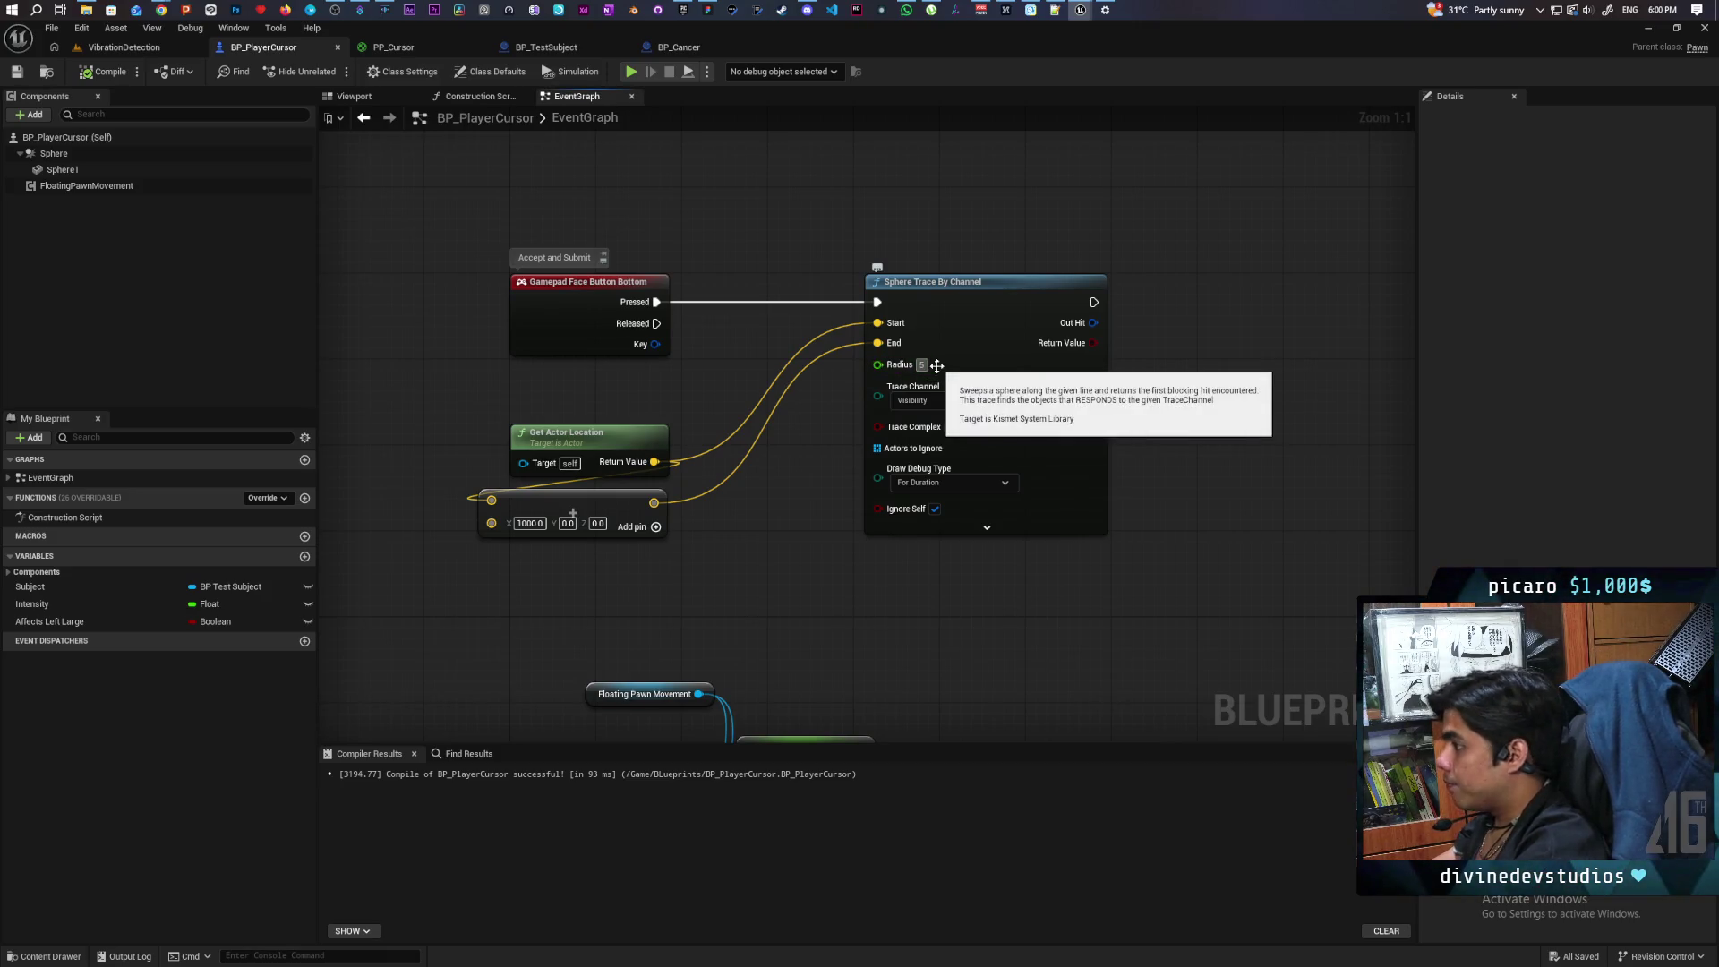
key("Return")
left_click(101, 74)
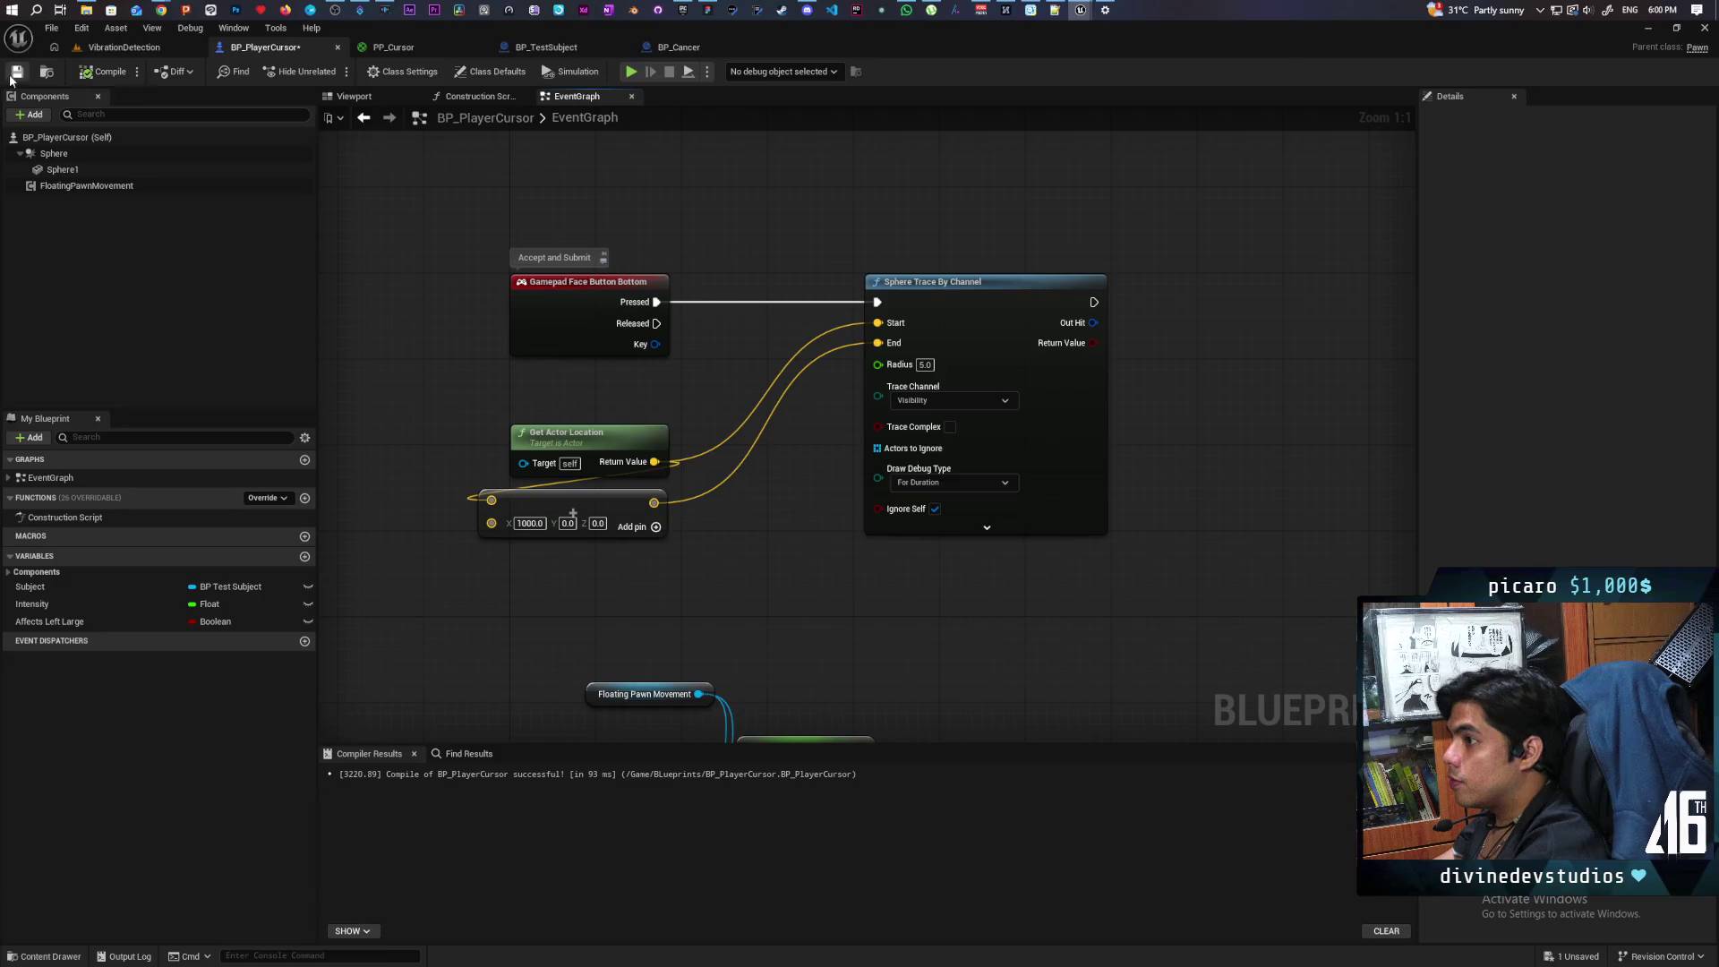
left_click(129, 50)
left_click(332, 72)
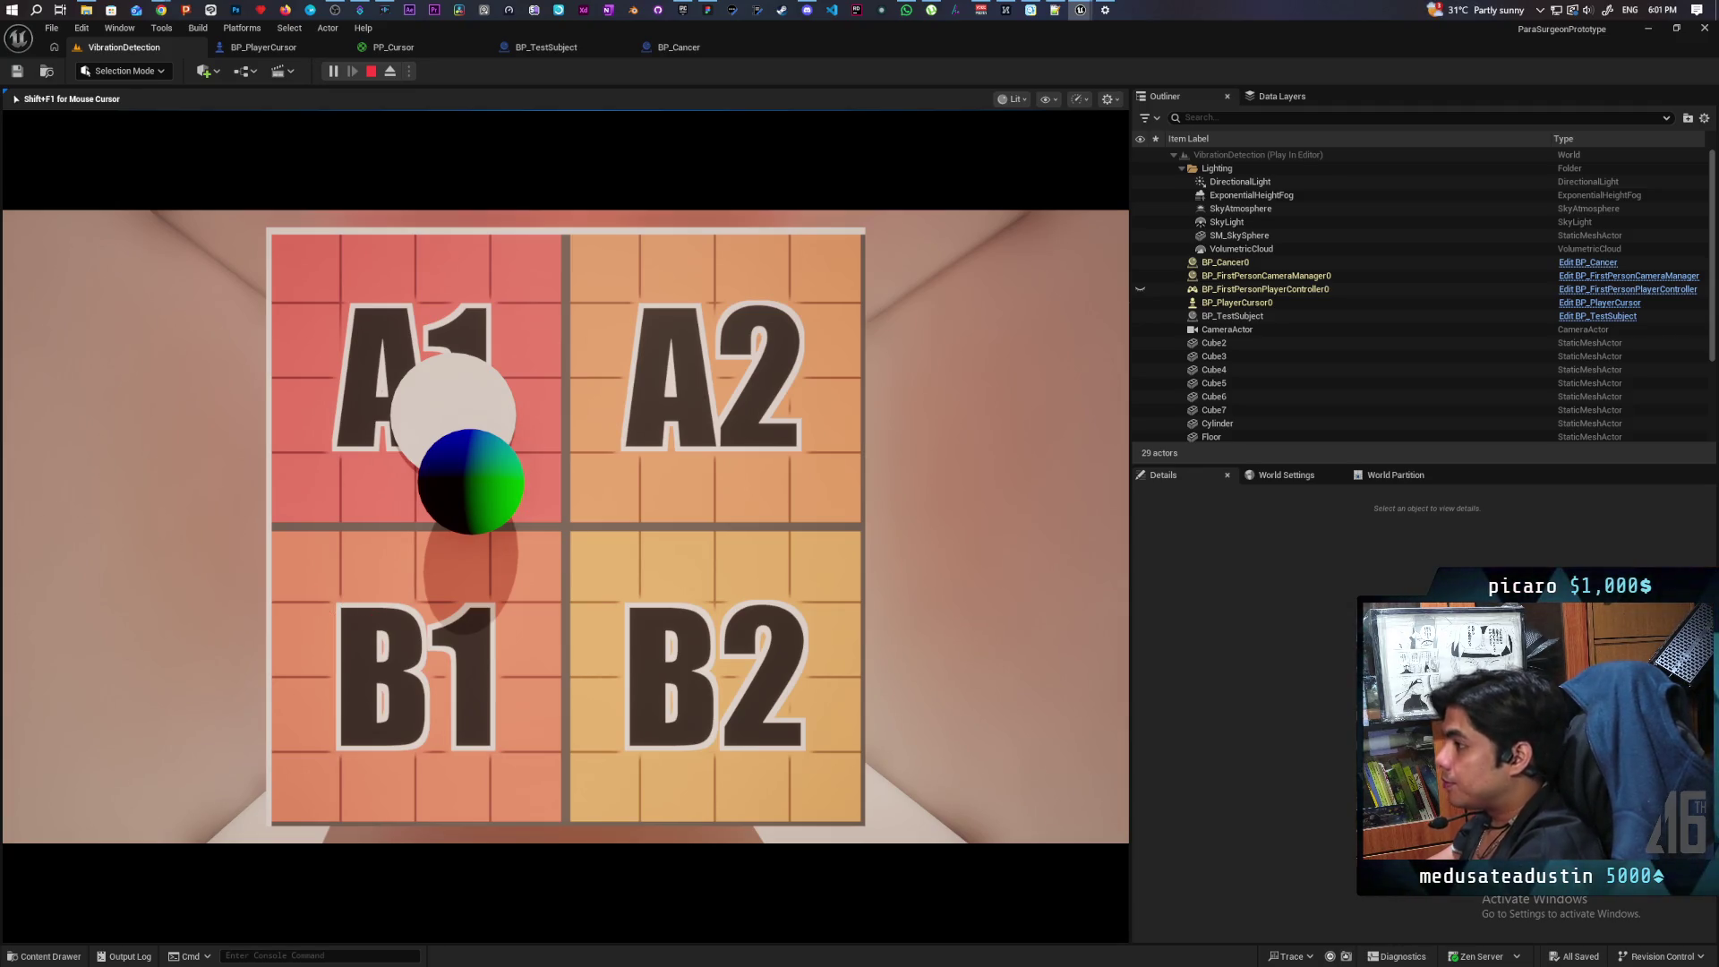
Step: Stop the play-test, select the PostProcessVolume, and toggle its visibility off and back on
key("Escape")
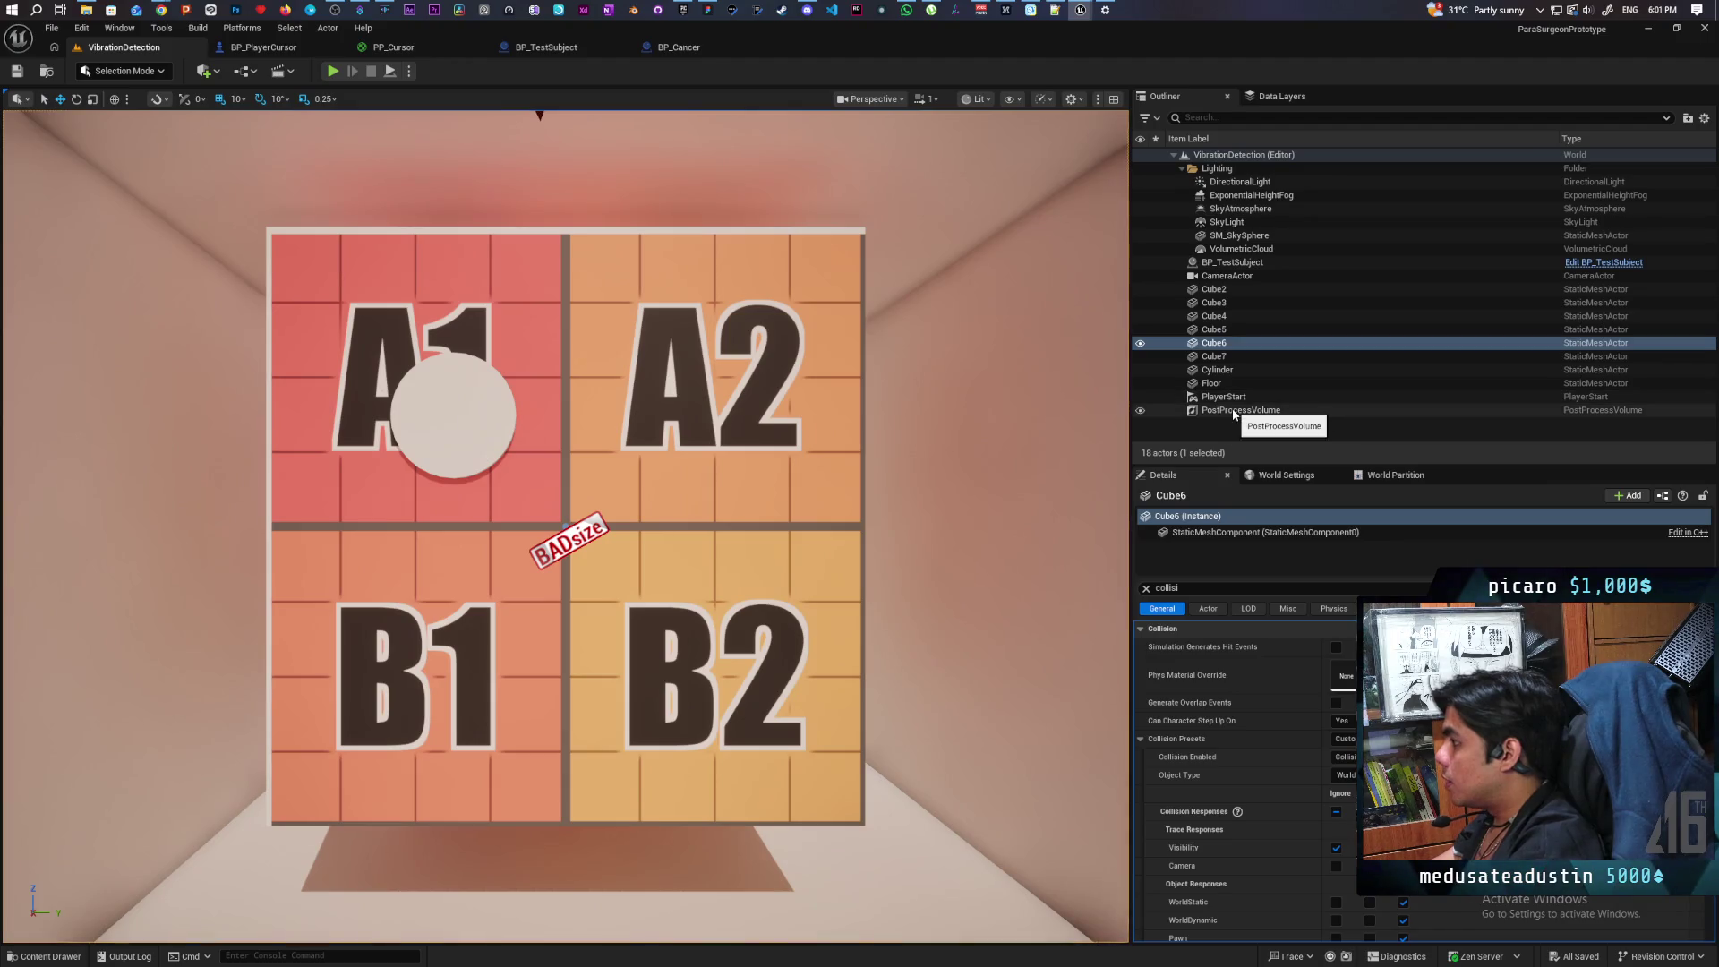
left_click(1232, 411)
left_click(1141, 412)
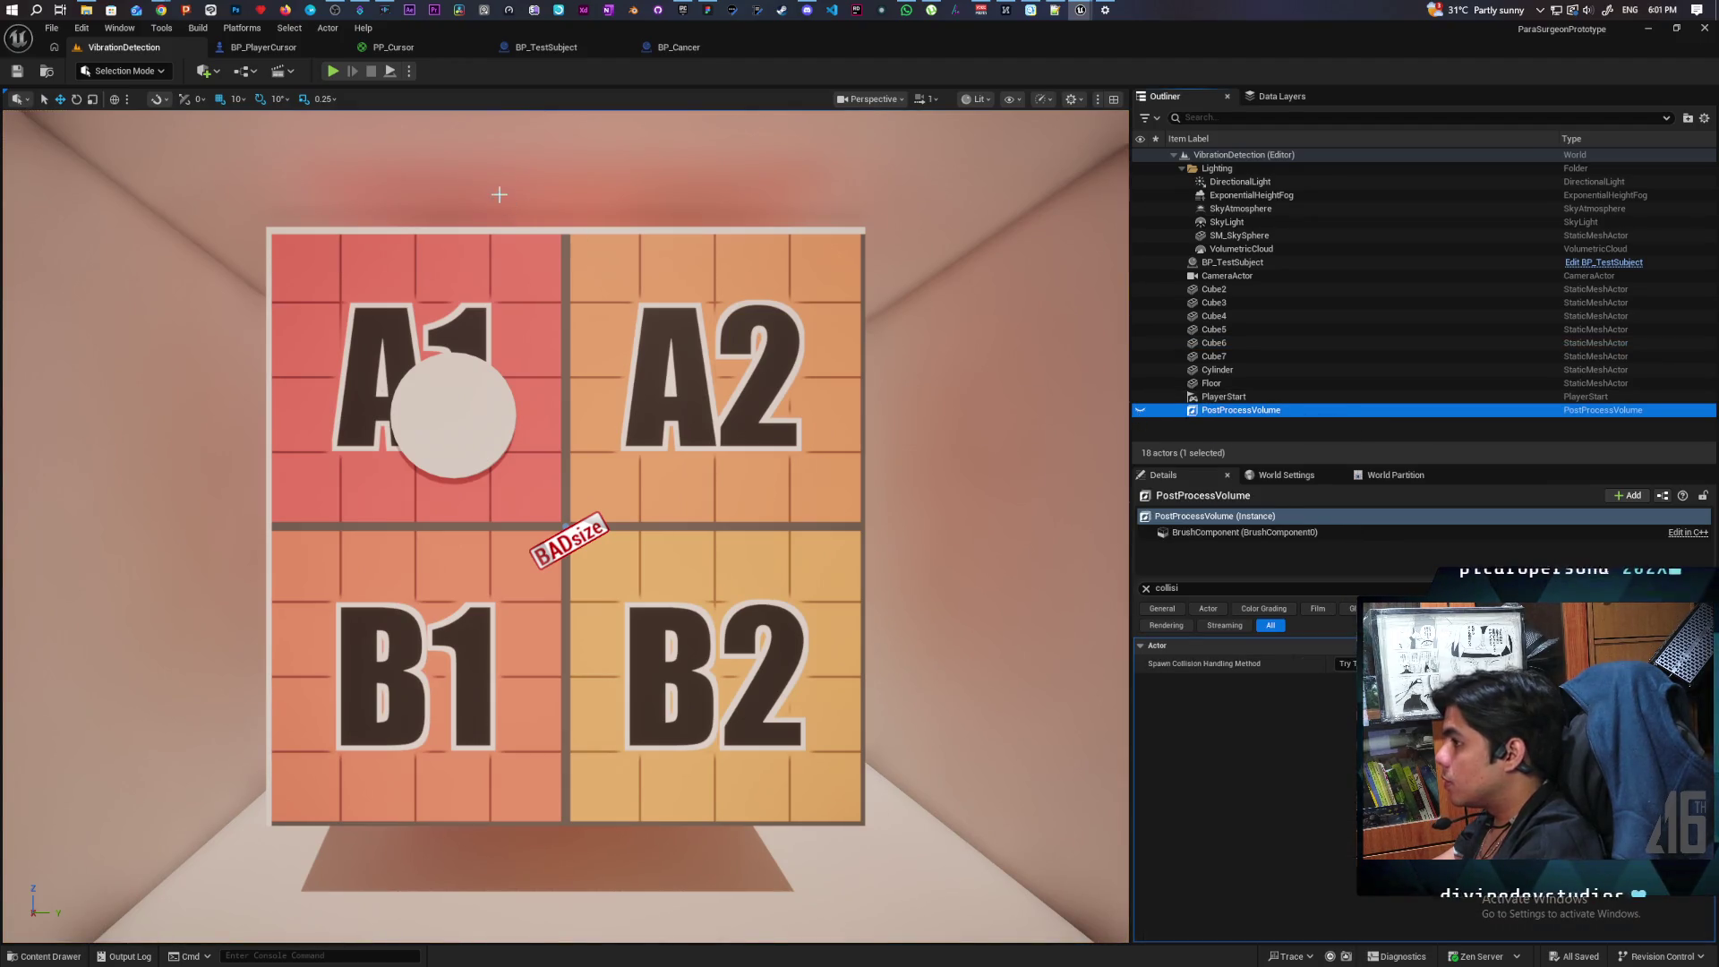
left_click(1139, 412)
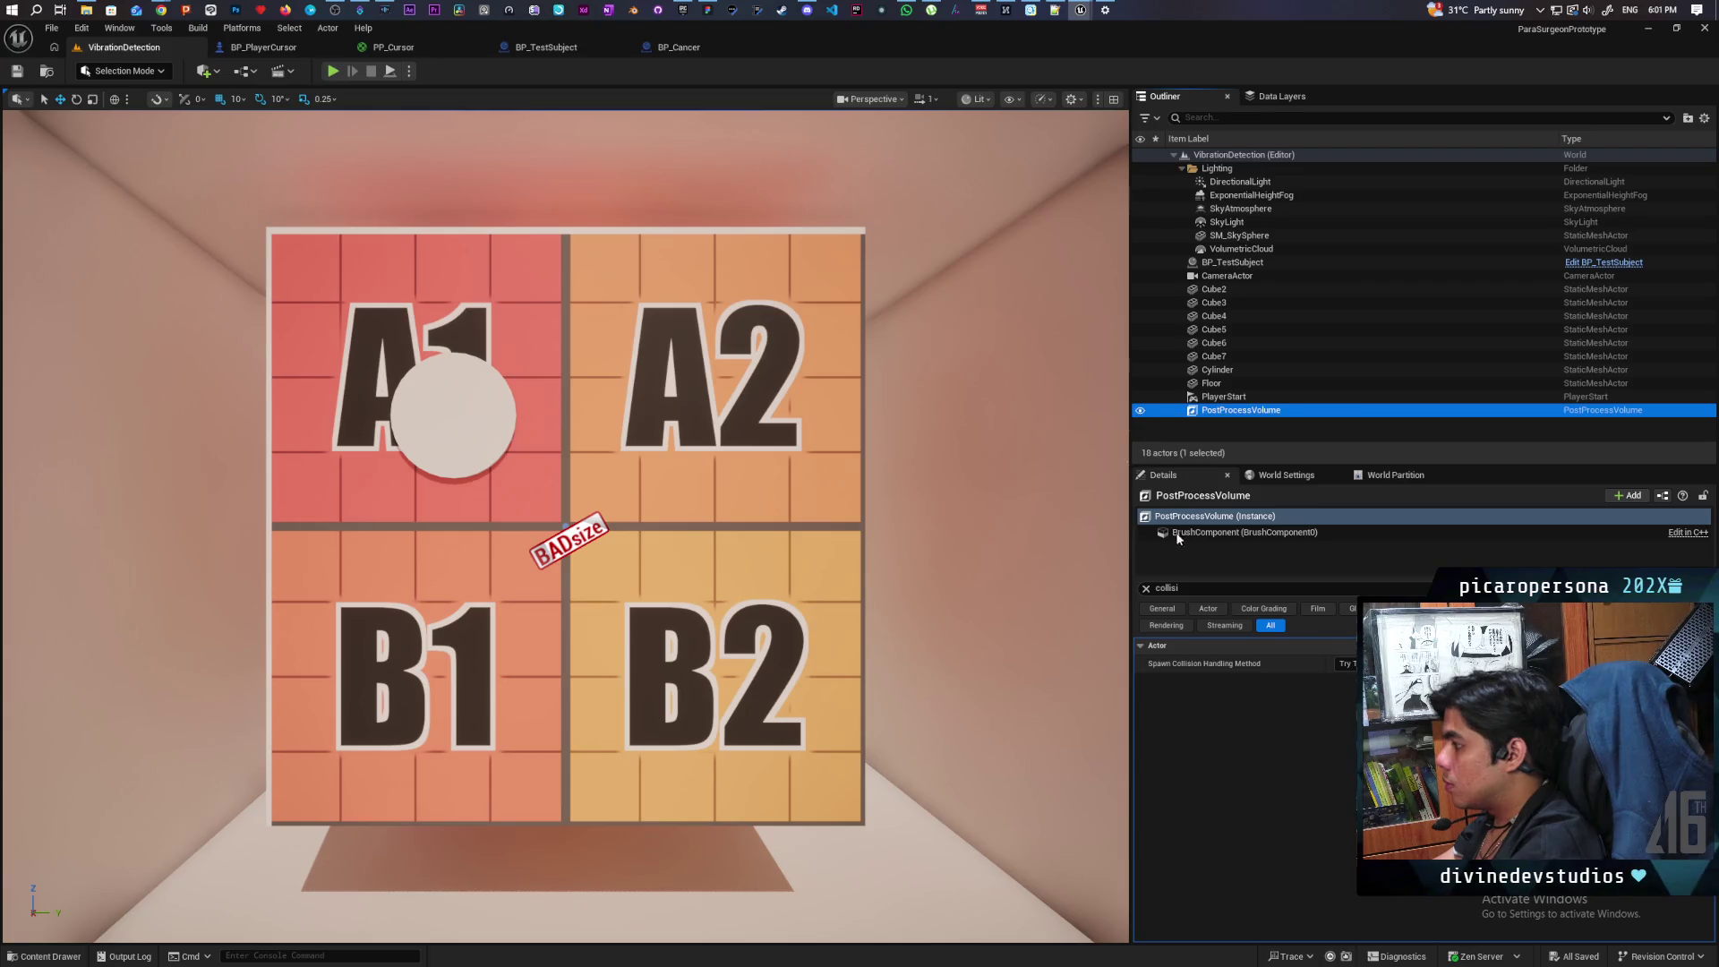
left_click(1146, 588)
Step: Filter the volume's Details for 'mater', expand Post Process Materials, then run and stop the level
left_click(1203, 410)
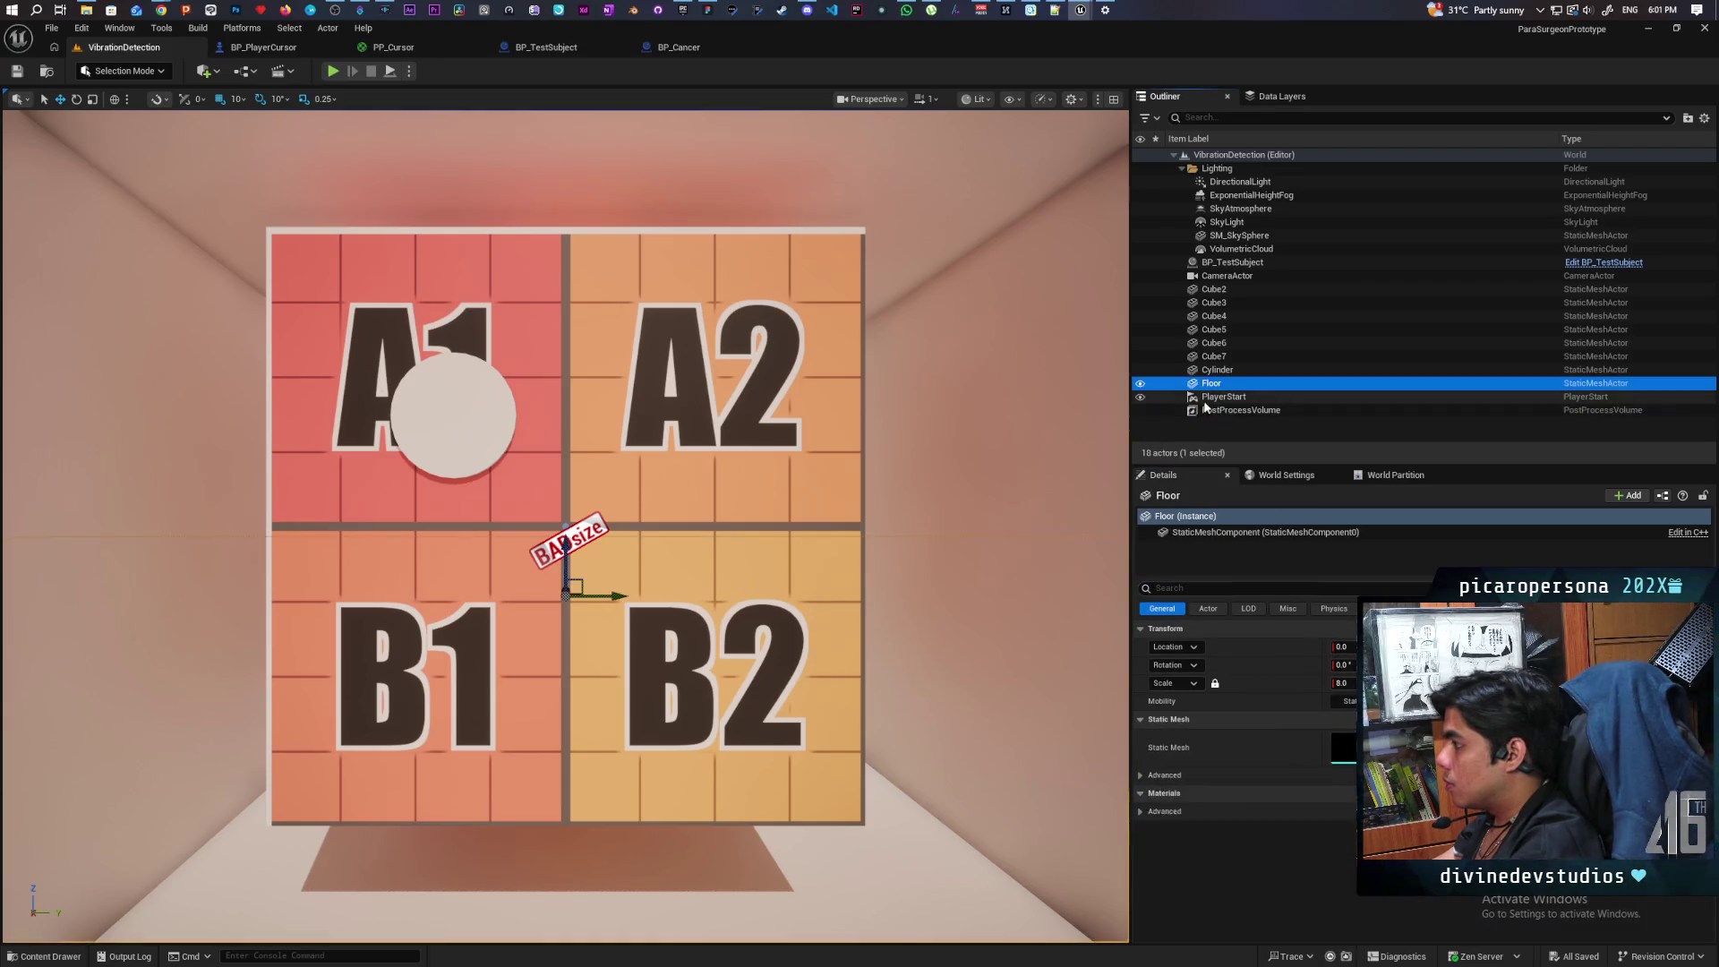
left_click(1181, 589)
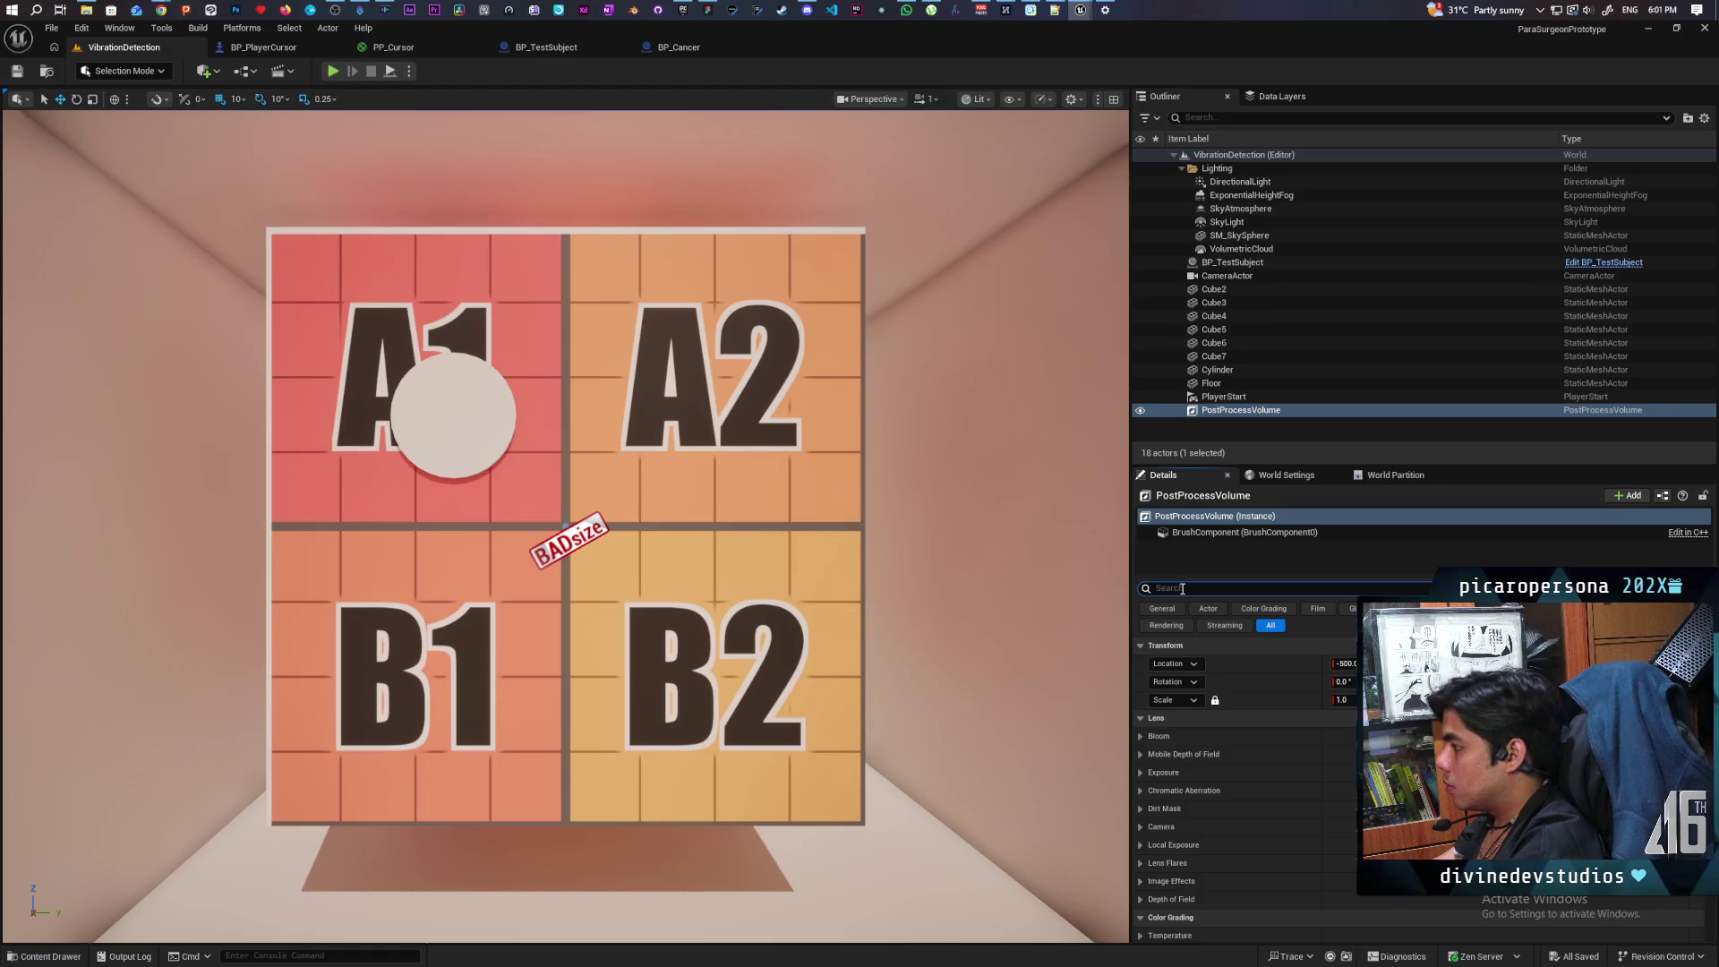
type("mater")
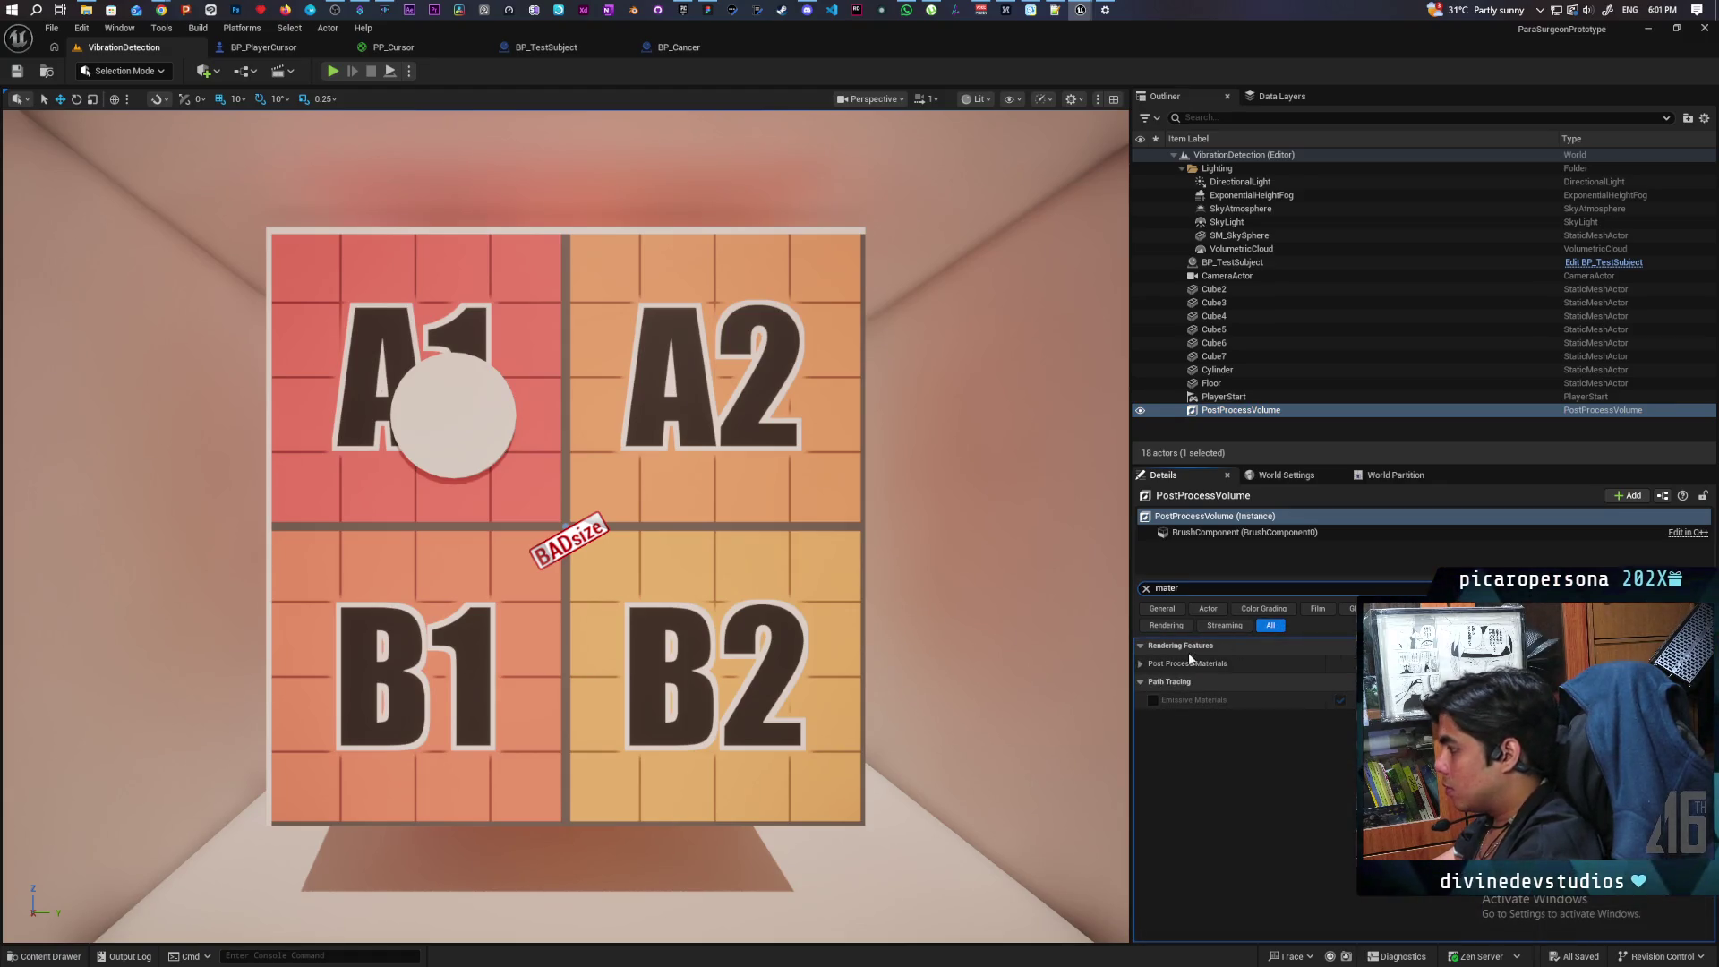
left_click(1166, 682)
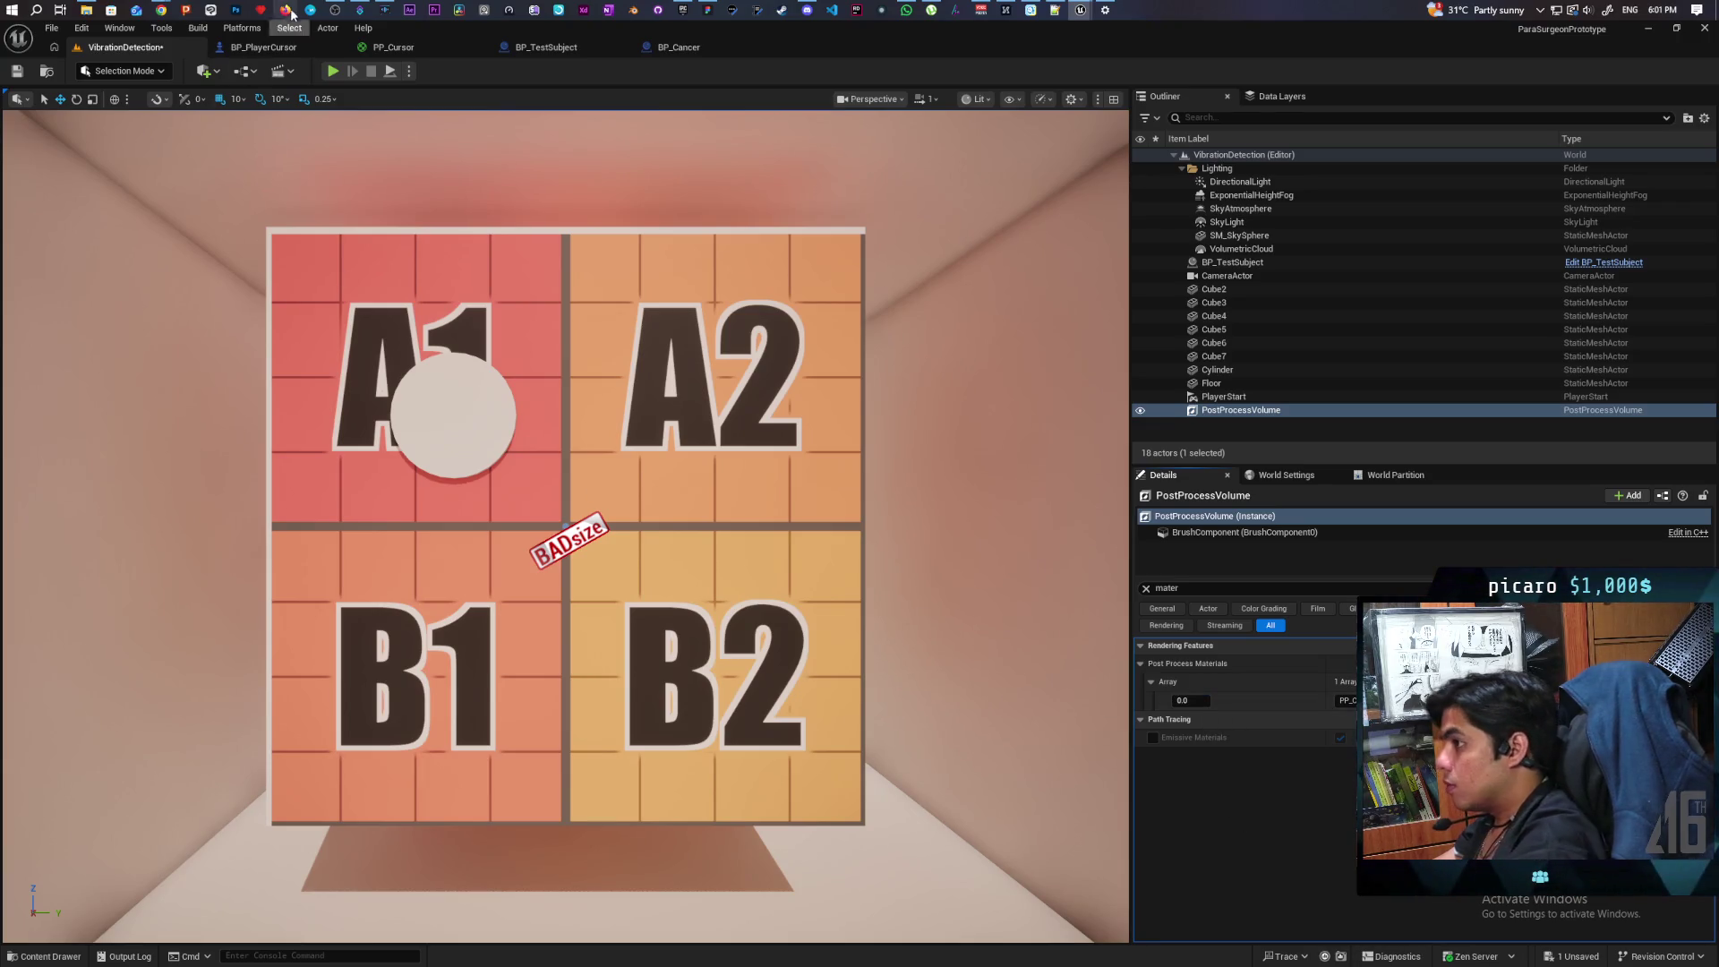
left_click(332, 71)
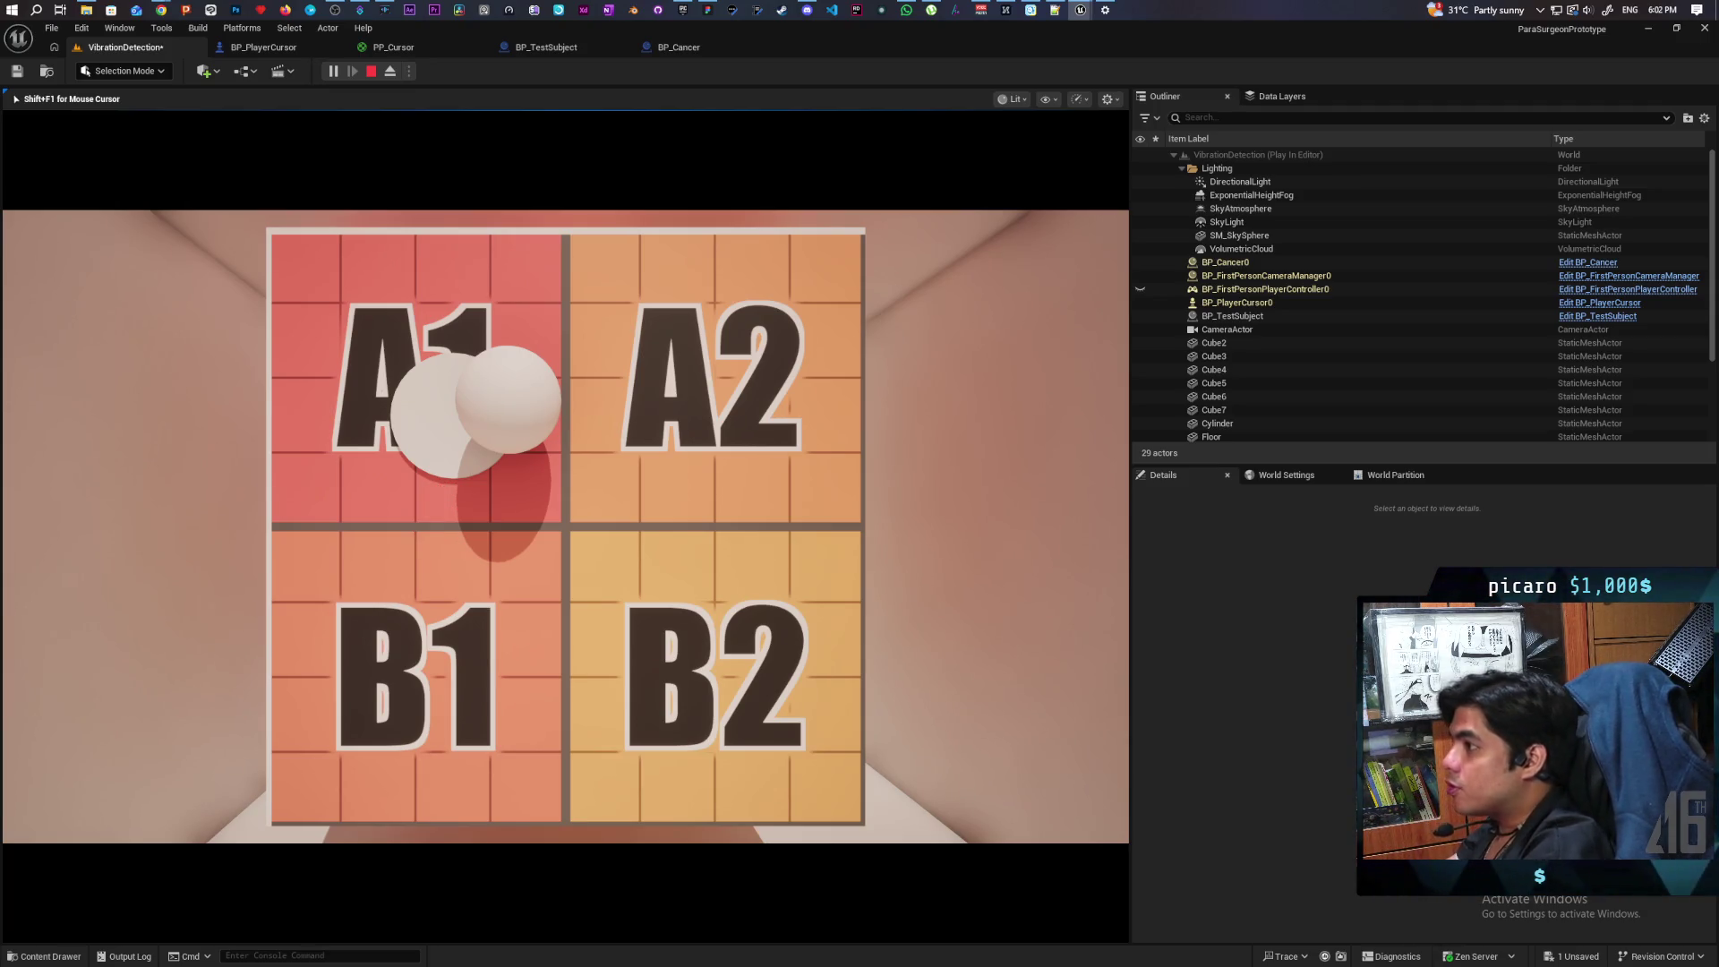
key("Escape")
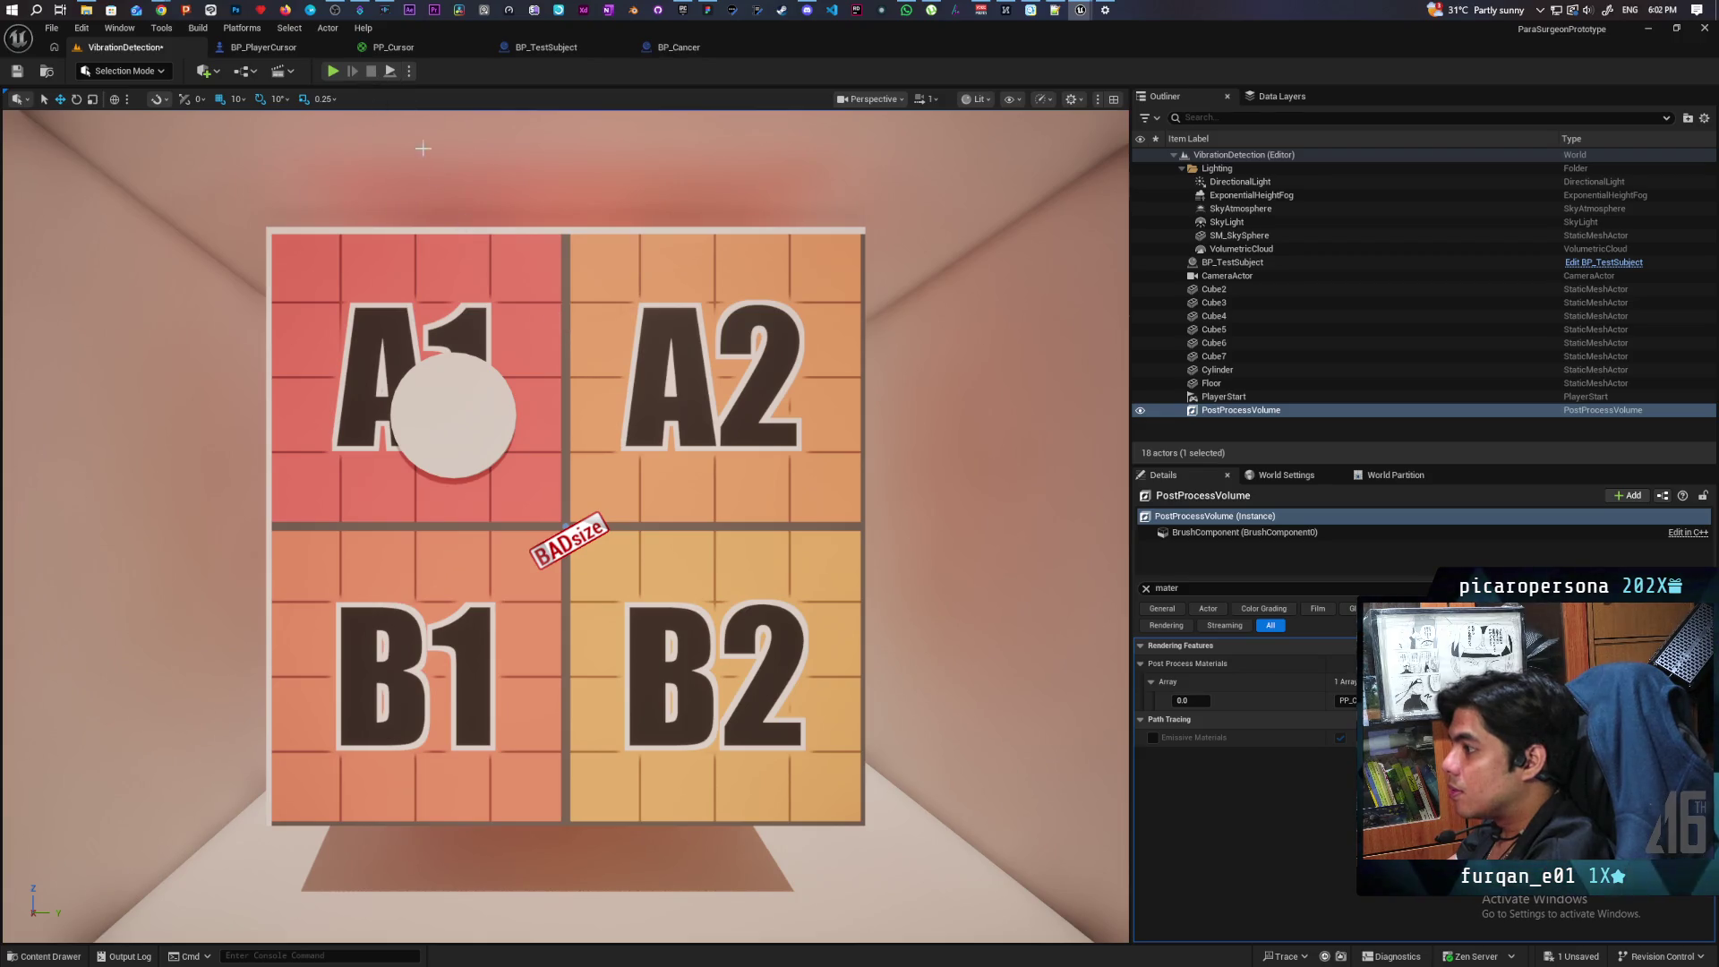
Step: Run the level again to watch the red sphere-trace debug lines, then stop it
left_click(335, 72)
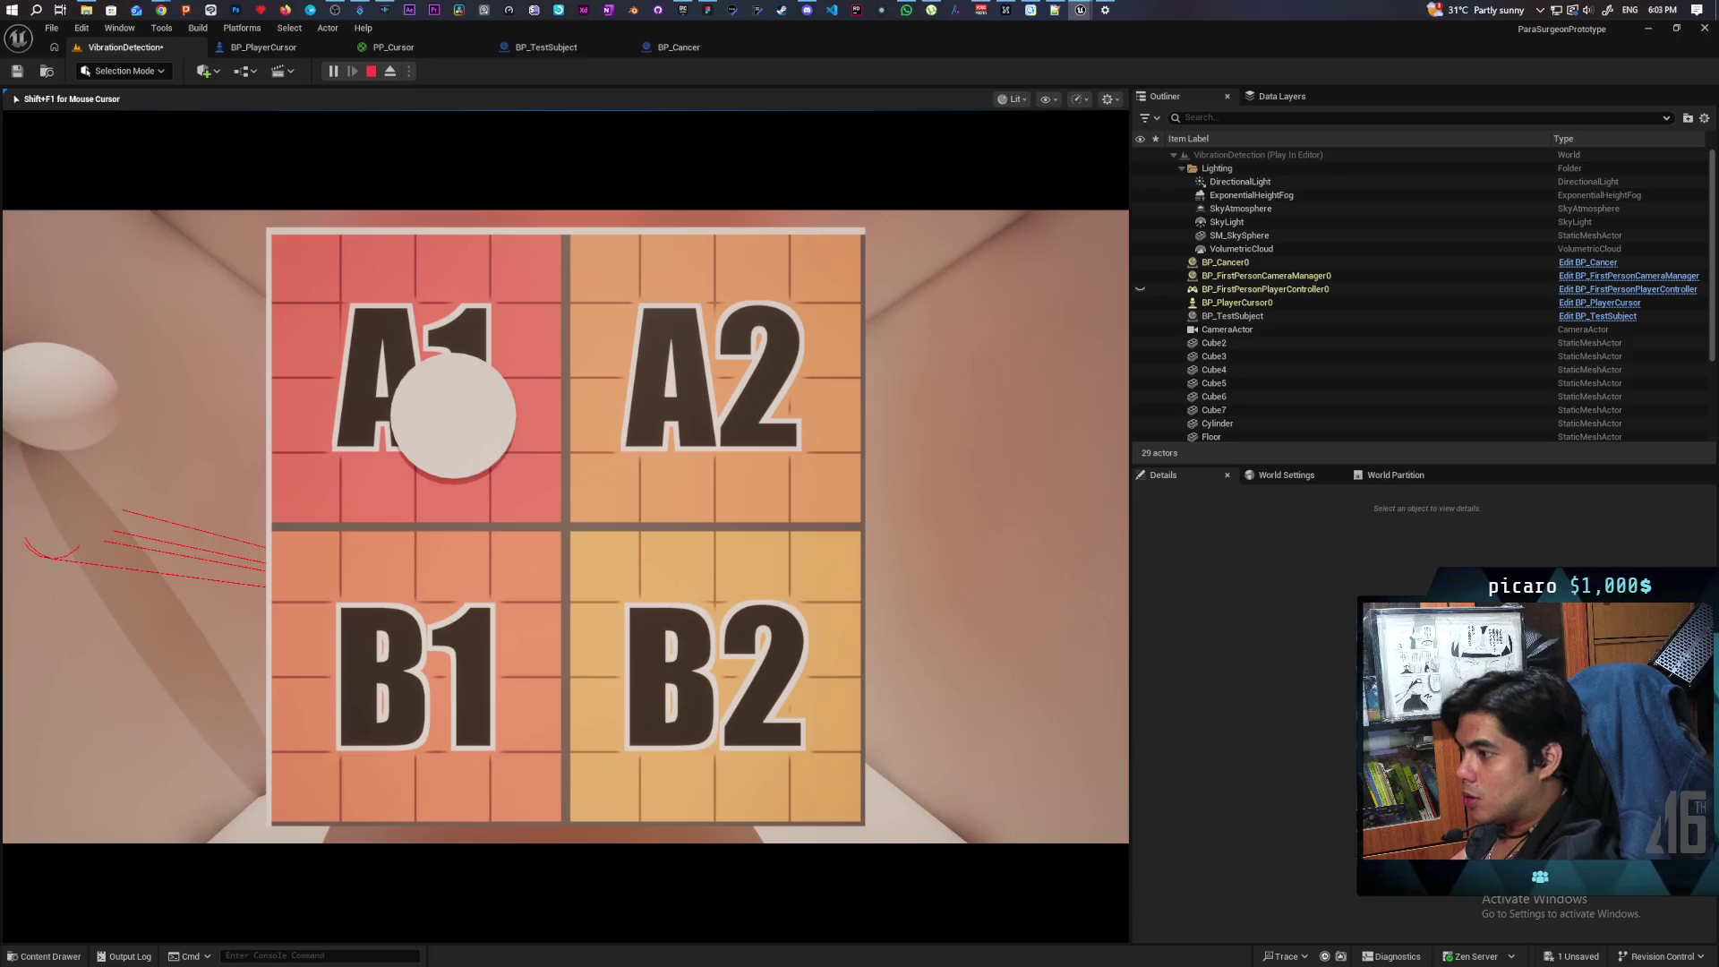
key("Escape")
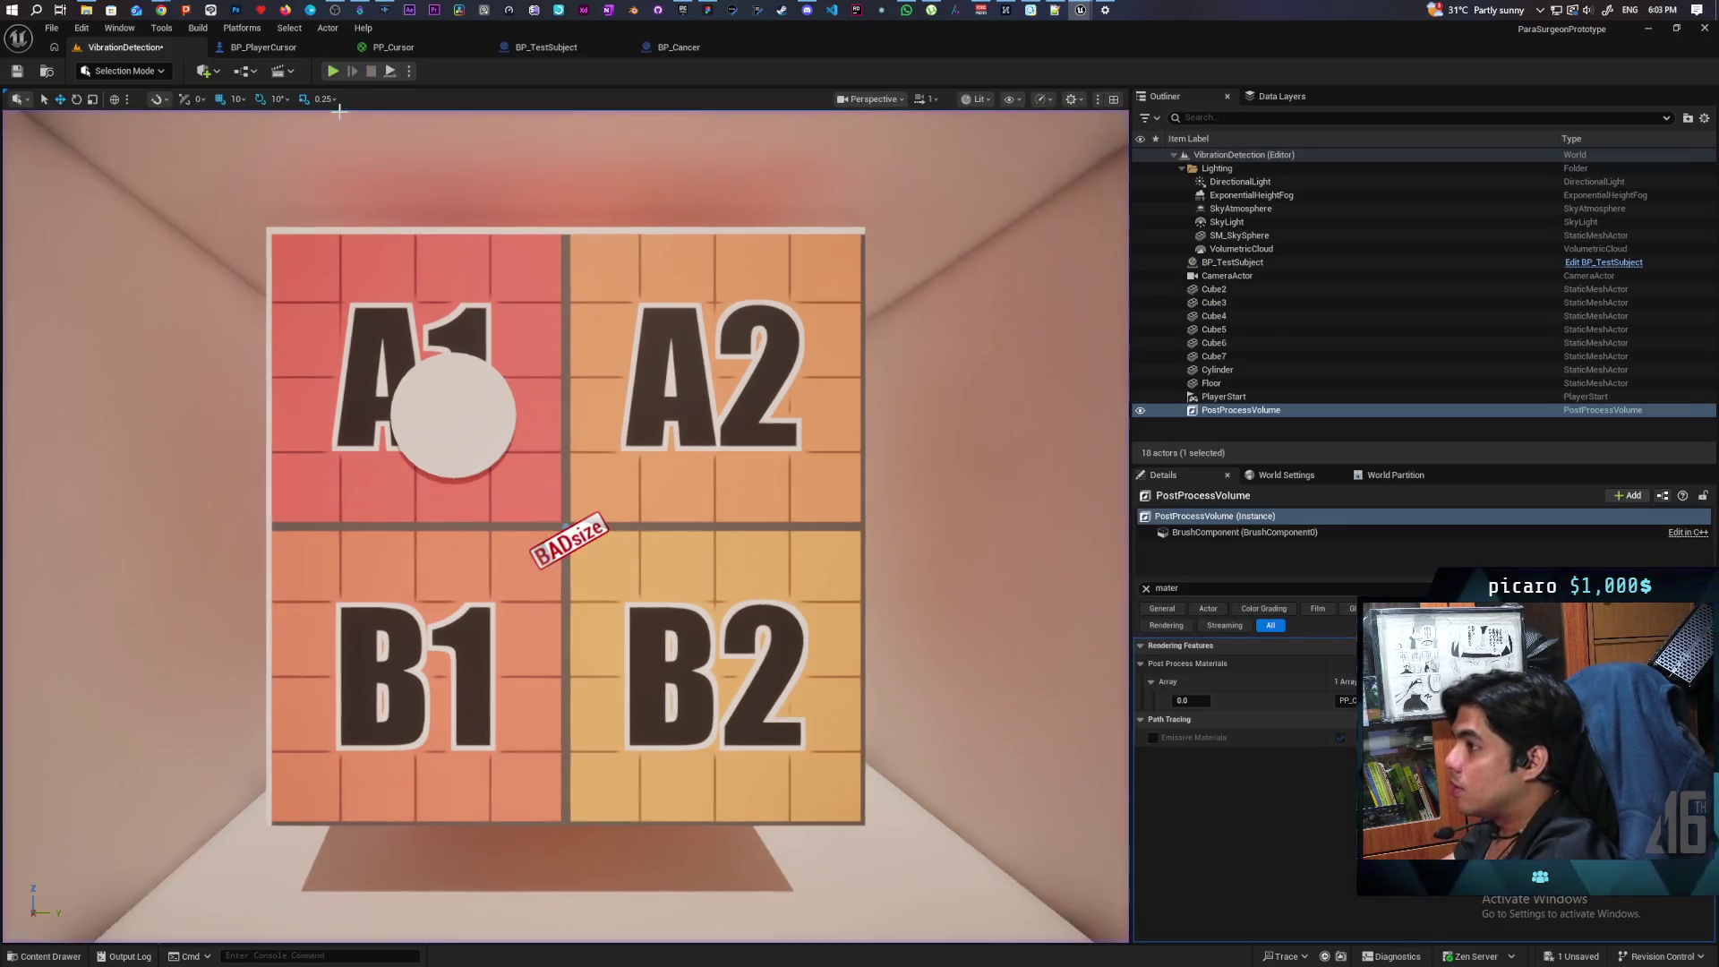
Step: Inspect BP_PlayerCursor's Sphere component, run another play-test, then return to the blueprint
left_click(260, 50)
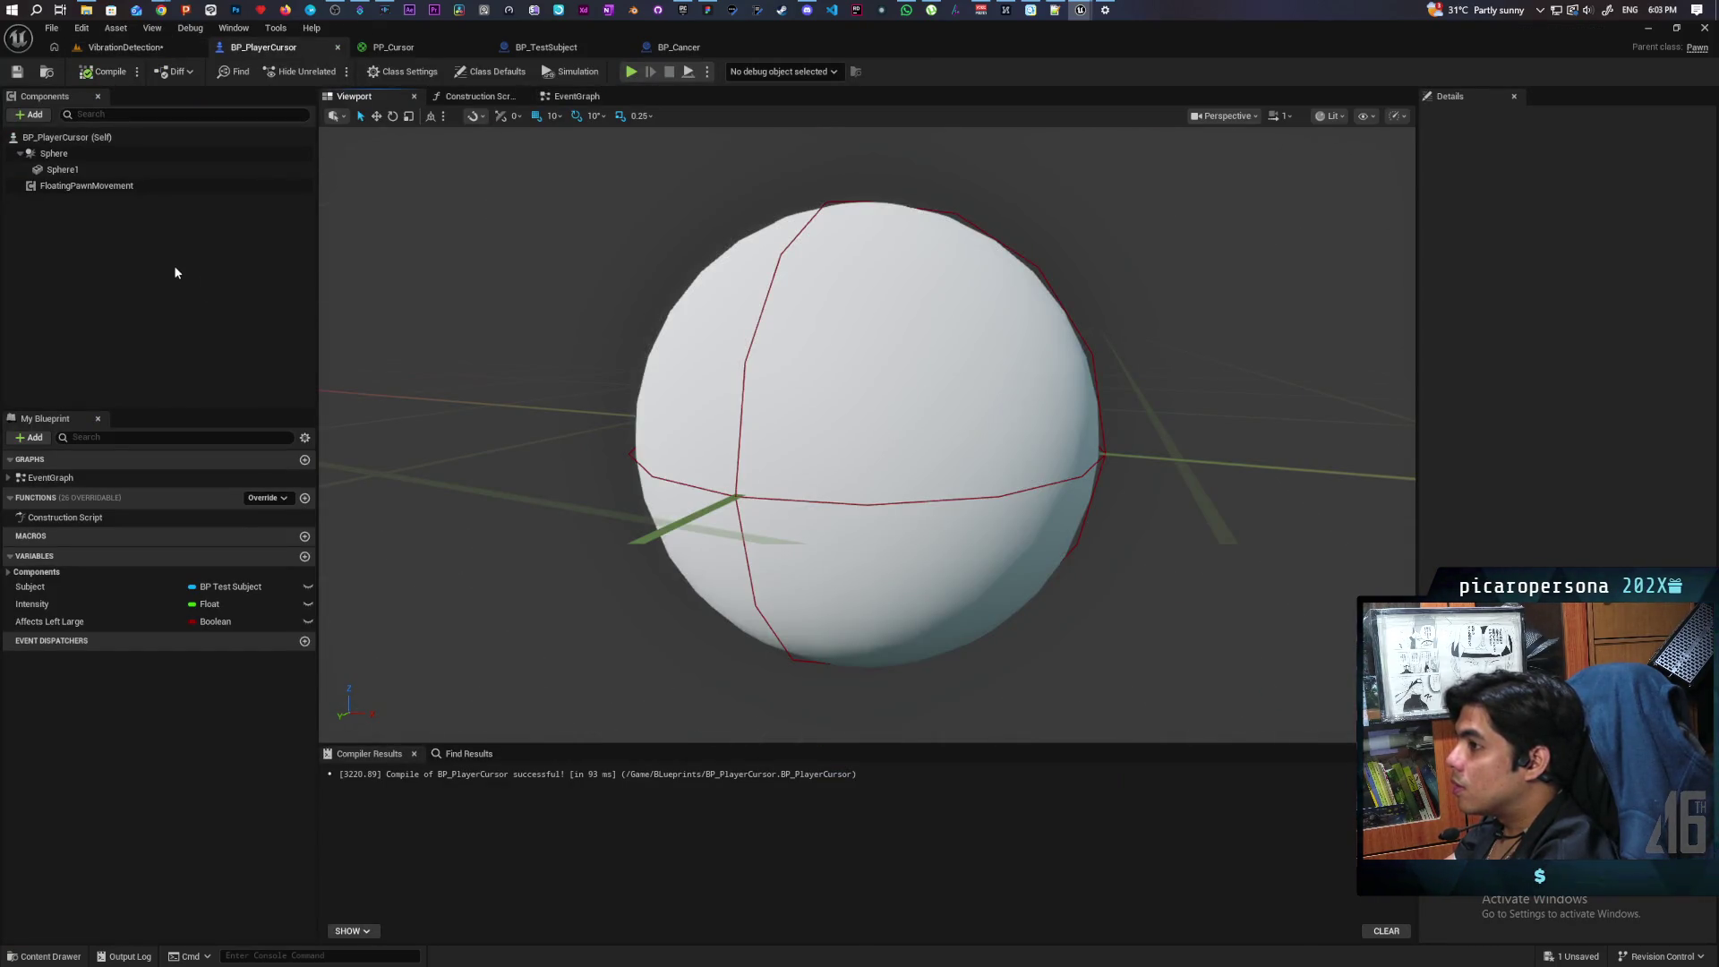
left_click(55, 154)
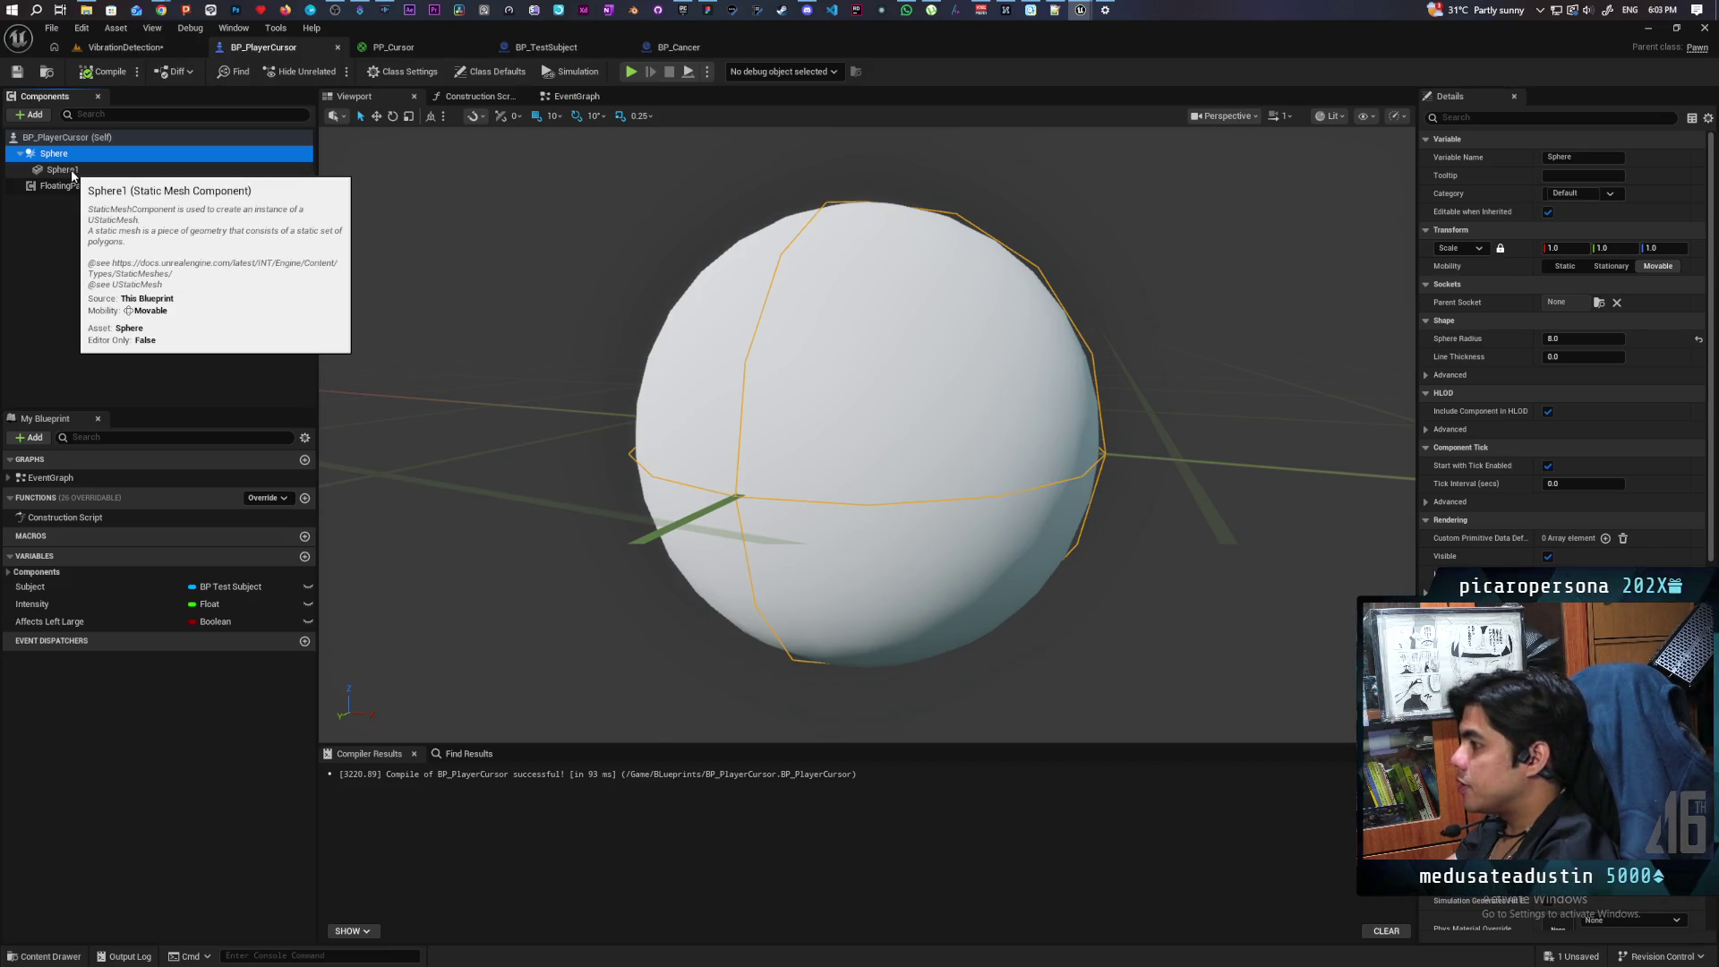
left_click(131, 49)
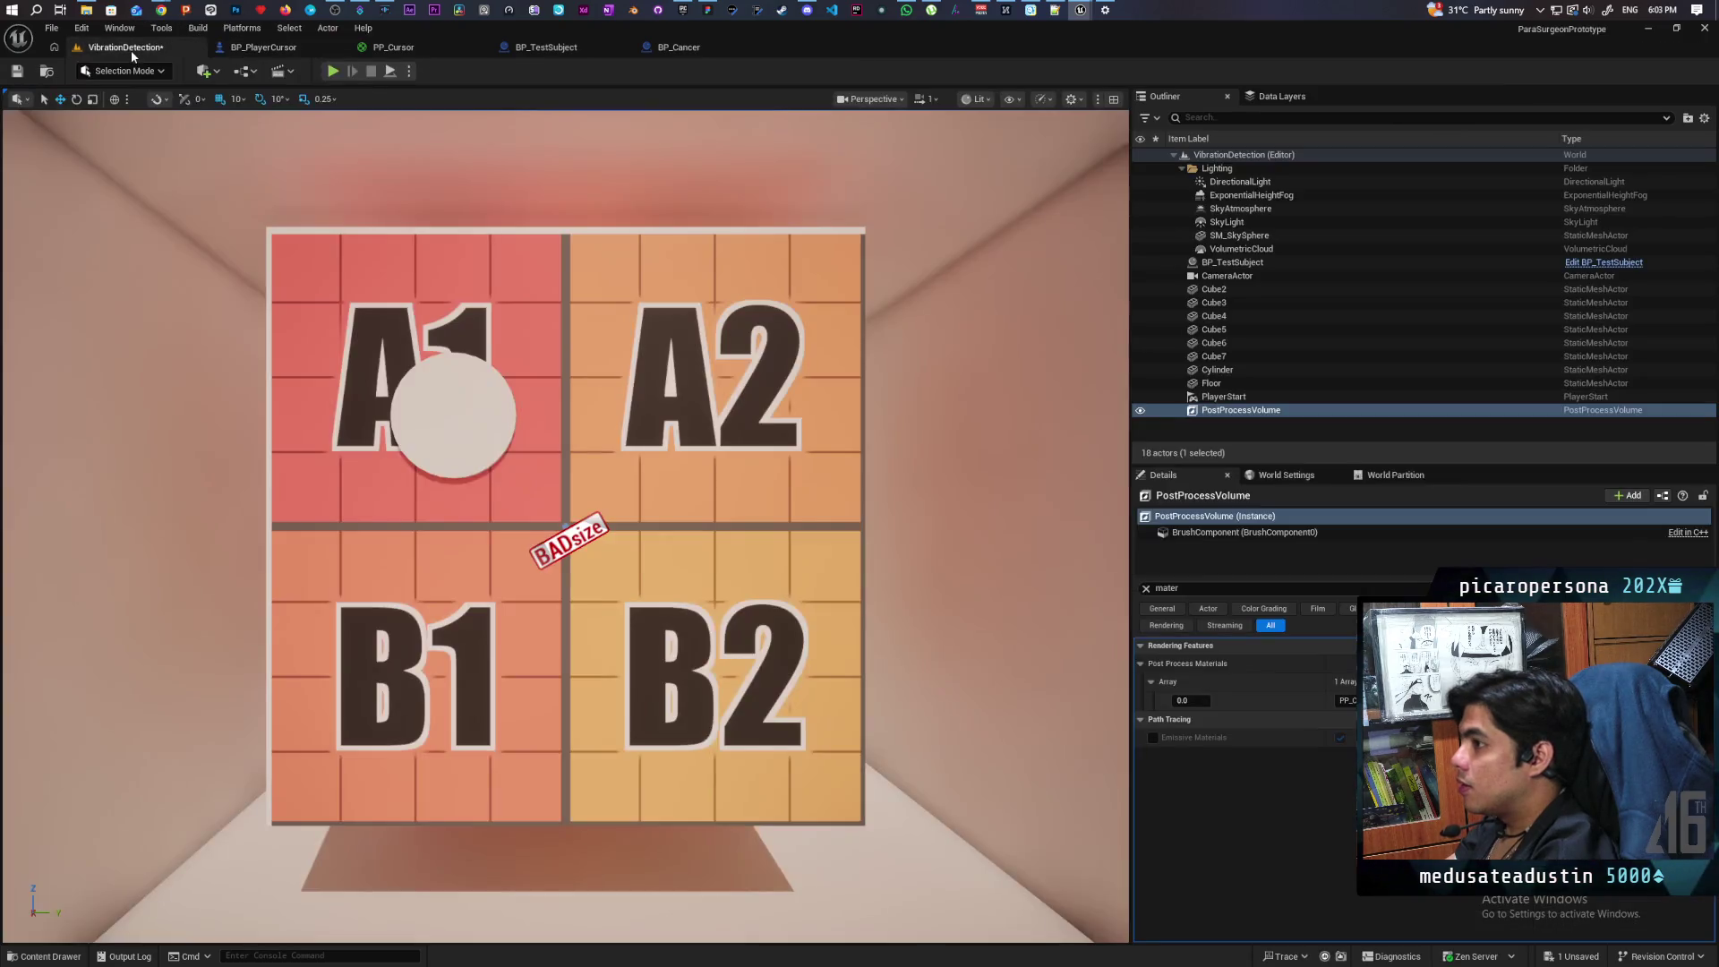
left_click(332, 71)
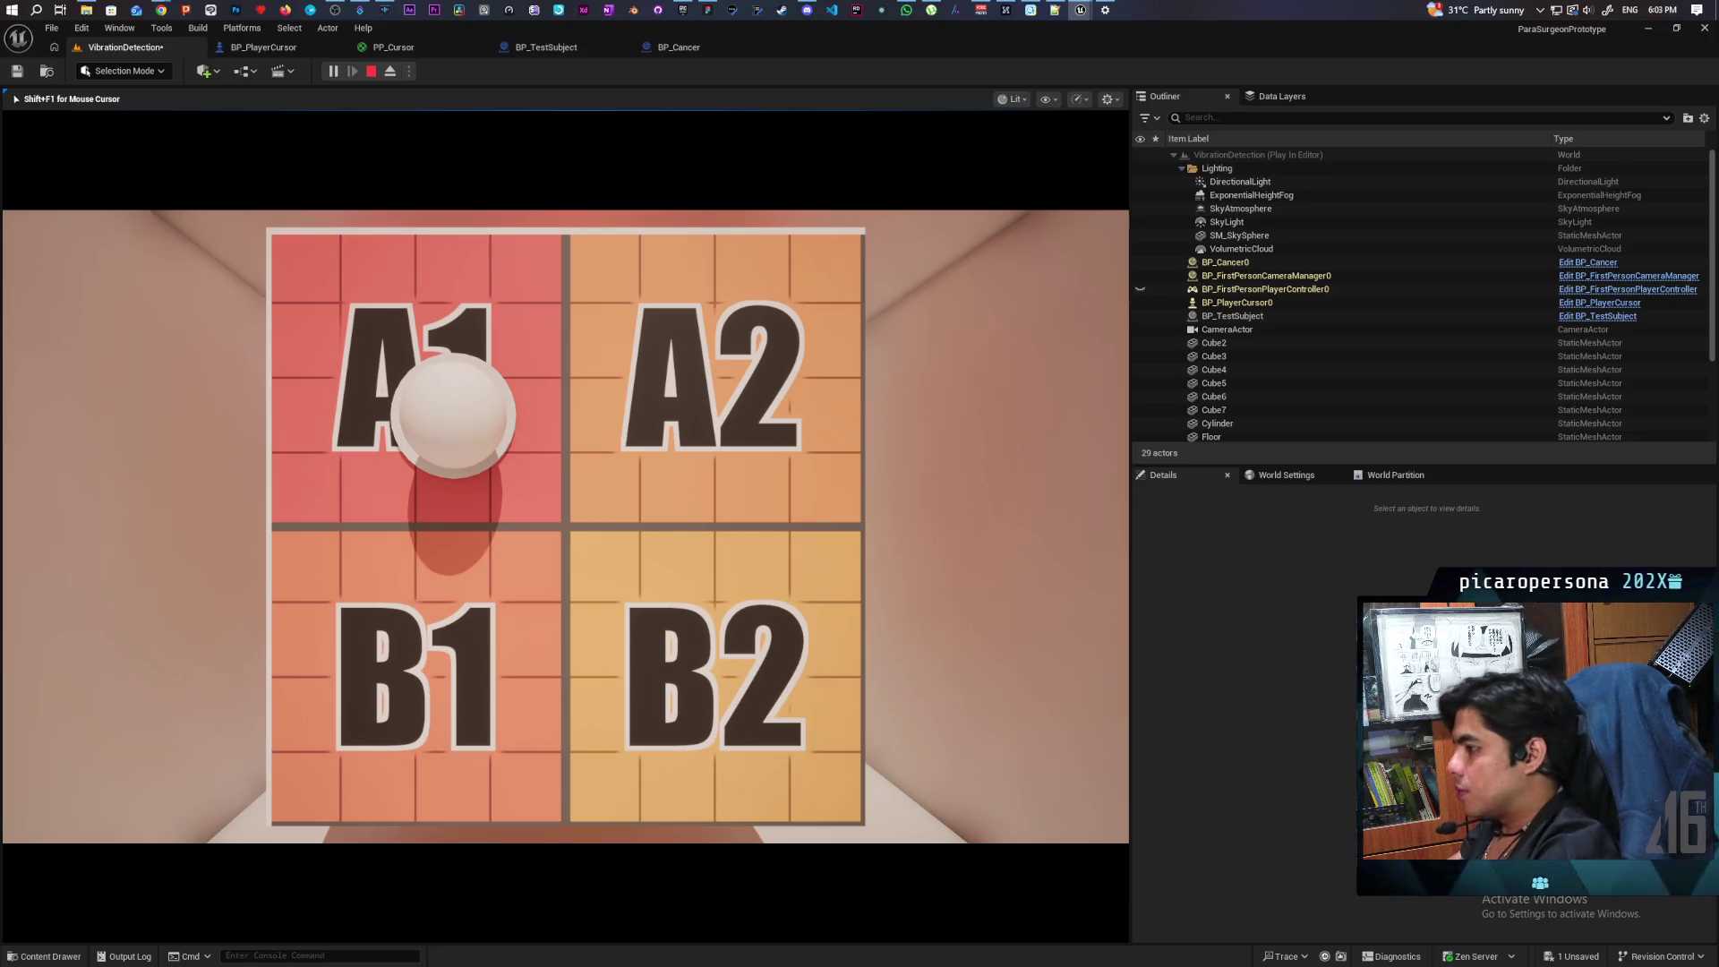
key("Escape")
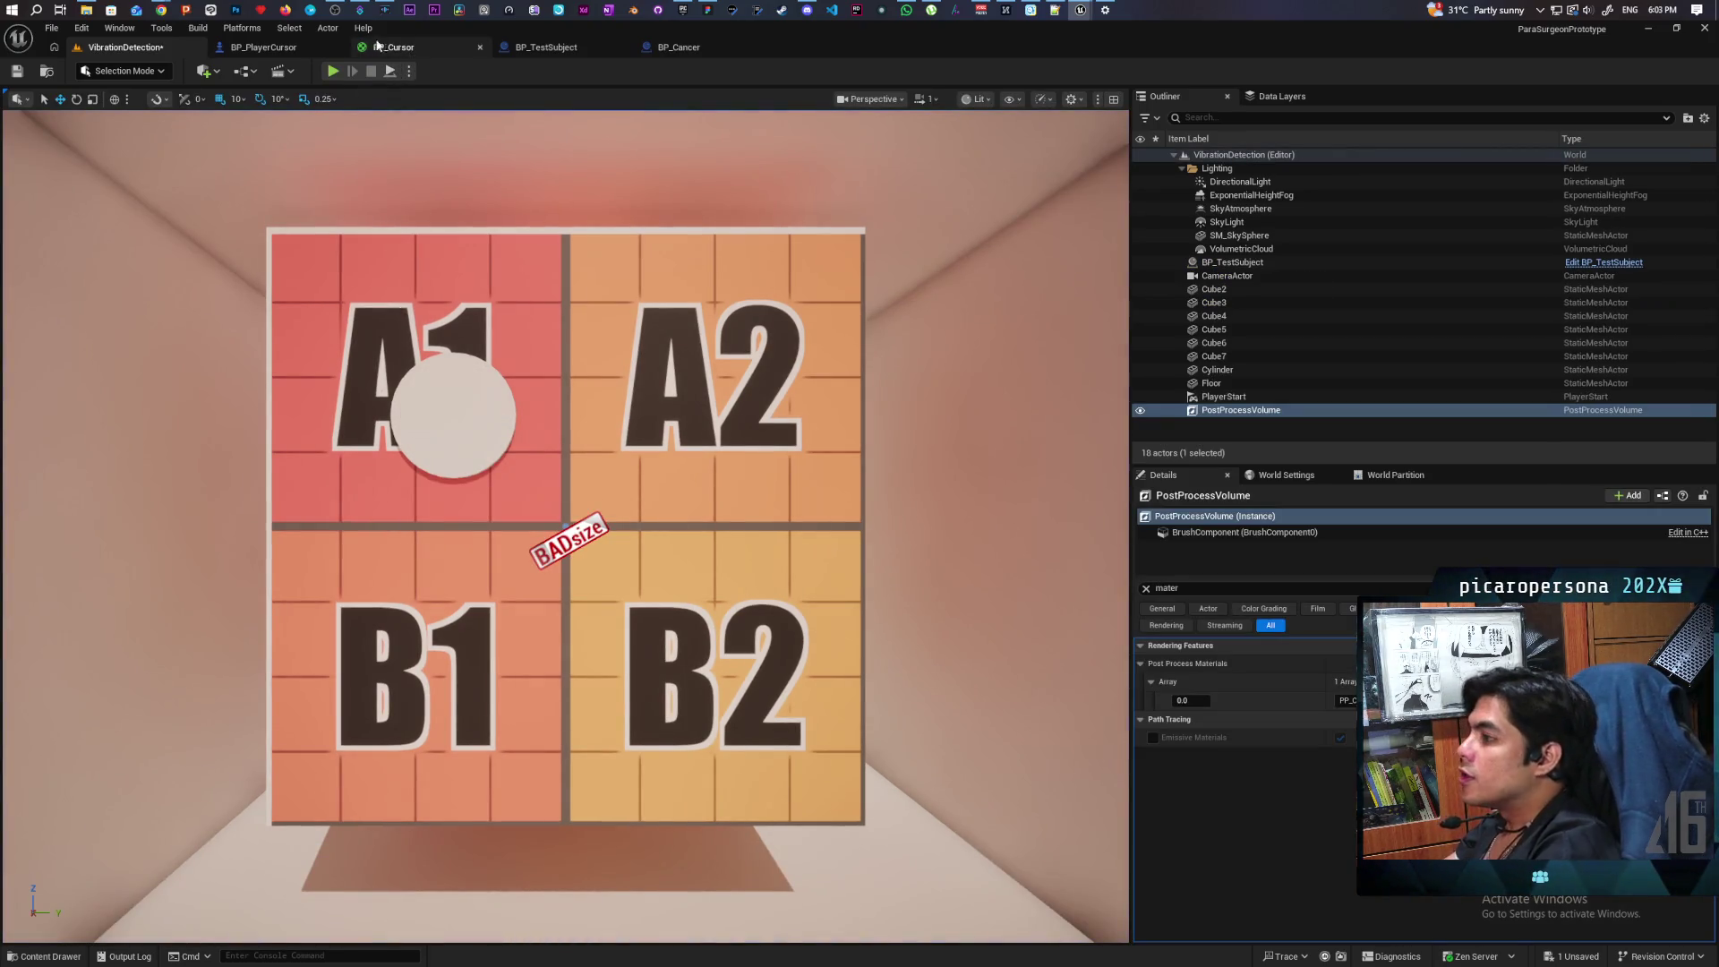
left_click(267, 48)
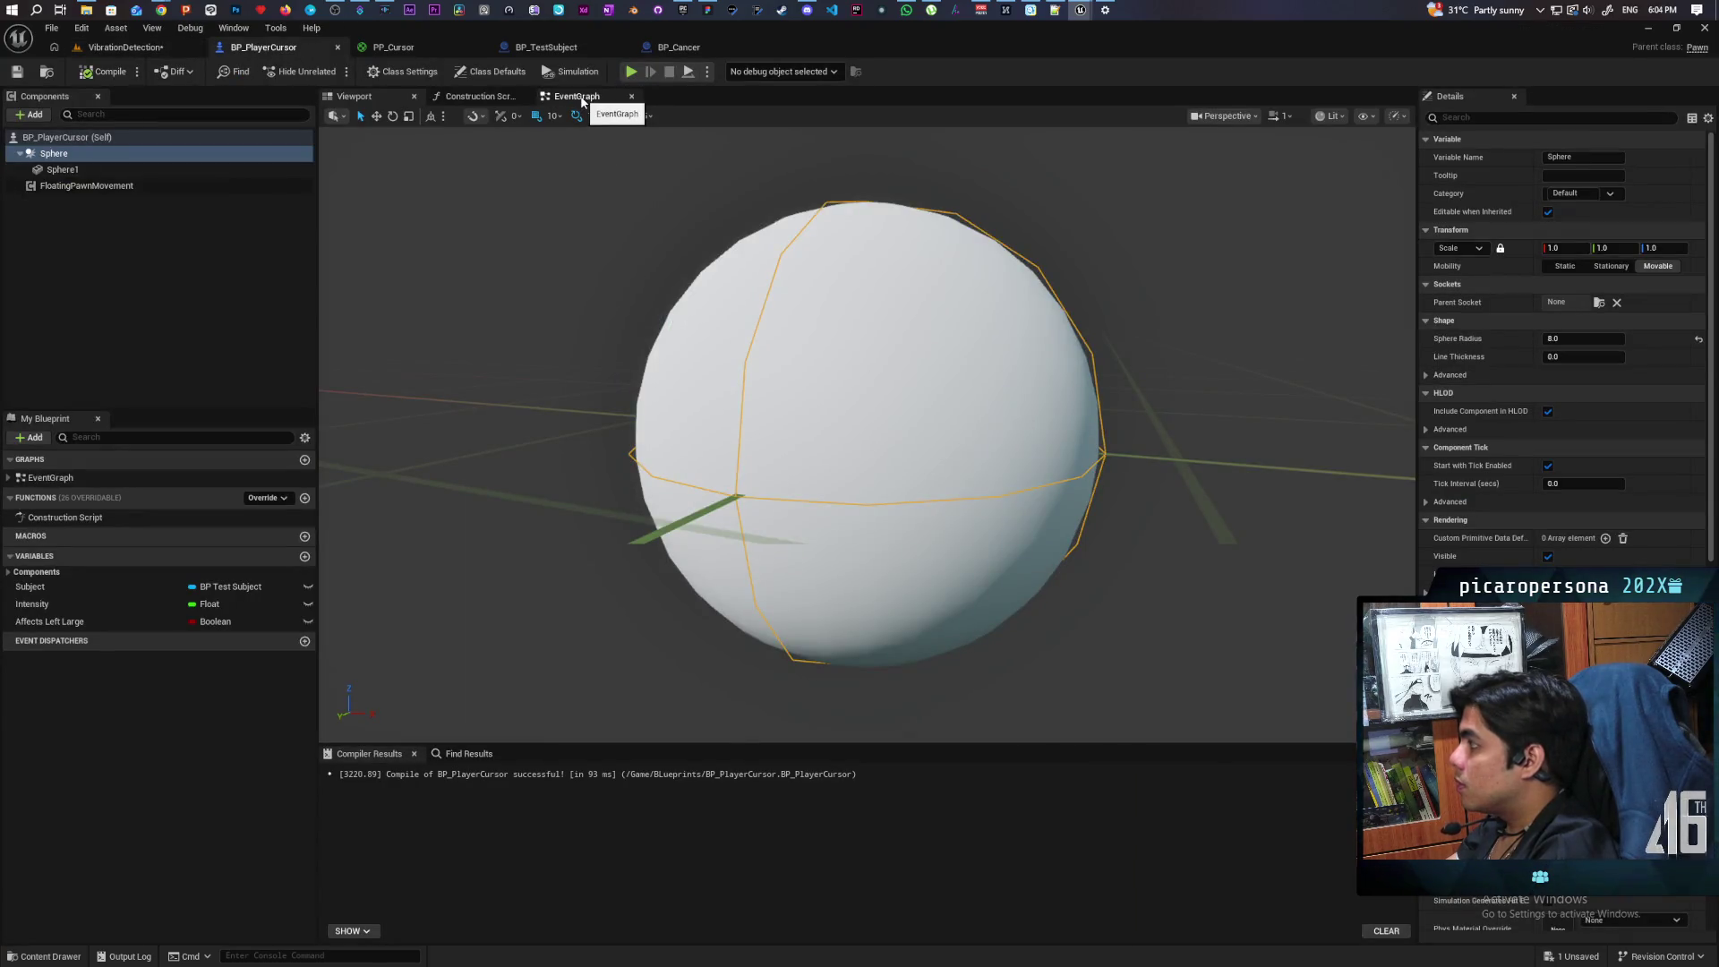
Step: In the EventGraph, enter a Radius of 8 on the Sphere Trace By Channel node
left_click(577, 97)
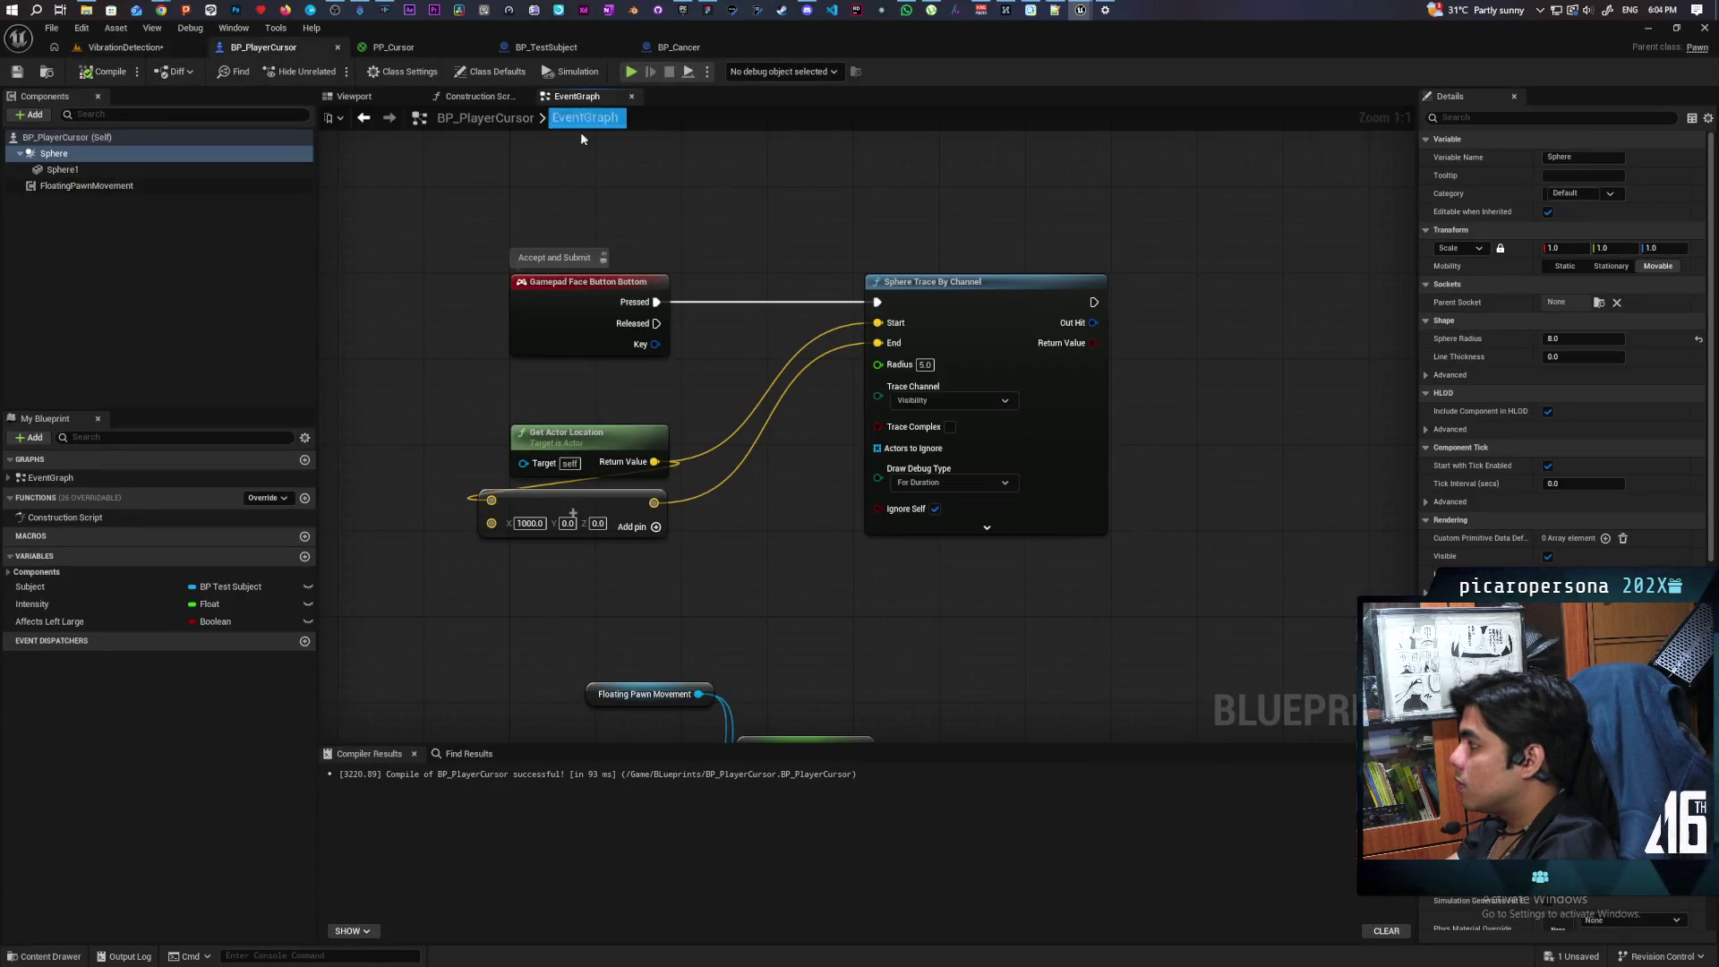
left_click(925, 365)
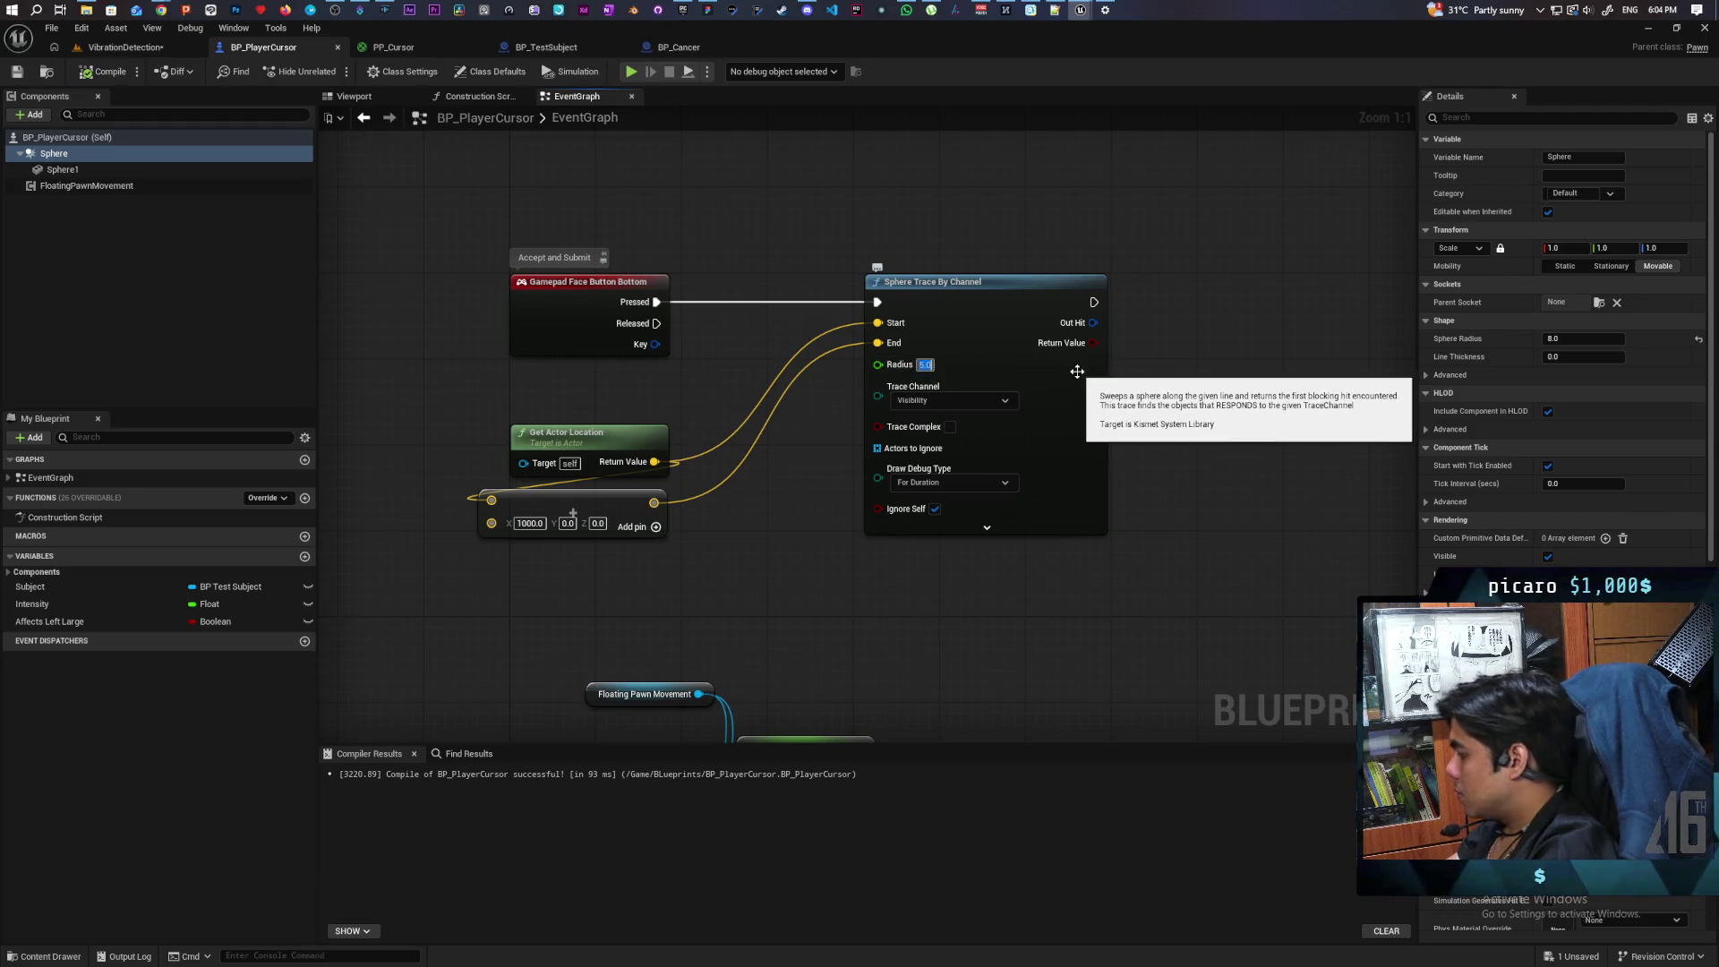
type("8")
key("Return")
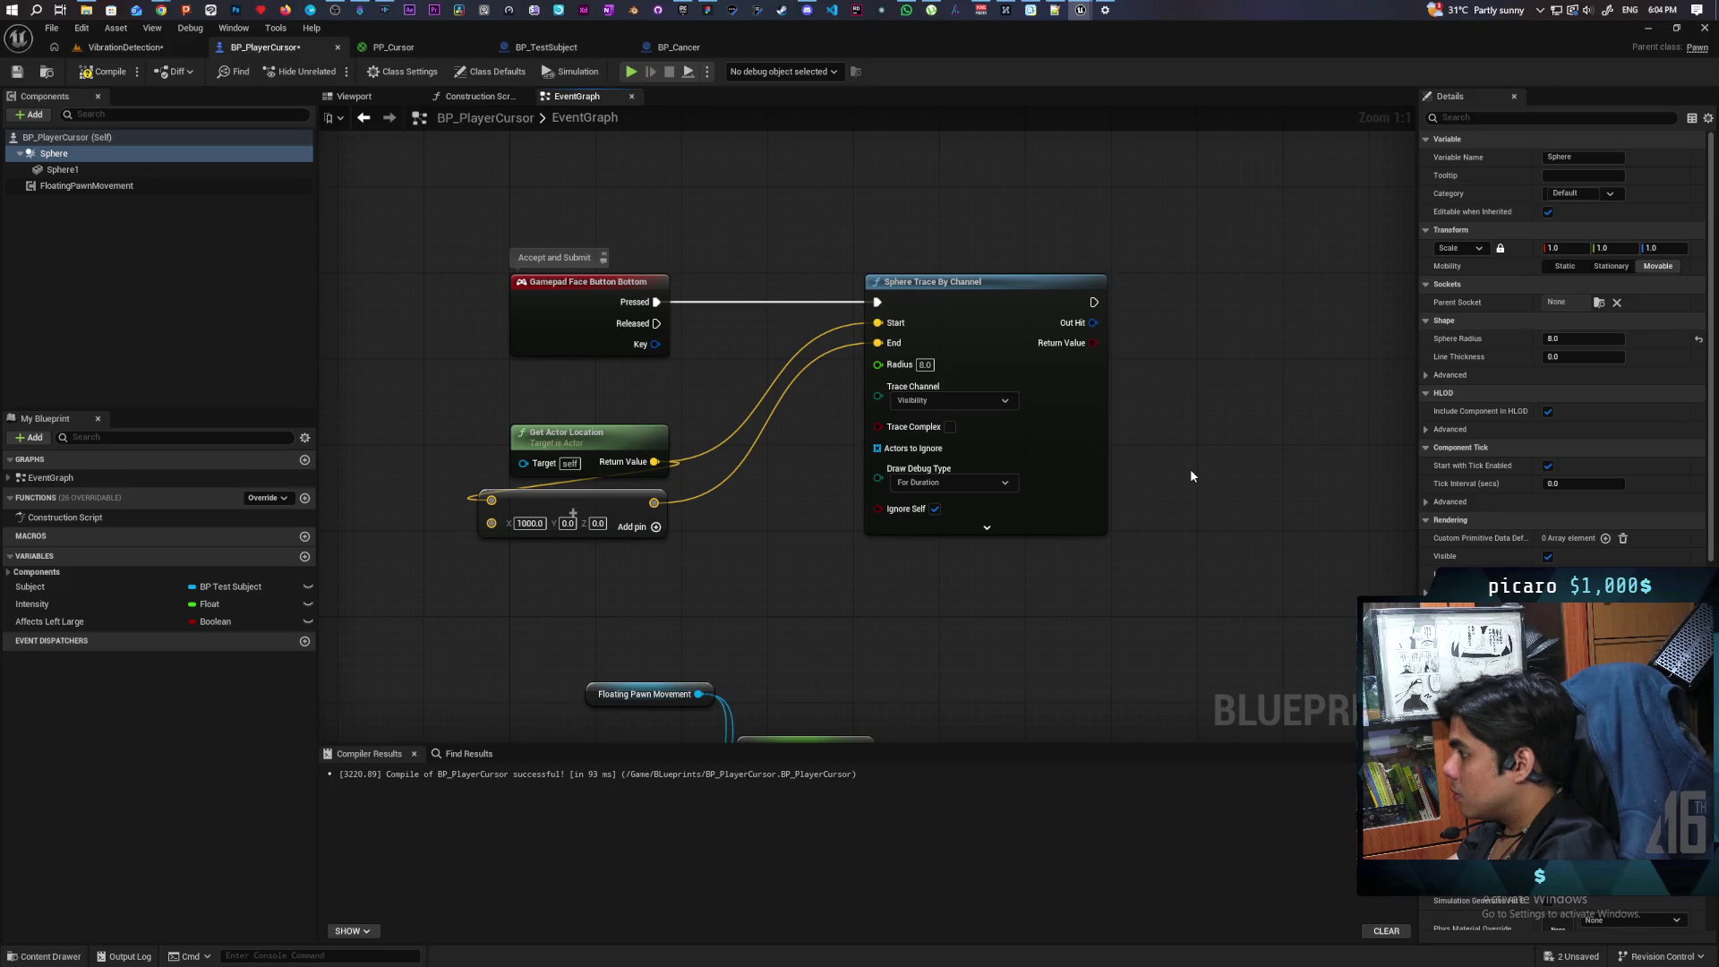